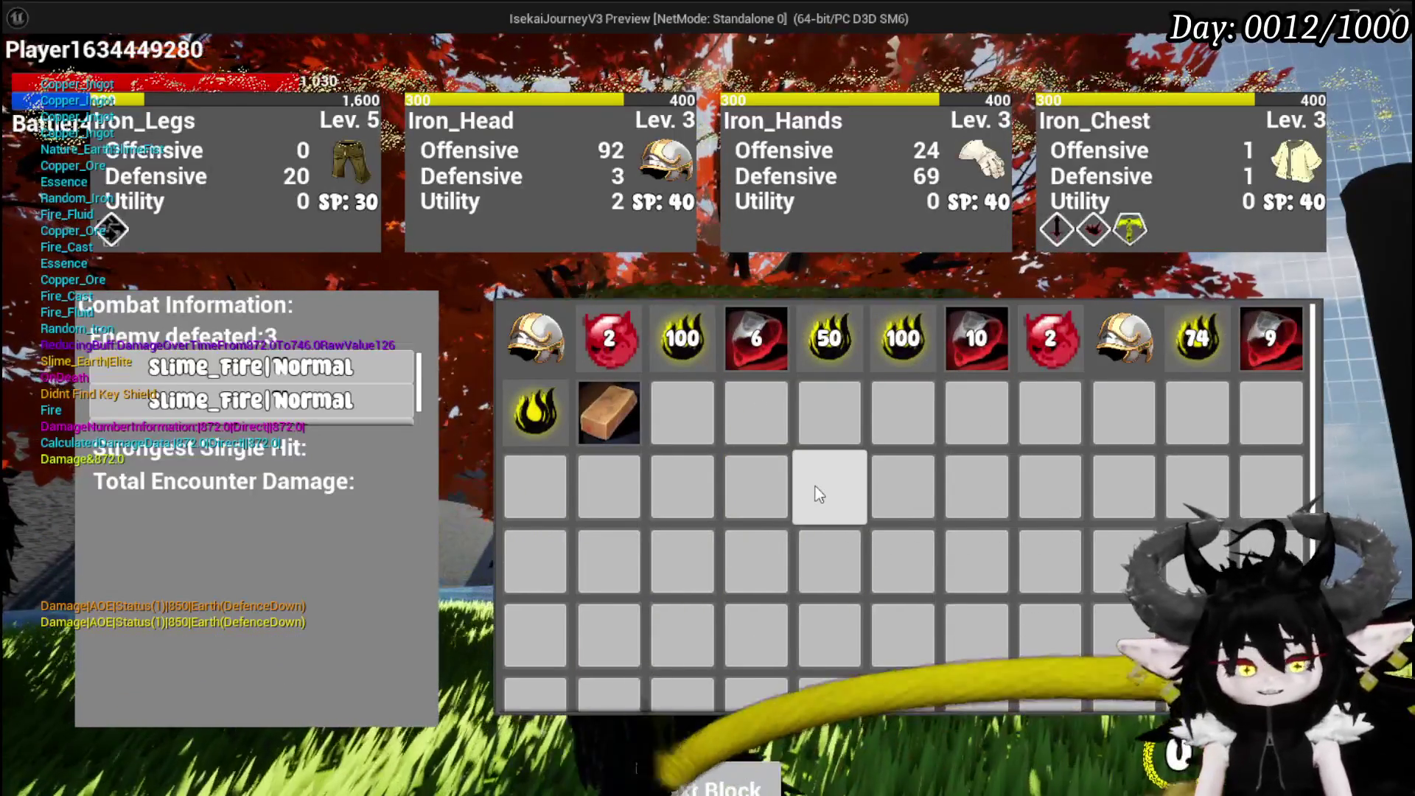
End the play session, save all assets, and switch to the Ability VFX data table.
{"action": "key", "text": "Escape"}
{"action": "key", "text": "ctrl+s"}
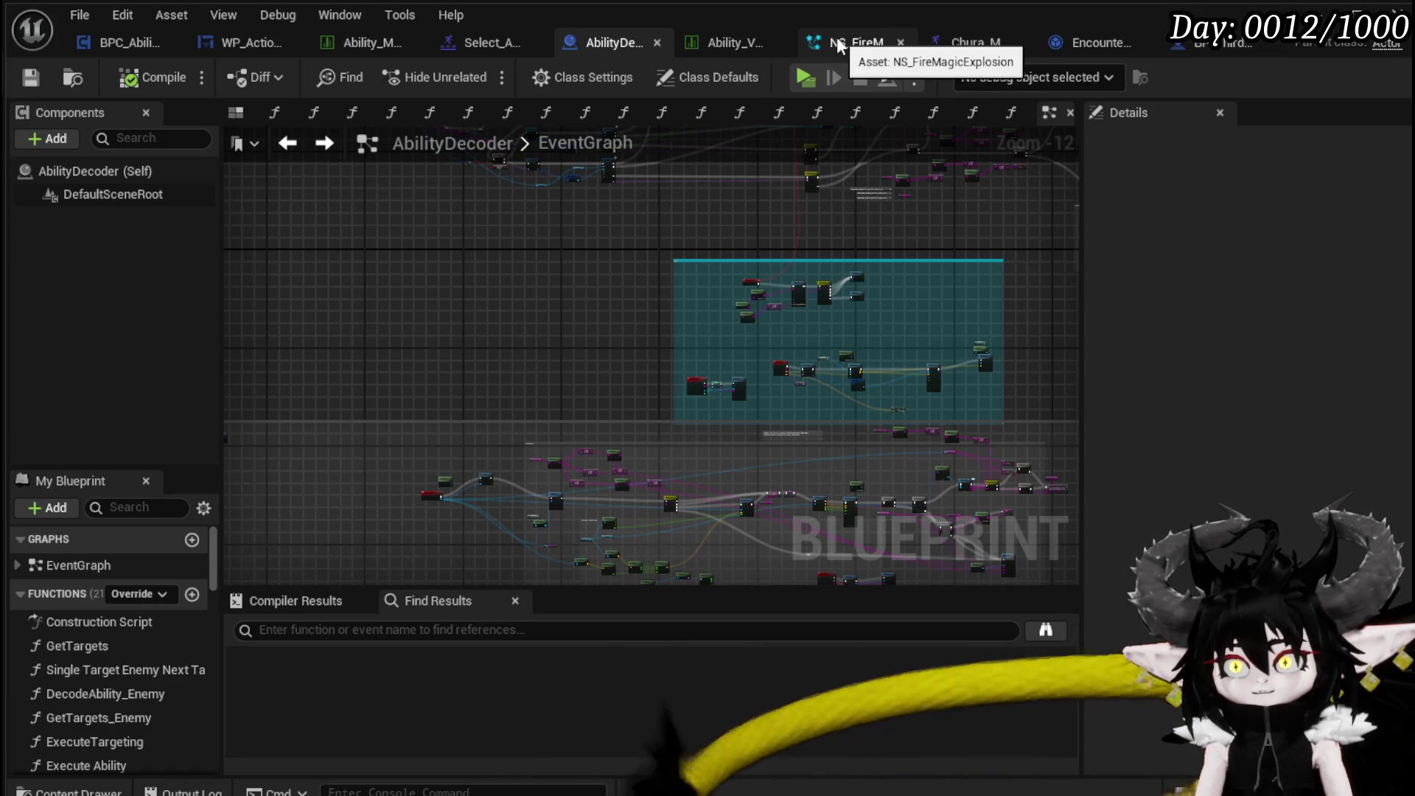
{"action": "left_click", "coordinate": [712, 47]}
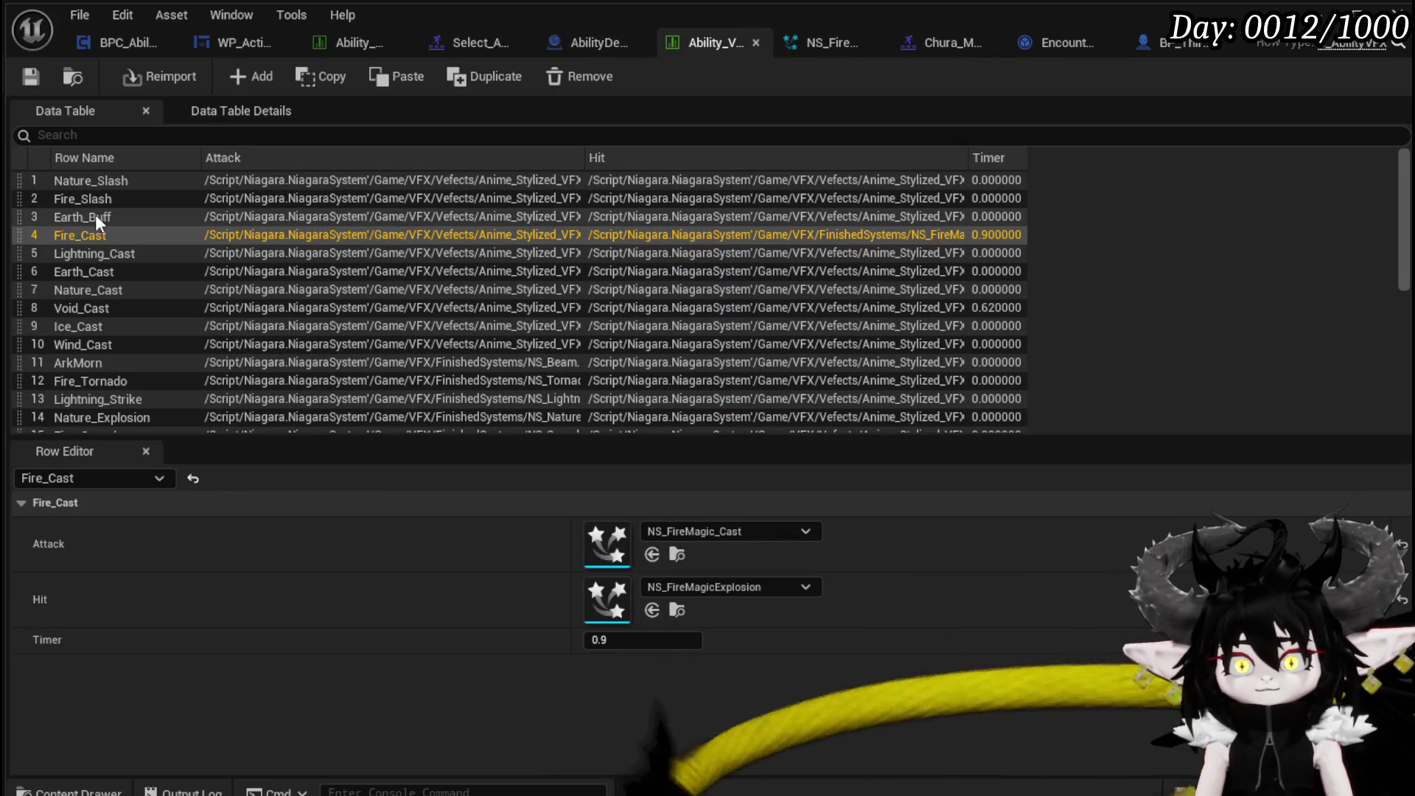
Scroll to row 28, Nature_EarthSlimeFist, and load it in the Row Editor to edit its effects.
{"action": "left_click", "coordinate": [99, 278]}
{"action": "scroll", "coordinate": [221, 288], "scroll_direction": "down", "scroll_amount": 1}
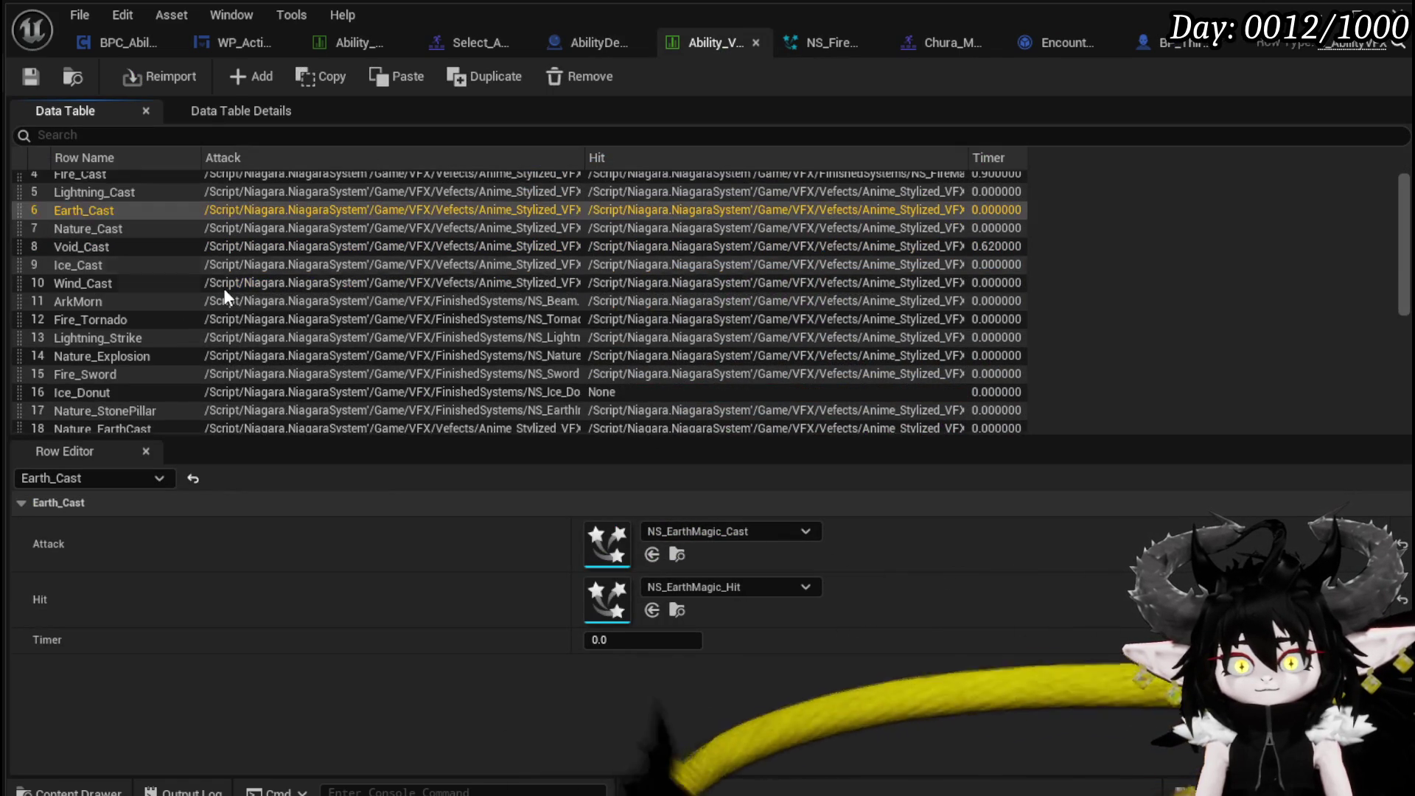
{"action": "scroll", "coordinate": [225, 297], "scroll_direction": "down", "scroll_amount": 2}
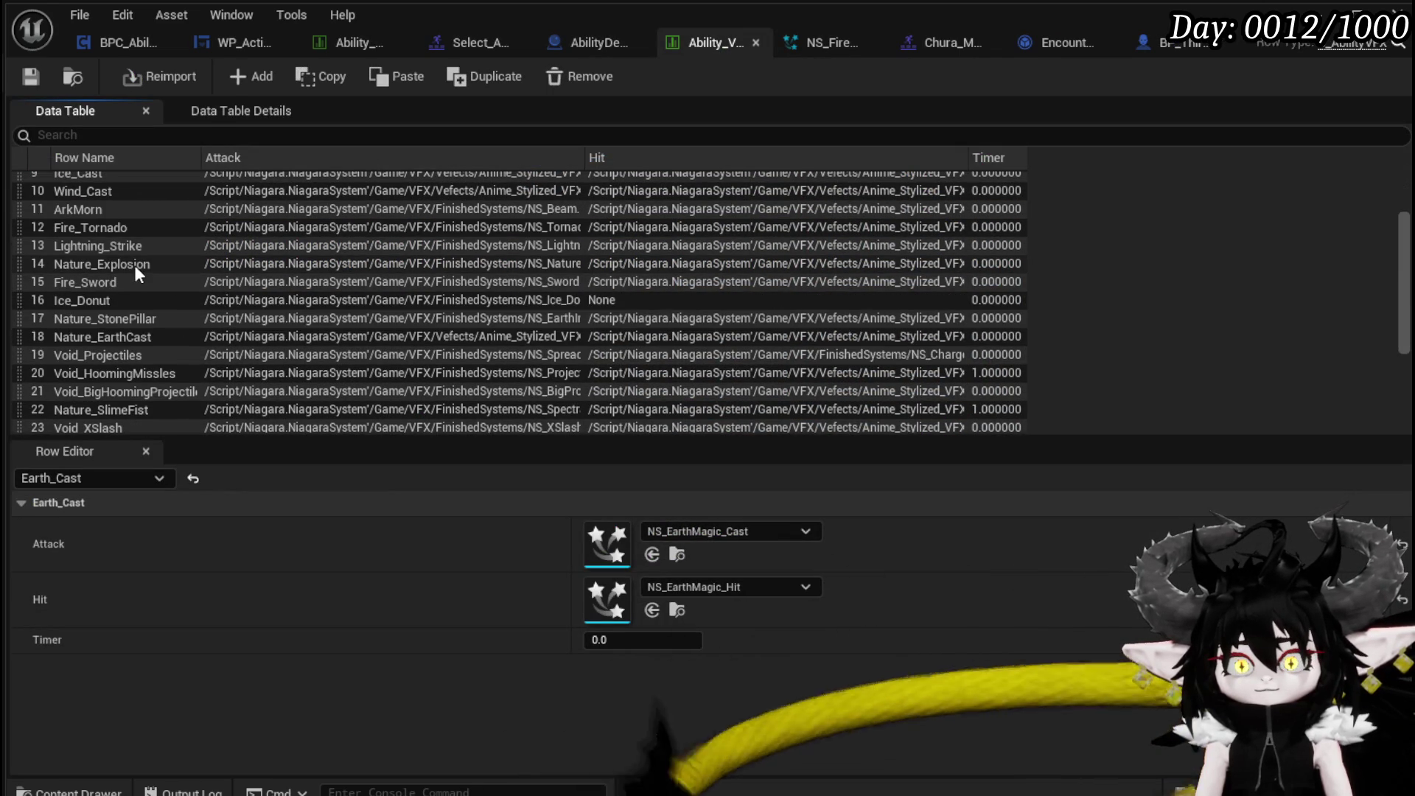
{"action": "scroll", "coordinate": [144, 325], "scroll_direction": "down", "scroll_amount": 3}
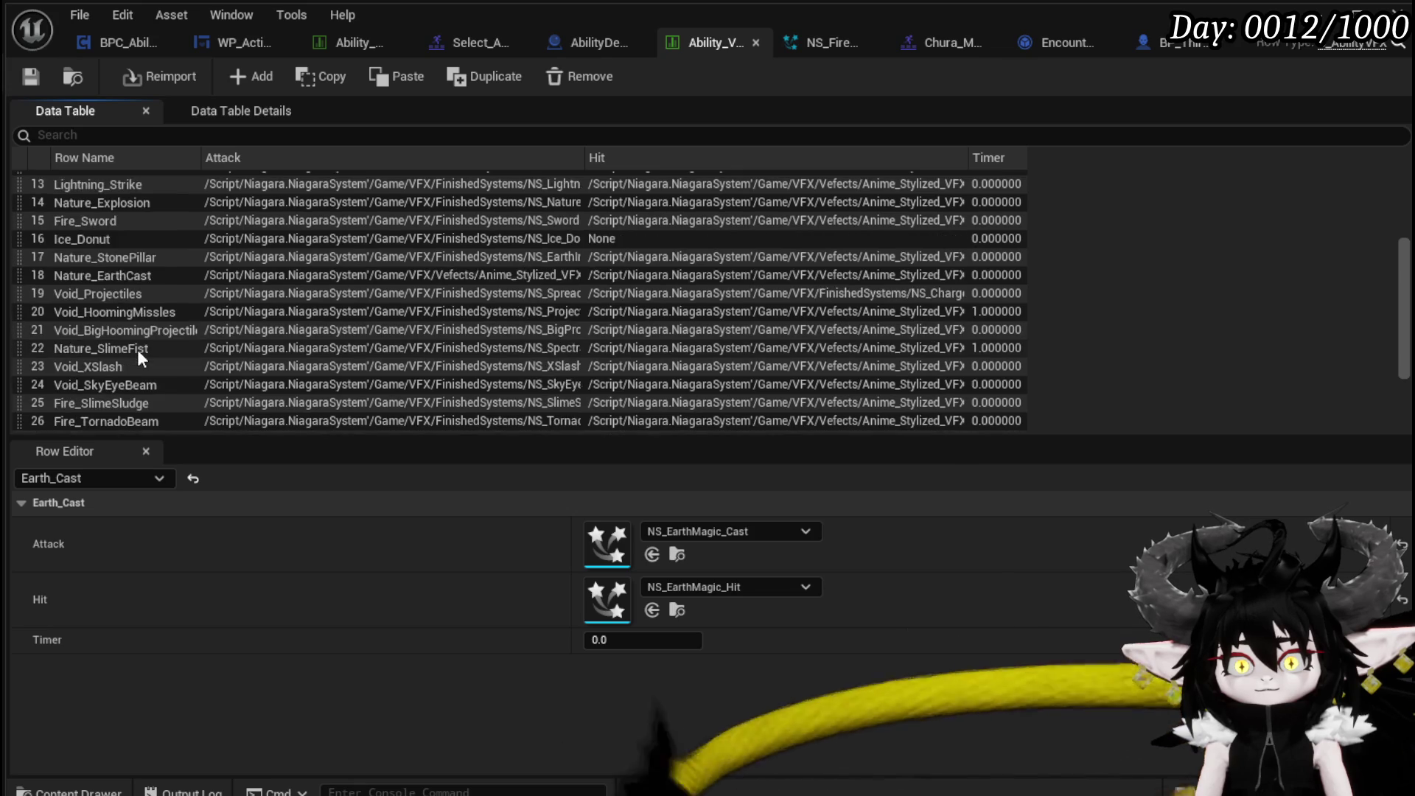
{"action": "scroll", "coordinate": [143, 377], "scroll_direction": "down", "scroll_amount": 1}
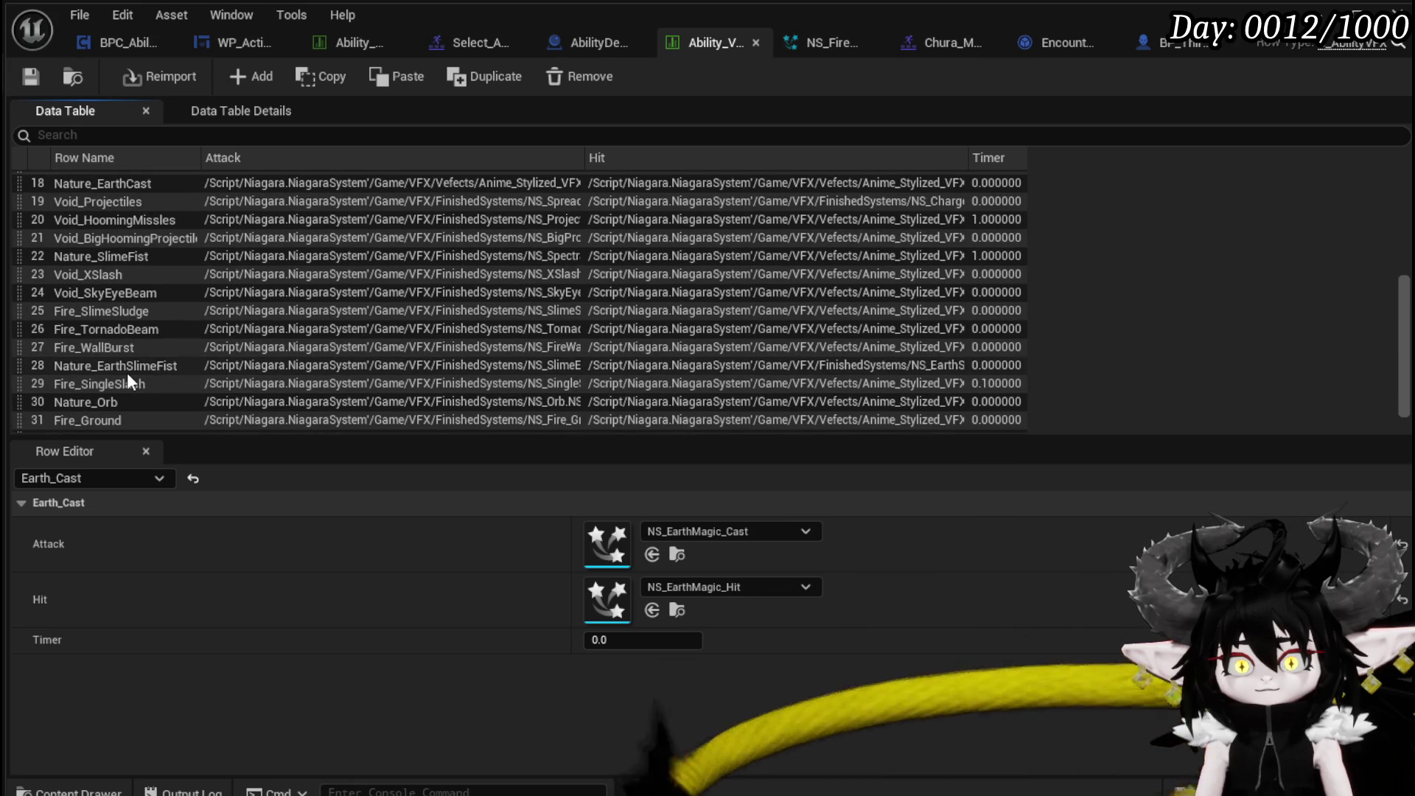
{"action": "scroll", "coordinate": [130, 403], "scroll_direction": "down", "scroll_amount": 1}
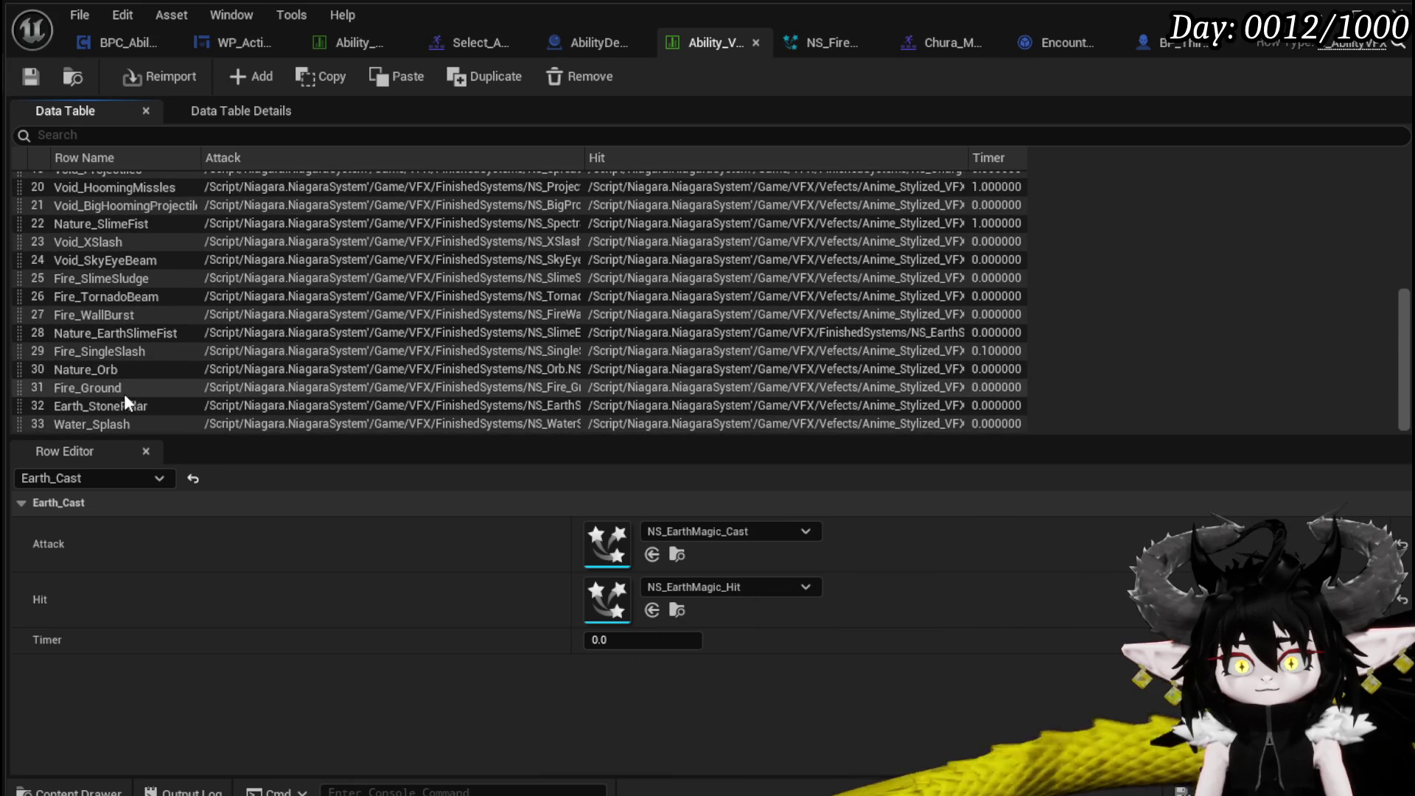
{"action": "left_click", "coordinate": [109, 338]}
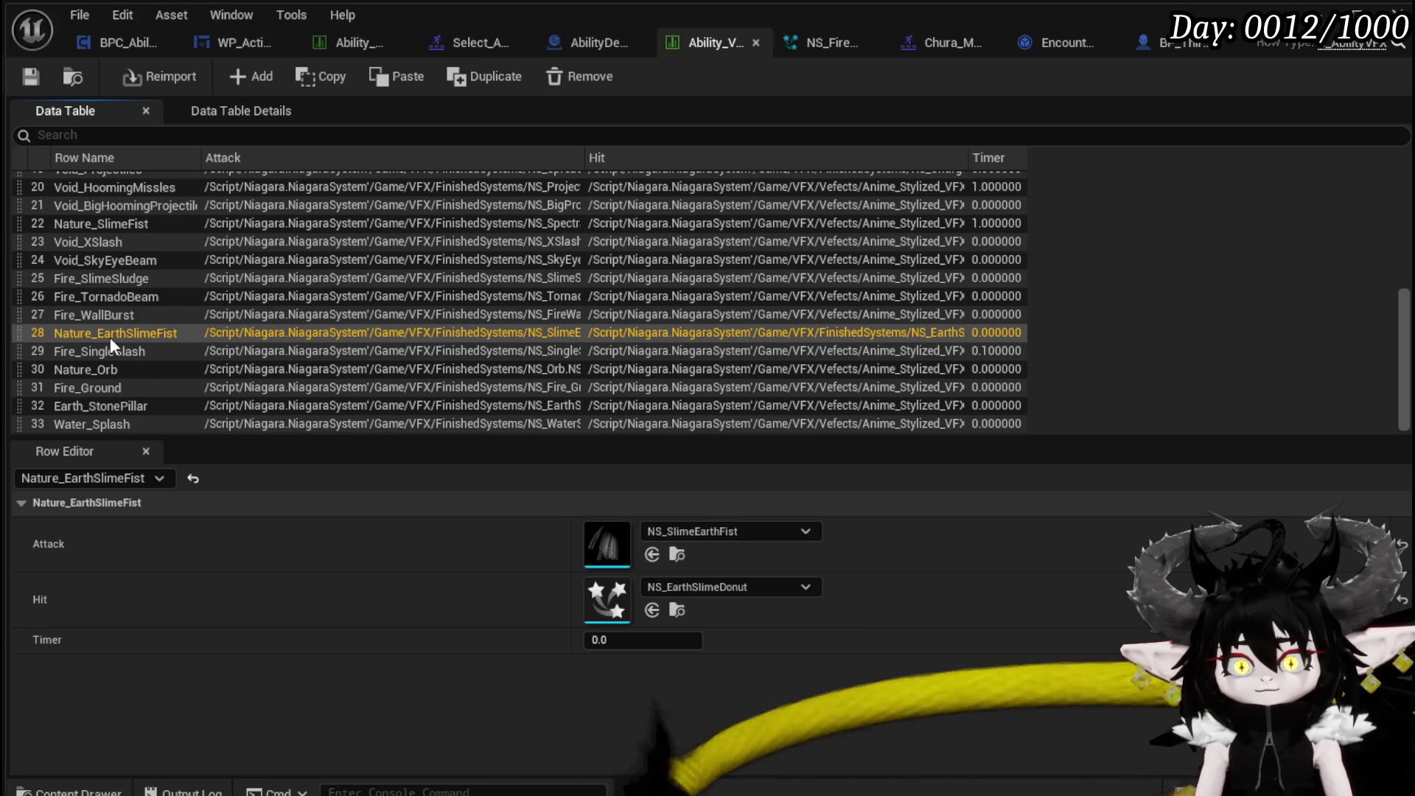
{"action": "left_click", "coordinate": [722, 531]}
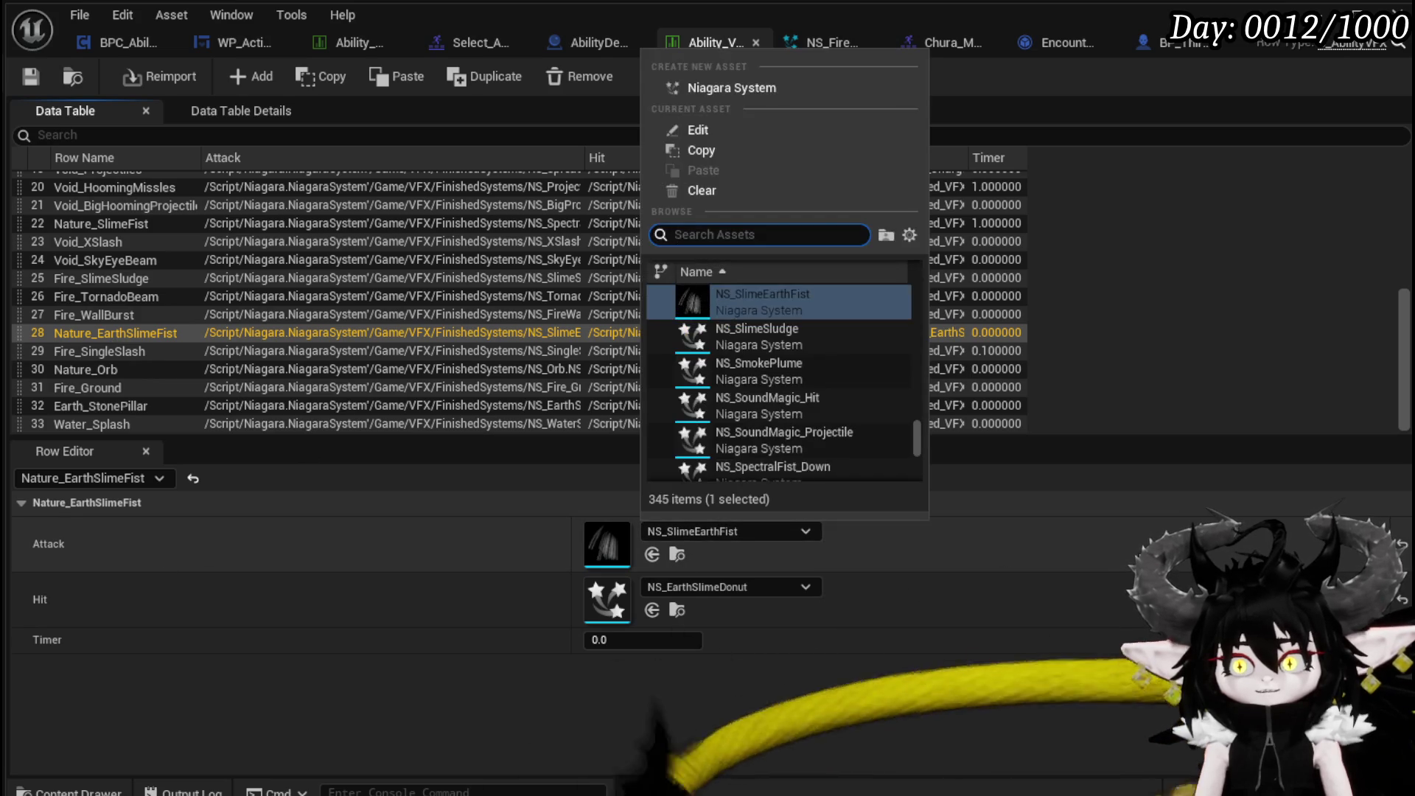
{"action": "type", "text": "Eart"}
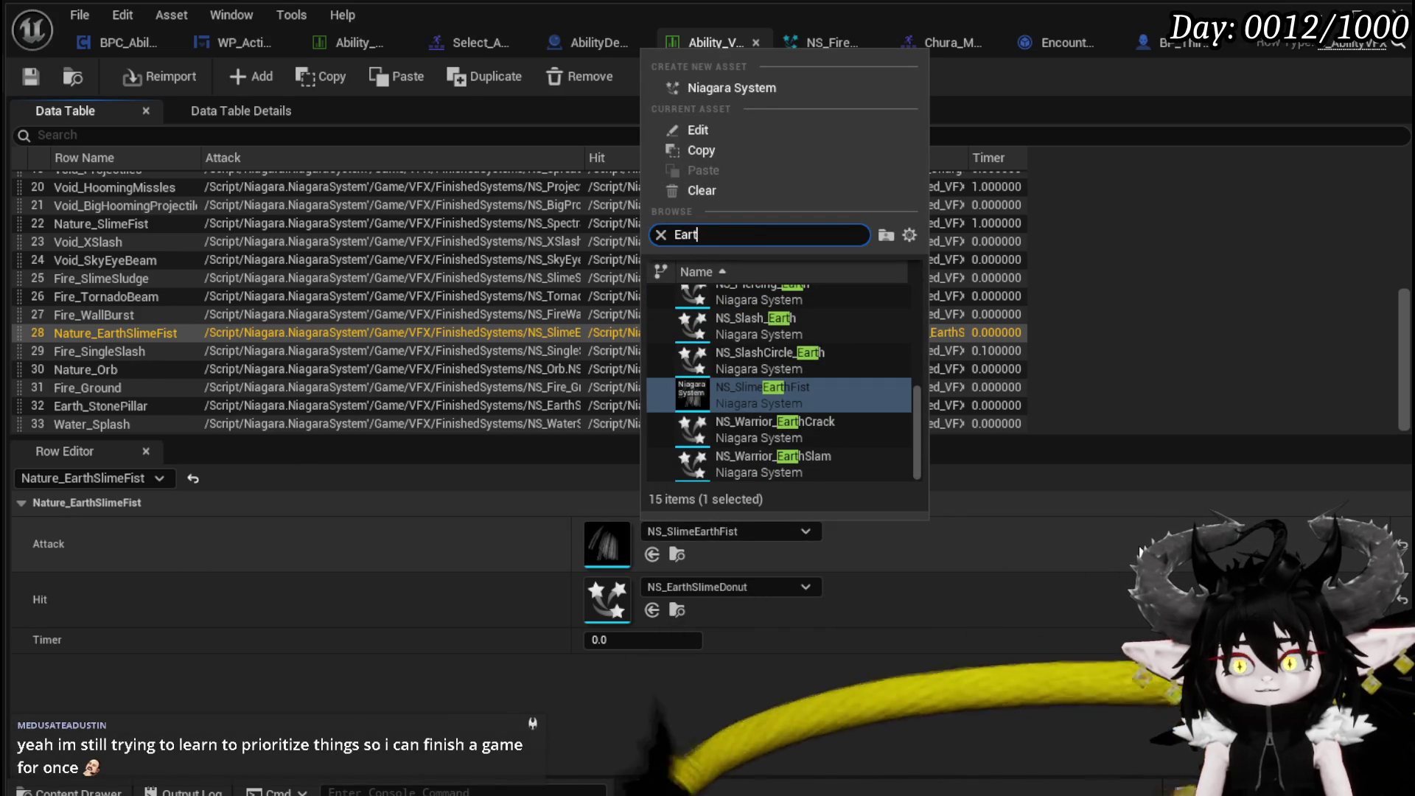
{"action": "left_click", "coordinate": [389, 749]}
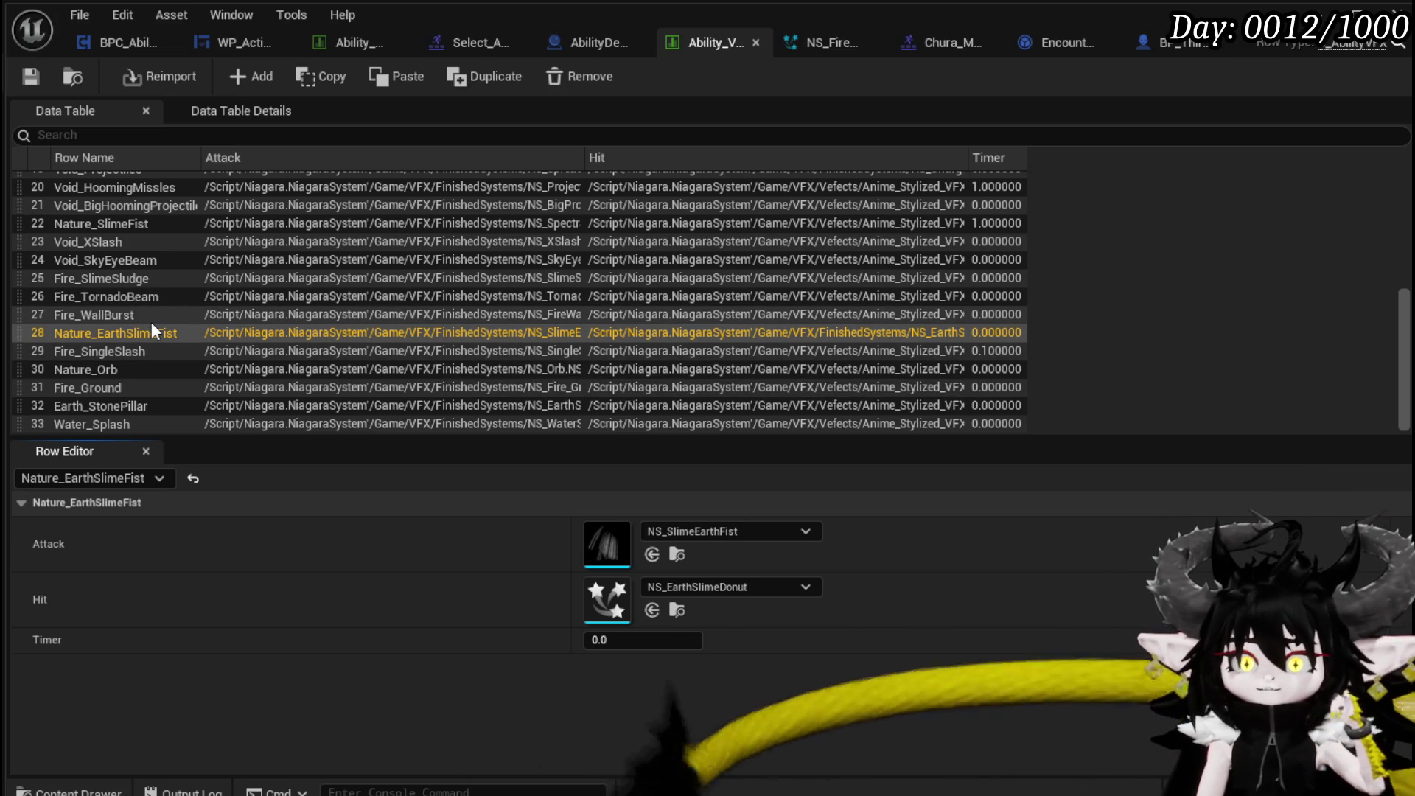
Set Nature_EarthSlimeFist's Attack to NS_EarthMagic_Cast and Hit to NS_SlimeEarthFist, then save the table.
{"action": "left_click", "coordinate": [770, 532]}
{"action": "type", "text": "Cast Ear"}
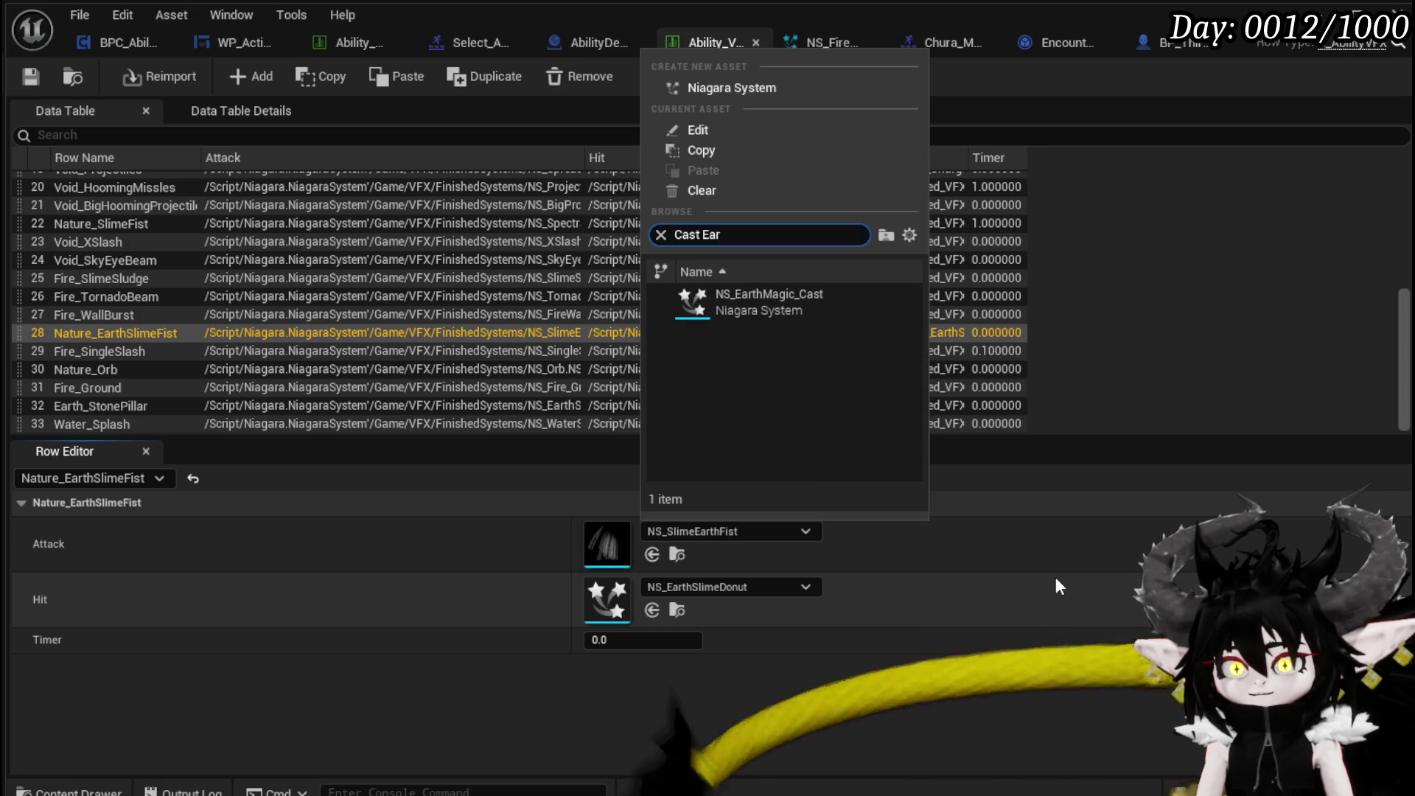
{"action": "left_click", "coordinate": [752, 308]}
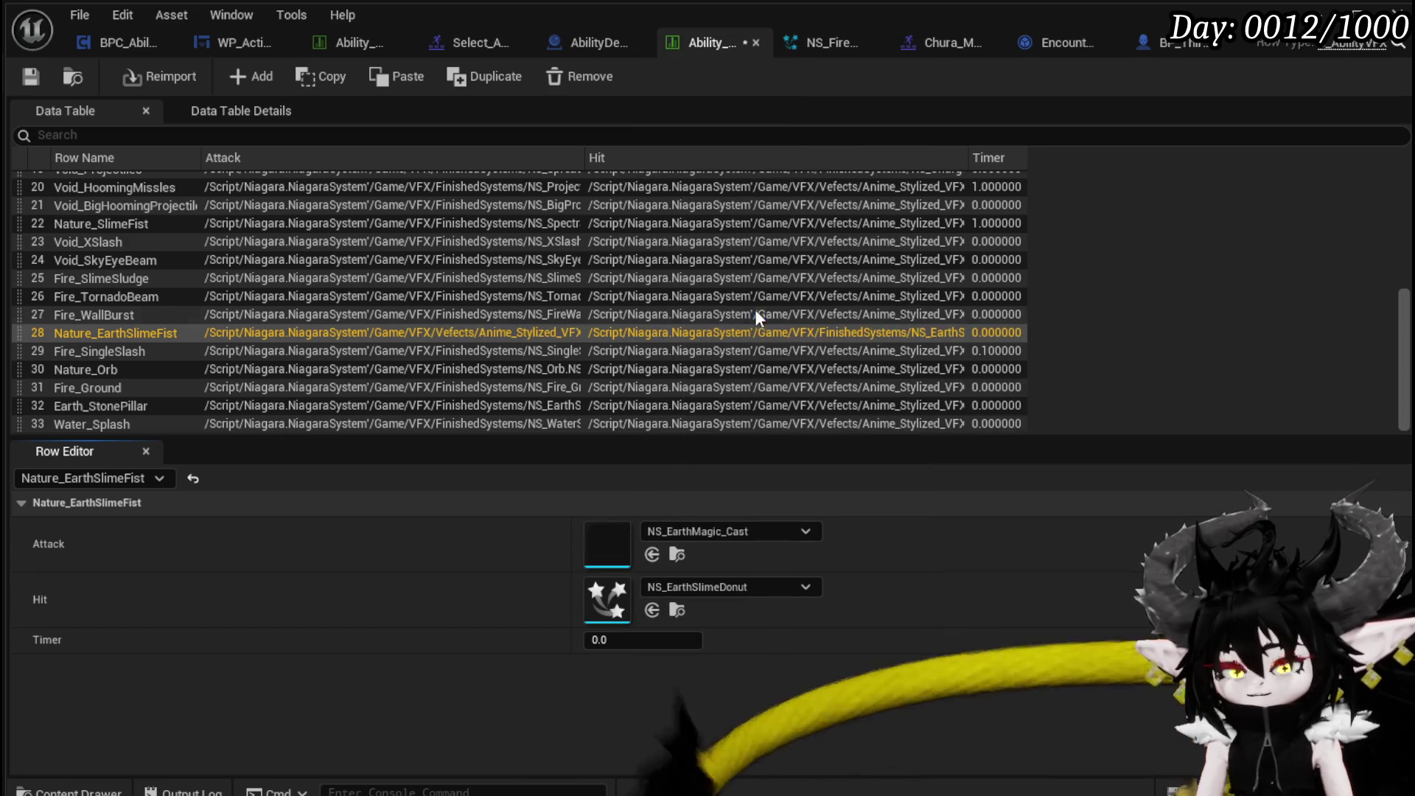
{"action": "left_click", "coordinate": [743, 590]}
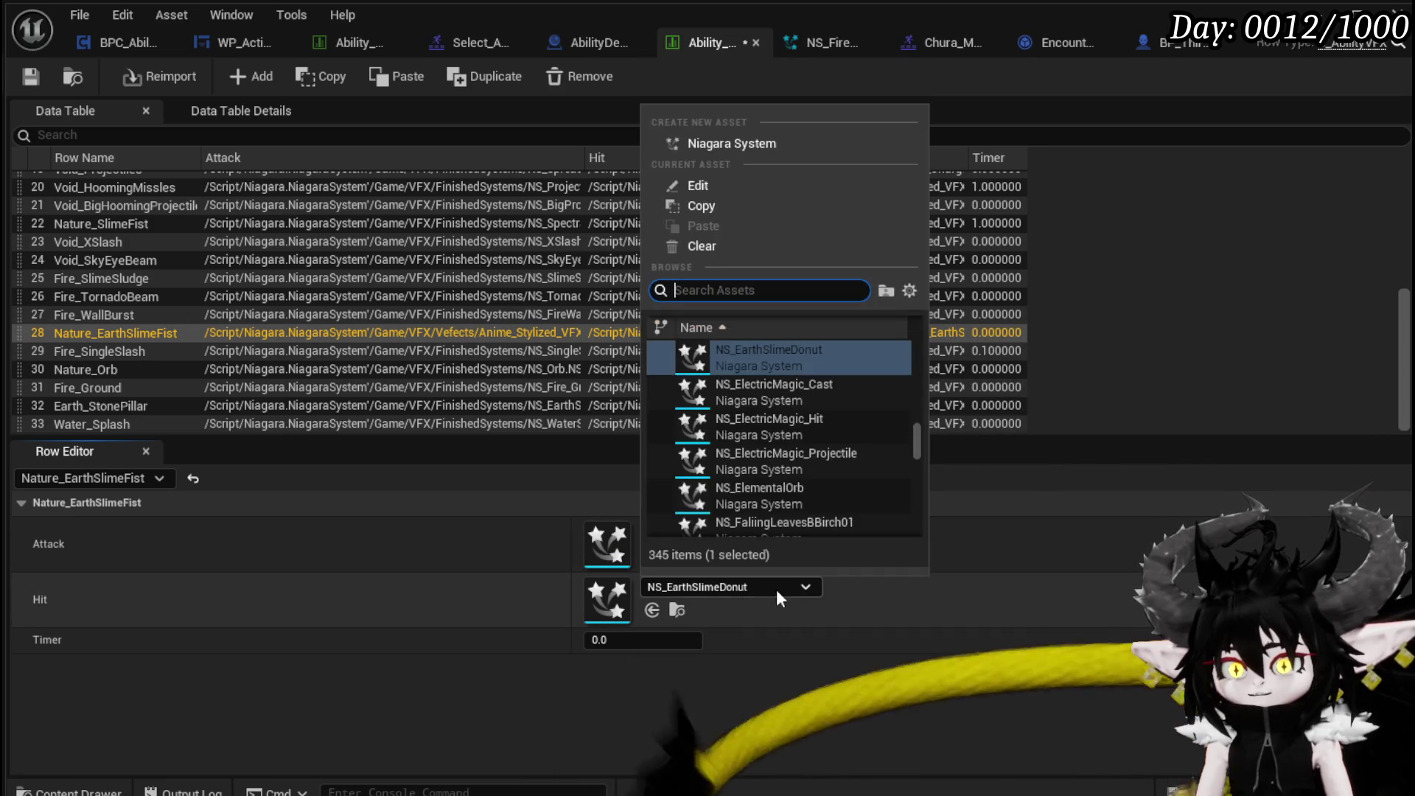
{"action": "type", "text": "Slime"}
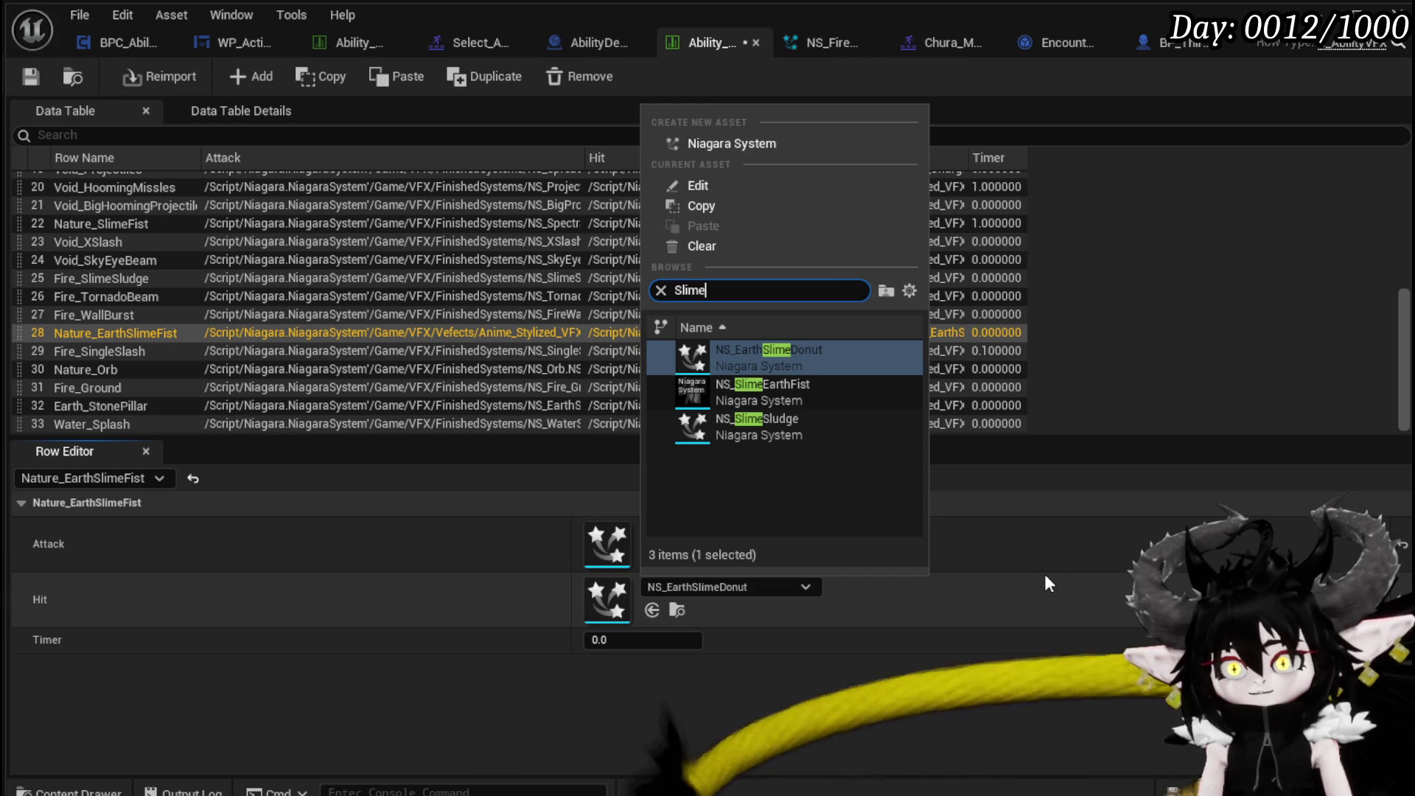
{"action": "left_click", "coordinate": [763, 391]}
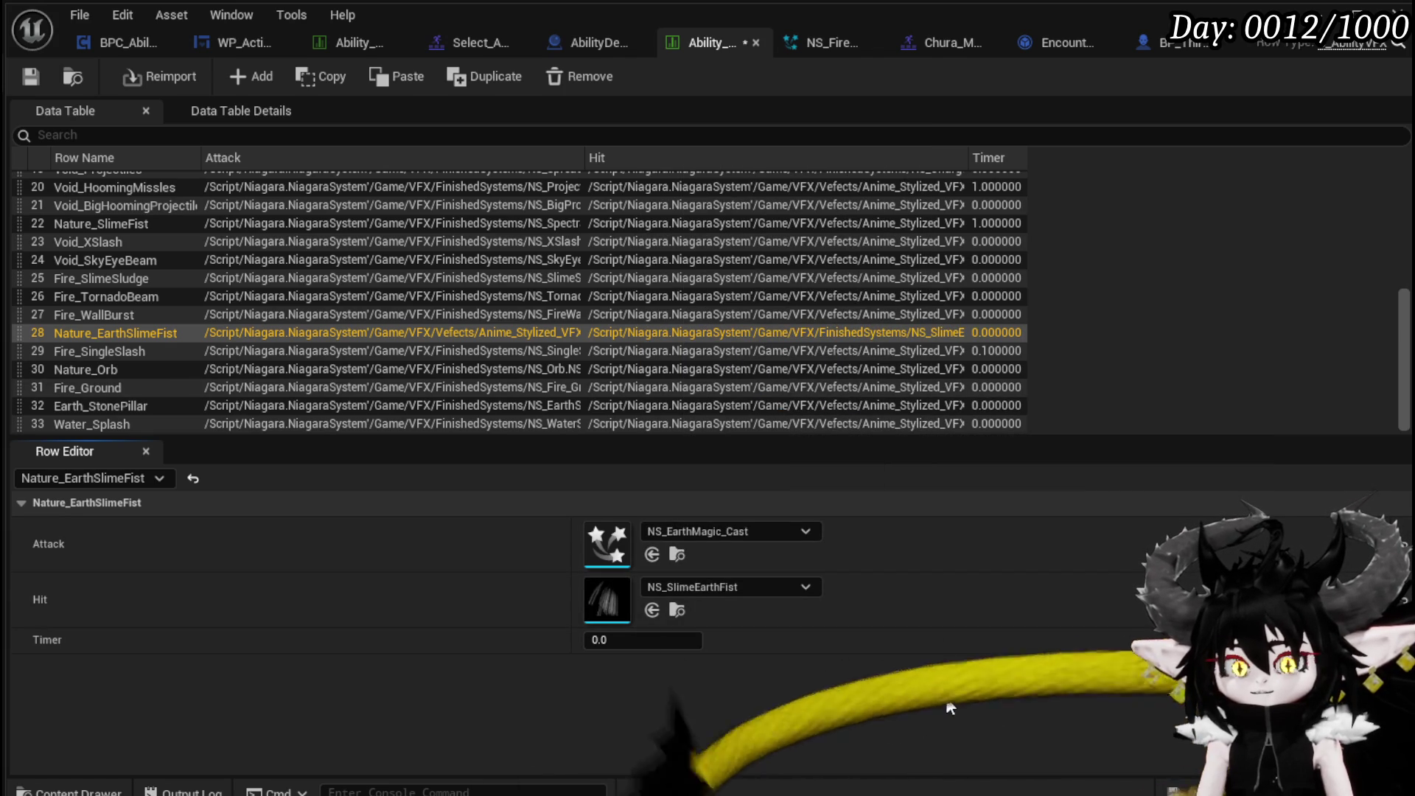
{"action": "left_click", "coordinate": [26, 70]}
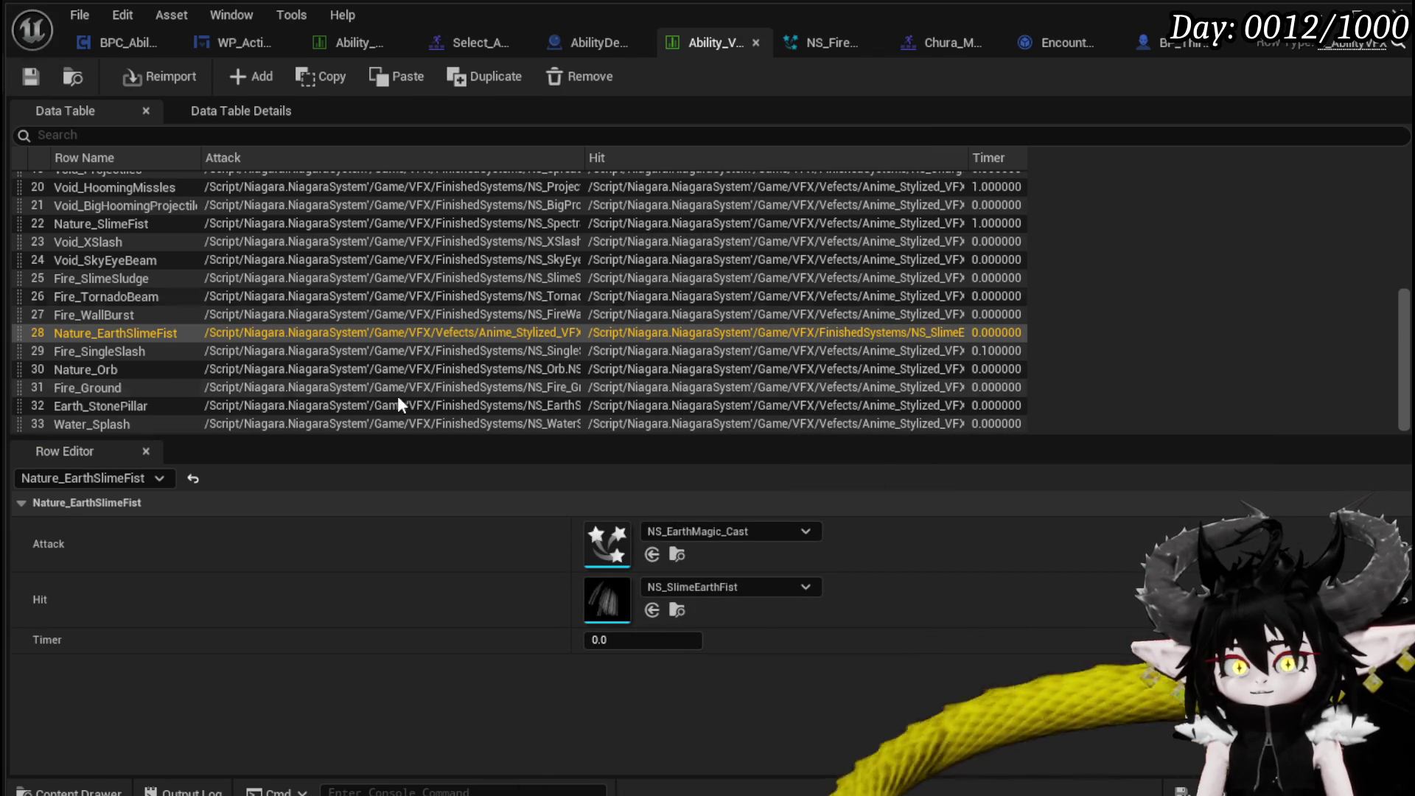
Preview NS_SlimeEarthFist in Niagara up to 0.17 s, then set Nature_EarthSlimeFist's timer to 0.1.
{"action": "double_click", "coordinate": [606, 615]}
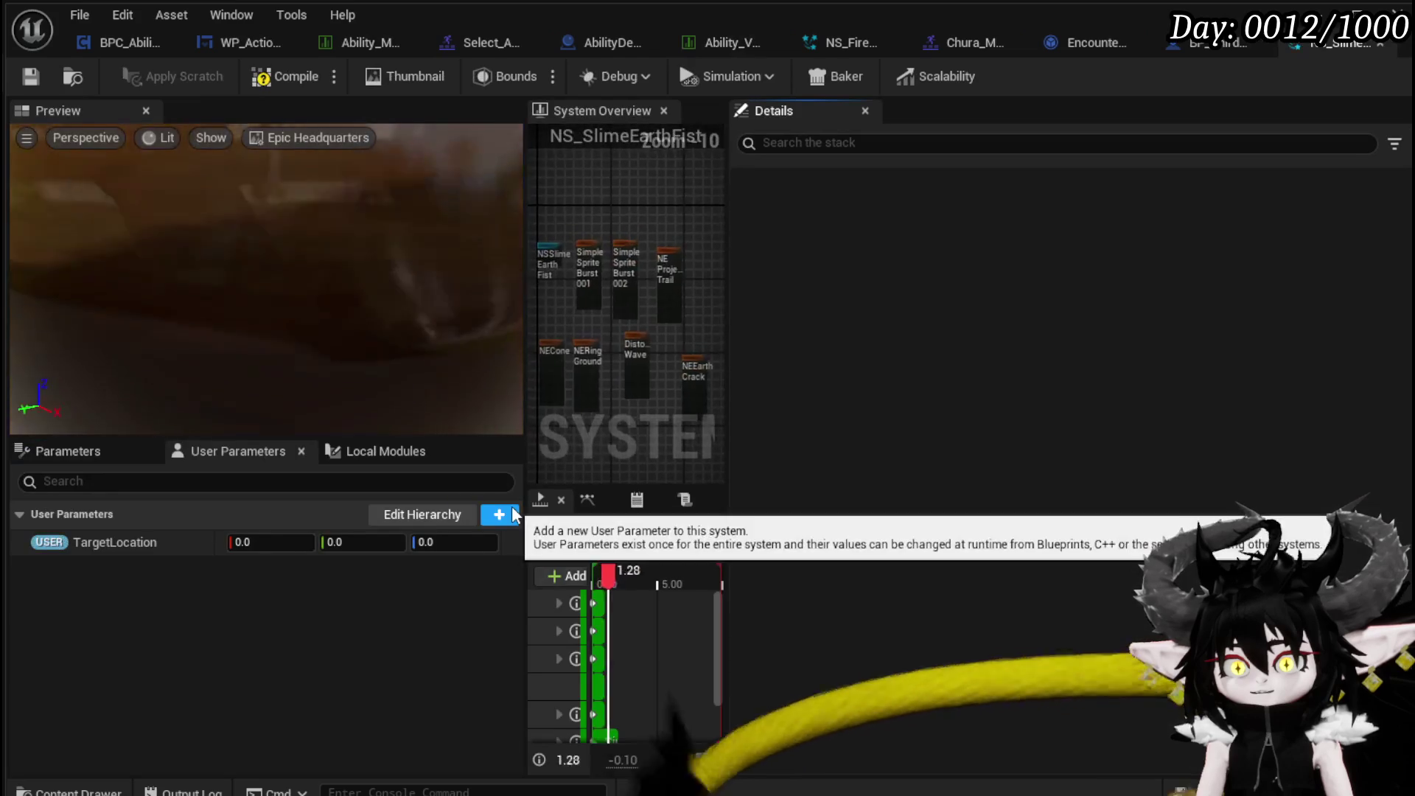
{"action": "mouse_move", "coordinate": [640, 569]}
{"action": "left_mouse_down"}
{"action": "mouse_move", "coordinate": [569, 578]}
{"action": "mouse_move", "coordinate": [603, 590]}
{"action": "left_mouse_up"}
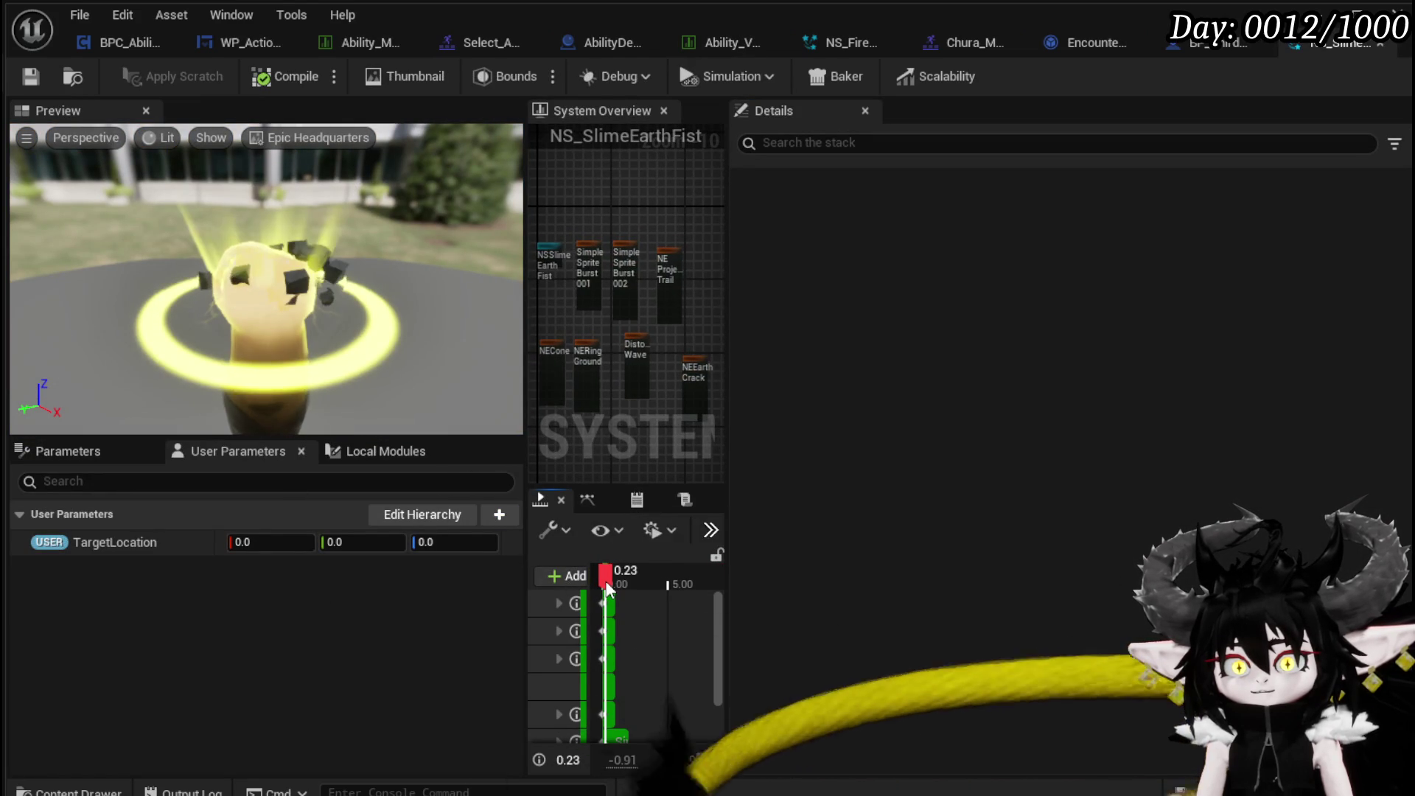
{"action": "left_click_drag", "start_coordinate": [602, 589], "coordinate": [605, 589]}
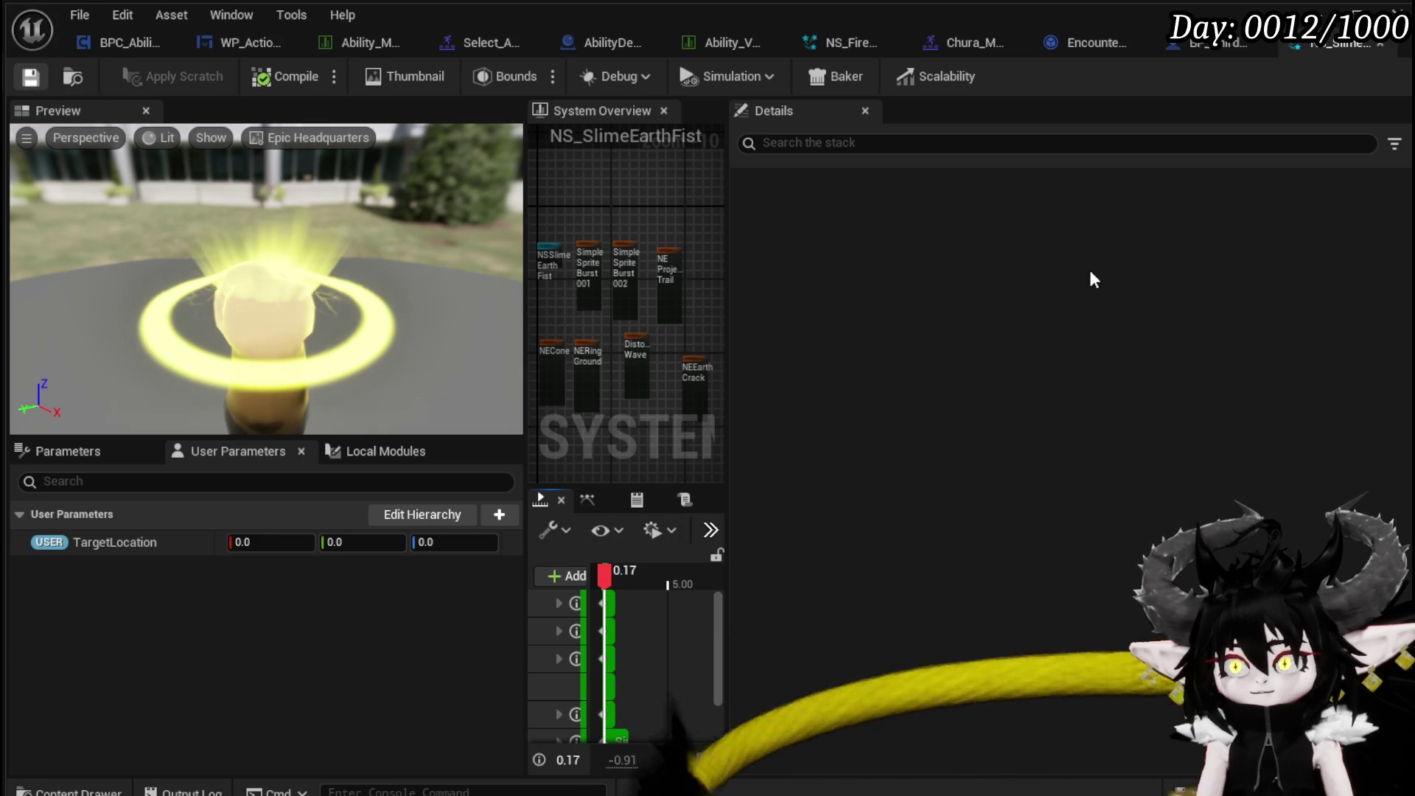
{"action": "left_click", "coordinate": [697, 37]}
{"action": "left_click", "coordinate": [602, 640]}
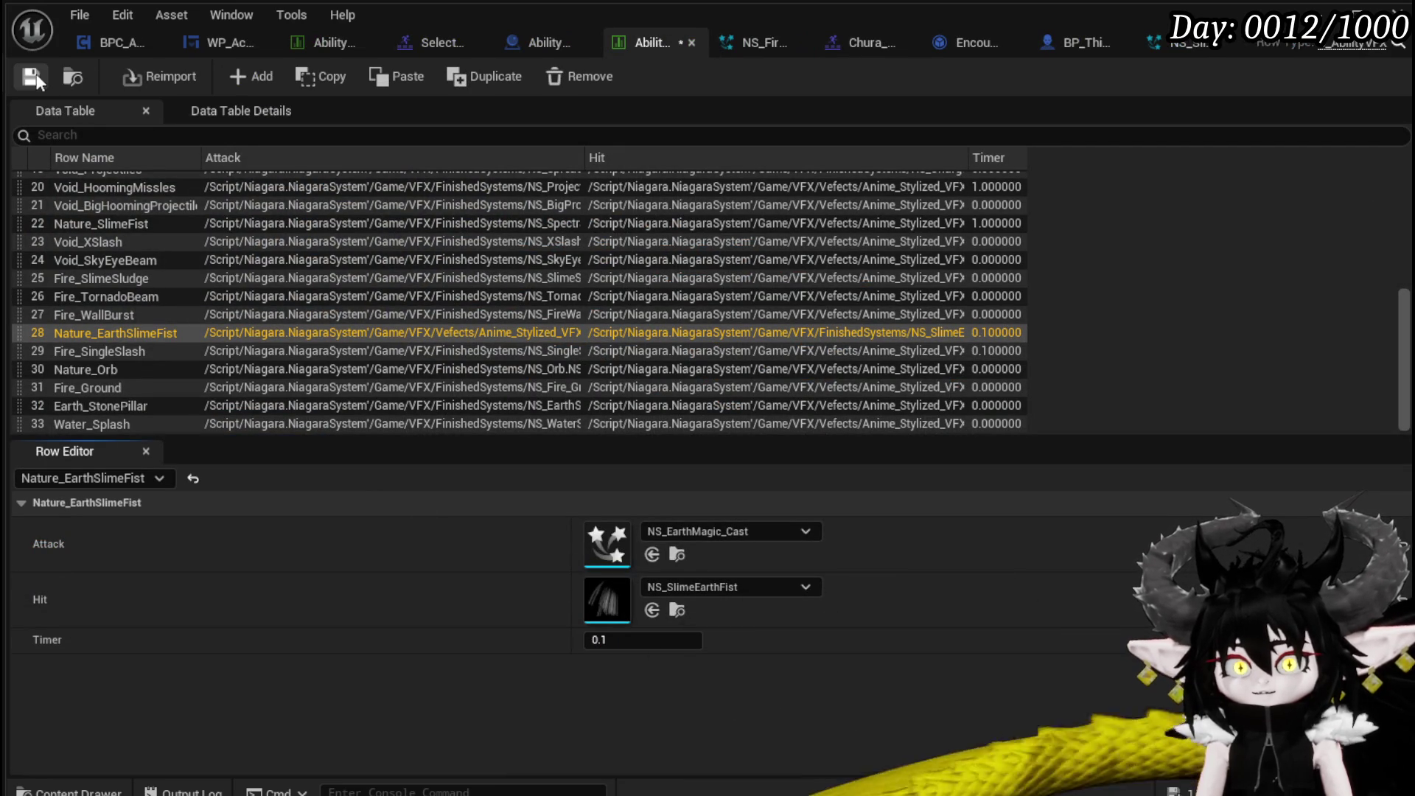
Add a new row to the Ability VFX table named EarthSlimeEnemyFist.
{"action": "left_click", "coordinate": [1316, 15]}
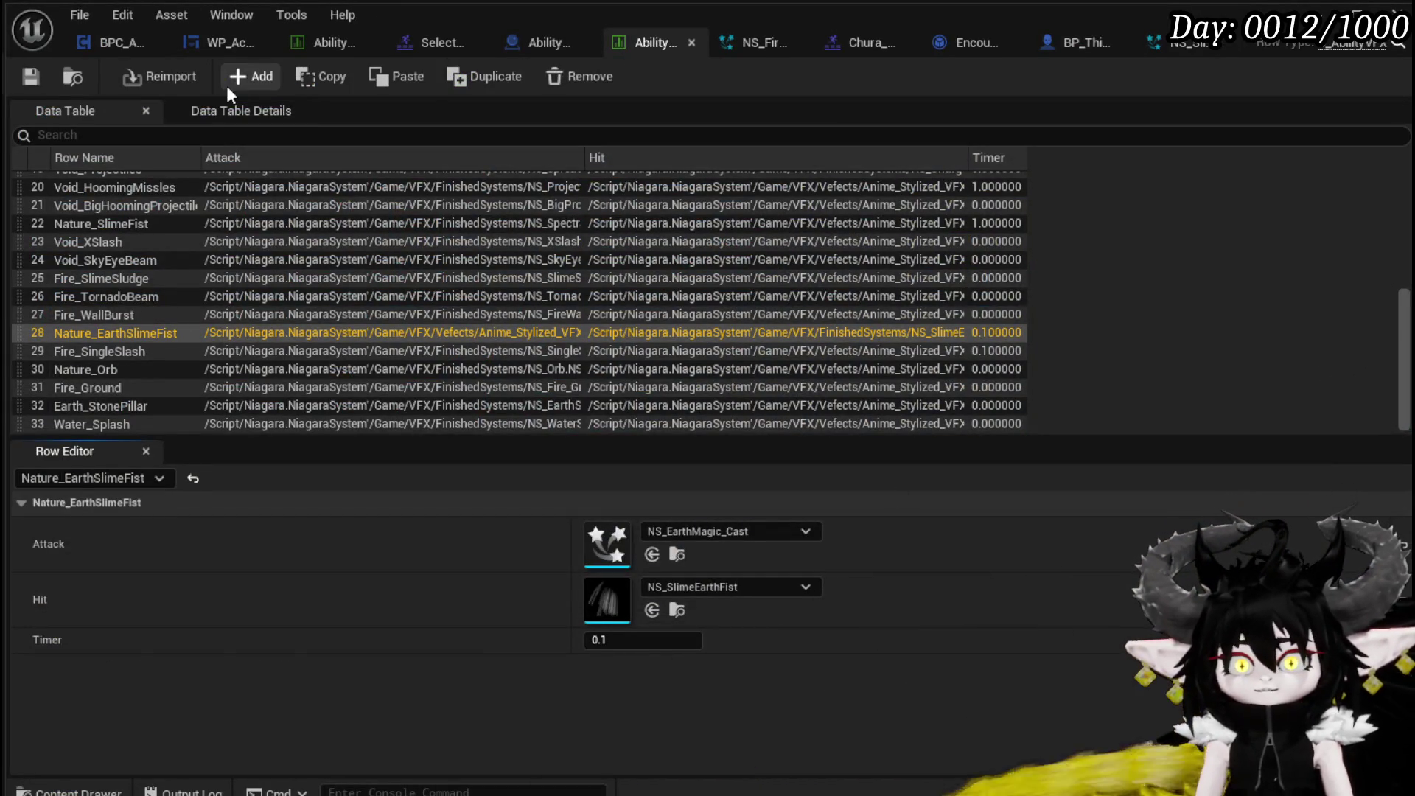
{"action": "left_click", "coordinate": [233, 82]}
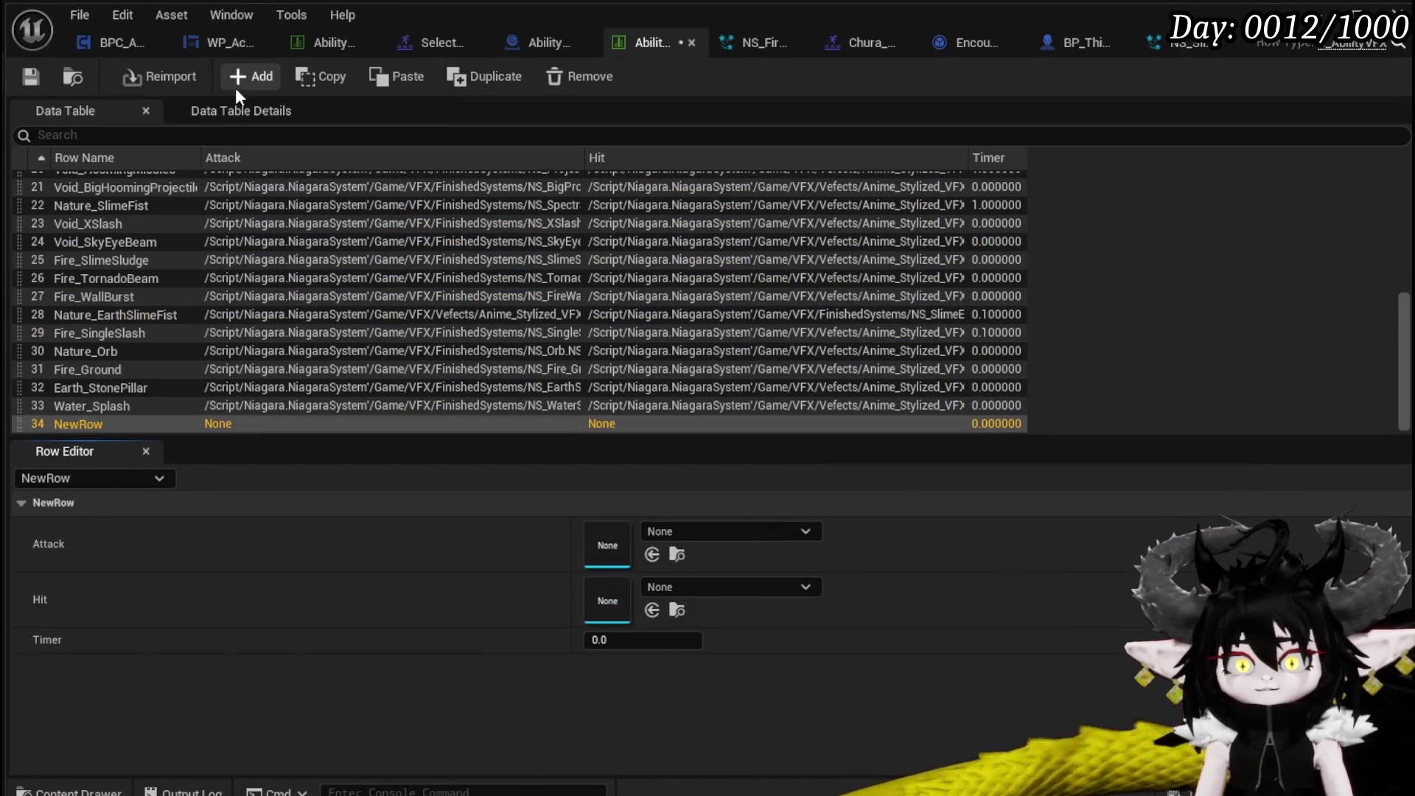
{"action": "left_click", "coordinate": [79, 417]}
{"action": "type", "text": "Ea"}
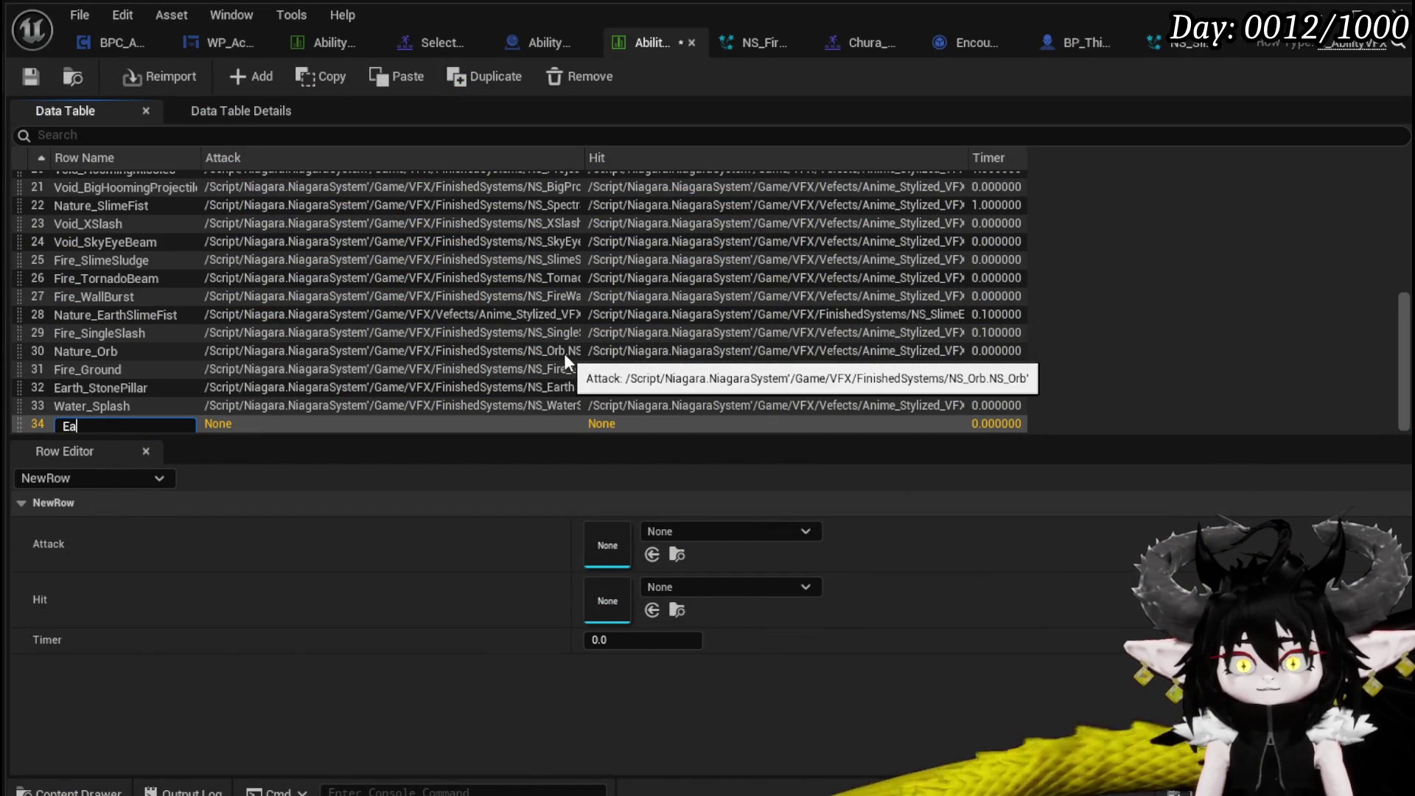
{"action": "type", "text": "rth"}
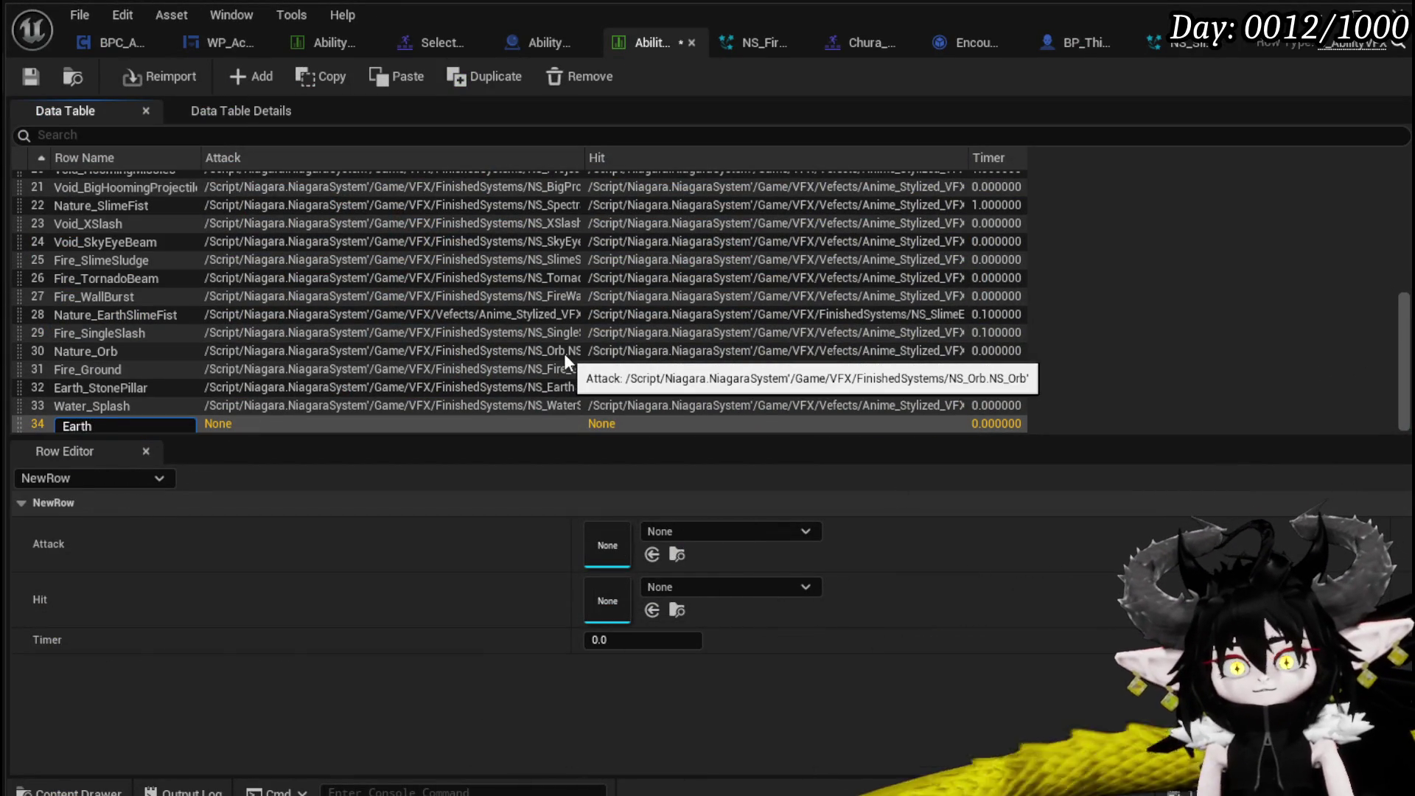
{"action": "type", "text": "SlimeEnemy"}
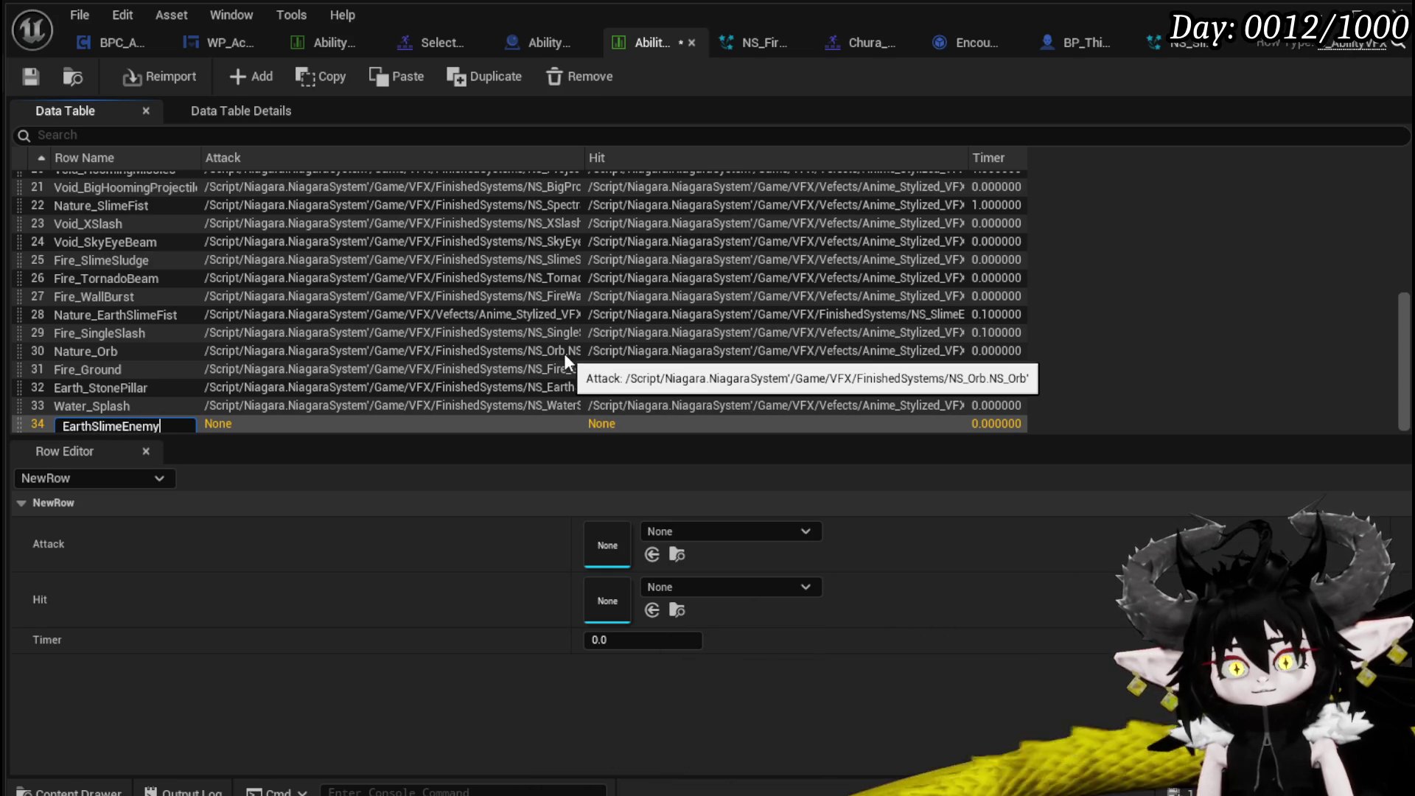
{"action": "type", "text": "Fist"}
{"action": "key", "text": "Return"}
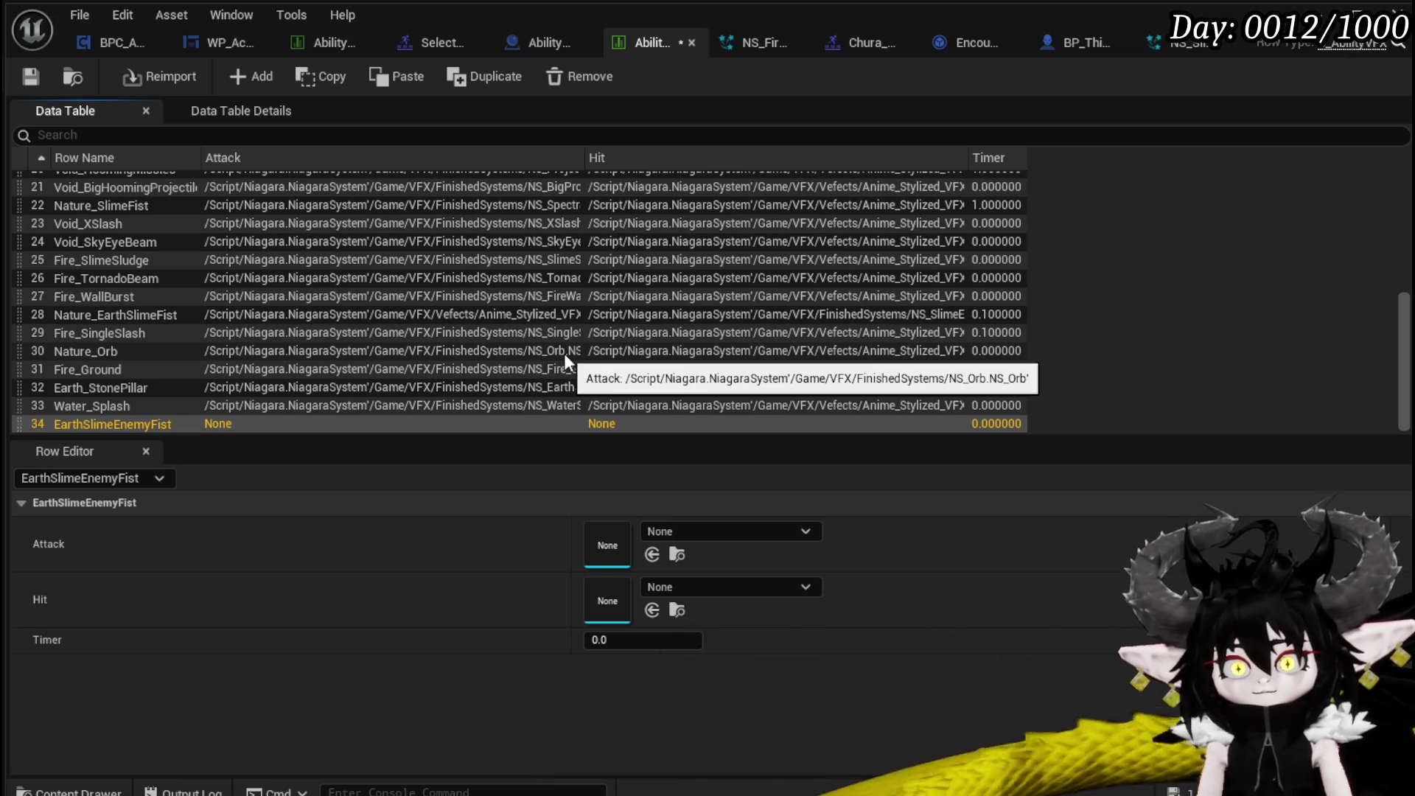
Give EarthSlimeEnemyFist the NS_SlimeEarthFist attack and NS_EarthSlimeDonut hit effects, and save.
{"action": "left_click", "coordinate": [693, 528]}
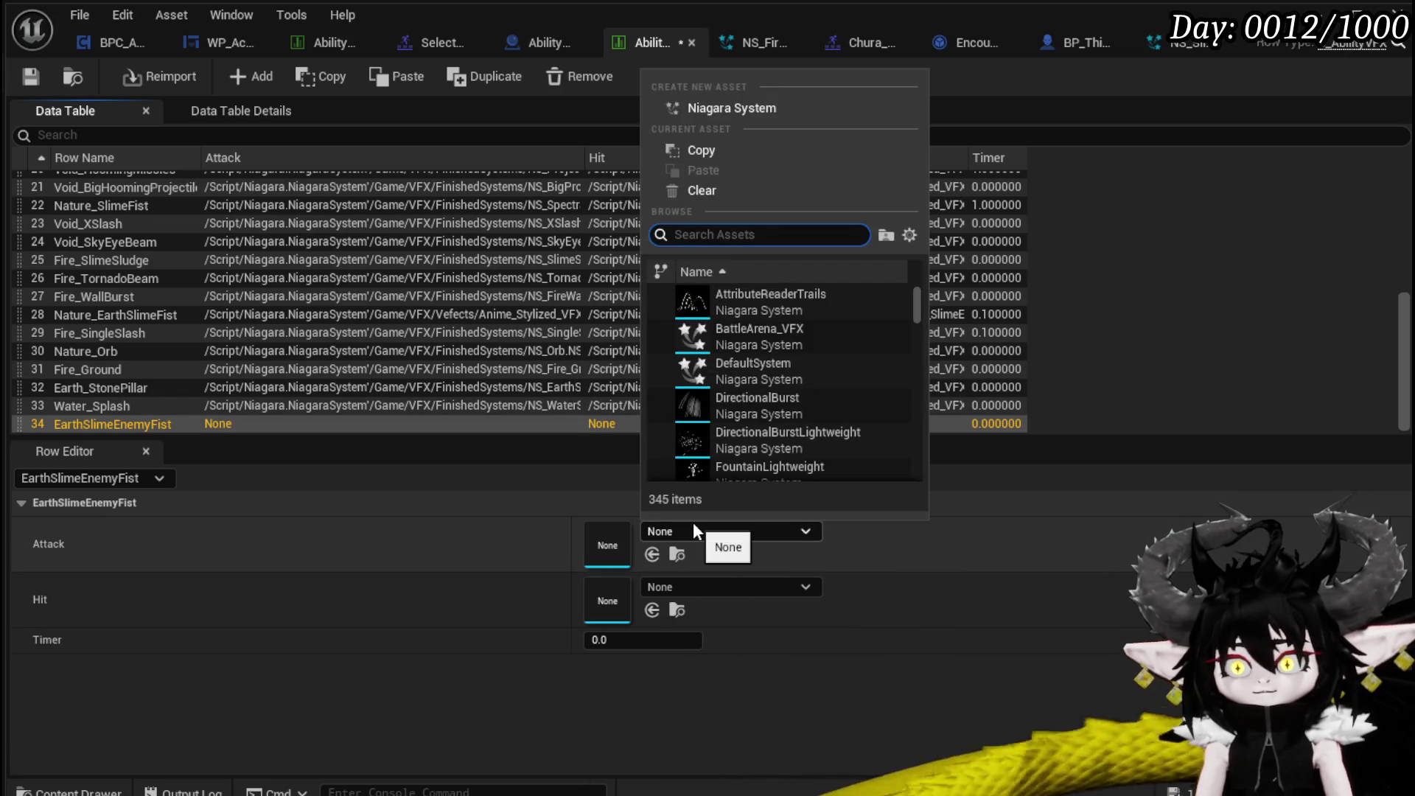
{"action": "type", "text": "Slime"}
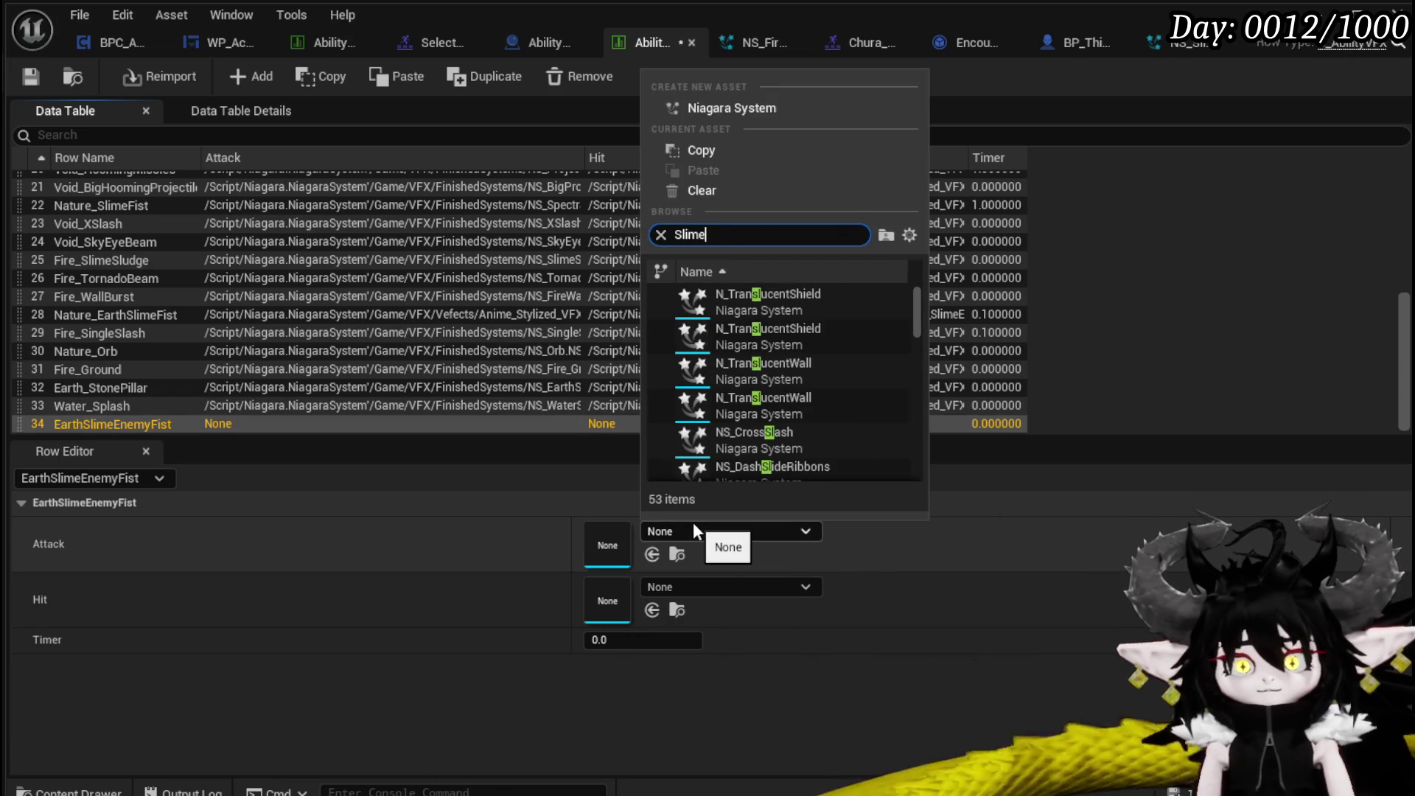
{"action": "type", "text": "Ear"}
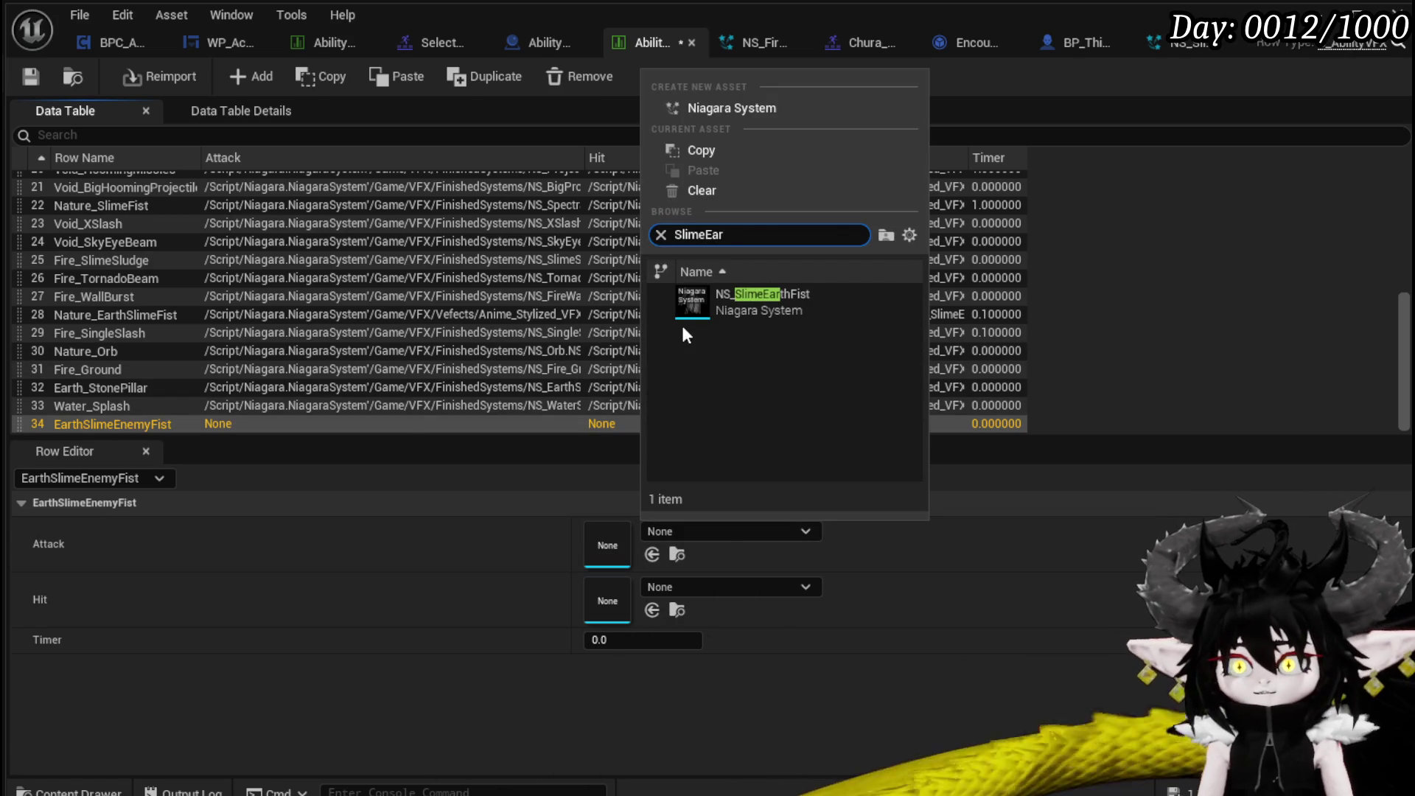
{"action": "left_click", "coordinate": [684, 322]}
{"action": "left_click", "coordinate": [715, 587]}
{"action": "type", "text": "D"}
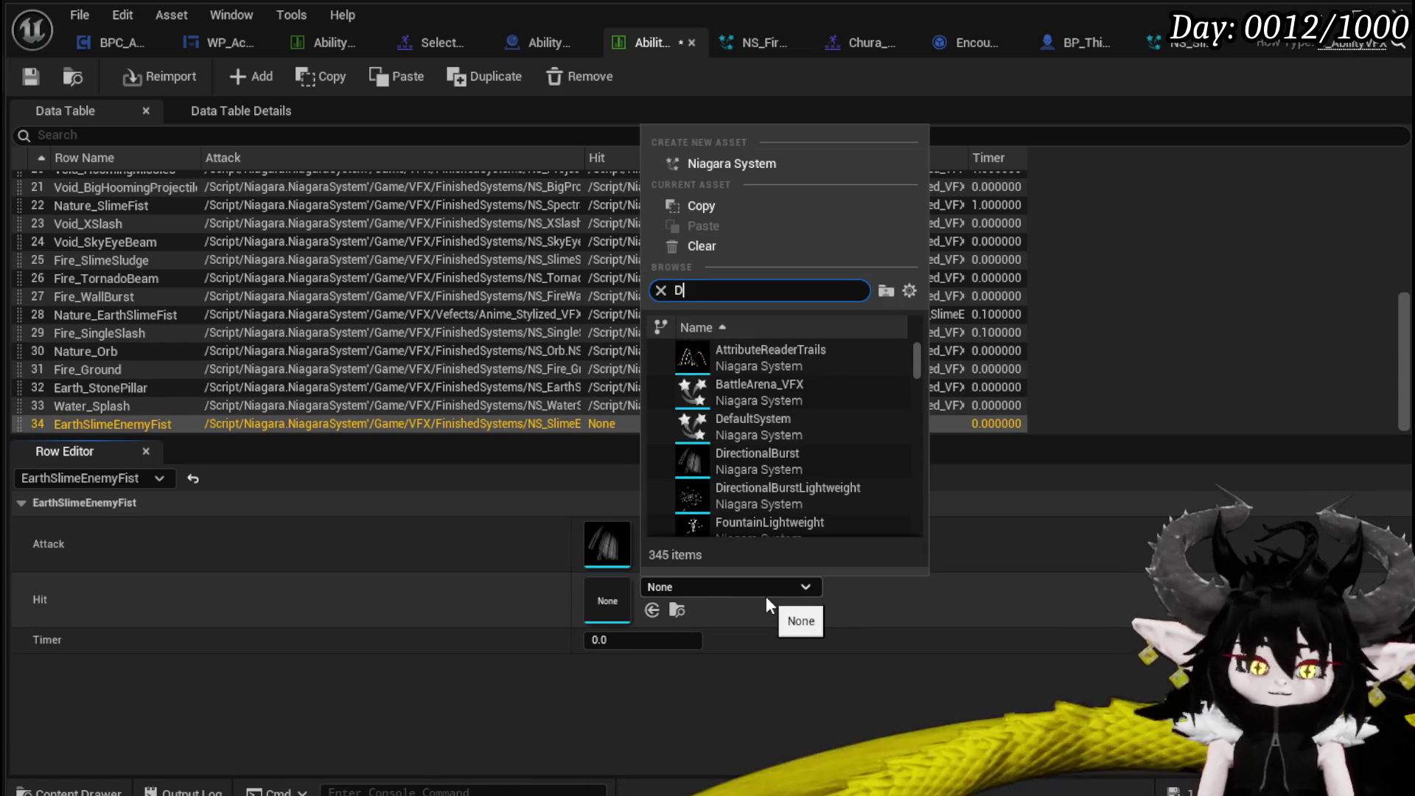
{"action": "type", "text": "onut"}
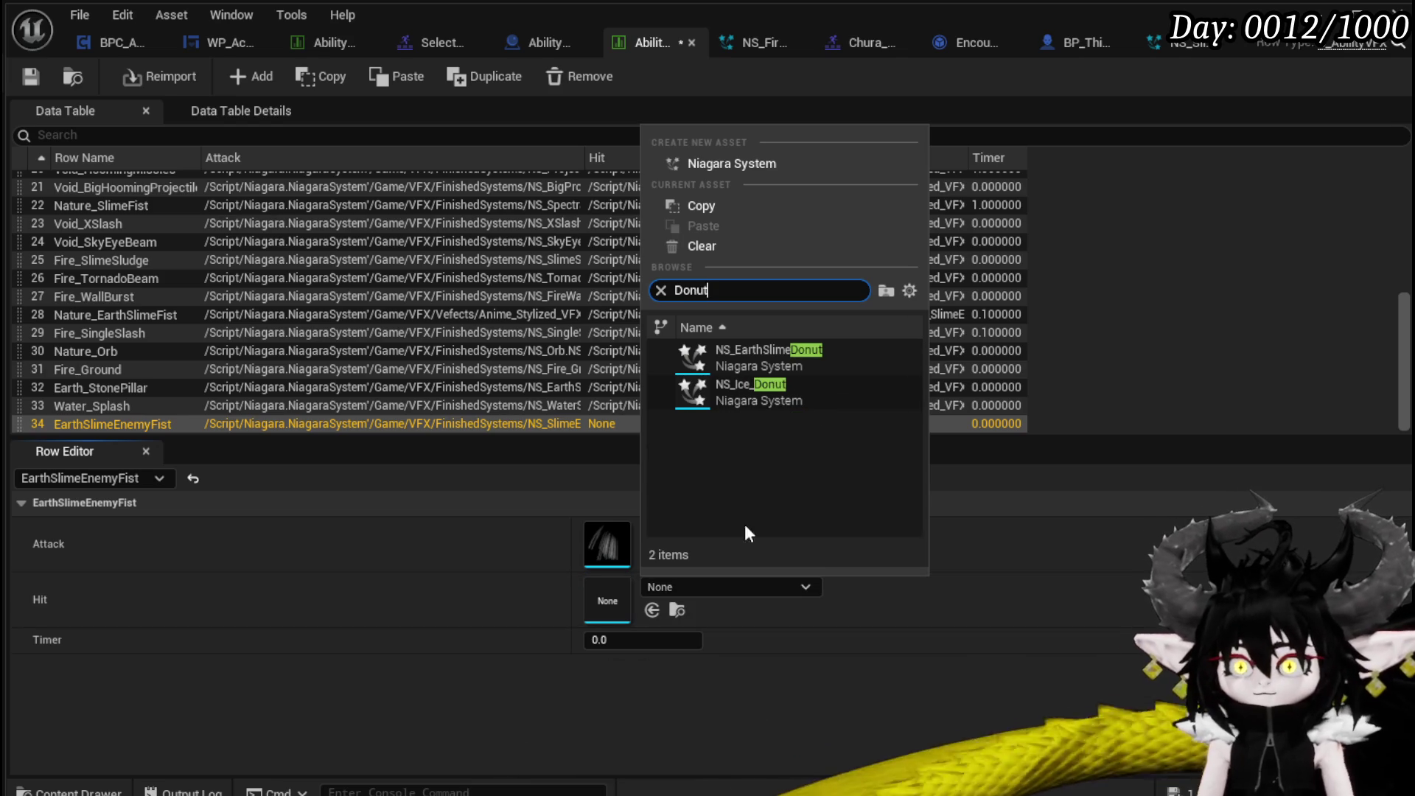
{"action": "left_click", "coordinate": [746, 361]}
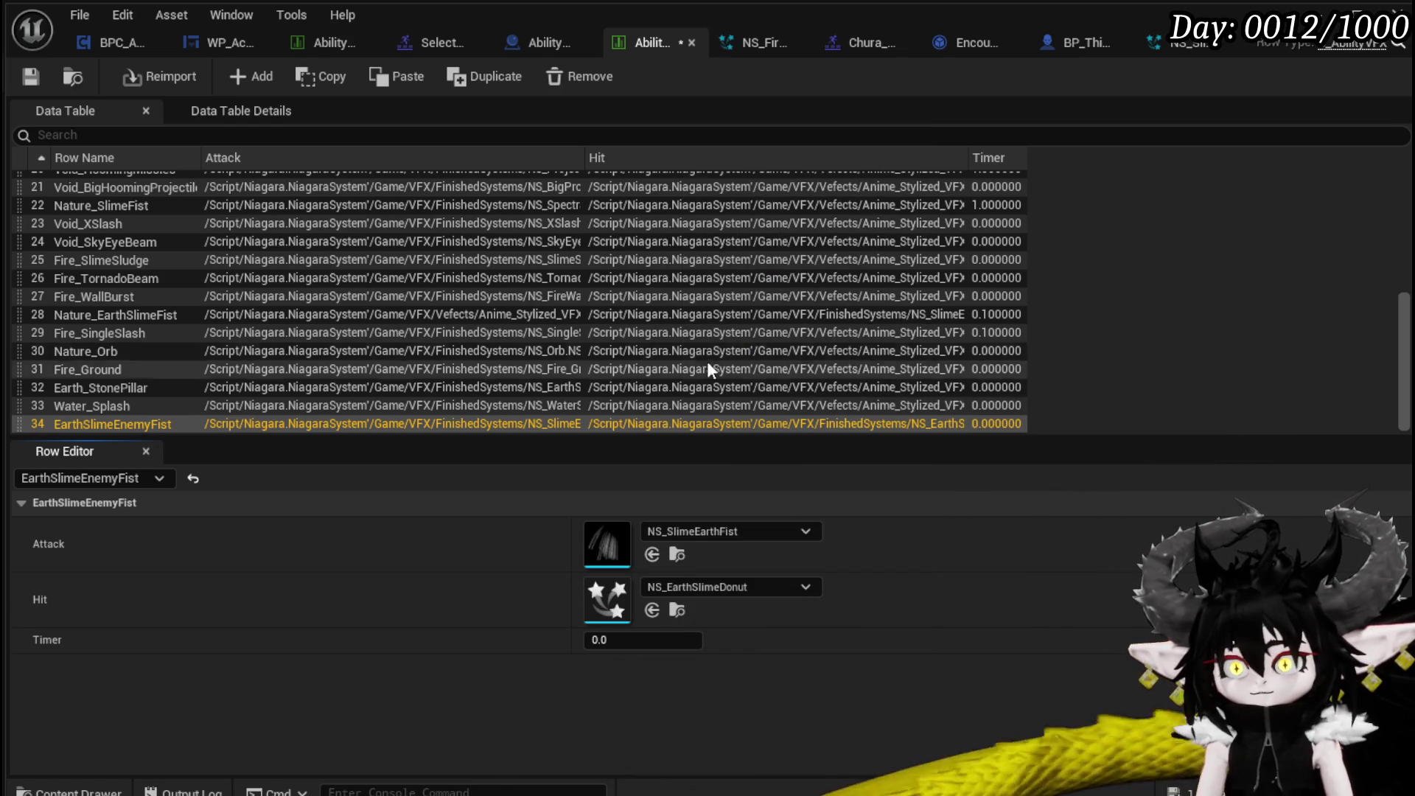
{"action": "left_click", "coordinate": [26, 76]}
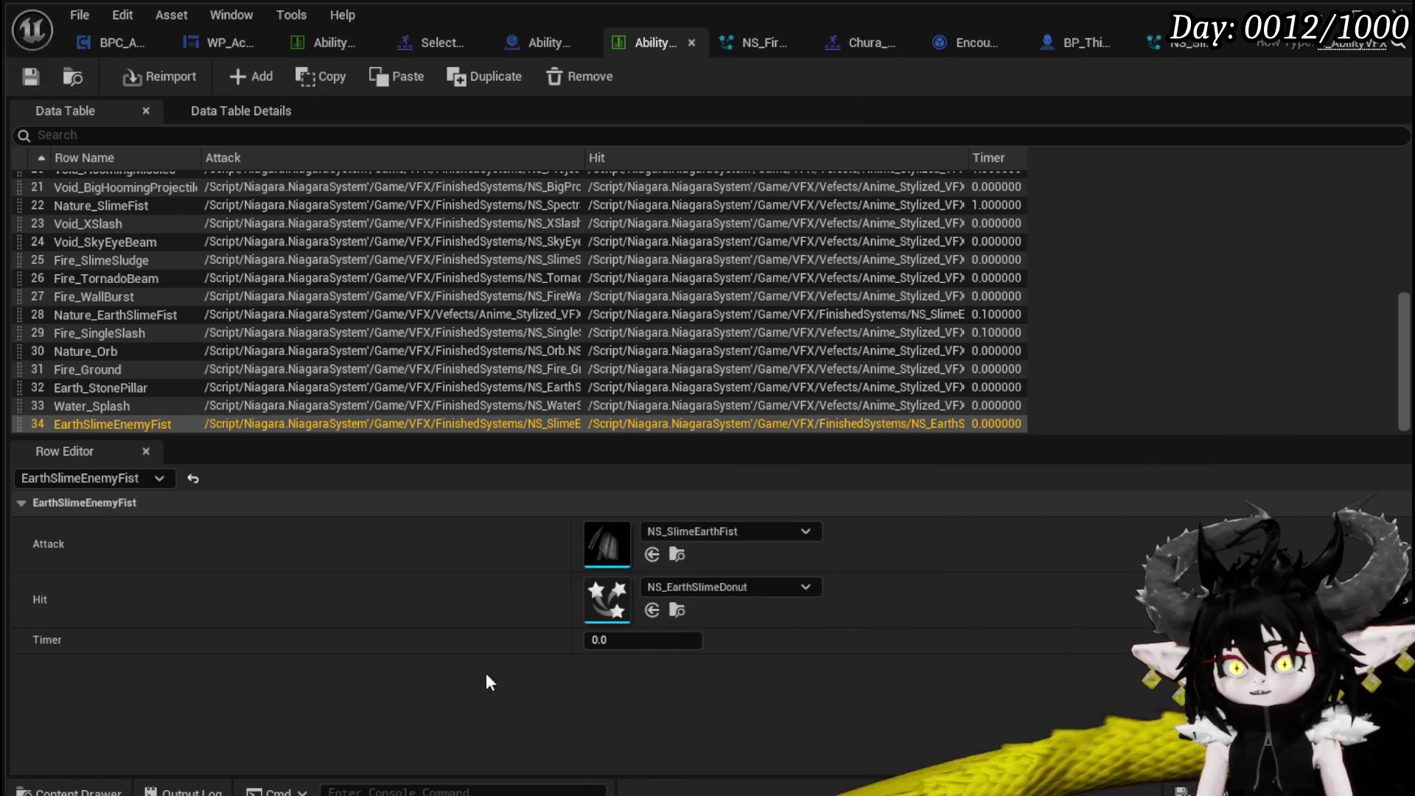
{"action": "double_click", "coordinate": [140, 425]}
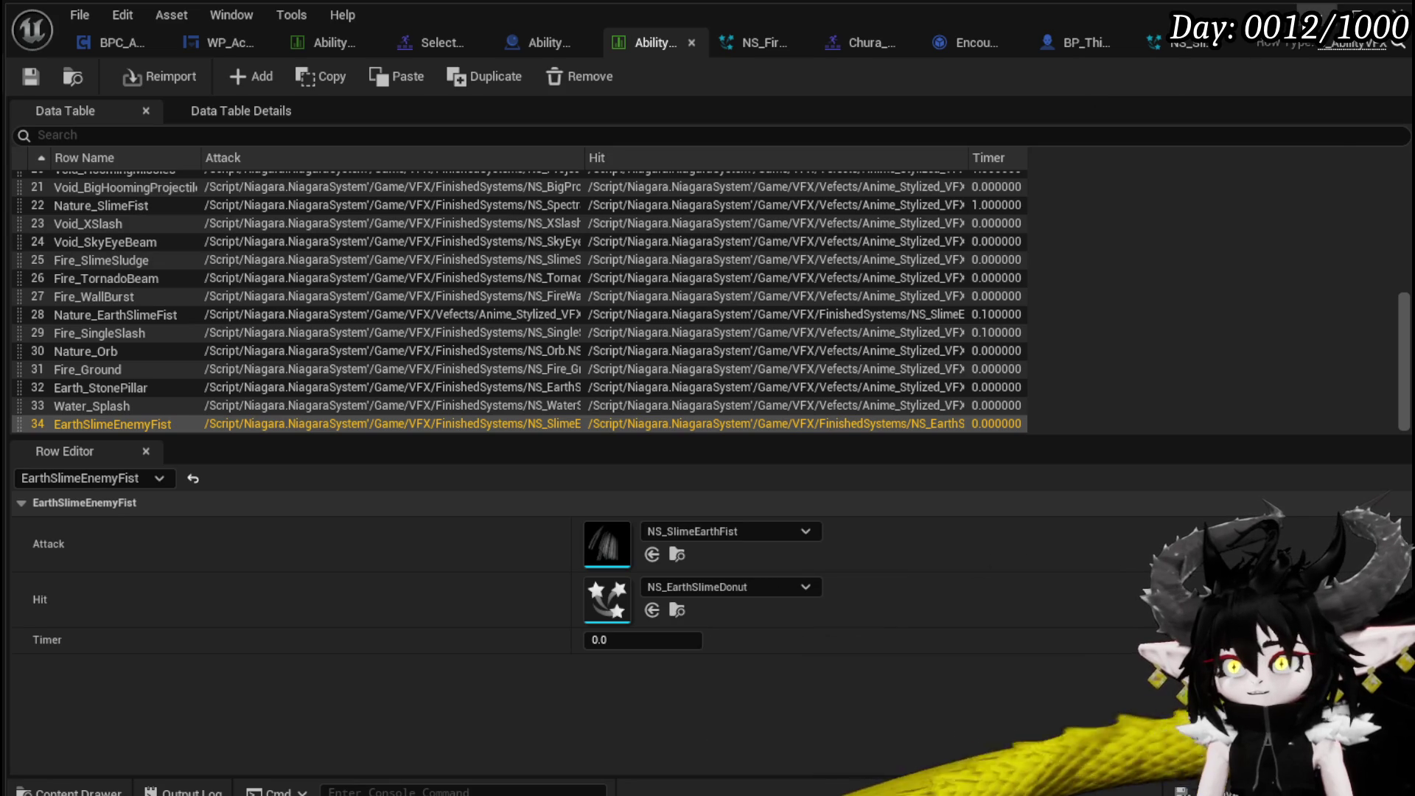
{"action": "key", "text": "alt+Tab"}
Open the enemy data table from Systems > CombatSystem > DataBase in the Content Browser.
{"action": "scroll", "coordinate": [115, 767], "scroll_direction": "up", "scroll_amount": 10}
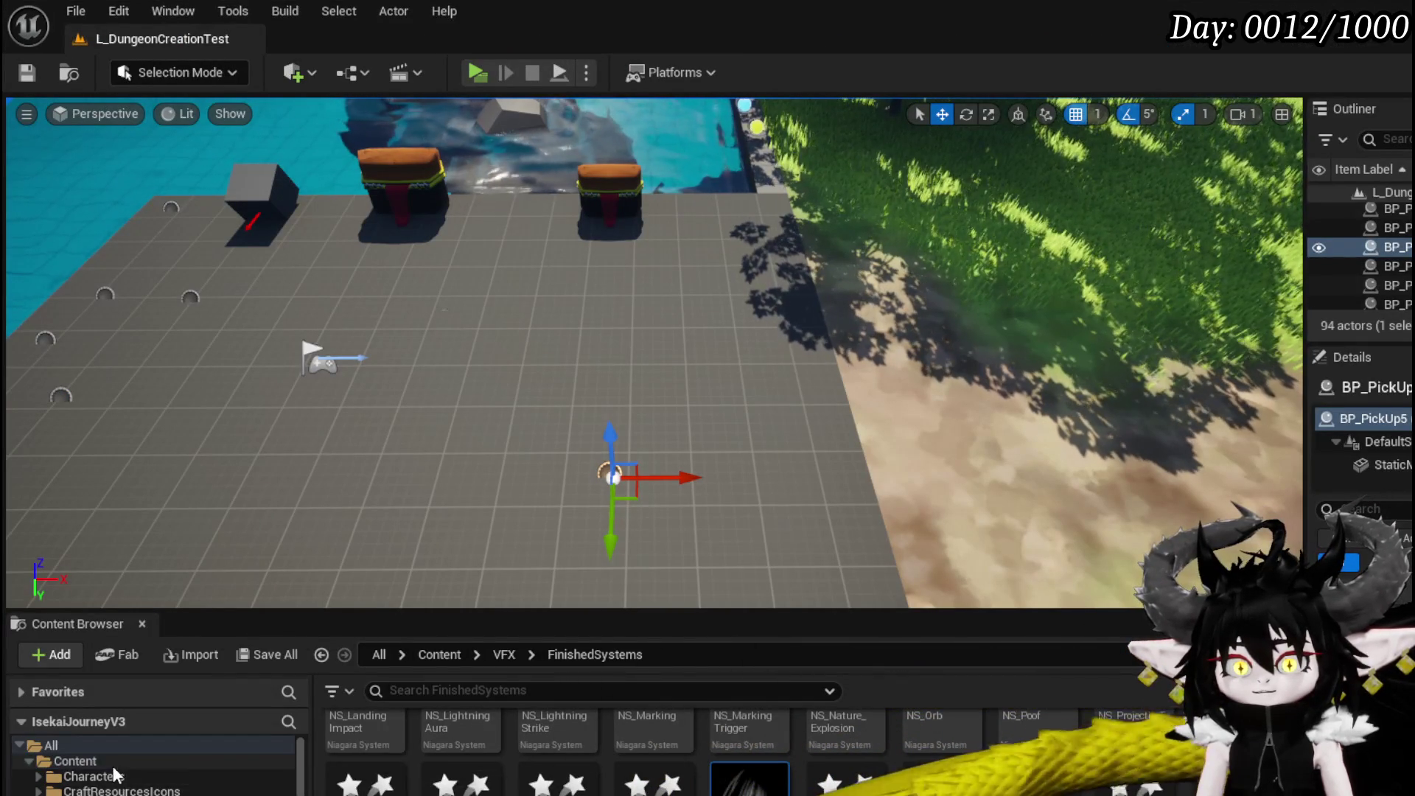
{"action": "scroll", "coordinate": [116, 774], "scroll_direction": "down", "scroll_amount": 15}
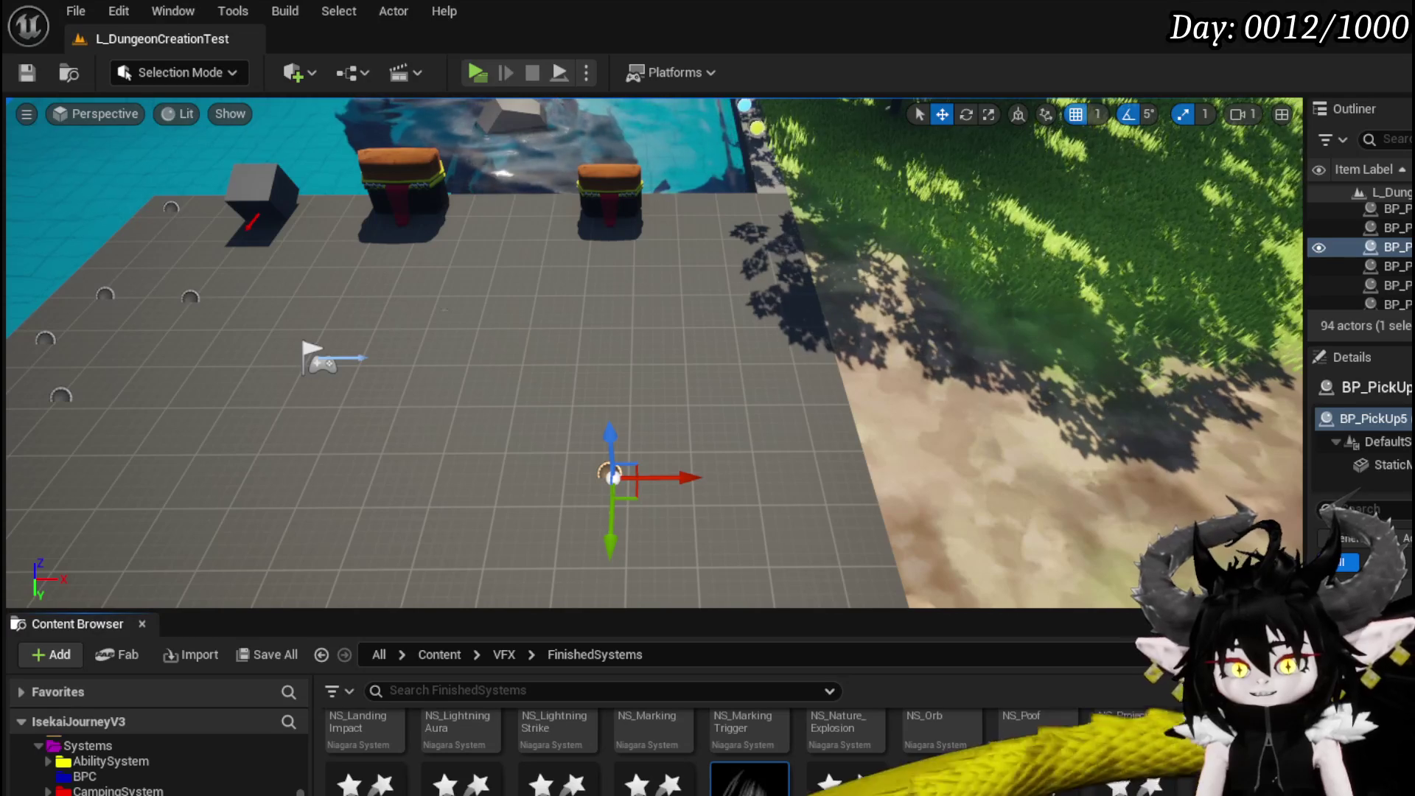
{"action": "left_click", "coordinate": [115, 745]}
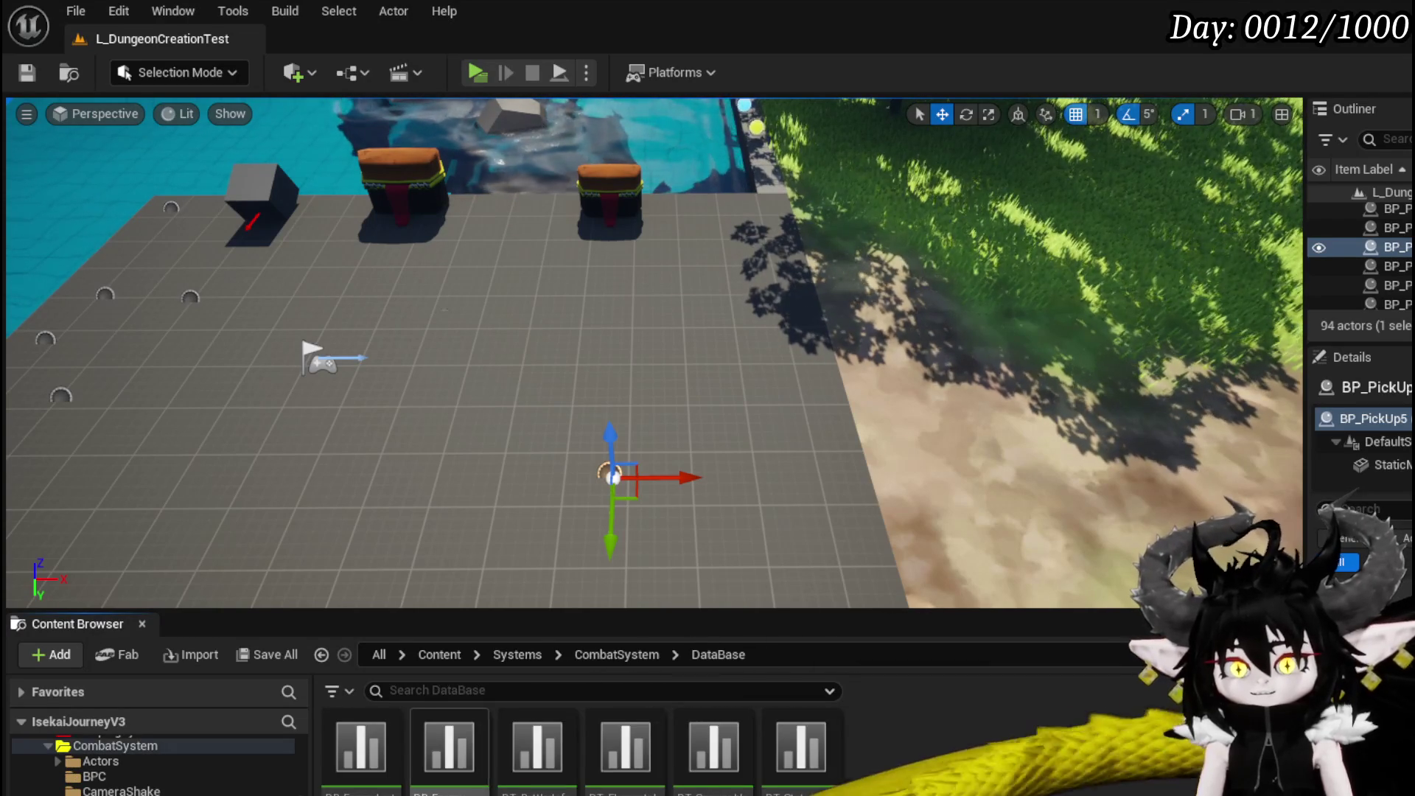
{"action": "left_click", "coordinate": [518, 780]}
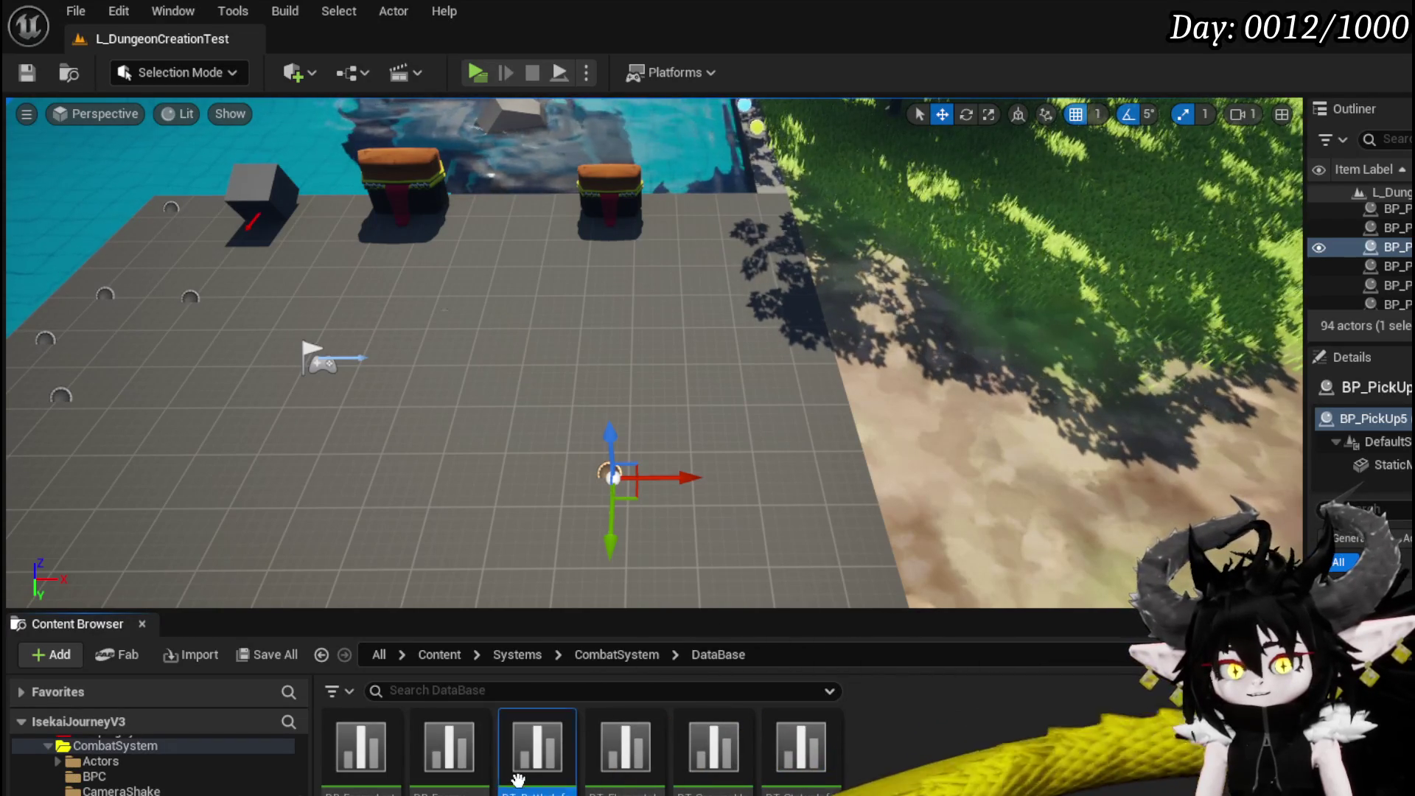
{"action": "double_click", "coordinate": [518, 780]}
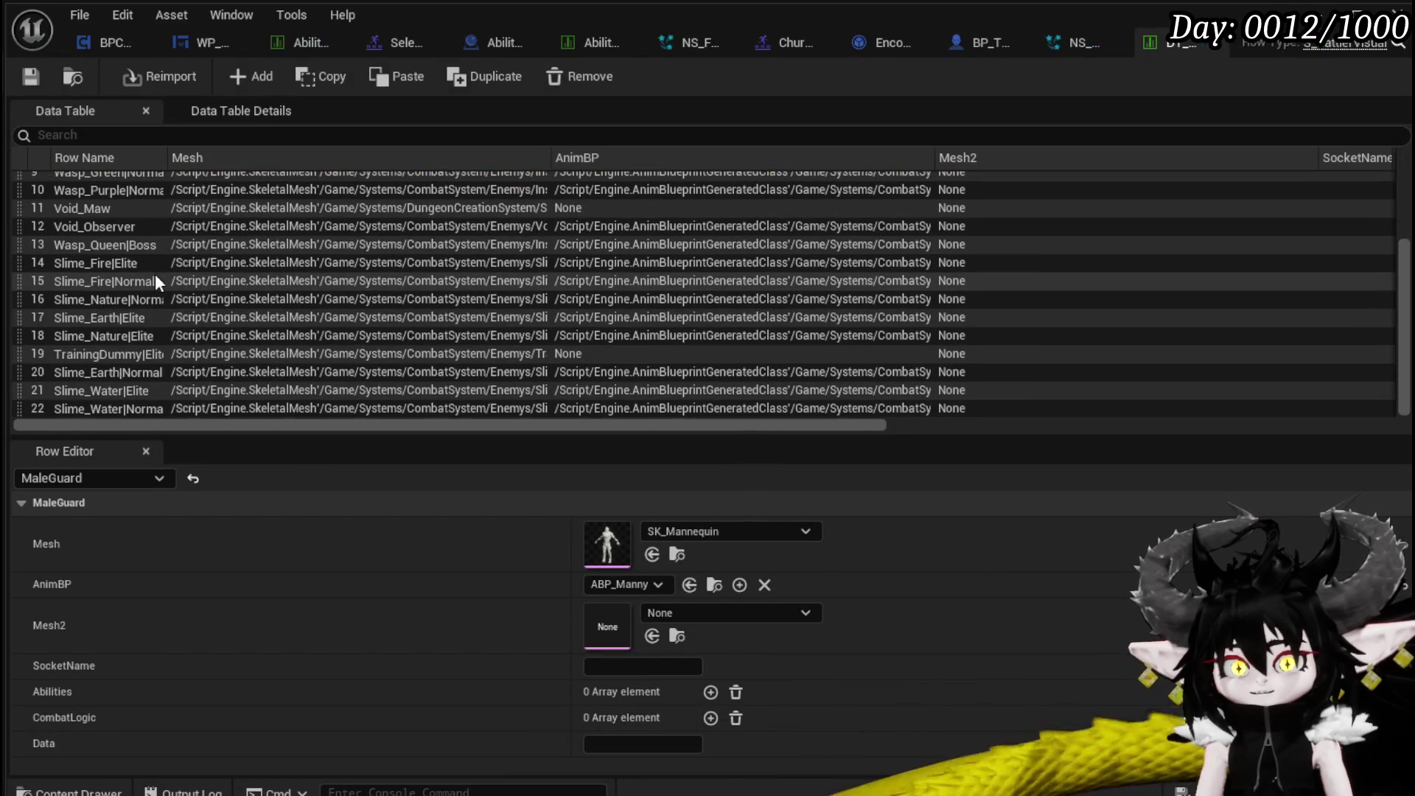
Change each Nature_EarthSlimeFist entry in Slime_Earth|Elite's Abilities to EarthSlimeEnemyFist and save.
{"action": "left_click", "coordinate": [118, 322]}
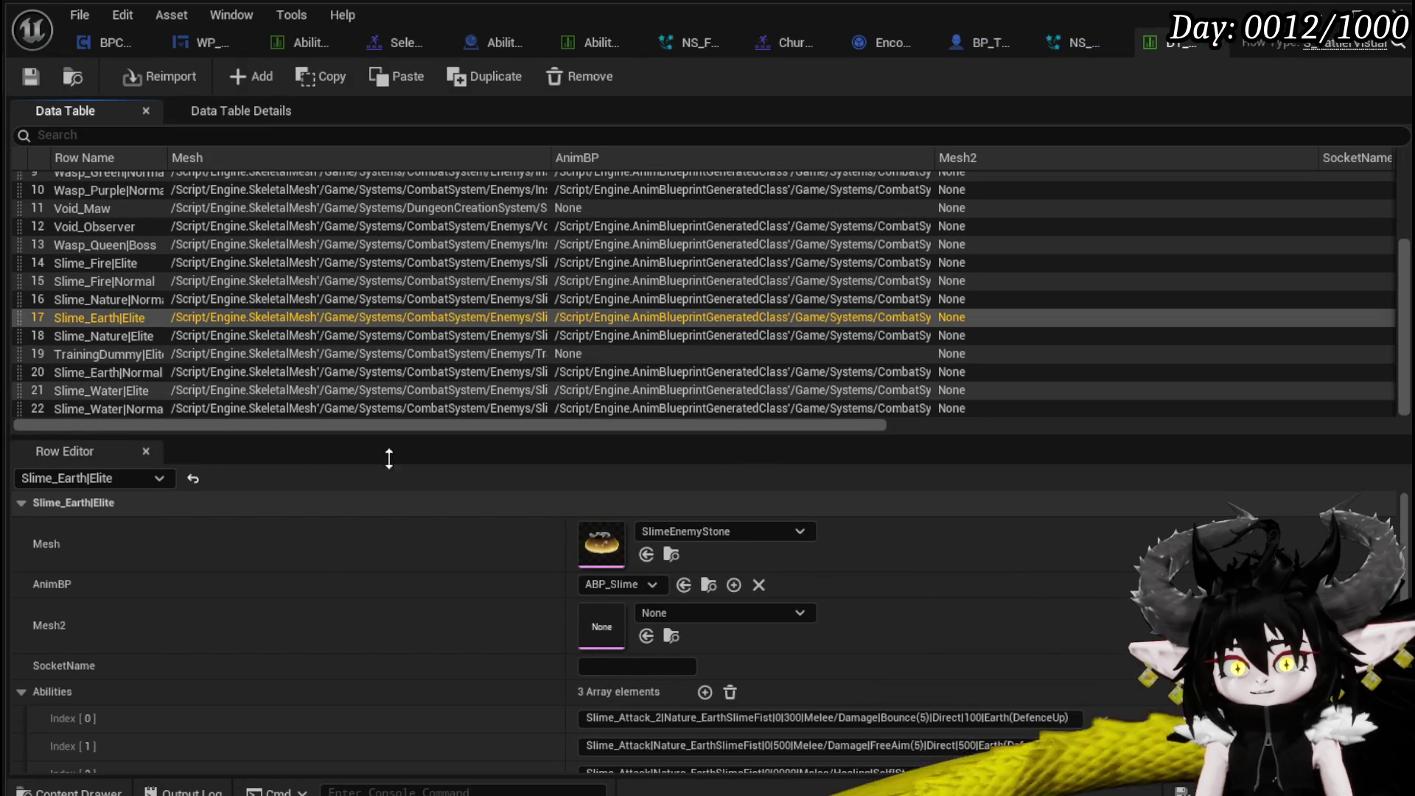
{"action": "scroll", "coordinate": [737, 630], "scroll_direction": "down", "scroll_amount": 4}
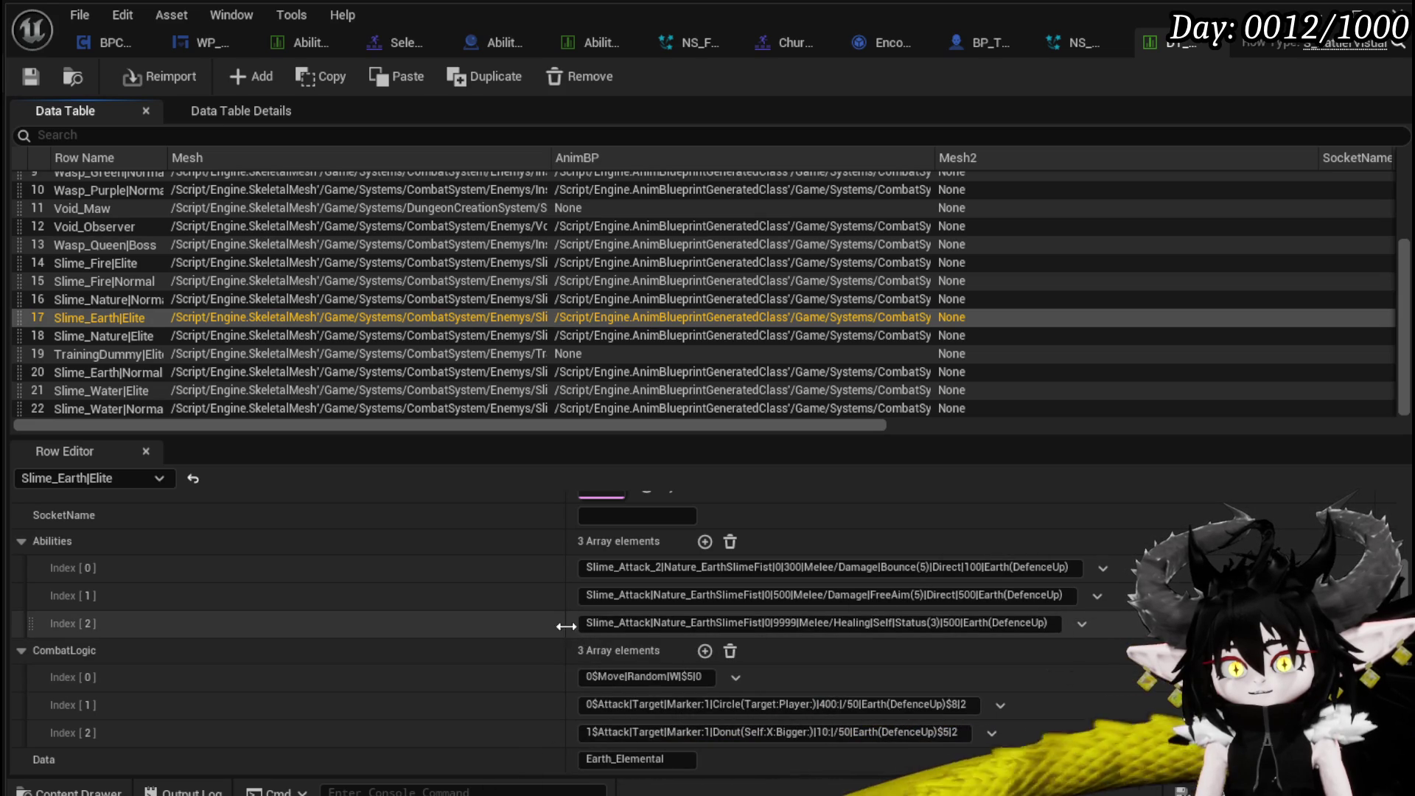
{"action": "left_click_drag", "start_coordinate": [568, 626], "coordinate": [367, 615]}
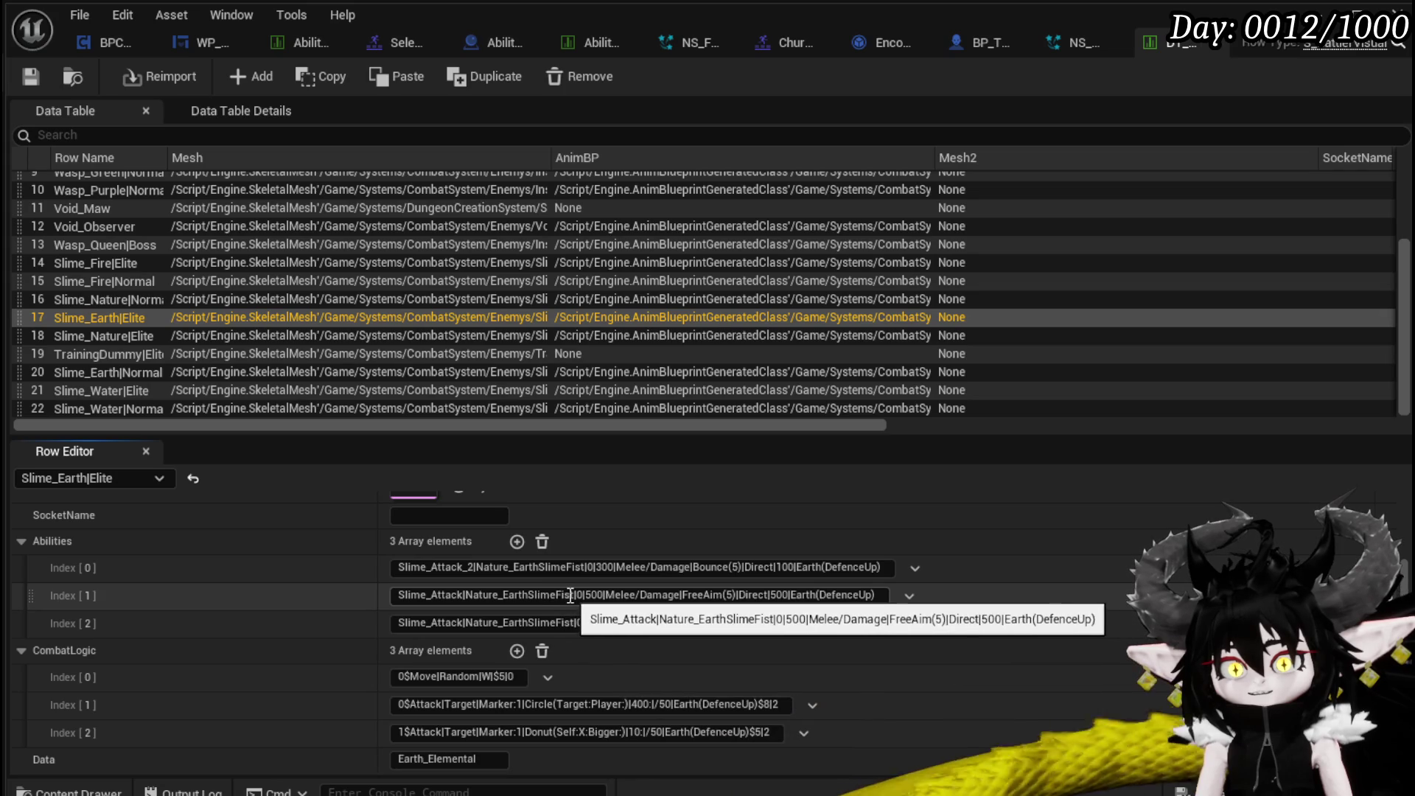
{"action": "left_click_drag", "start_coordinate": [571, 595], "coordinate": [466, 594]}
{"action": "key", "text": "BackSpace"}
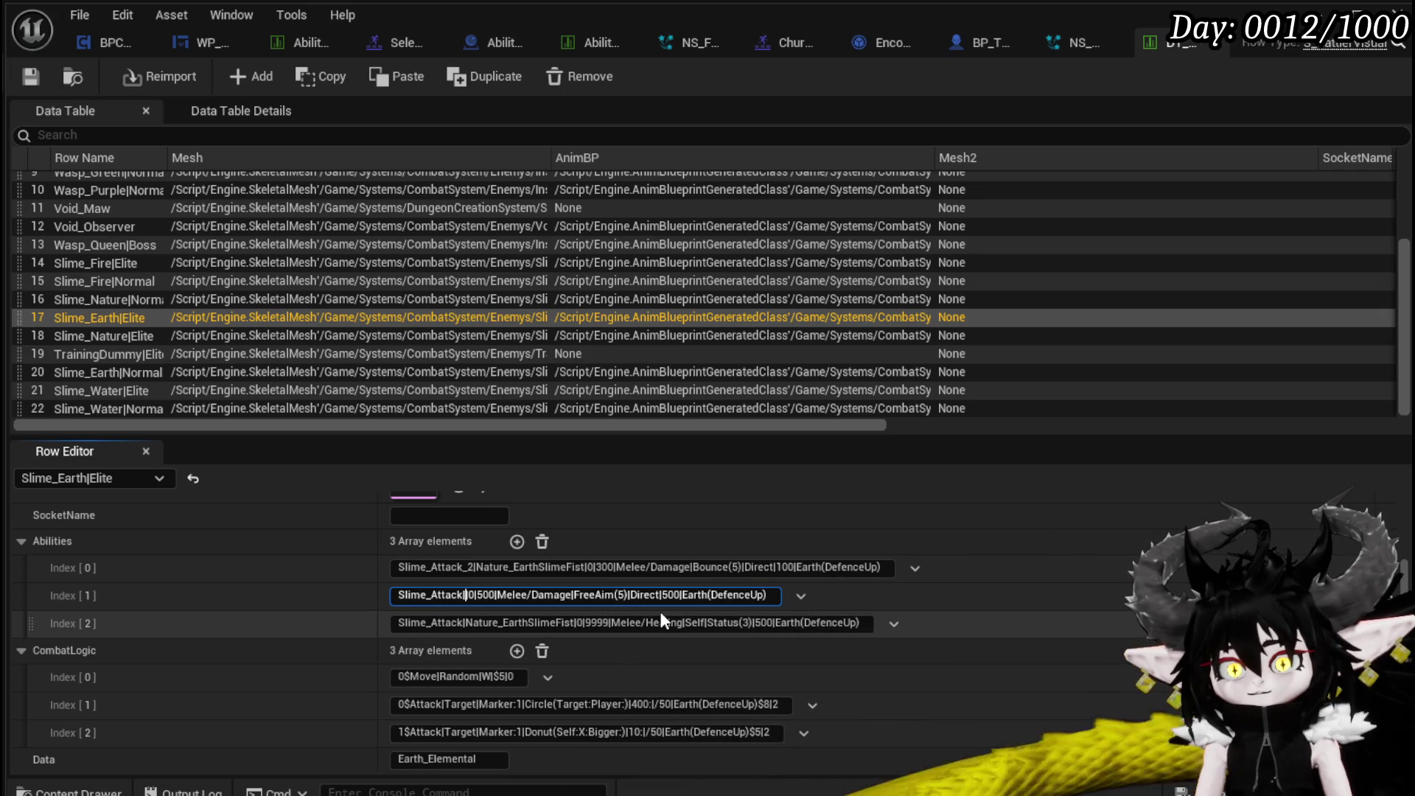
{"action": "type", "text": "EarthSlimeEnemyFist"}
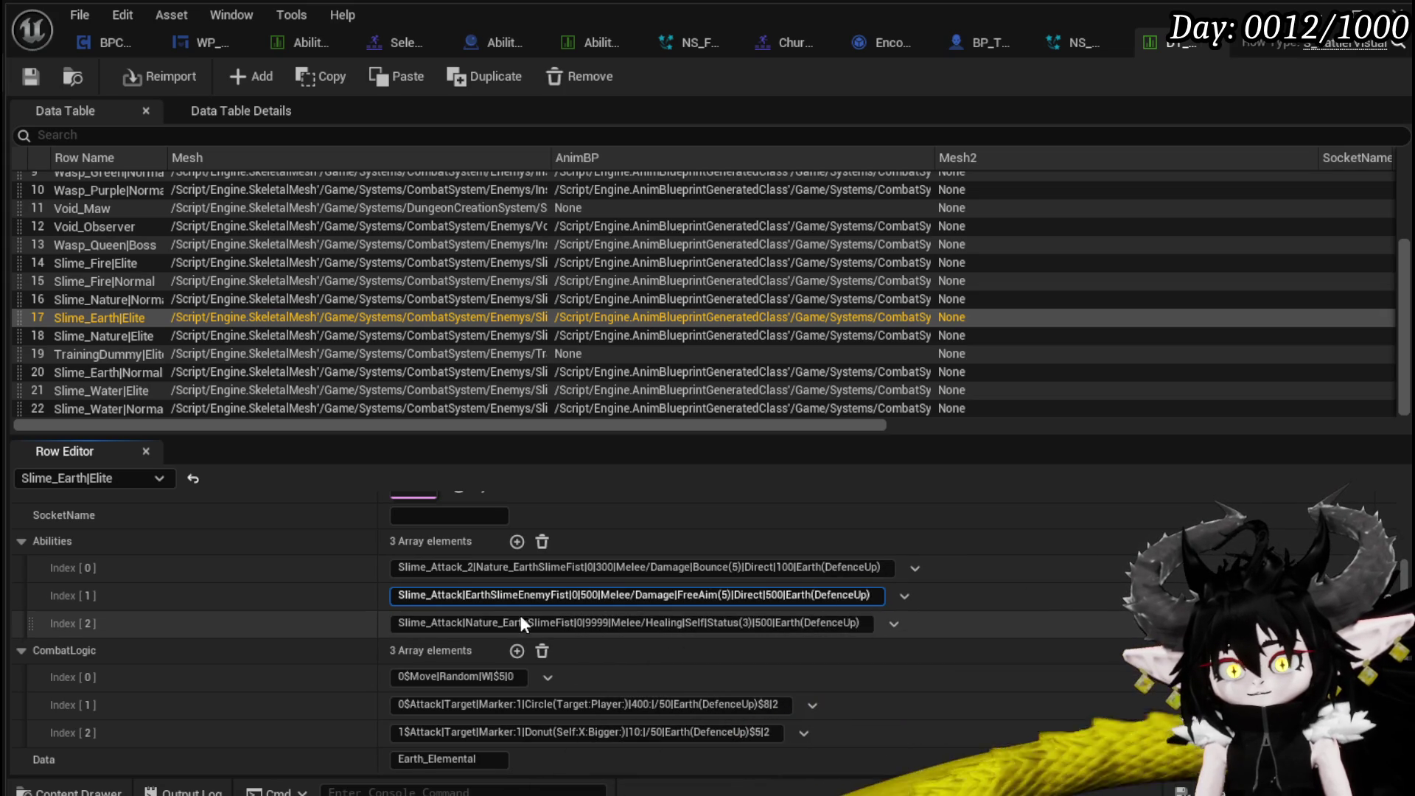
{"action": "left_click_drag", "start_coordinate": [466, 623], "coordinate": [481, 623]}
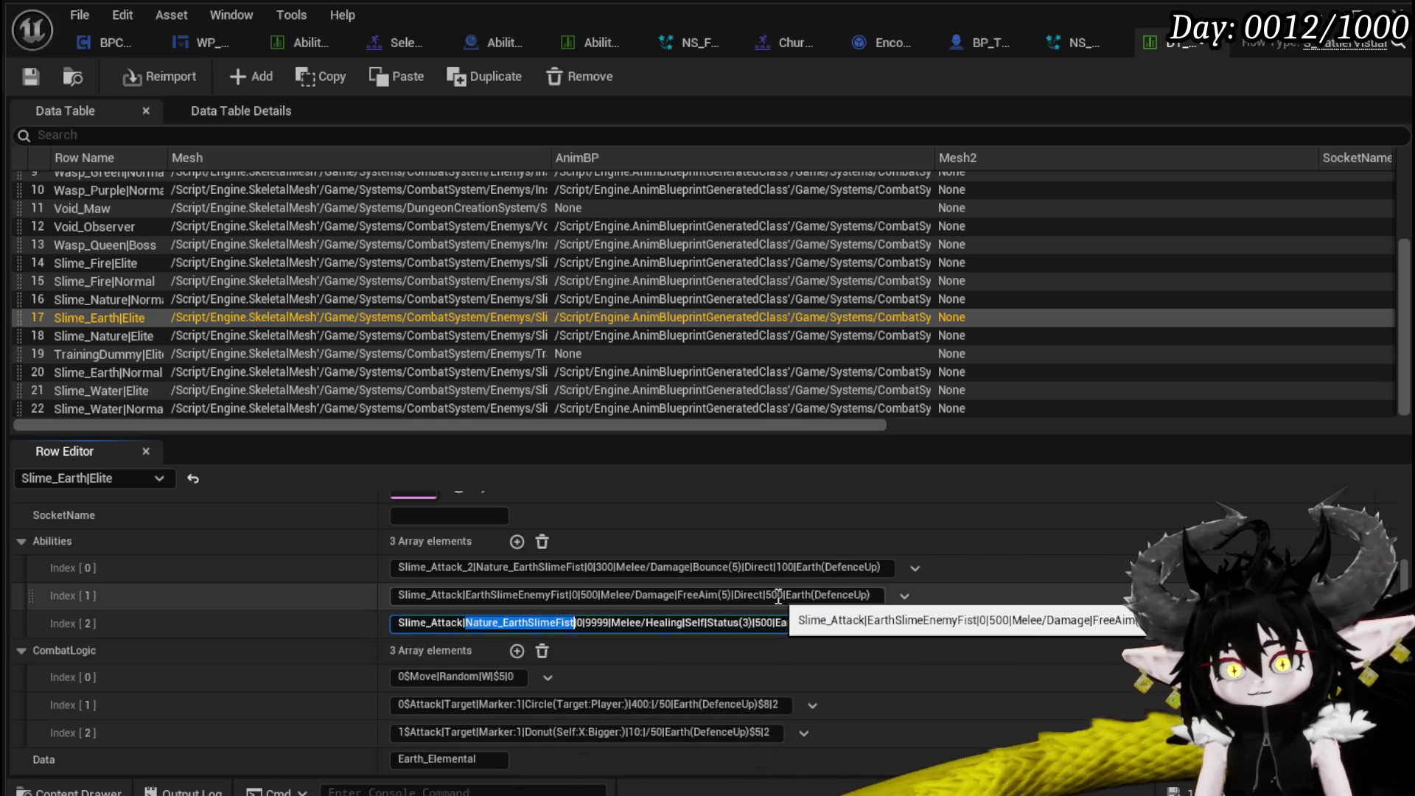
{"action": "key", "text": "Return"}
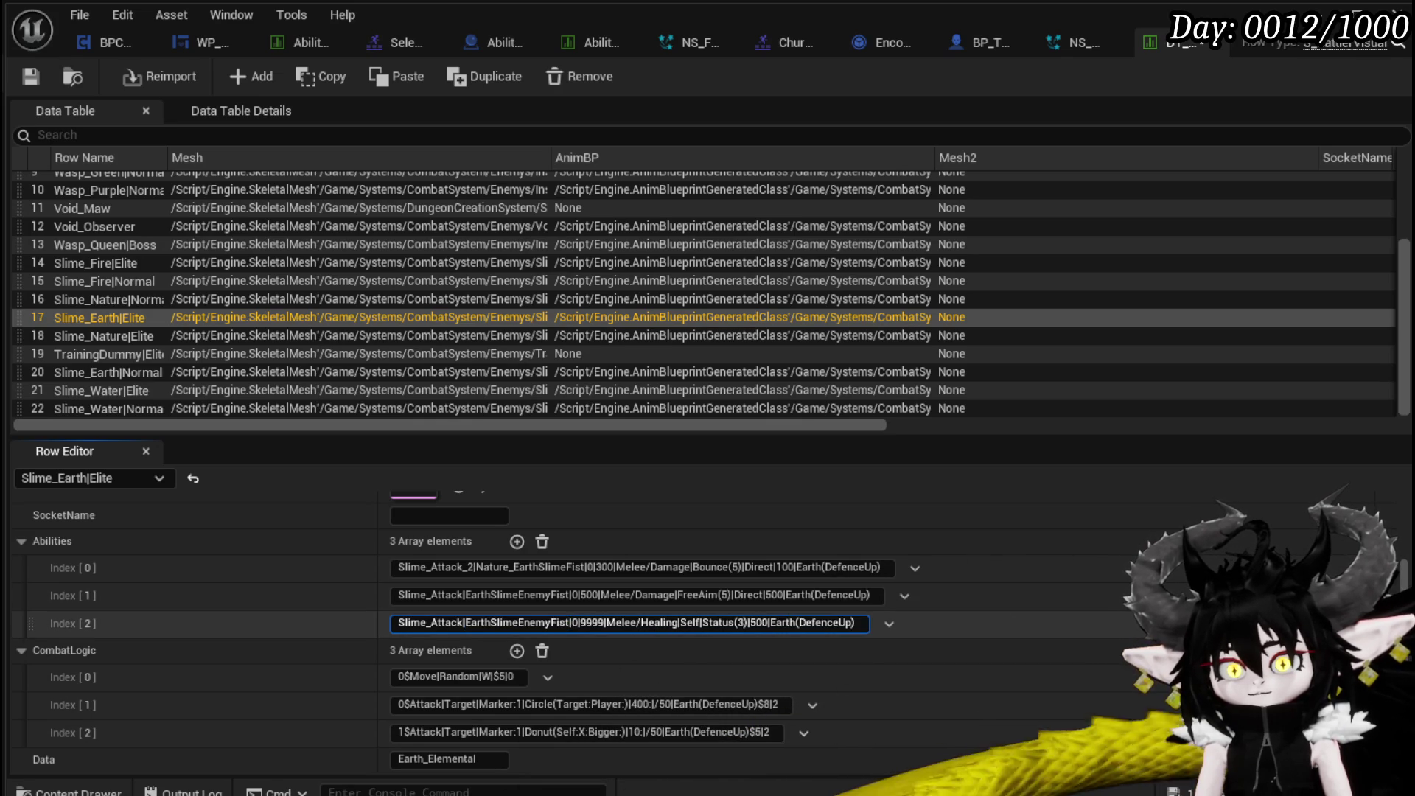
{"action": "left_click", "coordinate": [570, 622]}
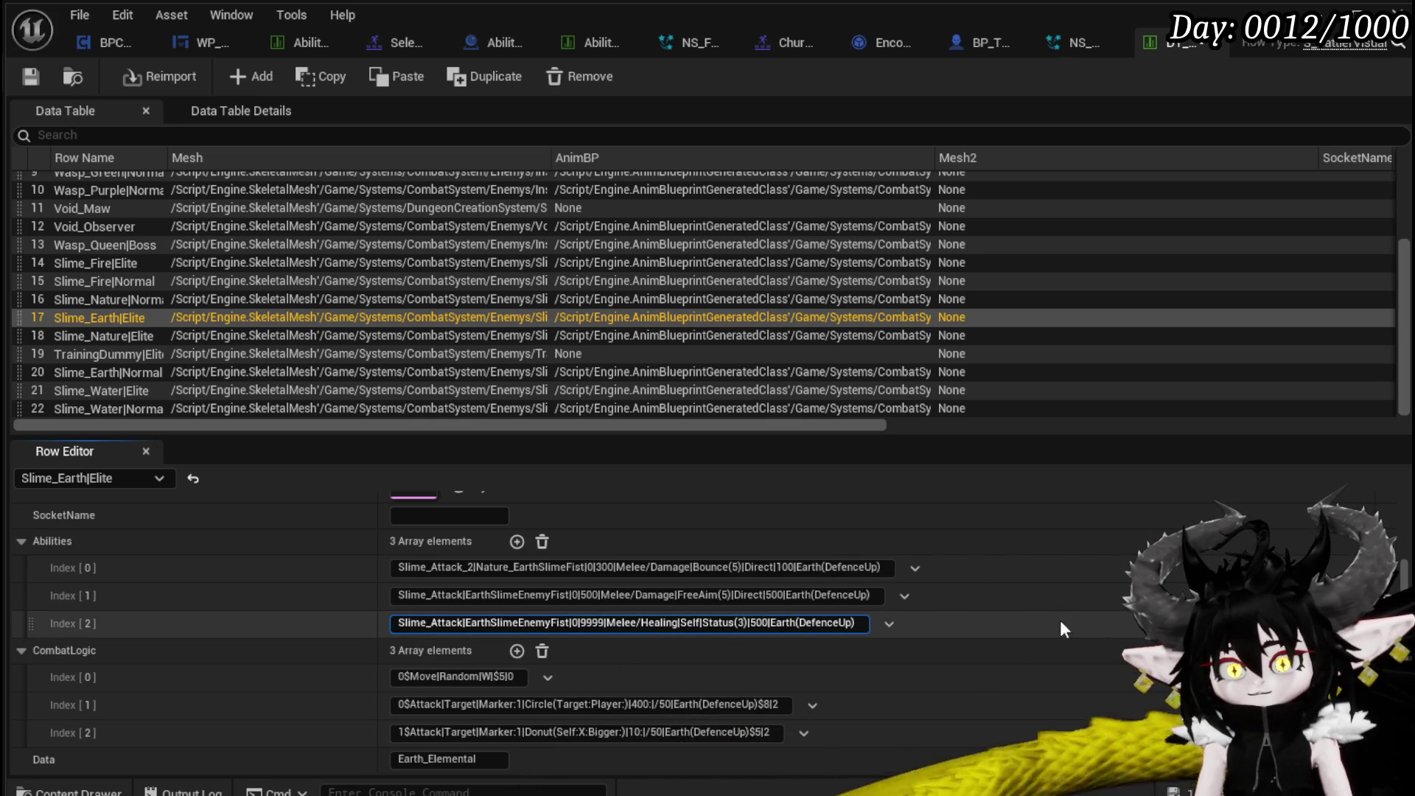
{"action": "left_click_drag", "start_coordinate": [476, 567], "coordinate": [494, 567]}
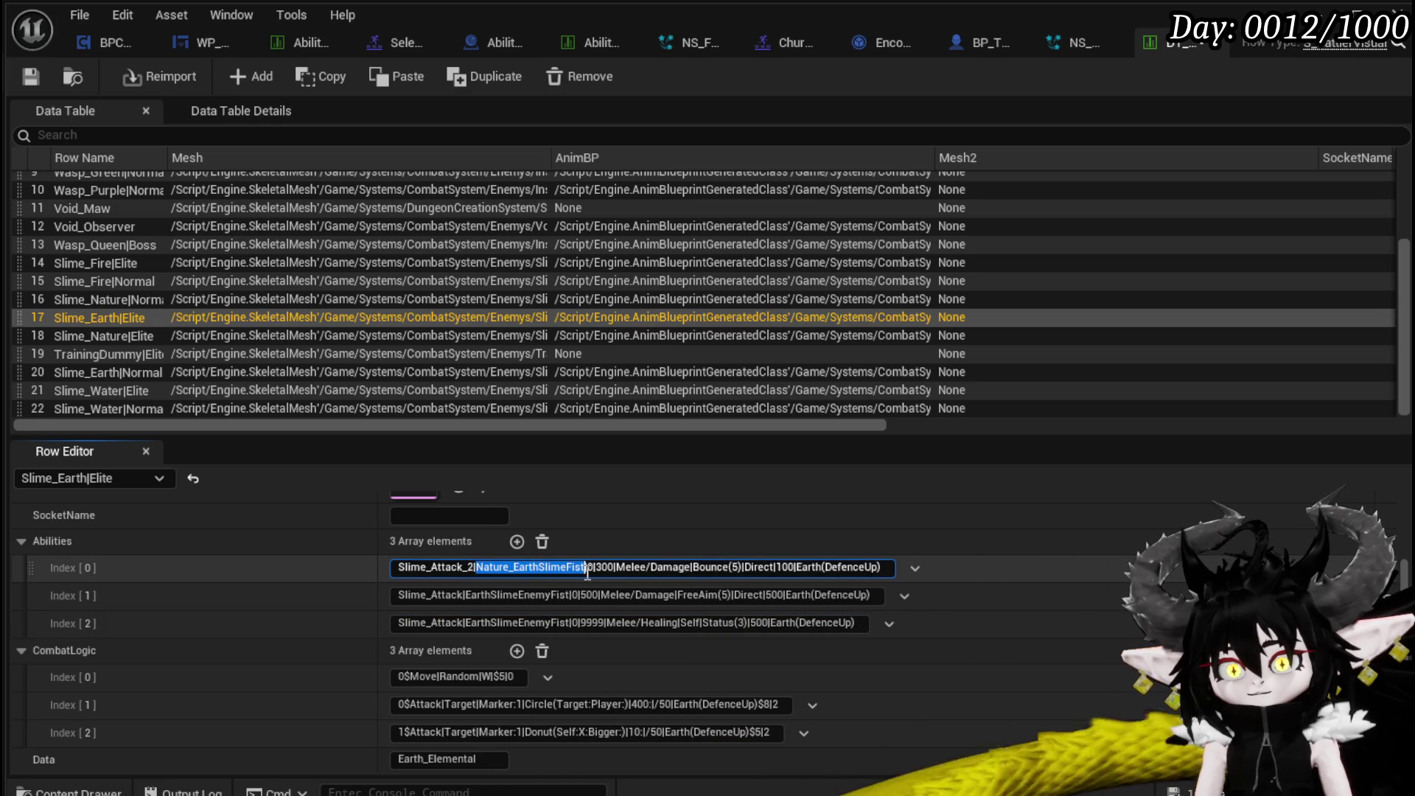
{"action": "type", "text": "EarthSlimeEnemyFist"}
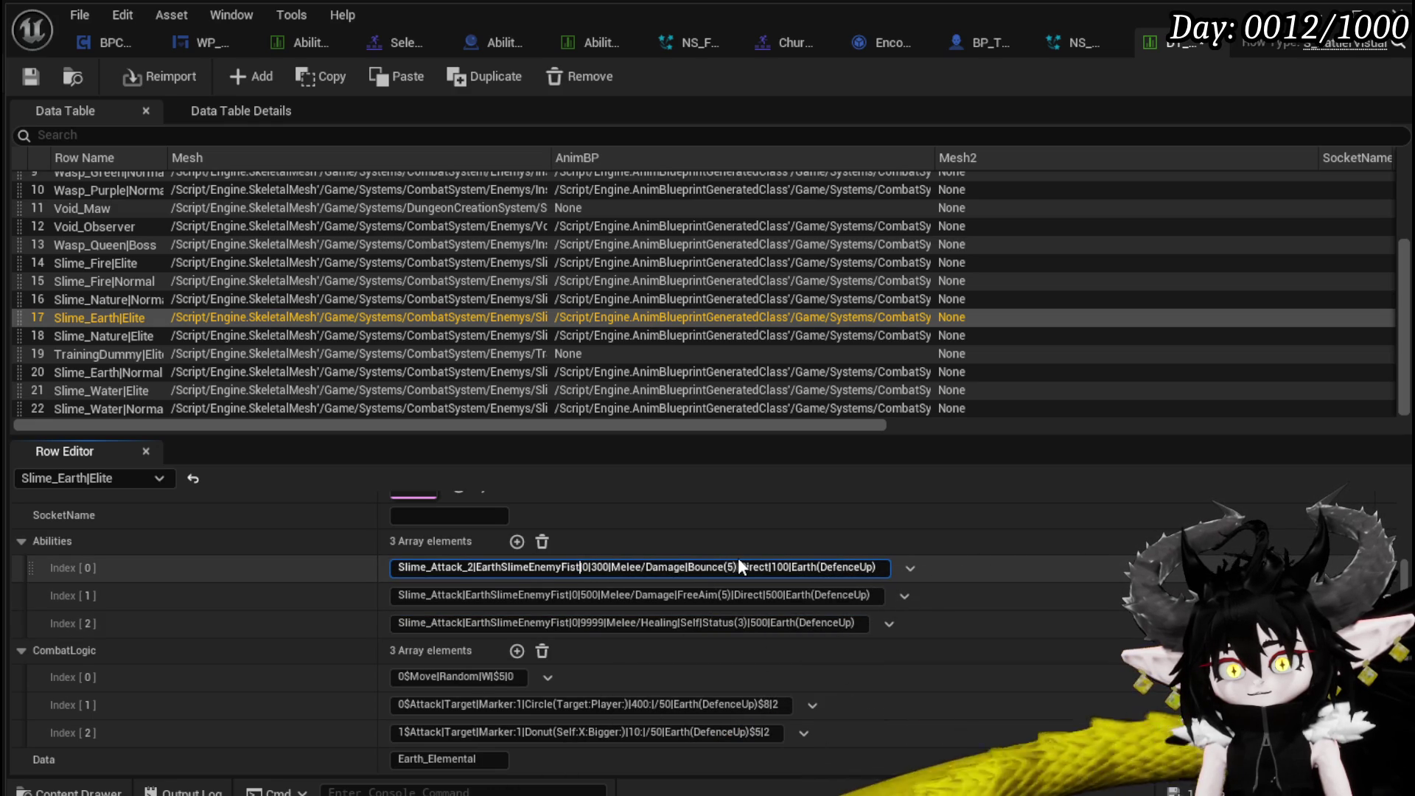
{"action": "left_click", "coordinate": [37, 72]}
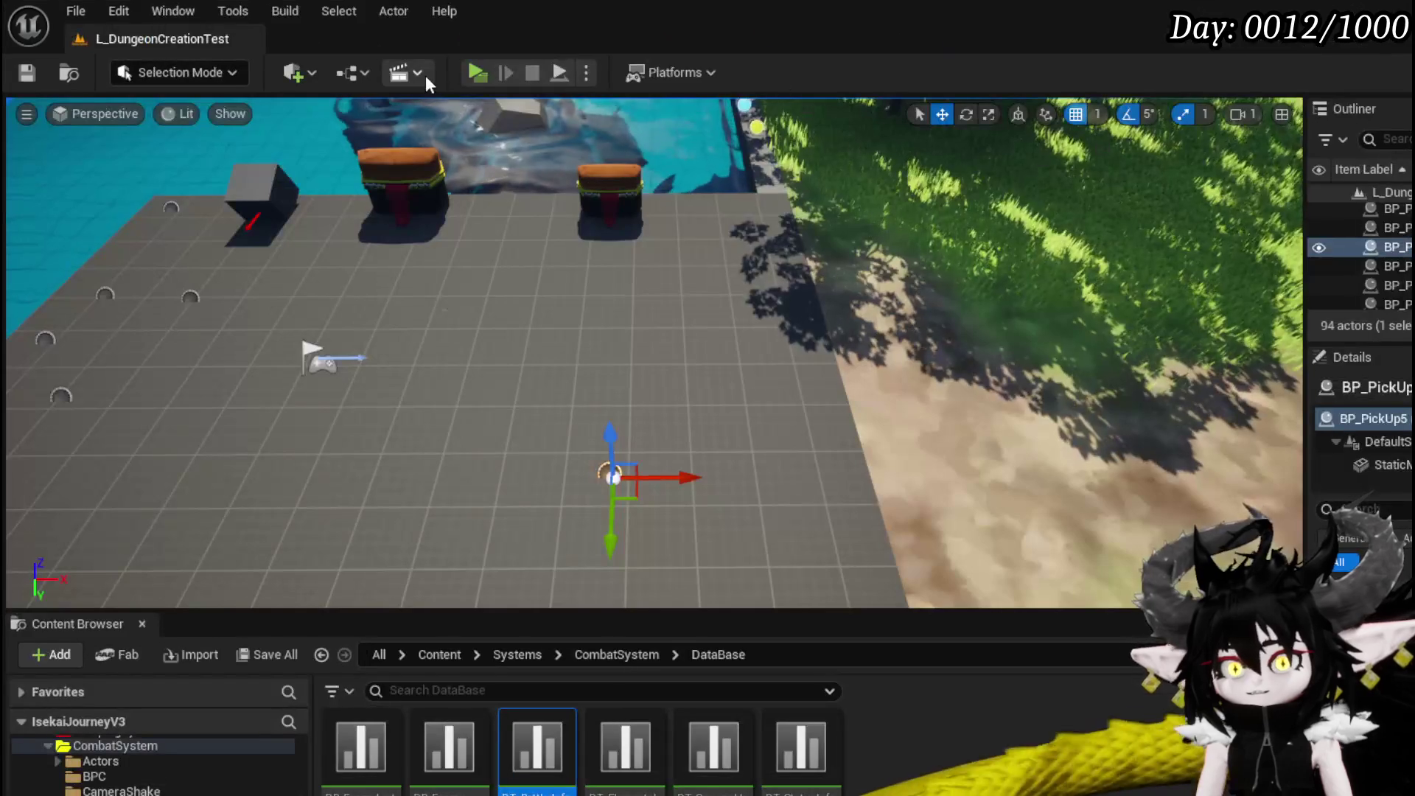
Play the level and run the character toward the glowing stump and earth slimes.
{"action": "left_click", "coordinate": [477, 77]}
{"action": "key", "text": "w"}
{"action": "key", "text": "w"}
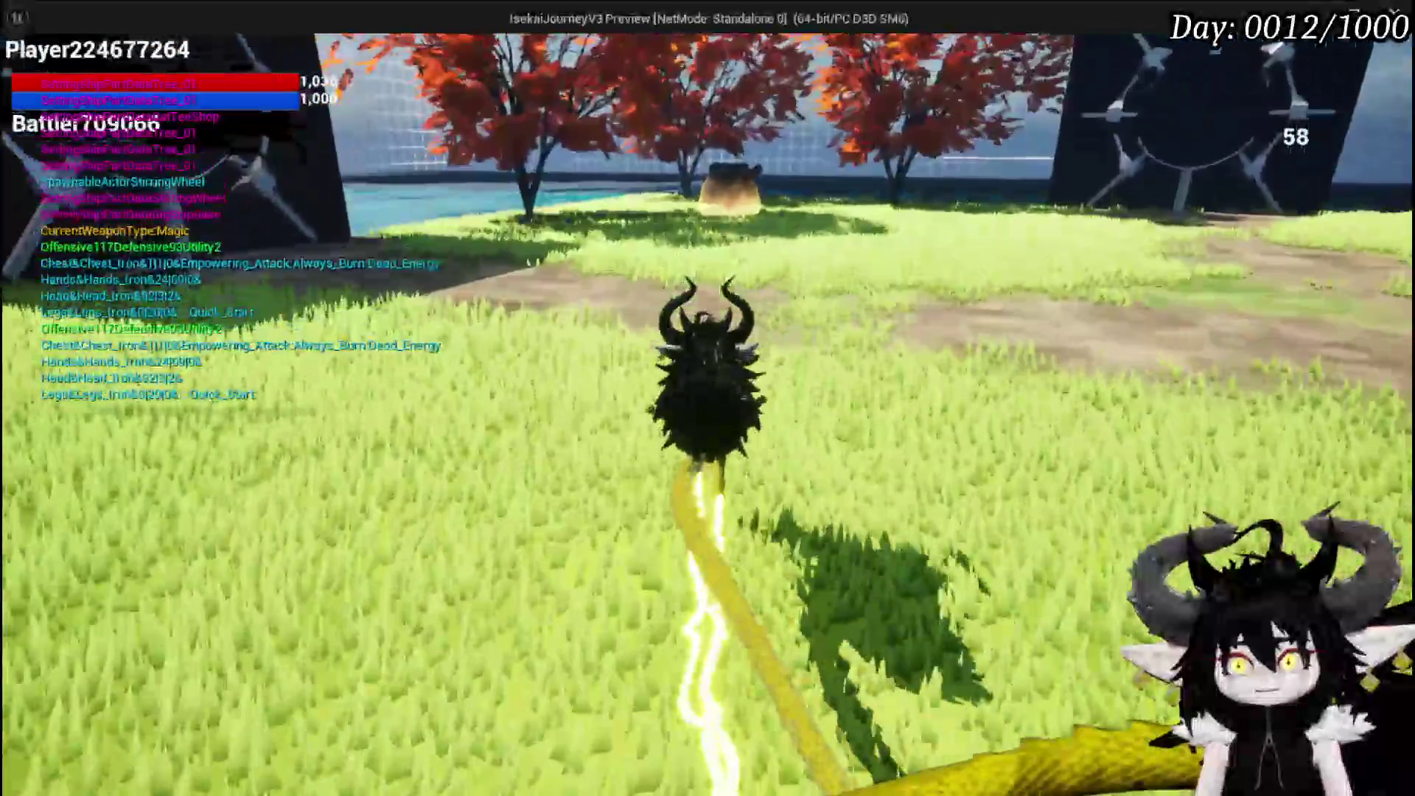
{"action": "key", "text": "w"}
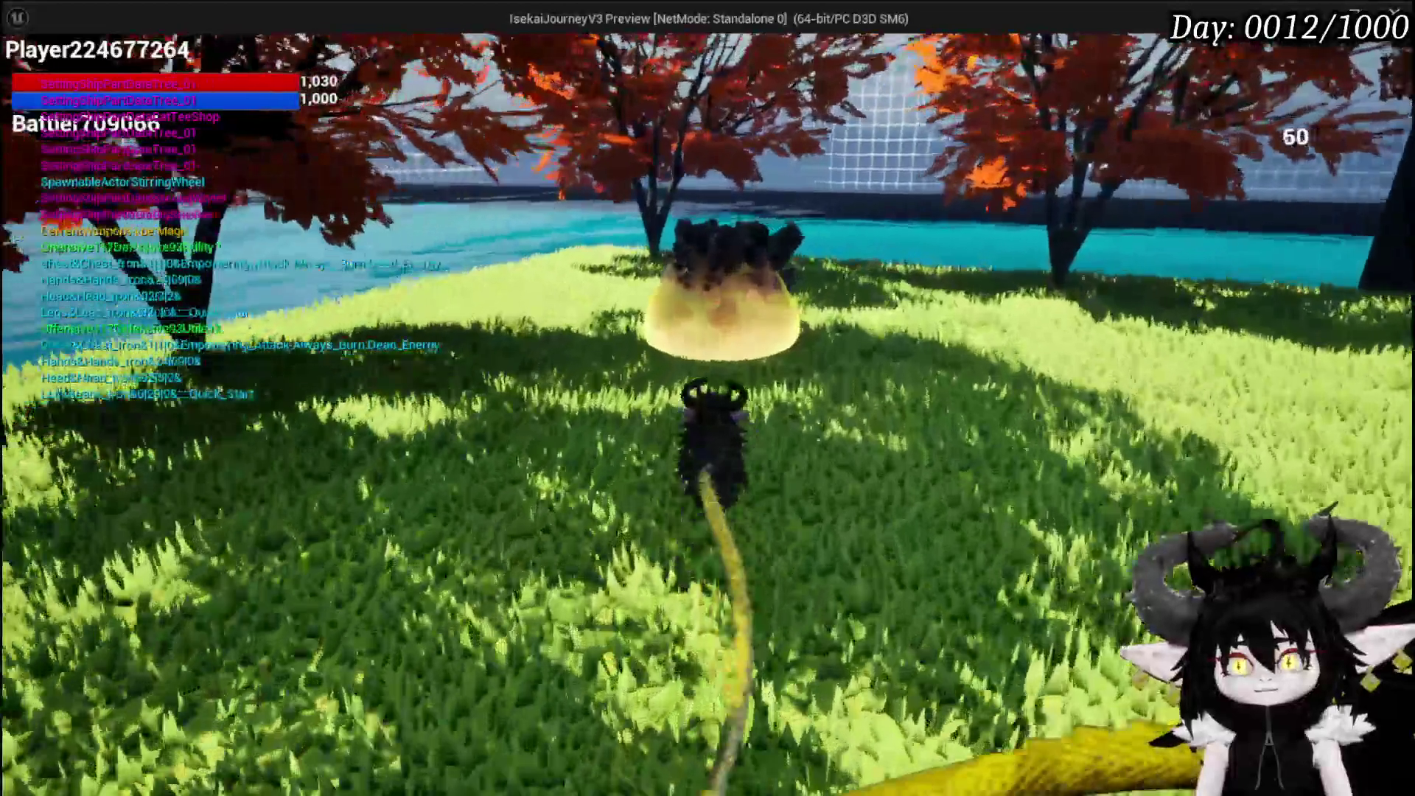
{"action": "key", "text": "w"}
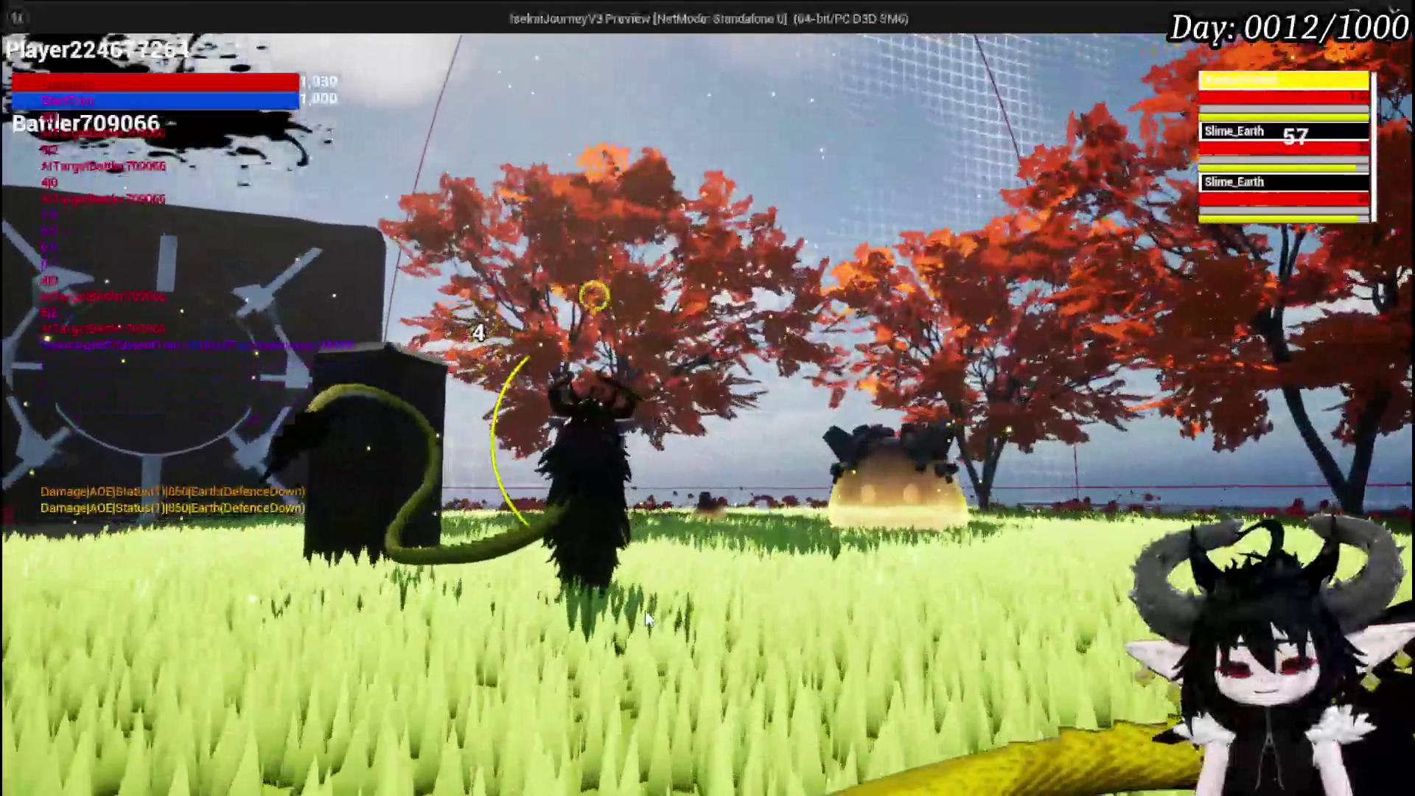
Stop the session, save all assets, and relaunch the game preview.
{"action": "key", "text": "Escape"}
{"action": "left_click", "coordinate": [25, 73]}
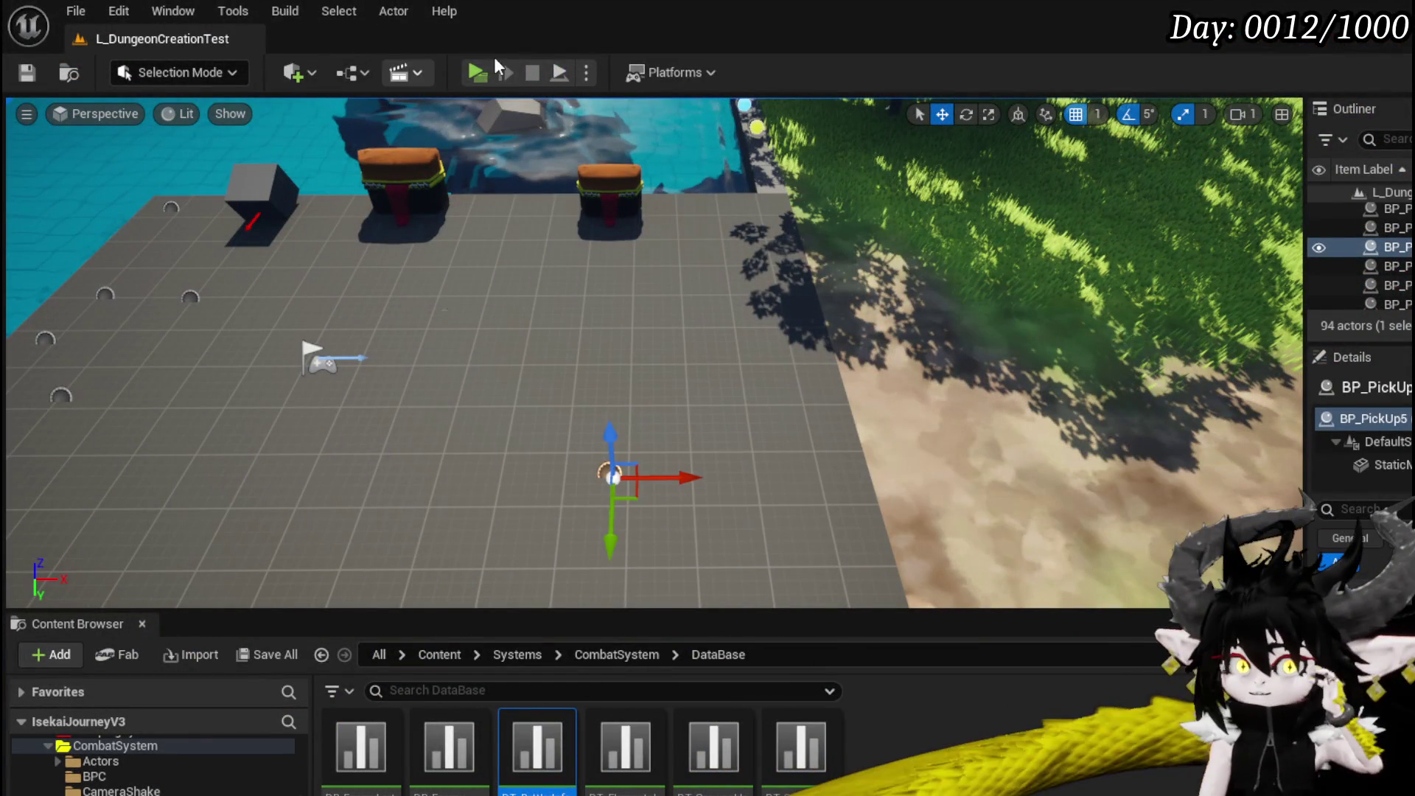
{"action": "left_click", "coordinate": [479, 73]}
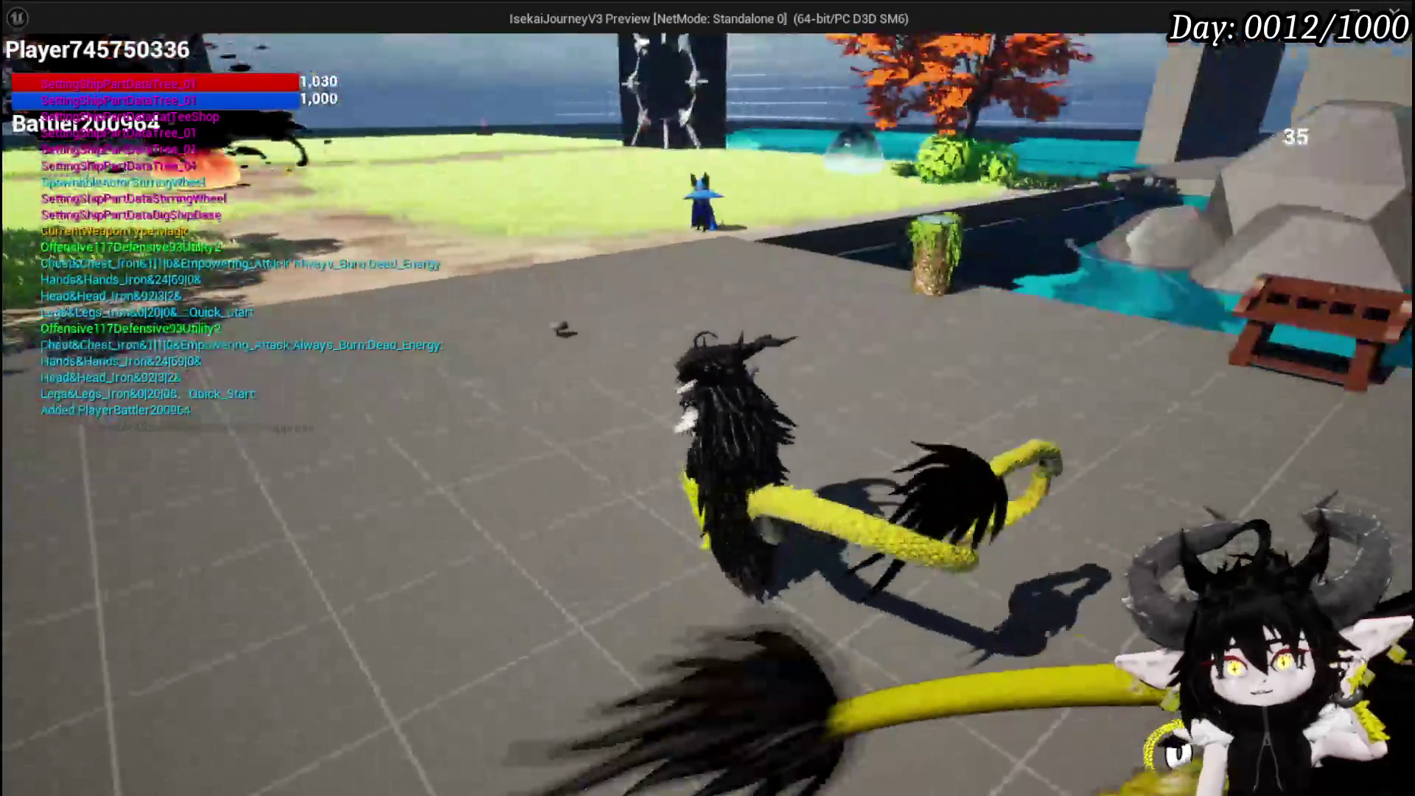
{"action": "key", "text": "Escape"}
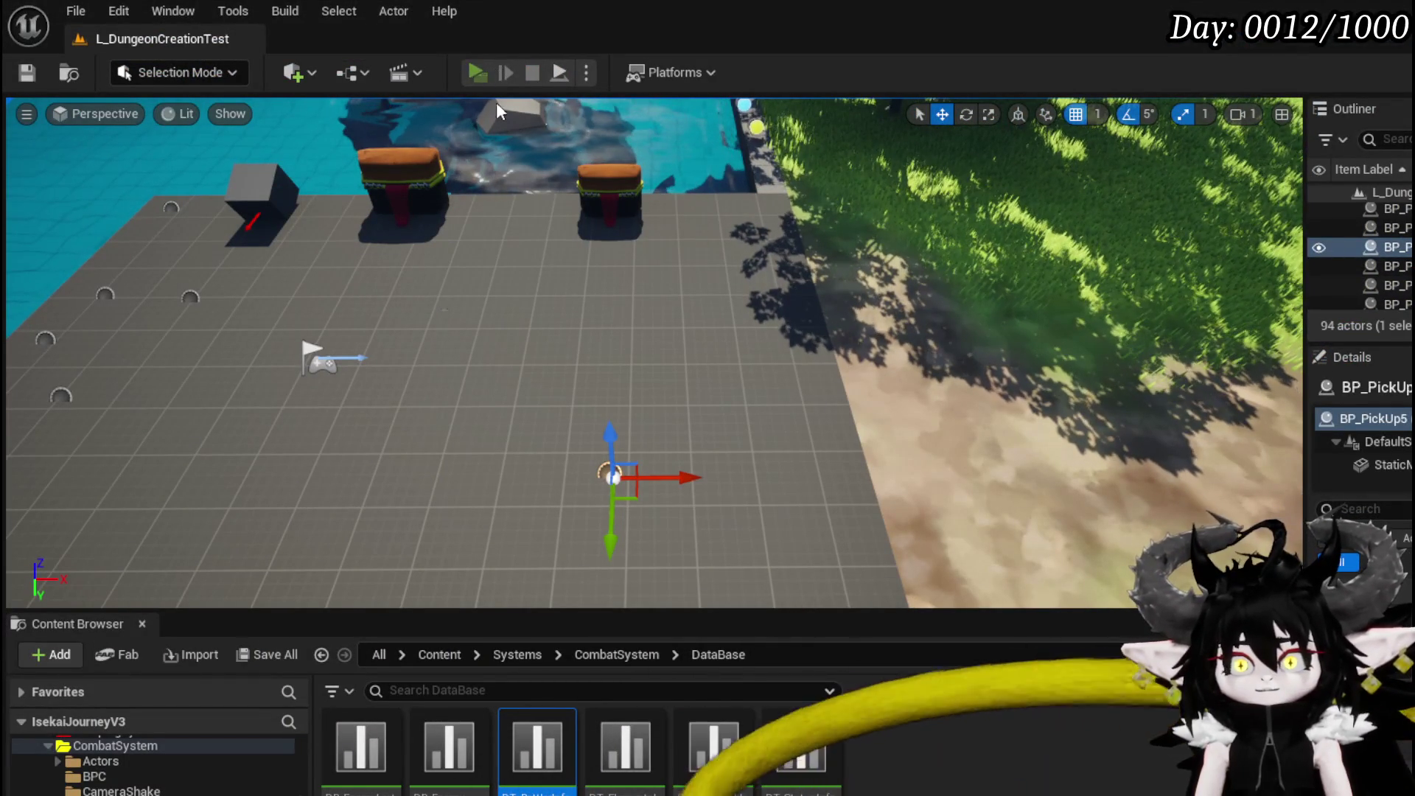
{"action": "left_click", "coordinate": [481, 75]}
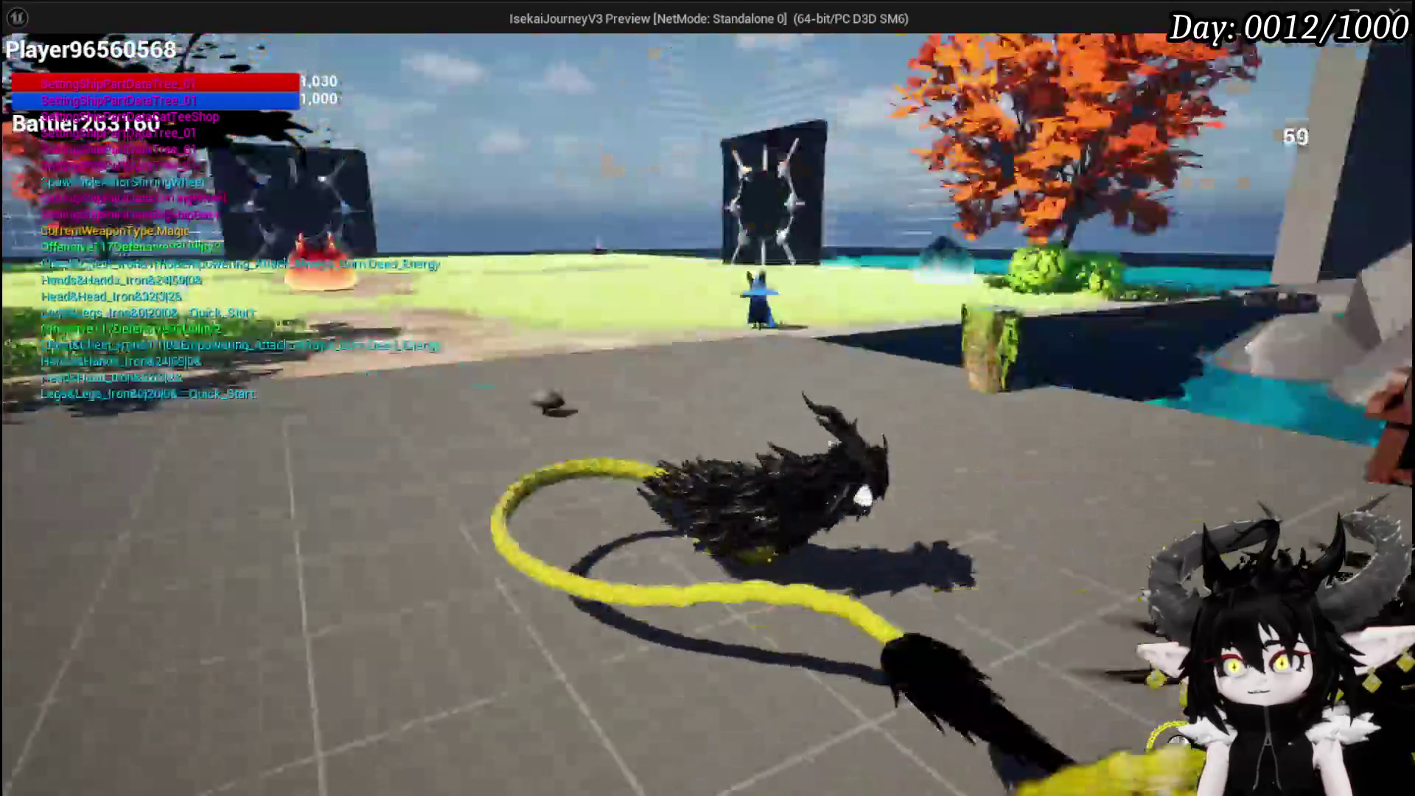
Walk to the bench and bring up the Ability deck panel of the equipment menu.
{"action": "key", "text": "w"}
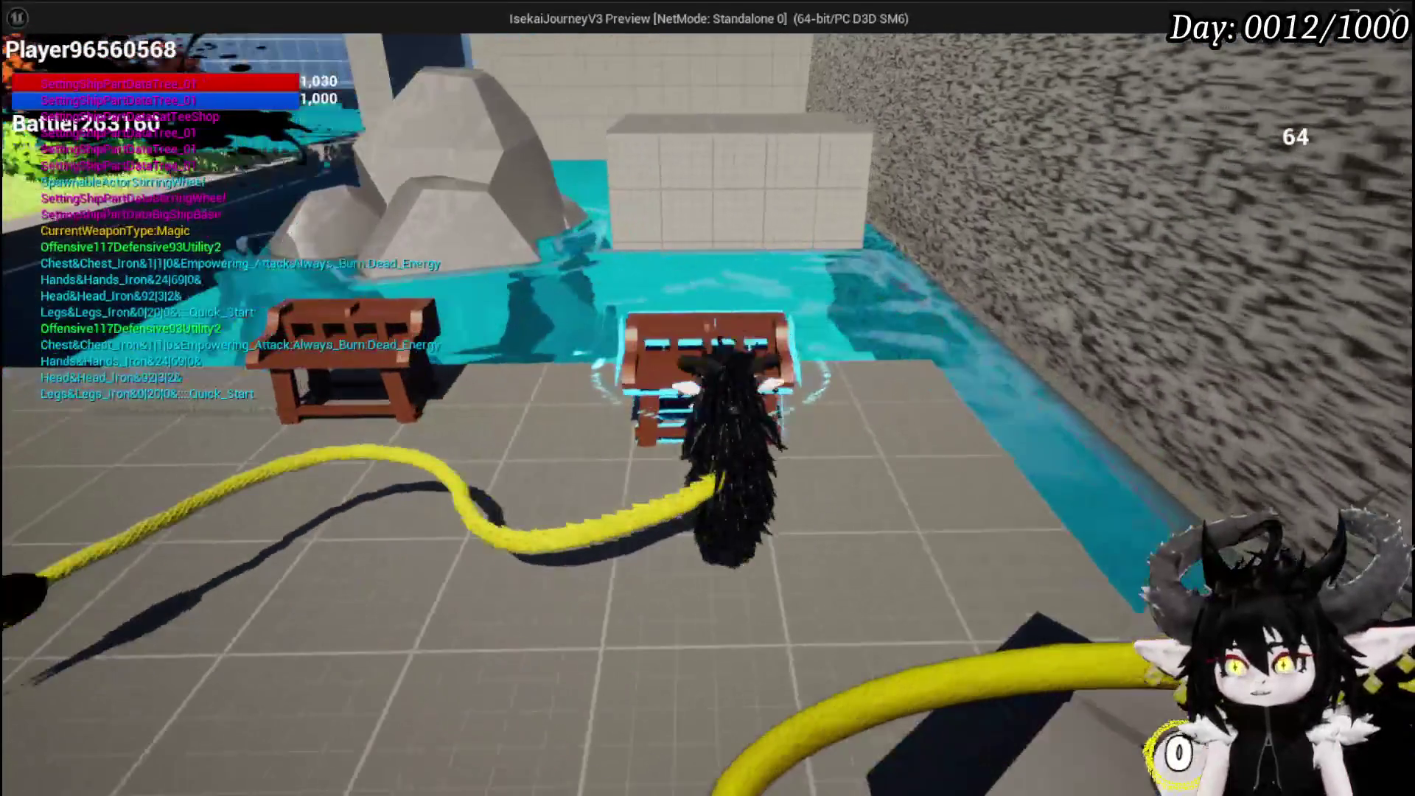
{"action": "key", "text": "e"}
{"action": "left_click", "coordinate": [81, 46]}
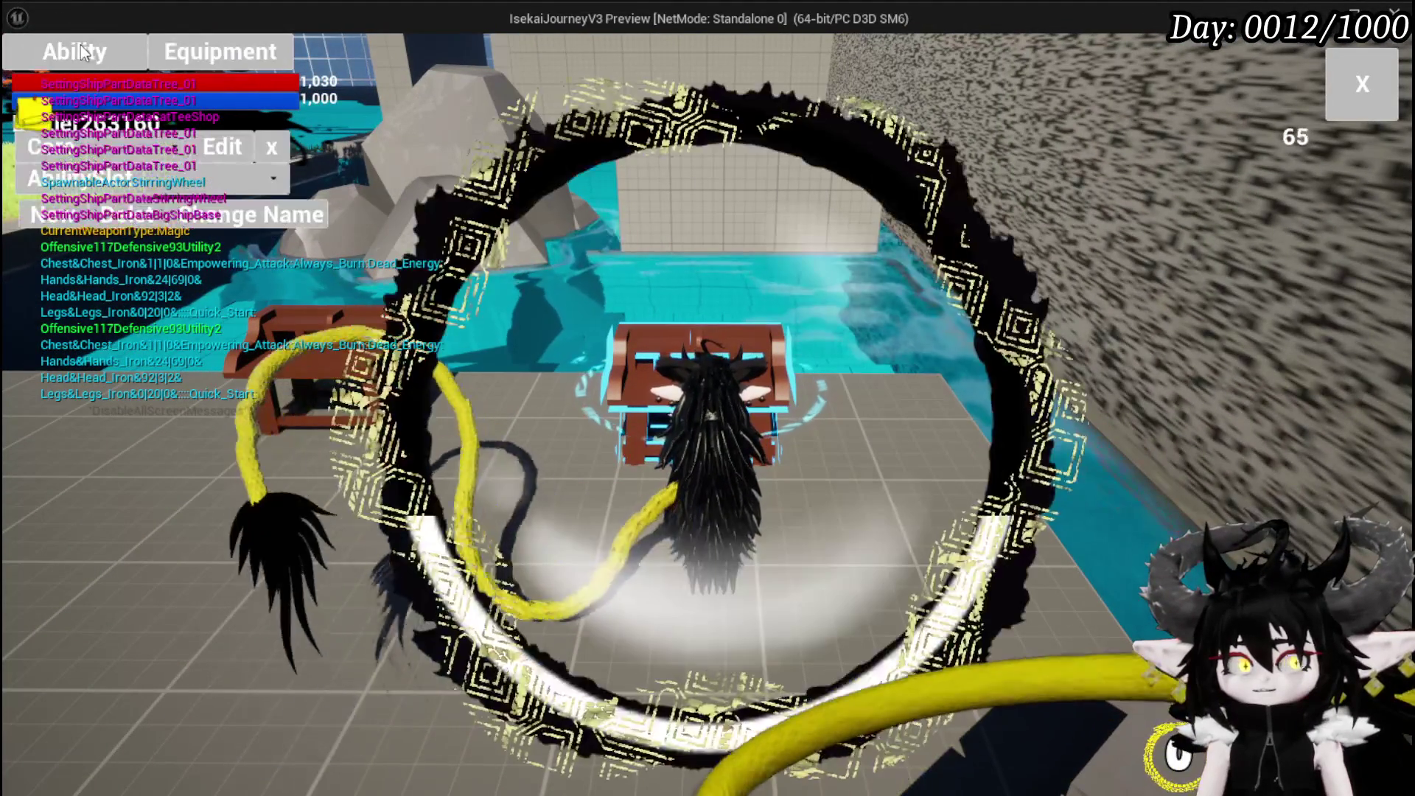
Load the ChuraMagicSummon deck and add the Defence Down card, opening it for editing.
{"action": "left_click", "coordinate": [205, 178]}
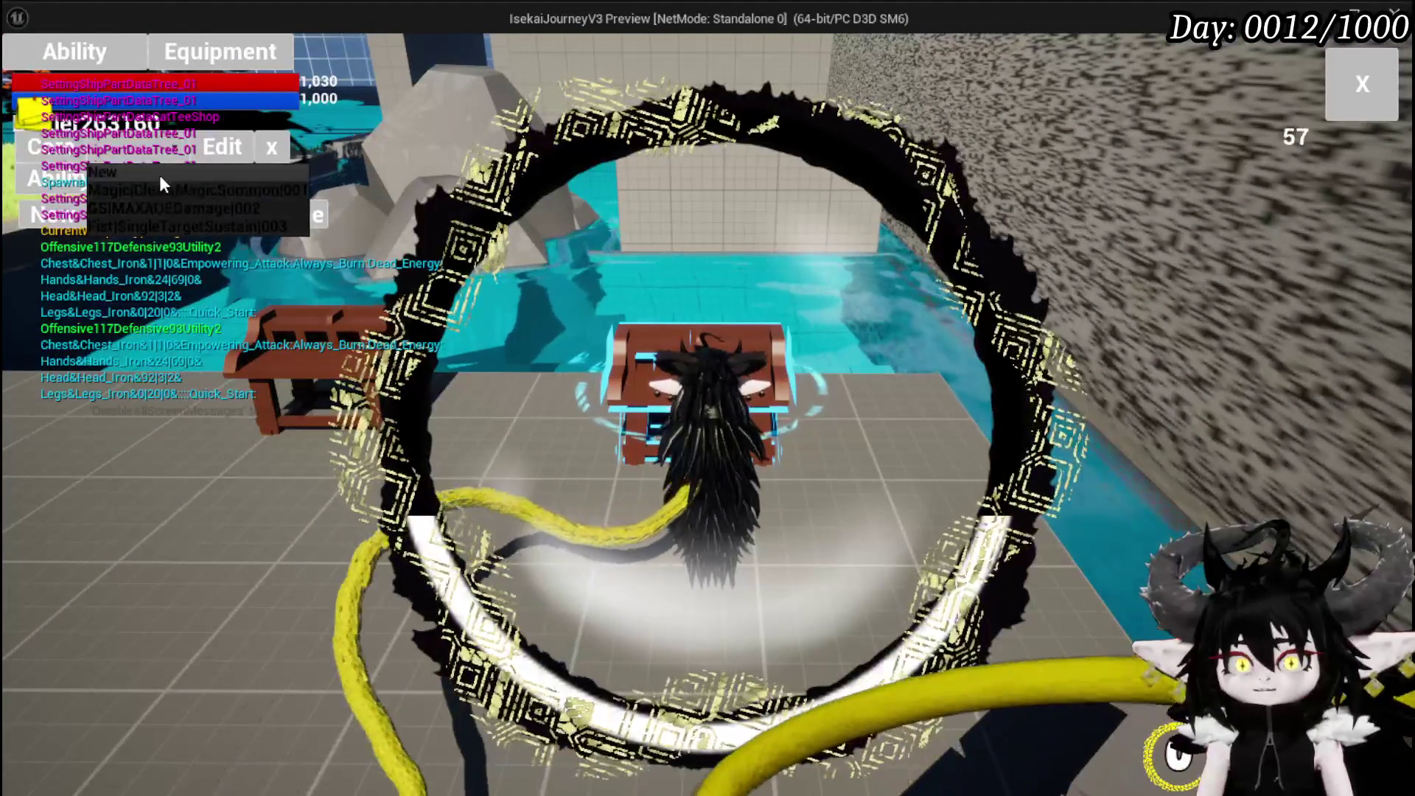
{"action": "left_click", "coordinate": [186, 190]}
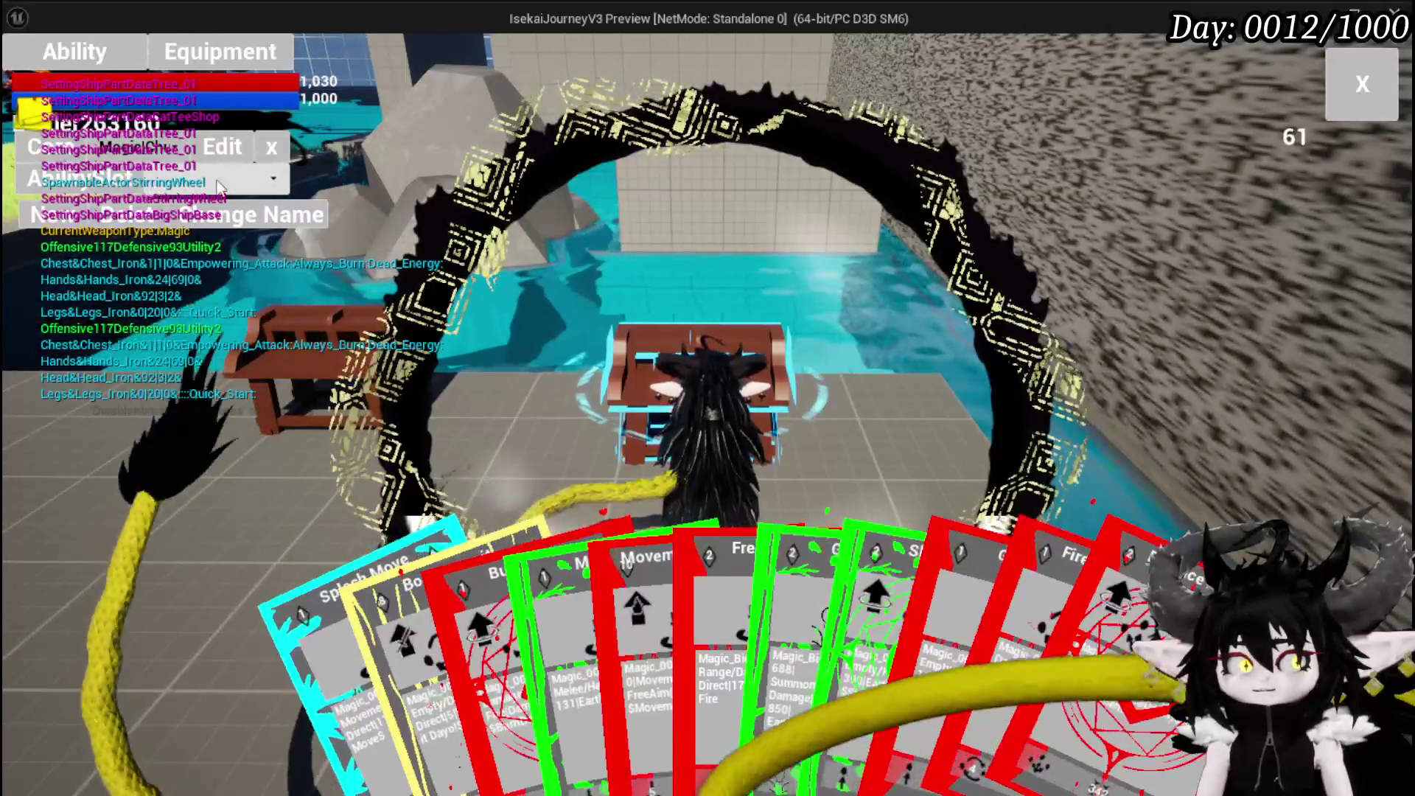
{"action": "left_click", "coordinate": [218, 188]}
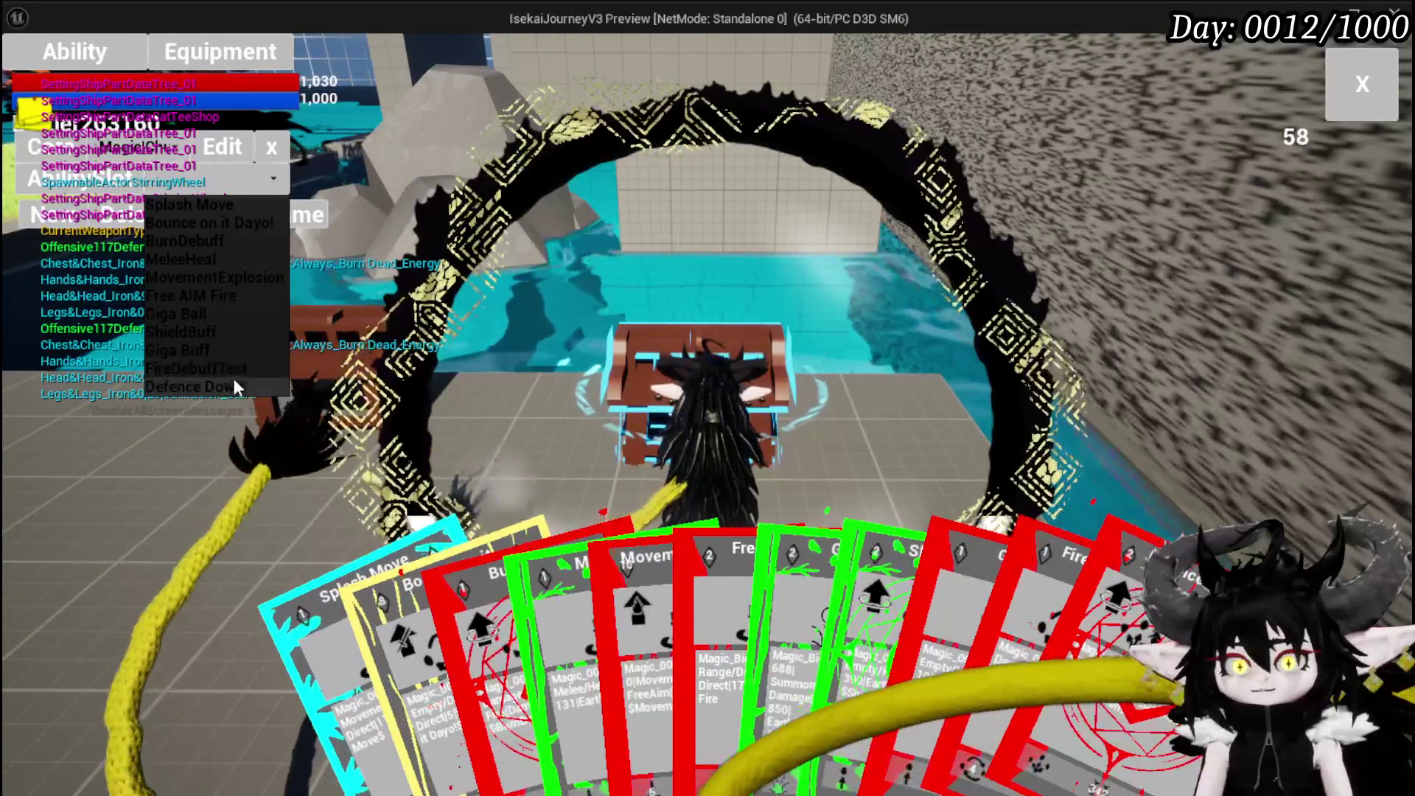
{"action": "left_click", "coordinate": [235, 385]}
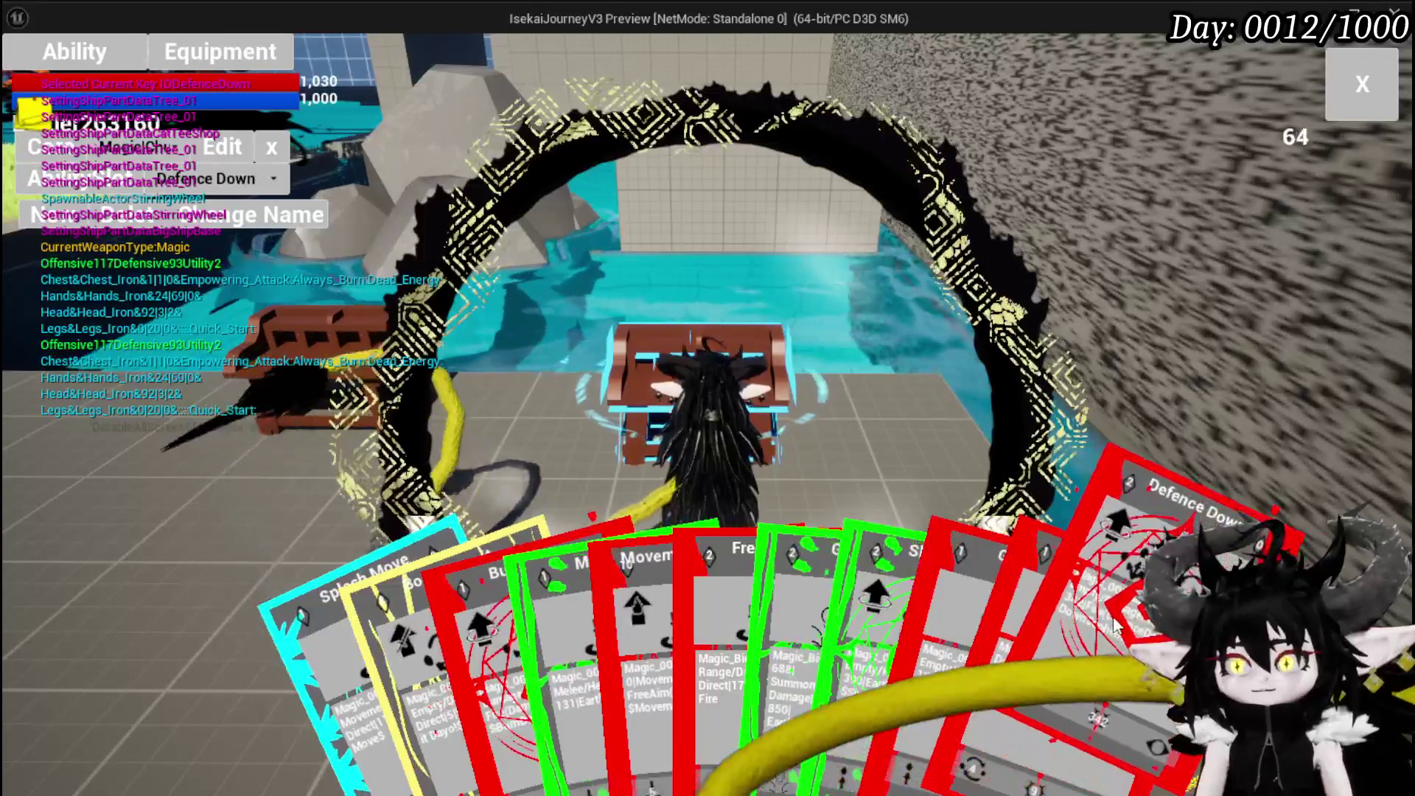
{"action": "left_click", "coordinate": [1076, 590]}
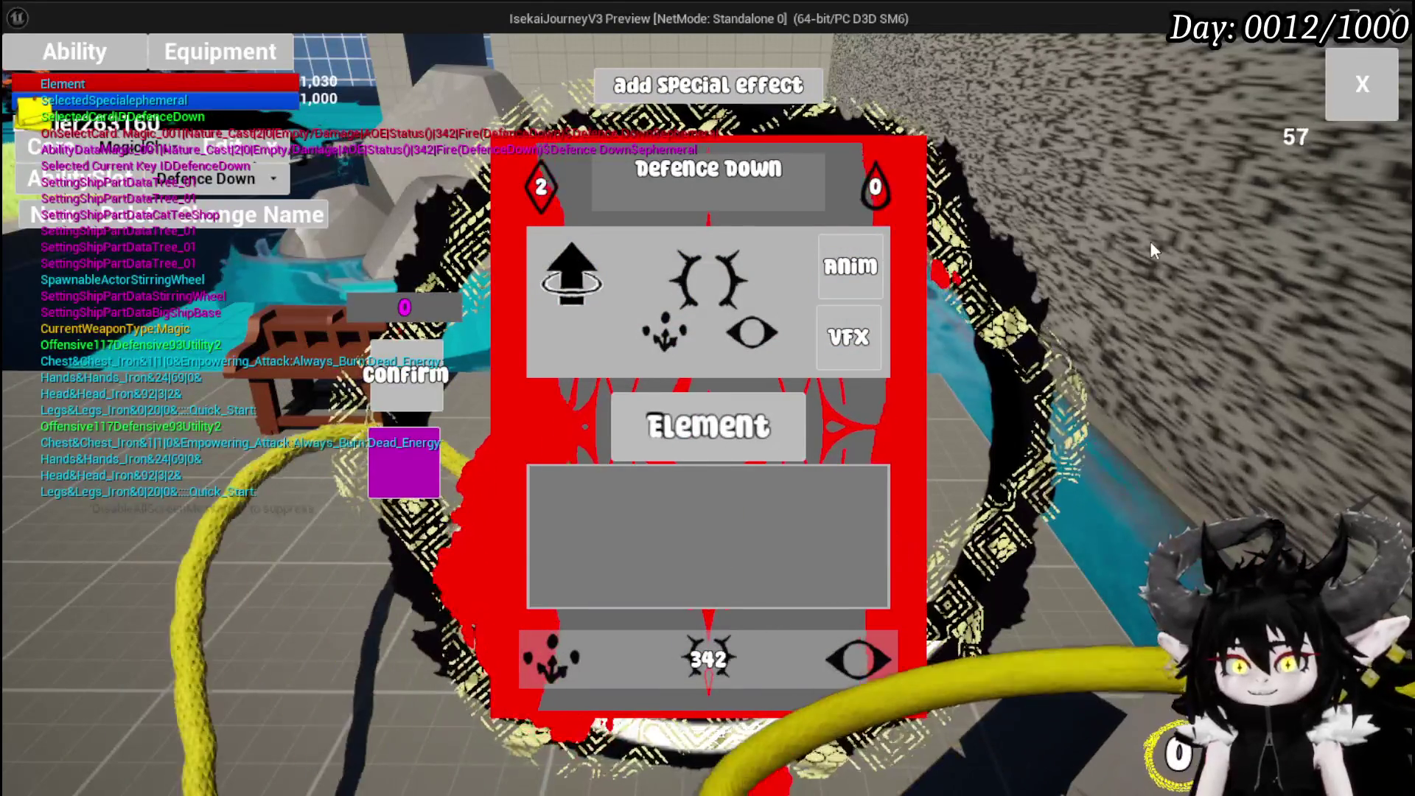
Reopen the ability menu and reload the ChuraMagicSummon ability set.
{"action": "left_click", "coordinate": [1345, 100]}
{"action": "key", "text": "Tab"}
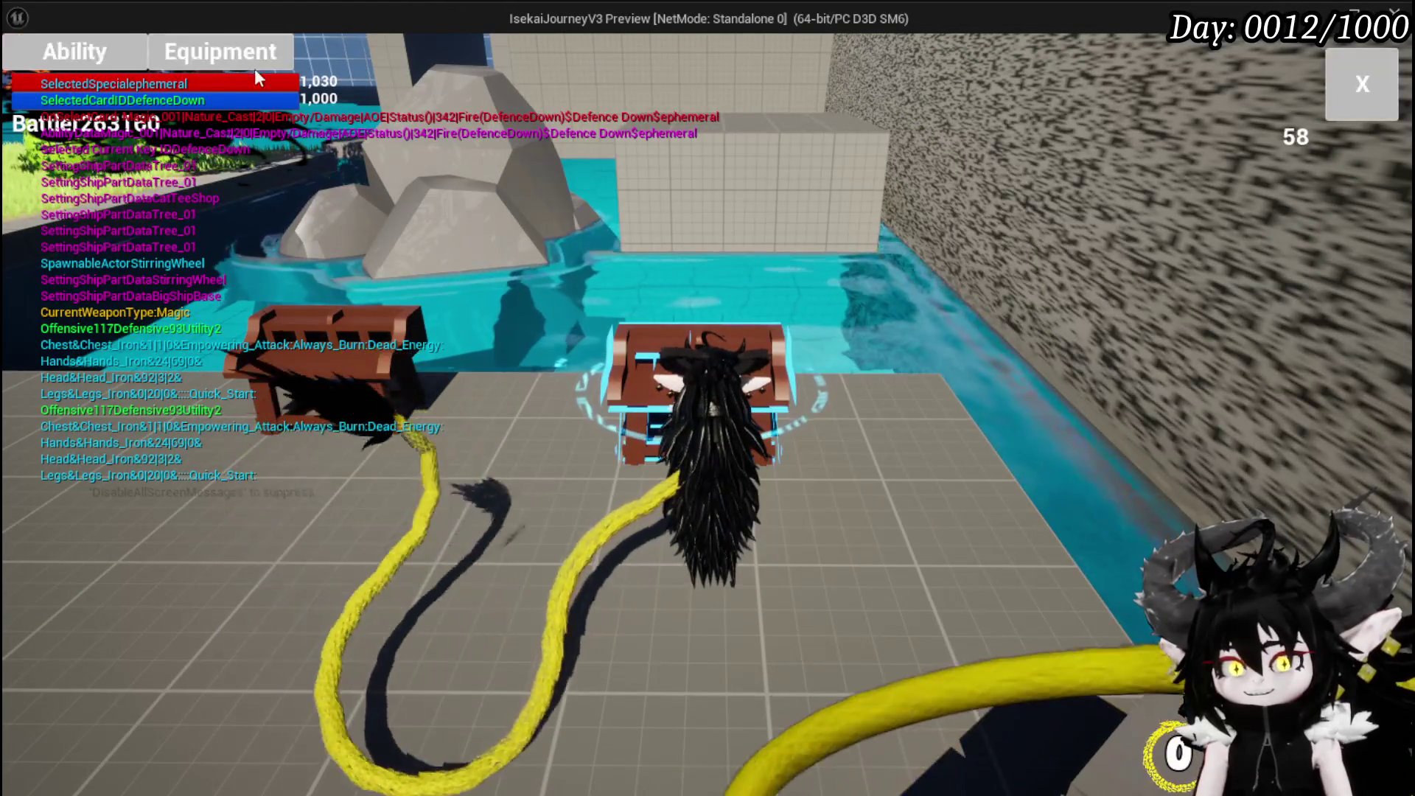
{"action": "left_click", "coordinate": [140, 151]}
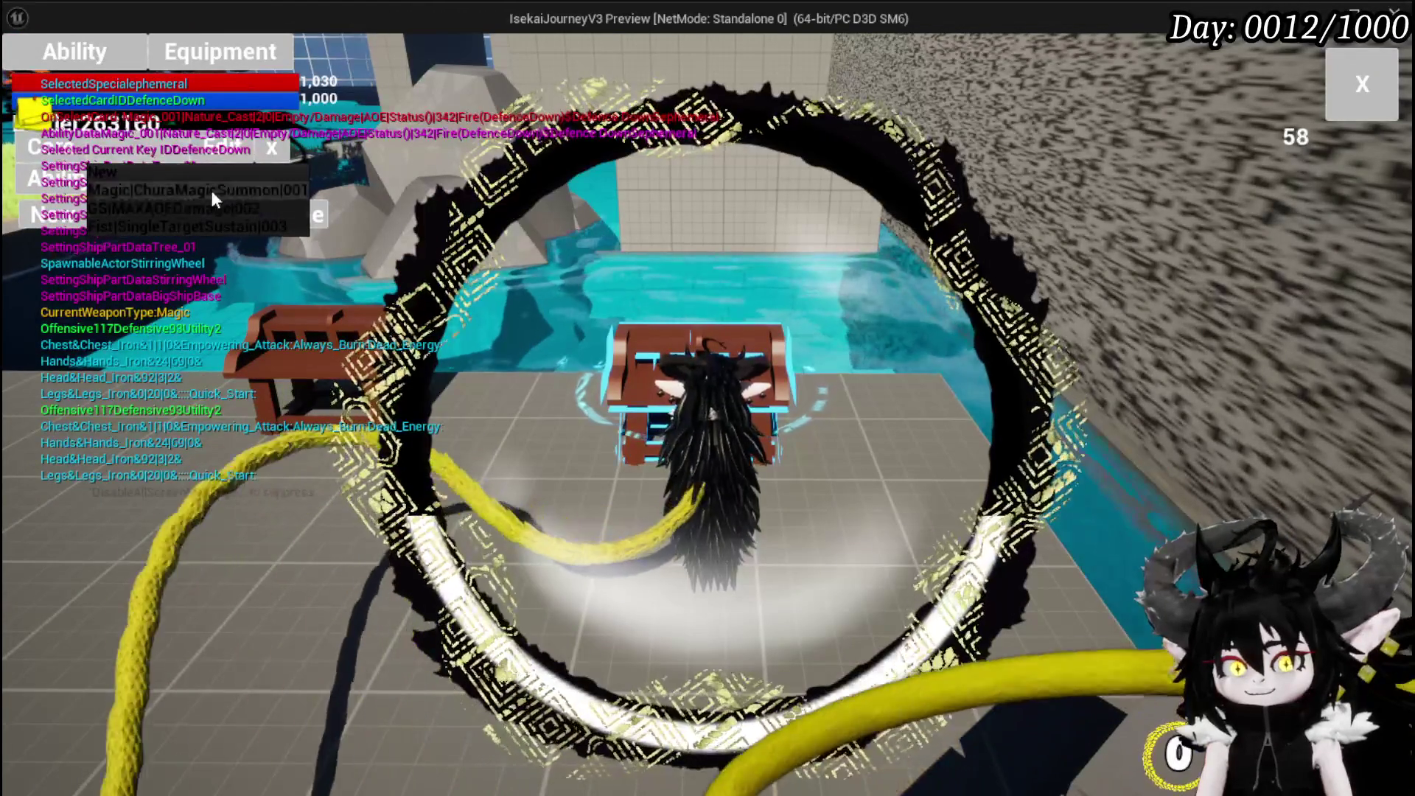
{"action": "left_click", "coordinate": [181, 190]}
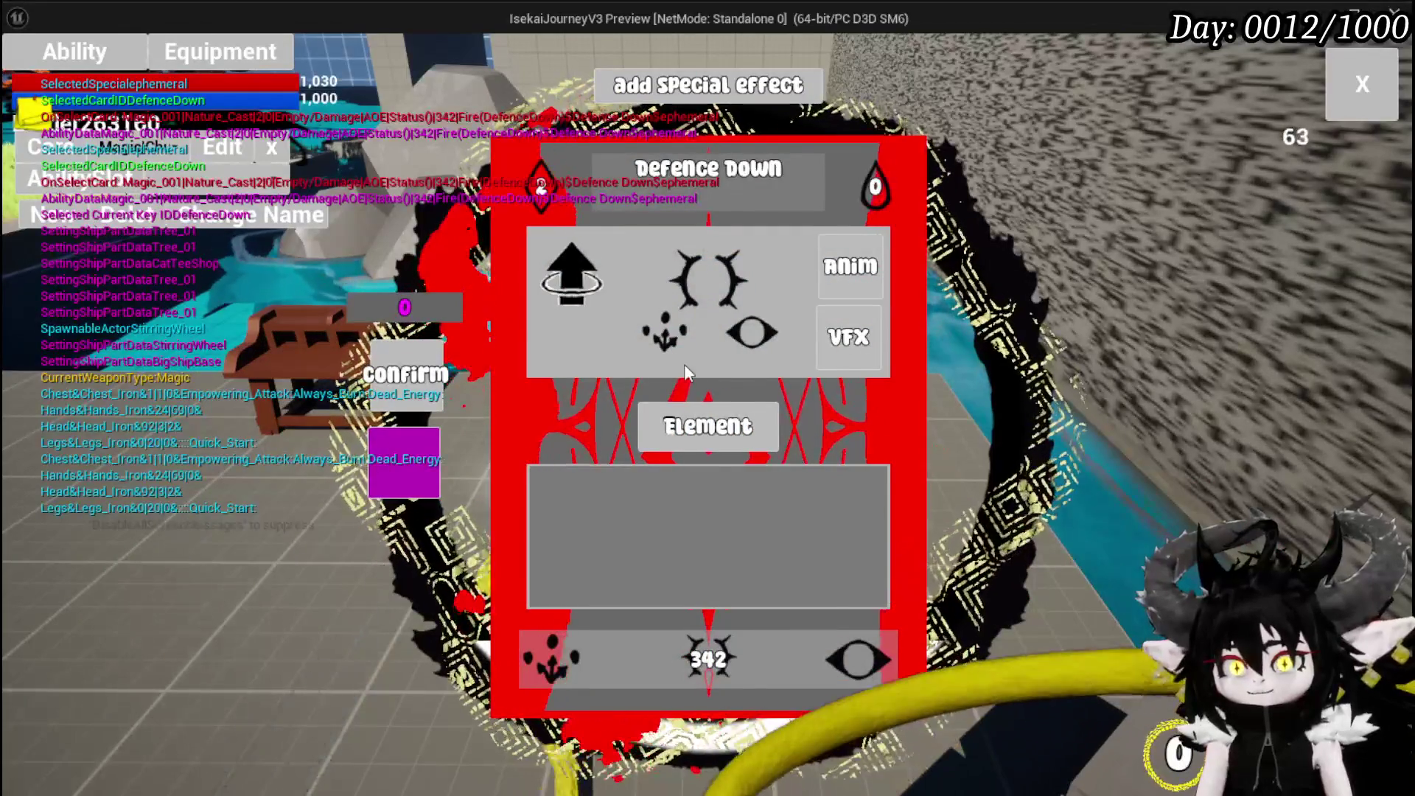
Set the card's element to Earth and retitle it 'Earth Fist'.
{"action": "left_click", "coordinate": [708, 426]}
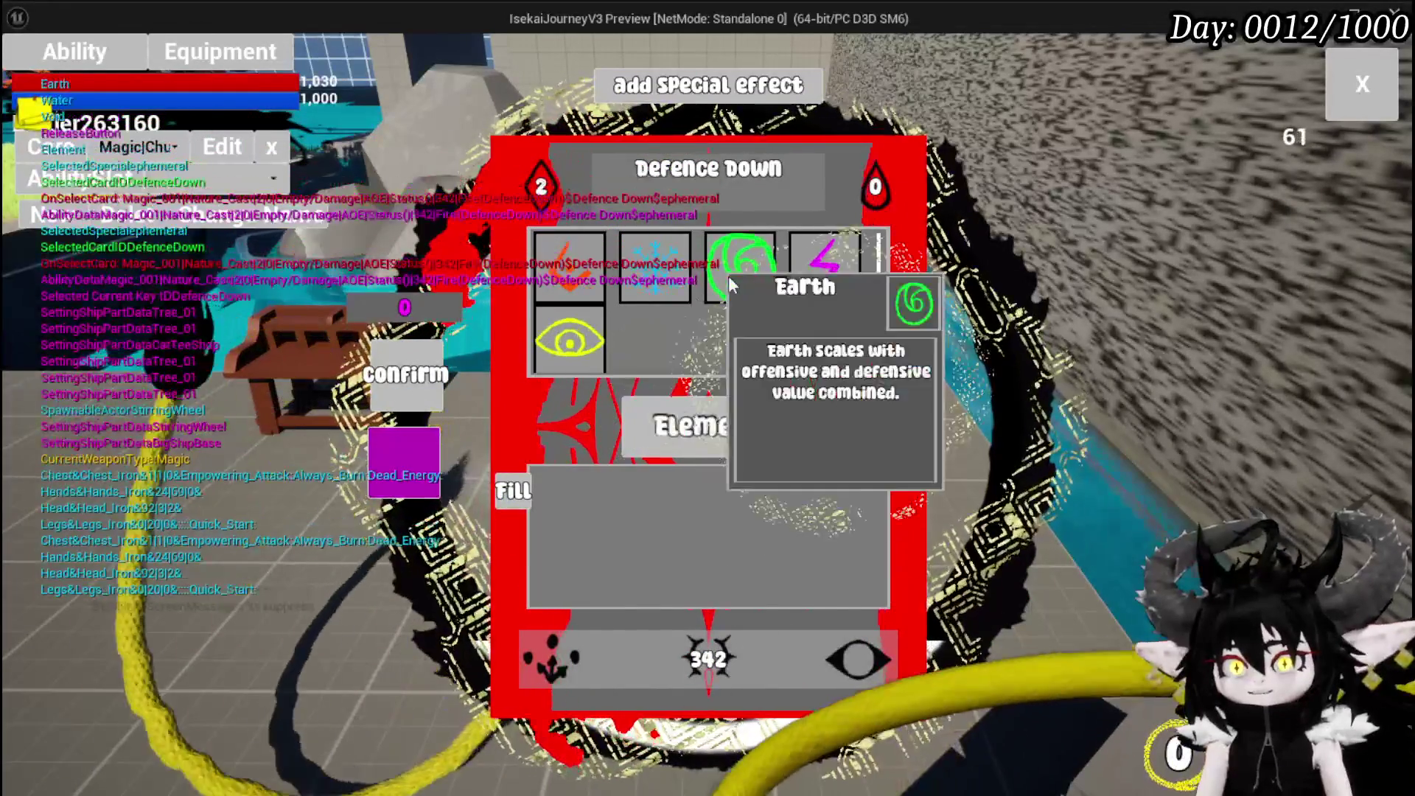
{"action": "left_click", "coordinate": [740, 264]}
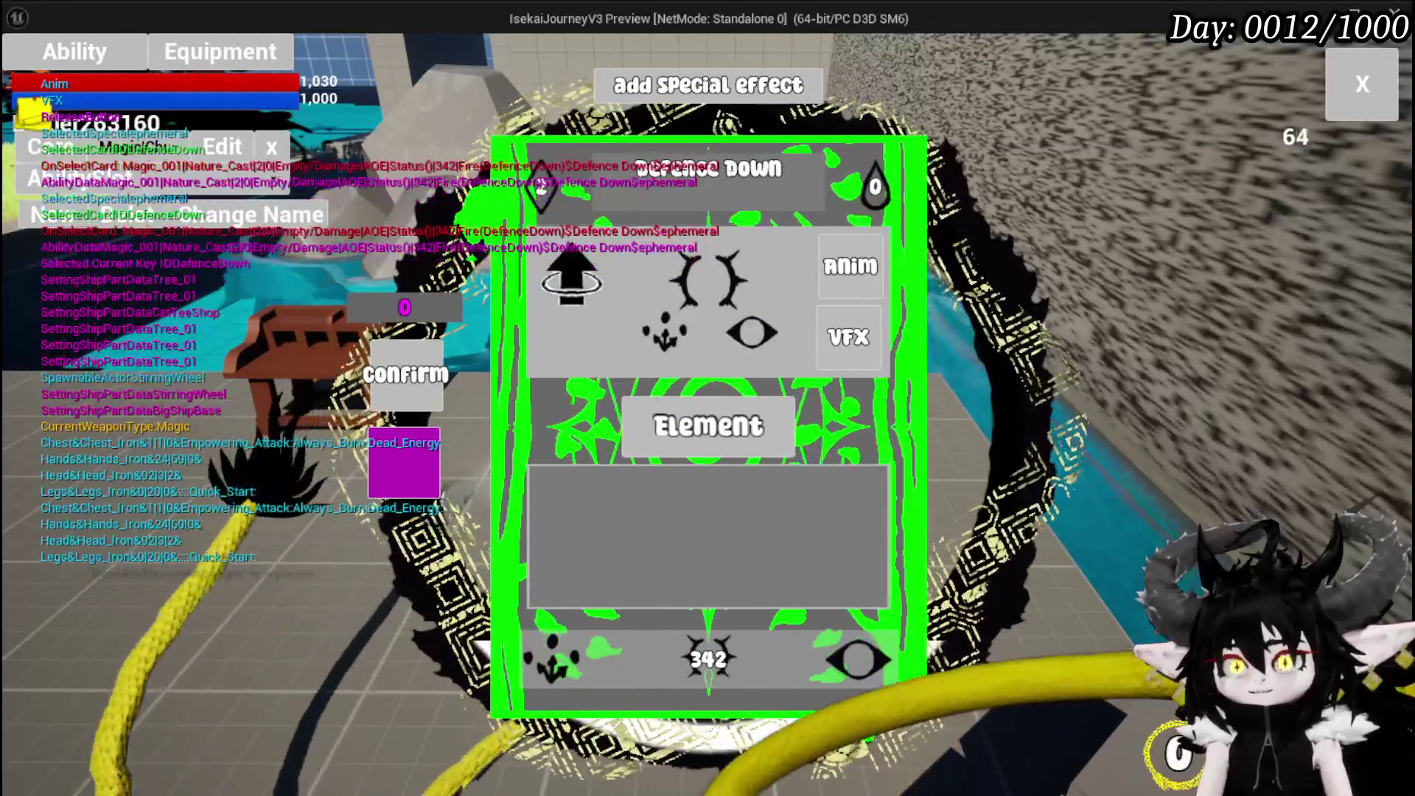
{"action": "left_click", "coordinate": [728, 168]}
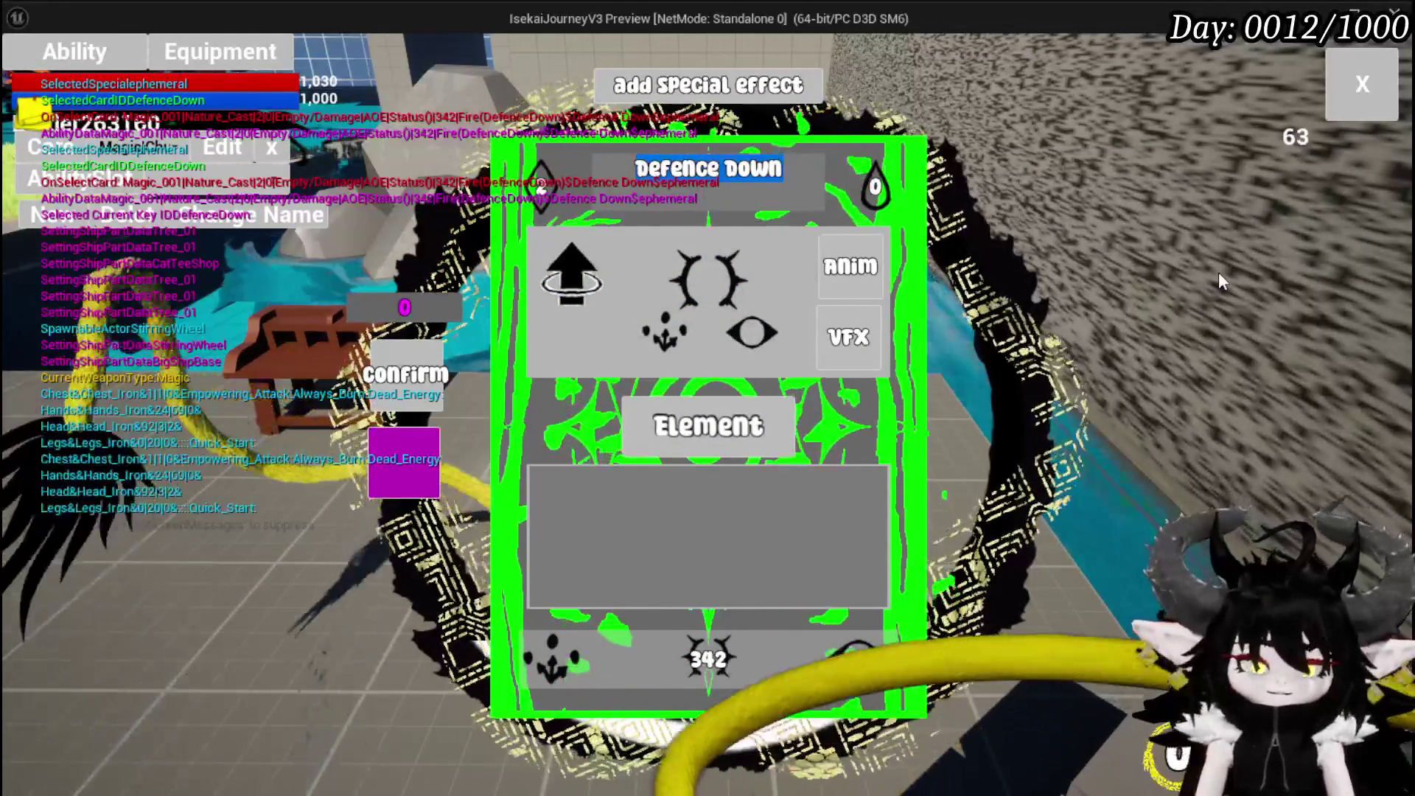
{"action": "type", "text": "Earth"}
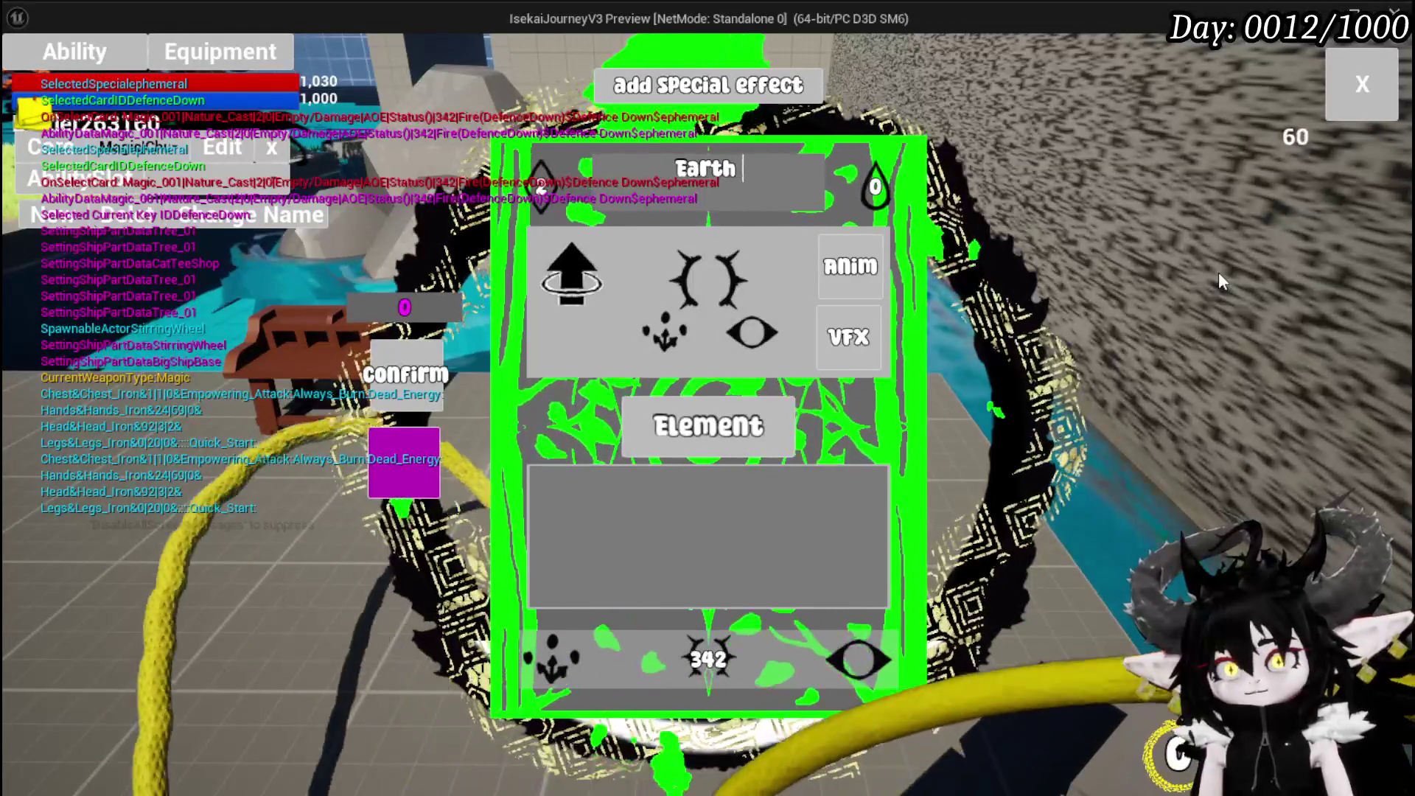
{"action": "type", "text": " Fist"}
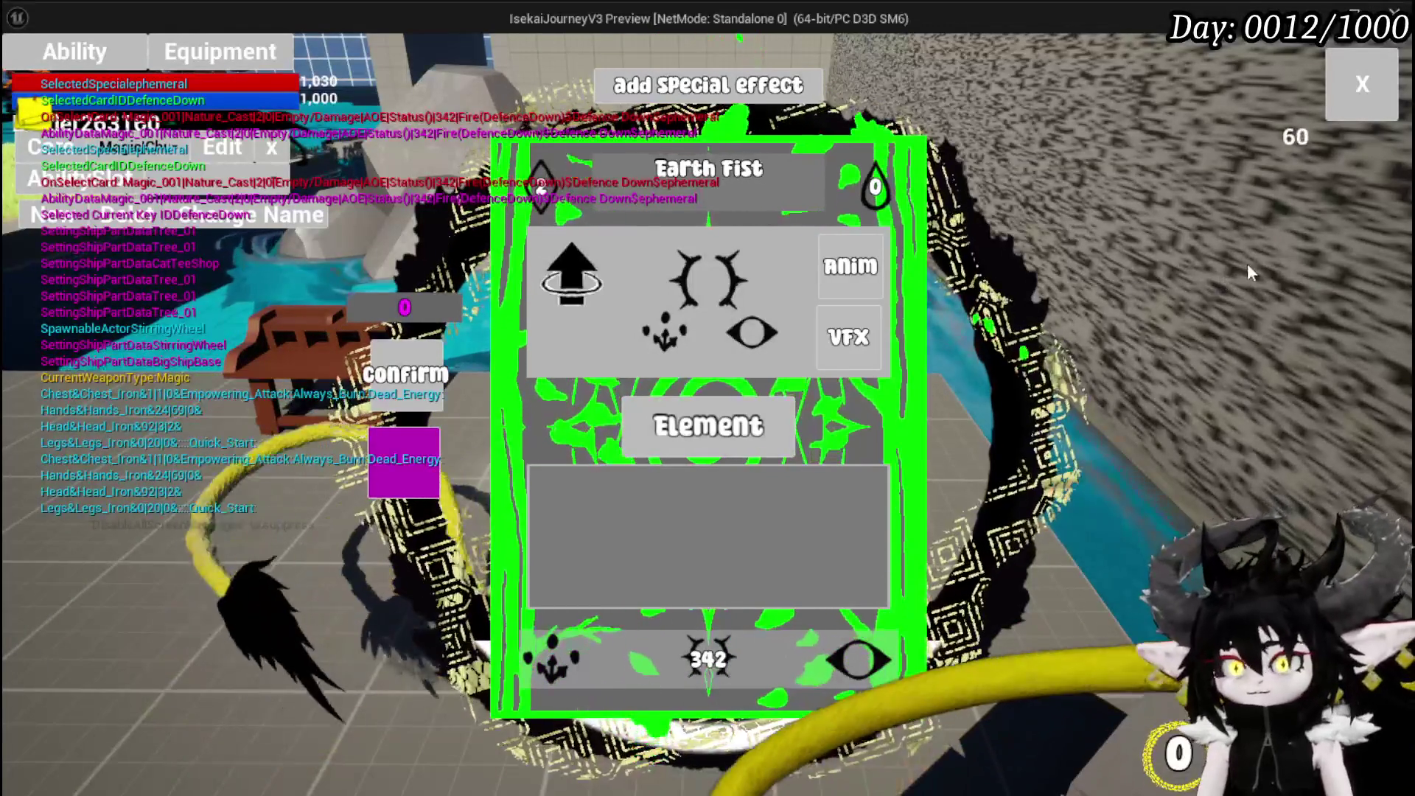
{"action": "mouse_move", "coordinate": [523, 191]}
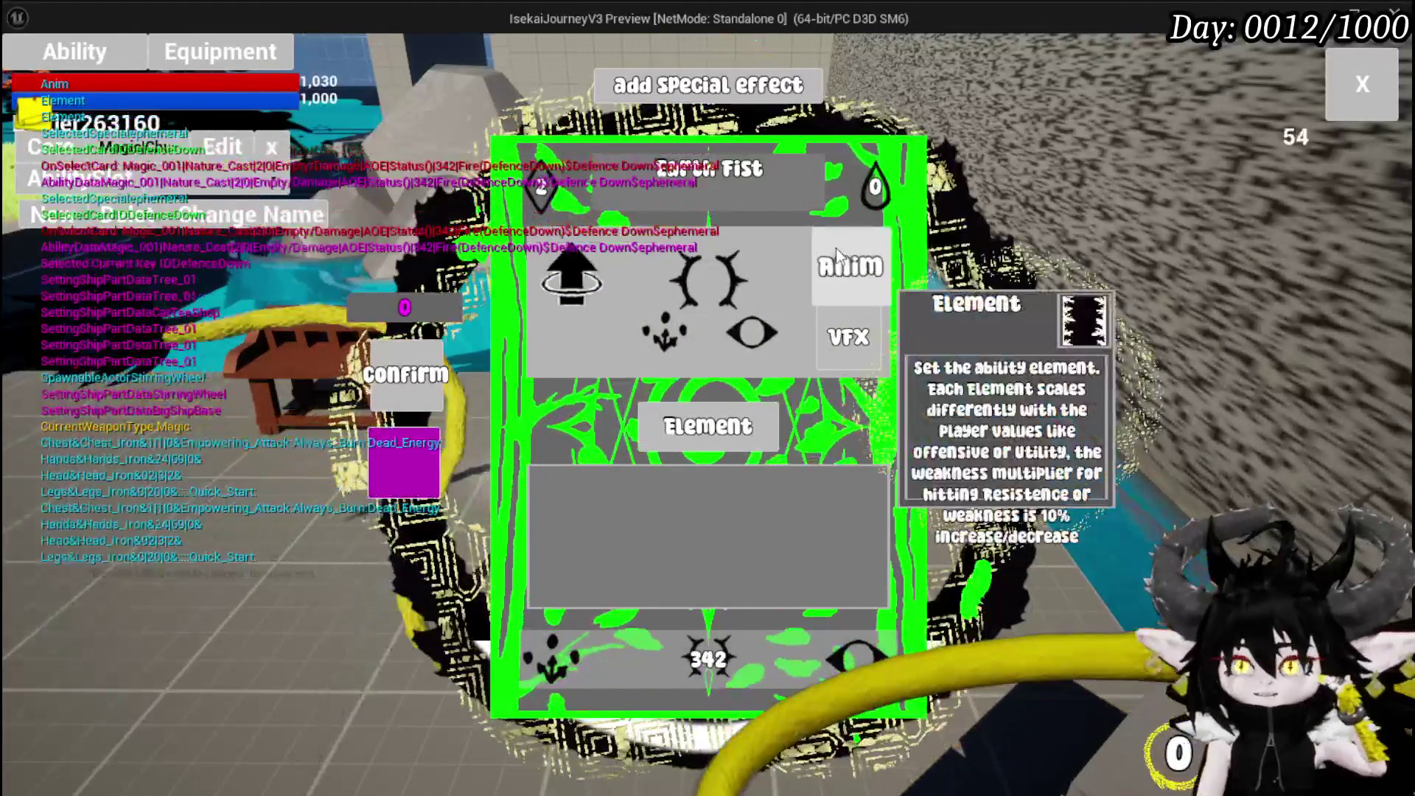
Give Earth Fist a new animation and the earth slime fist visual effect.
{"action": "left_click", "coordinate": [829, 280]}
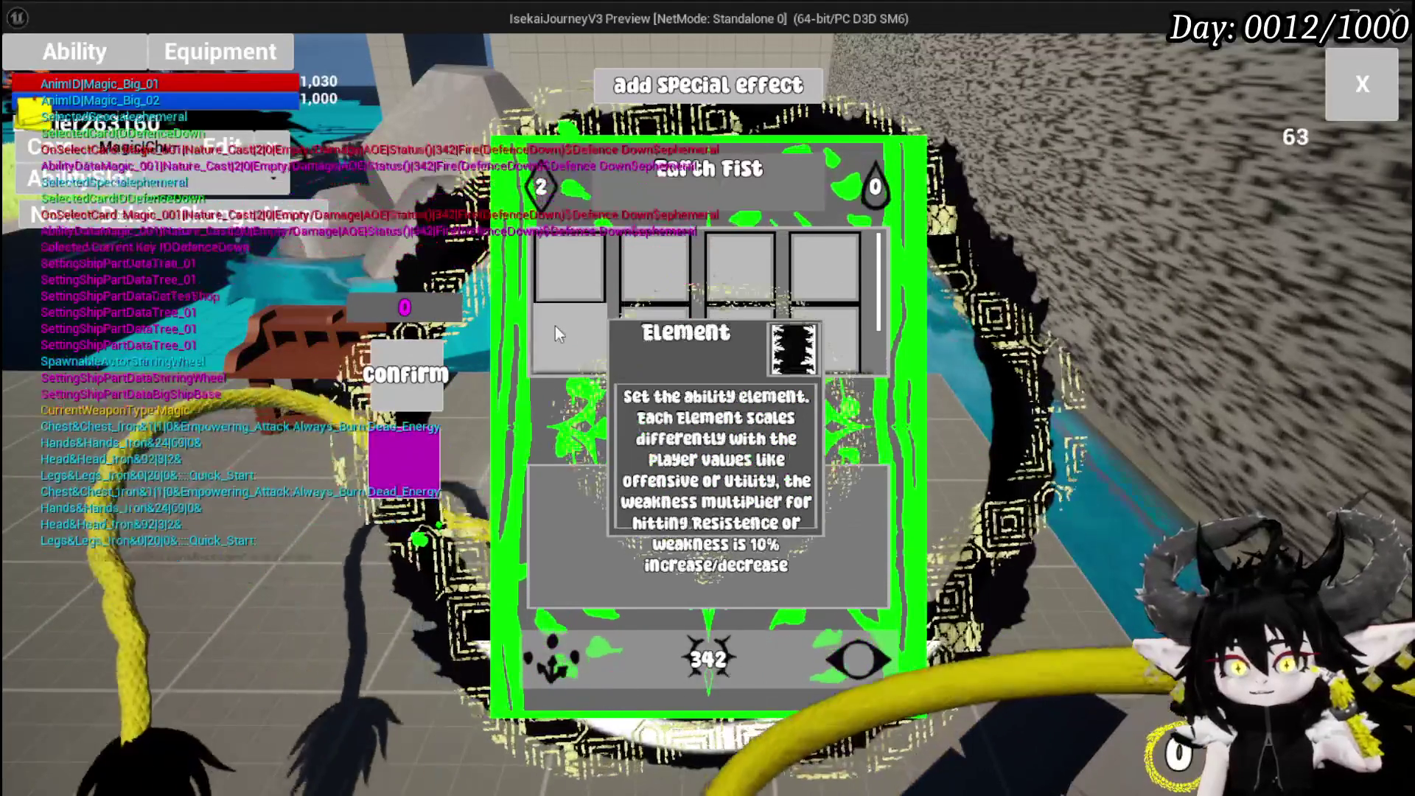
{"action": "left_click", "coordinate": [669, 335]}
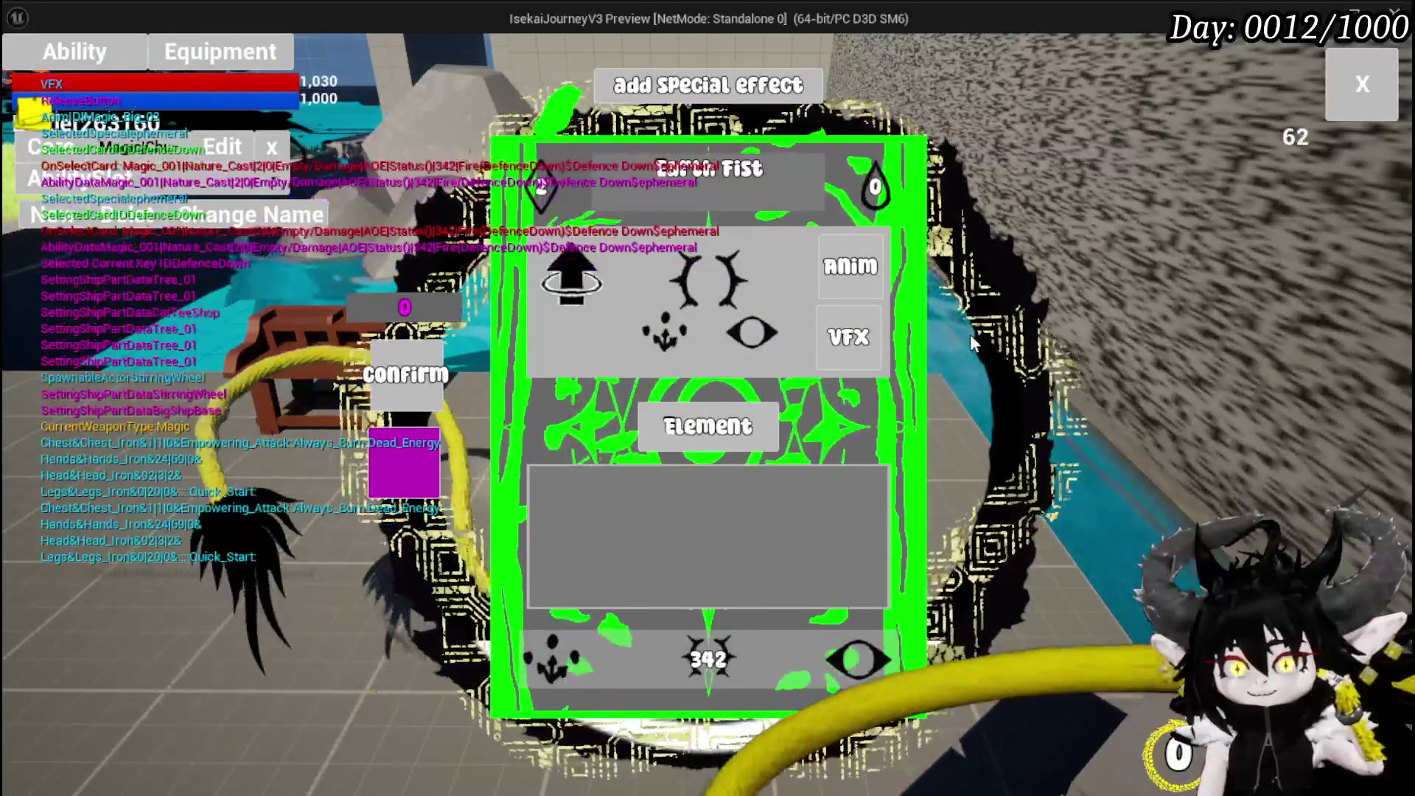
{"action": "left_click", "coordinate": [848, 337]}
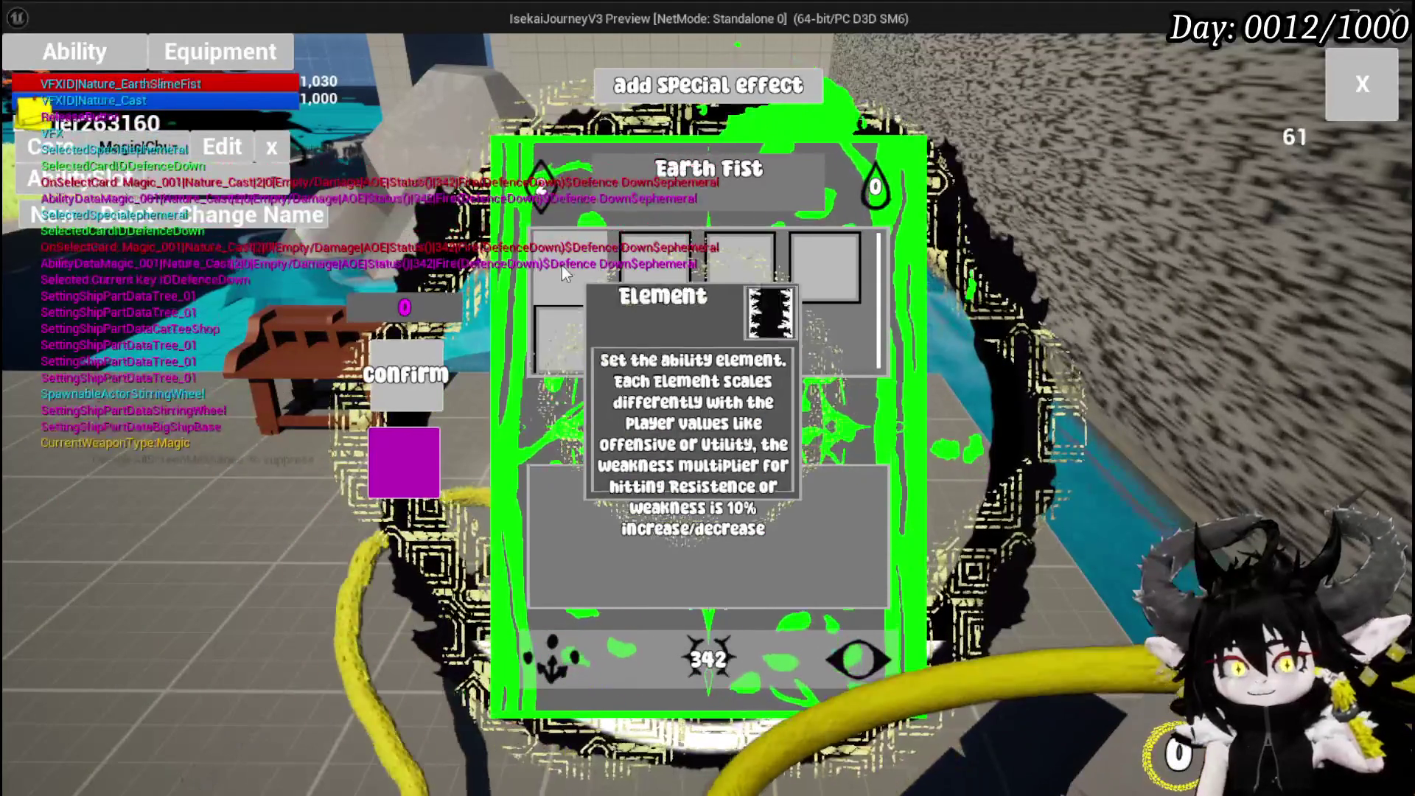
{"action": "left_click", "coordinate": [557, 269]}
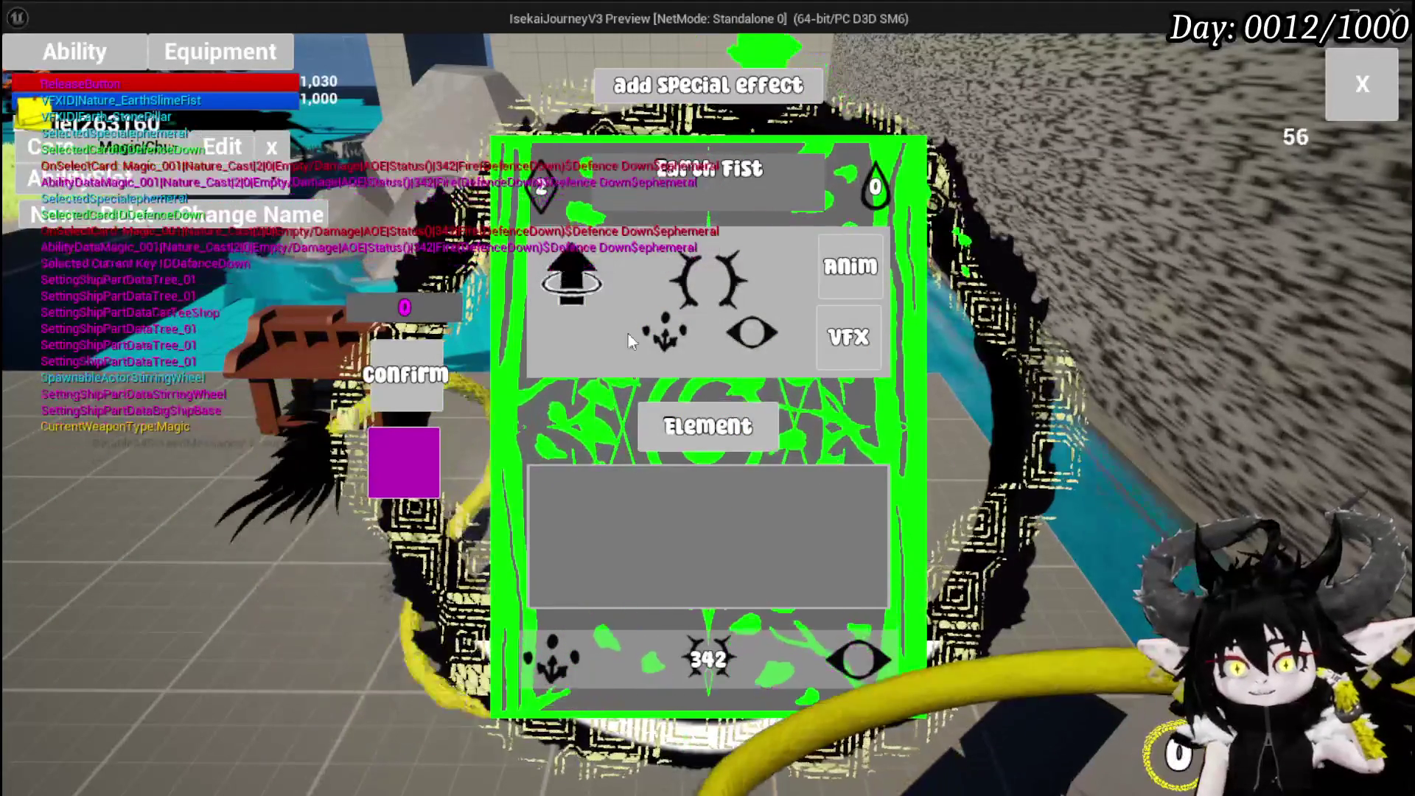
Make Earth Fist single-target with the direct-hit damage type.
{"action": "mouse_move", "coordinate": [721, 635]}
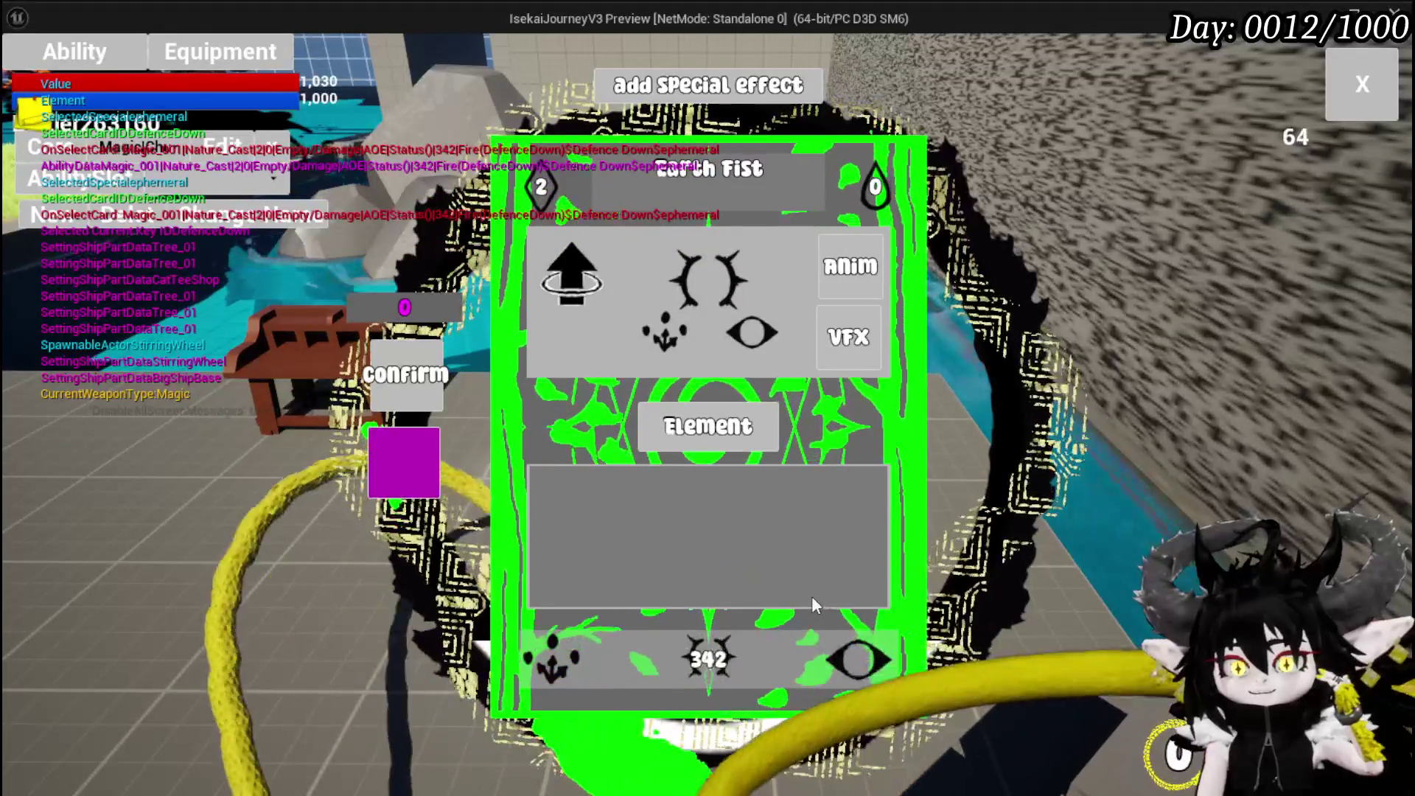
{"action": "left_click", "coordinate": [547, 658]}
{"action": "left_click", "coordinate": [564, 338]}
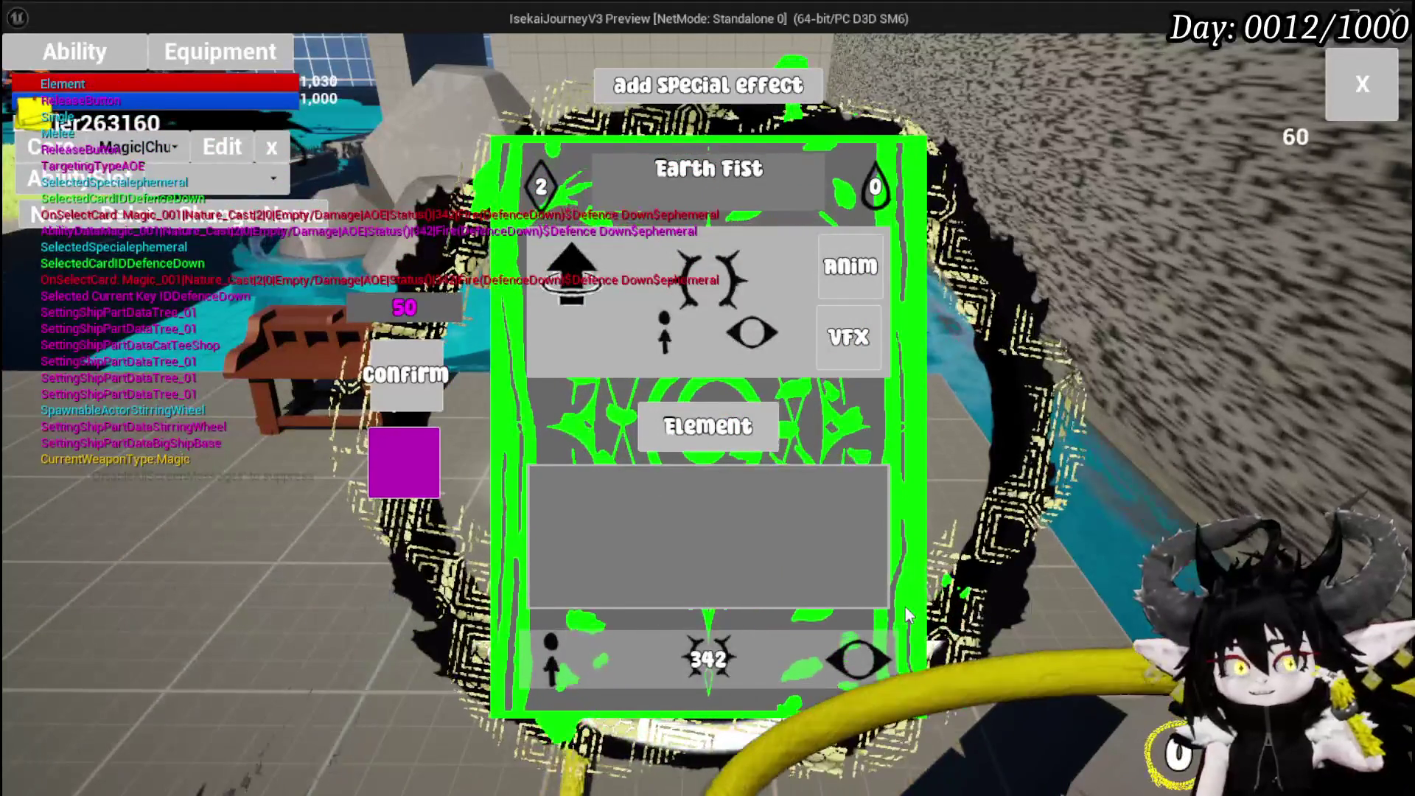
{"action": "left_click", "coordinate": [857, 658]}
{"action": "left_click", "coordinate": [560, 278]}
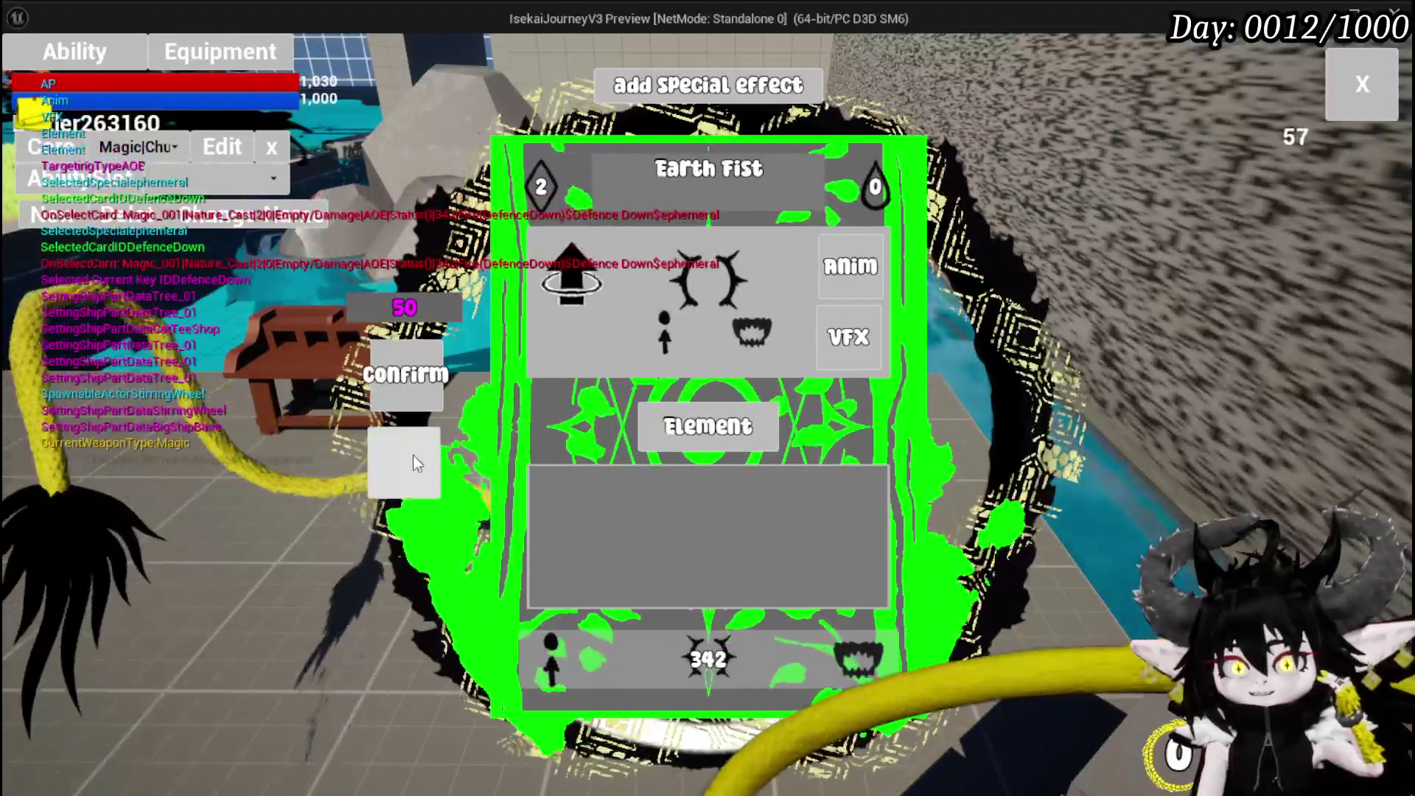
Change the card's value to 390, confirm the changes, and close the card editor.
{"action": "left_click", "coordinate": [706, 652]}
{"action": "left_click", "coordinate": [569, 267]}
{"action": "double_click", "coordinate": [709, 496]}
{"action": "type", "text": "390"}
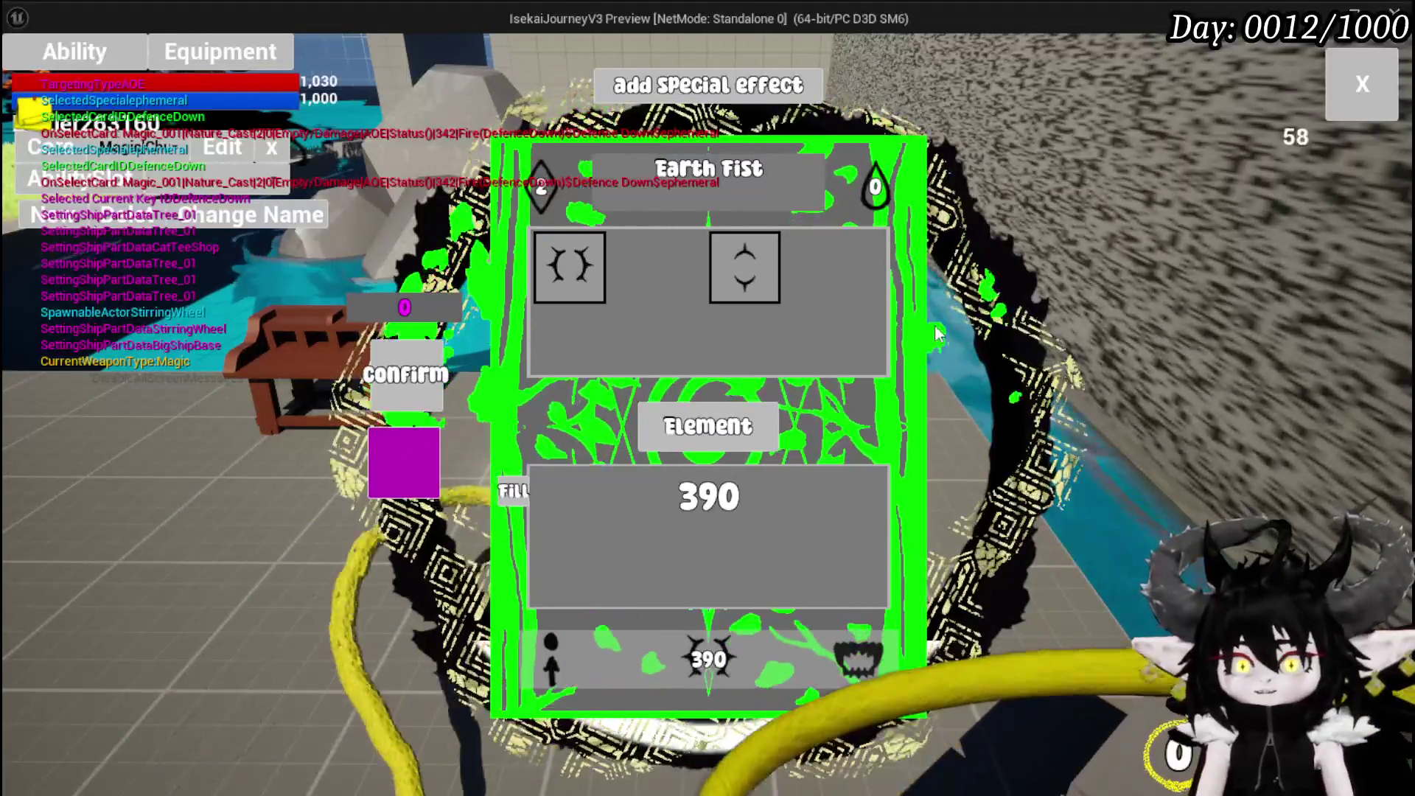
{"action": "left_click", "coordinate": [398, 376]}
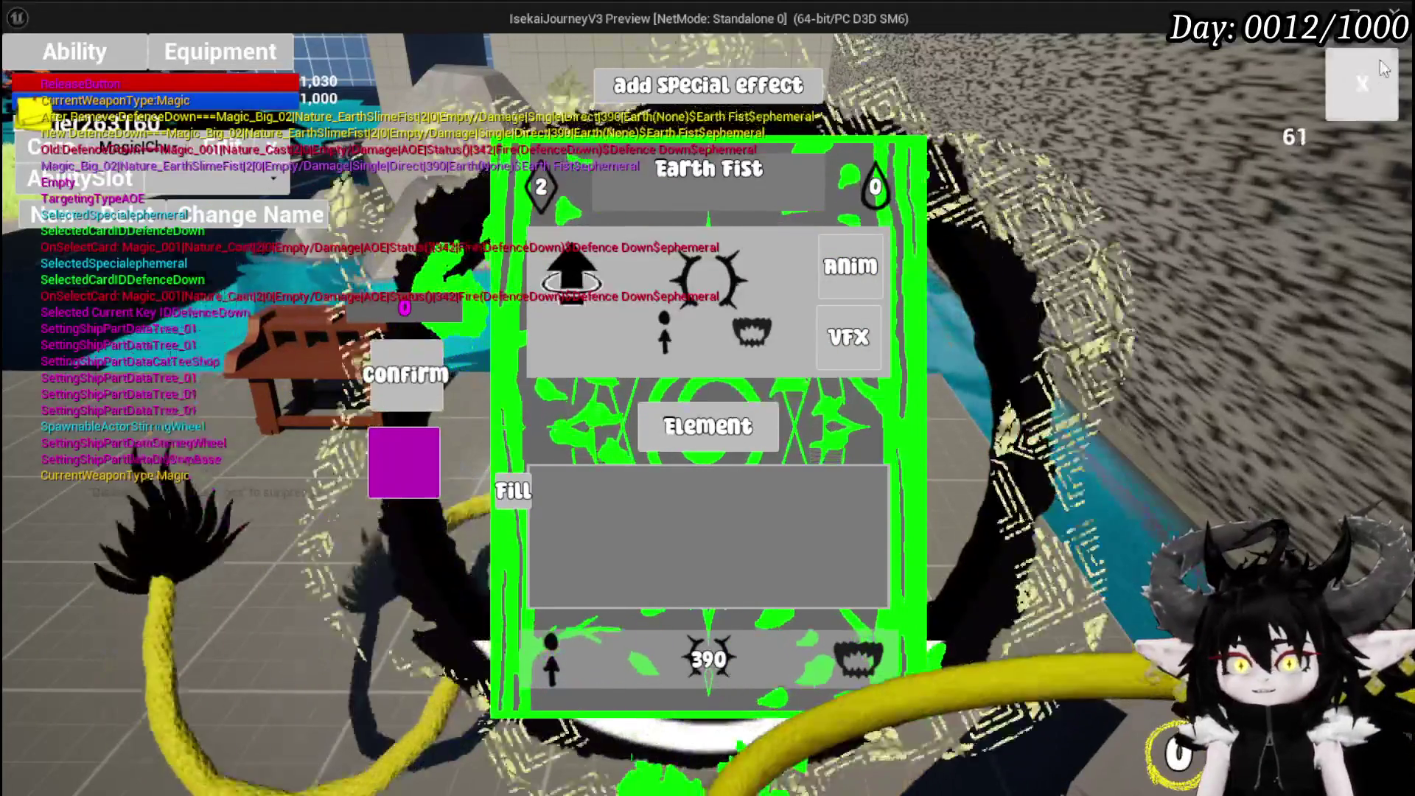
{"action": "left_click", "coordinate": [1380, 61]}
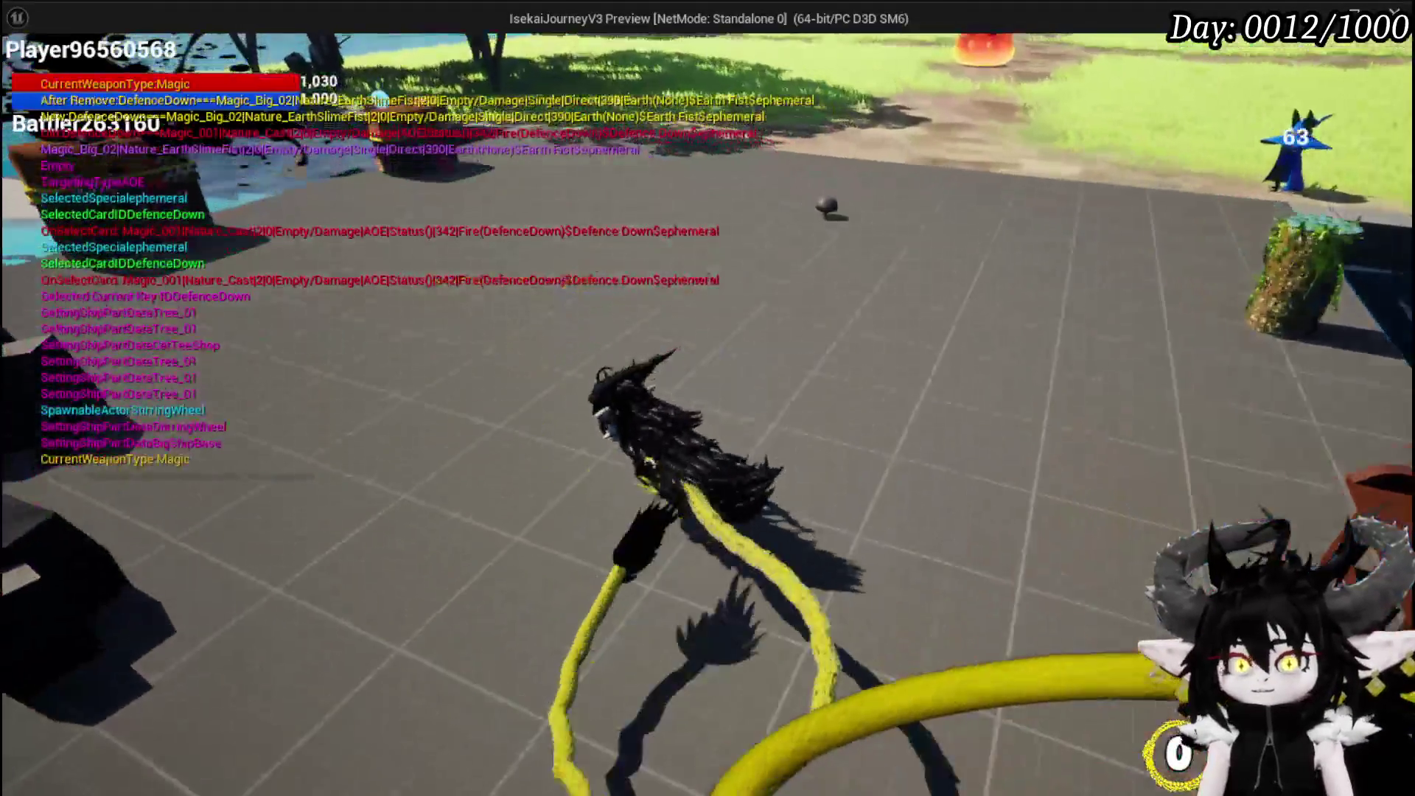
{"action": "key", "text": "Escape"}
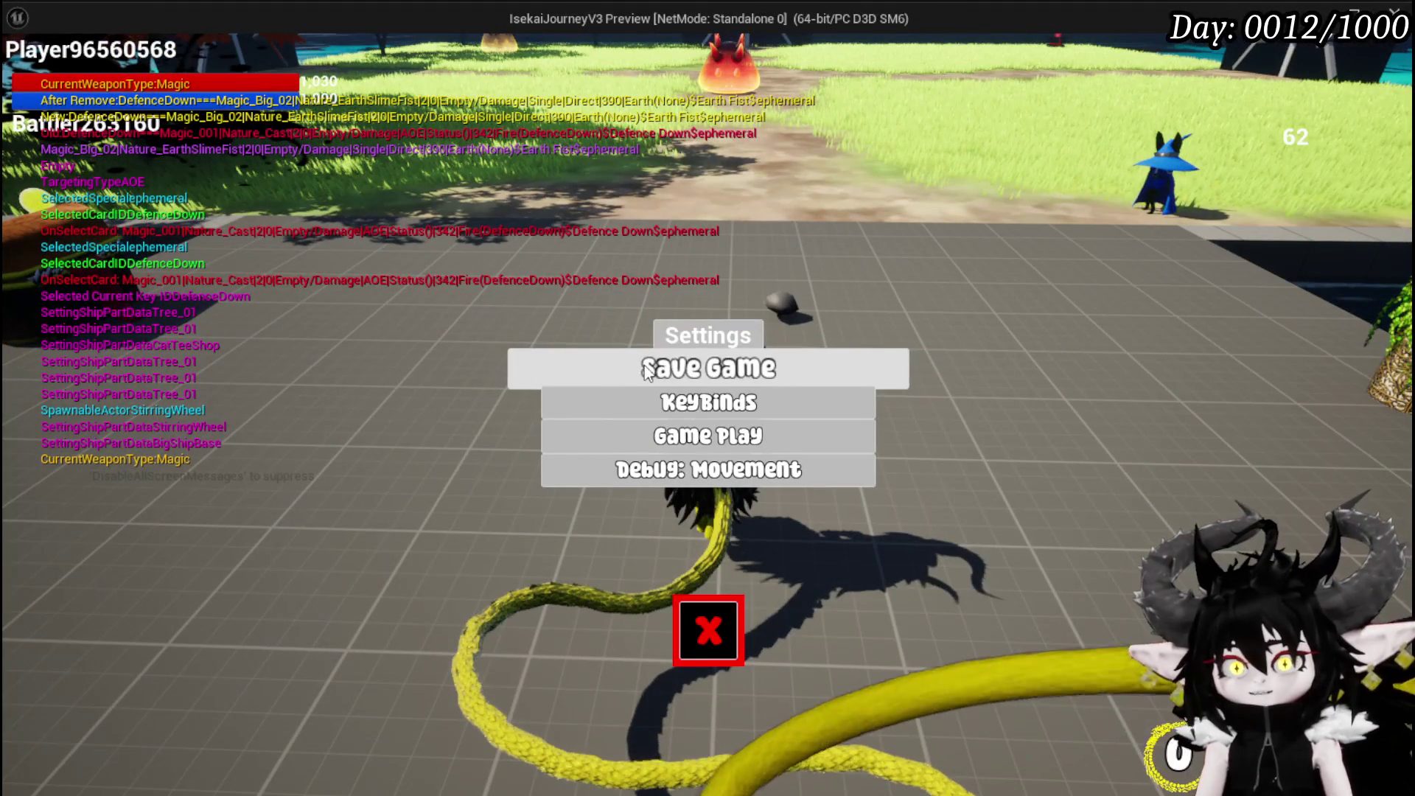
Save the game from Settings, close it, and walk forward into the fire slime.
{"action": "left_click", "coordinate": [690, 370]}
{"action": "left_click", "coordinate": [708, 630]}
{"action": "key", "text": "w"}
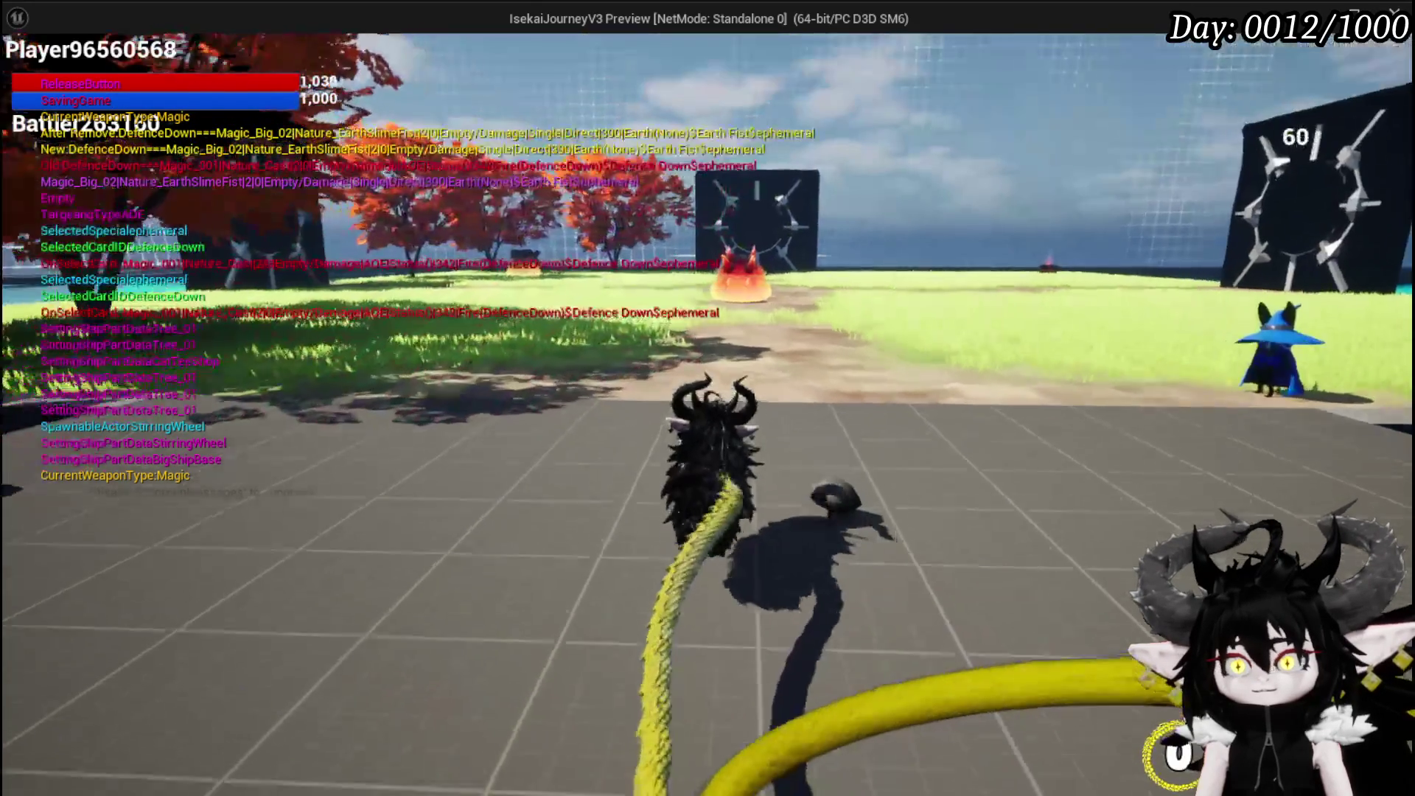
{"action": "key", "text": "w"}
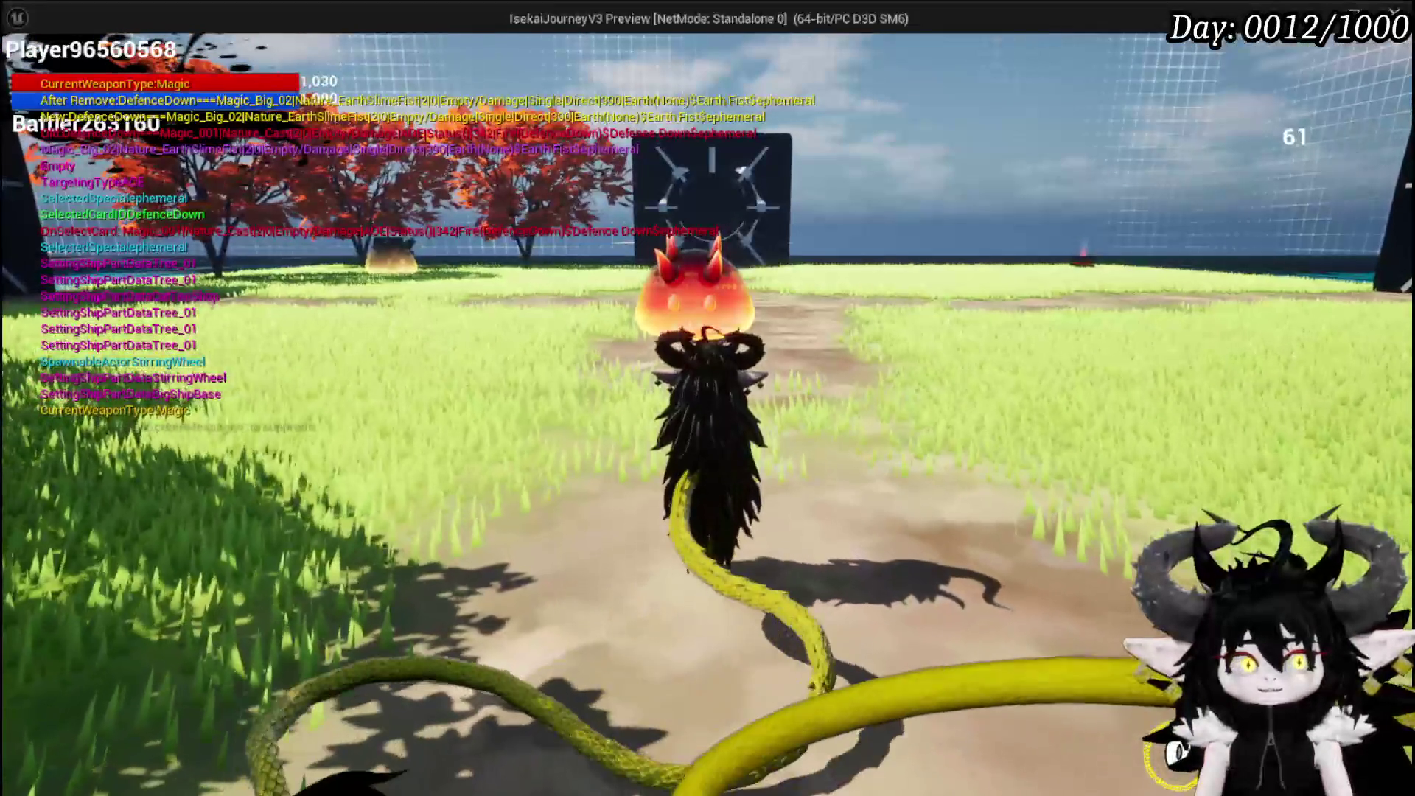
{"action": "key", "text": "w"}
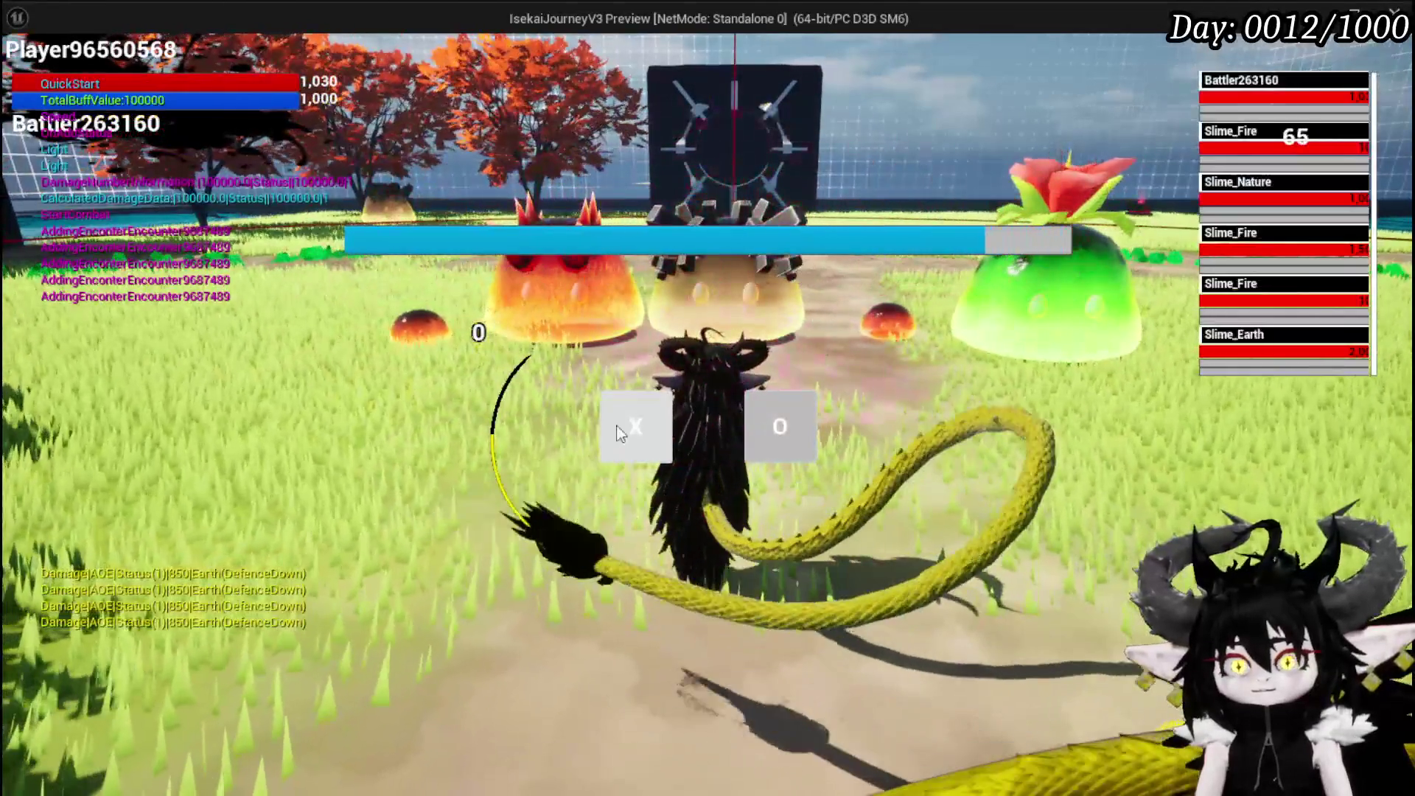
Start the battle against the slimes and play the Earth Fist card.
{"action": "left_click", "coordinate": [621, 431]}
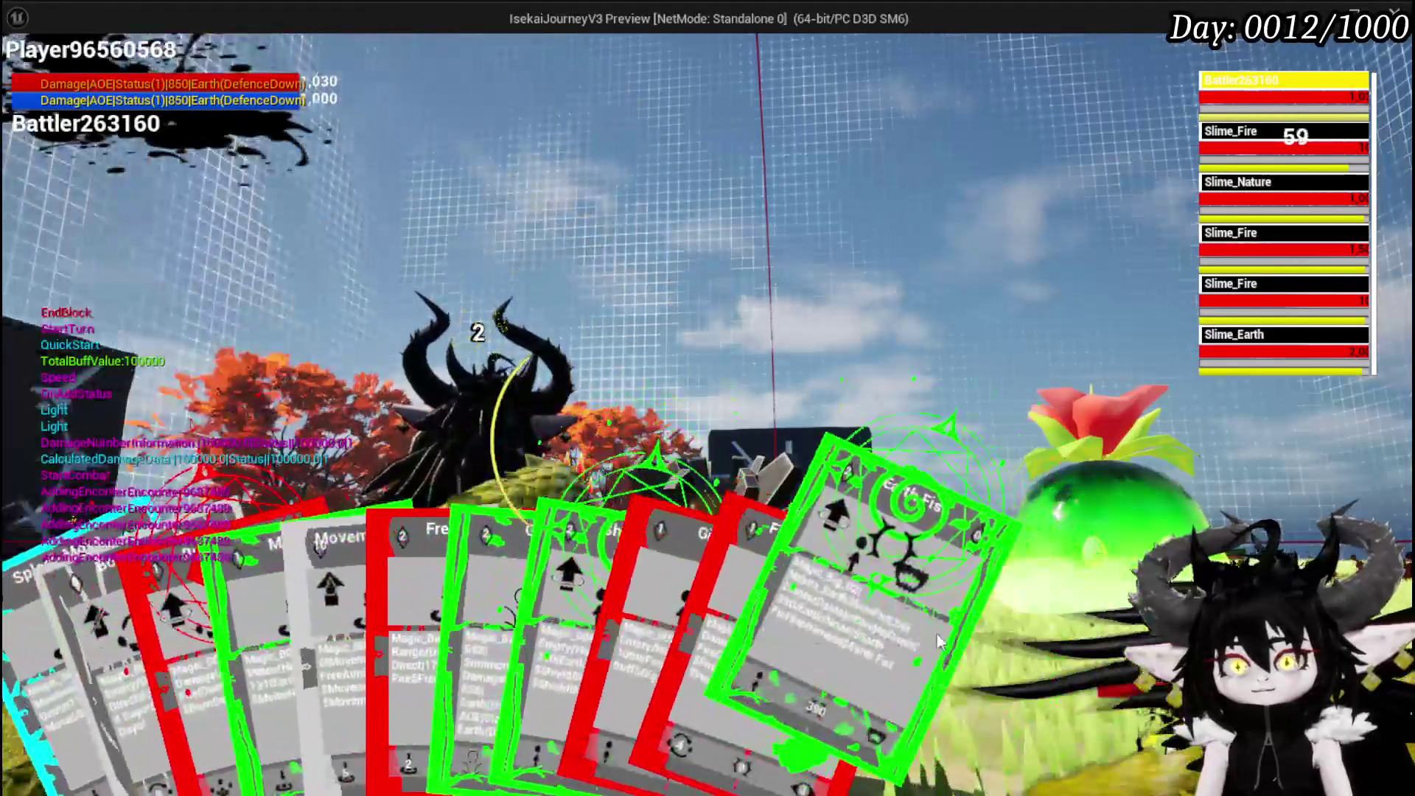
{"action": "left_click", "coordinate": [823, 624]}
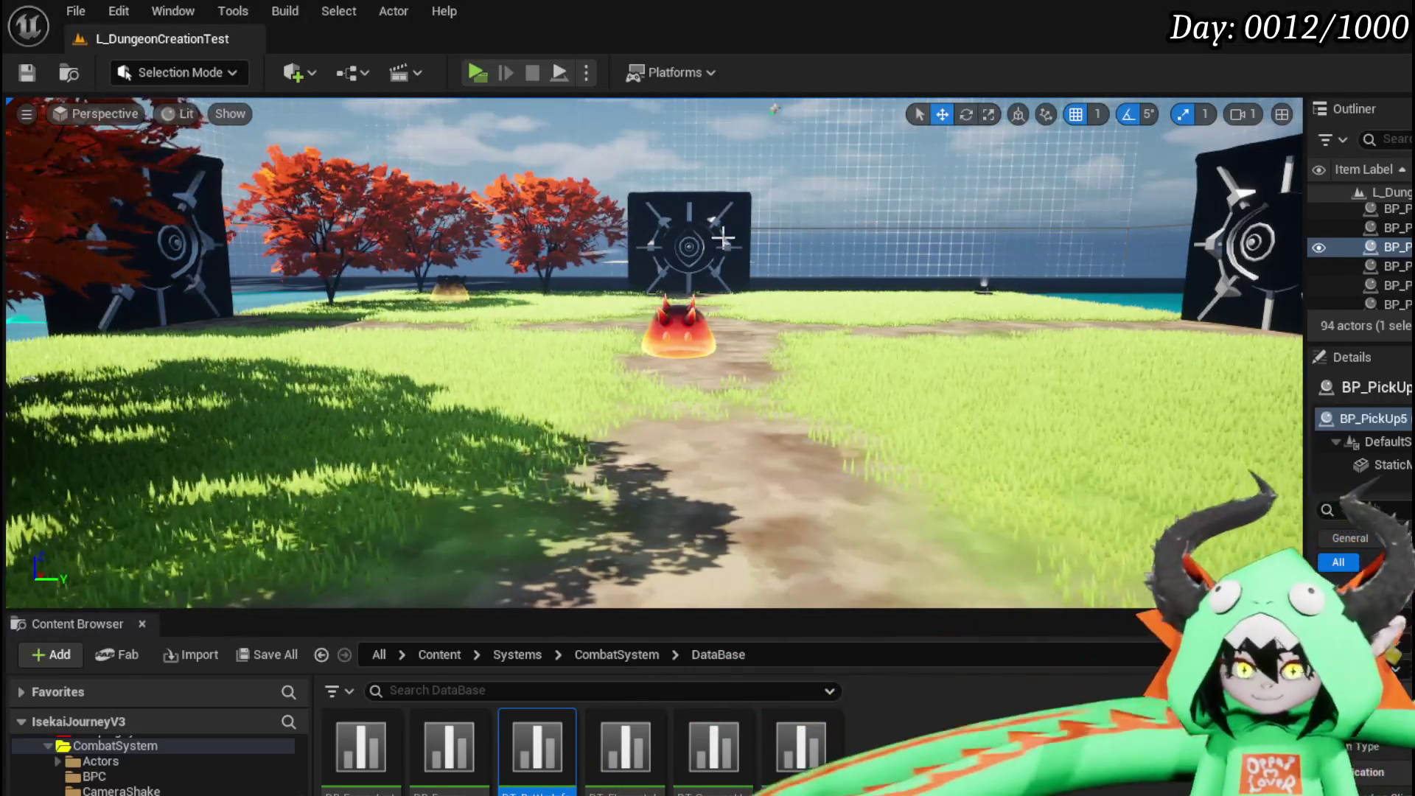
{"action": "mouse_move", "coordinate": [555, 246]}
{"action": "left_mouse_down"}
{"action": "mouse_move", "coordinate": [664, 280]}
{"action": "mouse_move", "coordinate": [652, 284]}
{"action": "left_mouse_up"}
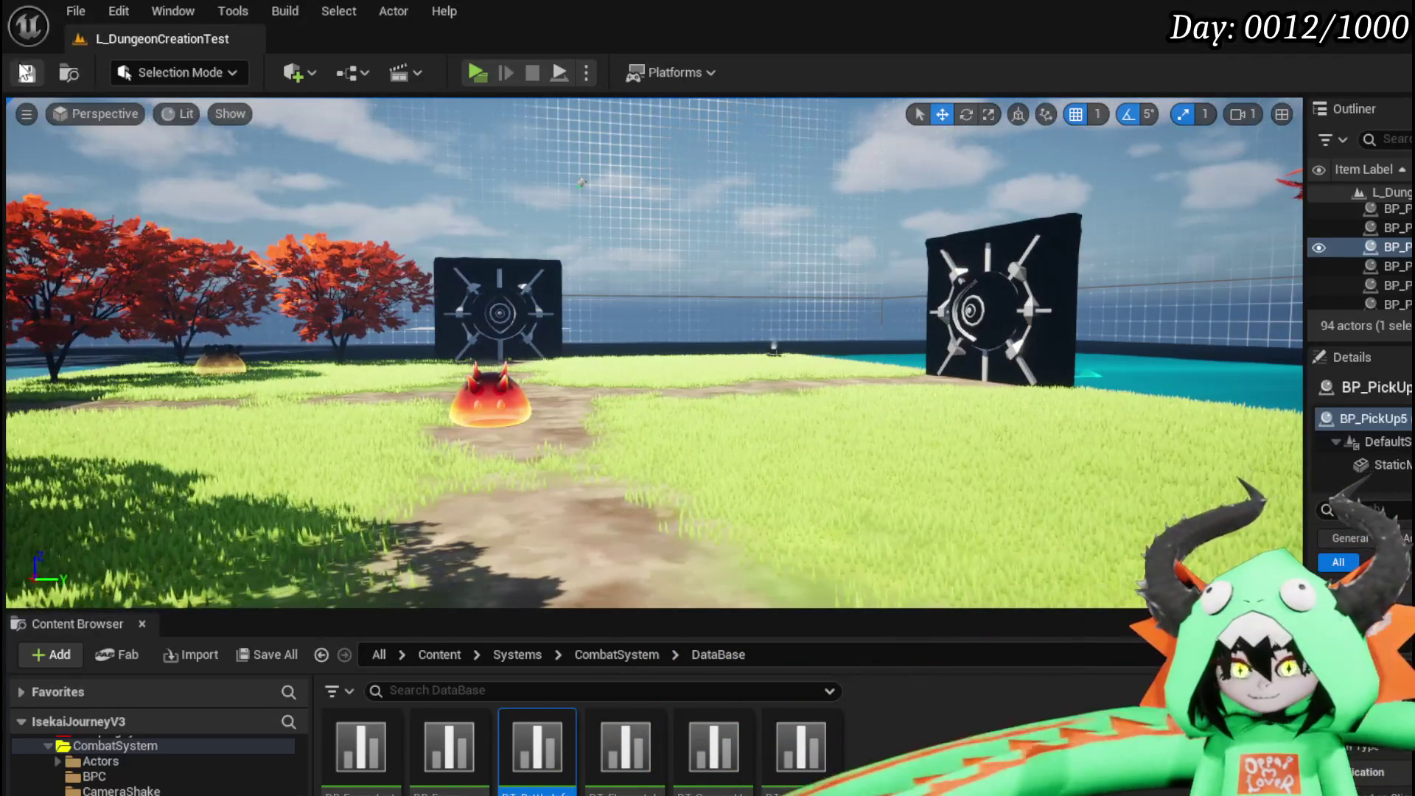
{"action": "mouse_move", "coordinate": [487, 351]}
{"action": "left_mouse_down"}
{"action": "mouse_move", "coordinate": [531, 339]}
{"action": "mouse_move", "coordinate": [494, 354]}
{"action": "mouse_move", "coordinate": [611, 351]}
{"action": "mouse_move", "coordinate": [634, 383]}
{"action": "mouse_move", "coordinate": [630, 346]}
{"action": "left_mouse_up"}
{"action": "left_click", "coordinate": [27, 72]}
{"action": "left_click_drag", "start_coordinate": [553, 325], "coordinate": [582, 330]}
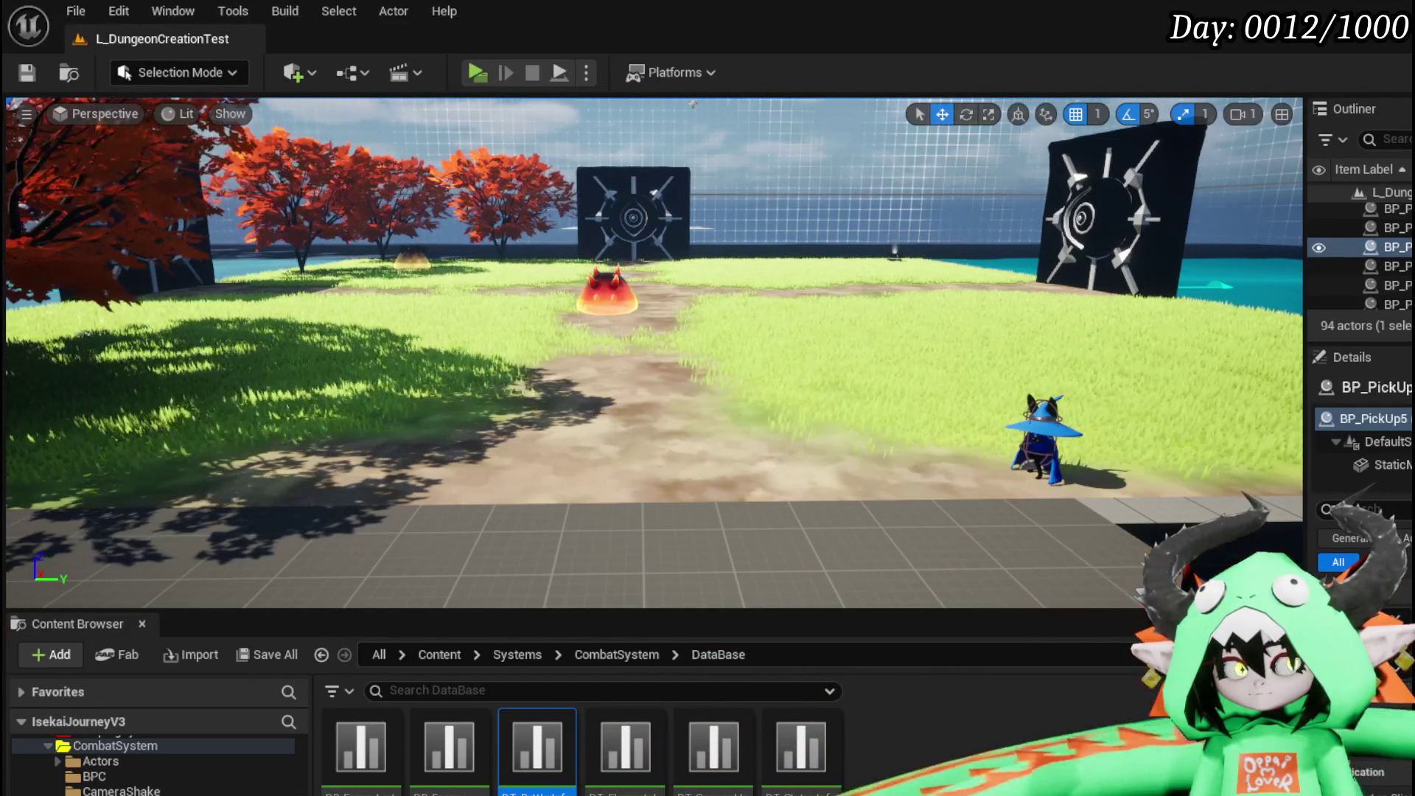
{"action": "key", "text": "w"}
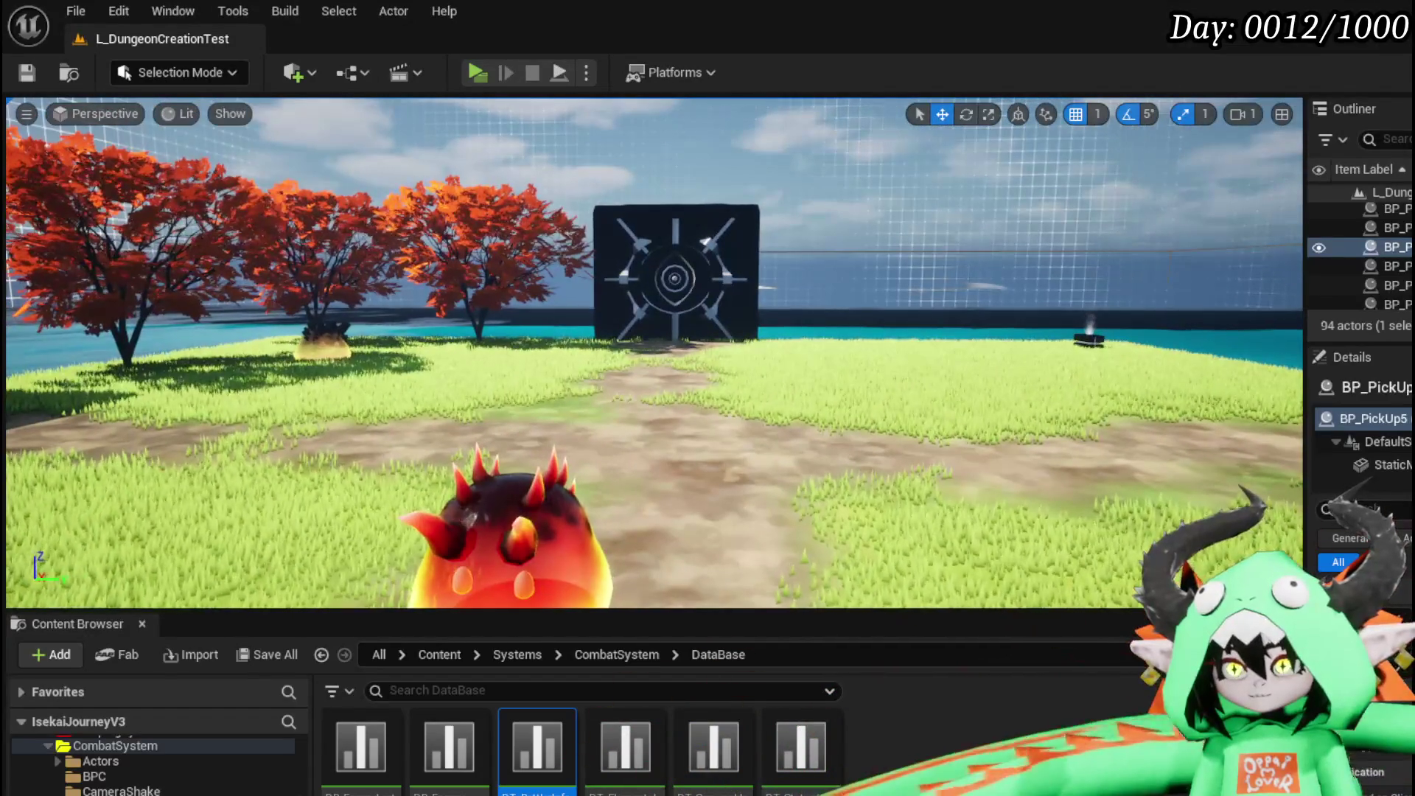
{"action": "key", "text": "d"}
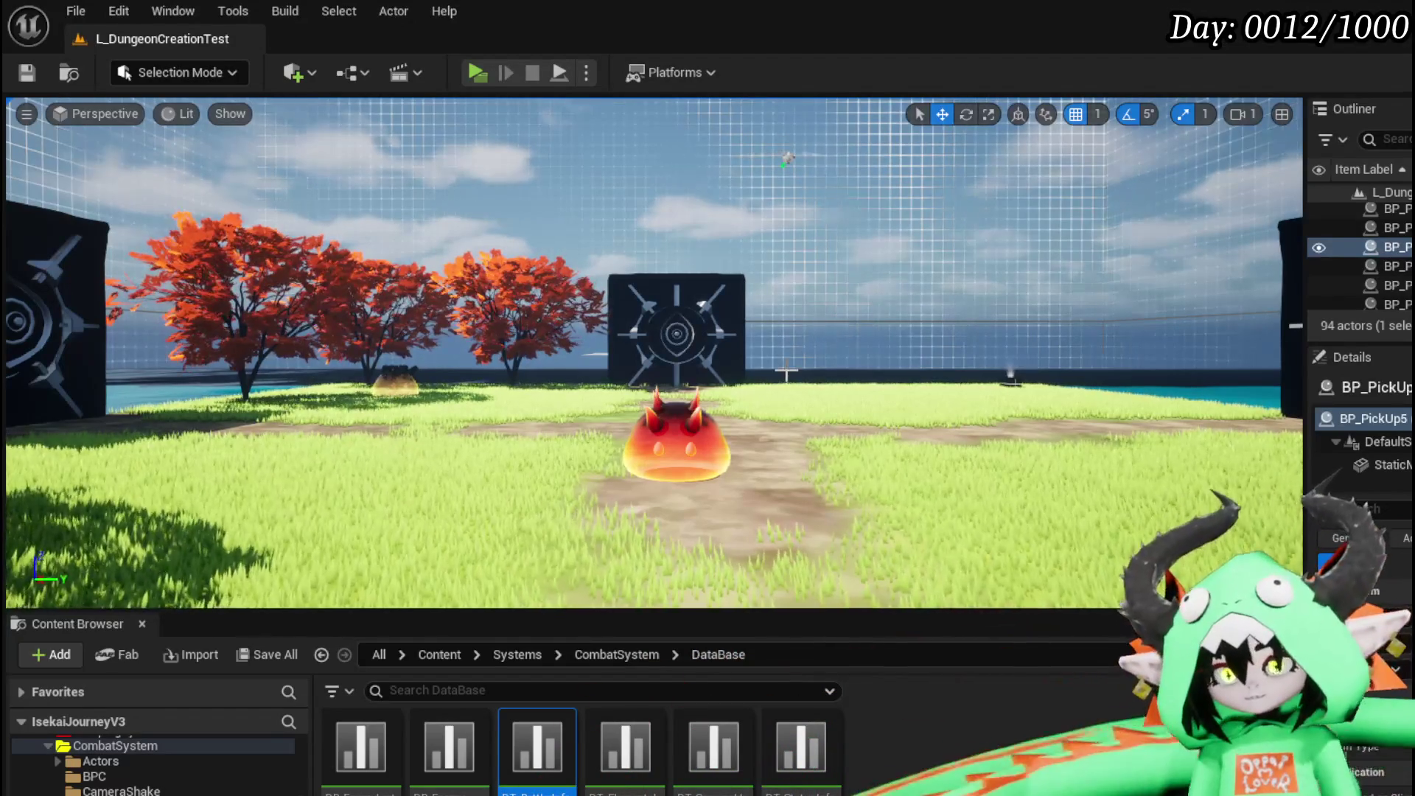
{"action": "key", "text": "w"}
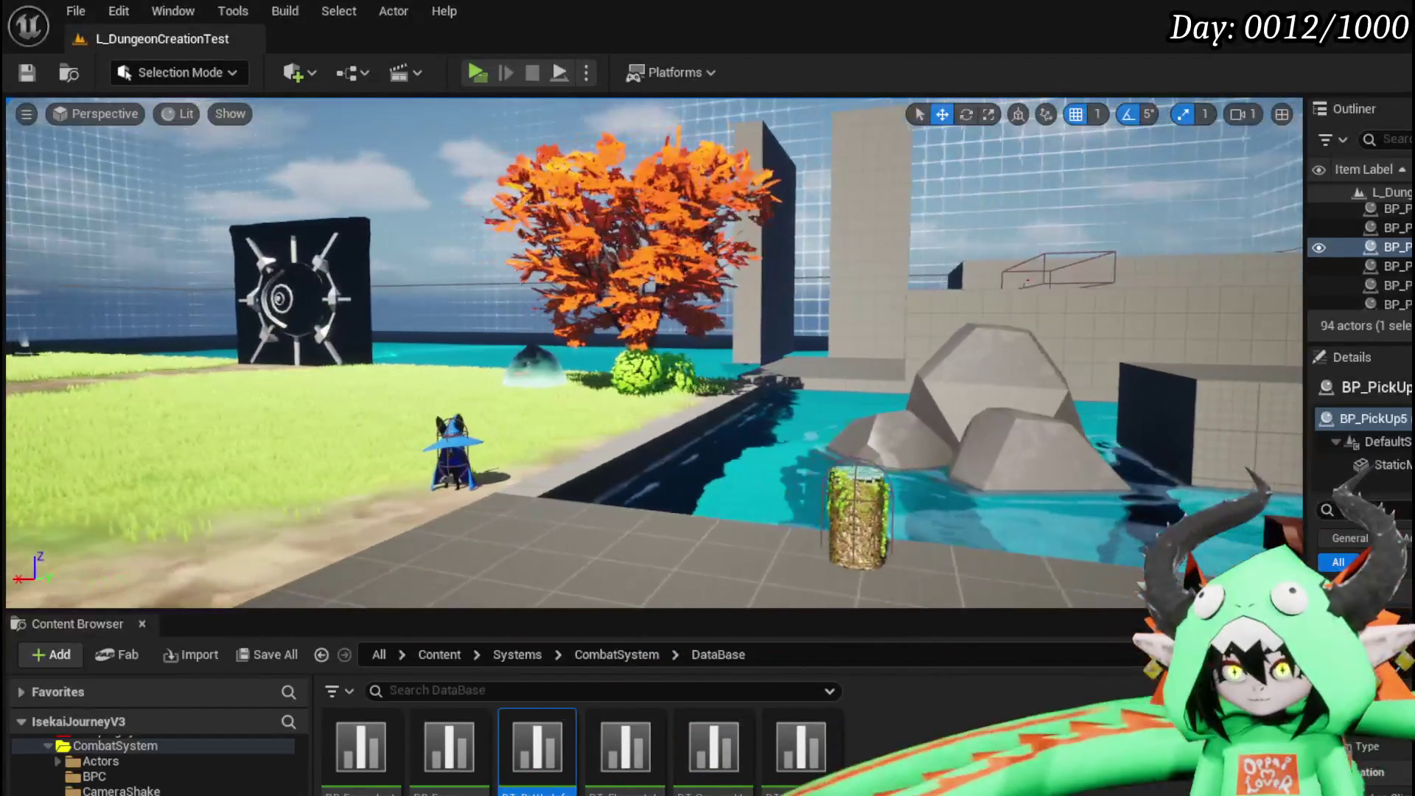
{"action": "key", "text": "w"}
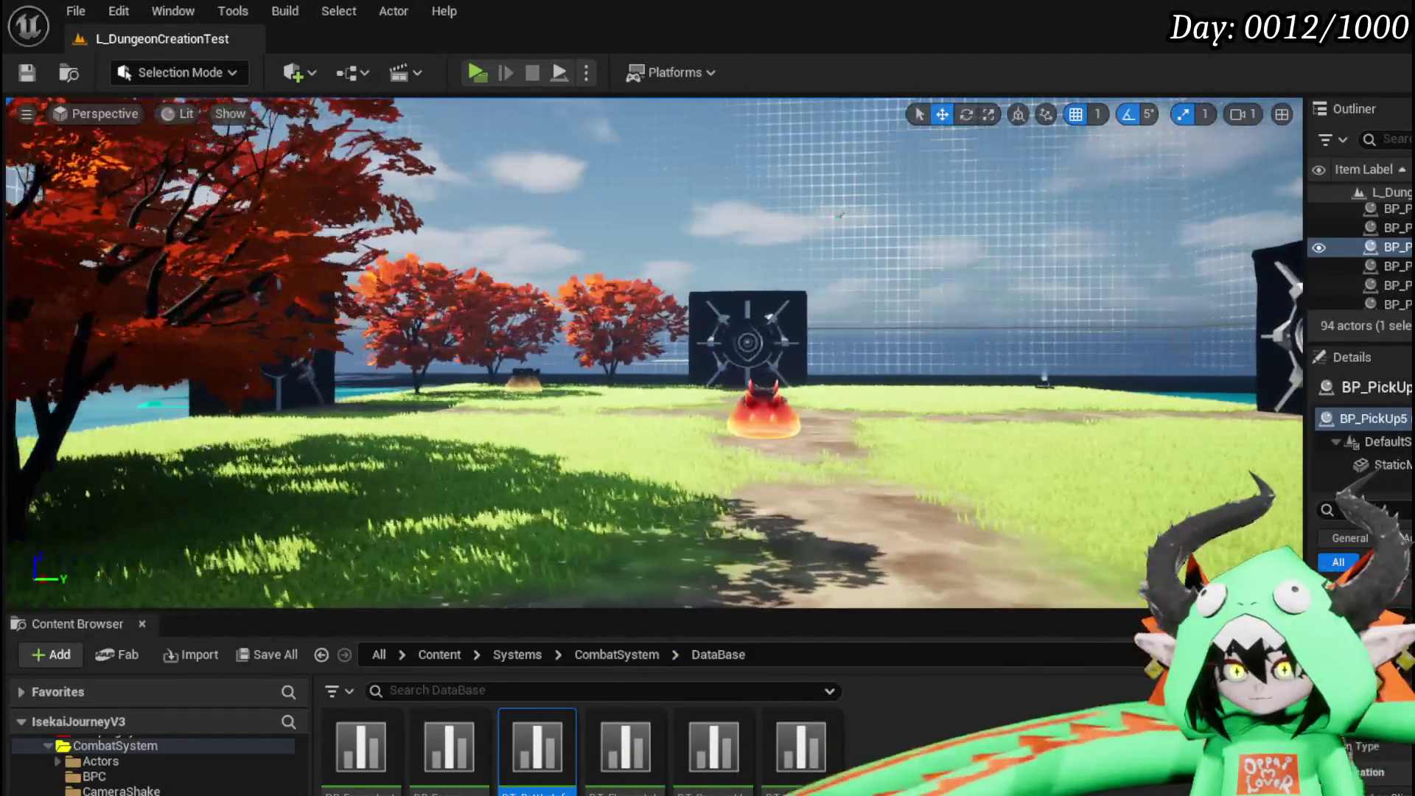
{"action": "key", "text": "w"}
{"action": "key", "text": "d"}
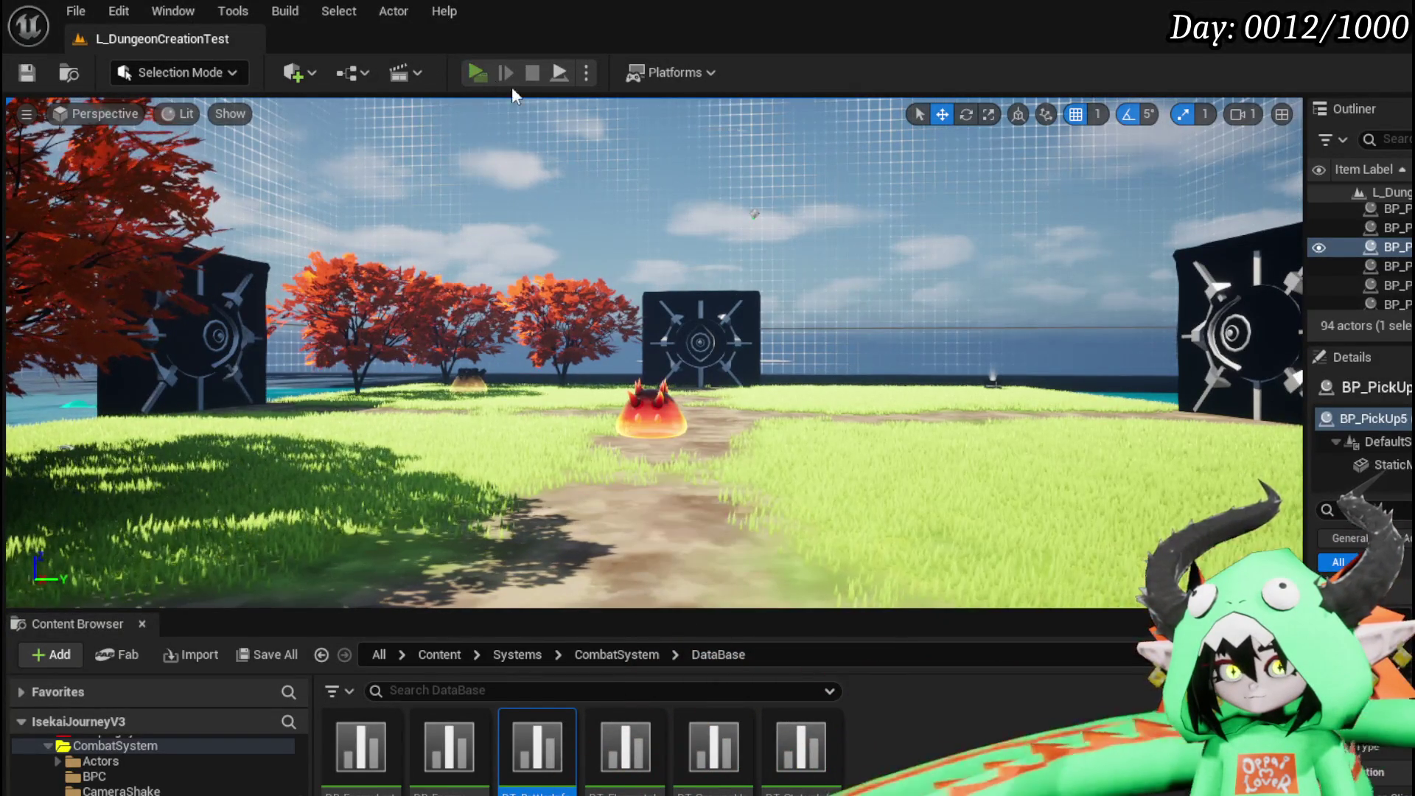
Start playing, walk to the bench, and open MeleeHeal from the magic ability set.
{"action": "left_click", "coordinate": [484, 72]}
{"action": "key", "text": "w"}
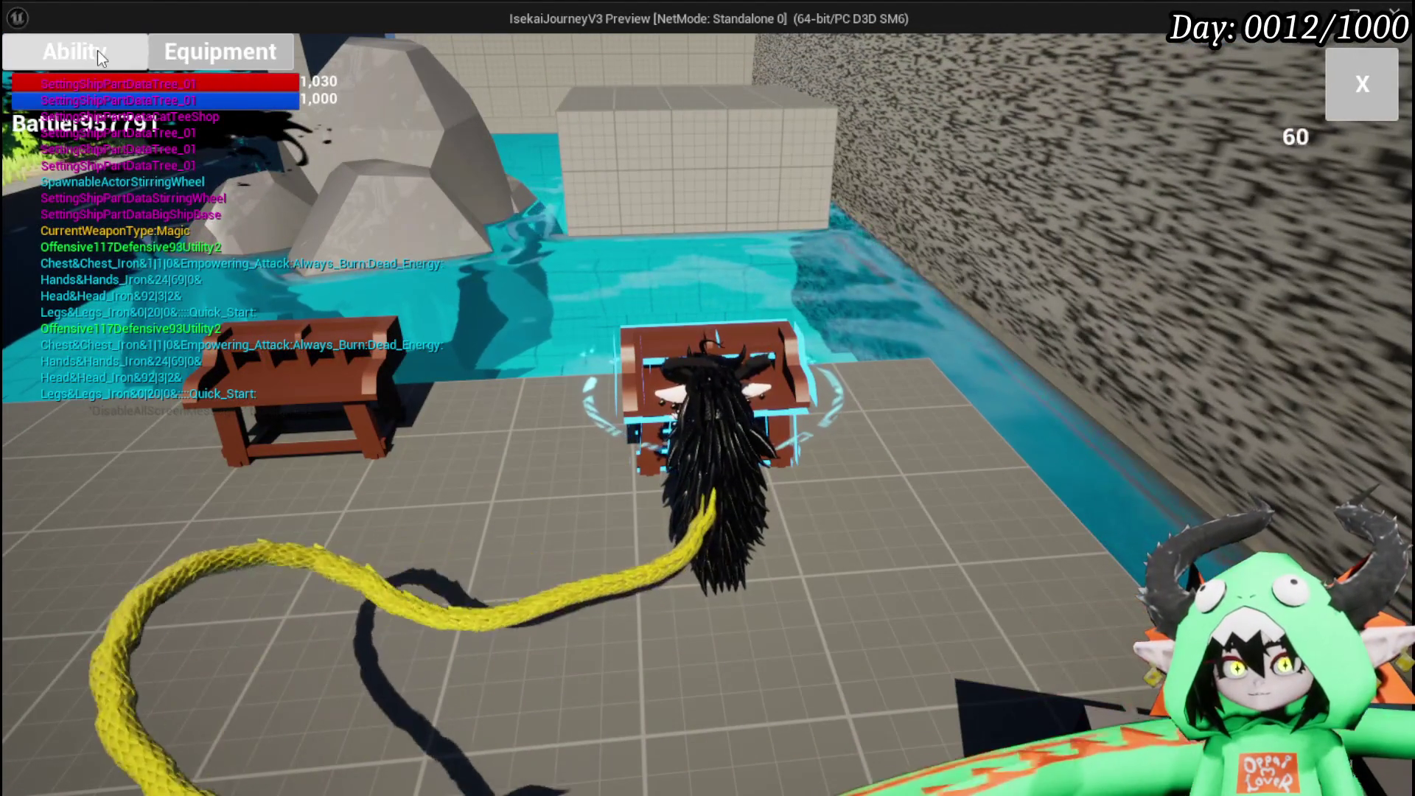
{"action": "left_click", "coordinate": [98, 50]}
{"action": "left_click", "coordinate": [153, 153]}
{"action": "left_click", "coordinate": [183, 190]}
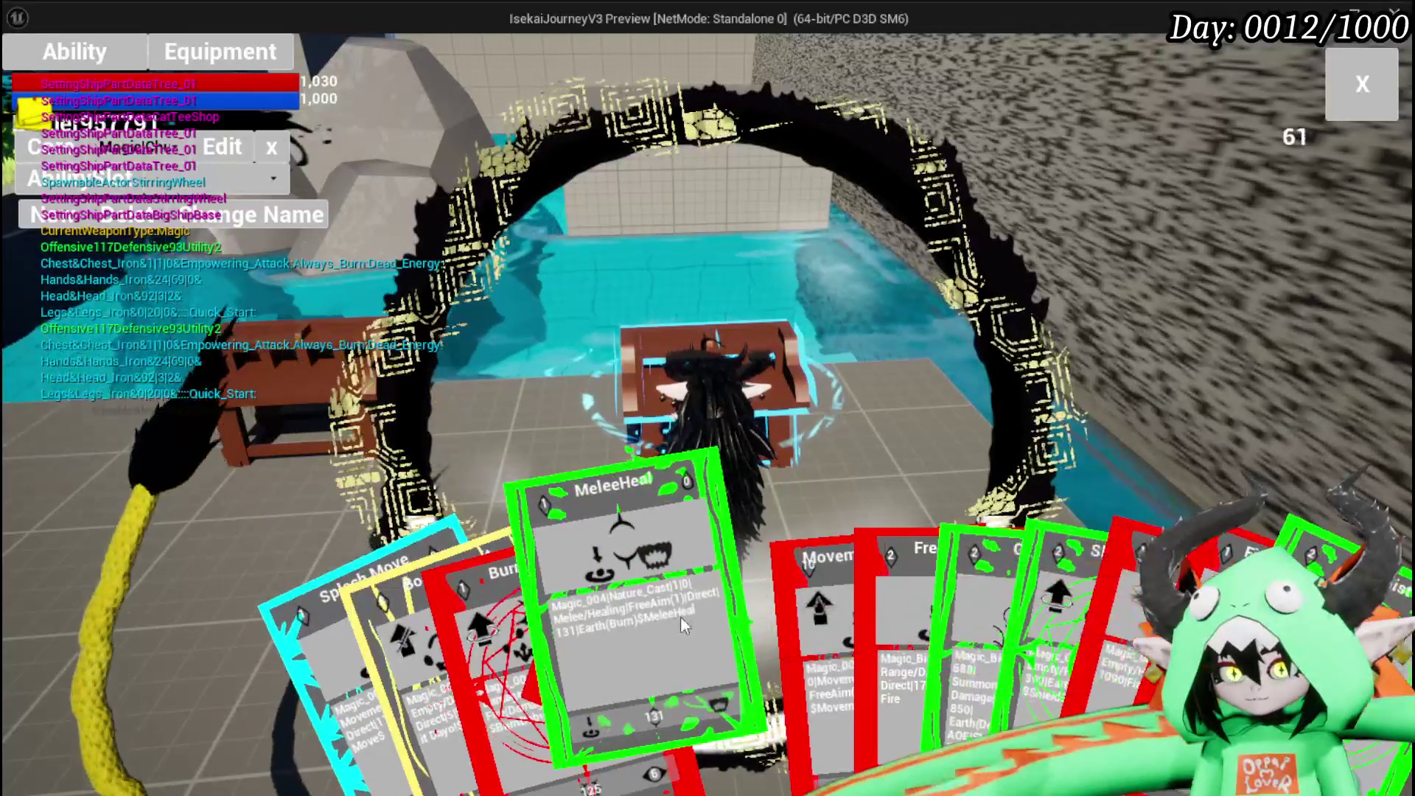
{"action": "left_click", "coordinate": [672, 615]}
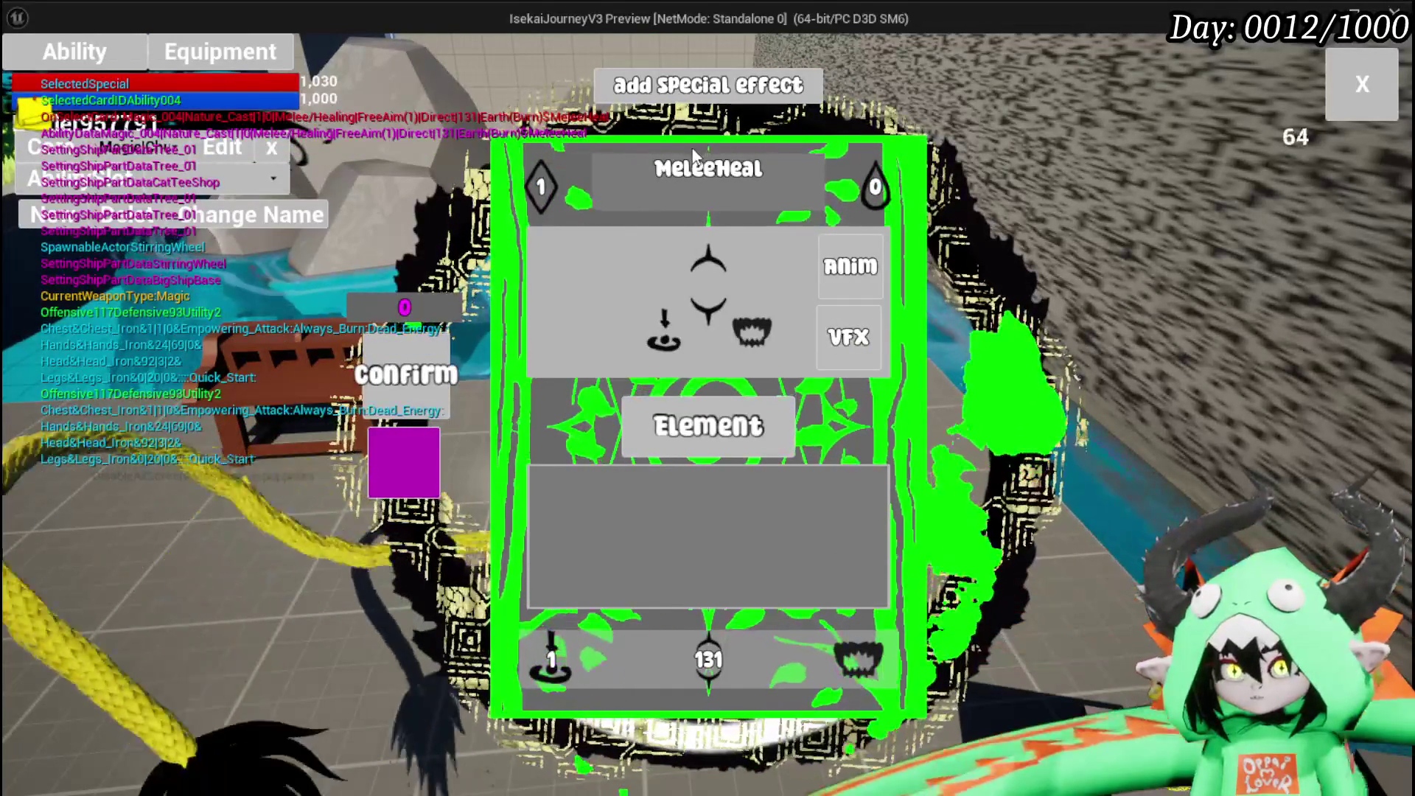
Change the MeleeHeal card's element from Earth to Wind.
{"action": "left_click", "coordinate": [774, 426]}
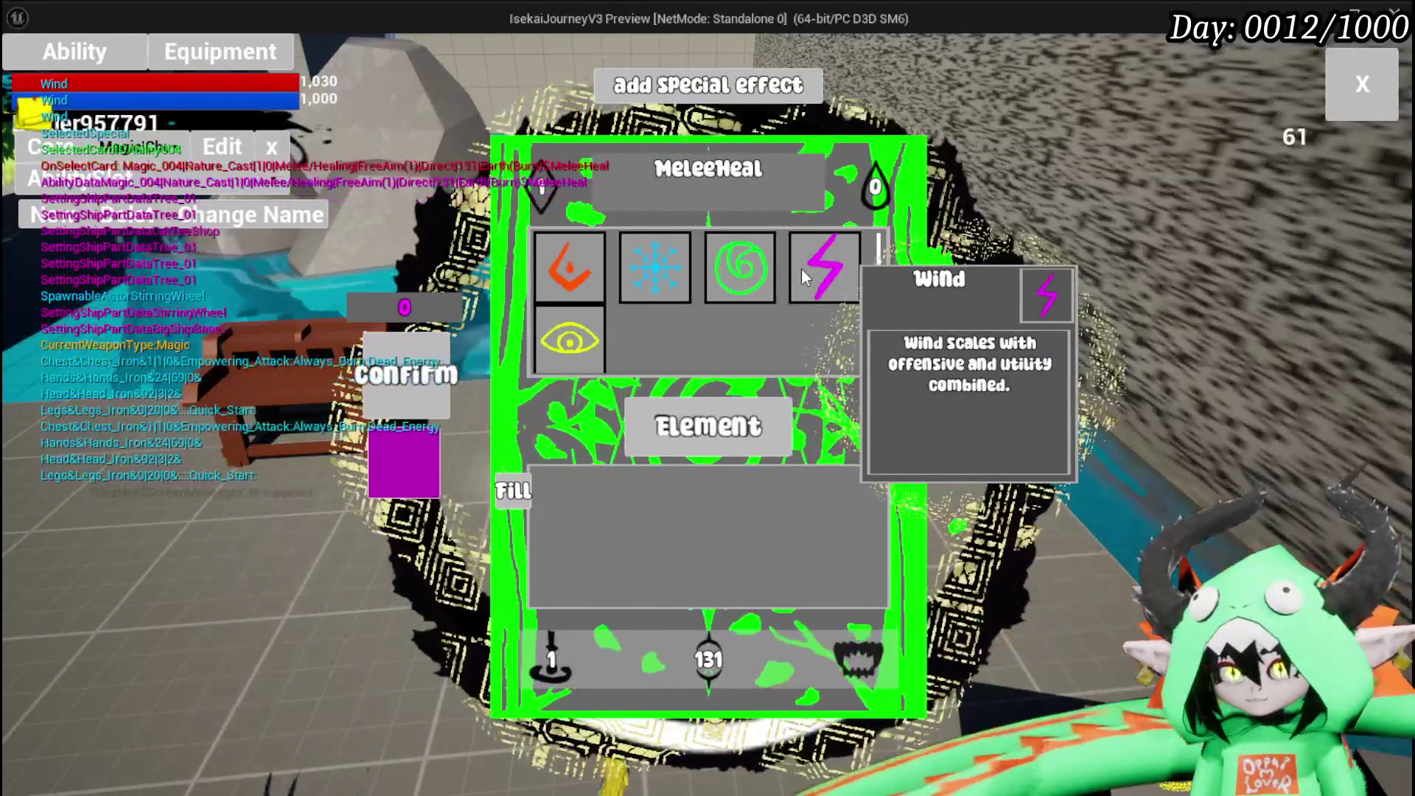
{"action": "left_click", "coordinate": [800, 268]}
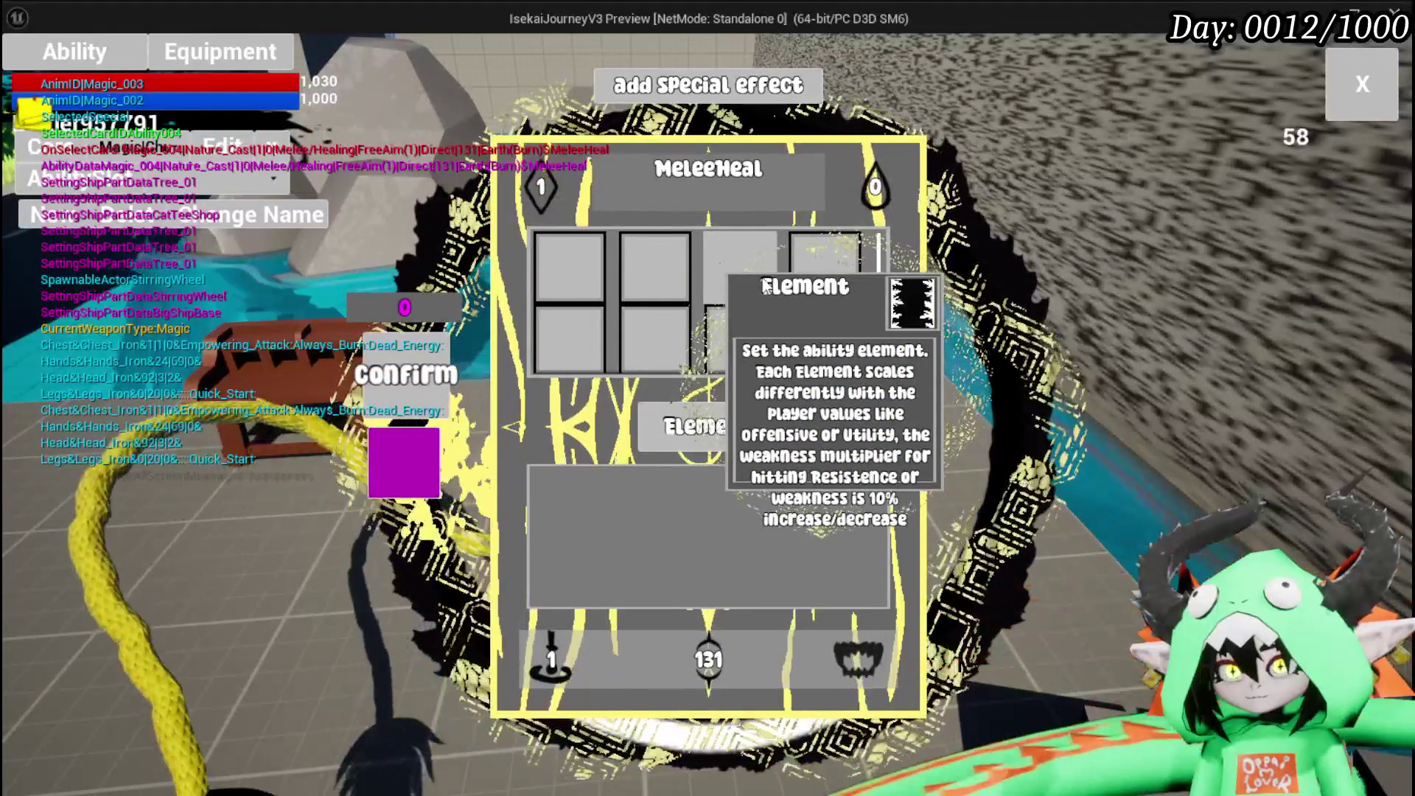
{"action": "left_click", "coordinate": [751, 276]}
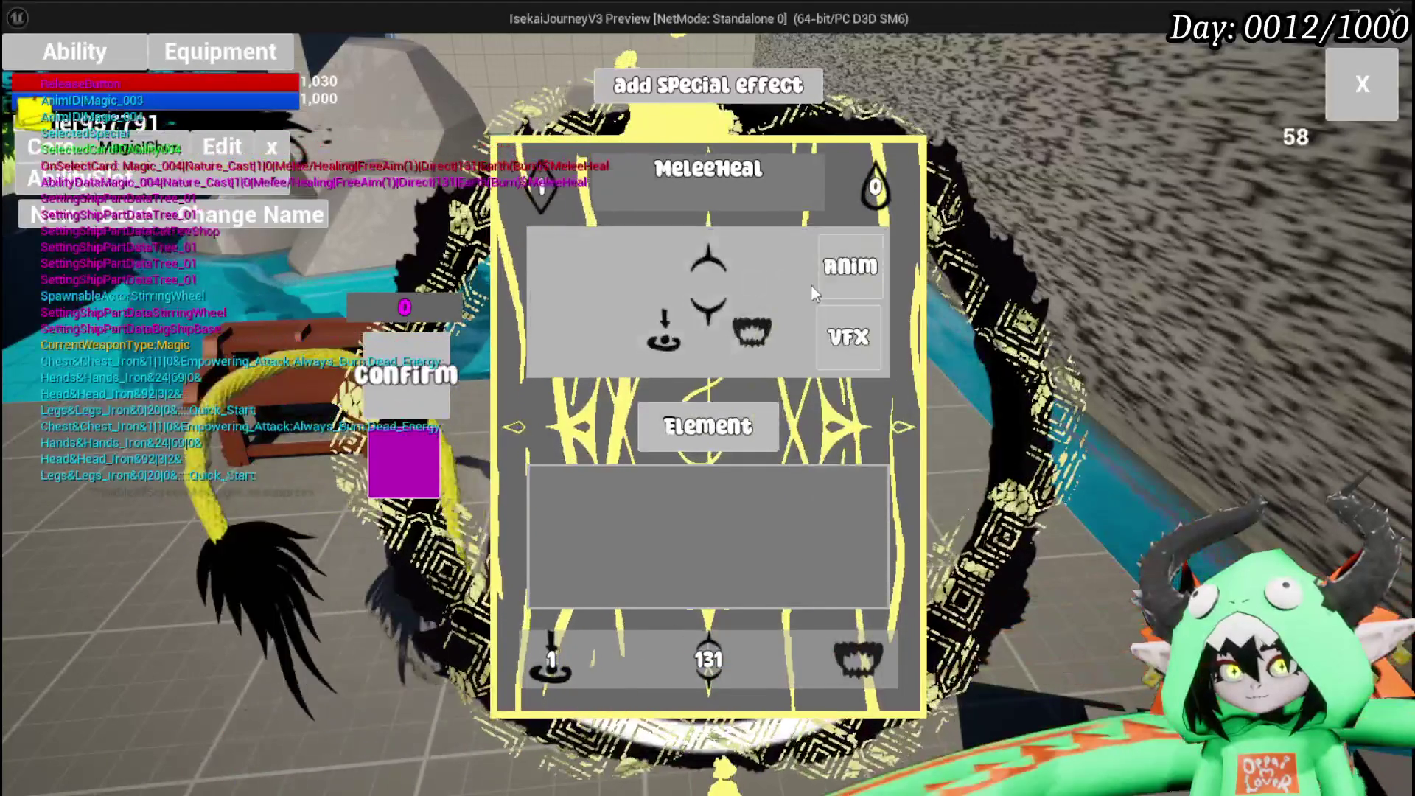
{"action": "left_click", "coordinate": [842, 336]}
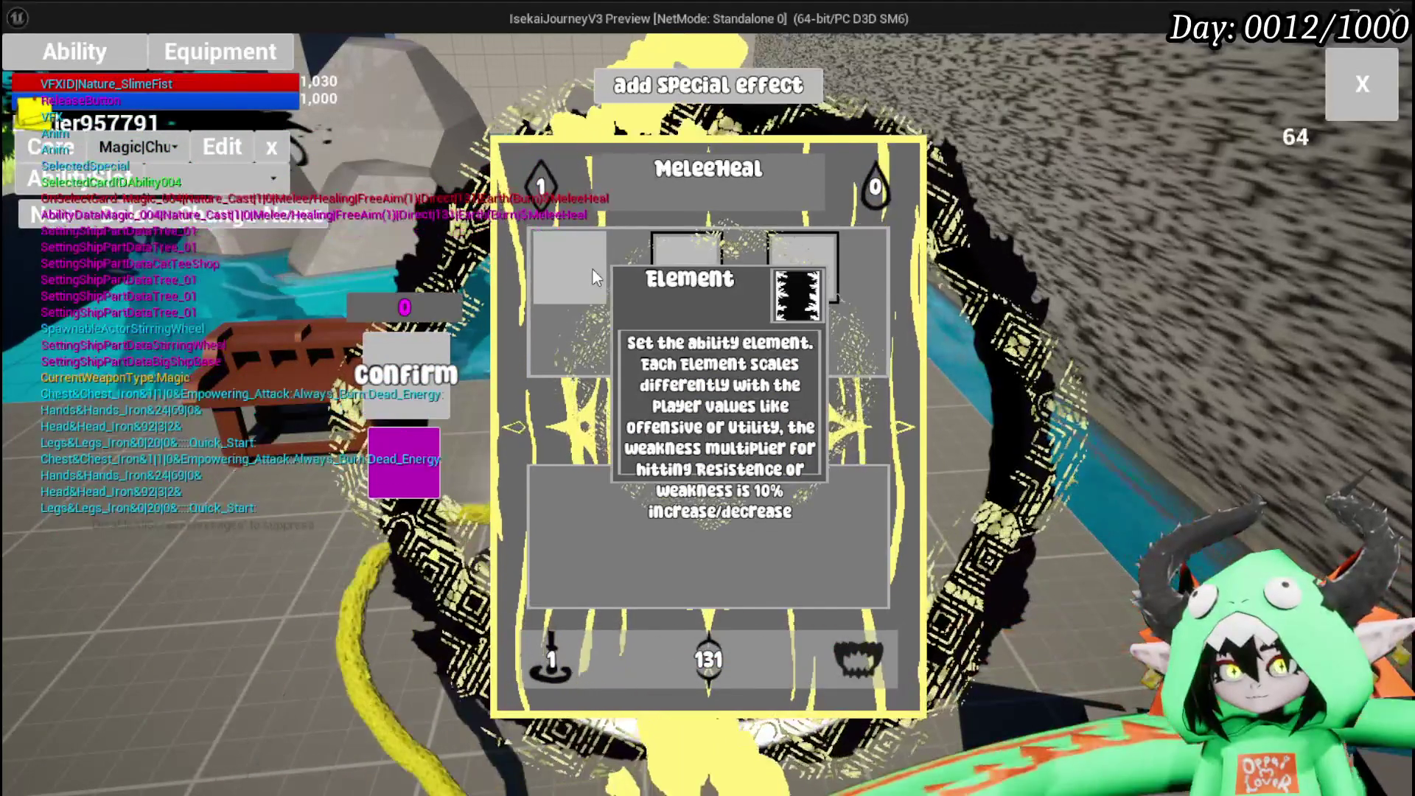
Look through the card's visual effect slots, then confirm the edit and close the card editor.
{"action": "left_click", "coordinate": [591, 267]}
{"action": "left_click", "coordinate": [789, 274]}
{"action": "left_click", "coordinate": [568, 280]}
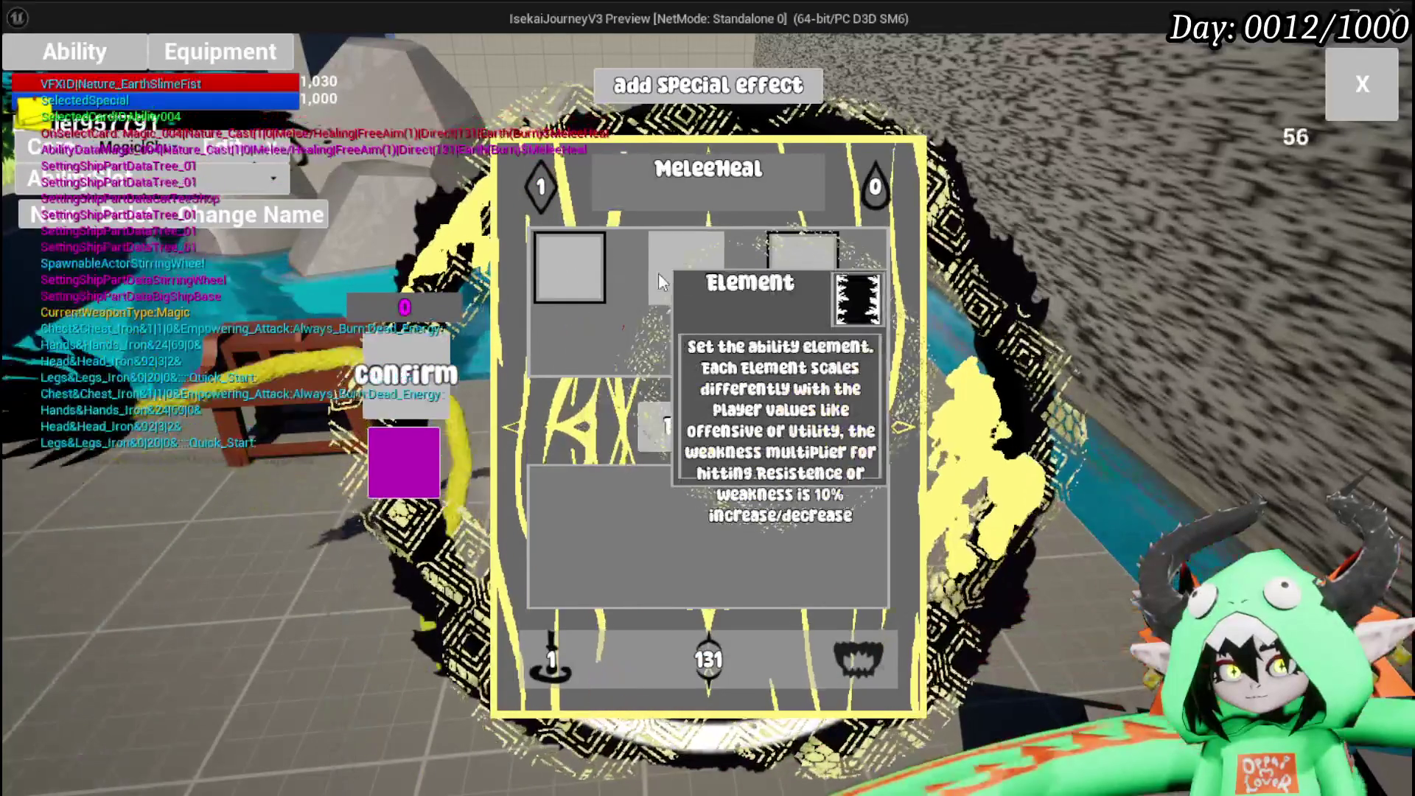
{"action": "left_click", "coordinate": [764, 272]}
{"action": "left_click", "coordinate": [764, 266]}
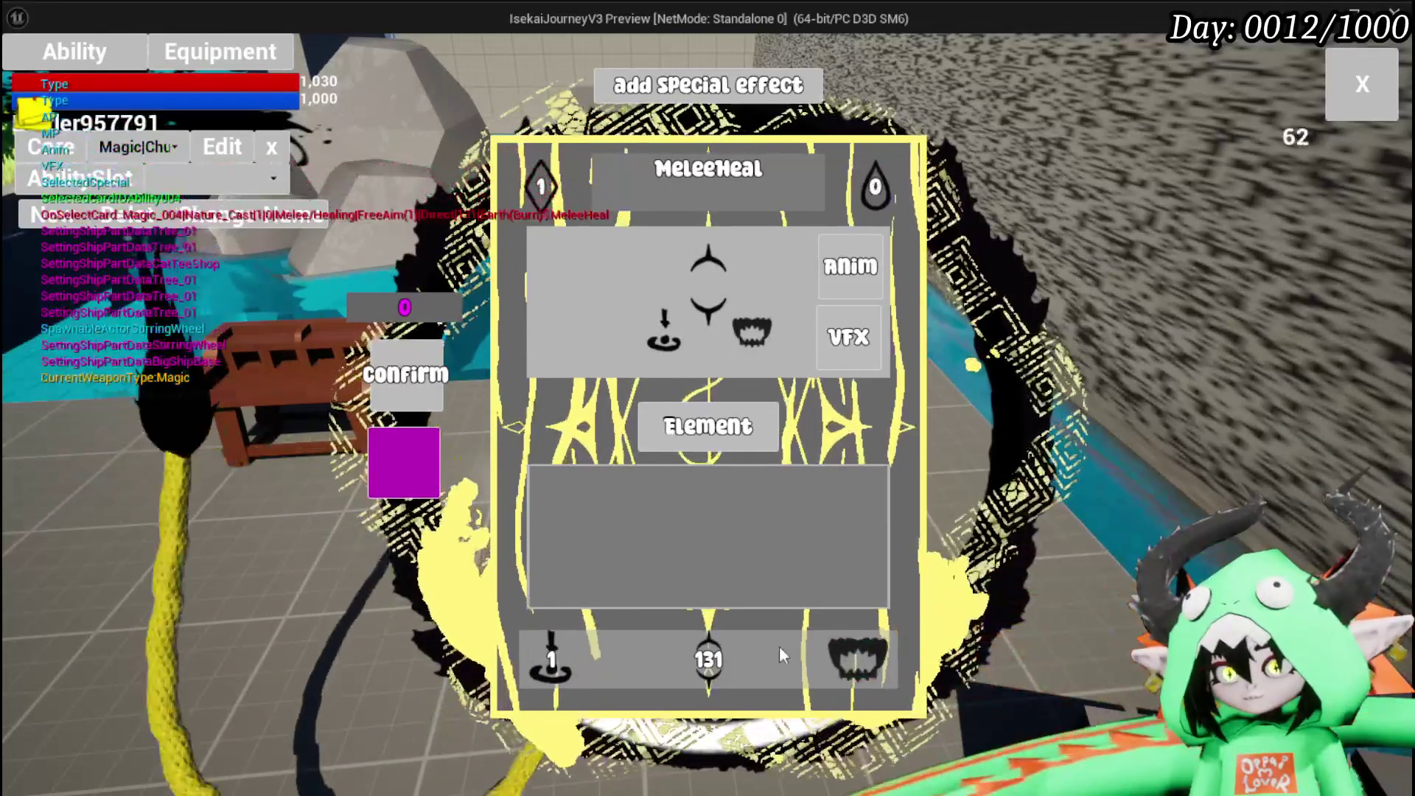
{"action": "left_click", "coordinate": [1228, 273]}
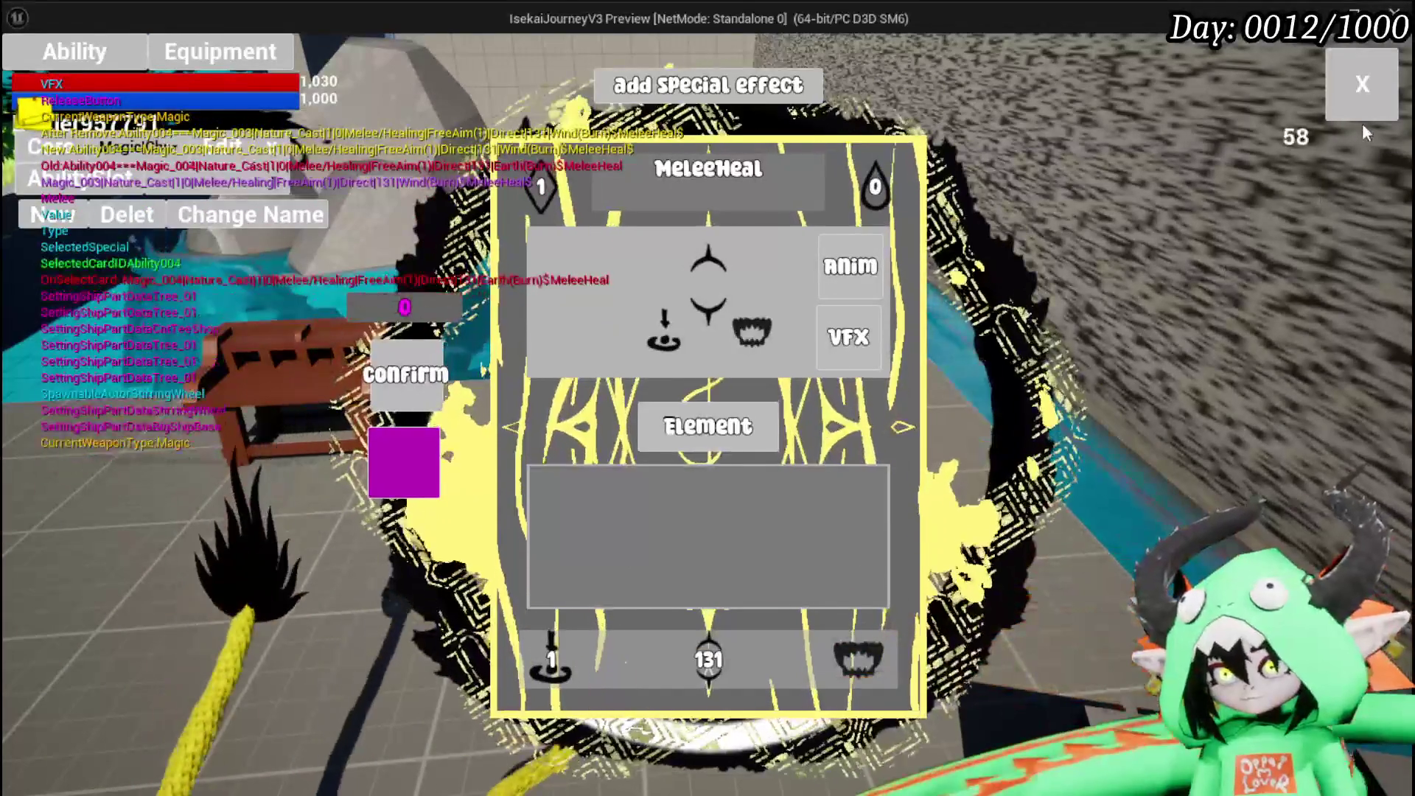
{"action": "left_click", "coordinate": [1360, 92]}
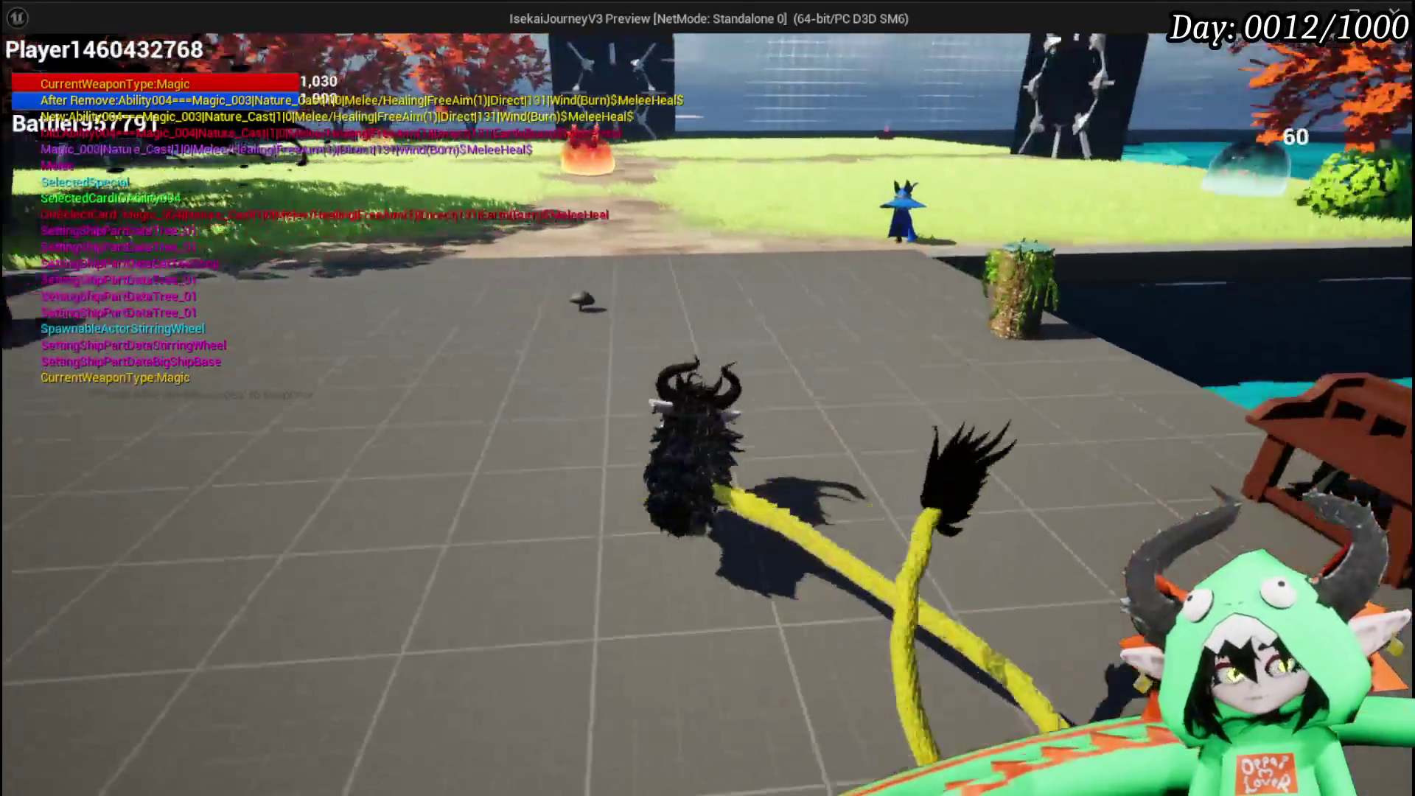
Stop the play session and save the L_DungeonCreationTest map with Ctrl+S.
{"action": "key", "text": "Escape"}
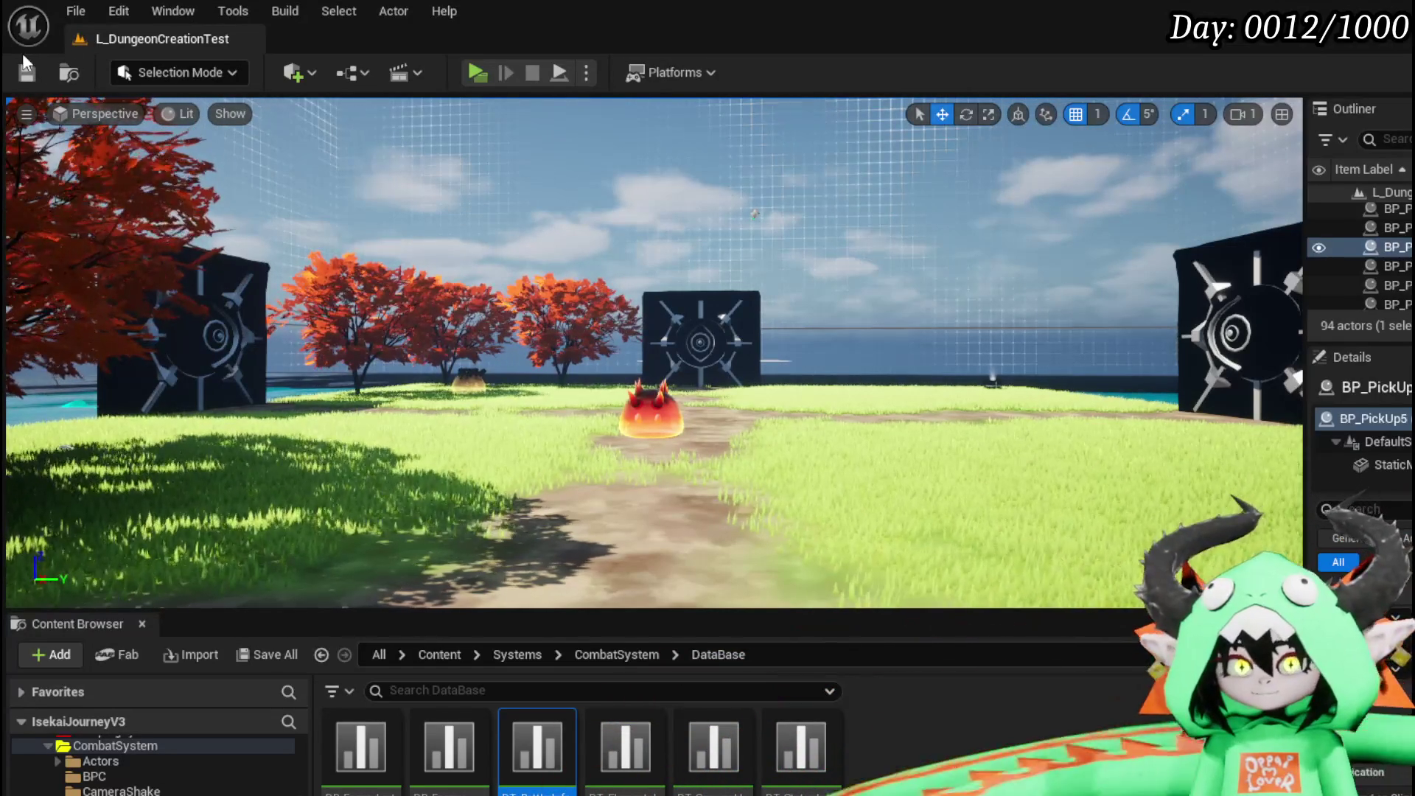
{"action": "key", "text": "ctrl+s"}
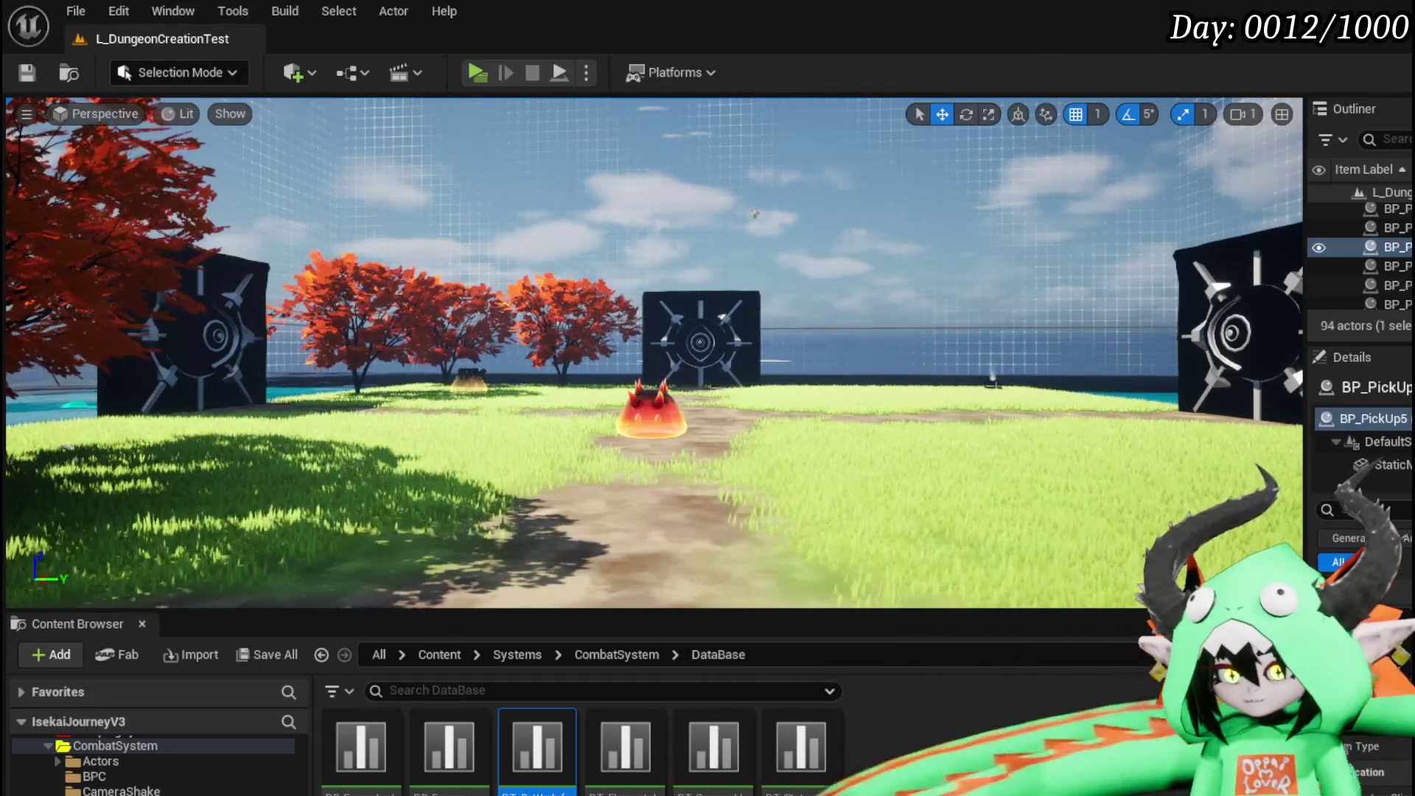
Select the Wind_Cast row in the AbilityVFX table and browse to its attack effect asset.
{"action": "double_click", "coordinate": [537, 746]}
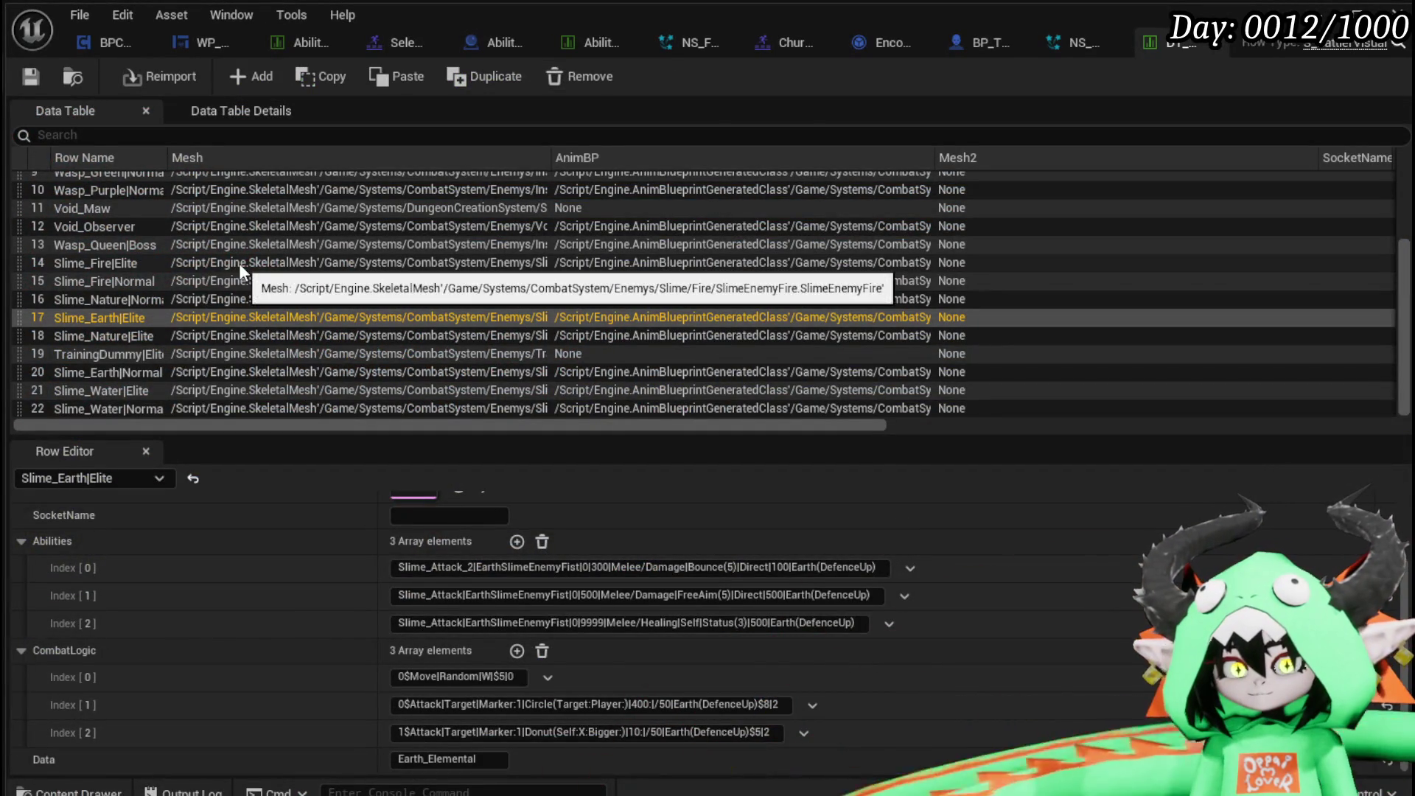
{"action": "scroll", "coordinate": [228, 254], "scroll_direction": "up", "scroll_amount": 3}
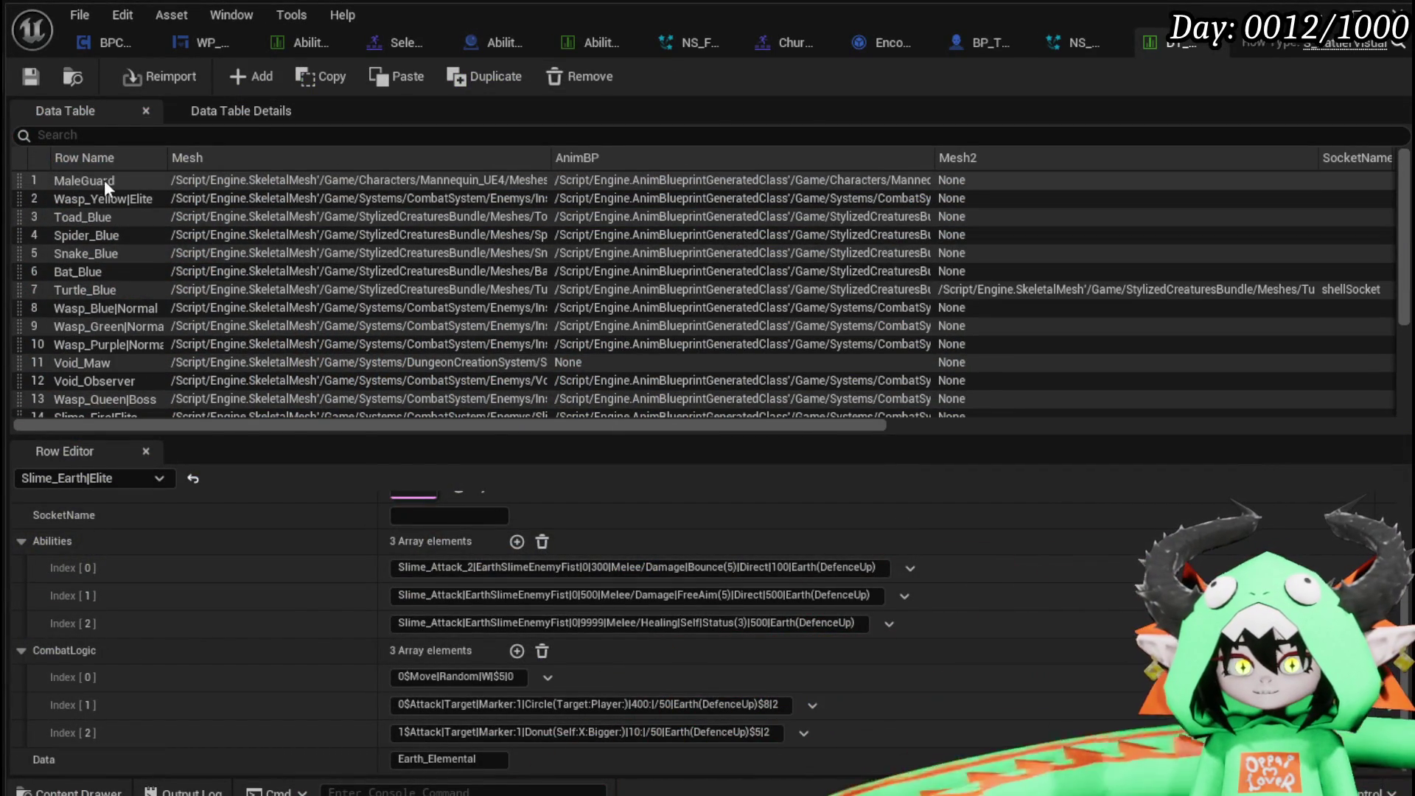
{"action": "left_click", "coordinate": [572, 41]}
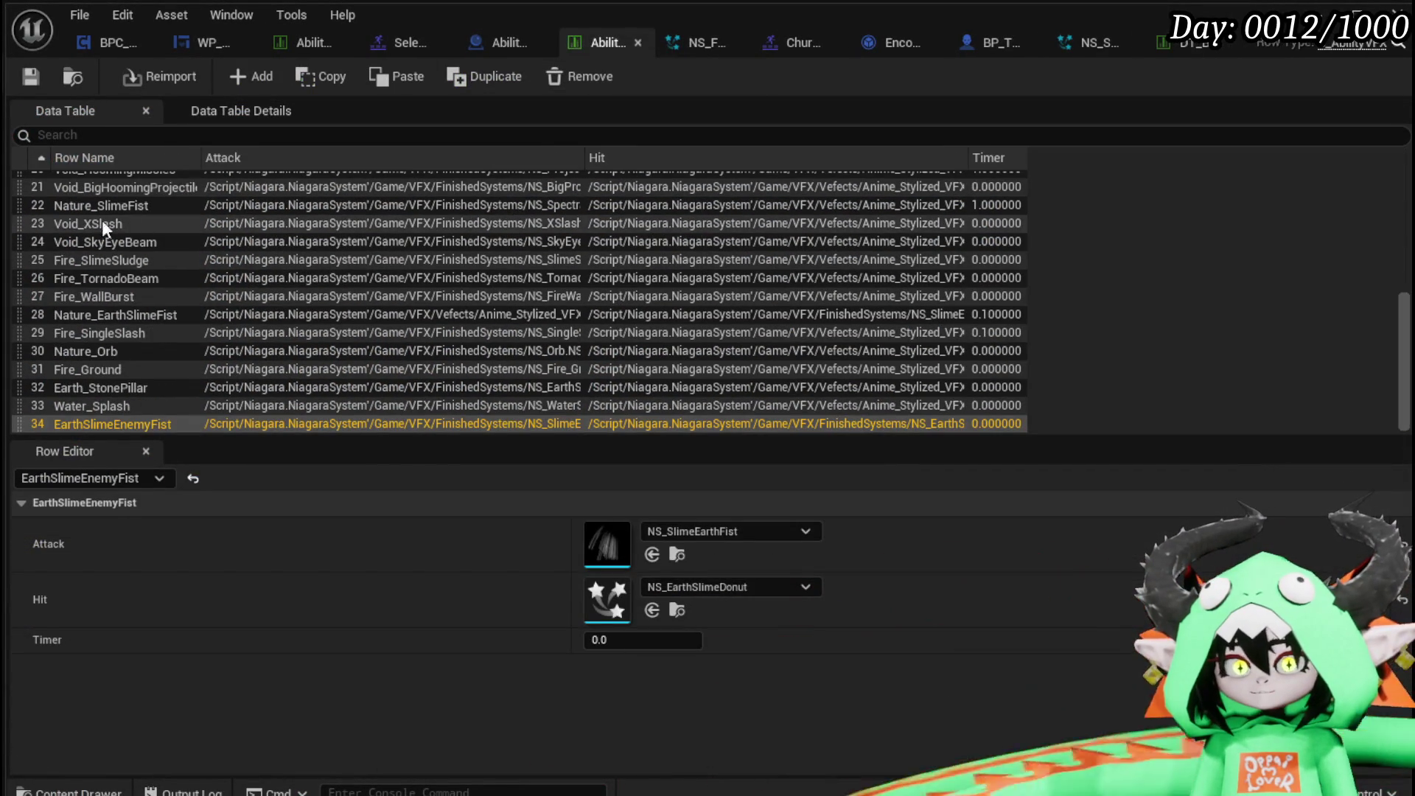
{"action": "scroll", "coordinate": [102, 221], "scroll_direction": "up", "scroll_amount": 5}
{"action": "scroll", "coordinate": [80, 209], "scroll_direction": "up", "scroll_amount": 2}
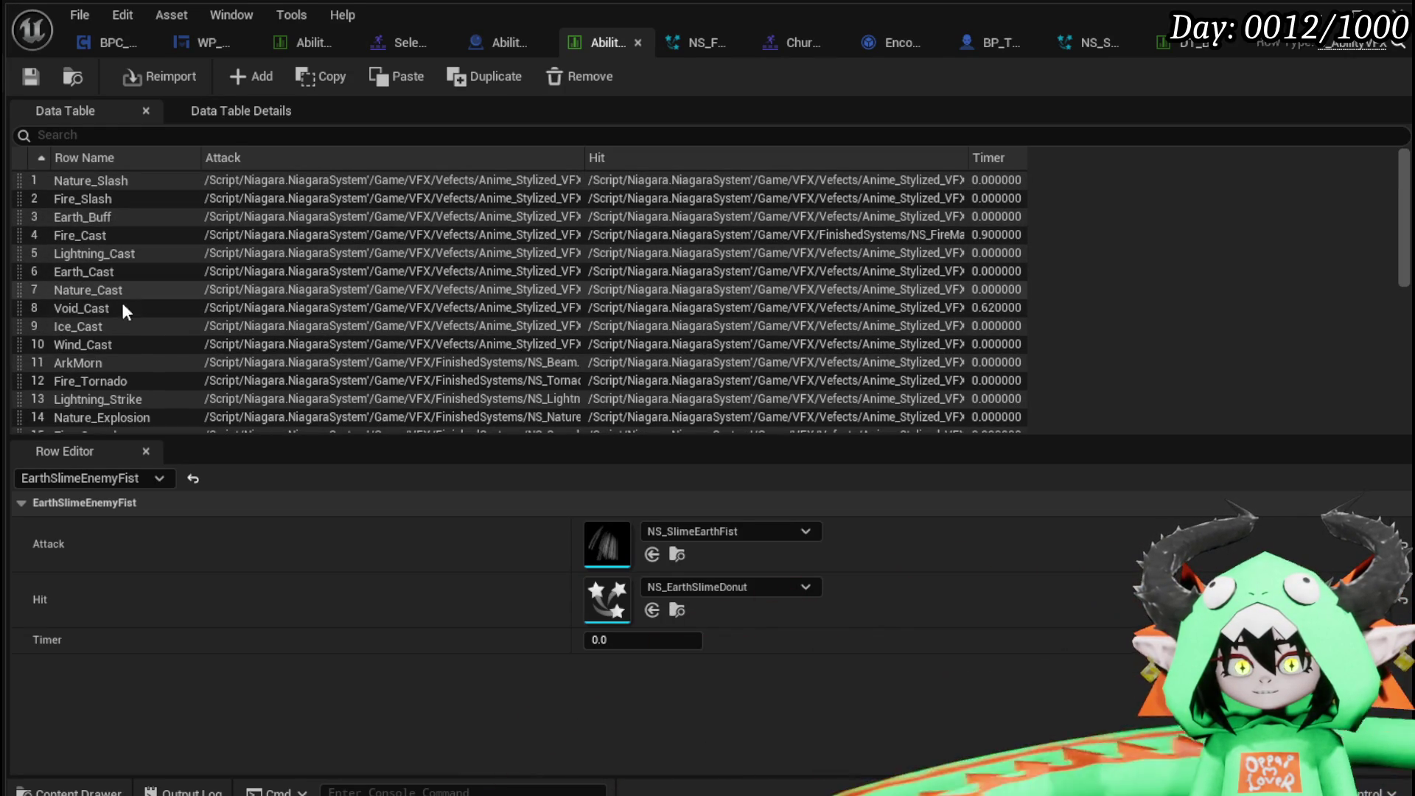
{"action": "left_click", "coordinate": [66, 345]}
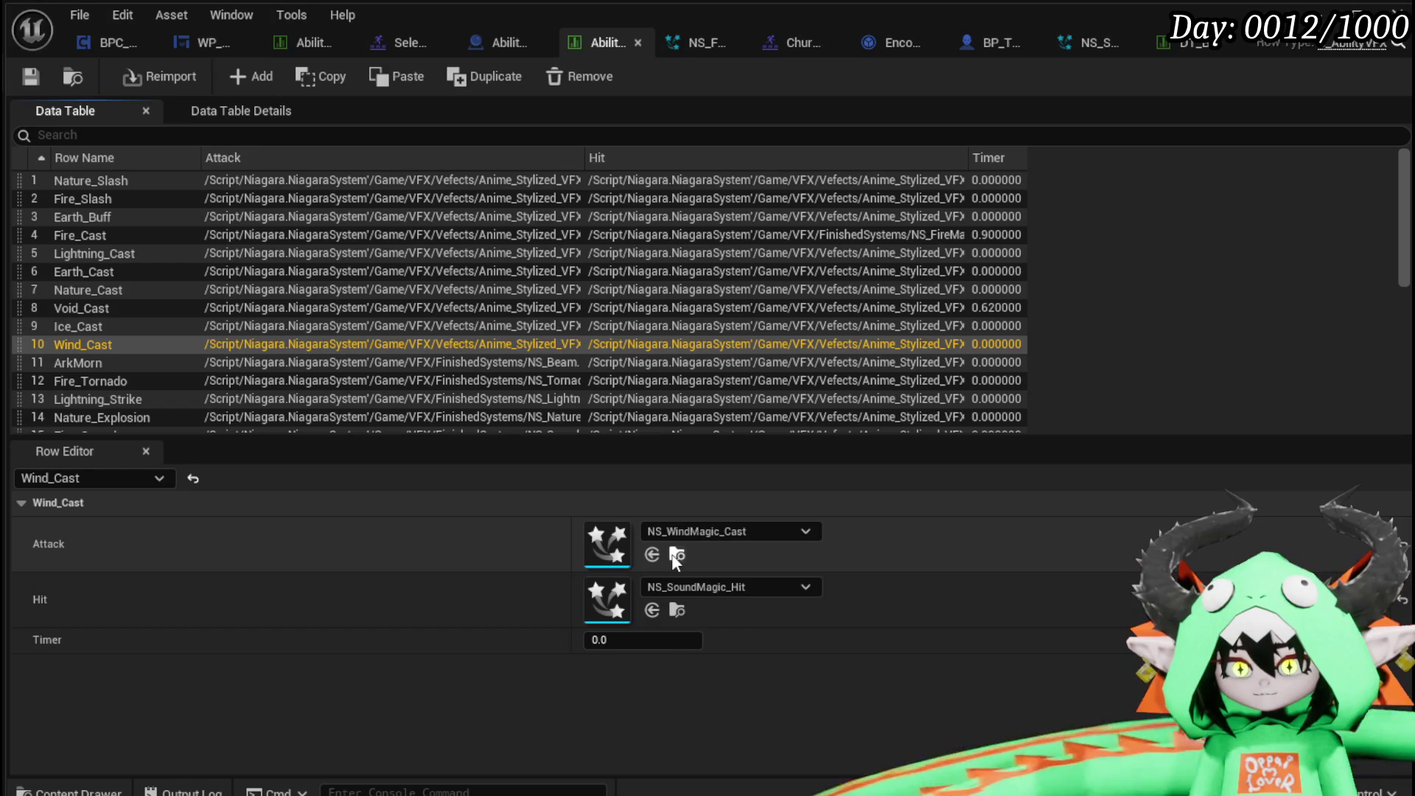
{"action": "left_click", "coordinate": [1342, 13]}
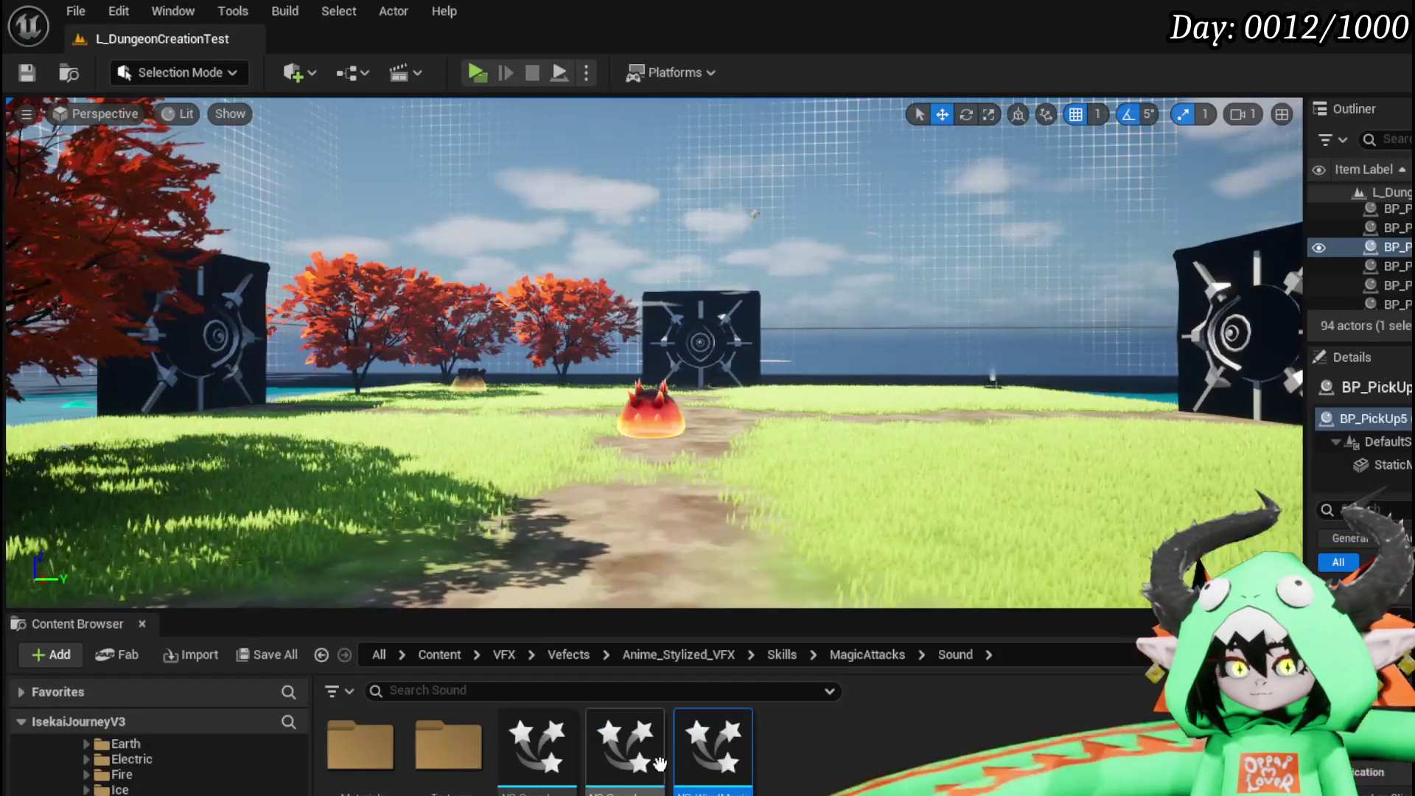
Open NS_WindMagic_Cast, orbit its preview, save it, and close the asset tab.
{"action": "double_click", "coordinate": [1038, 724]}
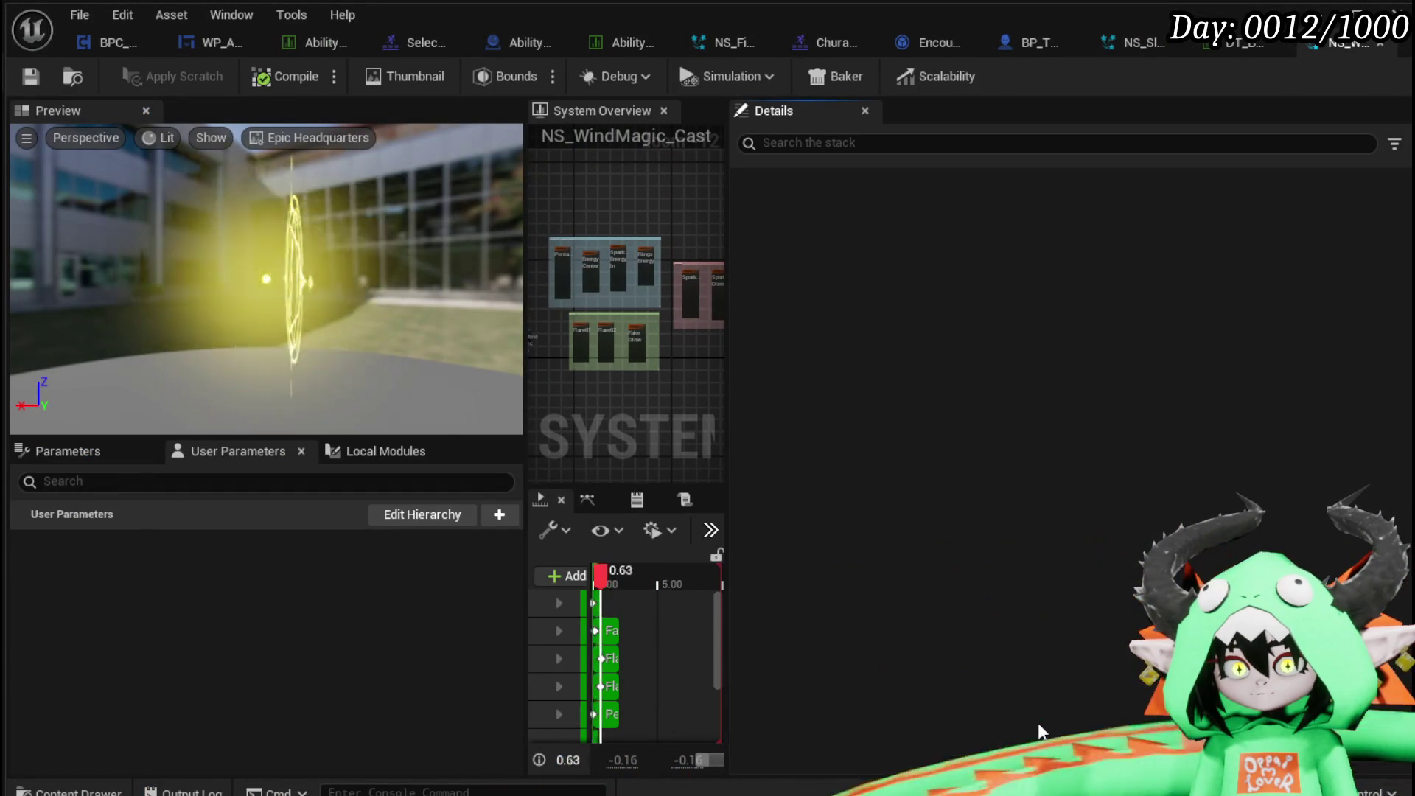
{"action": "left_click_drag", "start_coordinate": [413, 309], "coordinate": [250, 310]}
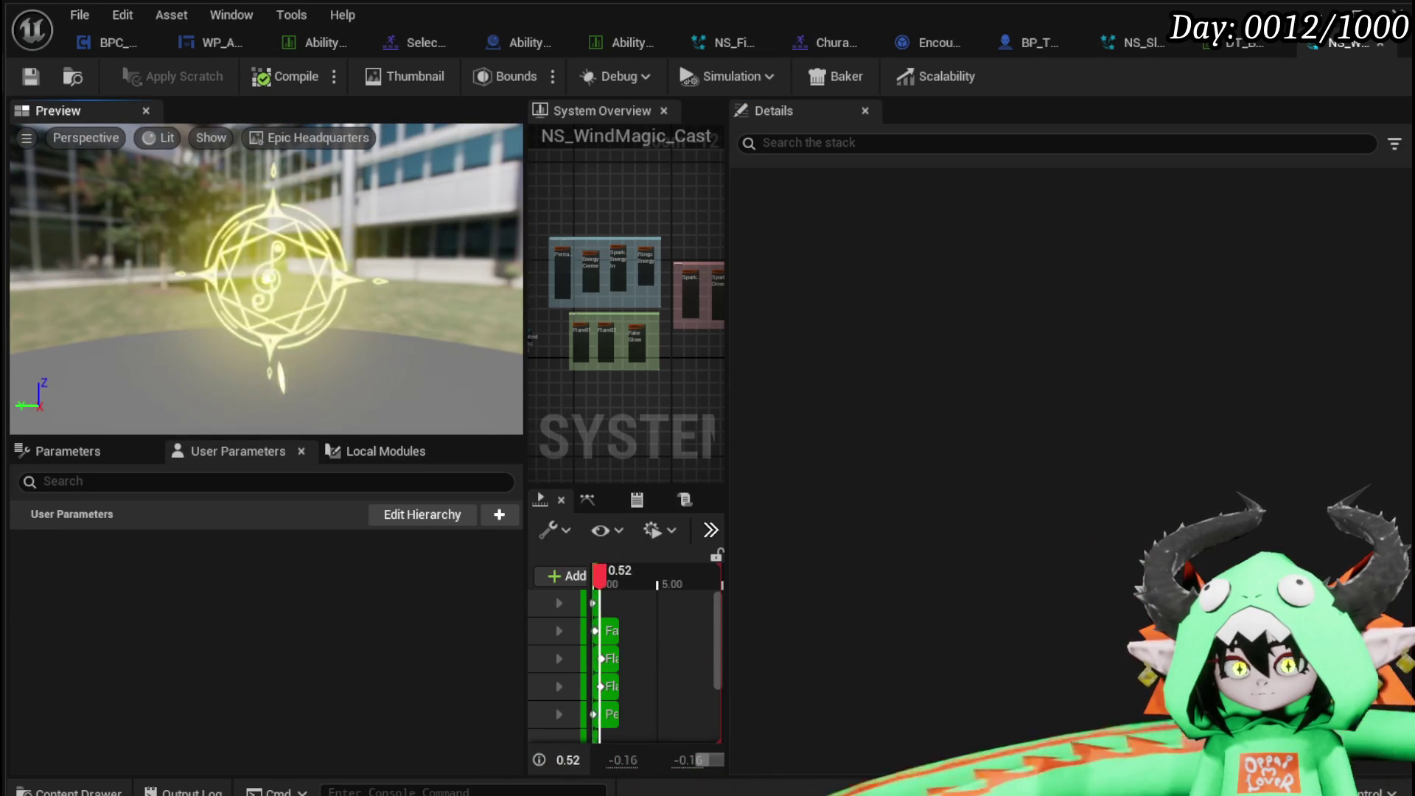
{"action": "left_click", "coordinate": [20, 80]}
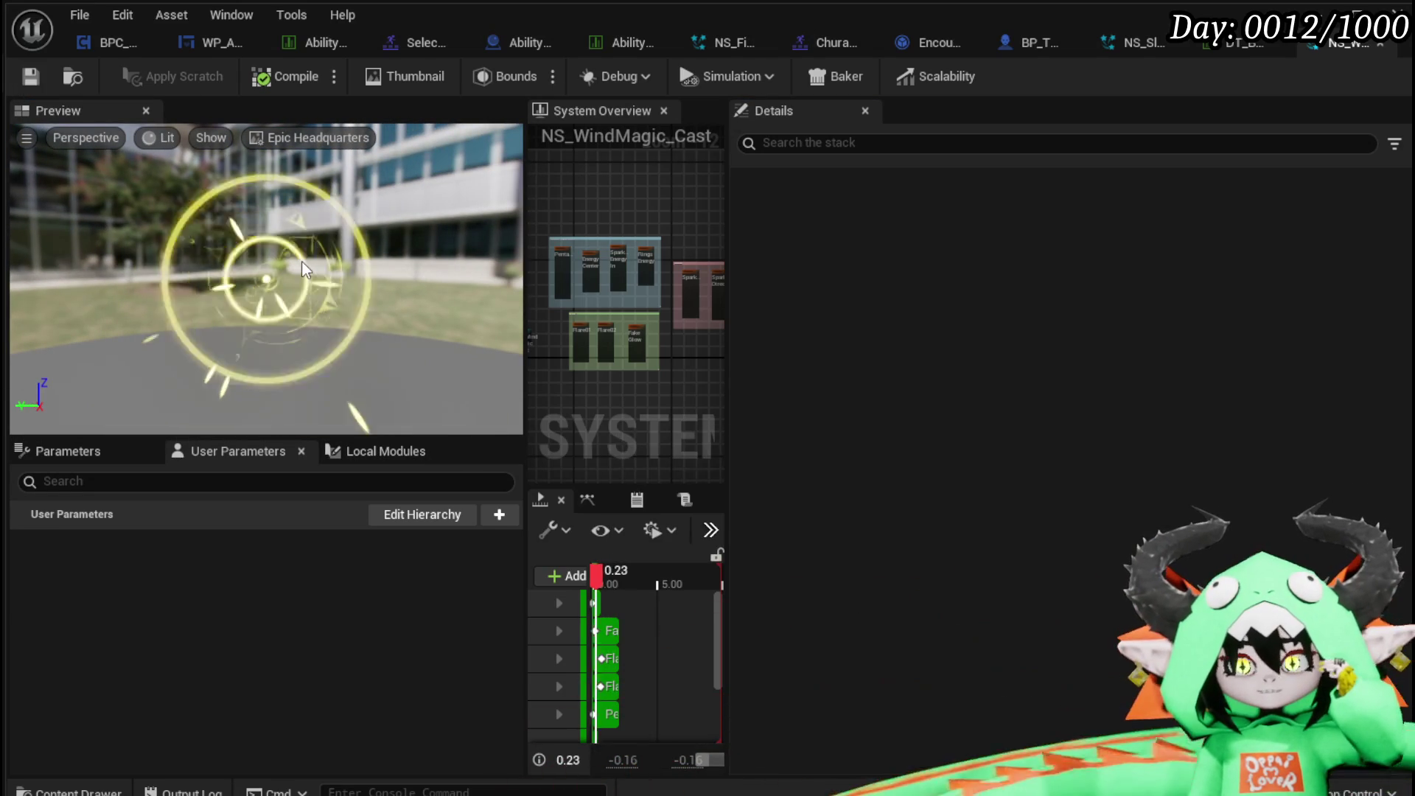
{"action": "left_click", "coordinate": [1375, 46]}
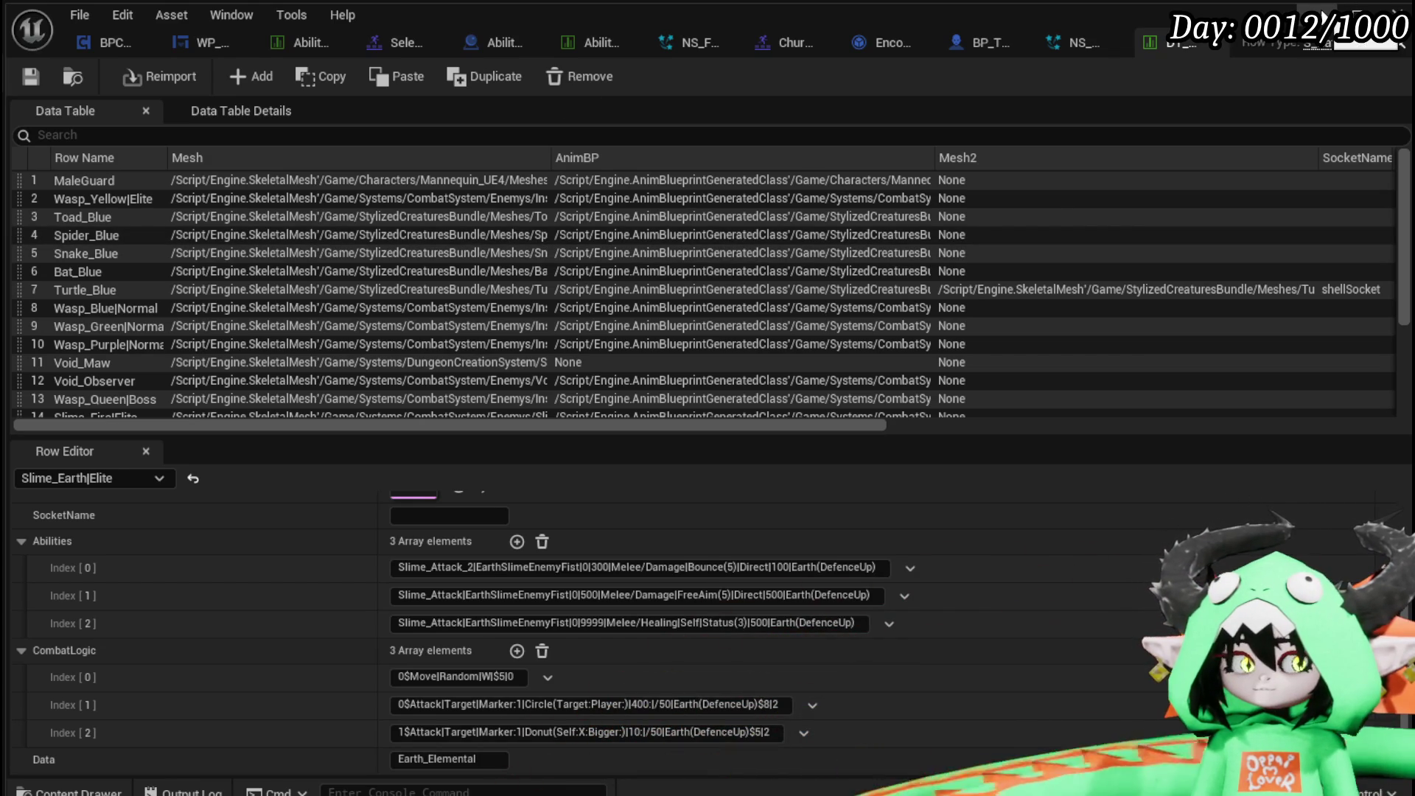
In the level, select and frame the yellow collectible by the water, then open its blueprint.
{"action": "left_click", "coordinate": [1325, 16]}
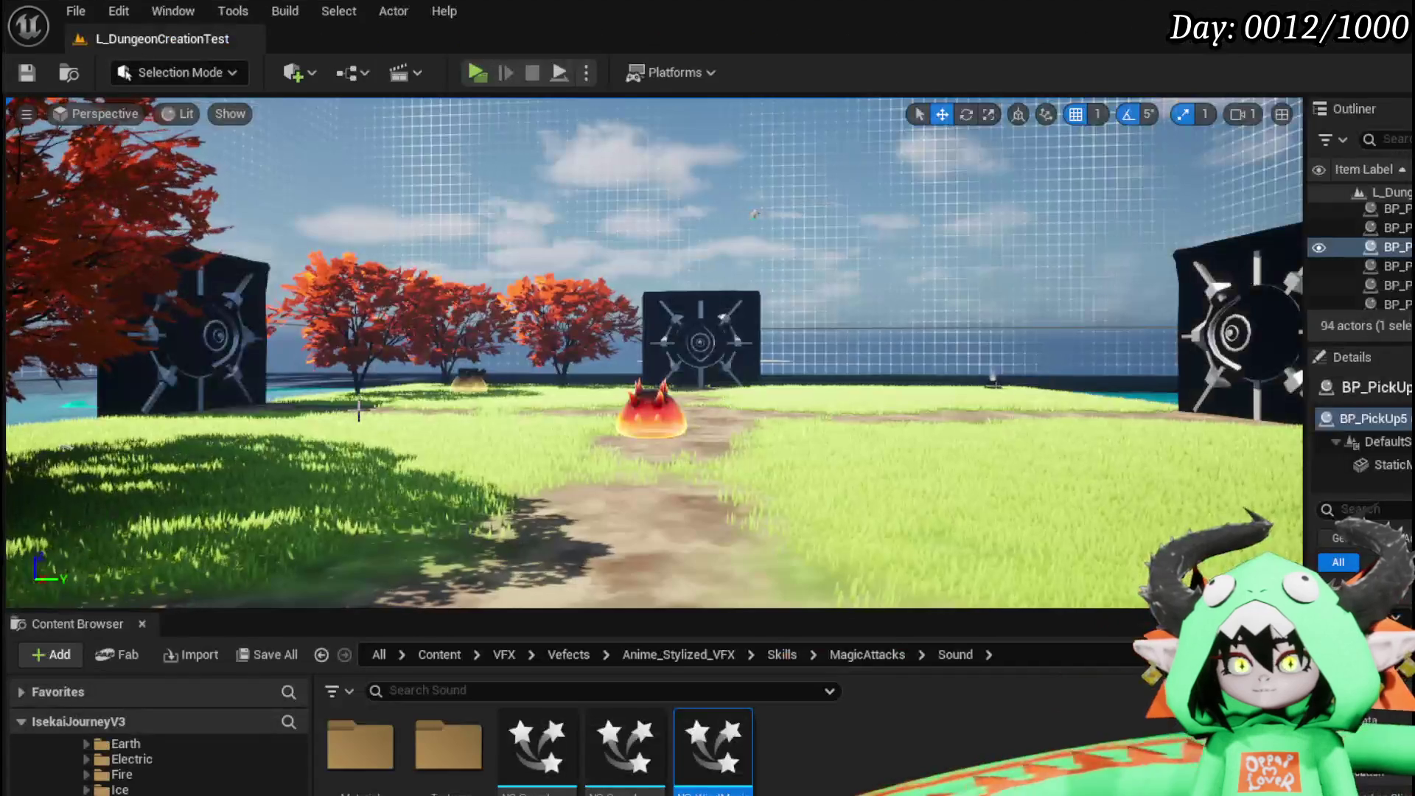
{"action": "left_click", "coordinate": [660, 333]}
{"action": "key", "text": "f"}
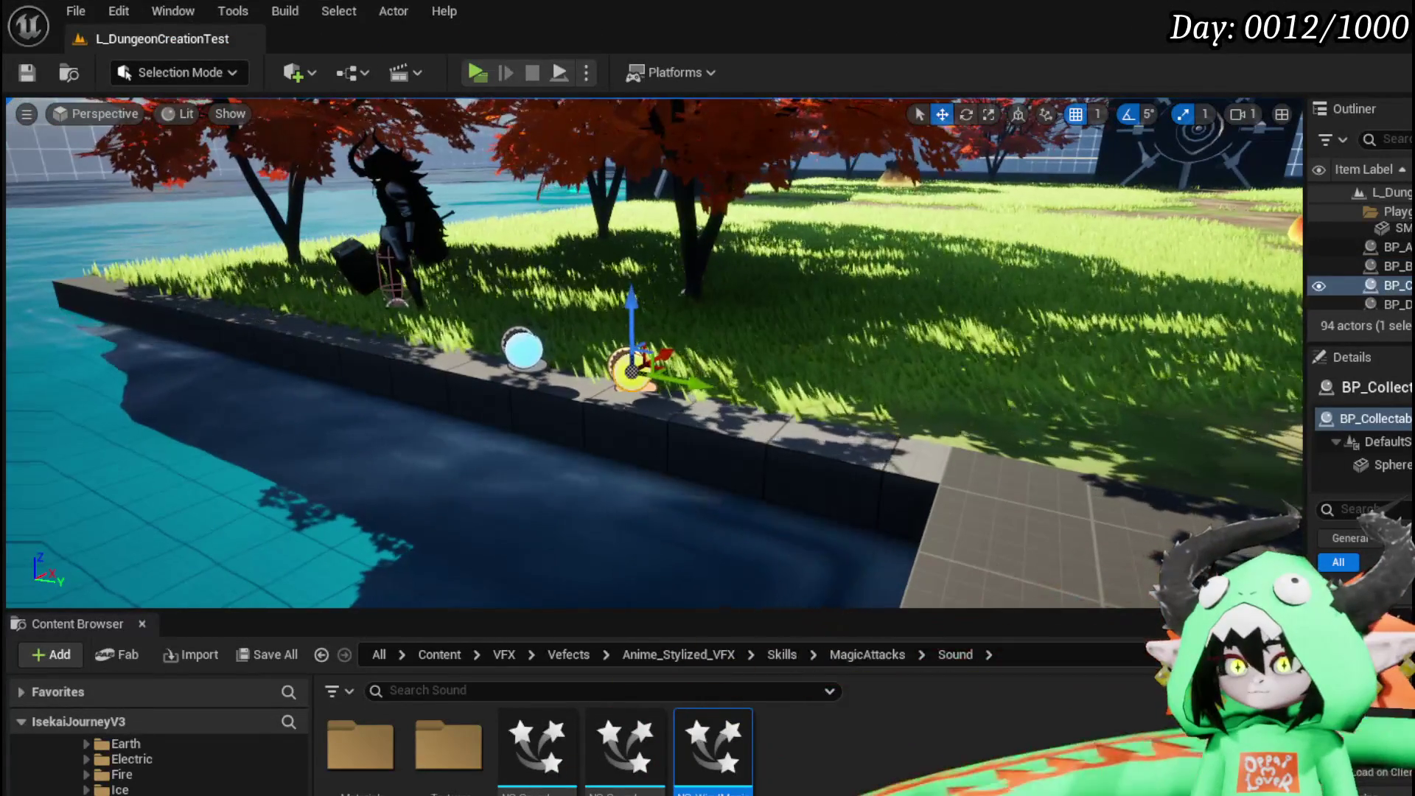
{"action": "key", "text": "ctrl+e"}
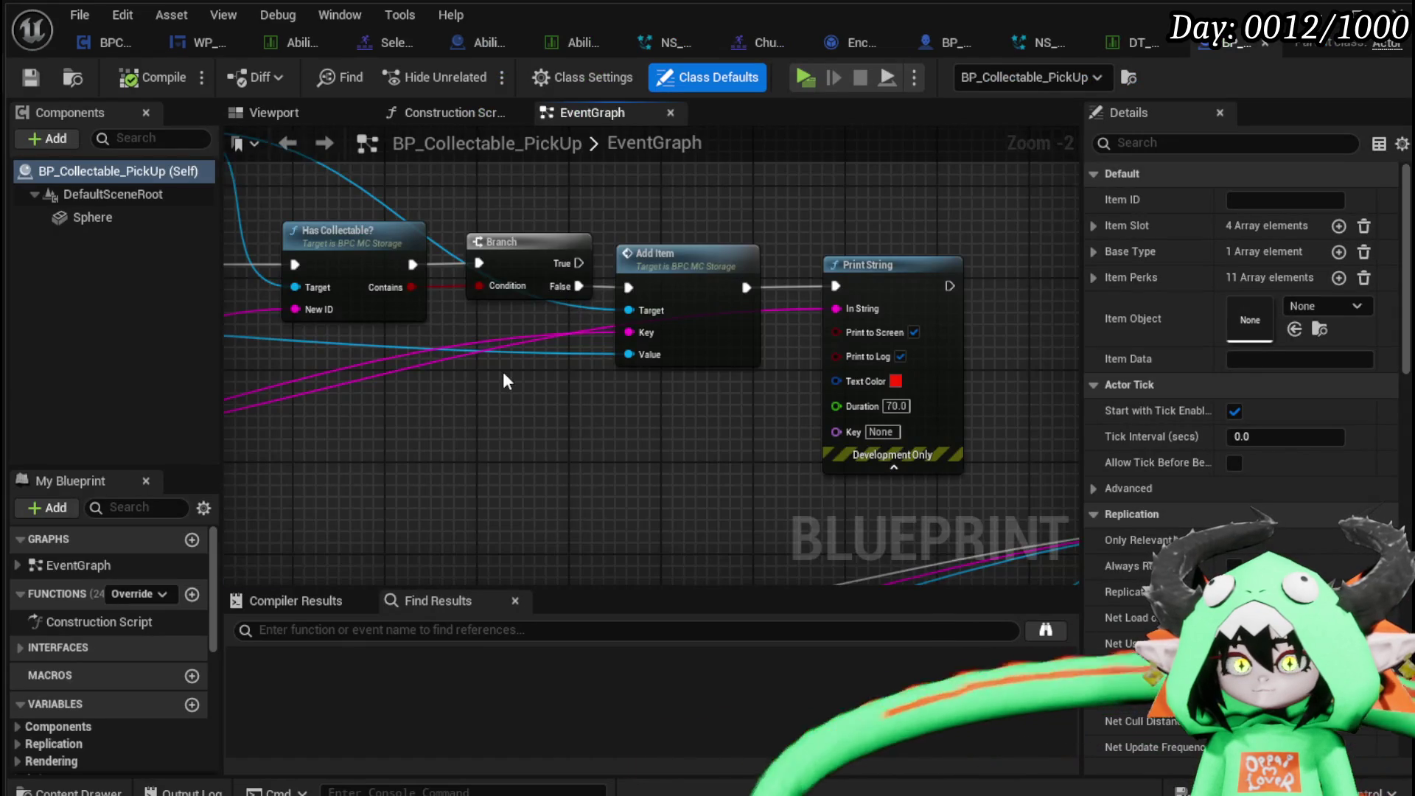
Pan the BP_Collectable_PickUp event graph to view the Construct Object and Add Item nodes.
{"action": "scroll", "coordinate": [502, 381], "scroll_direction": "down", "scroll_amount": 1}
{"action": "left_click_drag", "start_coordinate": [503, 381], "coordinate": [668, 344]}
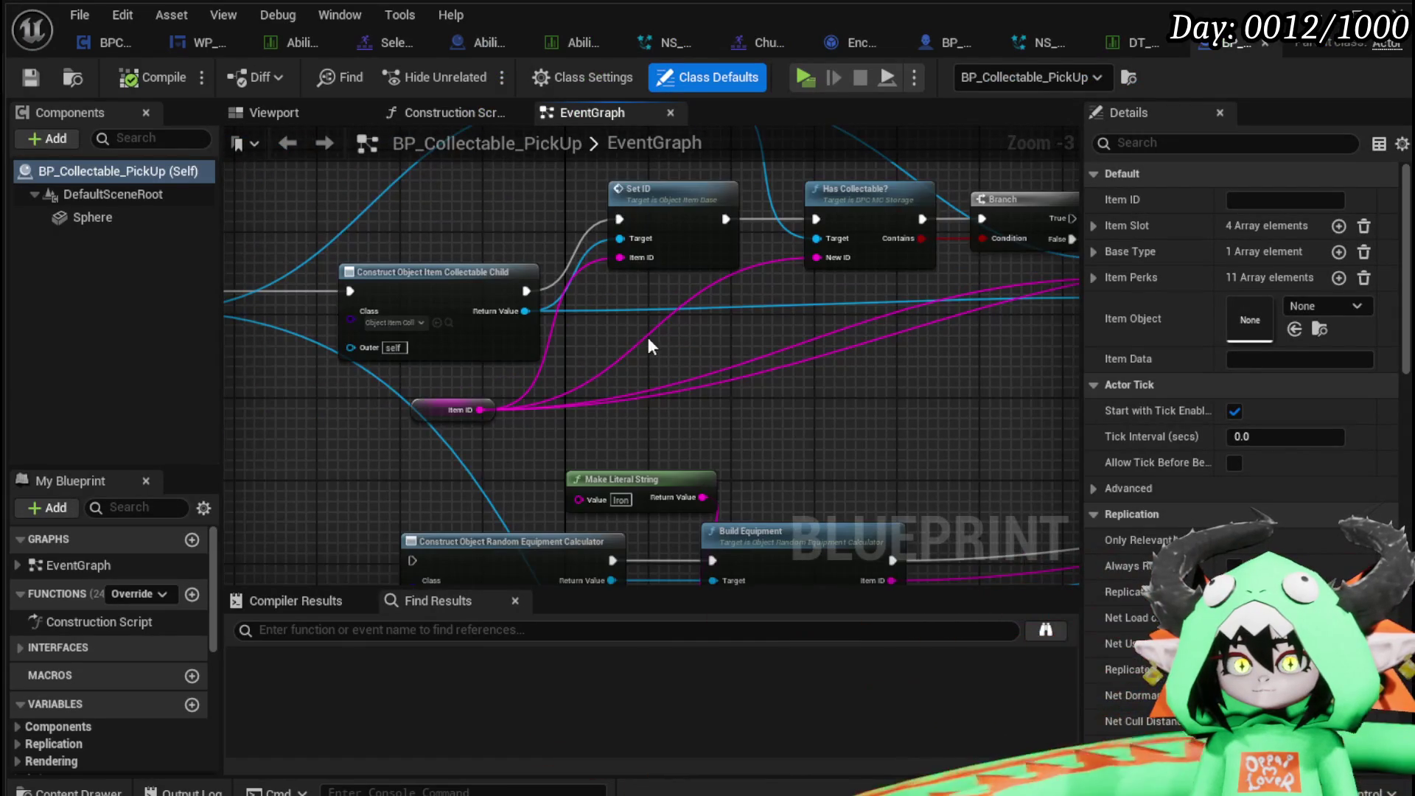
{"action": "scroll", "coordinate": [111, 575], "scroll_direction": "down", "scroll_amount": 5}
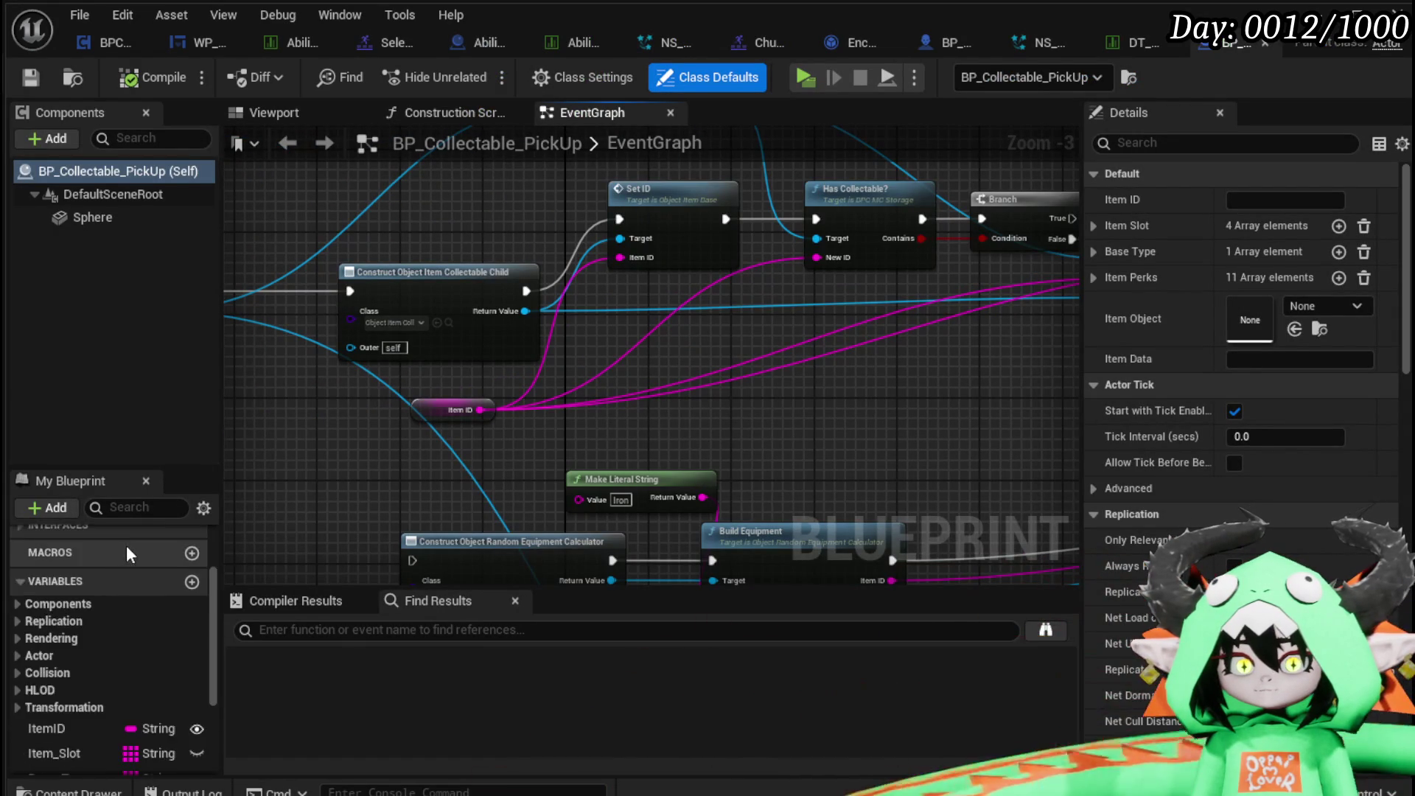
{"action": "mouse_move", "coordinate": [436, 449]}
{"action": "left_mouse_down"}
{"action": "mouse_move", "coordinate": [687, 450]}
{"action": "mouse_move", "coordinate": [617, 509]}
{"action": "left_mouse_up"}
{"action": "left_click_drag", "start_coordinate": [432, 506], "coordinate": [770, 502]}
{"action": "scroll", "coordinate": [769, 502], "scroll_direction": "down", "scroll_amount": 2}
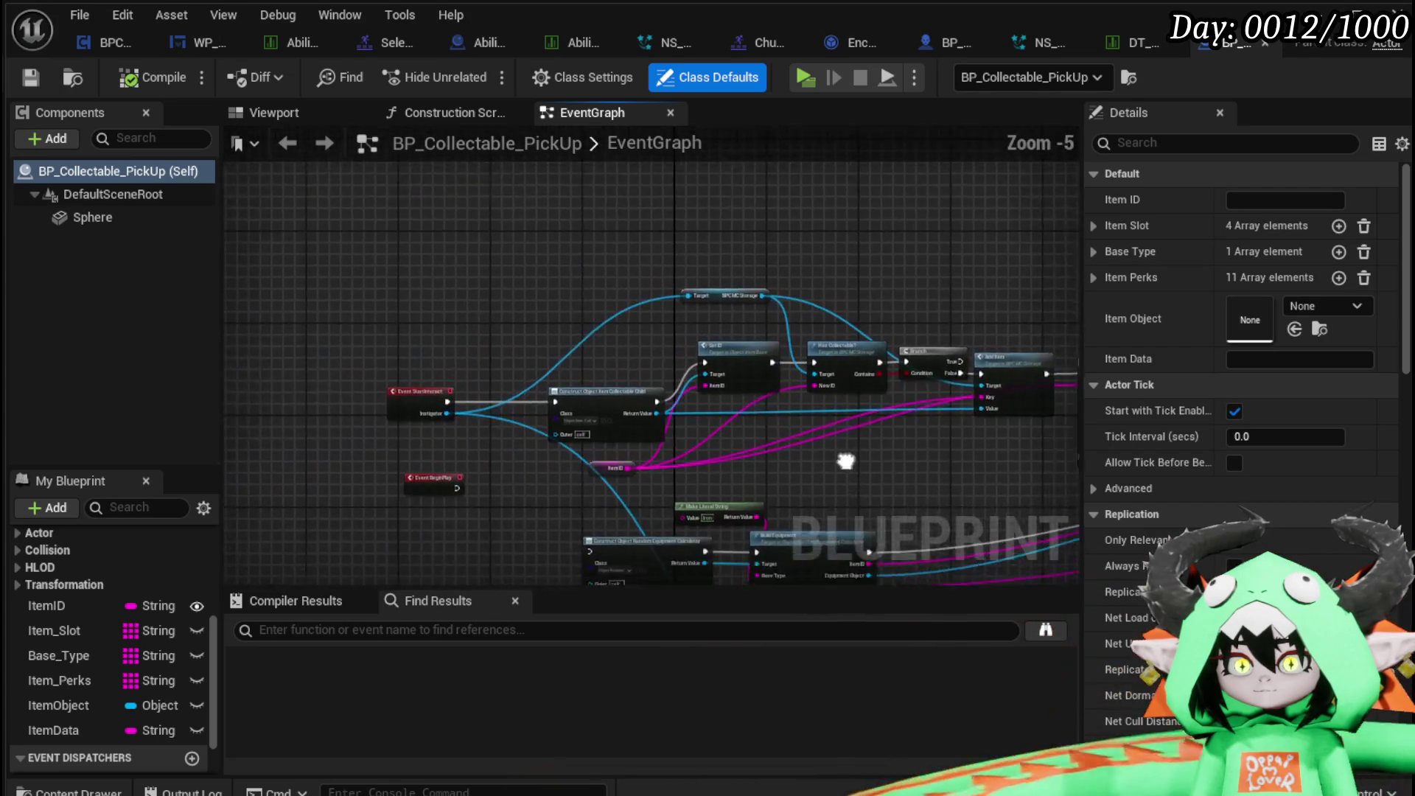
{"action": "scroll", "coordinate": [511, 352], "scroll_direction": "up", "scroll_amount": 3}
Centre the Construct Object and Item ID nodes, inspect Item ID, and return to the level editor.
{"action": "mouse_move", "coordinate": [512, 352]}
{"action": "left_mouse_down"}
{"action": "mouse_move", "coordinate": [730, 472]}
{"action": "mouse_move", "coordinate": [579, 363]}
{"action": "left_mouse_up"}
{"action": "left_click_drag", "start_coordinate": [779, 416], "coordinate": [359, 442]}
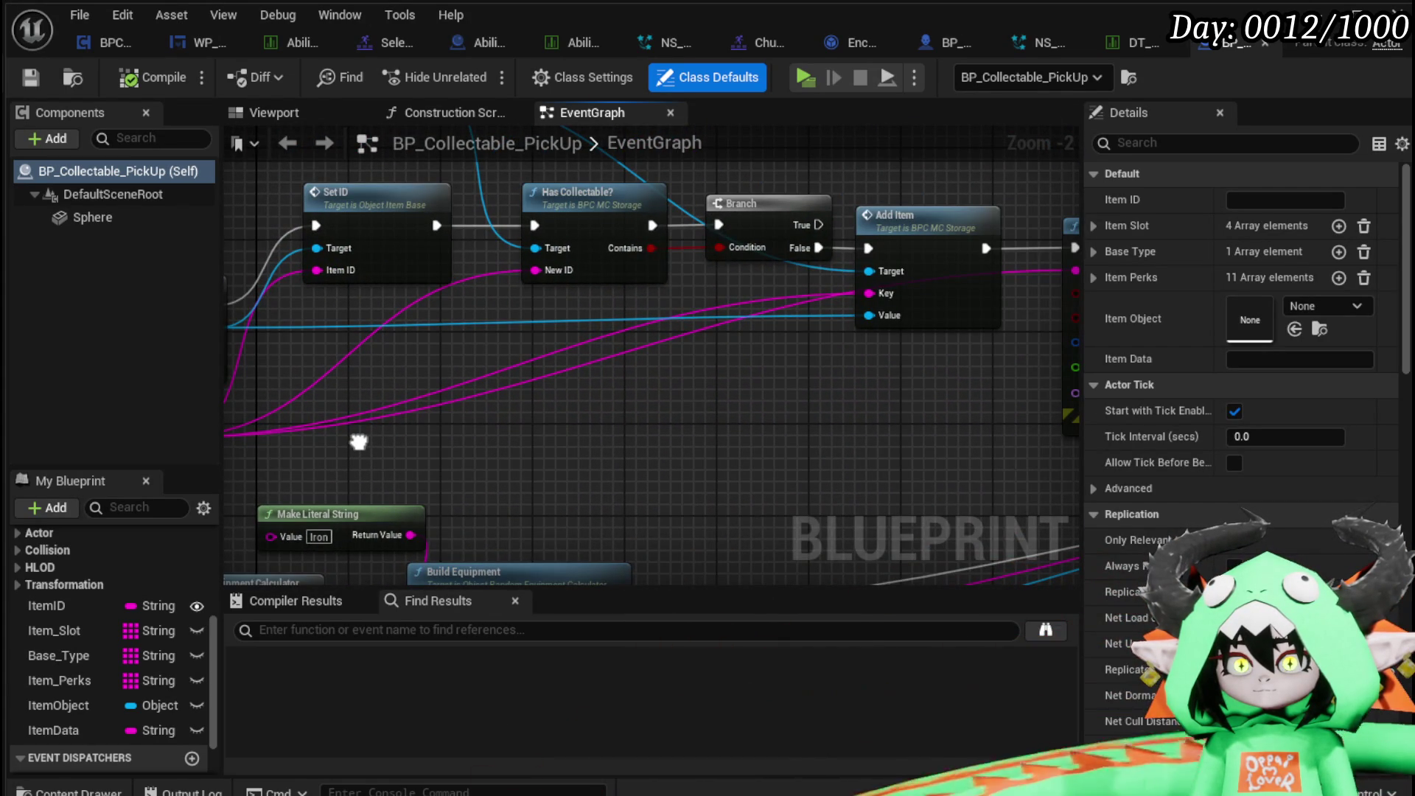
{"action": "mouse_move", "coordinate": [358, 442]}
{"action": "left_mouse_down"}
{"action": "mouse_move", "coordinate": [233, 441]}
{"action": "mouse_move", "coordinate": [738, 387]}
{"action": "left_mouse_up"}
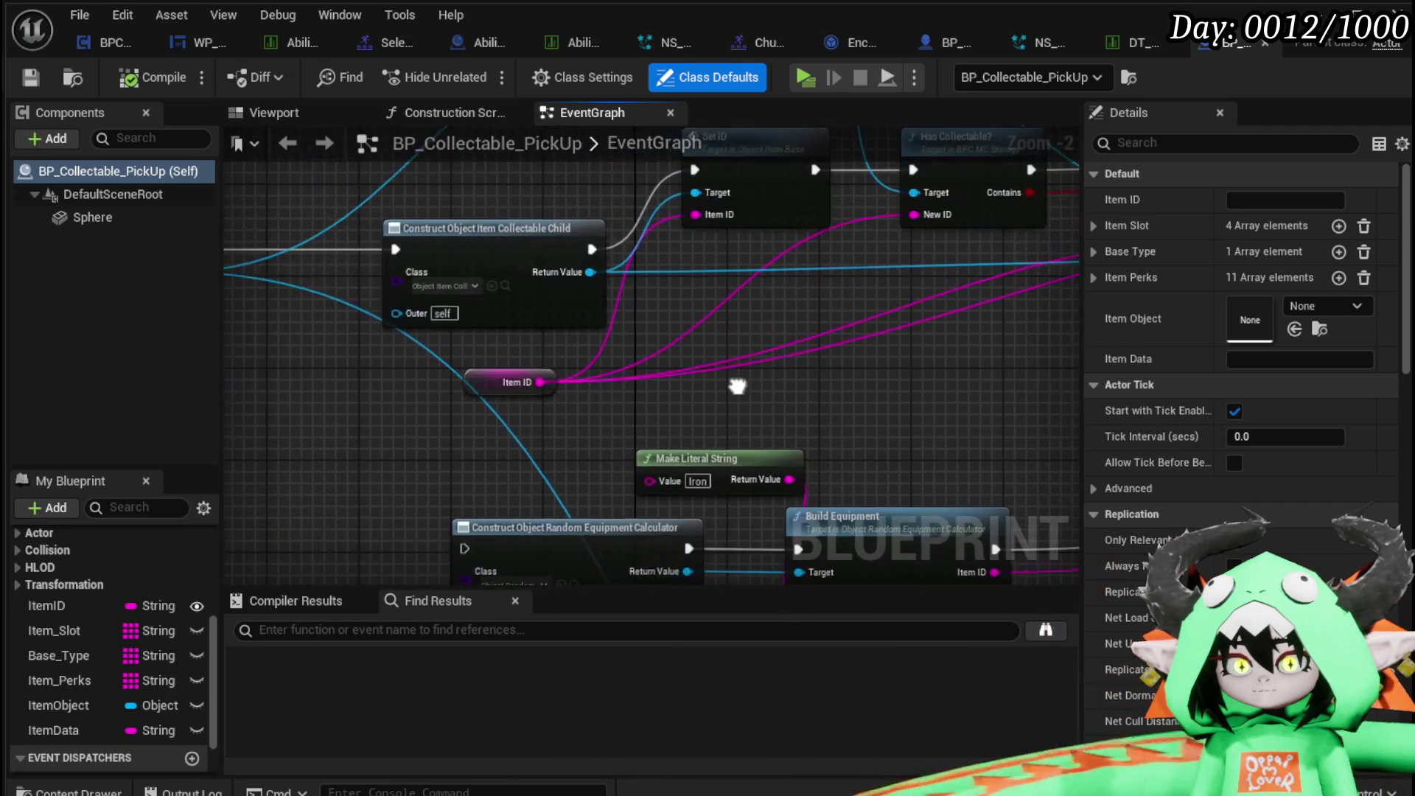
{"action": "left_click", "coordinate": [487, 383]}
{"action": "scroll", "coordinate": [1147, 445], "scroll_direction": "down", "scroll_amount": 3}
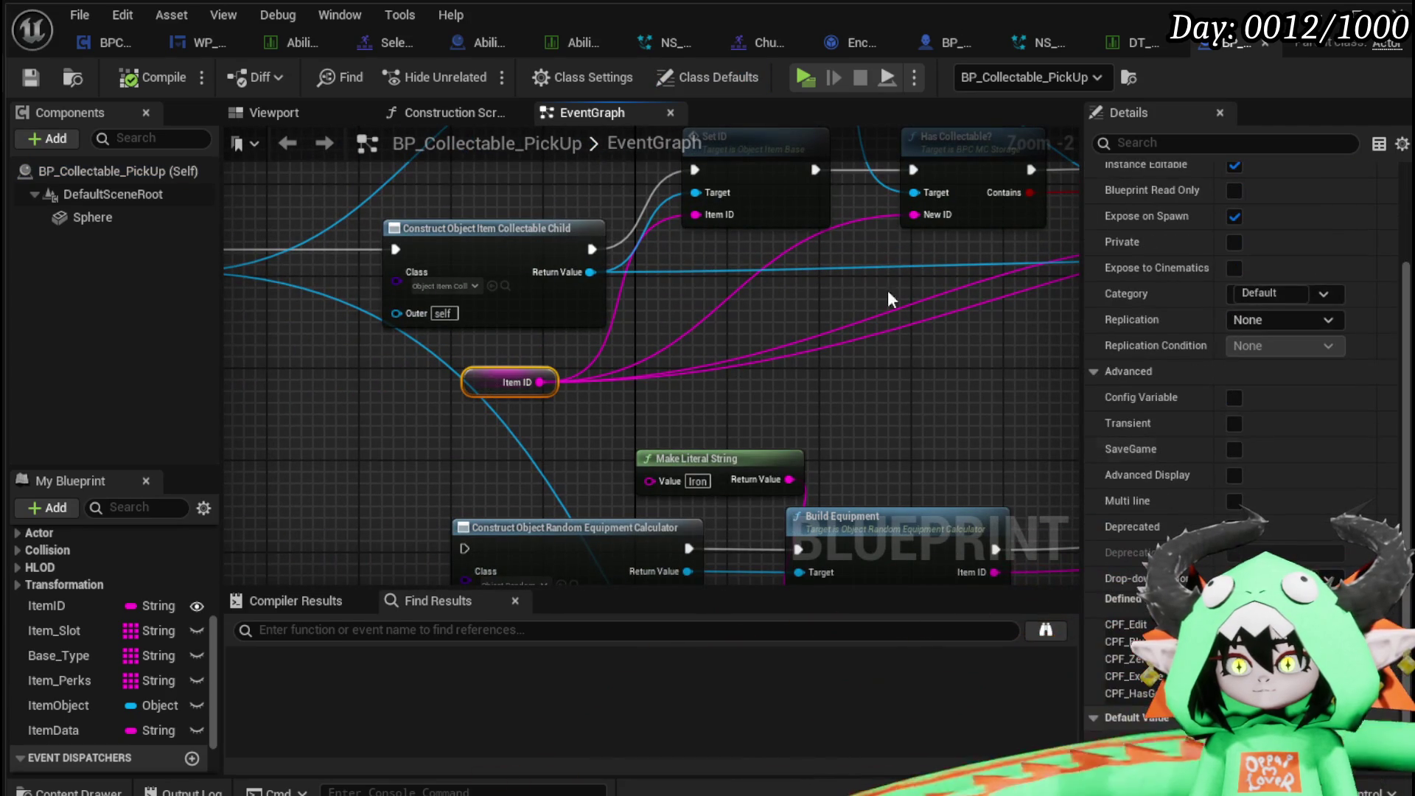
{"action": "double_click", "coordinate": [664, 143]}
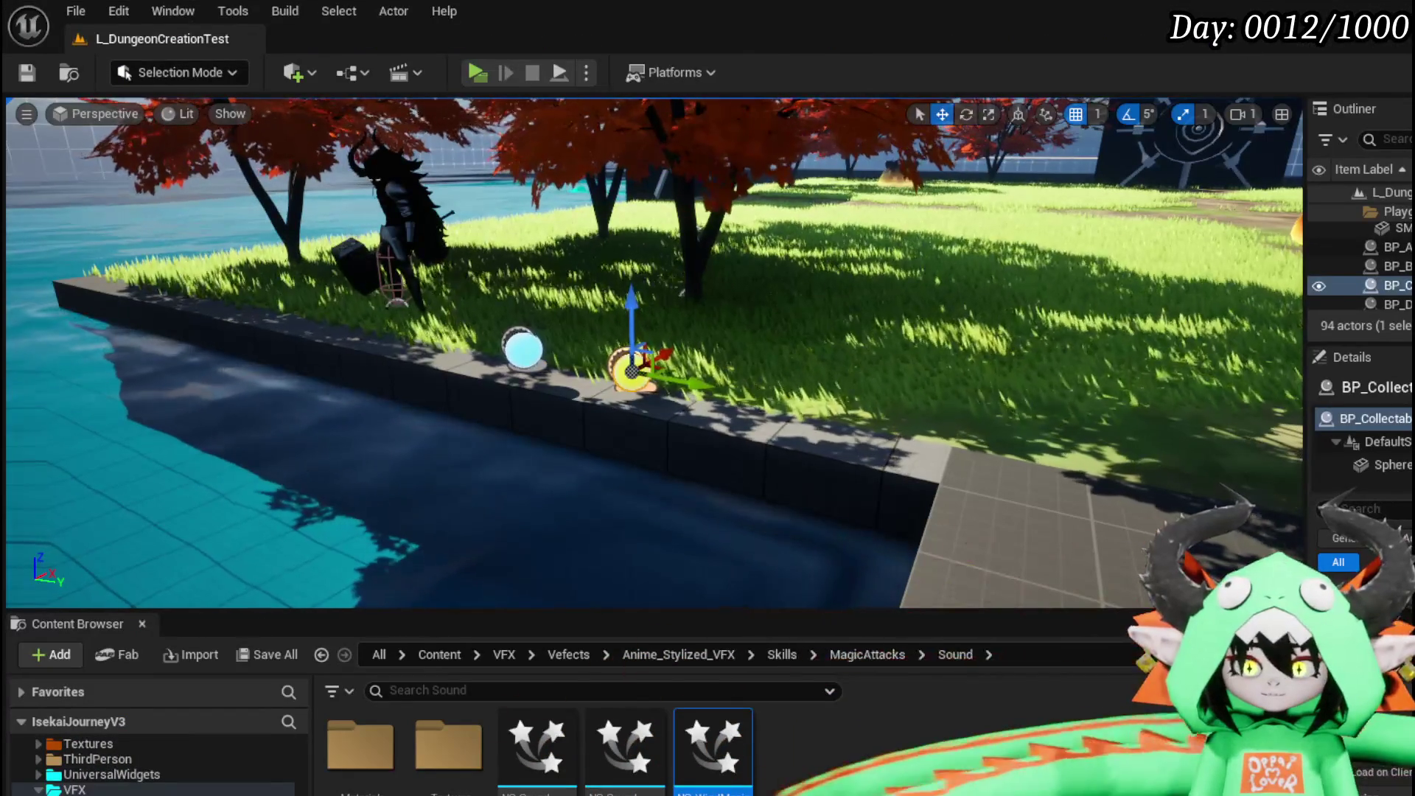
Navigate to the InventorySystem Database folder and open the item data table.
{"action": "scroll", "coordinate": [147, 767], "scroll_direction": "down", "scroll_amount": 2}
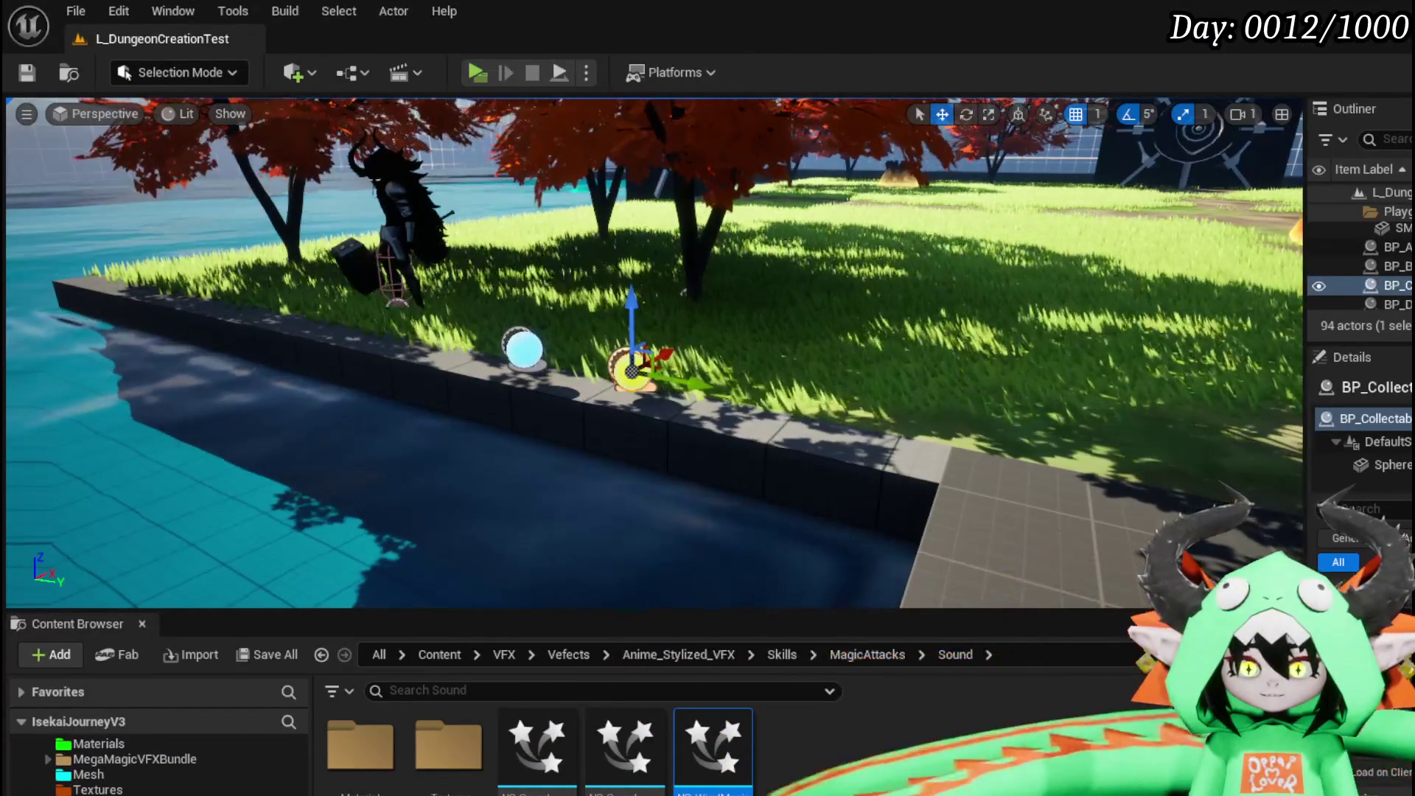
{"action": "scroll", "coordinate": [147, 766], "scroll_direction": "up", "scroll_amount": 5}
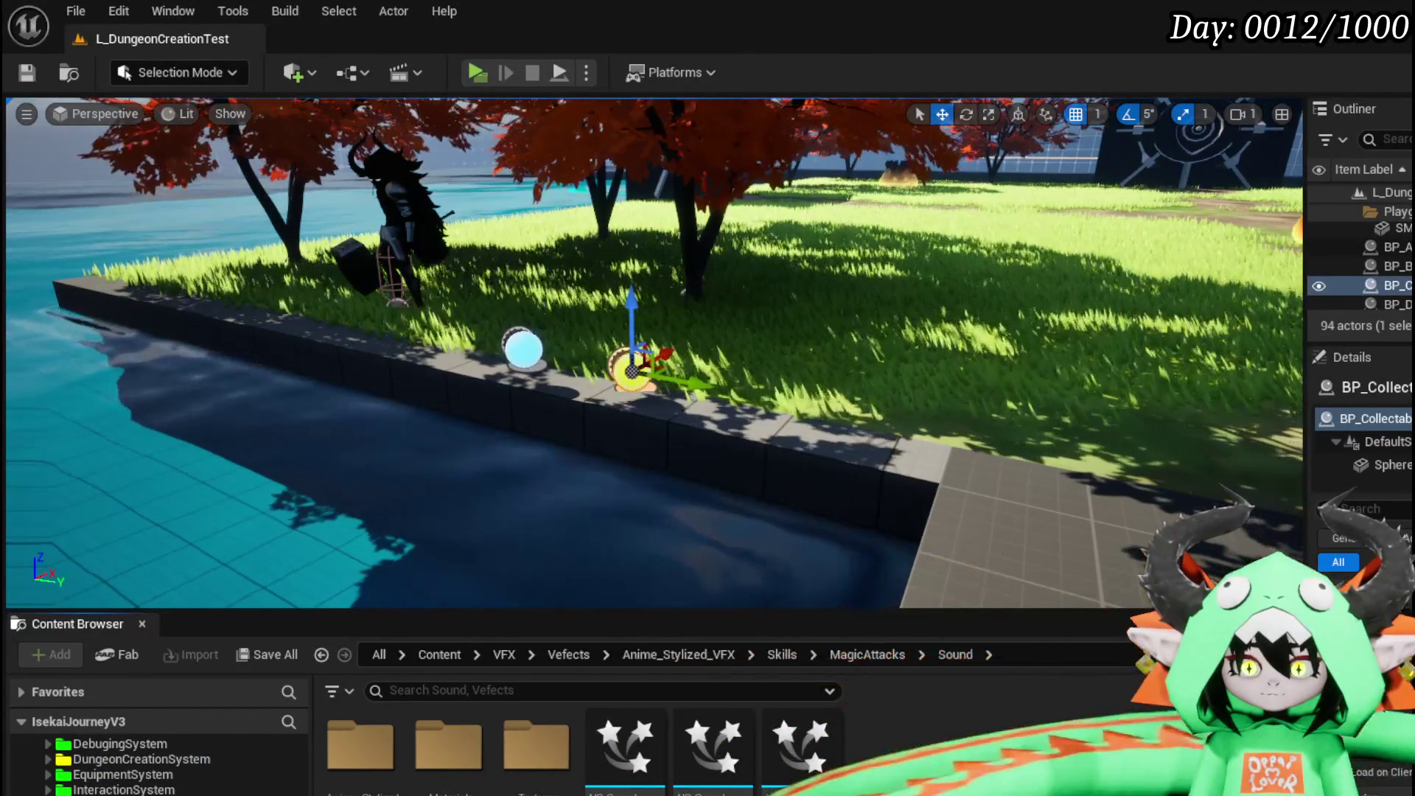
{"action": "scroll", "coordinate": [148, 767], "scroll_direction": "up", "scroll_amount": 1}
{"action": "scroll", "coordinate": [148, 766], "scroll_direction": "down", "scroll_amount": 1}
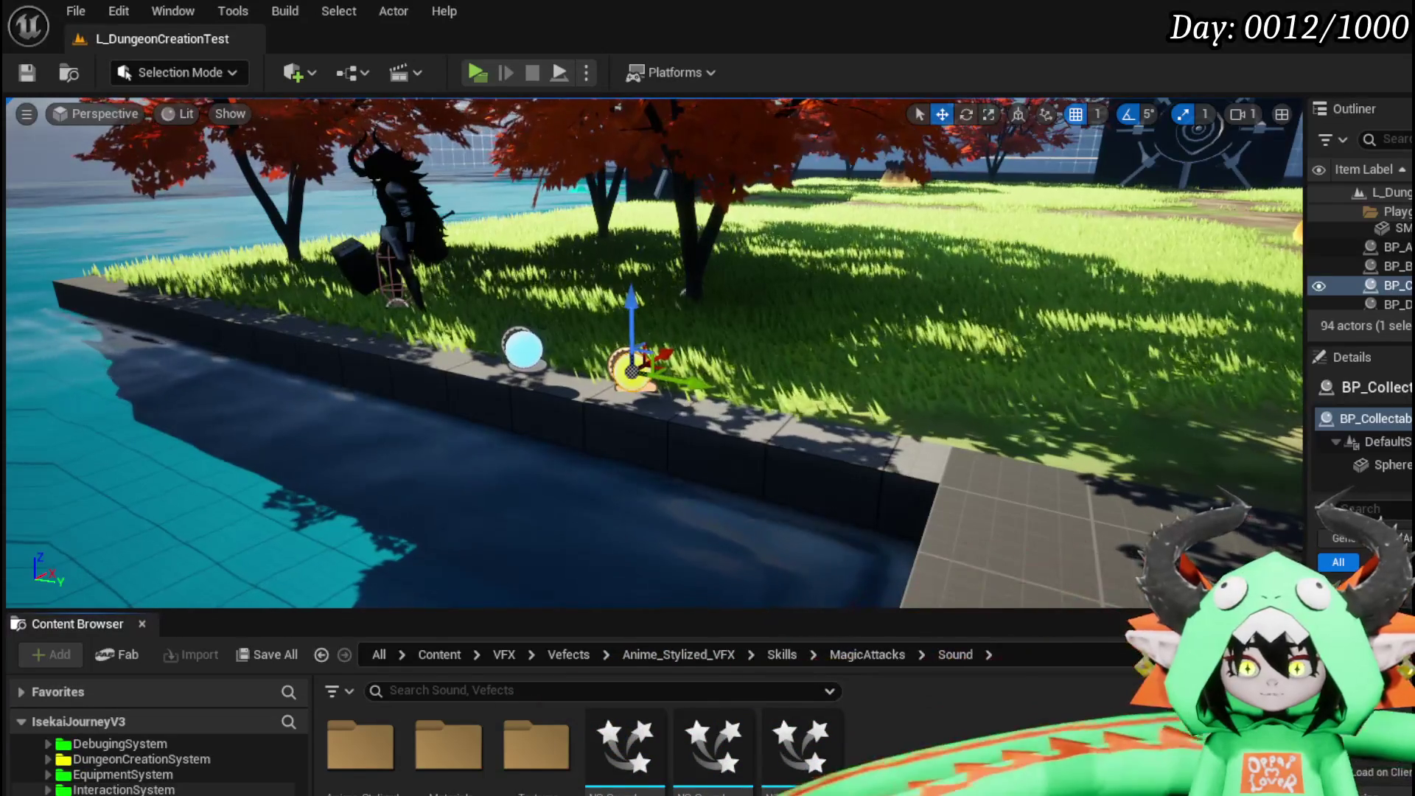
{"action": "key", "text": "alt+Left"}
{"action": "double_click", "coordinate": [520, 763]}
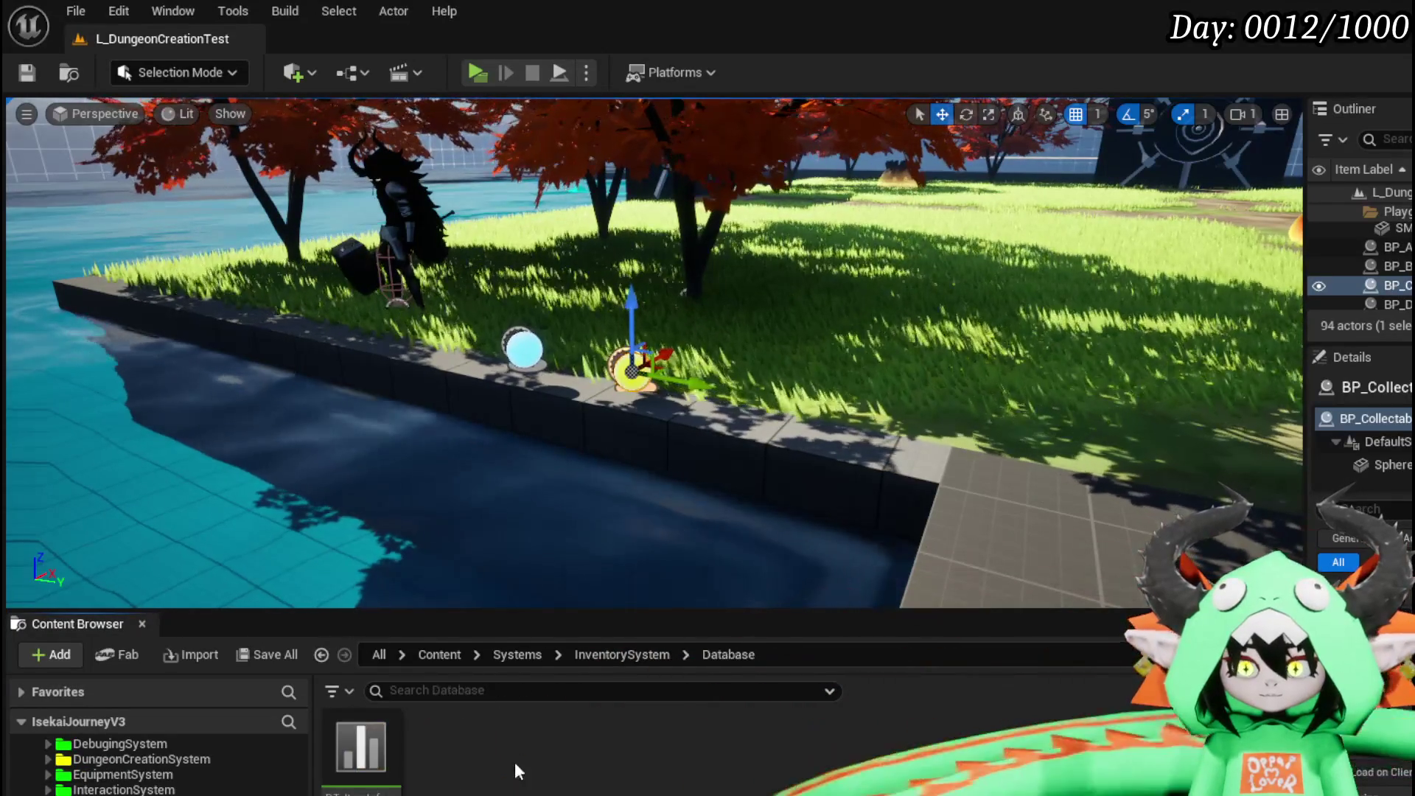
{"action": "double_click", "coordinate": [341, 758]}
Search the item table, add a blank NewRow after Black_Box, then clear the filter.
{"action": "scroll", "coordinate": [205, 330], "scroll_direction": "down", "scroll_amount": 4}
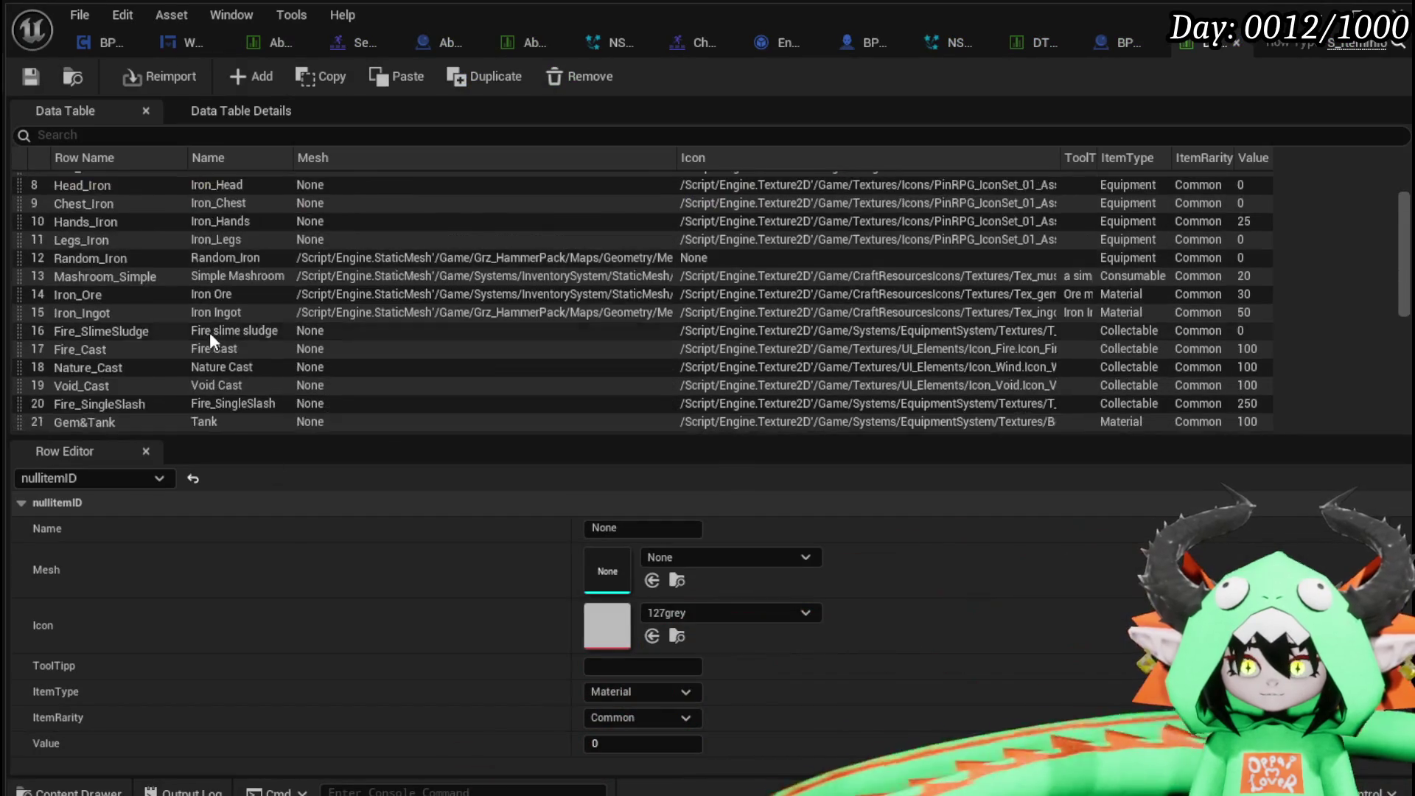
{"action": "left_click", "coordinate": [190, 137]}
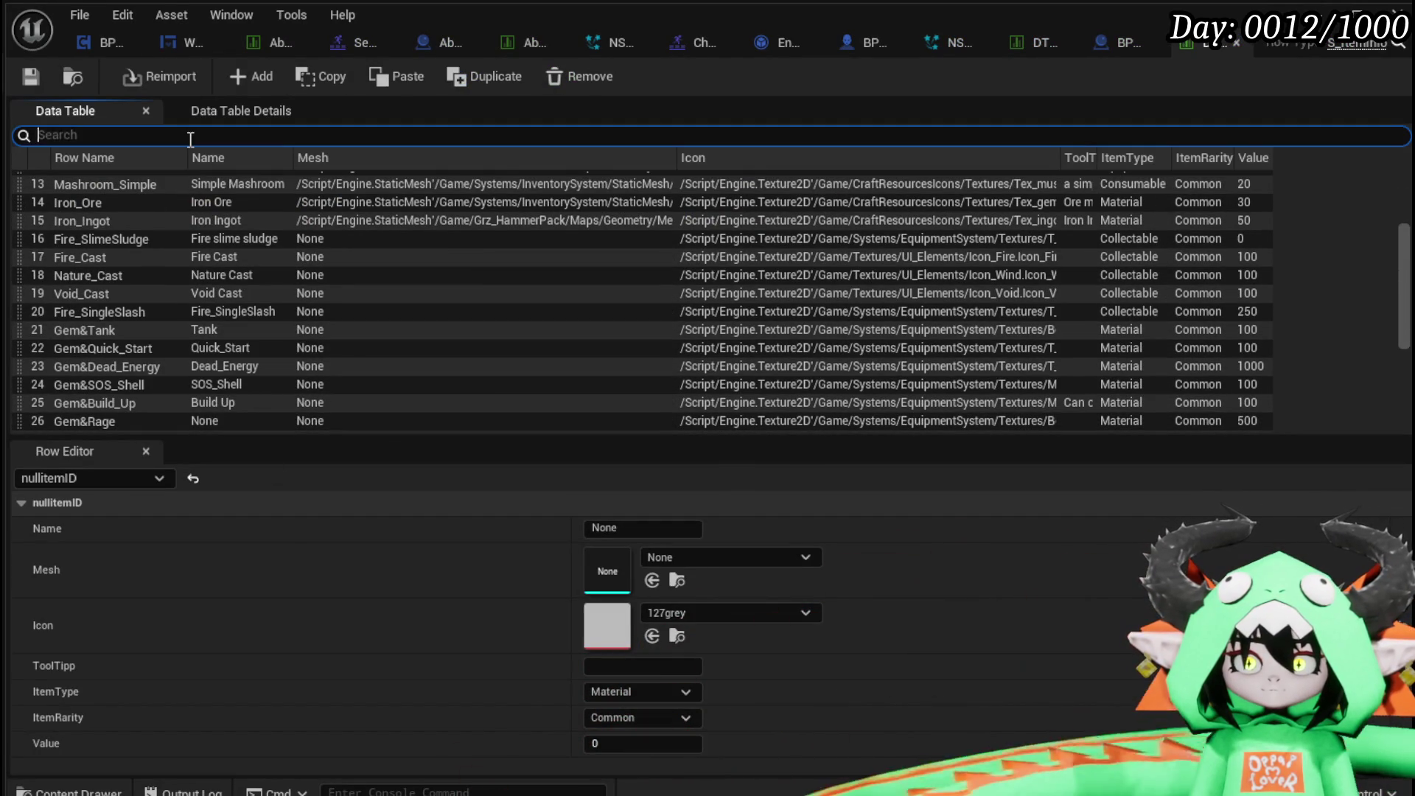
{"action": "type", "text": "Cast"}
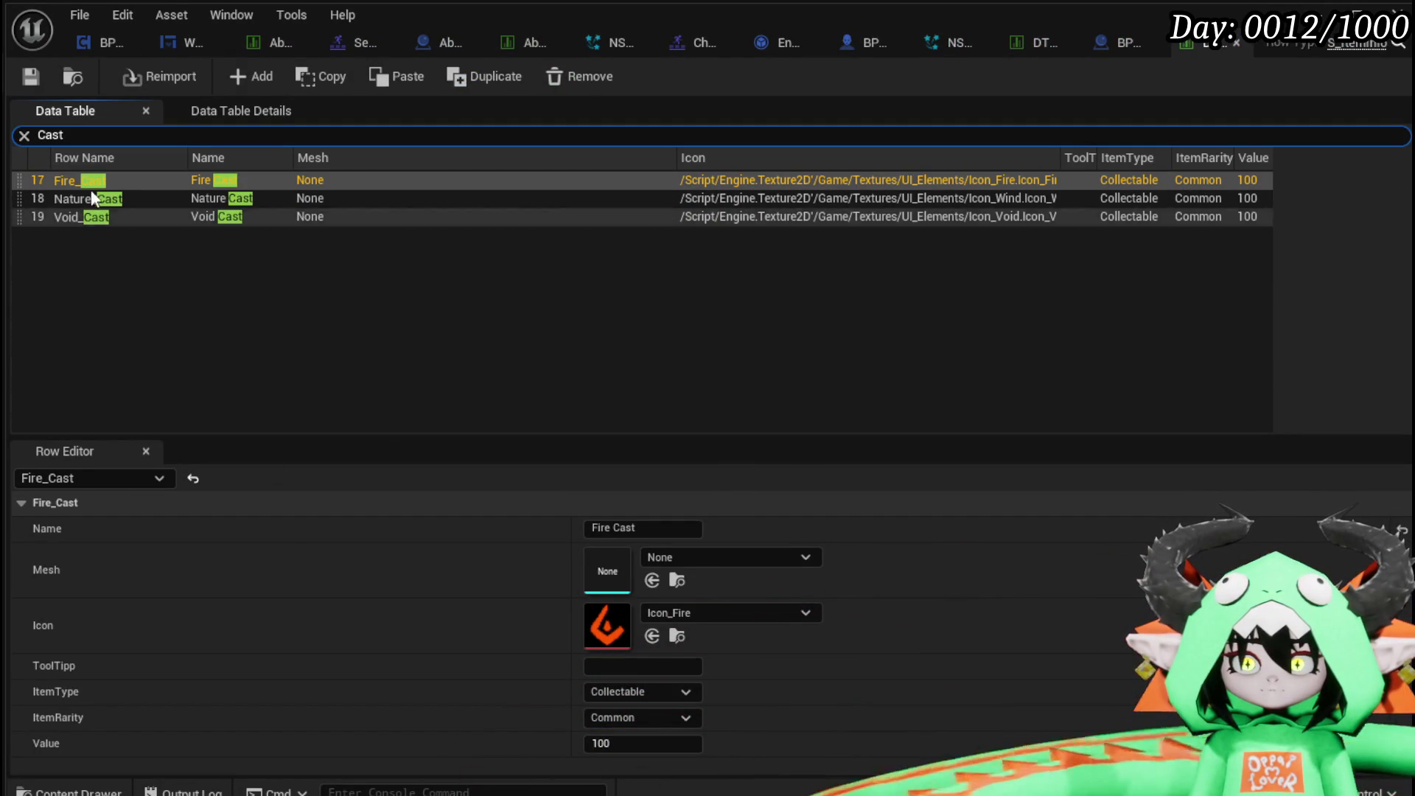
{"action": "left_click", "coordinate": [258, 79]}
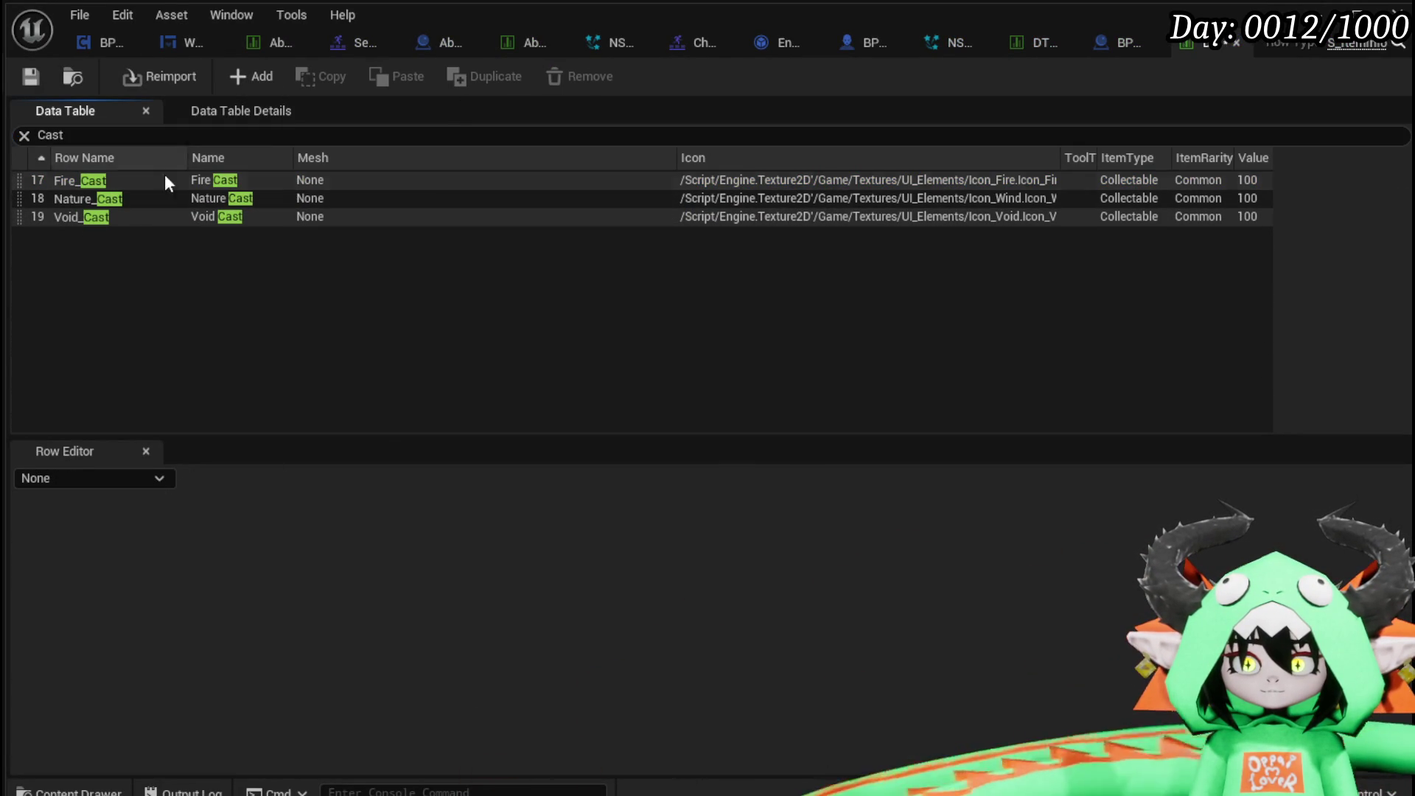
{"action": "left_click", "coordinate": [23, 136]}
Rename the new blank row 40 to Water_Cast.
{"action": "scroll", "coordinate": [365, 258], "scroll_direction": "down", "scroll_amount": 10}
{"action": "left_click", "coordinate": [82, 422]}
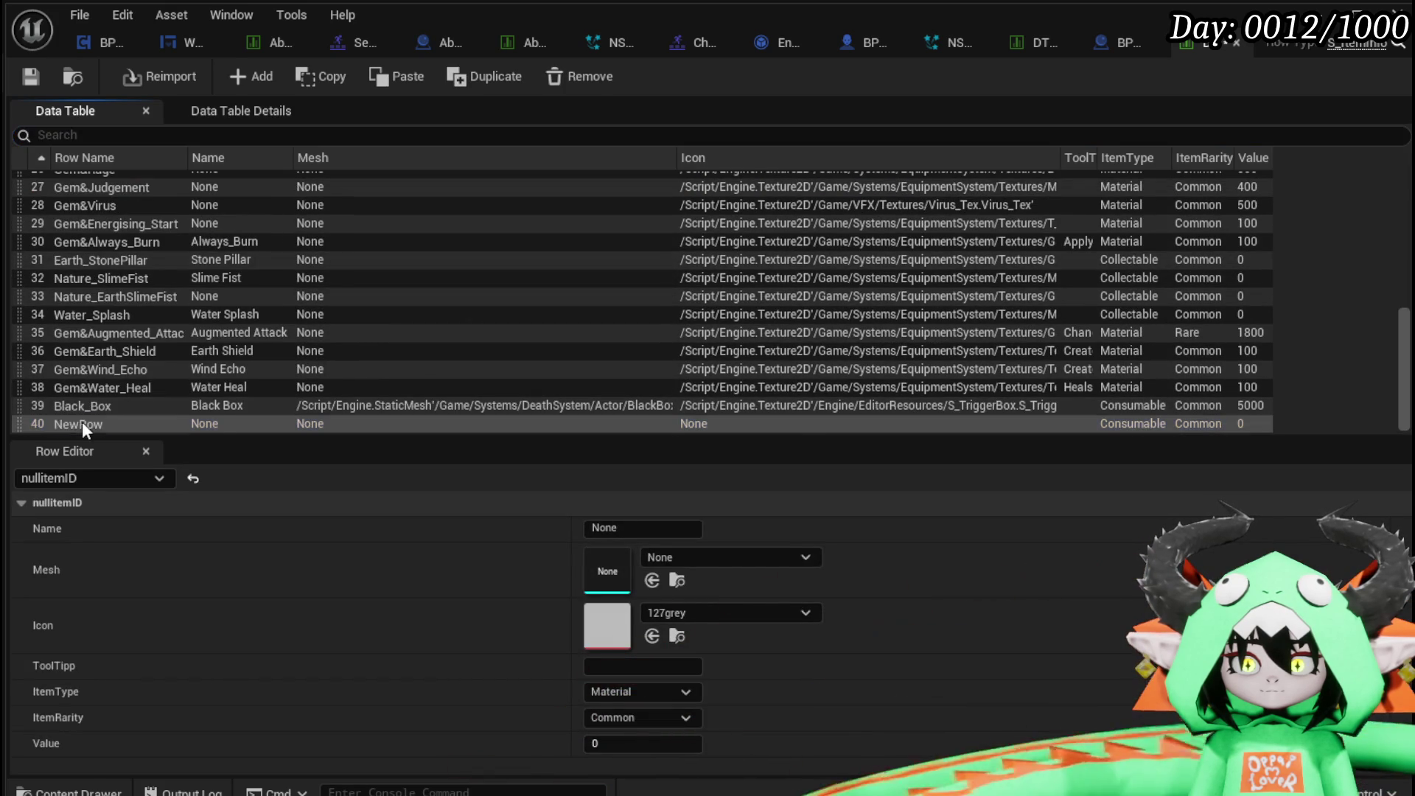
{"action": "scroll", "coordinate": [520, 287], "scroll_direction": "up", "scroll_amount": 6}
{"action": "scroll", "coordinate": [506, 285], "scroll_direction": "down", "scroll_amount": 6}
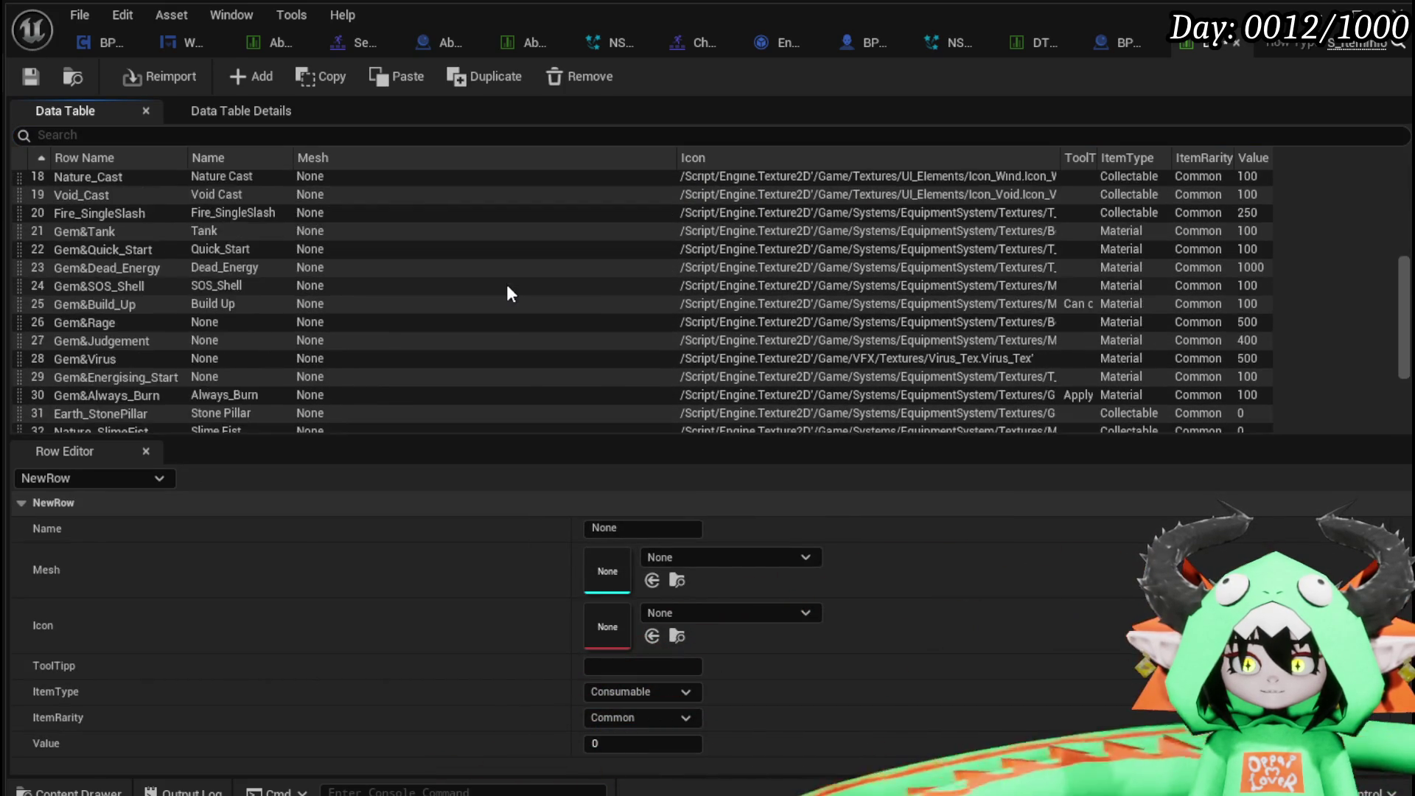
{"action": "double_click", "coordinate": [78, 423]}
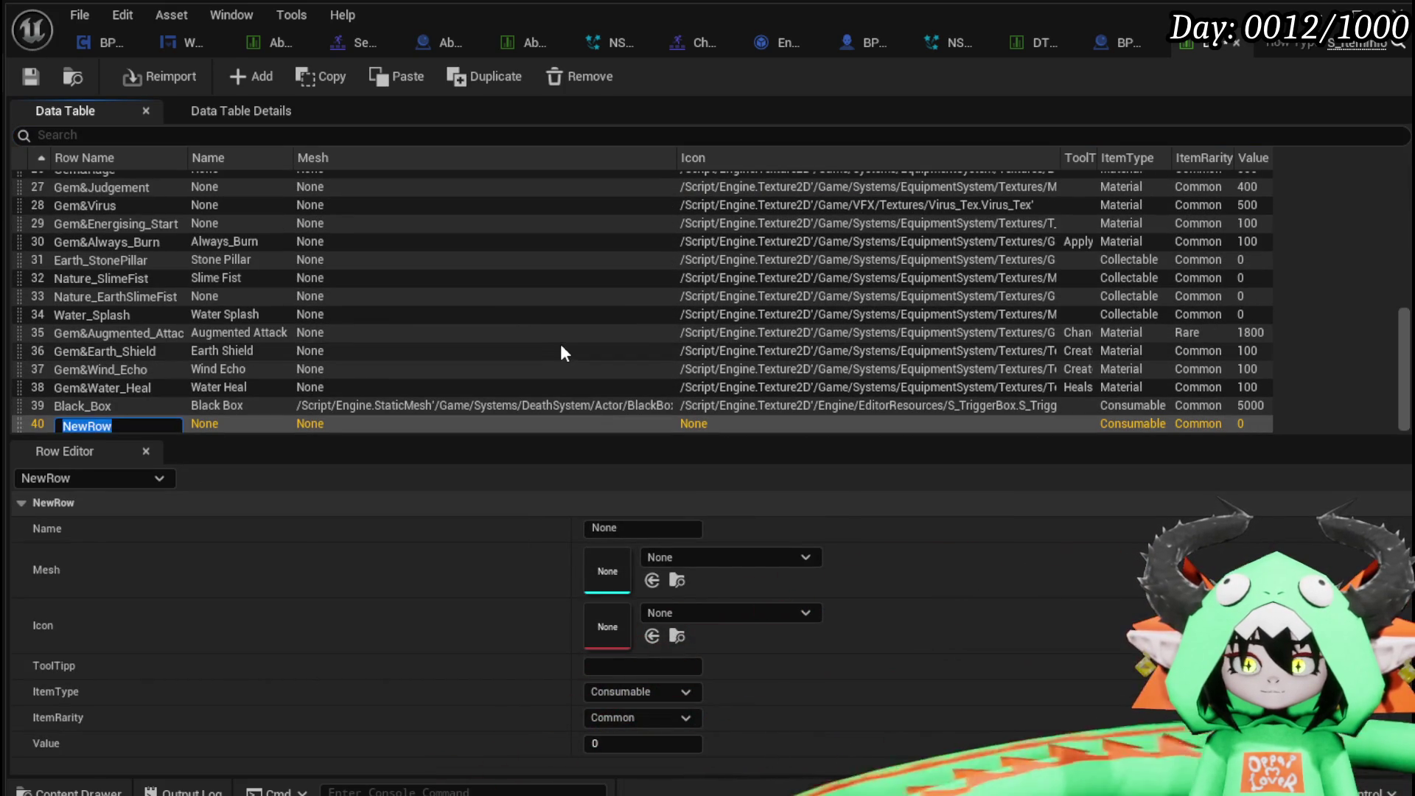
{"action": "type", "text": "Water_Cast"}
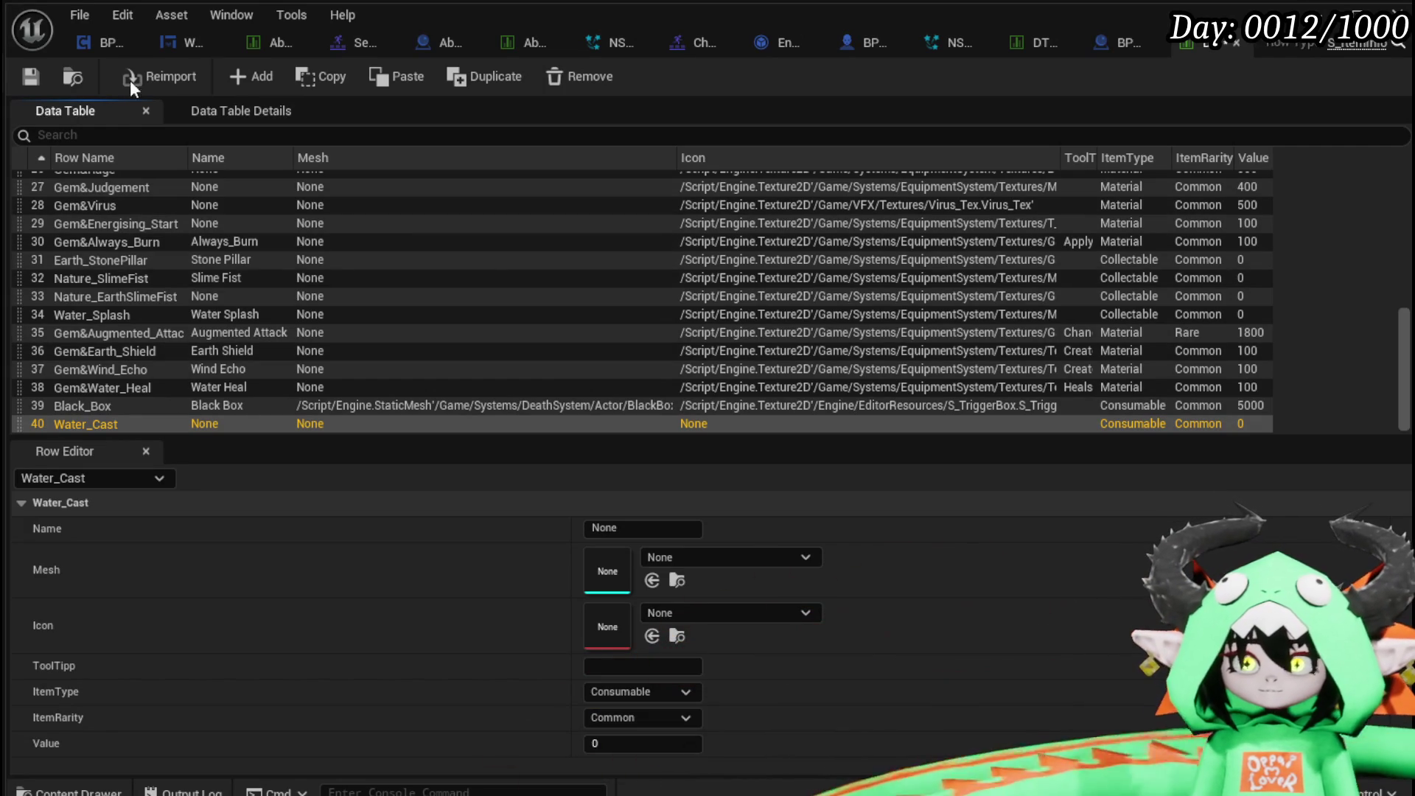
Add a second row named Wind_Cast and filter the table to 'Cast'.
{"action": "left_click", "coordinate": [237, 78]}
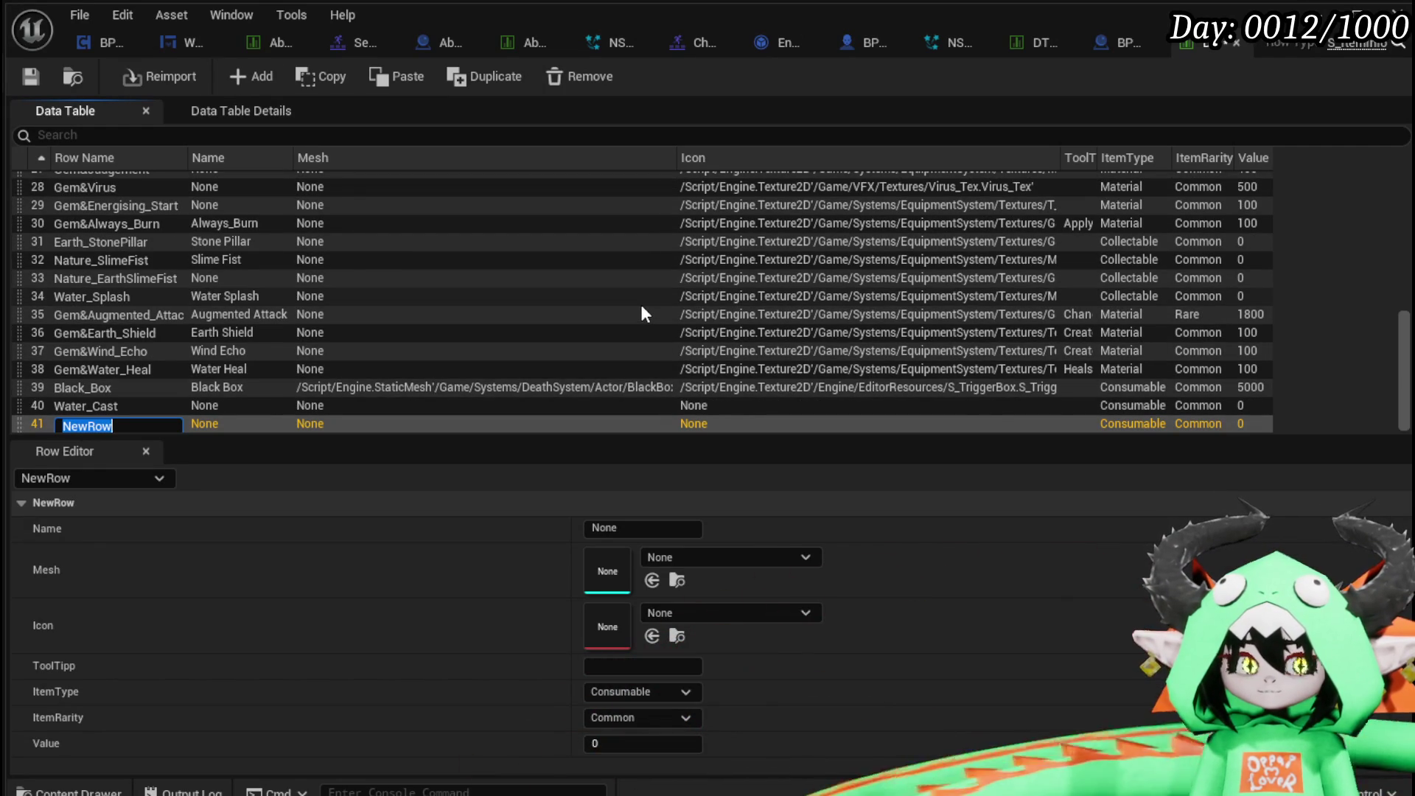
{"action": "type", "text": "Wind"}
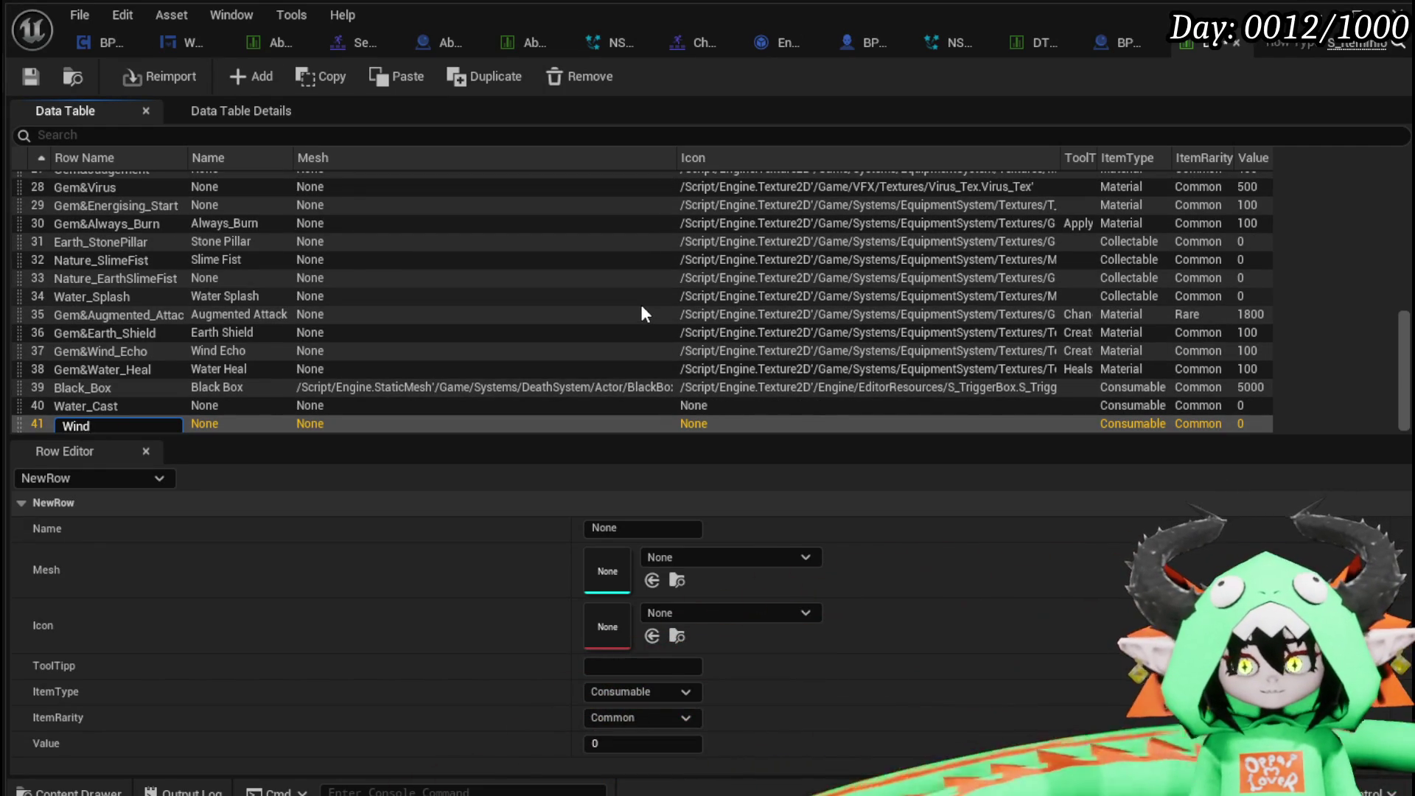
{"action": "type", "text": "_Cast"}
{"action": "key", "text": "Return"}
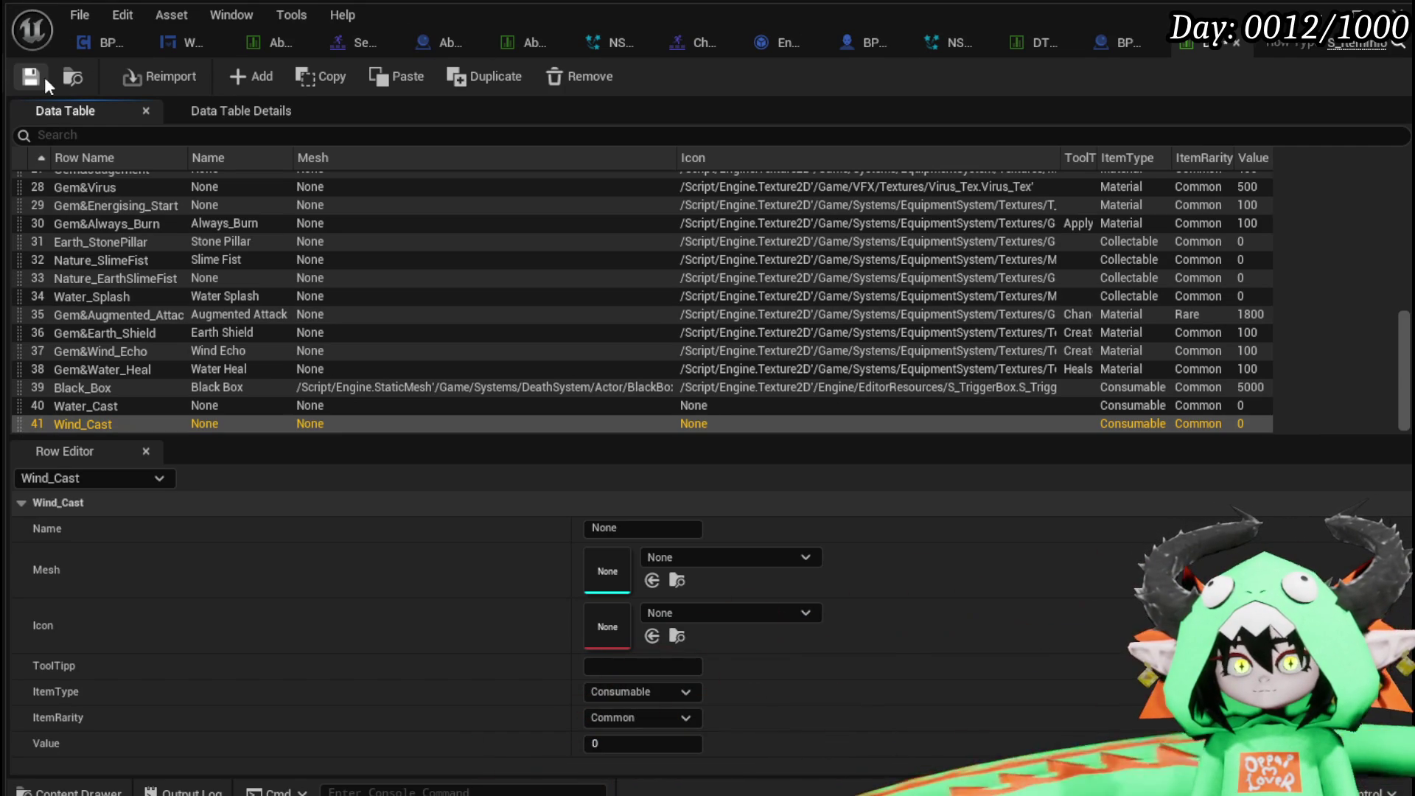
{"action": "left_click", "coordinate": [153, 135]}
{"action": "type", "text": "Cast"}
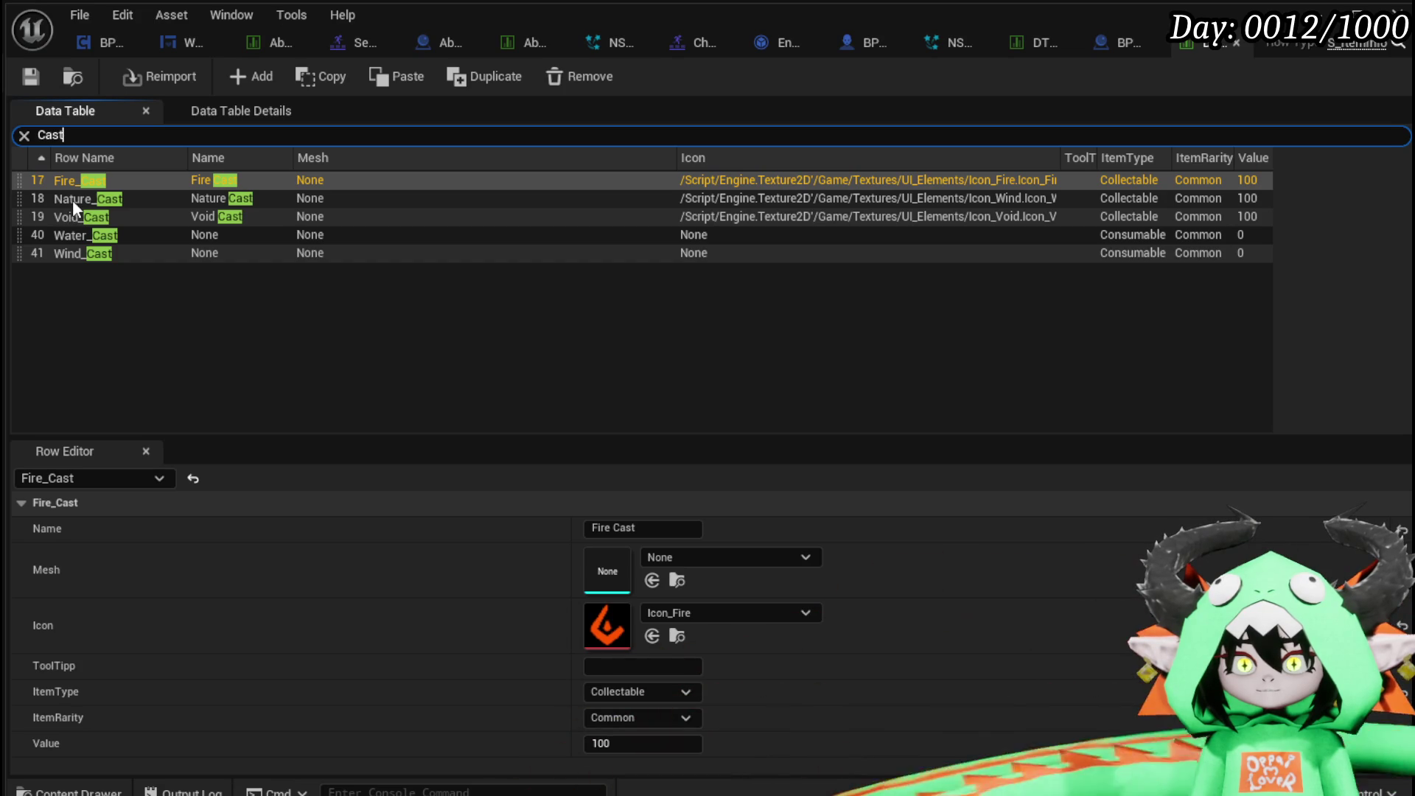
Add a third row named Earth_Cast, then filter the table to 'Cast' again.
{"action": "left_click", "coordinate": [251, 76]}
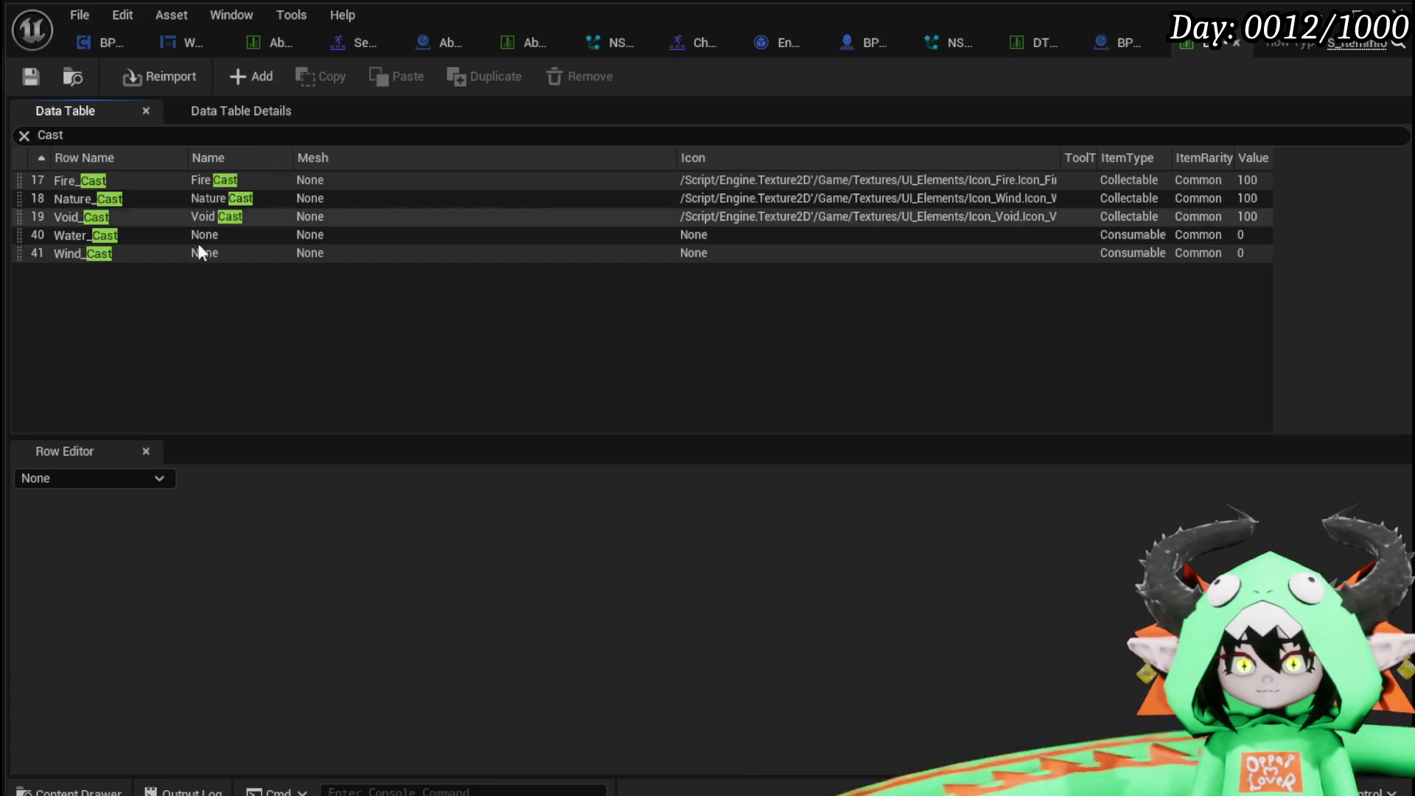
{"action": "left_click", "coordinate": [24, 135]}
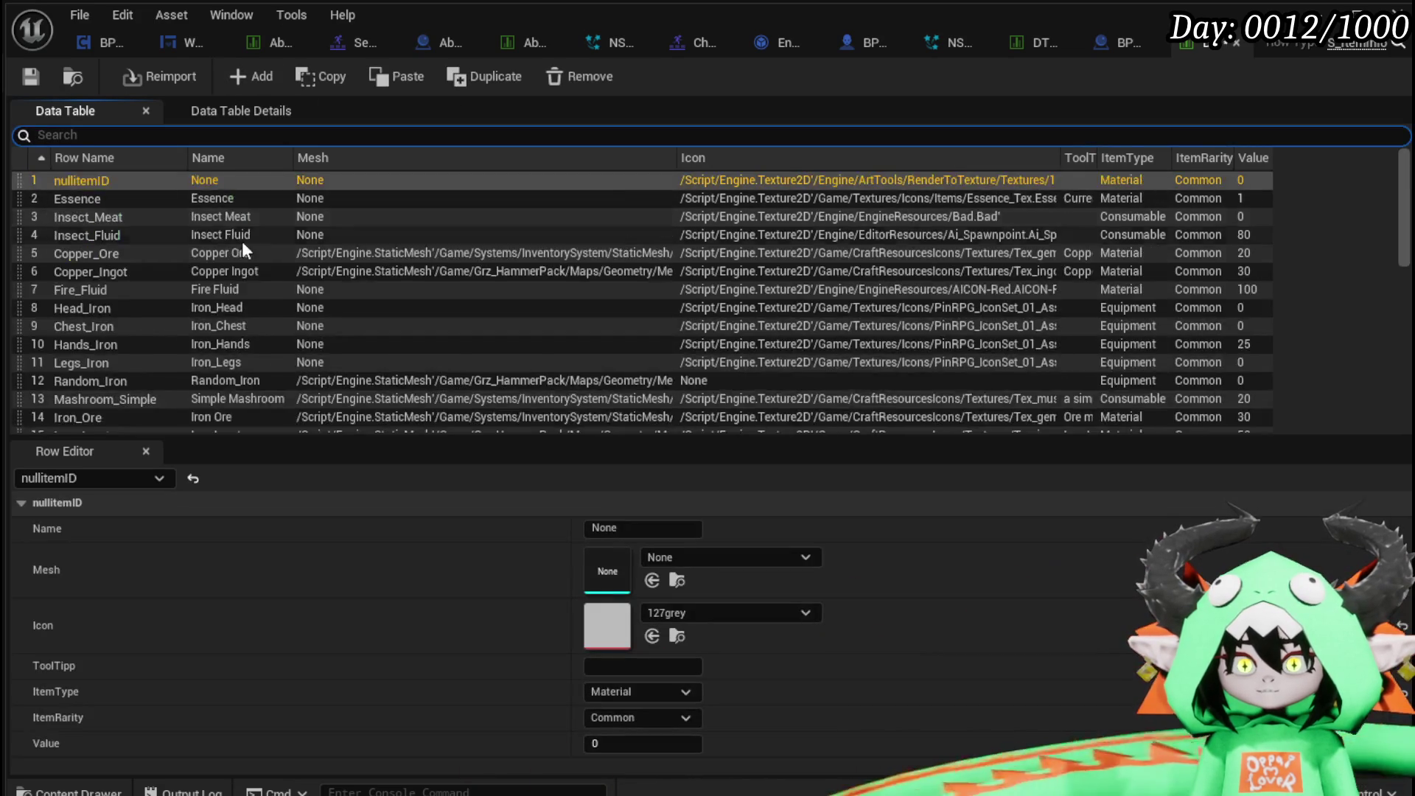
{"action": "scroll", "coordinate": [235, 243], "scroll_direction": "down", "scroll_amount": 10}
{"action": "double_click", "coordinate": [74, 423]}
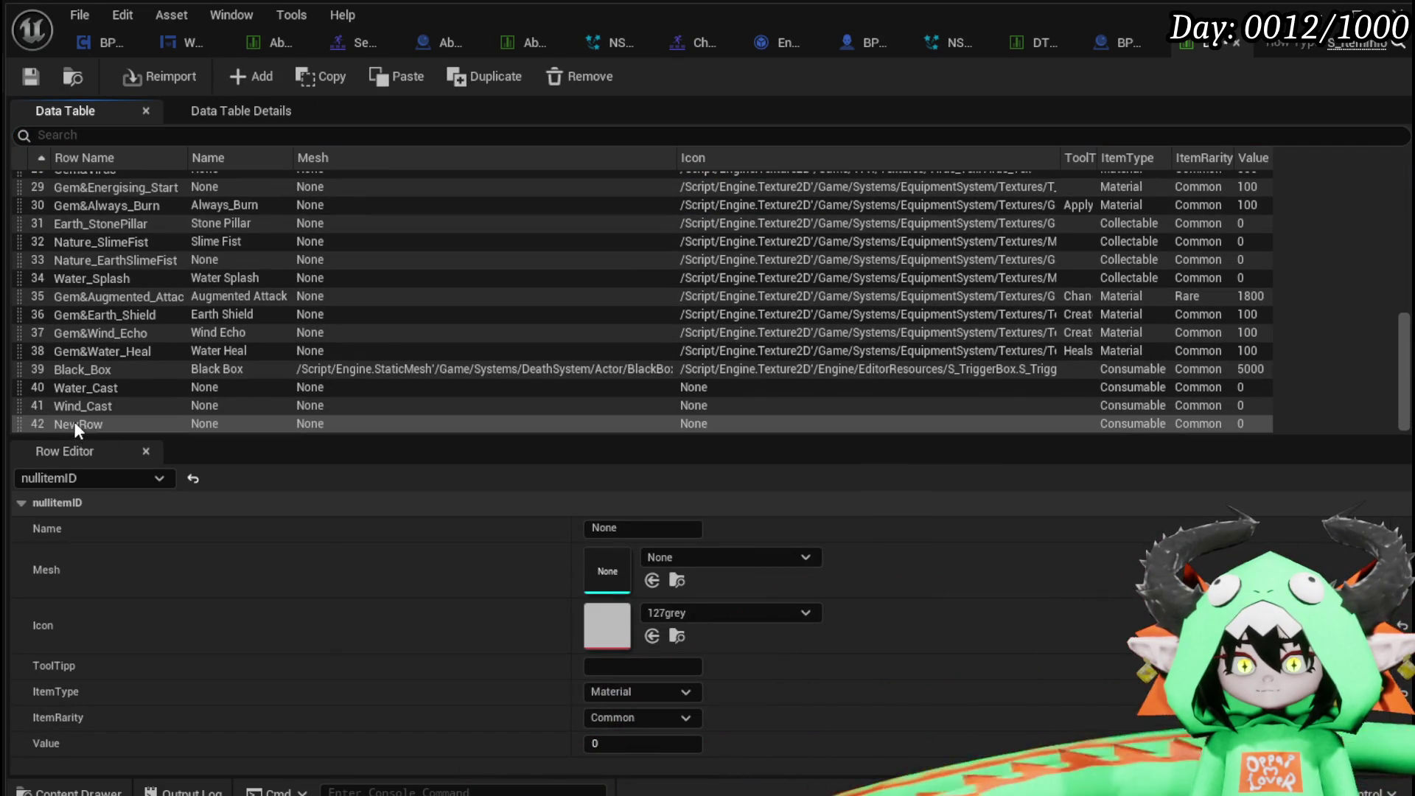
{"action": "type", "text": "Earth_C"}
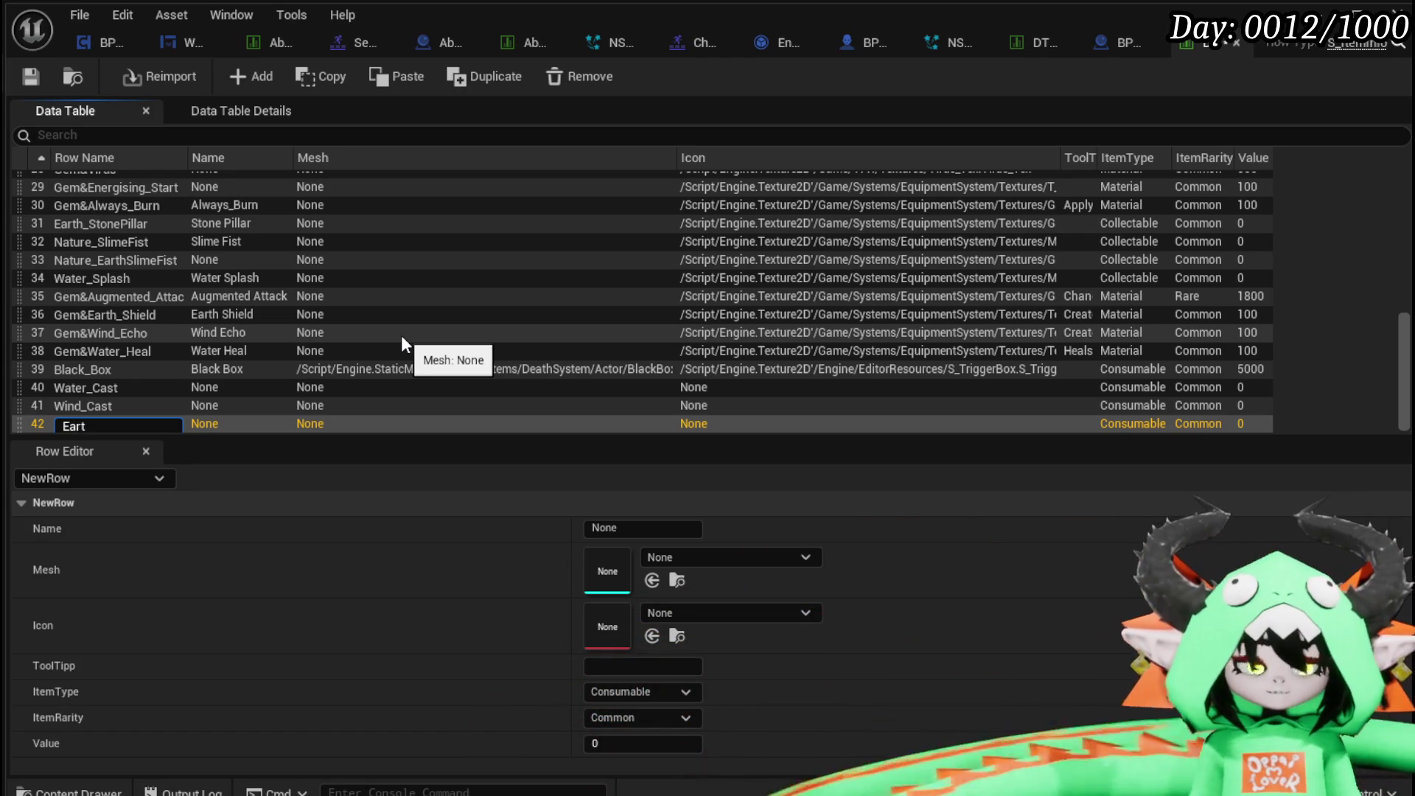
{"action": "type", "text": "ast"}
{"action": "key", "text": "Return"}
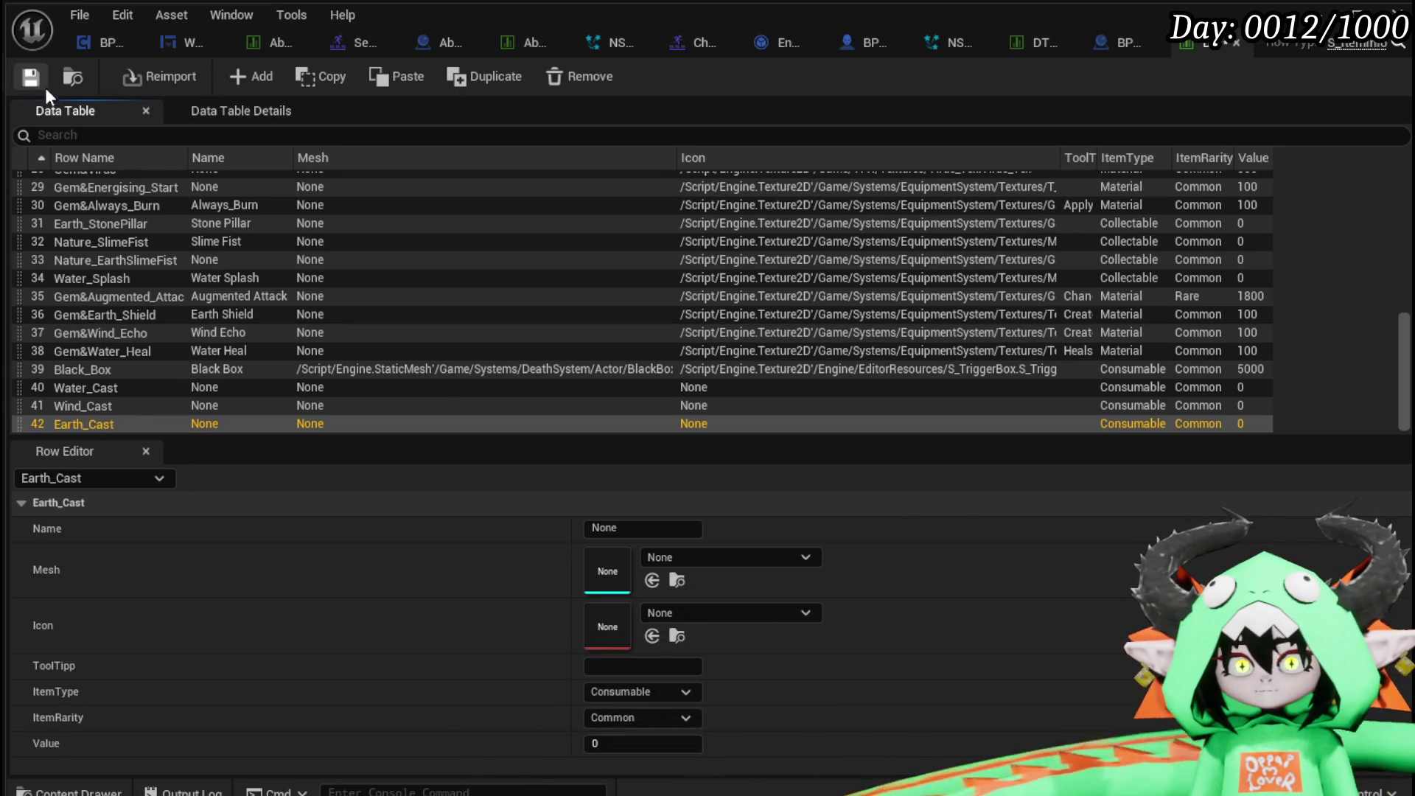
{"action": "left_click", "coordinate": [94, 136]}
{"action": "type", "text": "Cast"}
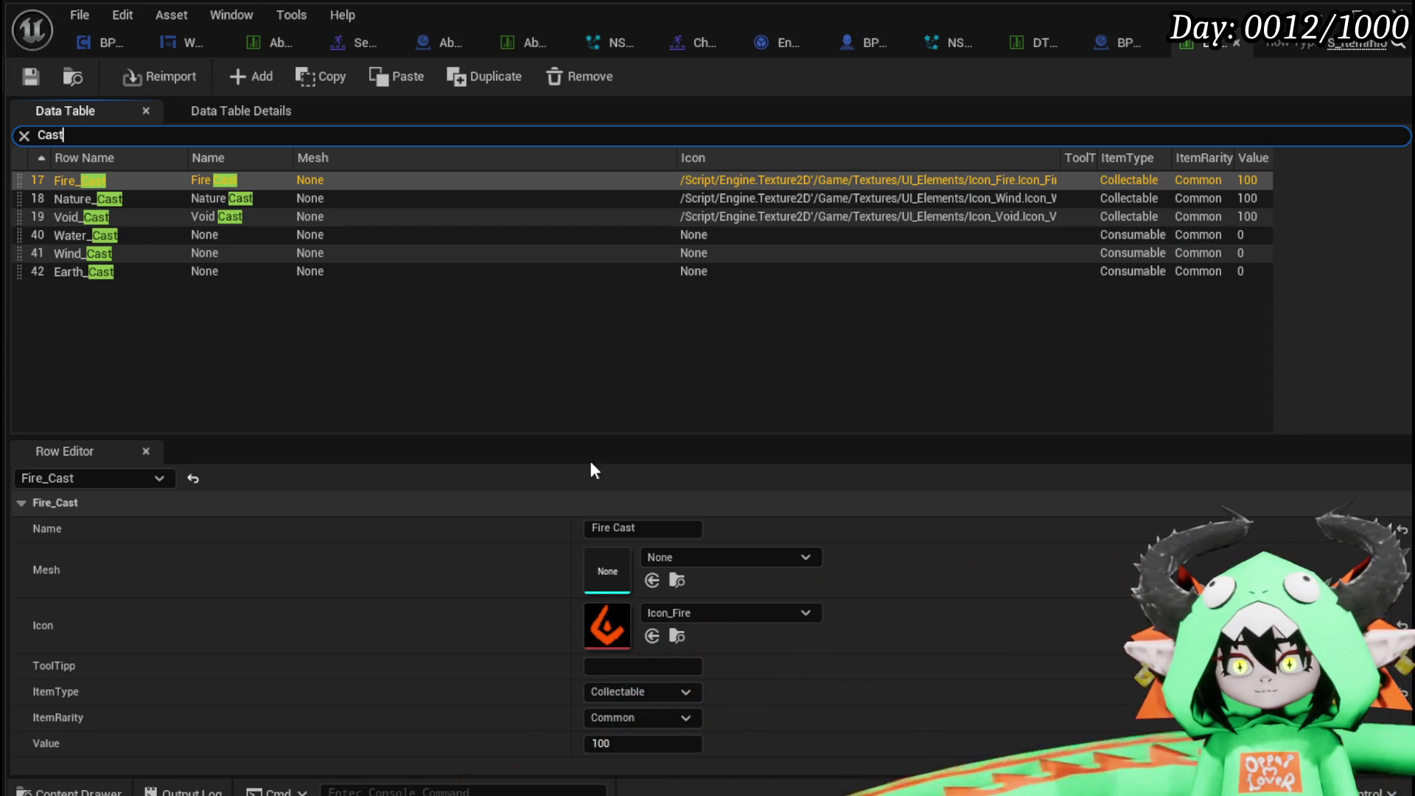
Compare the settings of the Nature_Cast, Void_Cast and Water_Cast rows.
{"action": "left_click", "coordinate": [107, 197]}
{"action": "left_click", "coordinate": [110, 216]}
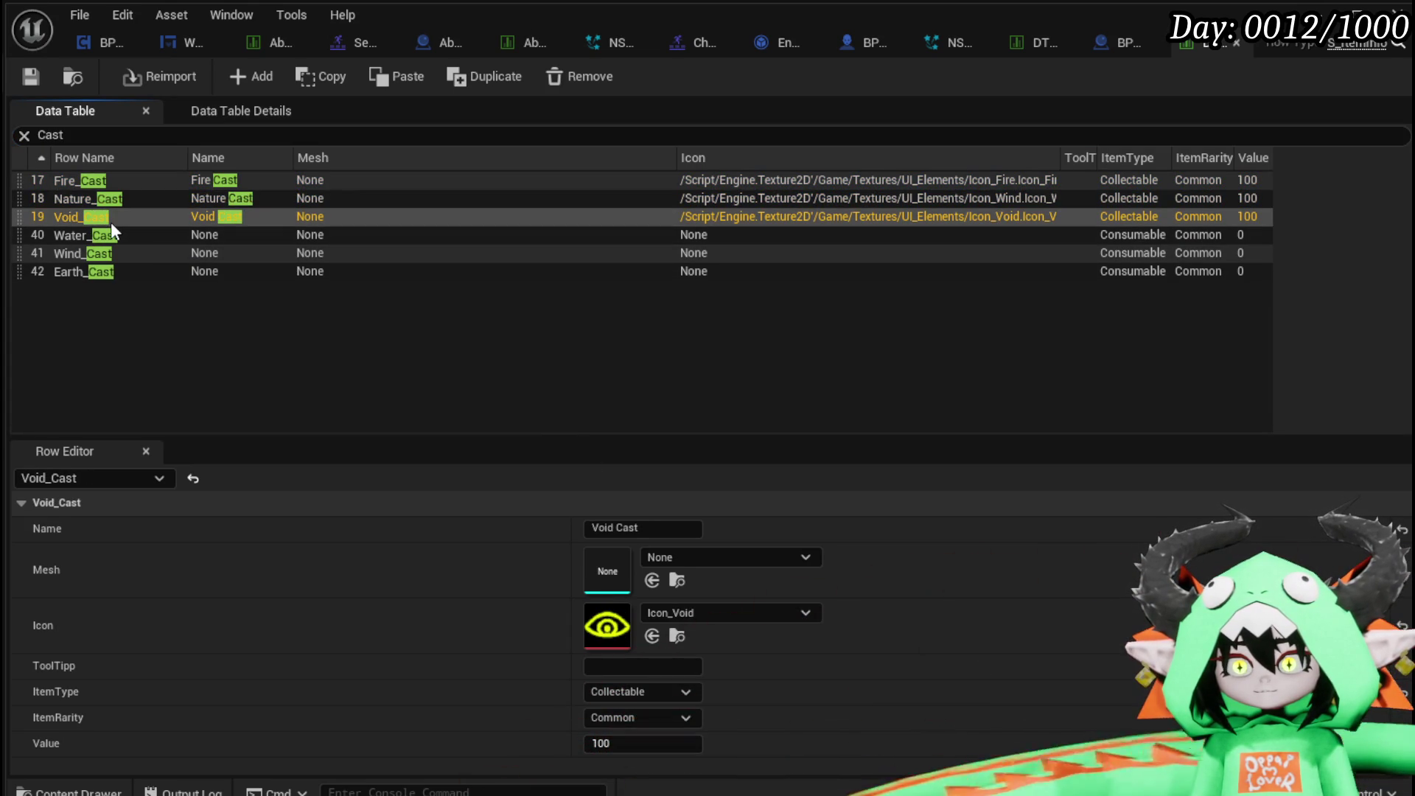
{"action": "left_click", "coordinate": [113, 238]}
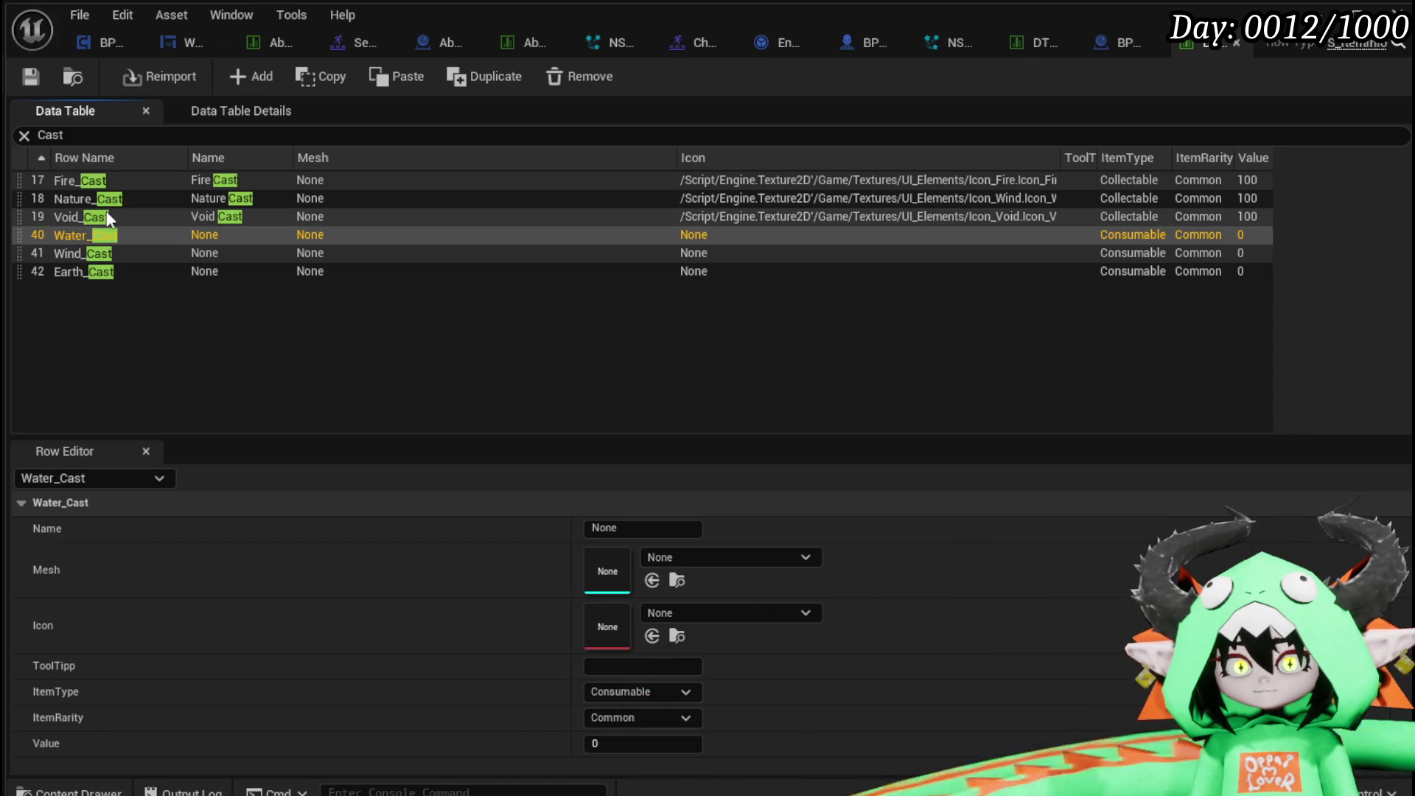
{"action": "left_click", "coordinate": [105, 217]}
{"action": "left_click", "coordinate": [108, 200]}
{"action": "left_click", "coordinate": [104, 223]}
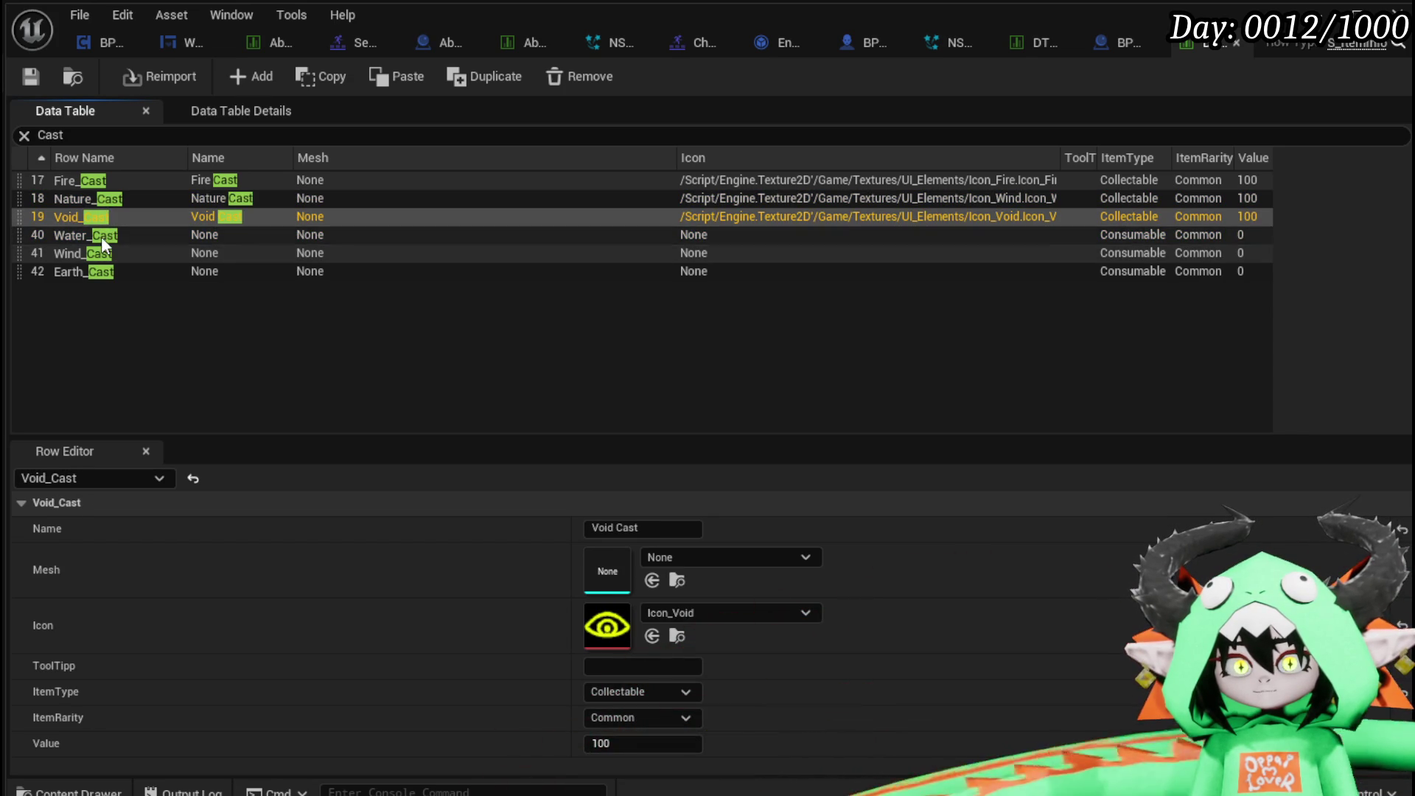
{"action": "left_click", "coordinate": [101, 237]}
{"action": "left_click", "coordinate": [104, 219]}
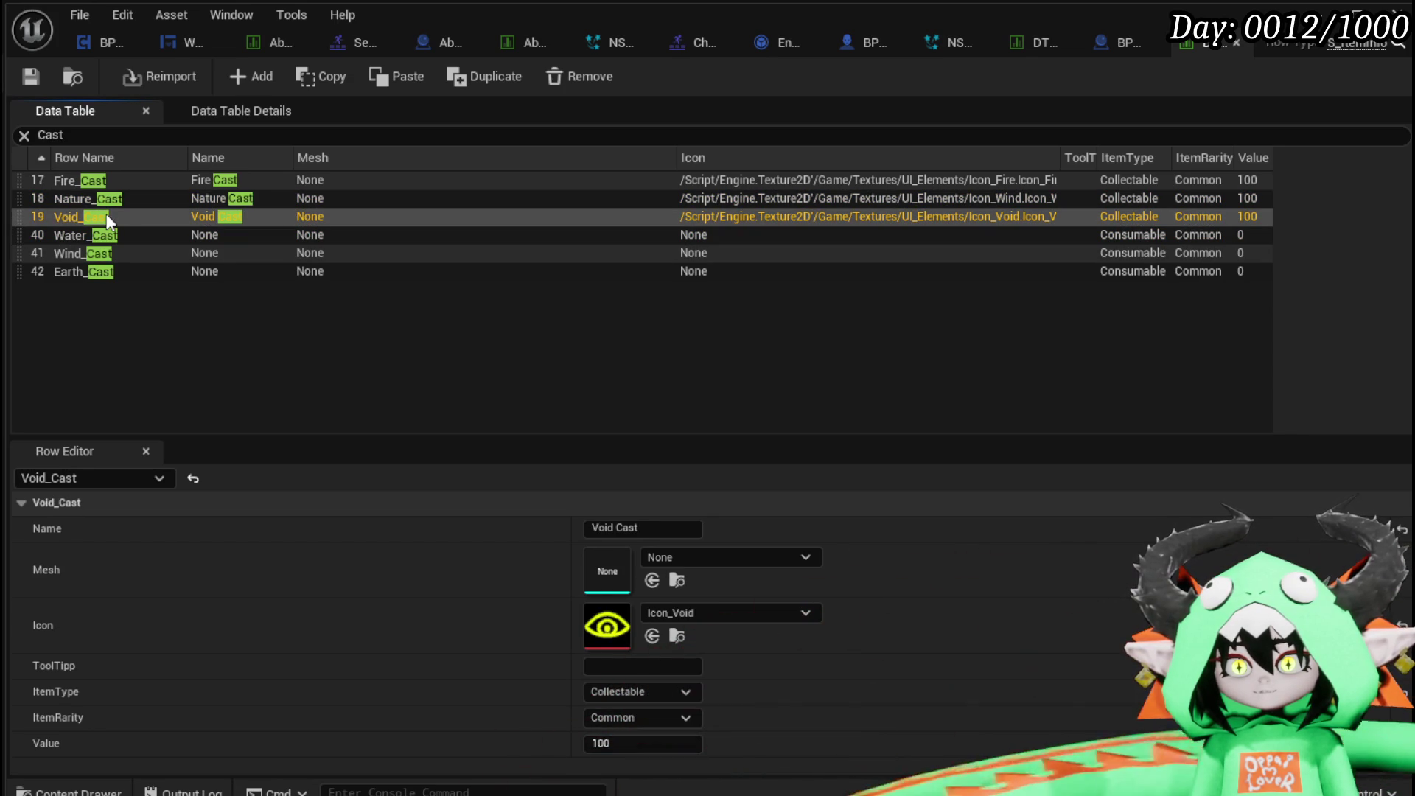
{"action": "left_click", "coordinate": [81, 198]}
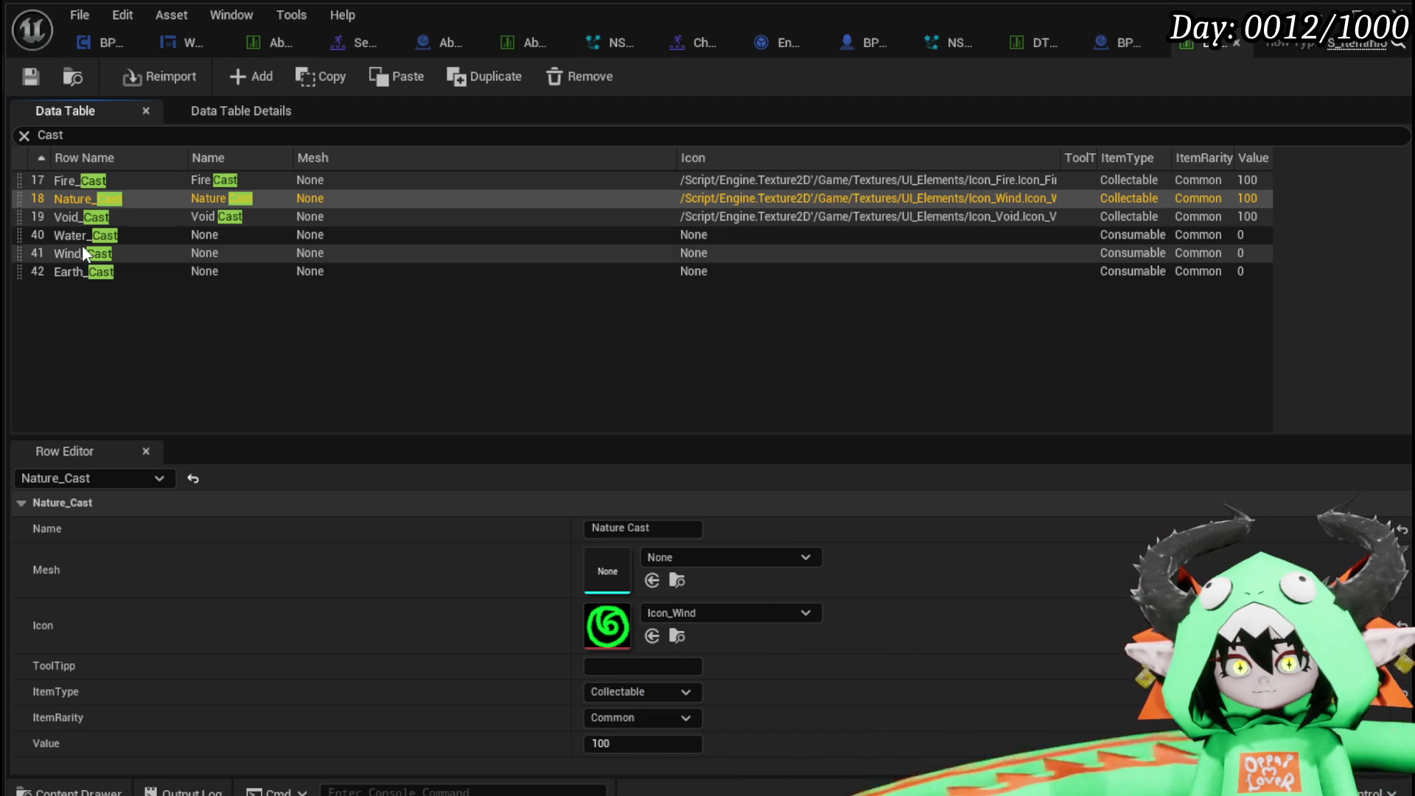
{"action": "left_click", "coordinate": [82, 238]}
{"action": "left_click", "coordinate": [81, 222]}
{"action": "left_click", "coordinate": [88, 236]}
Set the ItemType of Water_Cast, Wind_Cast and Earth_Cast to Collectable.
{"action": "left_click", "coordinate": [619, 691]}
{"action": "left_click", "coordinate": [617, 765]}
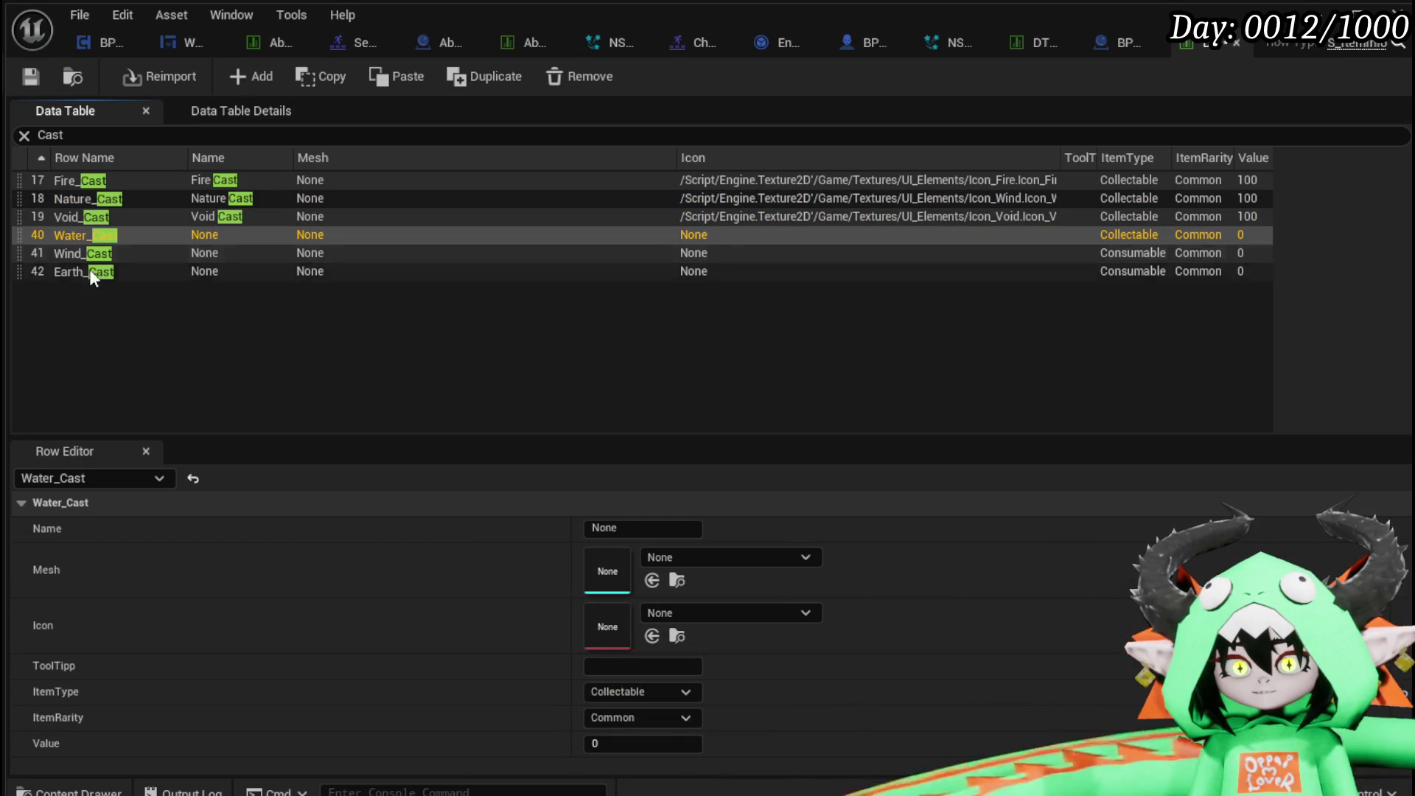
{"action": "left_click", "coordinate": [92, 253]}
{"action": "left_click", "coordinate": [617, 692]}
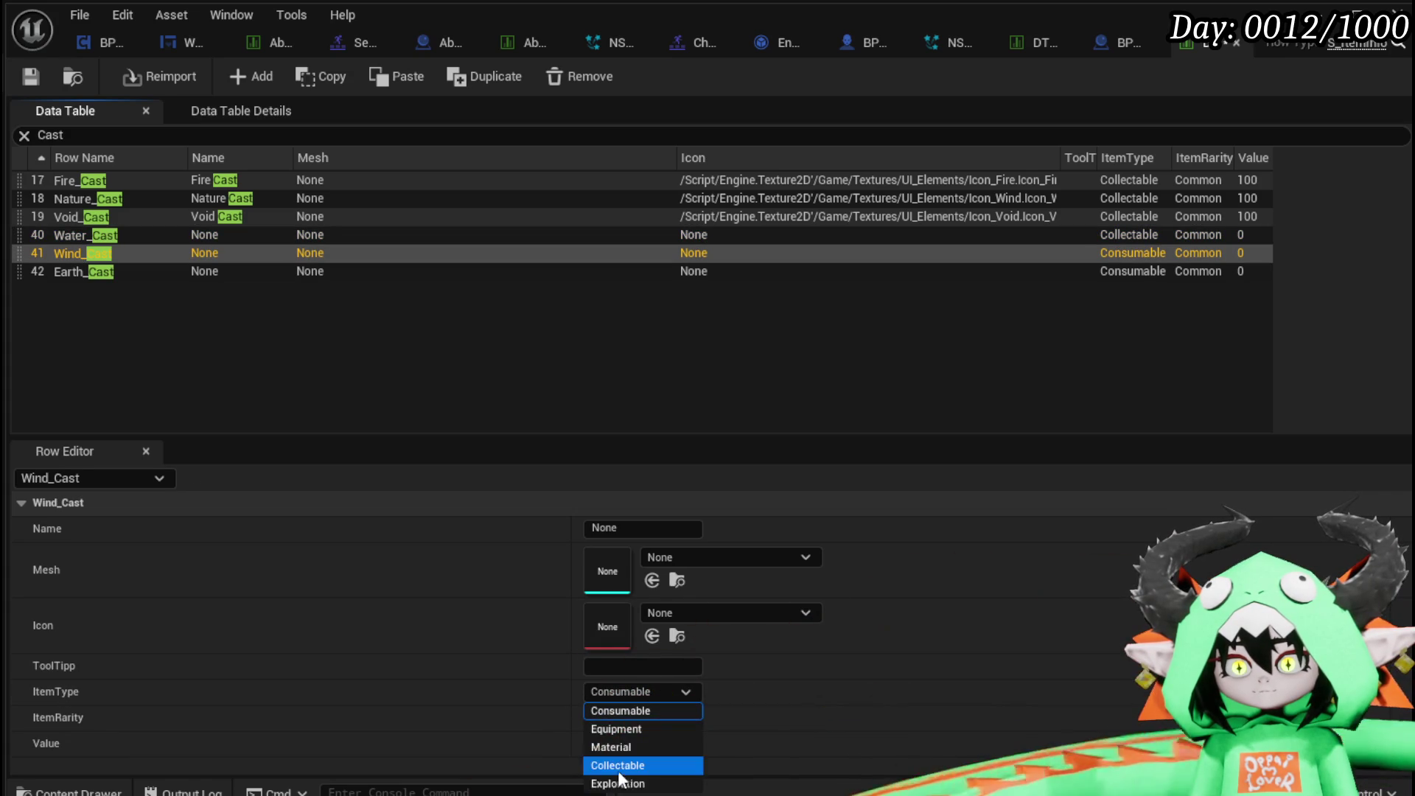
{"action": "left_click", "coordinate": [619, 763]}
{"action": "left_click", "coordinate": [127, 275]}
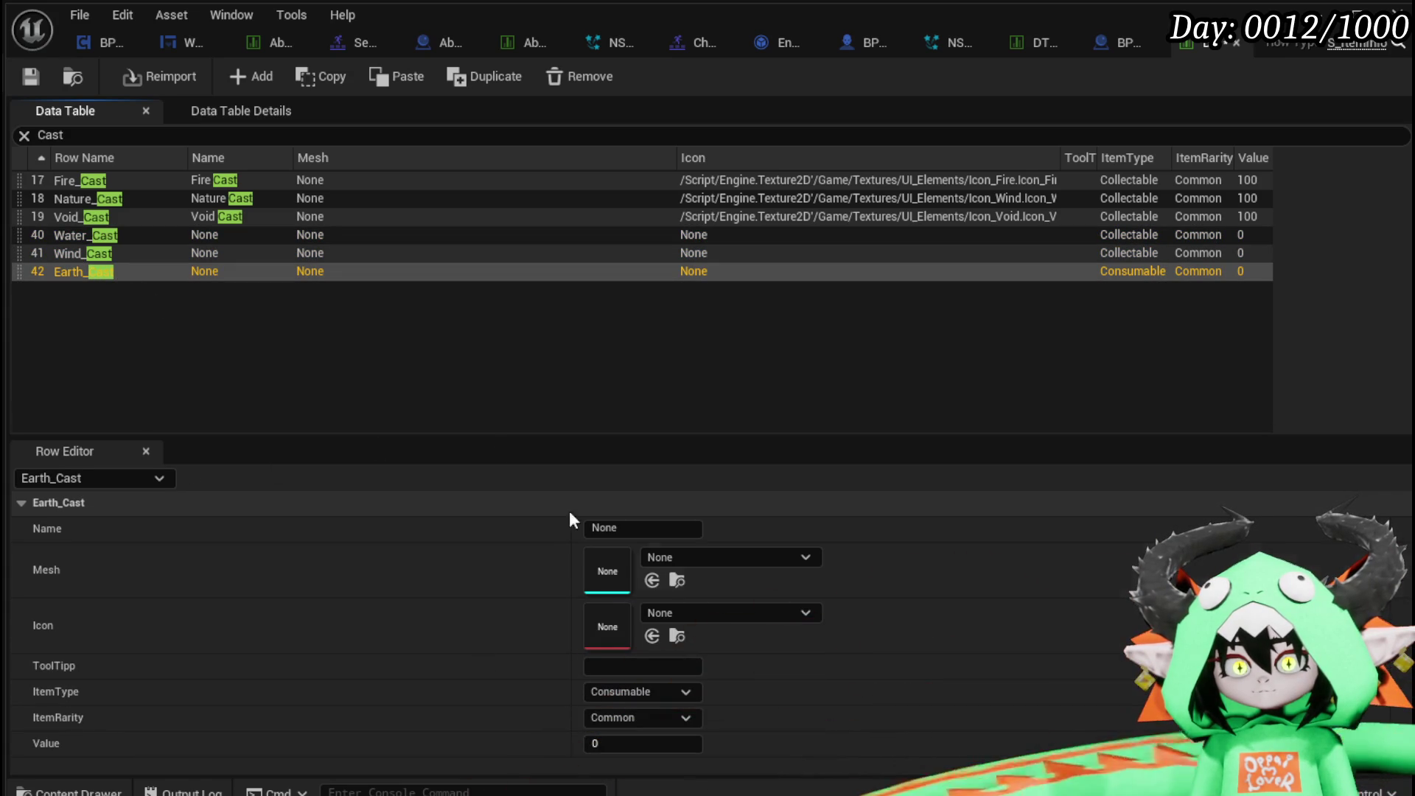
{"action": "left_click", "coordinate": [609, 690]}
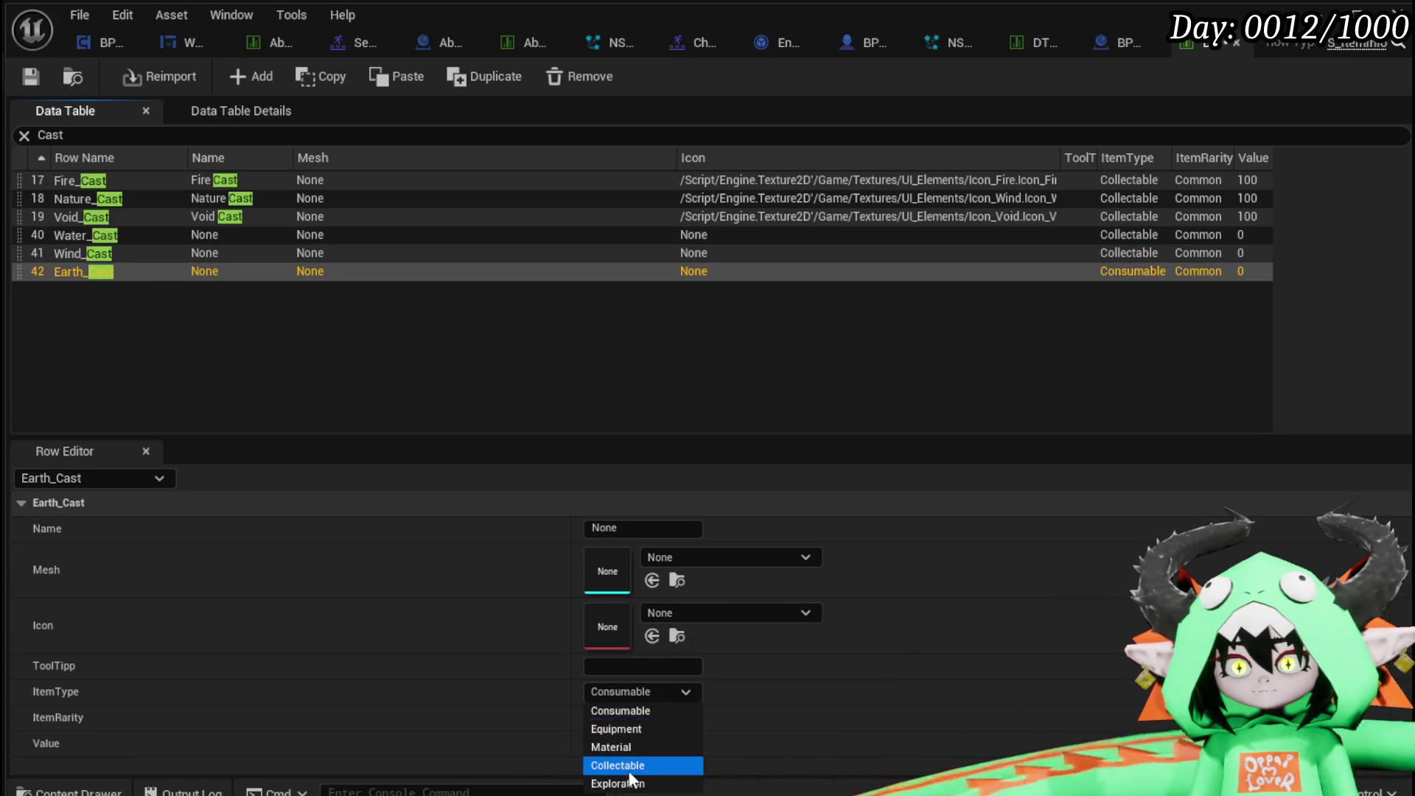
{"action": "left_click", "coordinate": [627, 763]}
Give Earth_Cast, Wind_Cast and Water_Cast a value of 100.
{"action": "left_click", "coordinate": [641, 745]}
{"action": "type", "text": "100"}
{"action": "key", "text": "Return"}
{"action": "left_click", "coordinate": [122, 255]}
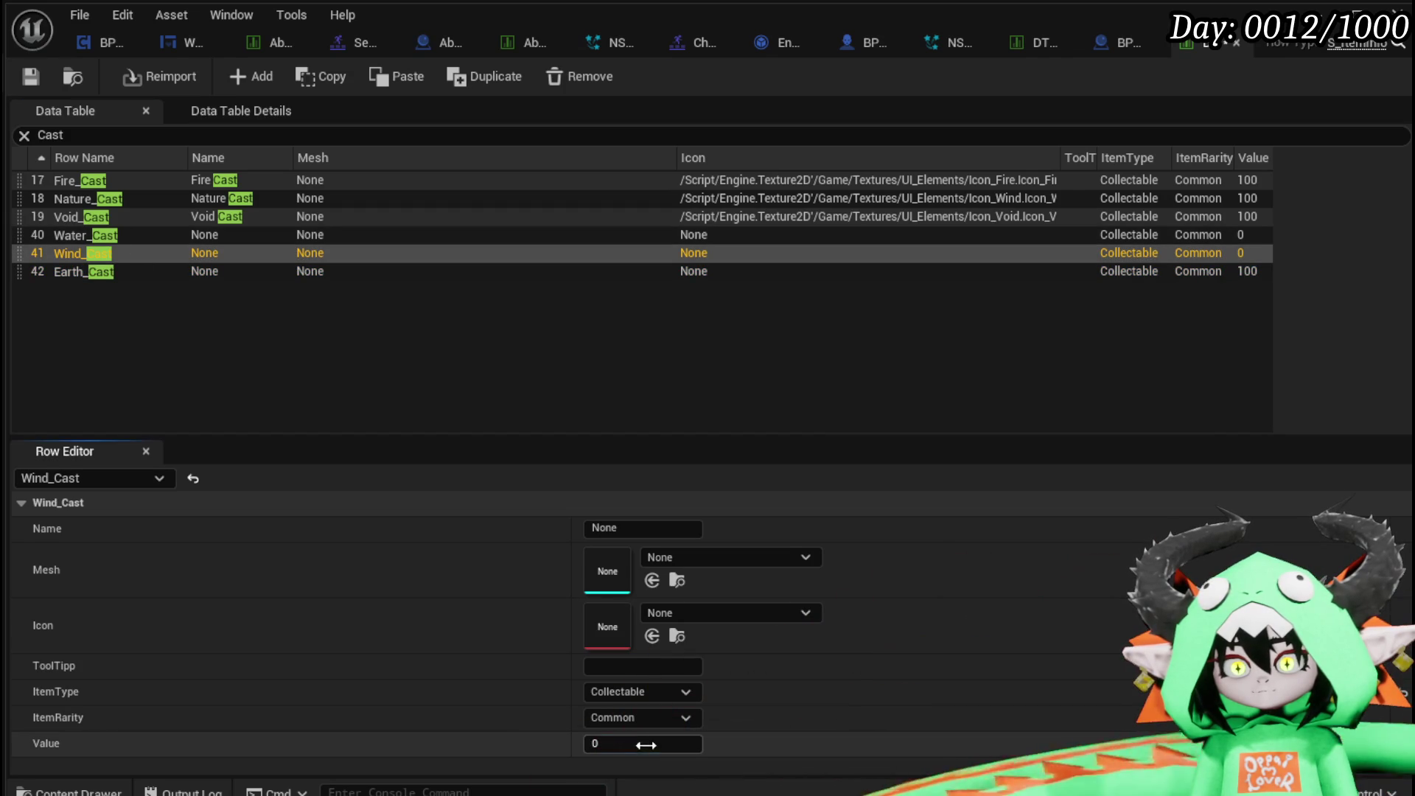
{"action": "type", "text": "100"}
{"action": "key", "text": "Return"}
{"action": "left_click", "coordinate": [105, 236]}
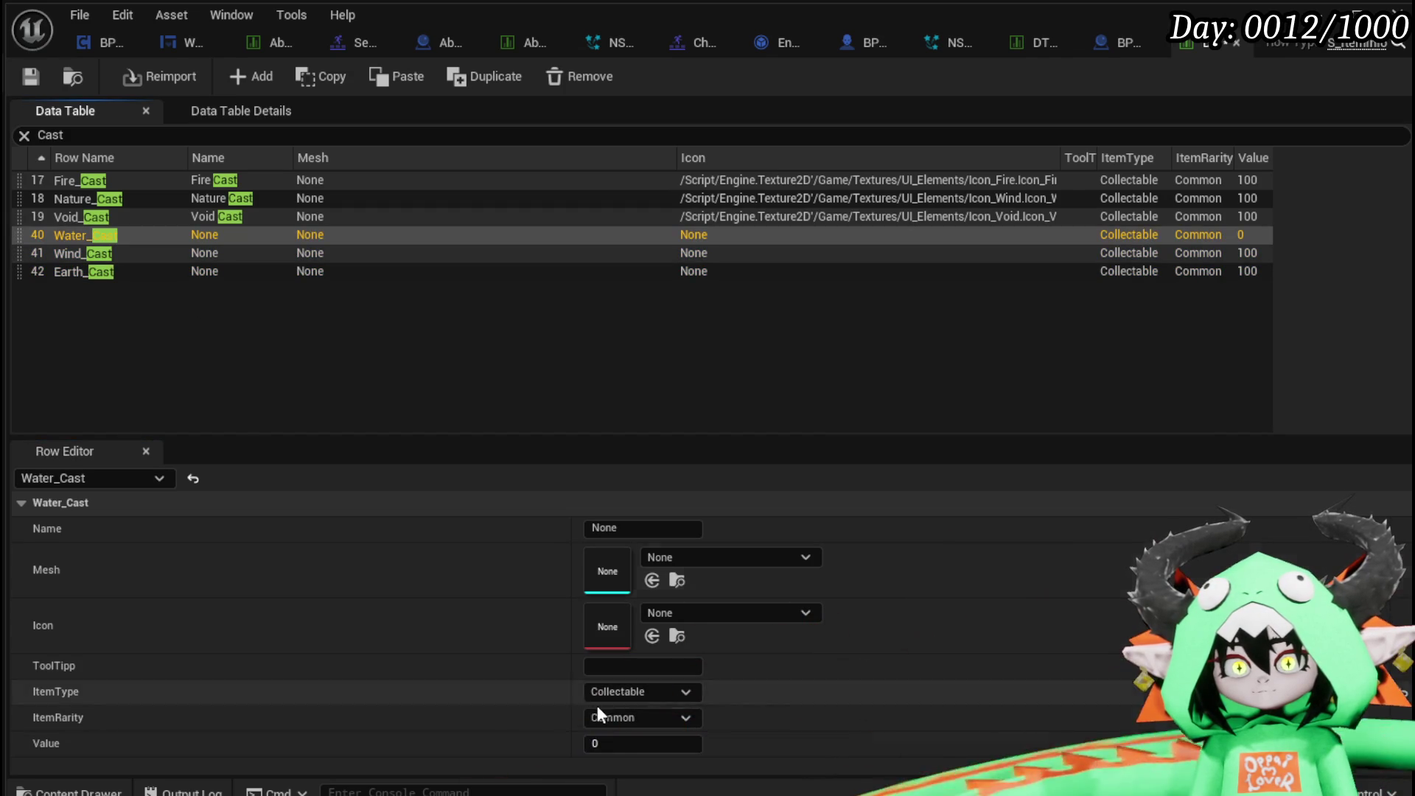
{"action": "left_click", "coordinate": [620, 750]}
{"action": "type", "text": "100"}
{"action": "key", "text": "Return"}
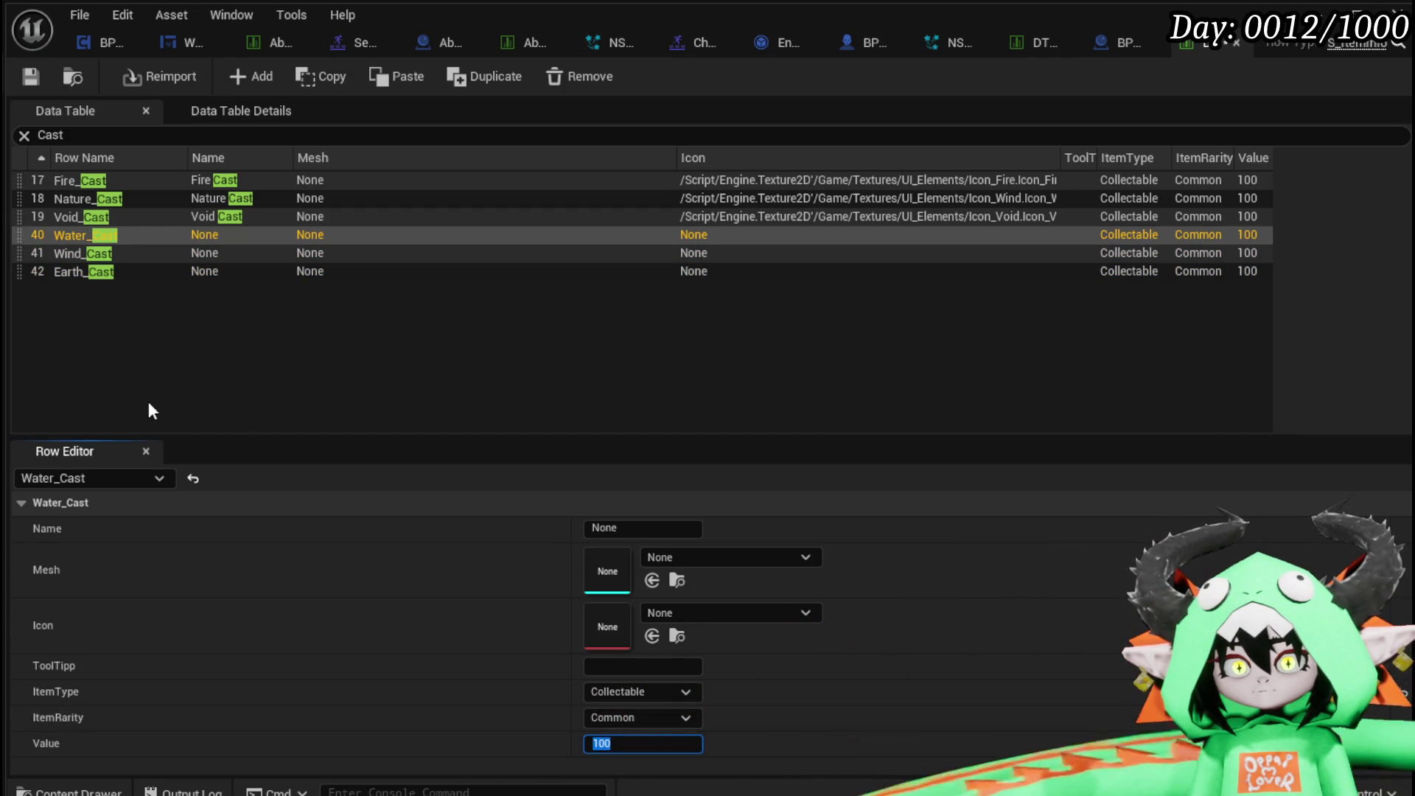
{"action": "left_click", "coordinate": [30, 73]}
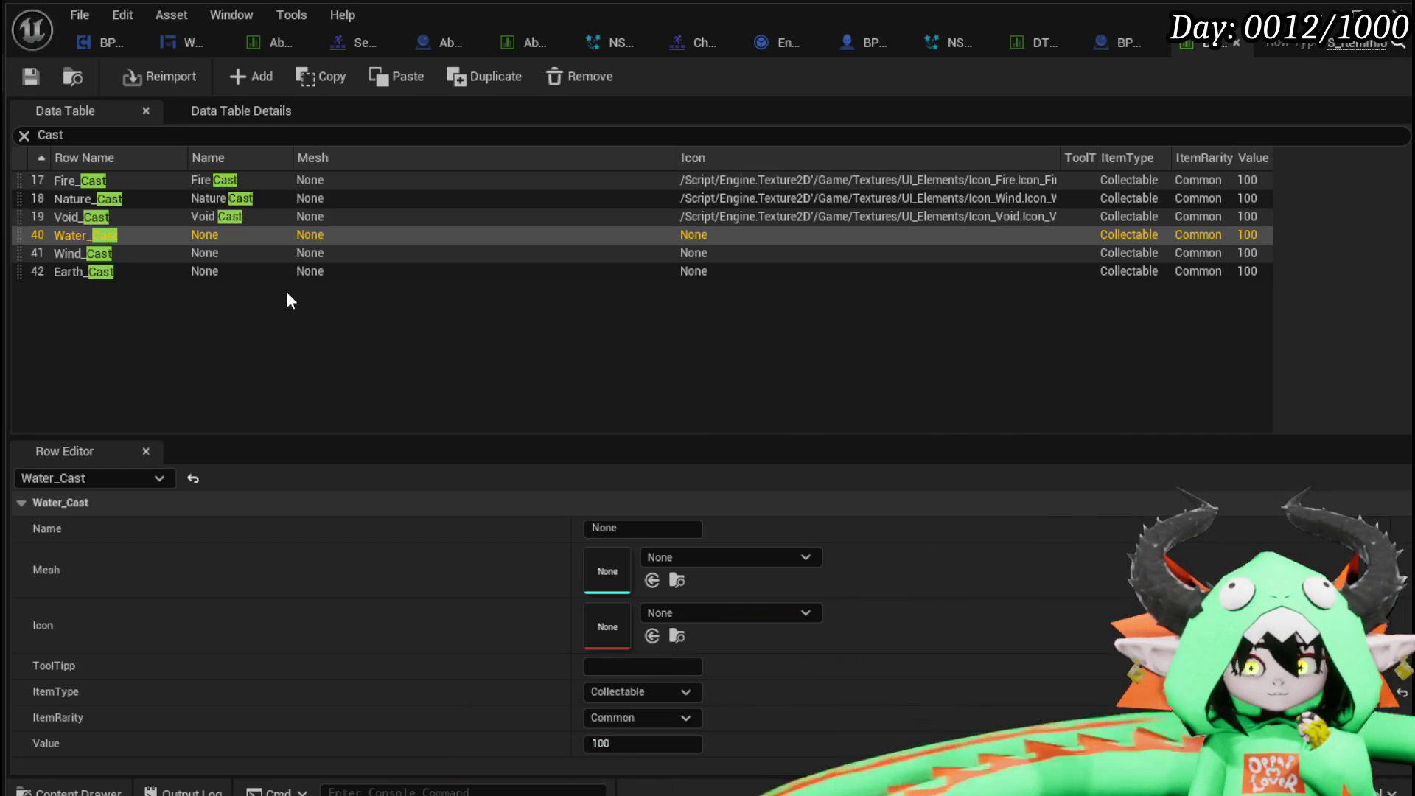
Copy Fire_Cast's display name and adapt it to 'Water Cast' for Water_Cast.
{"action": "left_click", "coordinate": [120, 180]}
{"action": "left_click", "coordinate": [623, 528]}
{"action": "left_click", "coordinate": [95, 197]}
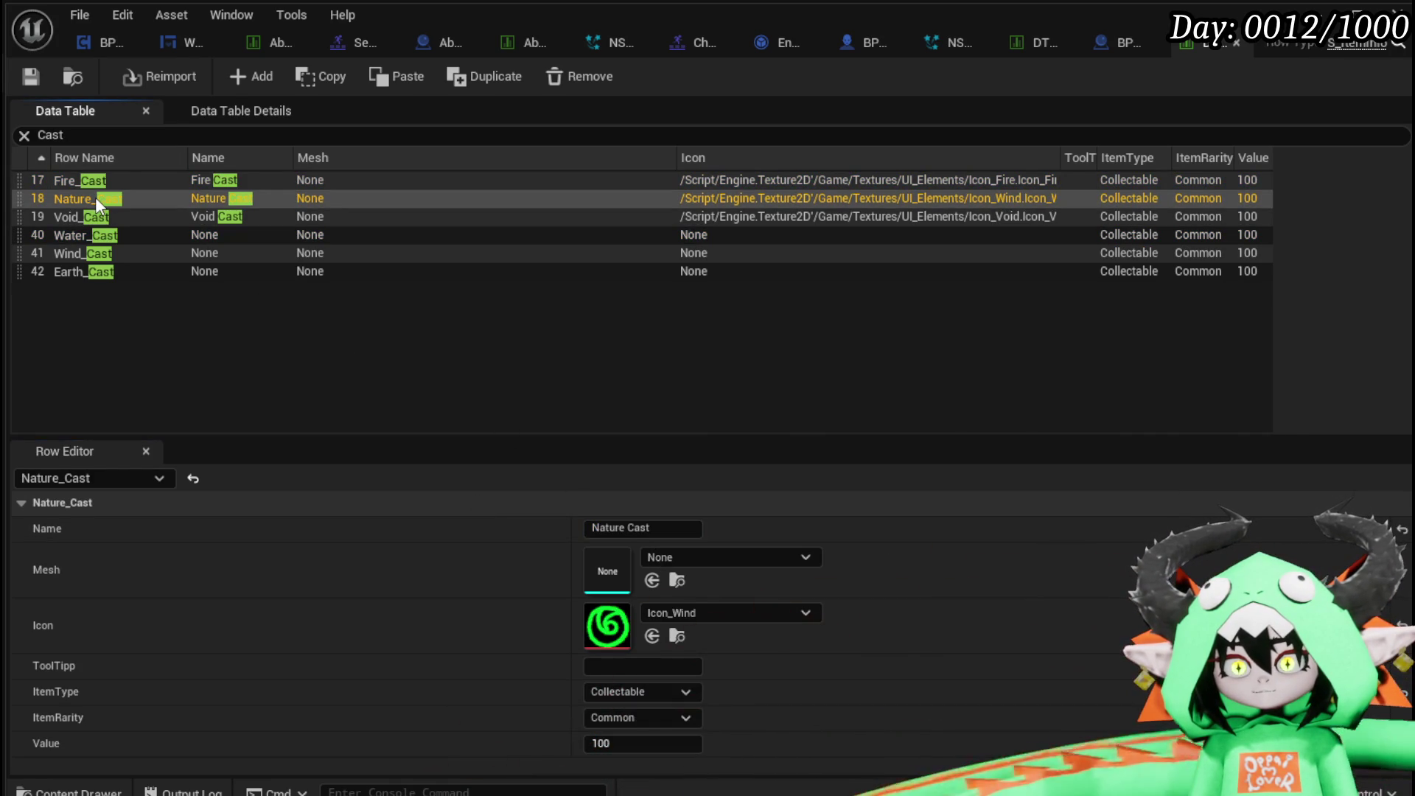
{"action": "left_click", "coordinate": [96, 215]}
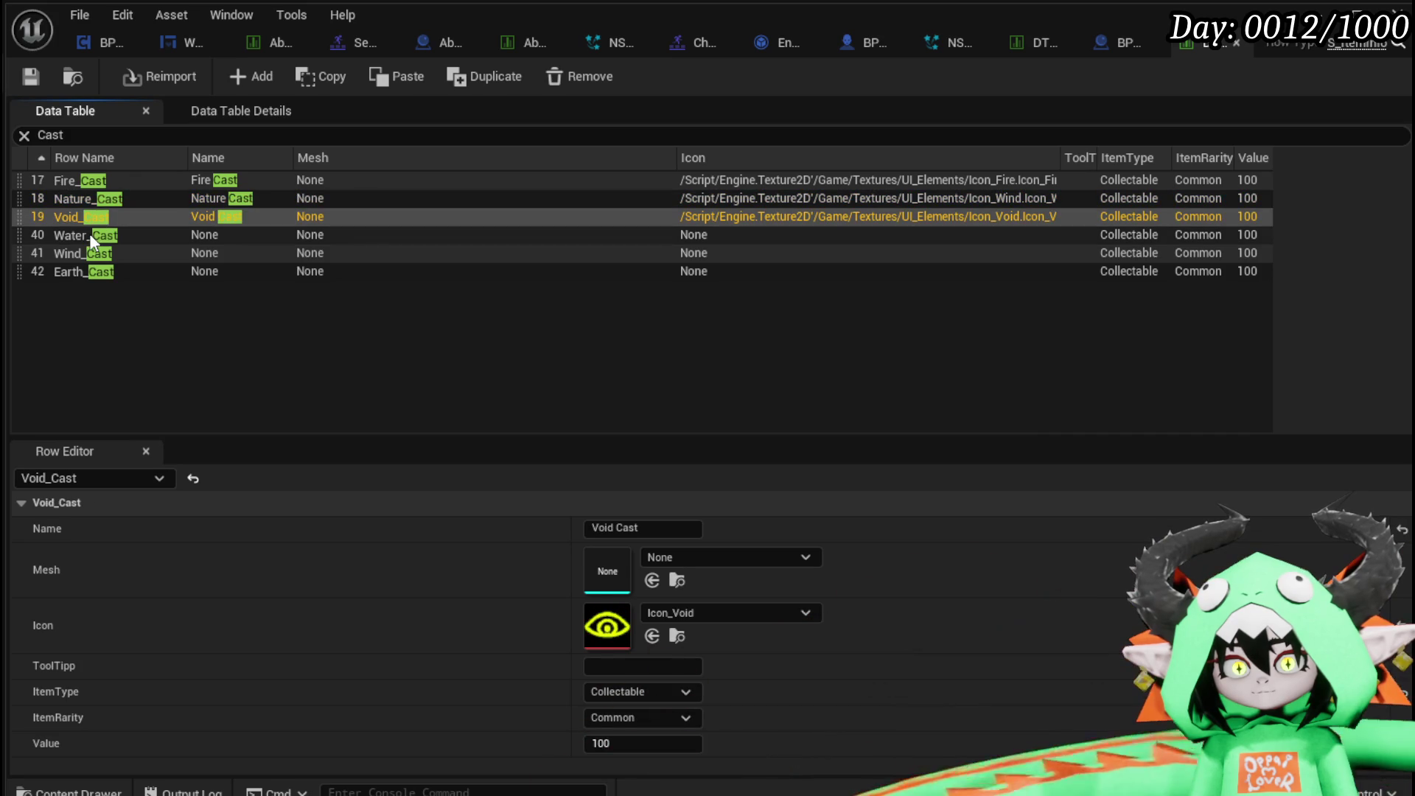
{"action": "left_click", "coordinate": [90, 233]}
{"action": "left_click", "coordinate": [679, 525]}
{"action": "type", "text": "Fire Cast"}
{"action": "key", "text": "BackSpace"}
{"action": "key", "text": "BackSpace"}
{"action": "key", "text": "BackSpace"}
{"action": "type", "text": "Wa"}
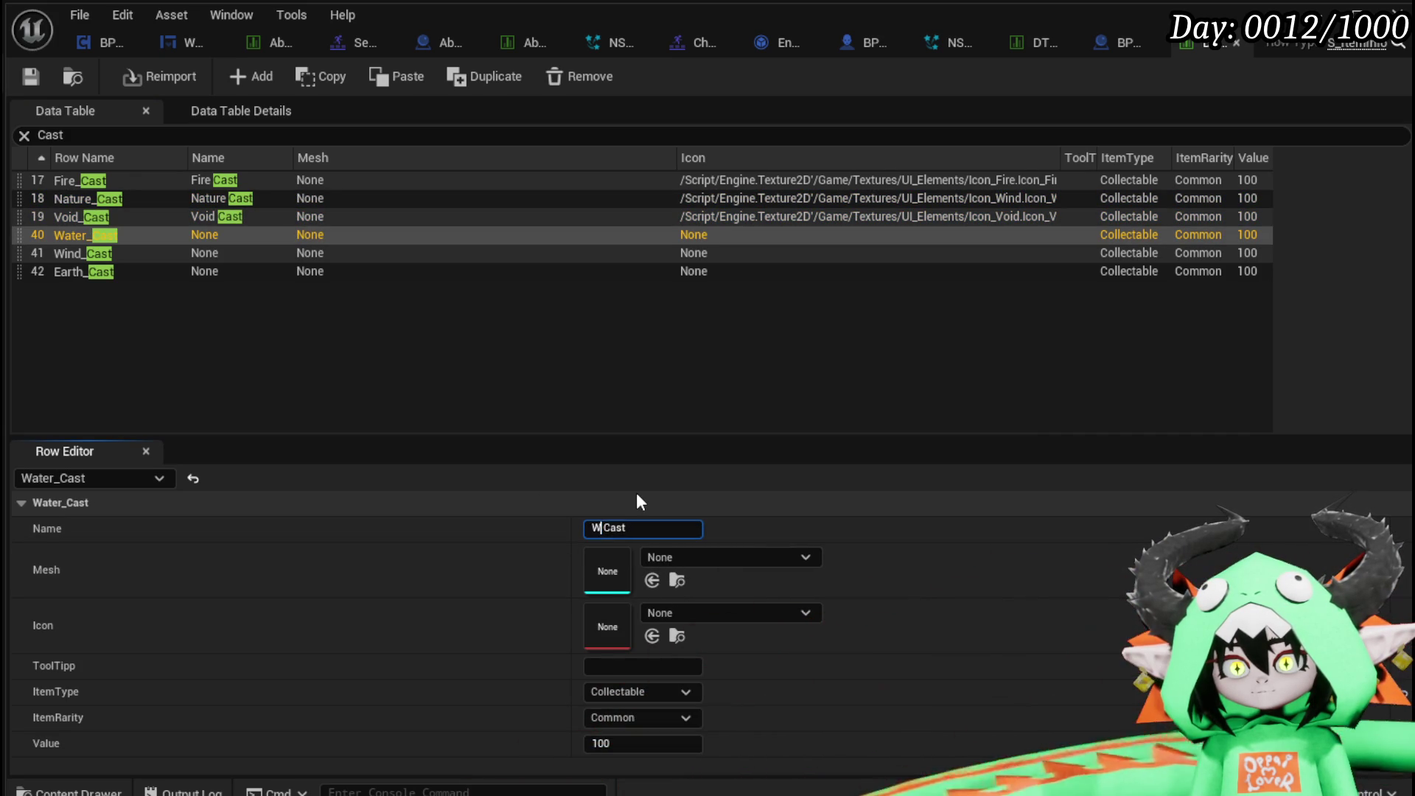
{"action": "type", "text": "ter"}
{"action": "key", "text": "Return"}
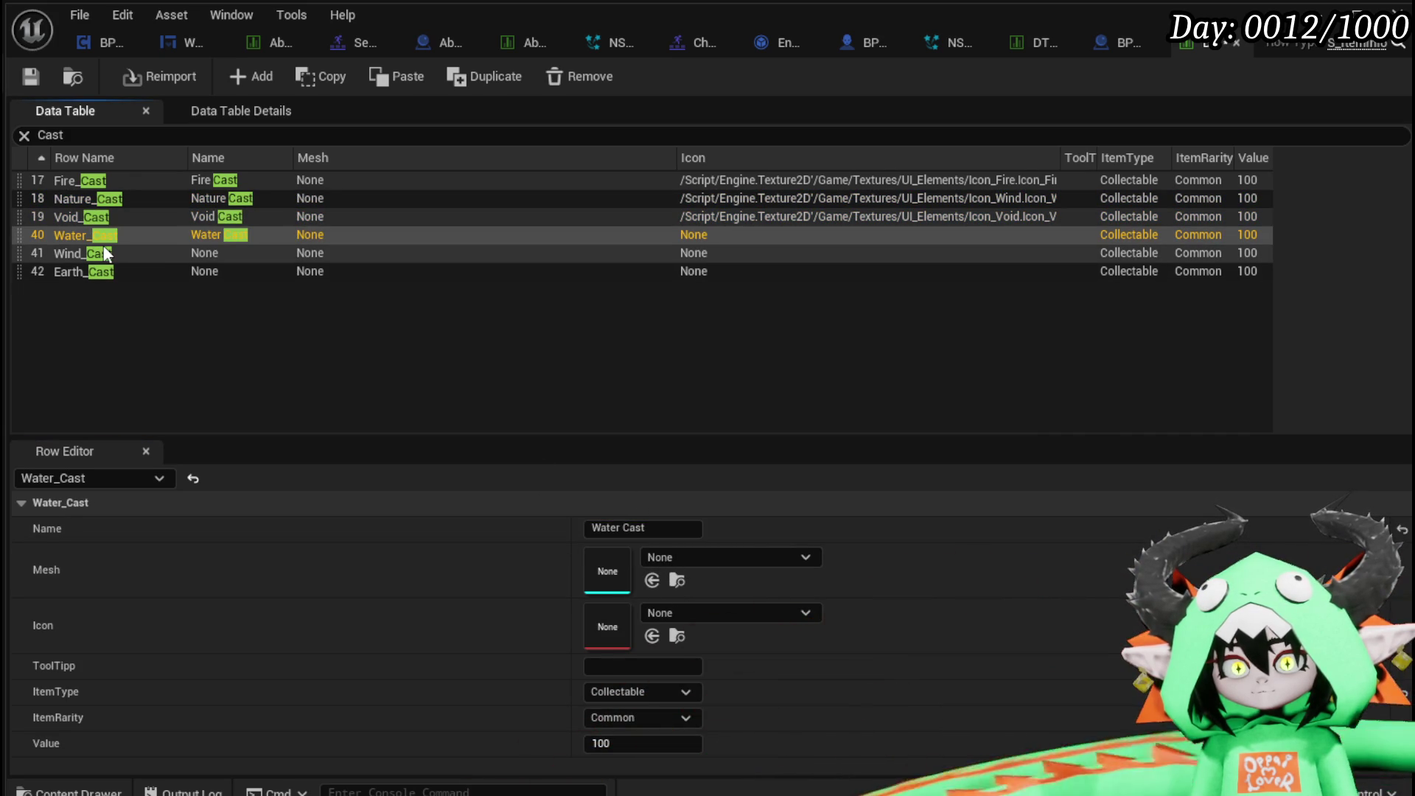
Set the display names 'Wind Cast' and 'Earth Cast' on their rows.
{"action": "left_click", "coordinate": [103, 253]}
{"action": "left_click", "coordinate": [653, 530]}
{"action": "type", "text": "Fire Cast"}
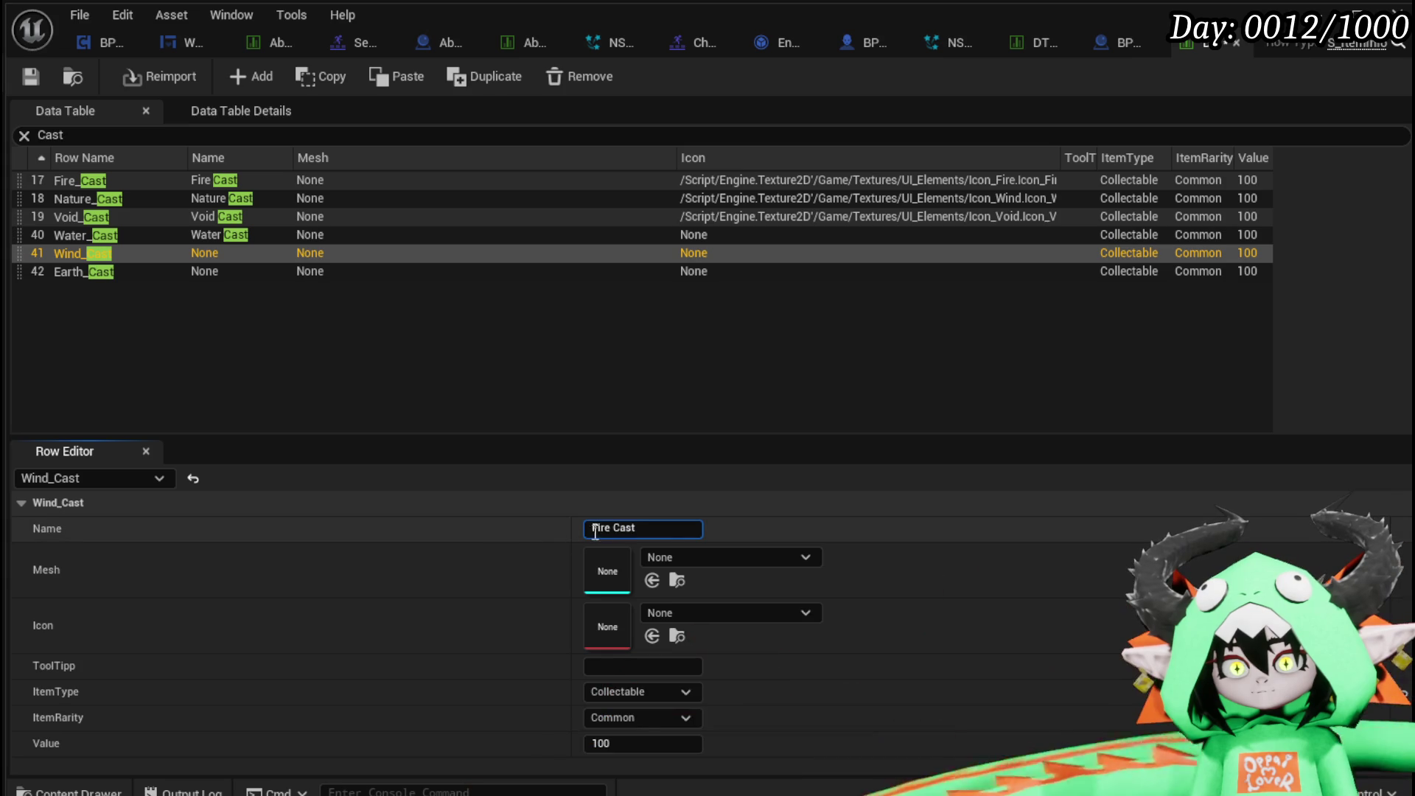
{"action": "double_click", "coordinate": [610, 528]}
{"action": "type", "text": "ind"}
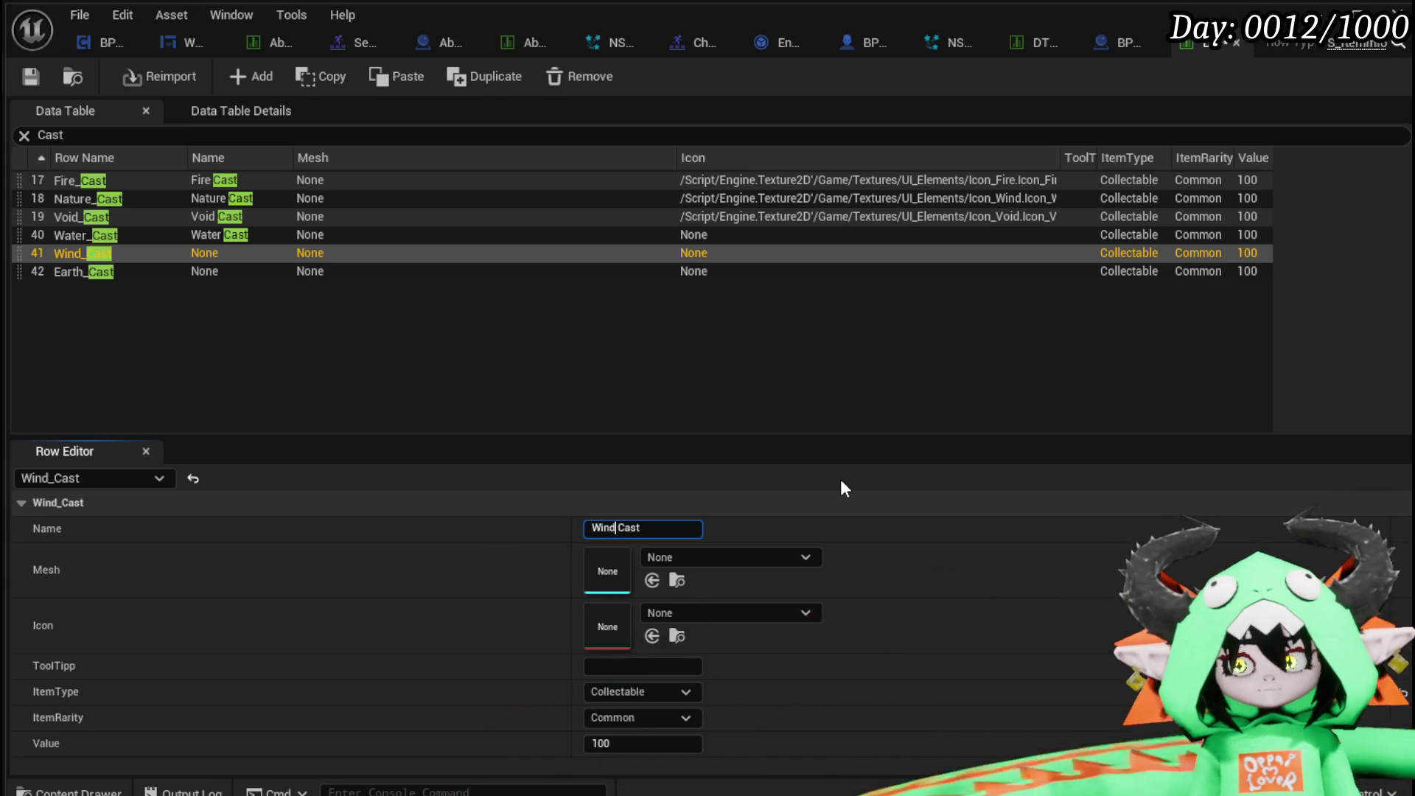
{"action": "key", "text": "Return"}
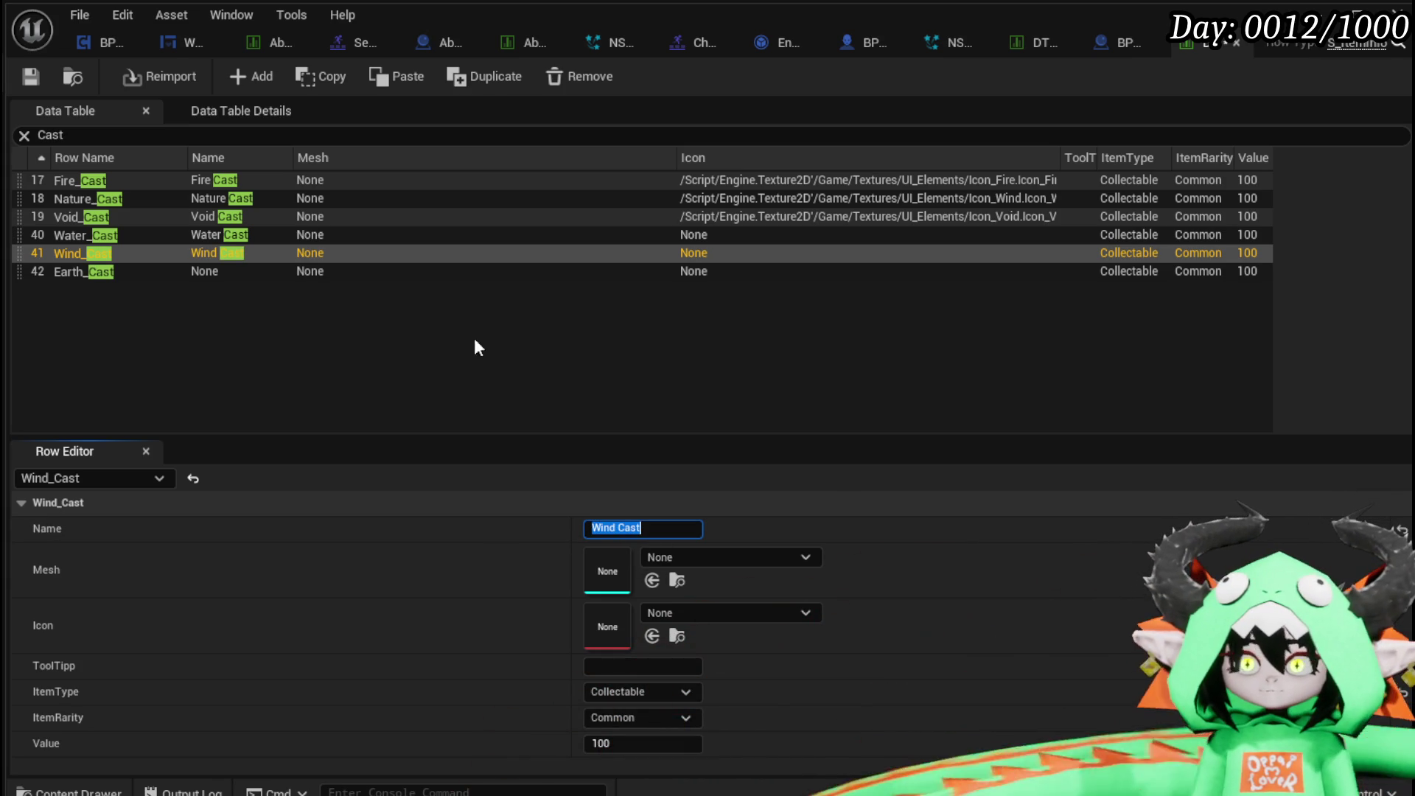
{"action": "left_click", "coordinate": [178, 272]}
{"action": "left_click", "coordinate": [589, 529]}
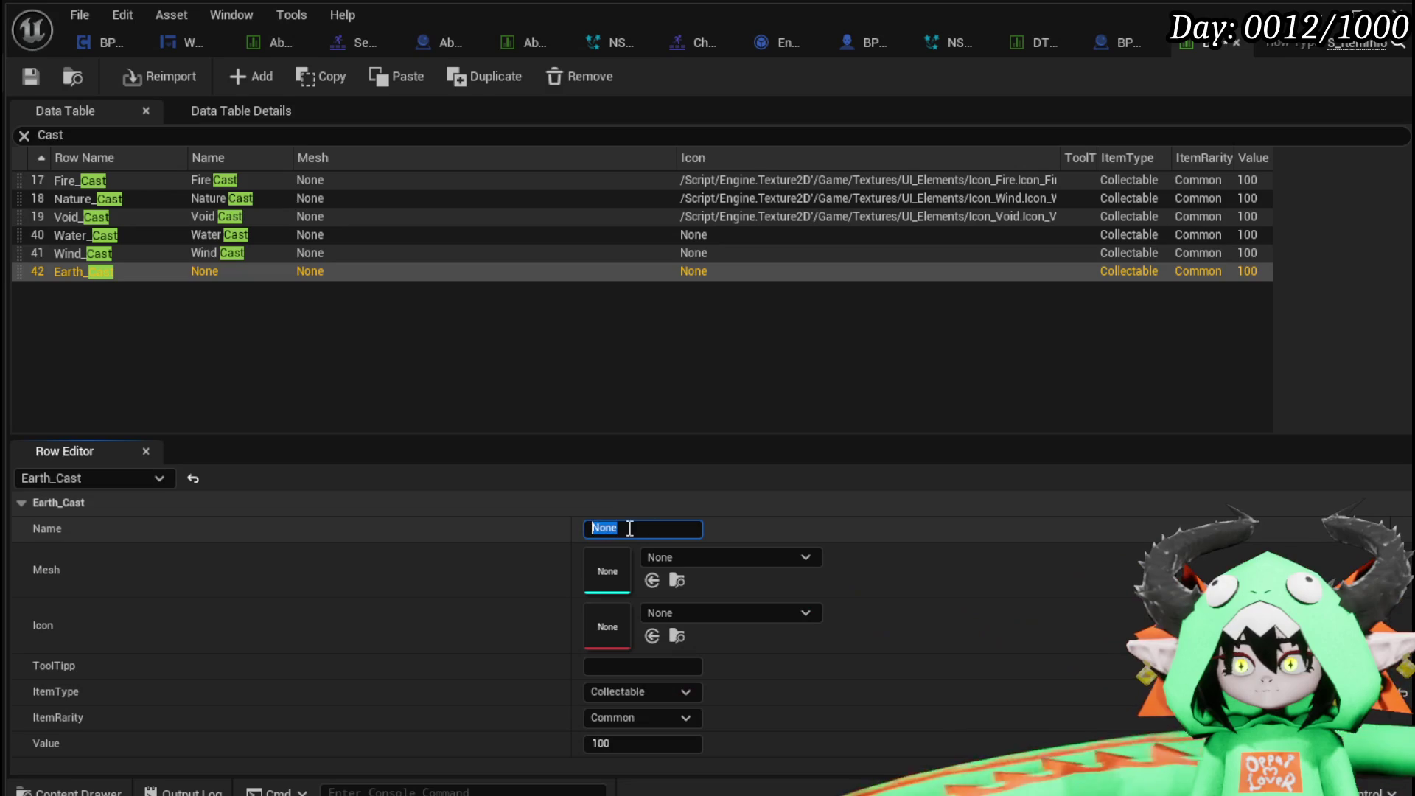
{"action": "type", "text": "E Cast"}
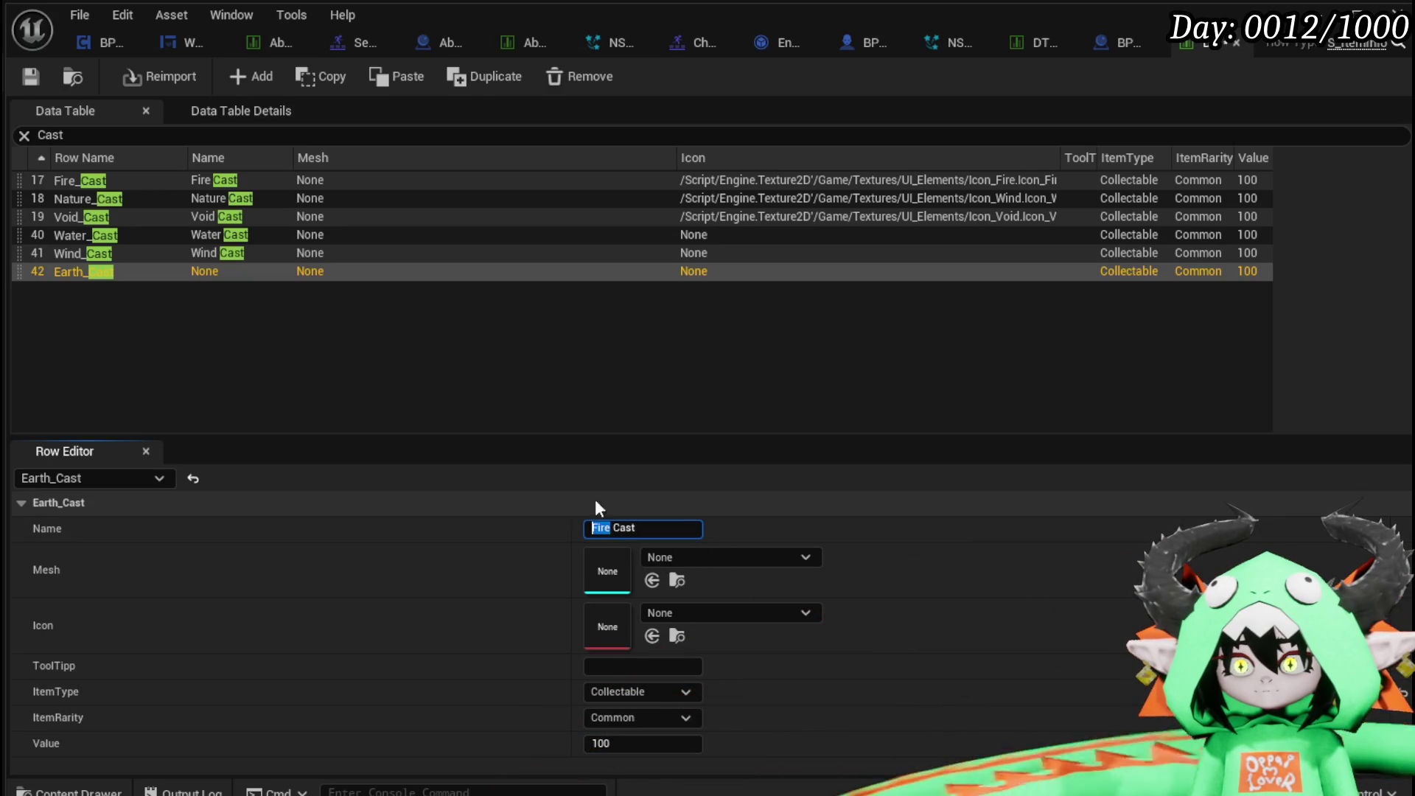
{"action": "type", "text": "arth"}
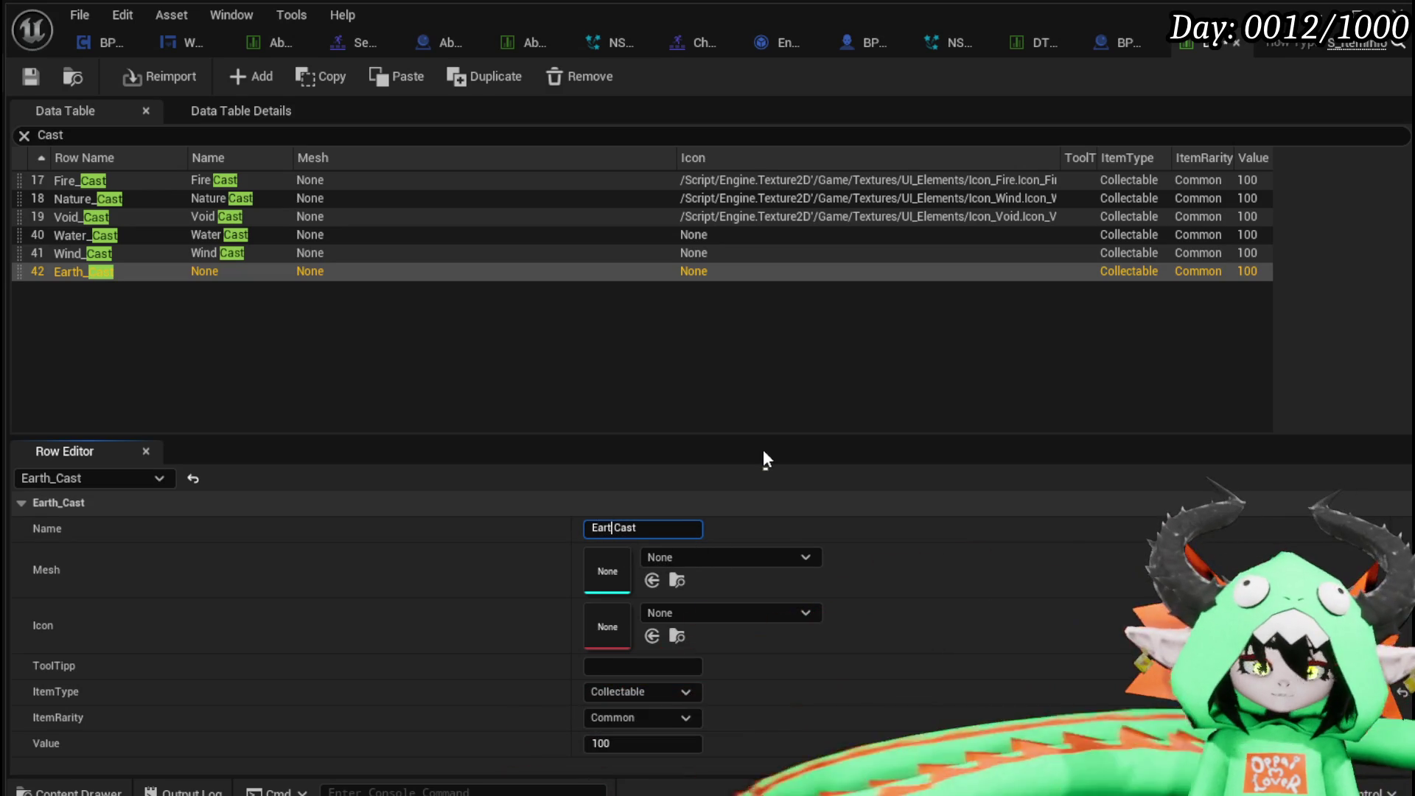
{"action": "key", "text": "Return"}
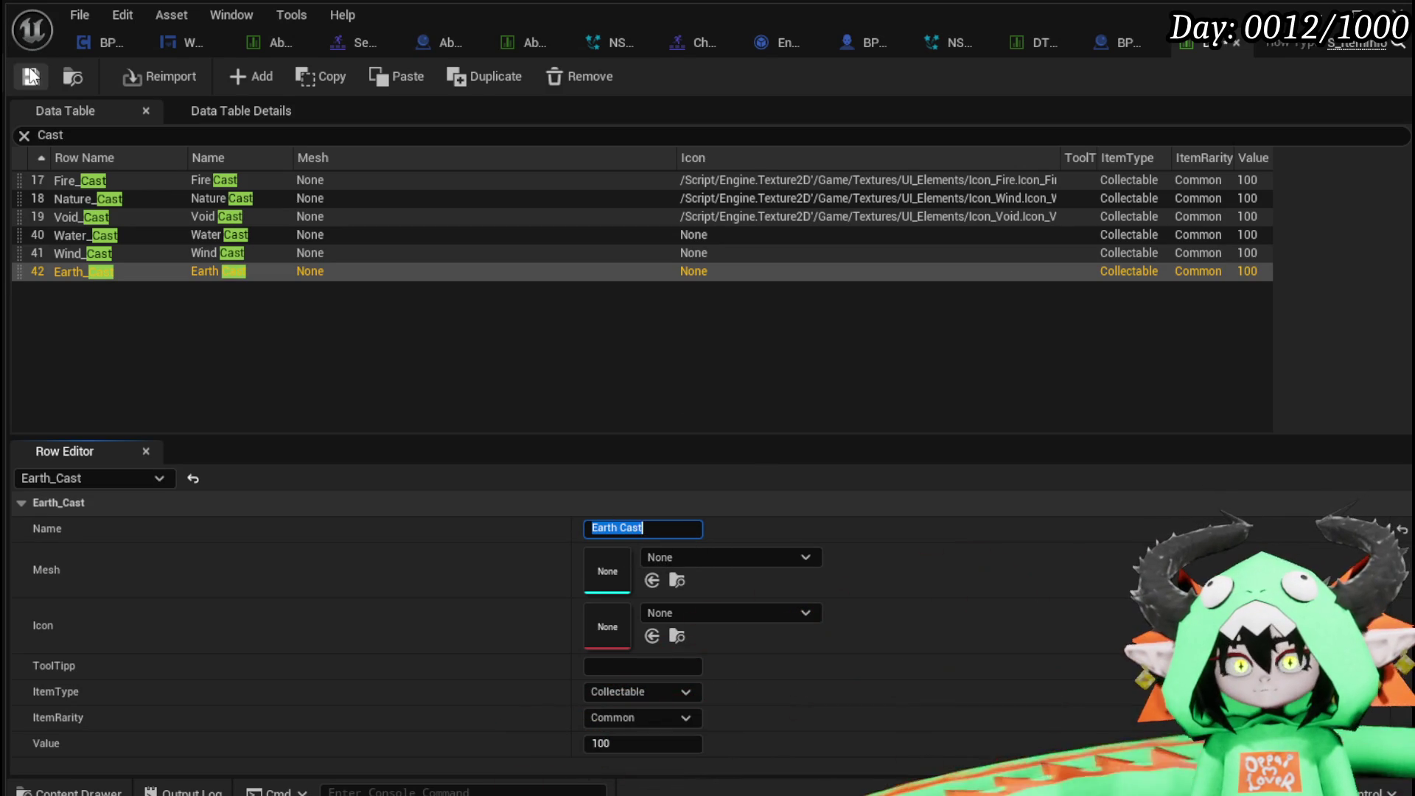
{"action": "left_click", "coordinate": [140, 256]}
{"action": "left_click", "coordinate": [137, 236]}
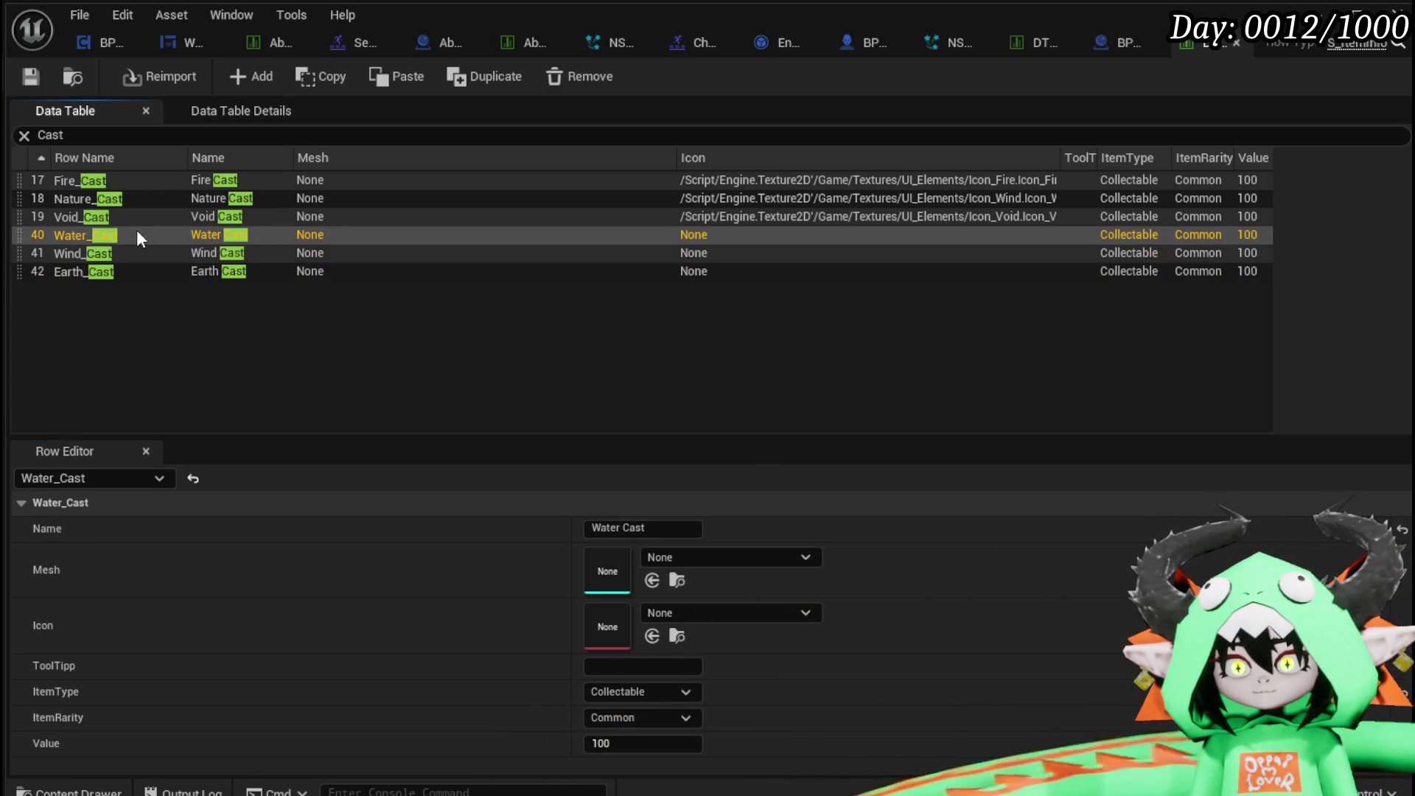
Assign Icon_Ice to Water_Cast and Icon_Lightning to Wind_Cast.
{"action": "left_click", "coordinate": [148, 218]}
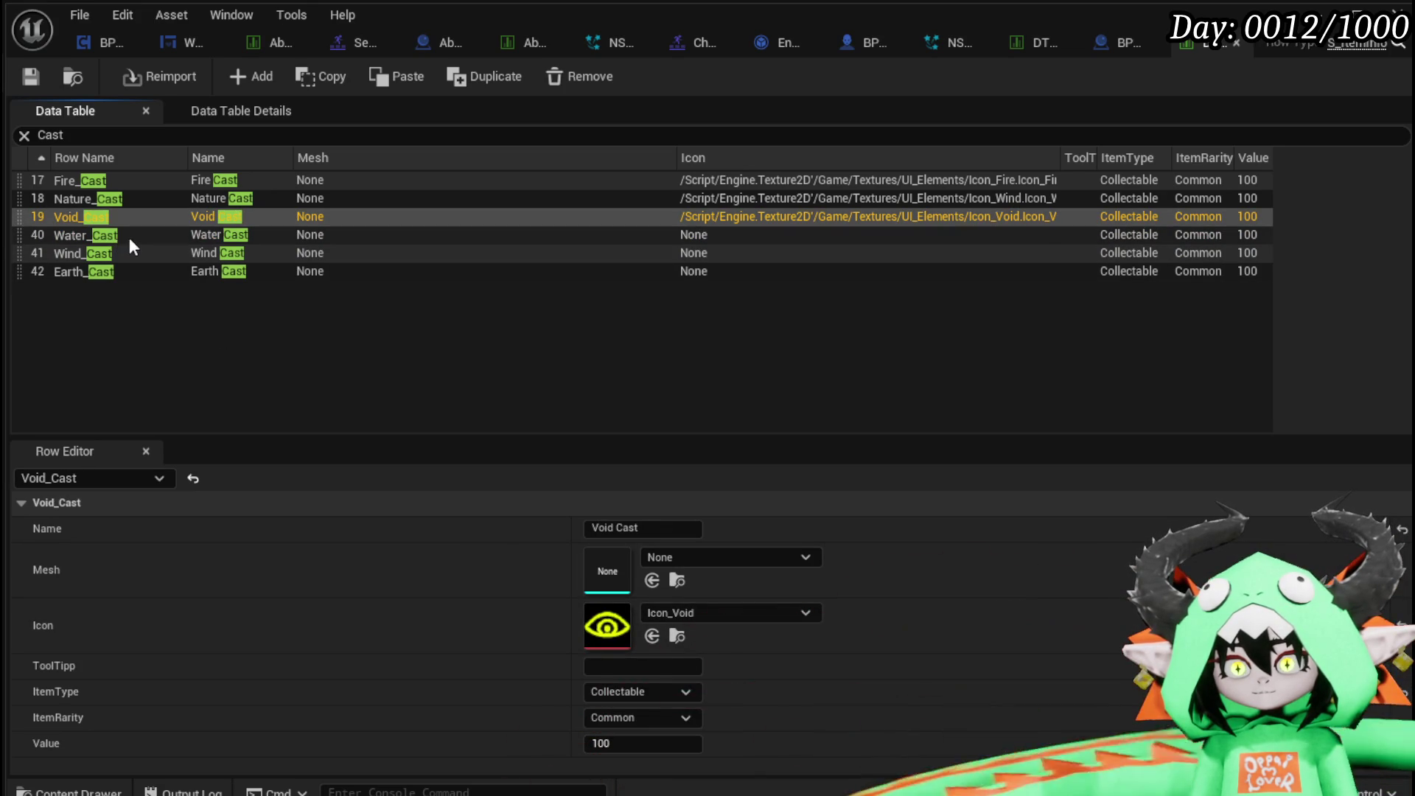
{"action": "left_click", "coordinate": [130, 236]}
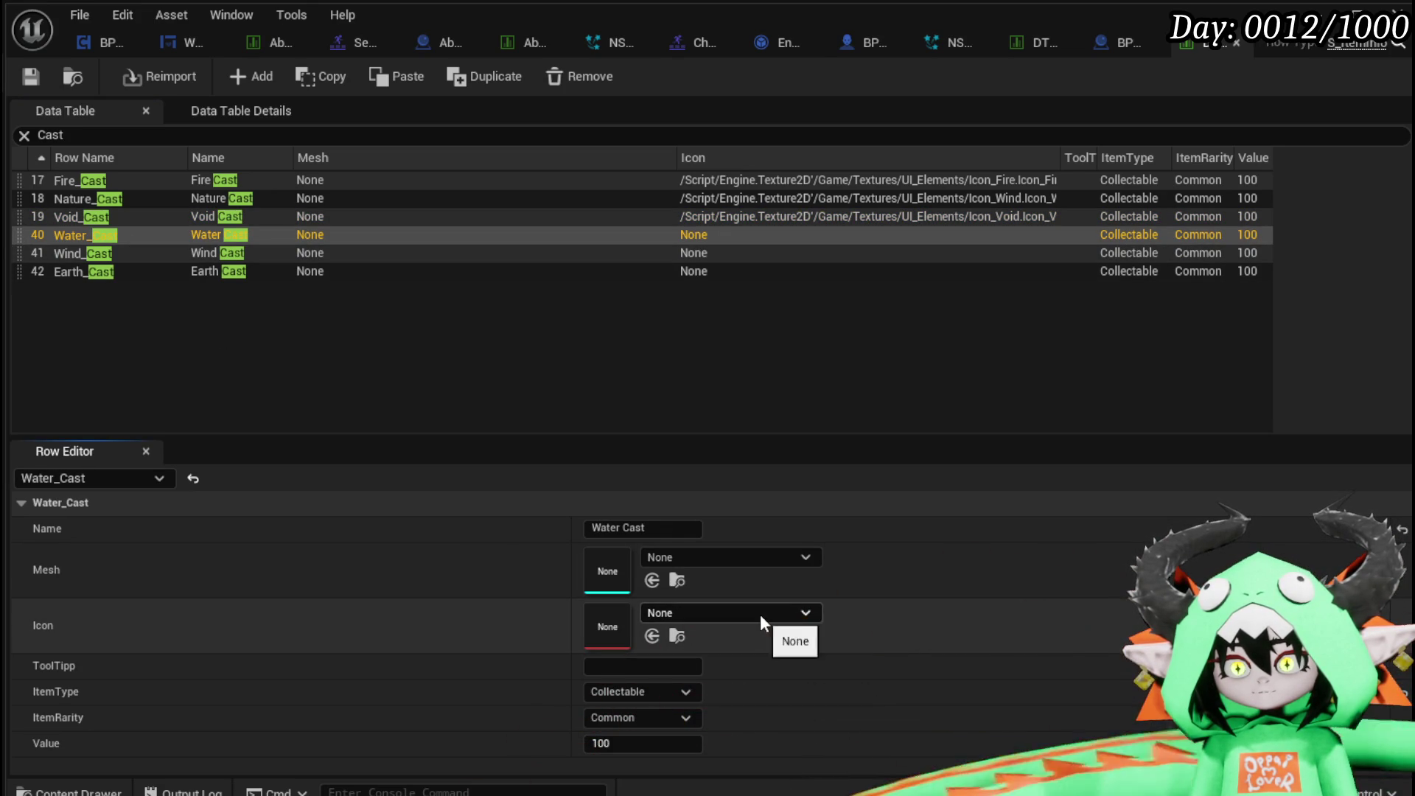
{"action": "left_click", "coordinate": [759, 615]}
{"action": "type", "text": "Icon"}
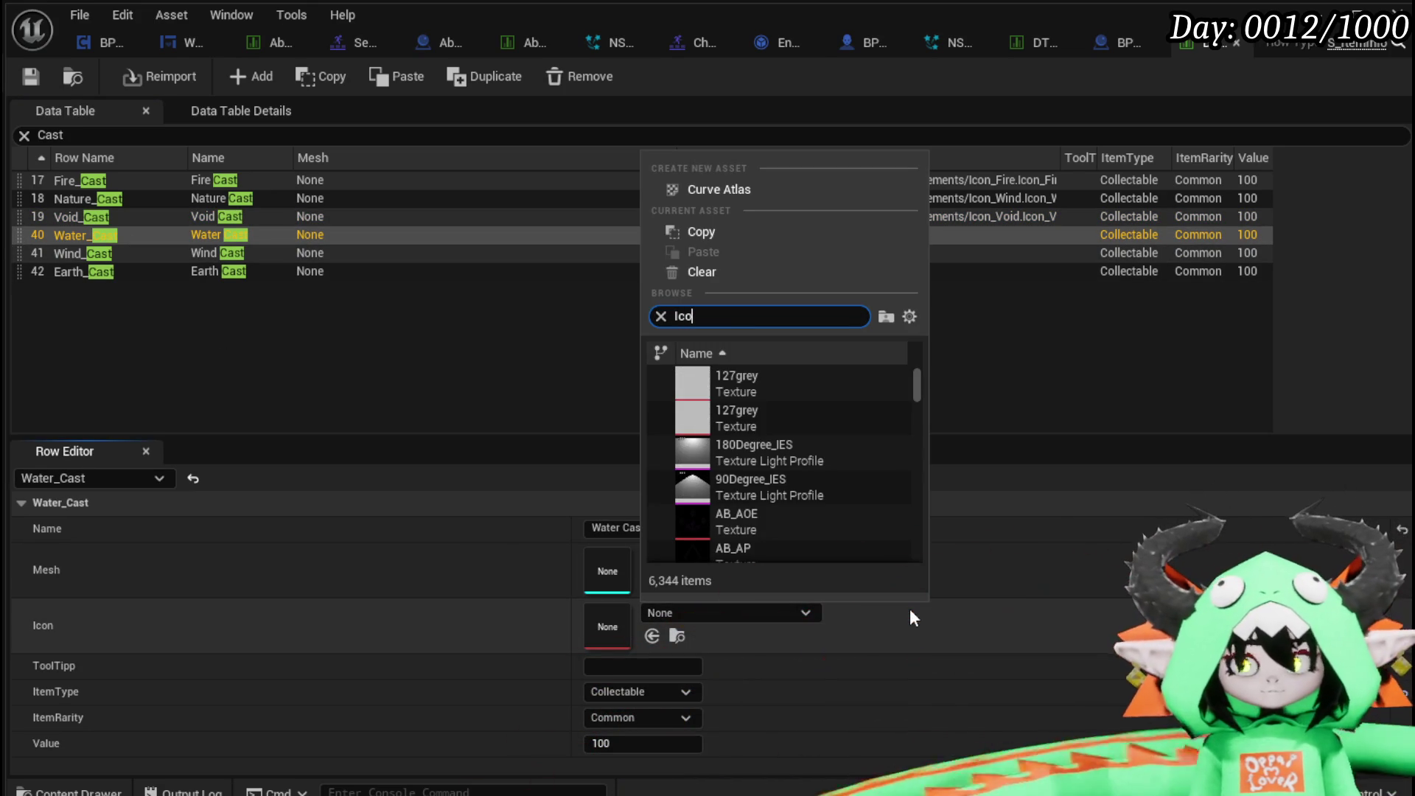
{"action": "scroll", "coordinate": [856, 426], "scroll_direction": "down", "scroll_amount": 4}
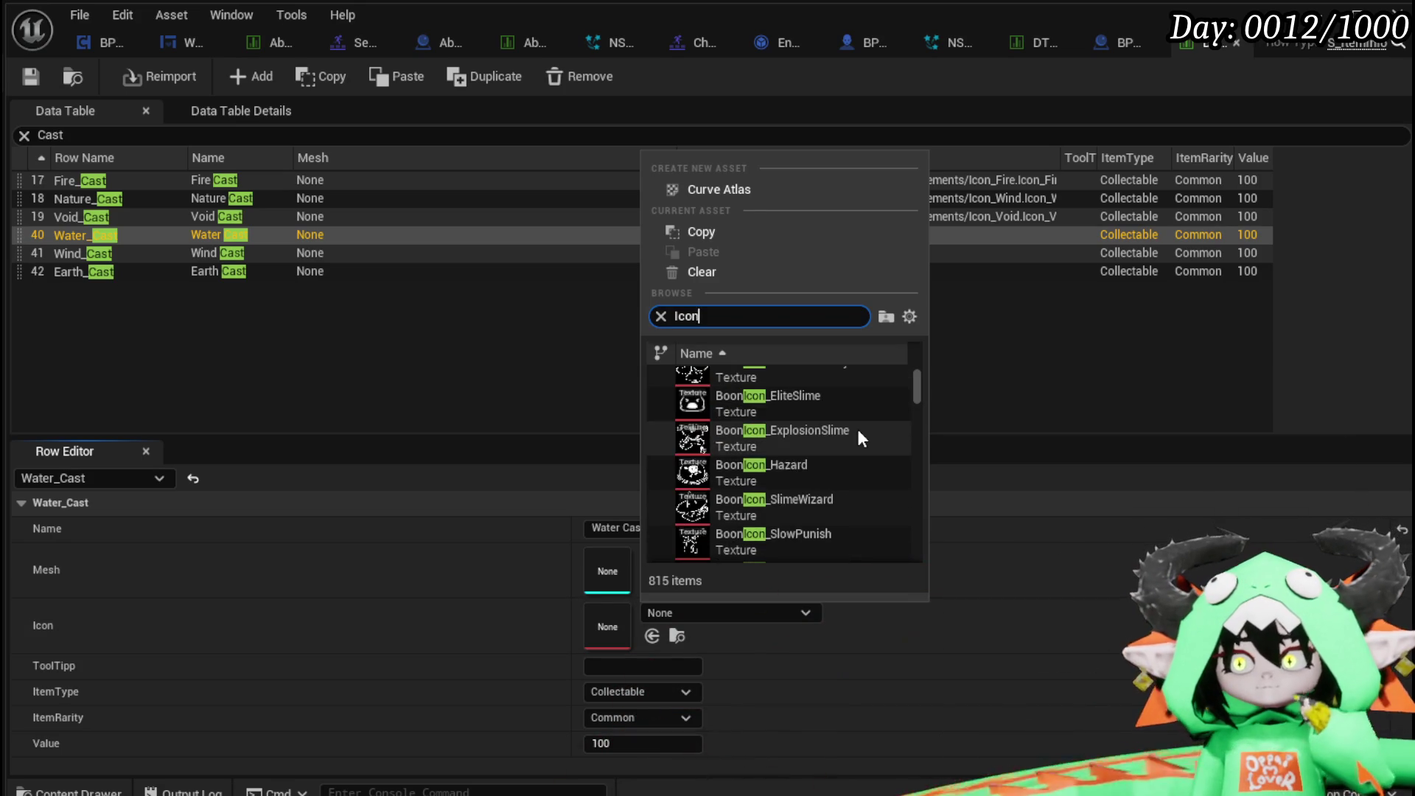
{"action": "scroll", "coordinate": [858, 435], "scroll_direction": "down", "scroll_amount": 10}
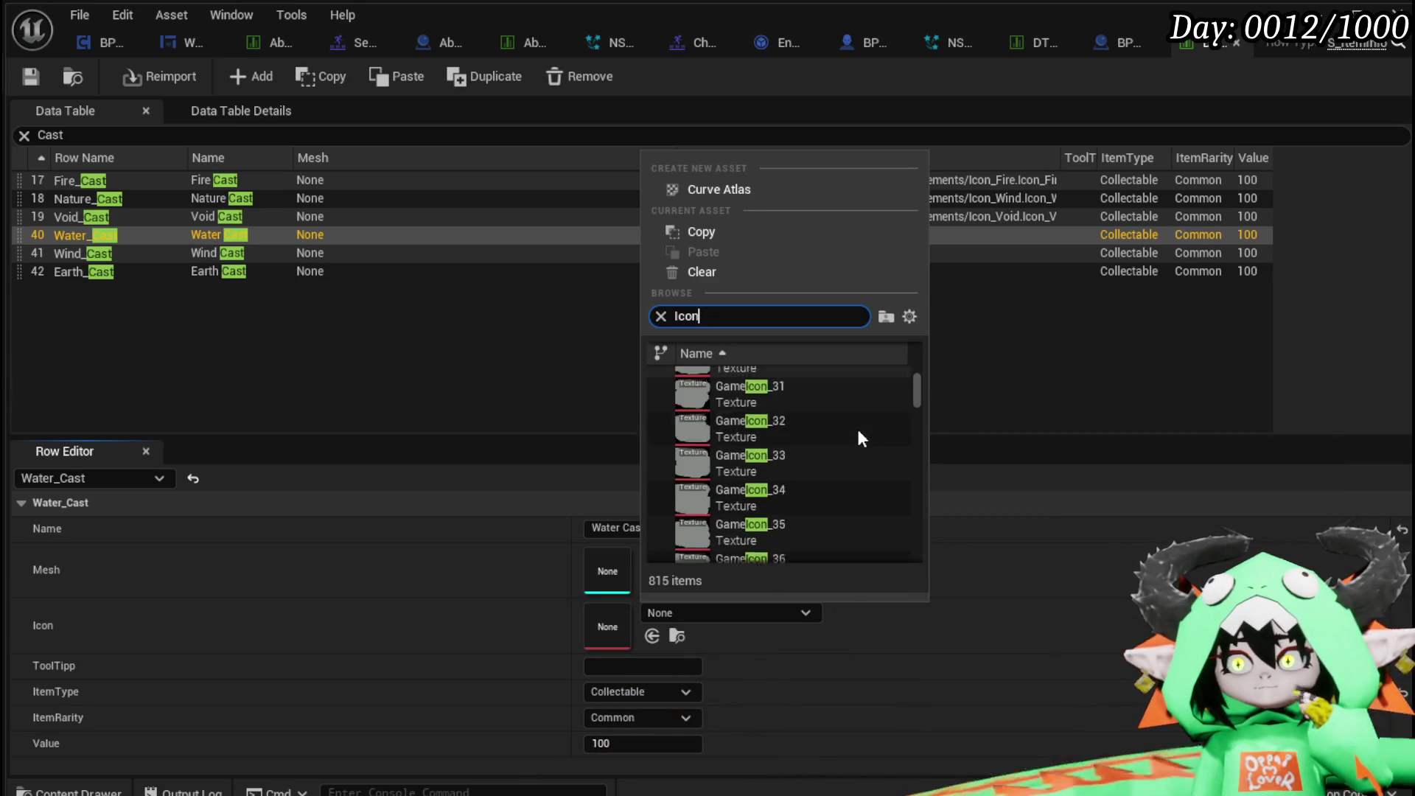
{"action": "scroll", "coordinate": [859, 439], "scroll_direction": "down", "scroll_amount": 3}
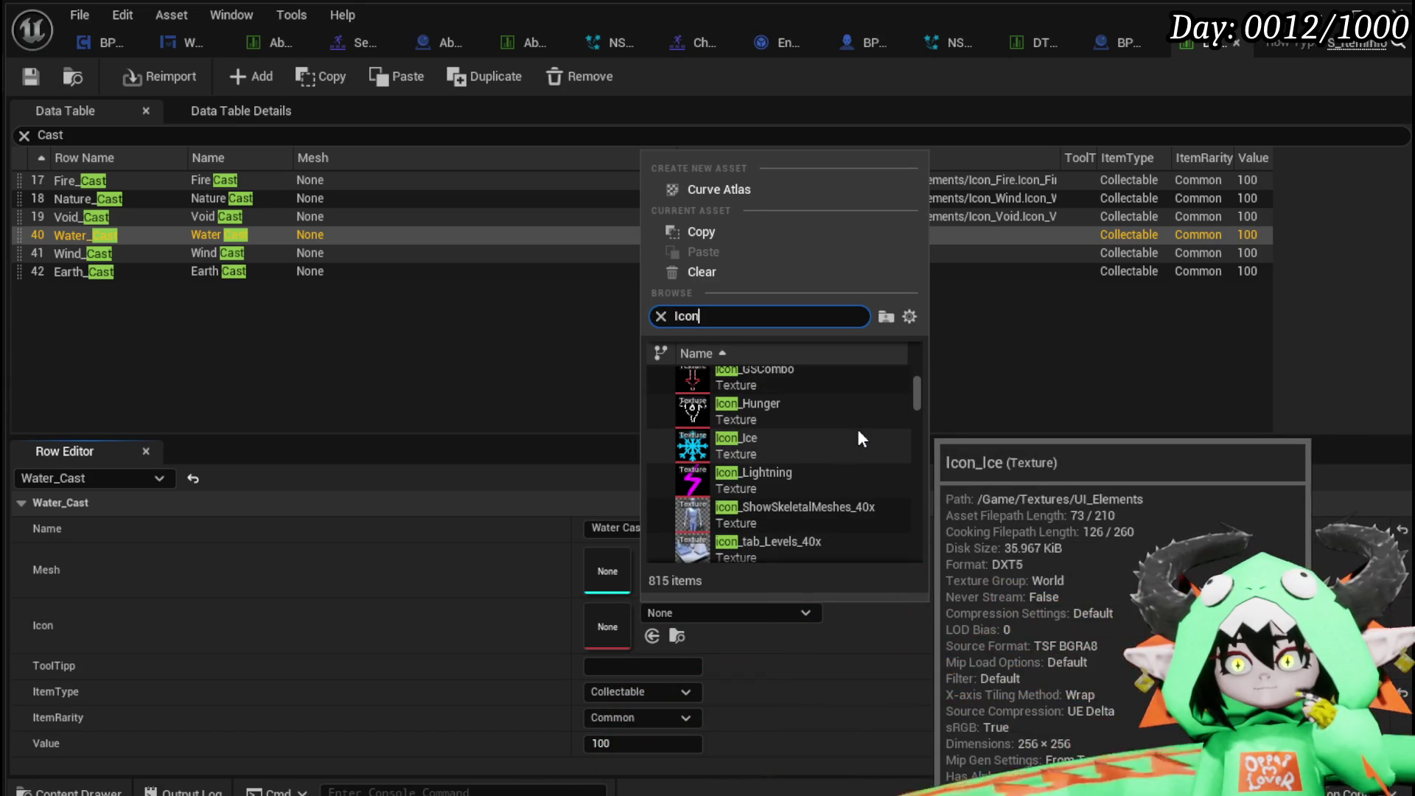
{"action": "left_click", "coordinate": [788, 446]}
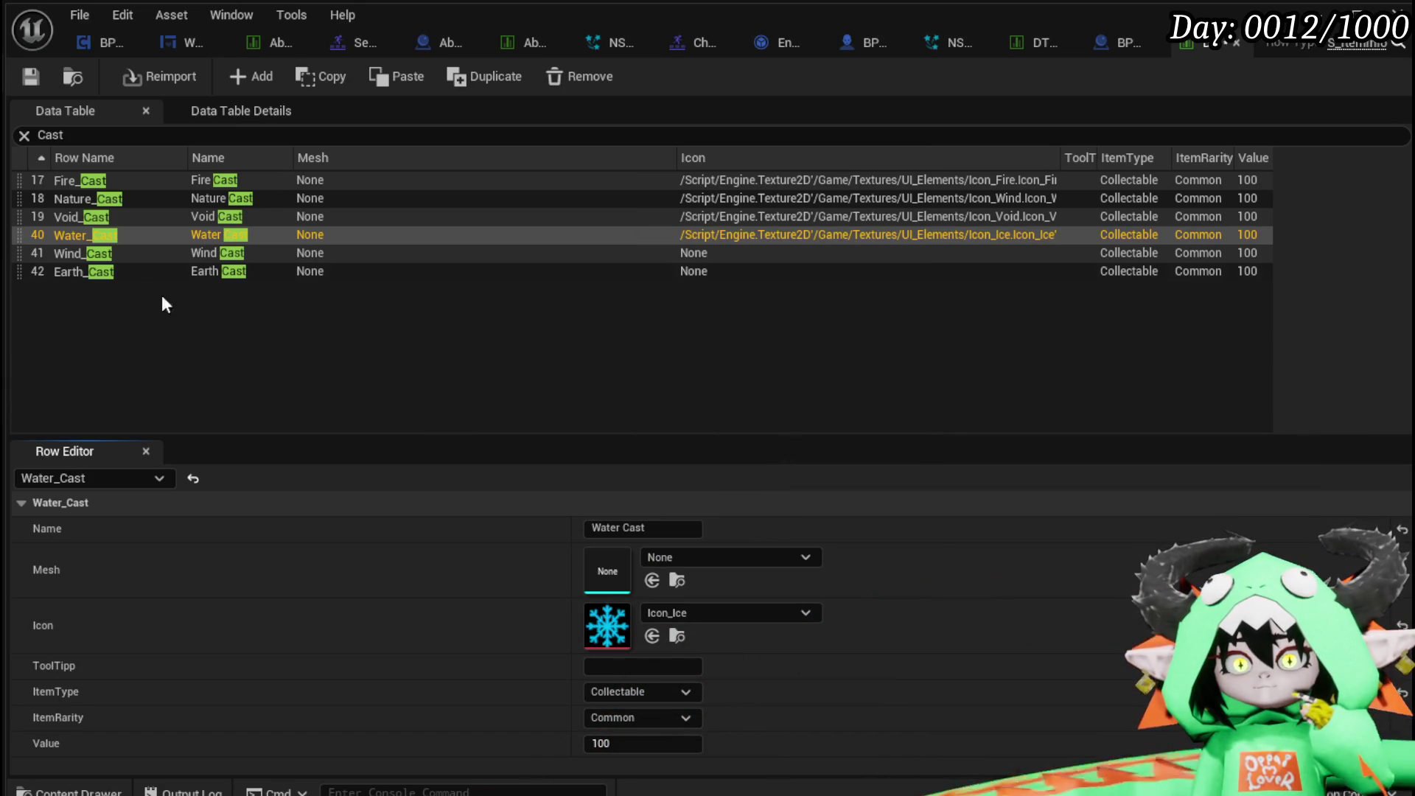
{"action": "left_click", "coordinate": [137, 254]}
{"action": "left_click", "coordinate": [664, 613]}
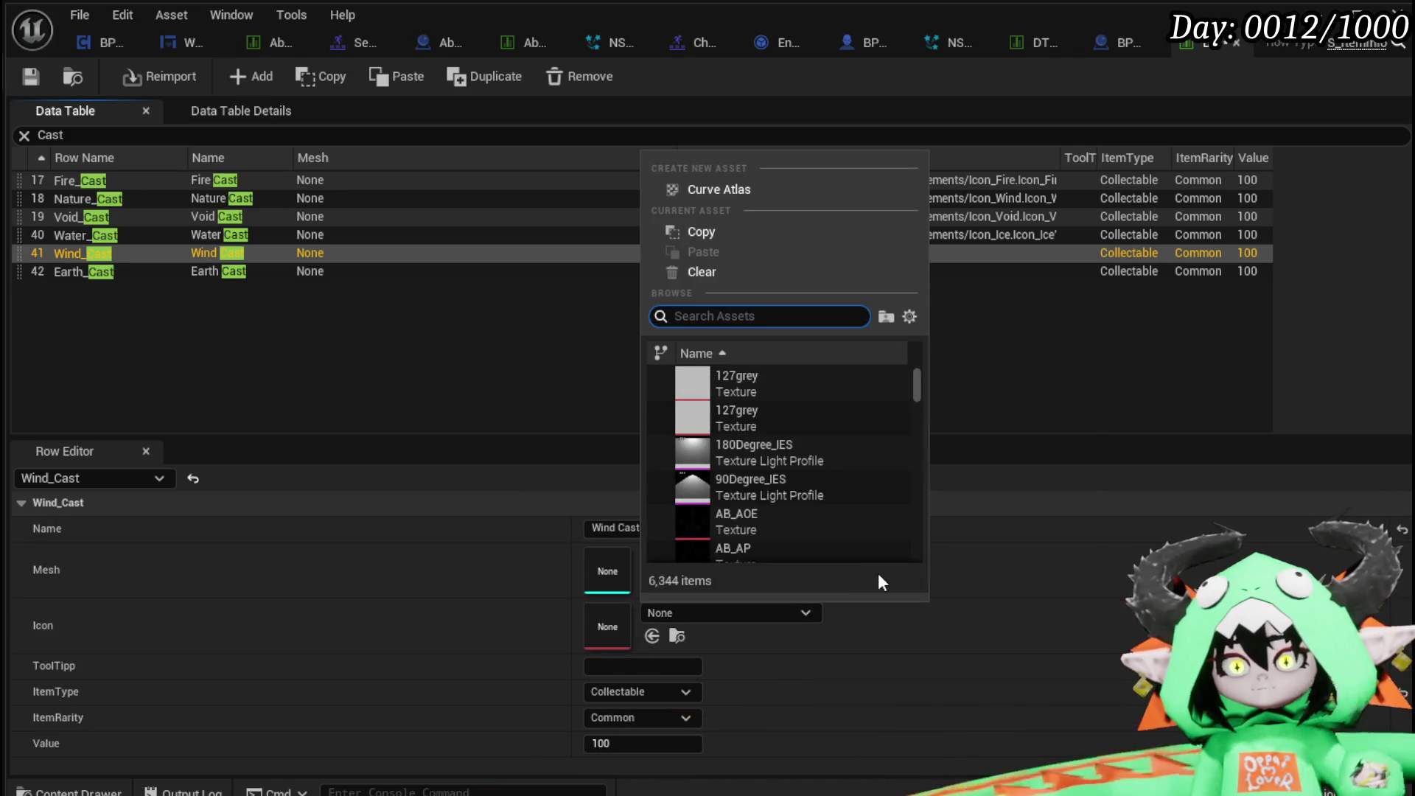
{"action": "type", "text": "Icon "}
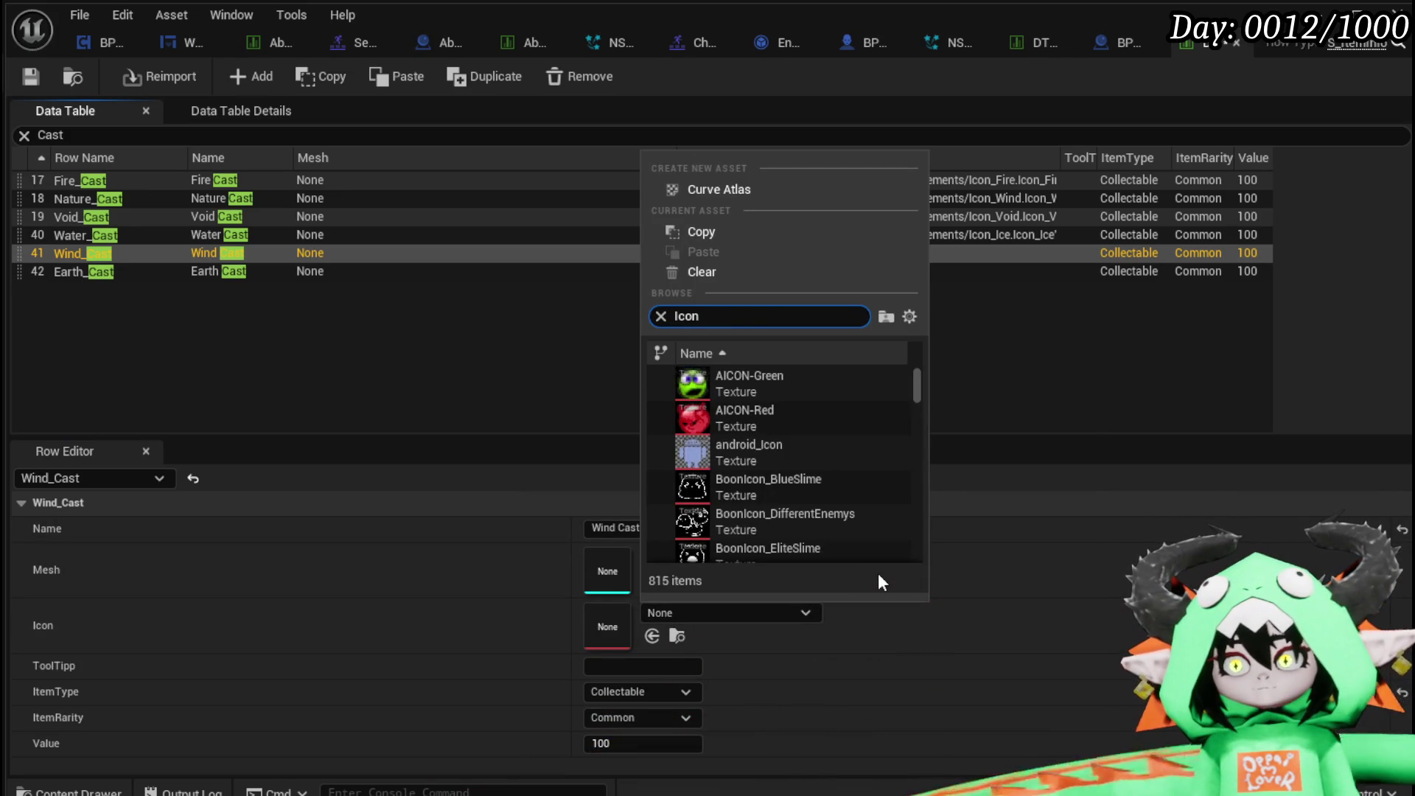
{"action": "type", "text": "ligh"}
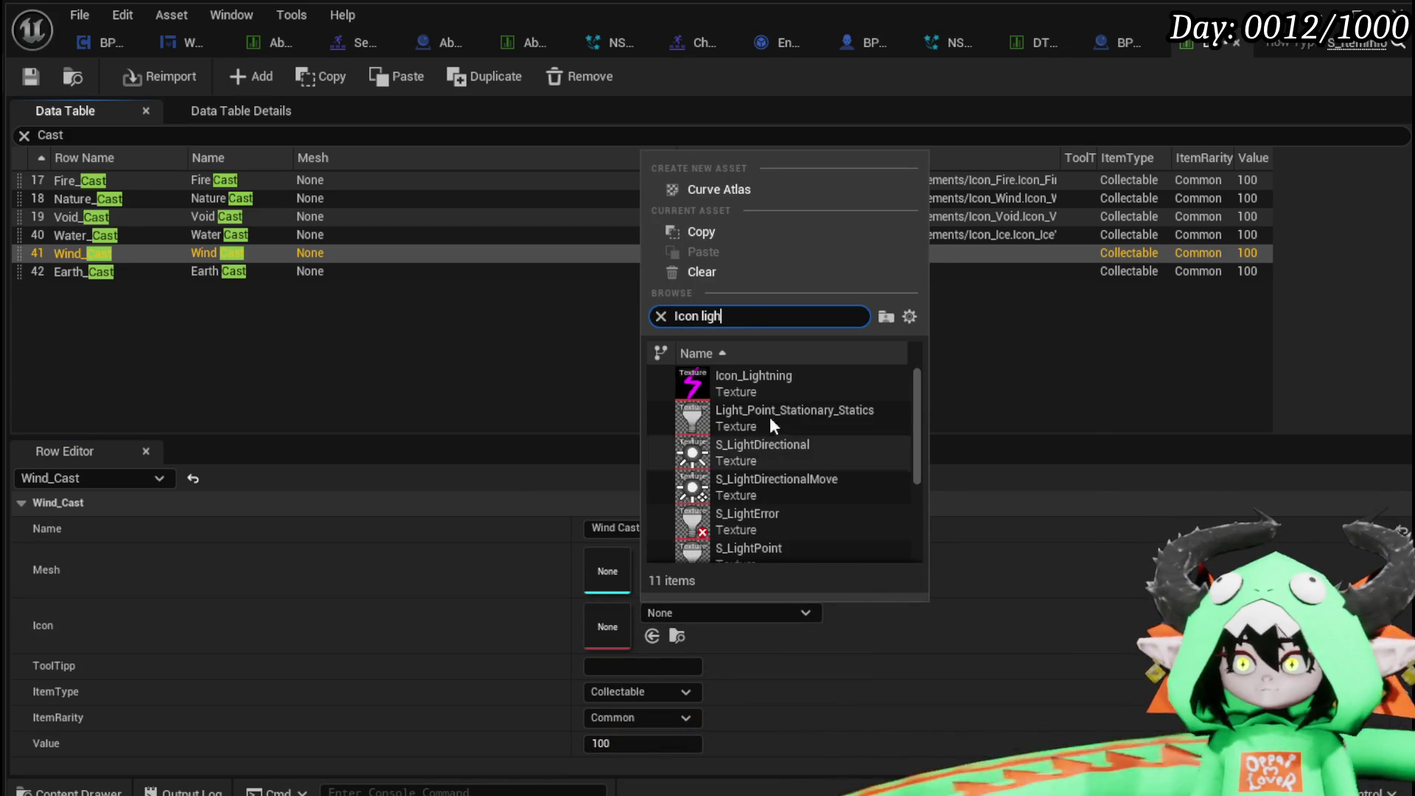
{"action": "left_click", "coordinate": [752, 380]}
Copy Nature Cast's Icon_Wind icon and paste it onto Earth Cast.
{"action": "left_click", "coordinate": [83, 274]}
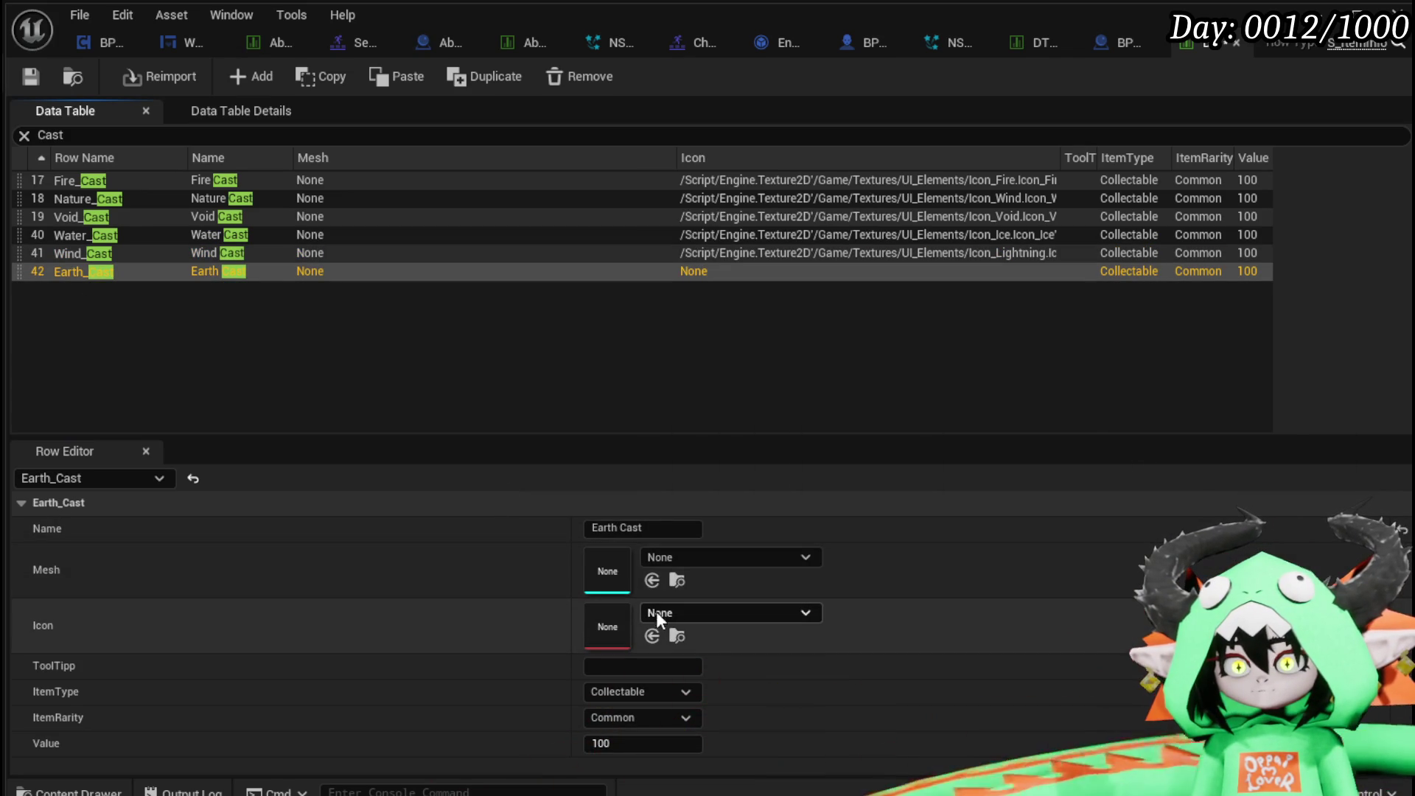
{"action": "left_click", "coordinate": [718, 613]}
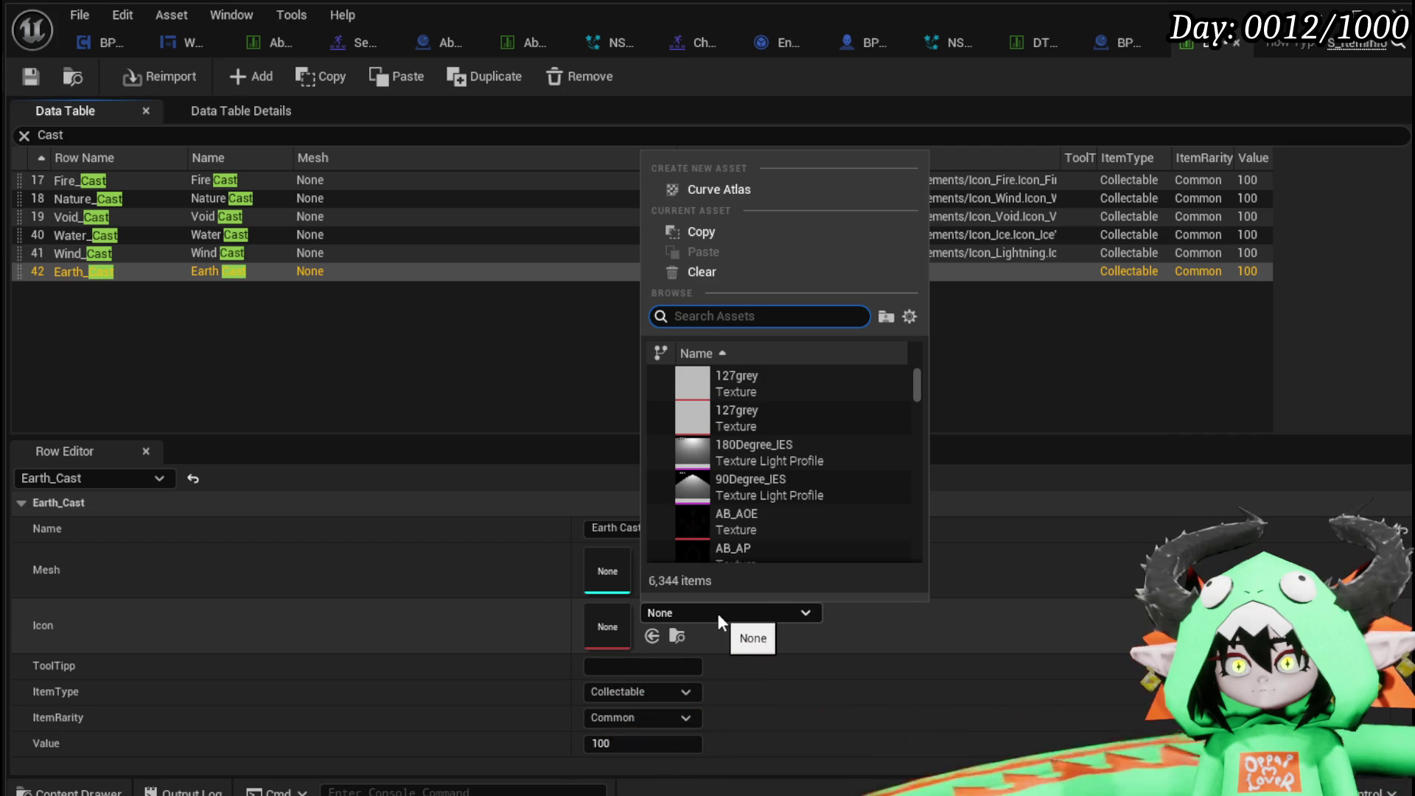
{"action": "type", "text": "Icon"}
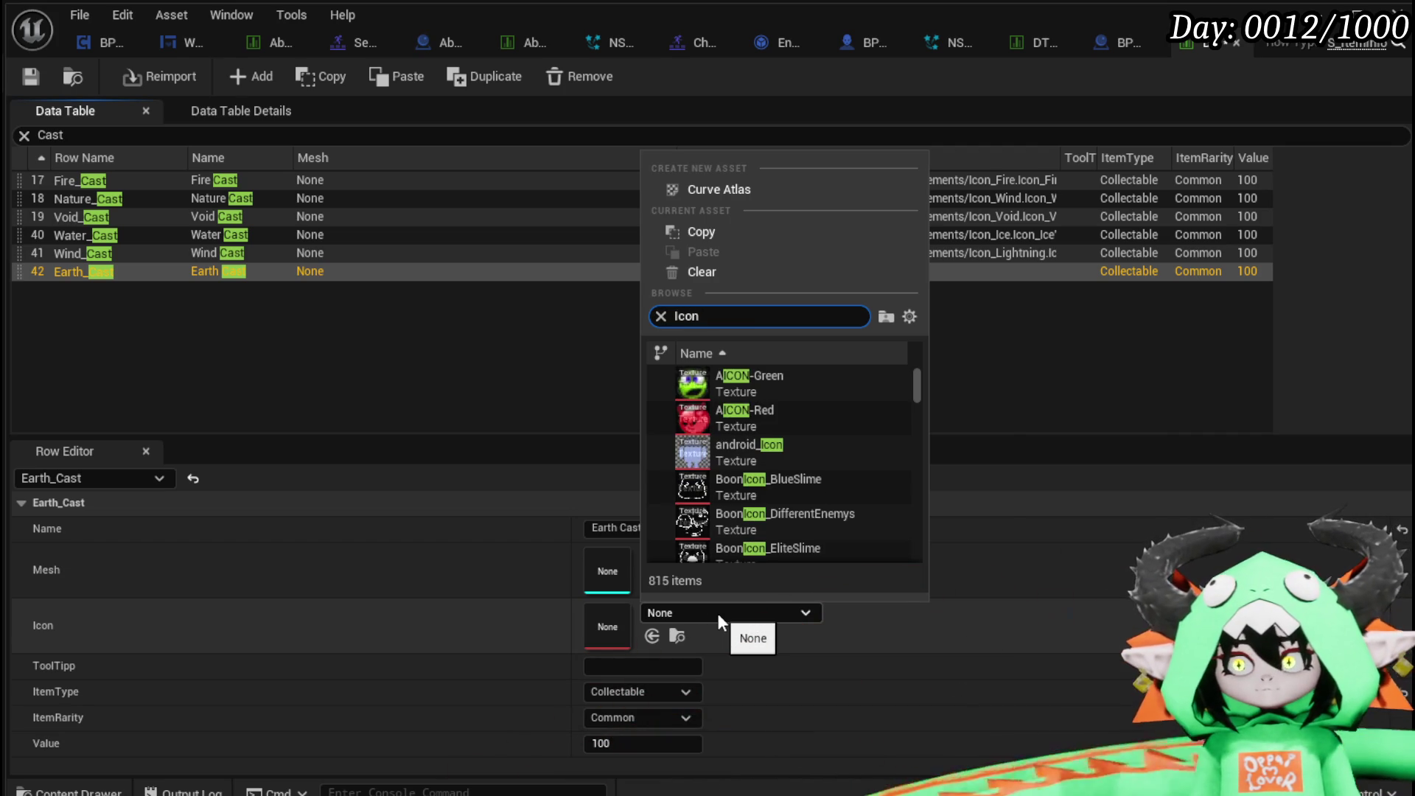
{"action": "left_click", "coordinate": [86, 199]}
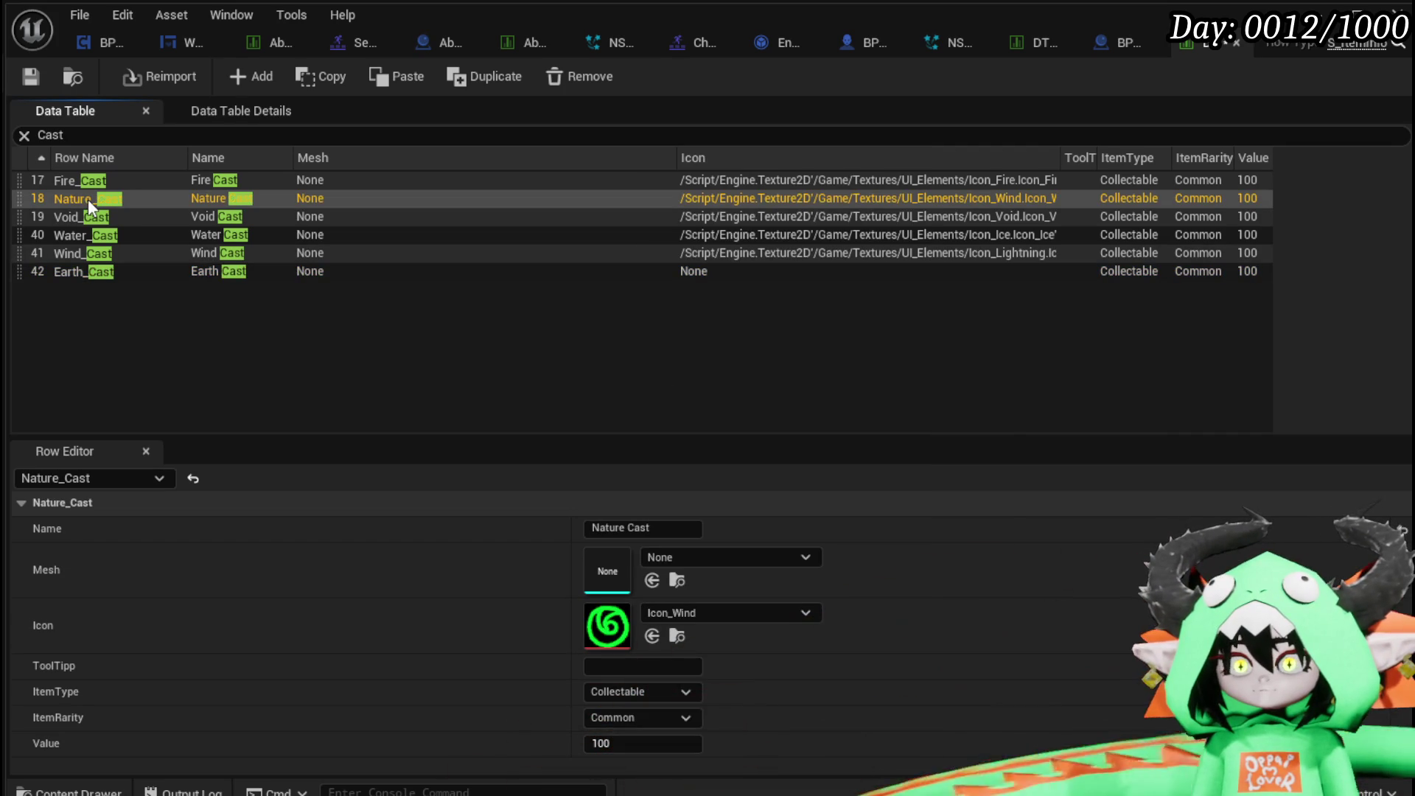
{"action": "right_click", "coordinate": [613, 622]}
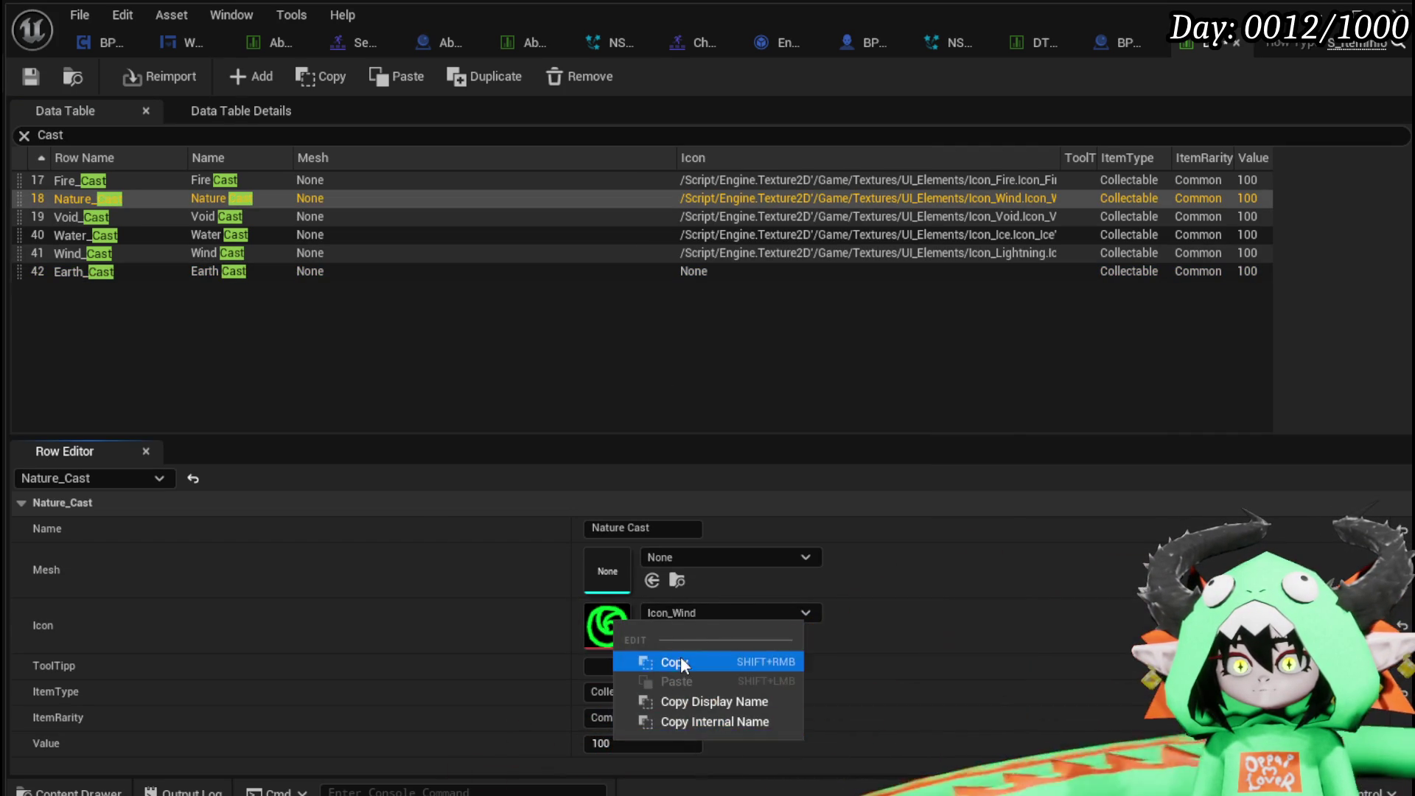
{"action": "left_click", "coordinate": [680, 656]}
{"action": "left_click", "coordinate": [96, 271]}
{"action": "right_click", "coordinate": [610, 625]}
{"action": "left_click", "coordinate": [664, 677]}
Save the item data table, verify the Cast rows' icons, and close the editor.
{"action": "left_click", "coordinate": [404, 405]}
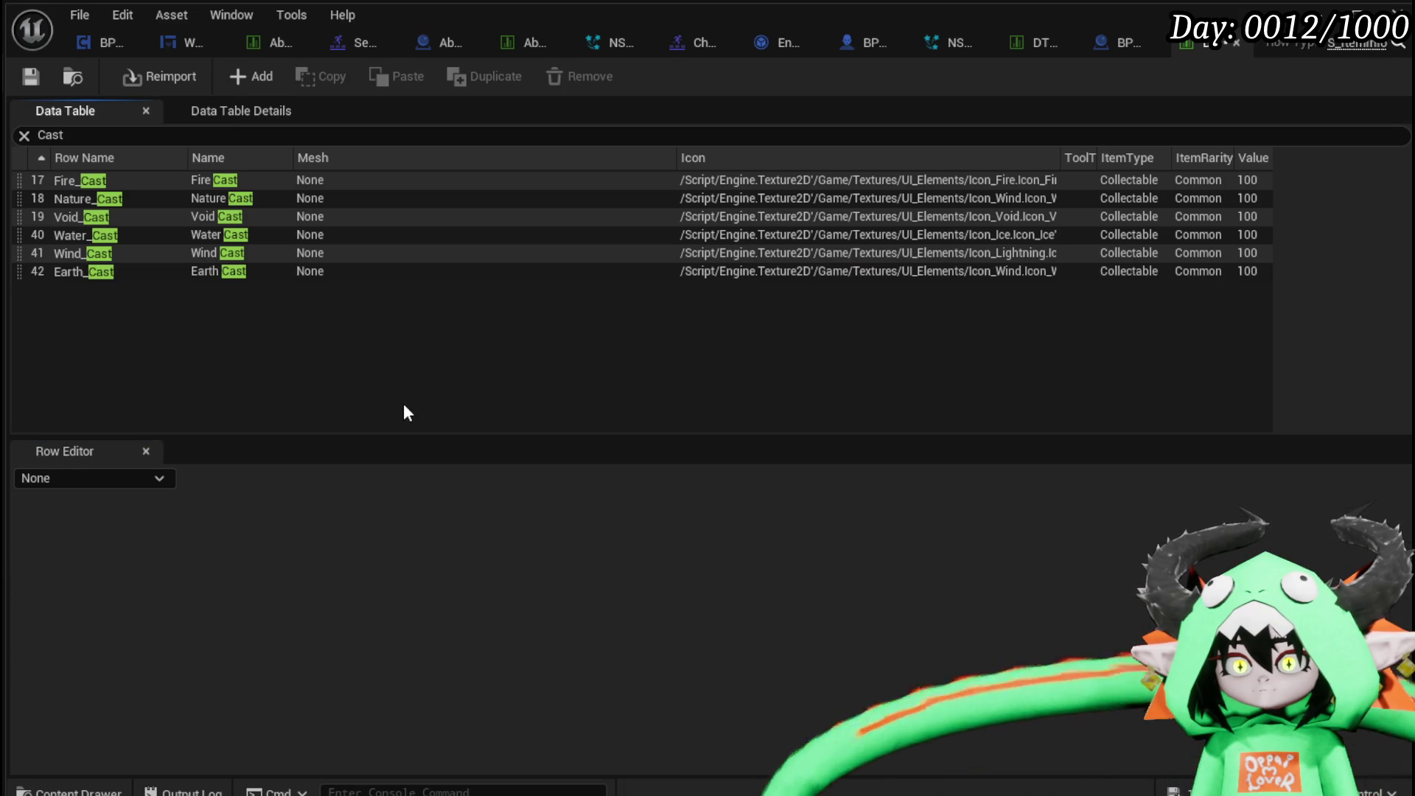
{"action": "left_click", "coordinate": [30, 76]}
{"action": "left_click", "coordinate": [219, 267]}
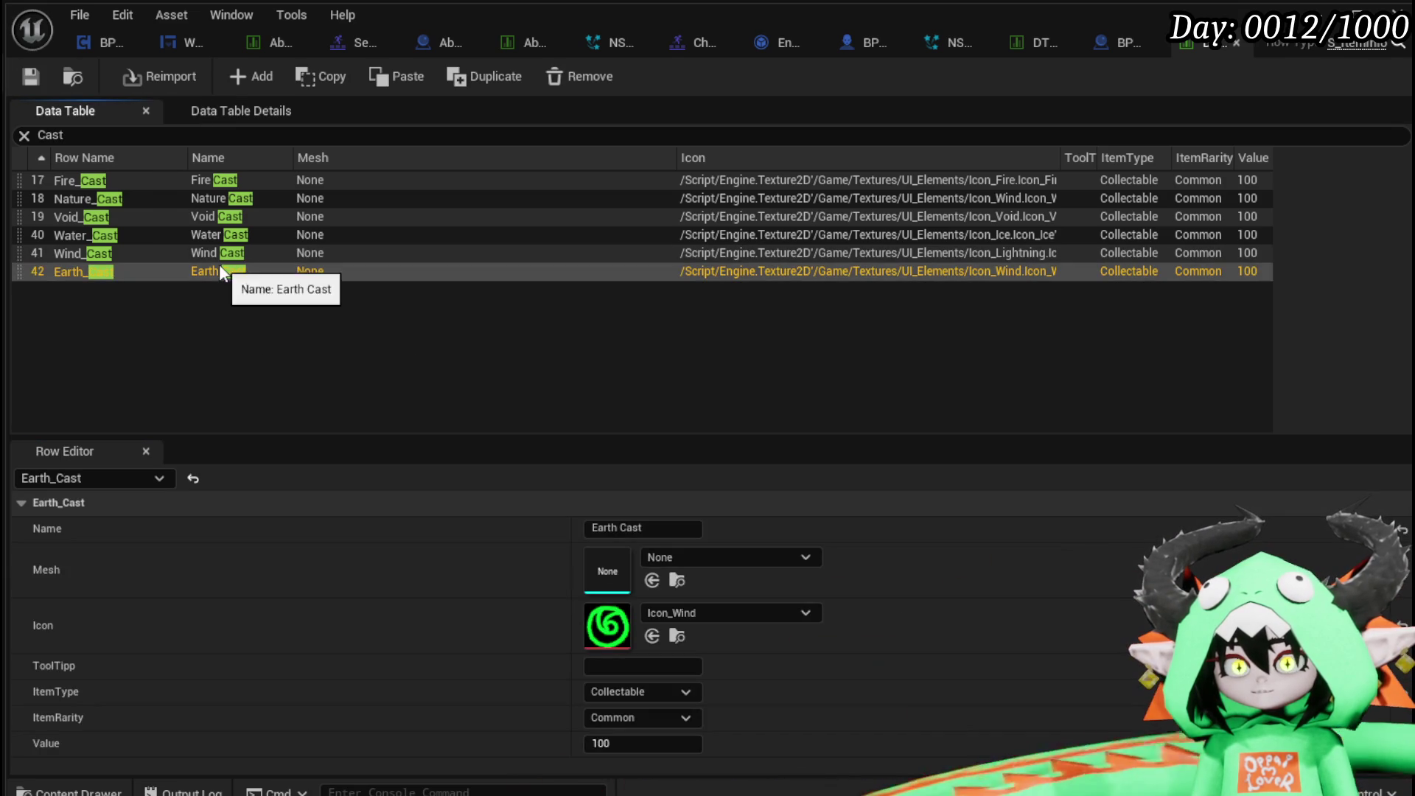
{"action": "left_click", "coordinate": [151, 199]}
{"action": "left_click", "coordinate": [108, 271]}
{"action": "left_click", "coordinate": [95, 234]}
{"action": "left_click", "coordinate": [117, 201]}
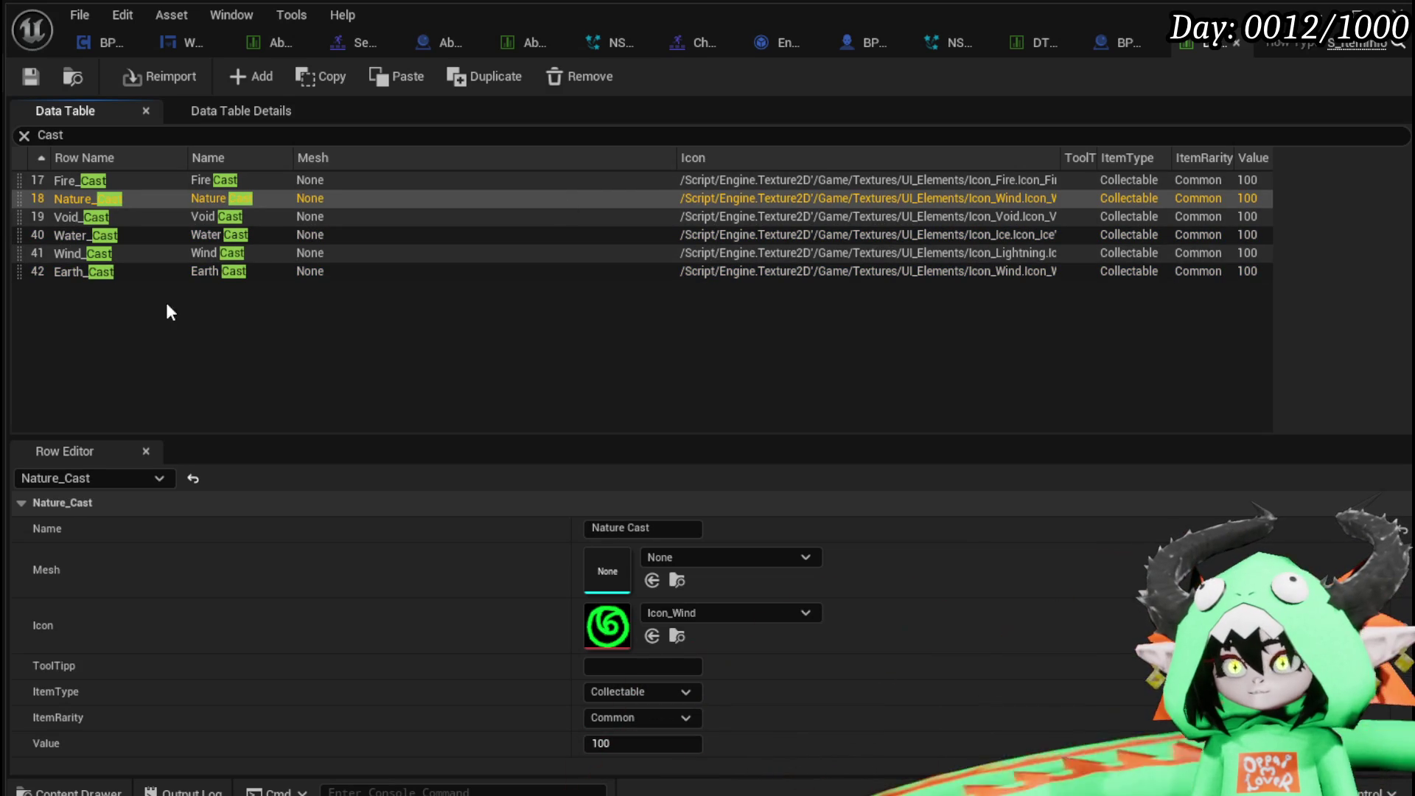
{"action": "left_click", "coordinate": [85, 217]}
{"action": "double_click", "coordinate": [80, 234]}
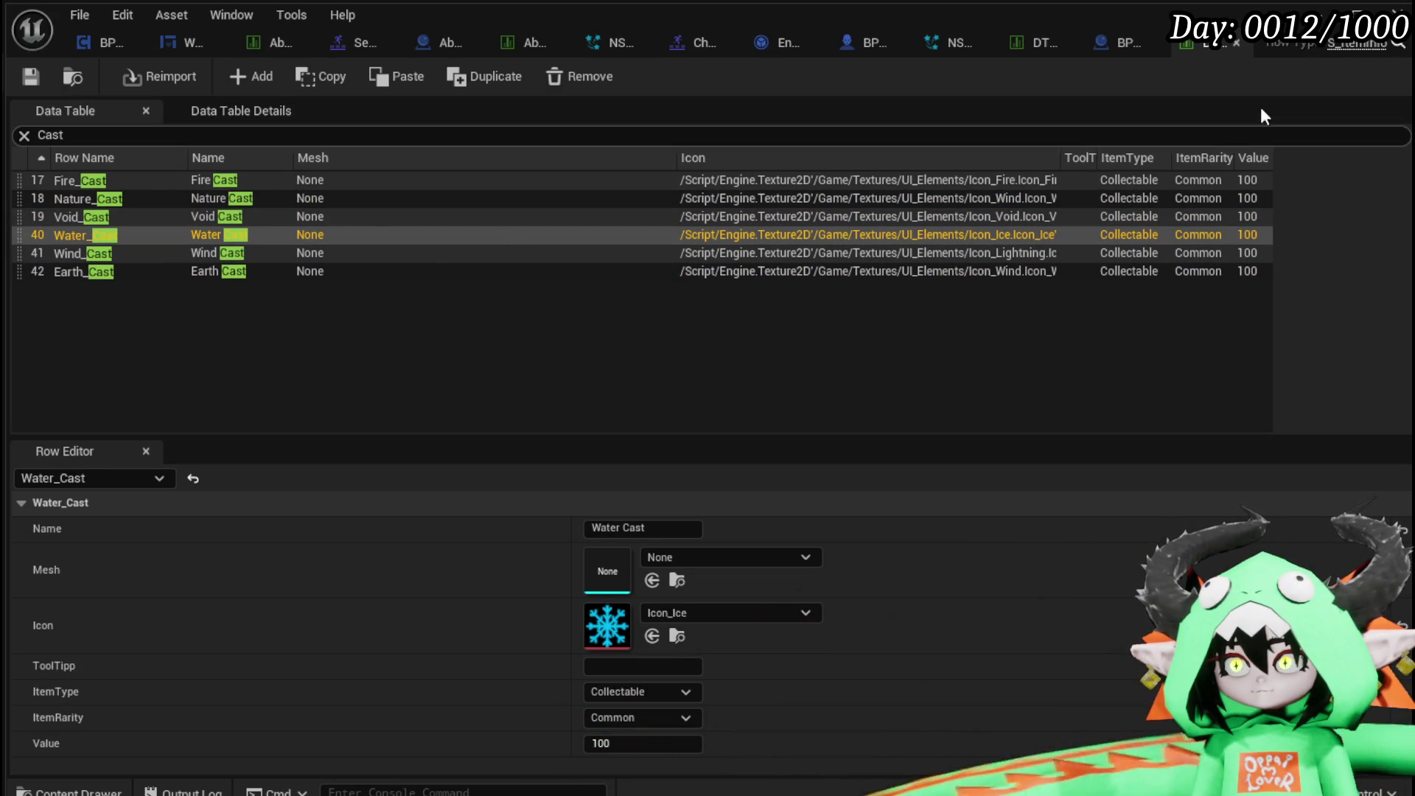
{"action": "left_click", "coordinate": [1317, 16]}
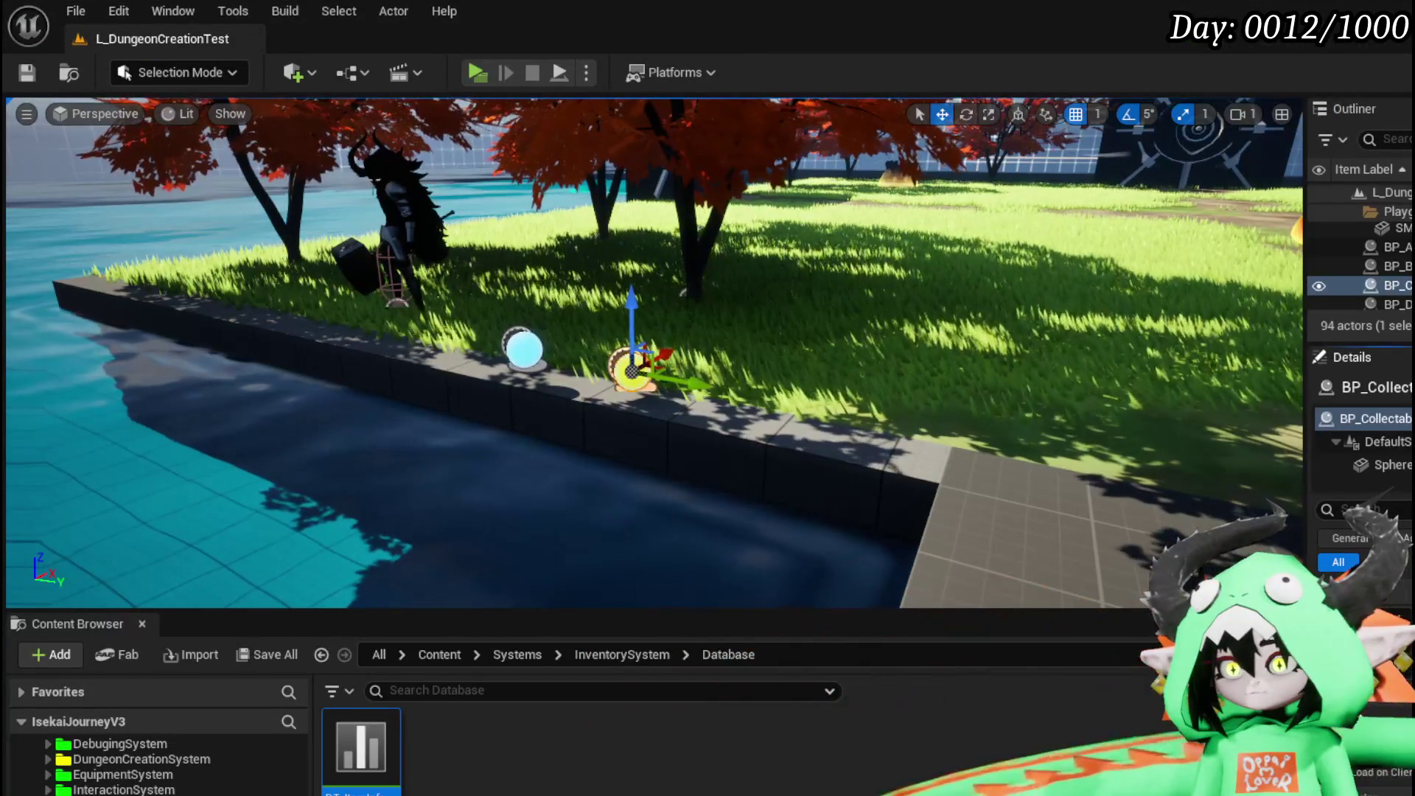
Save all assets, start a standalone play session, and walk along the pool.
{"action": "left_click", "coordinate": [26, 77]}
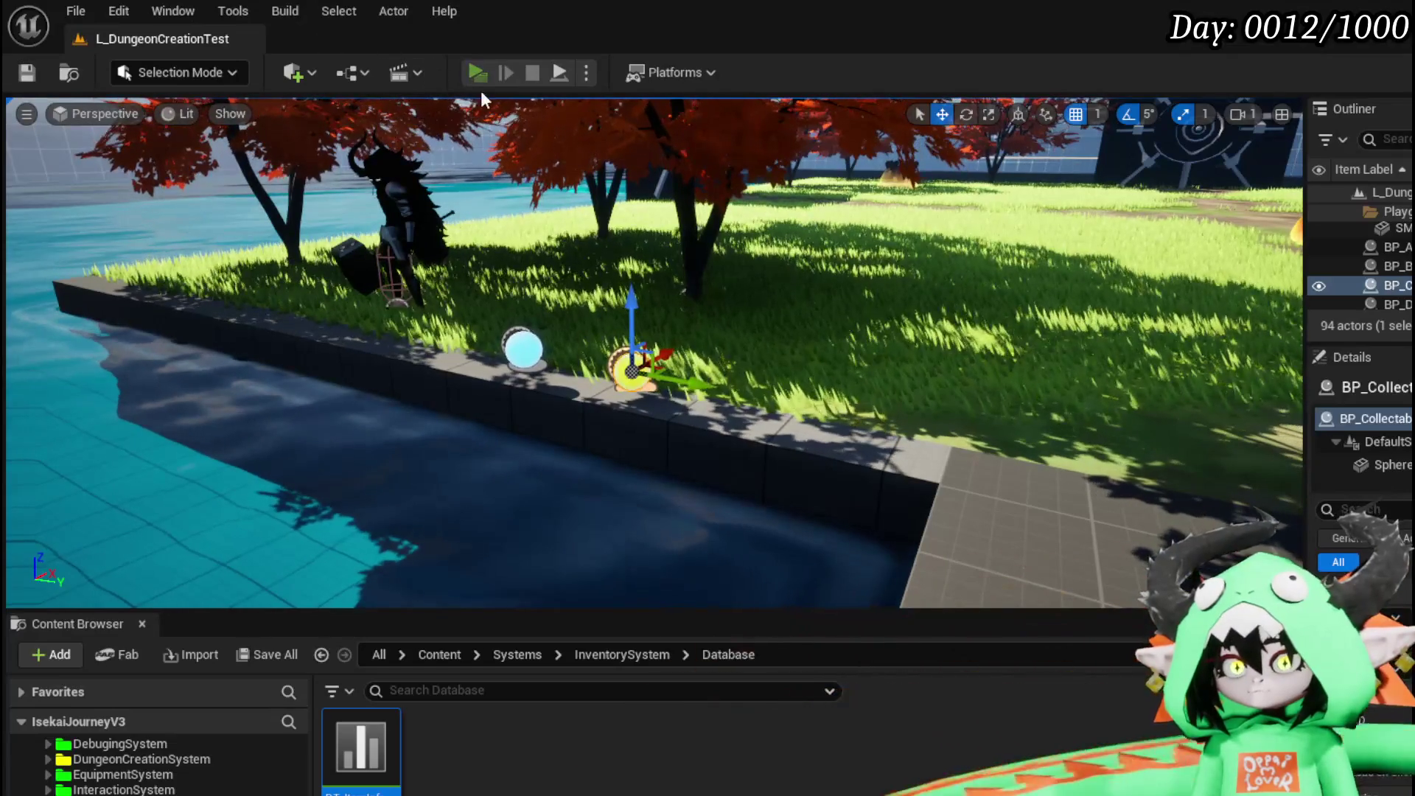
{"action": "left_click", "coordinate": [475, 74]}
{"action": "key", "text": "w"}
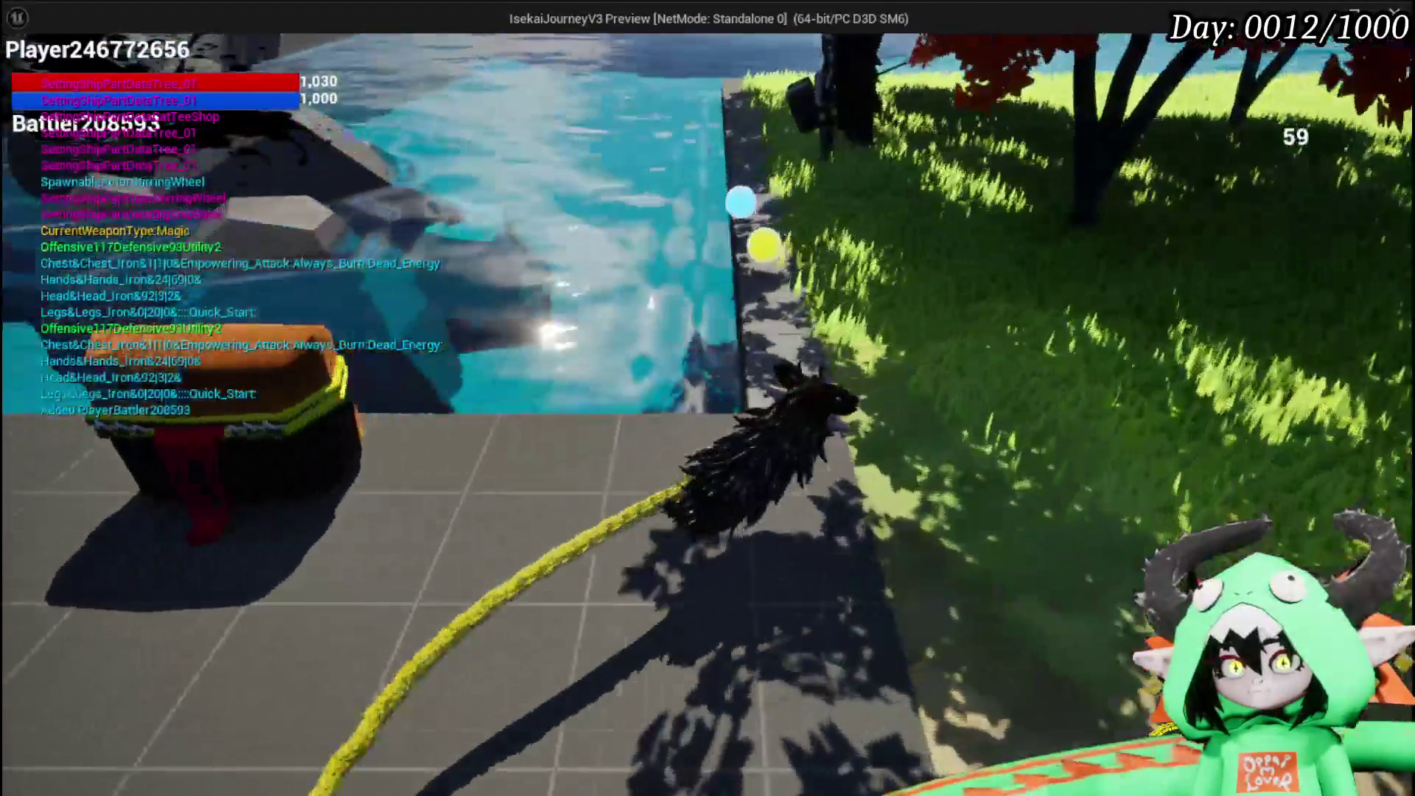
{"action": "key", "text": "space"}
{"action": "key", "text": "w"}
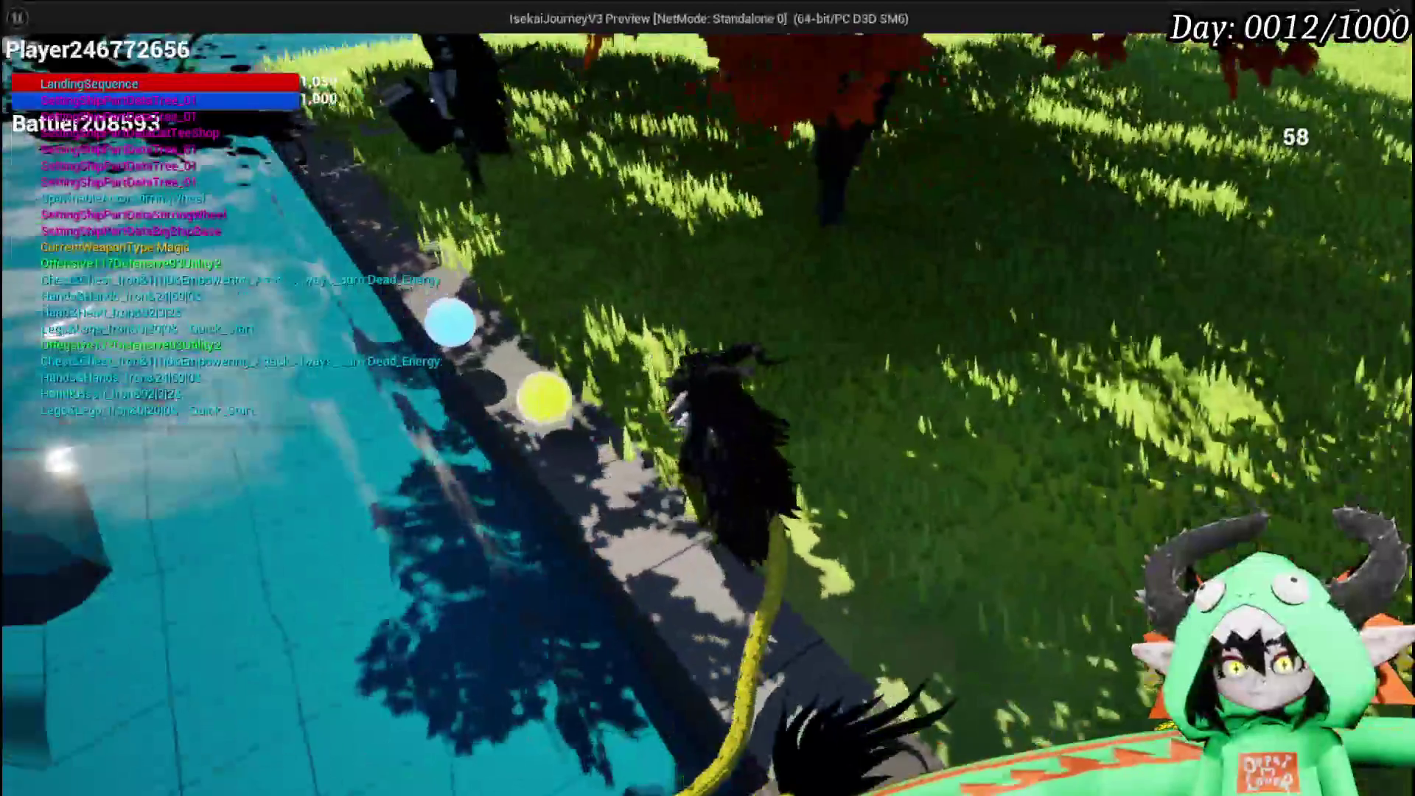
{"action": "key", "text": "w"}
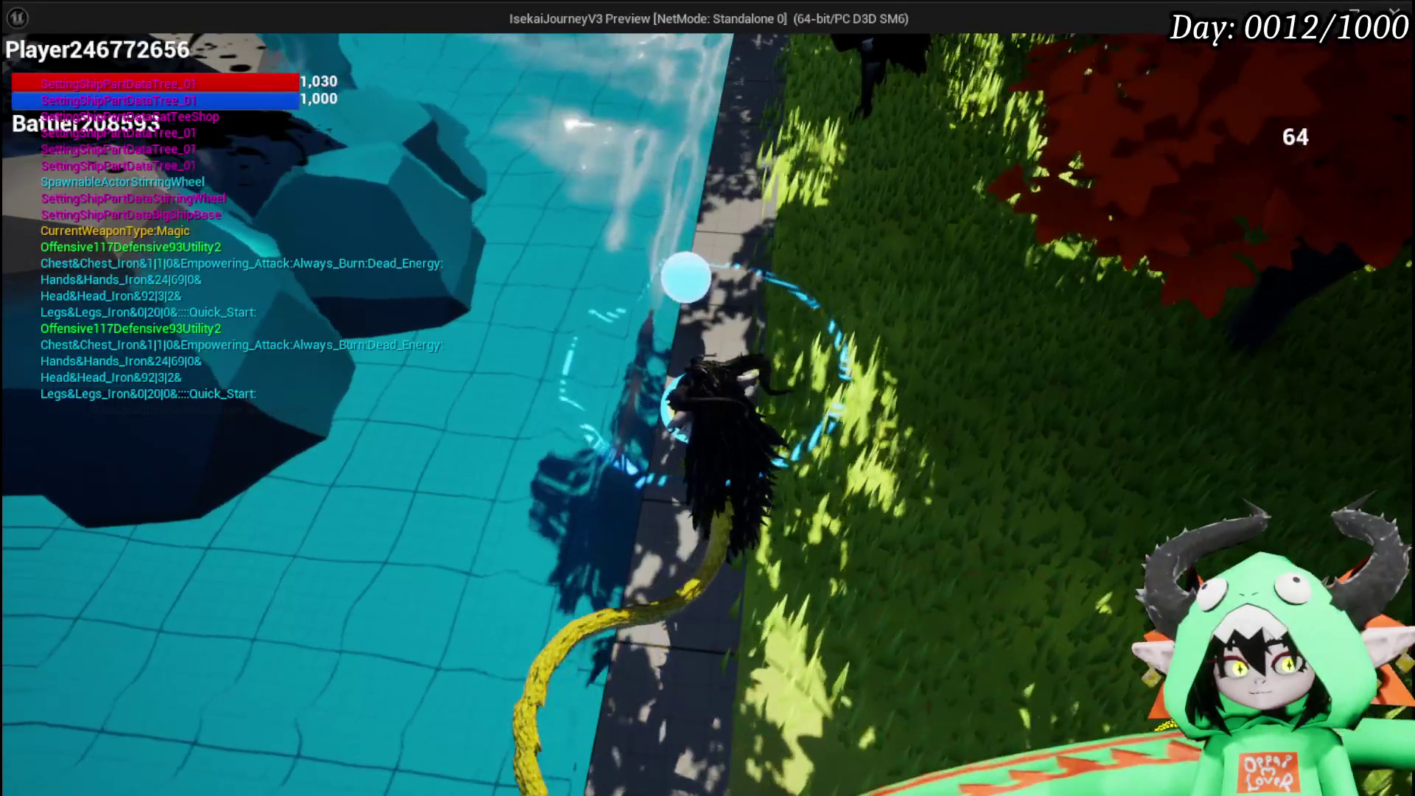
{"action": "key", "text": "w"}
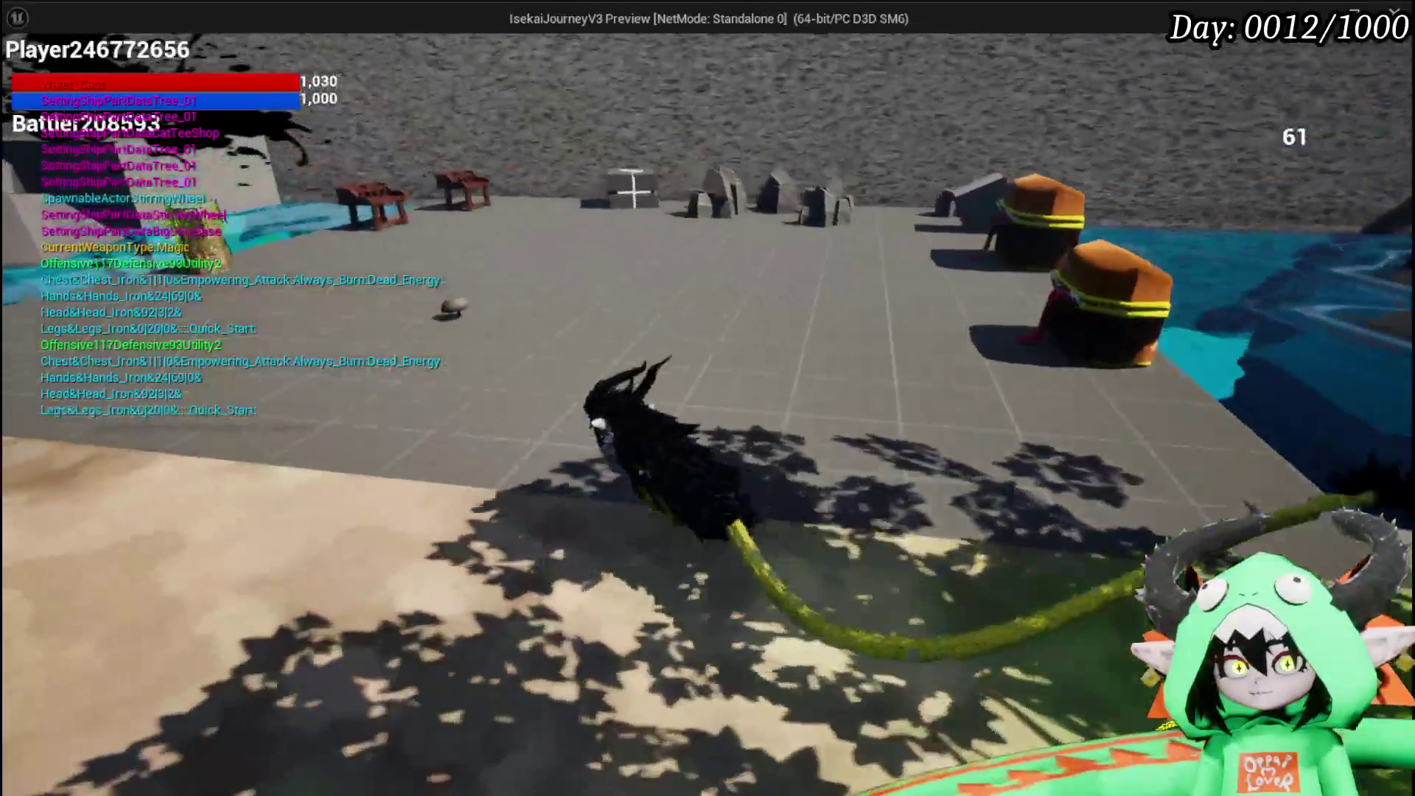
Save the game from the in-game Settings menu and resume play.
{"action": "key", "text": "Escape"}
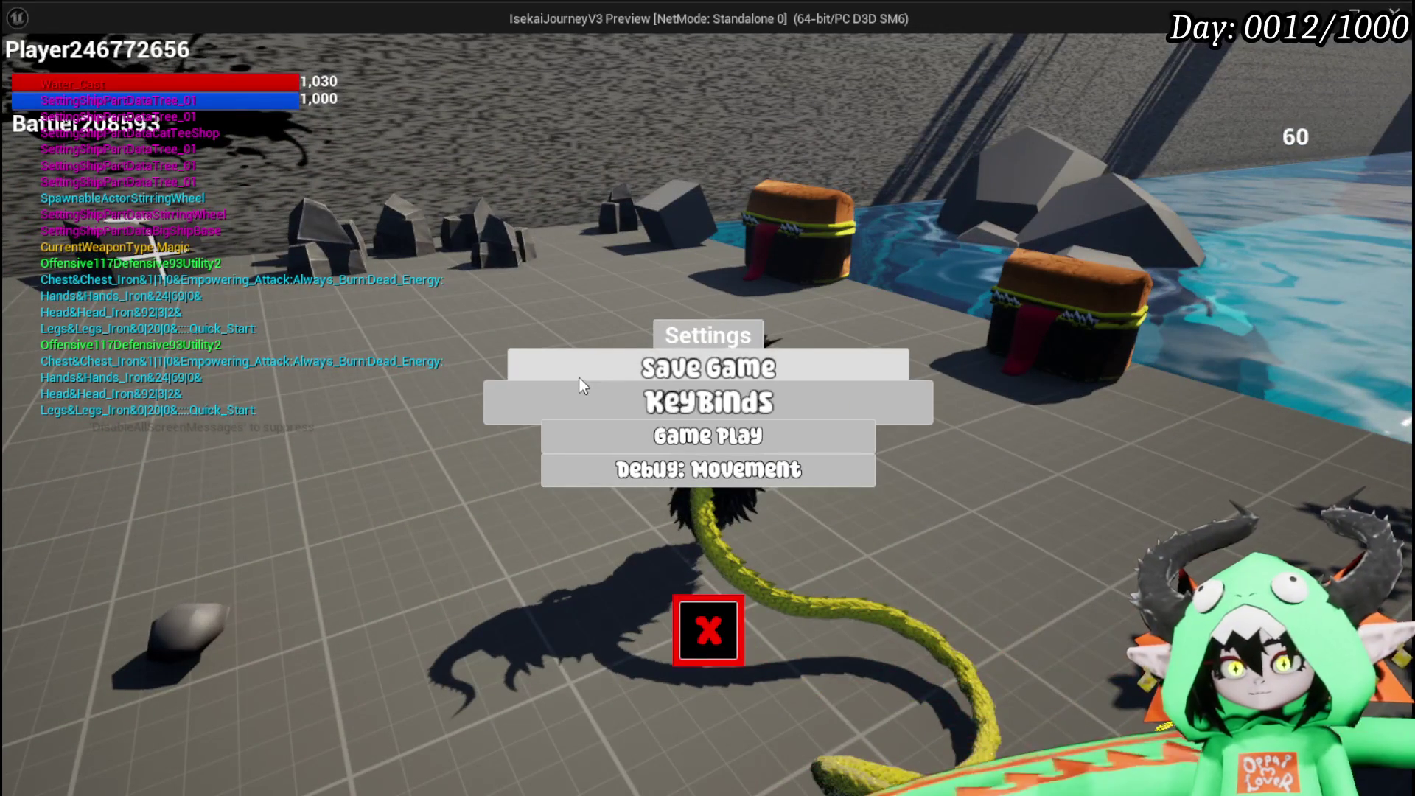
{"action": "left_click", "coordinate": [852, 361]}
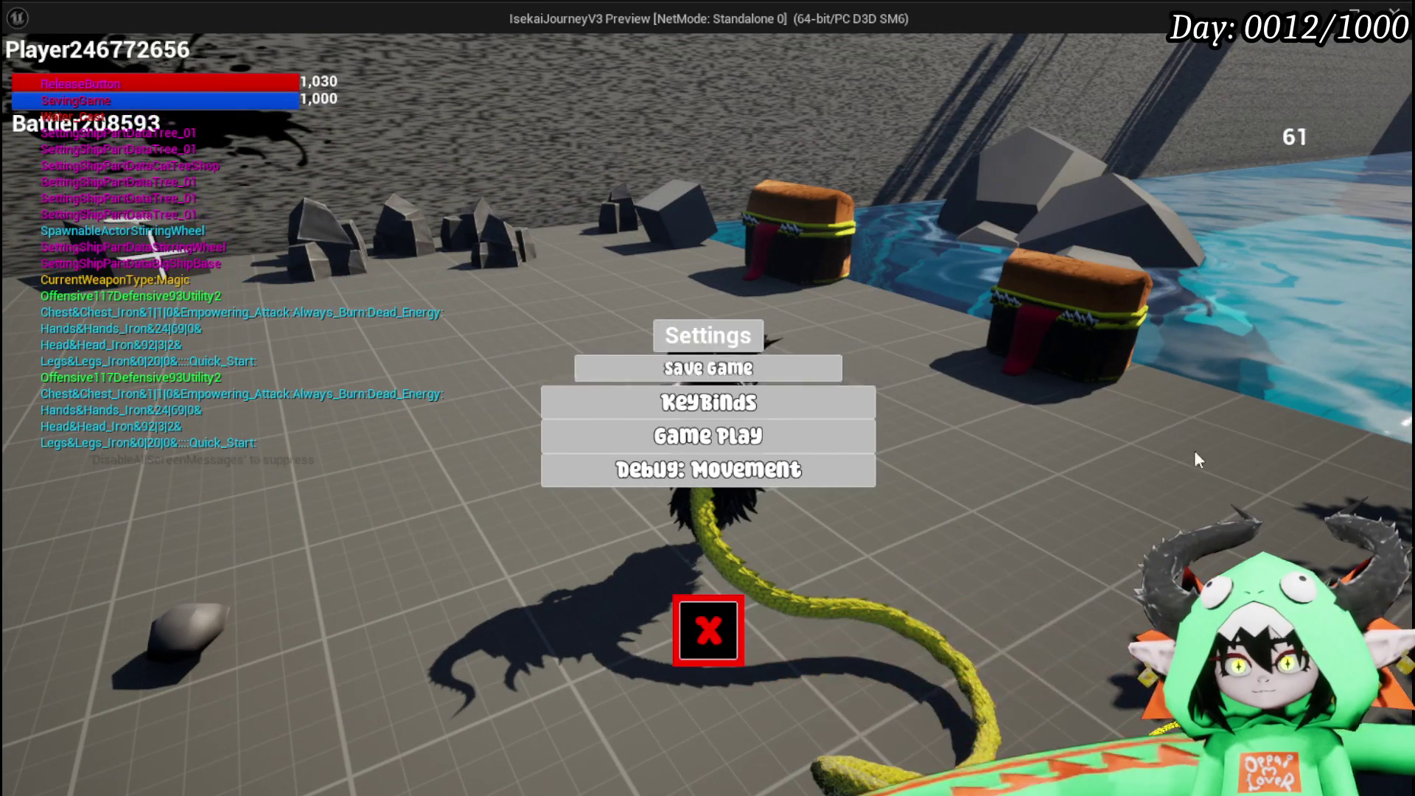
{"action": "left_click", "coordinate": [712, 634]}
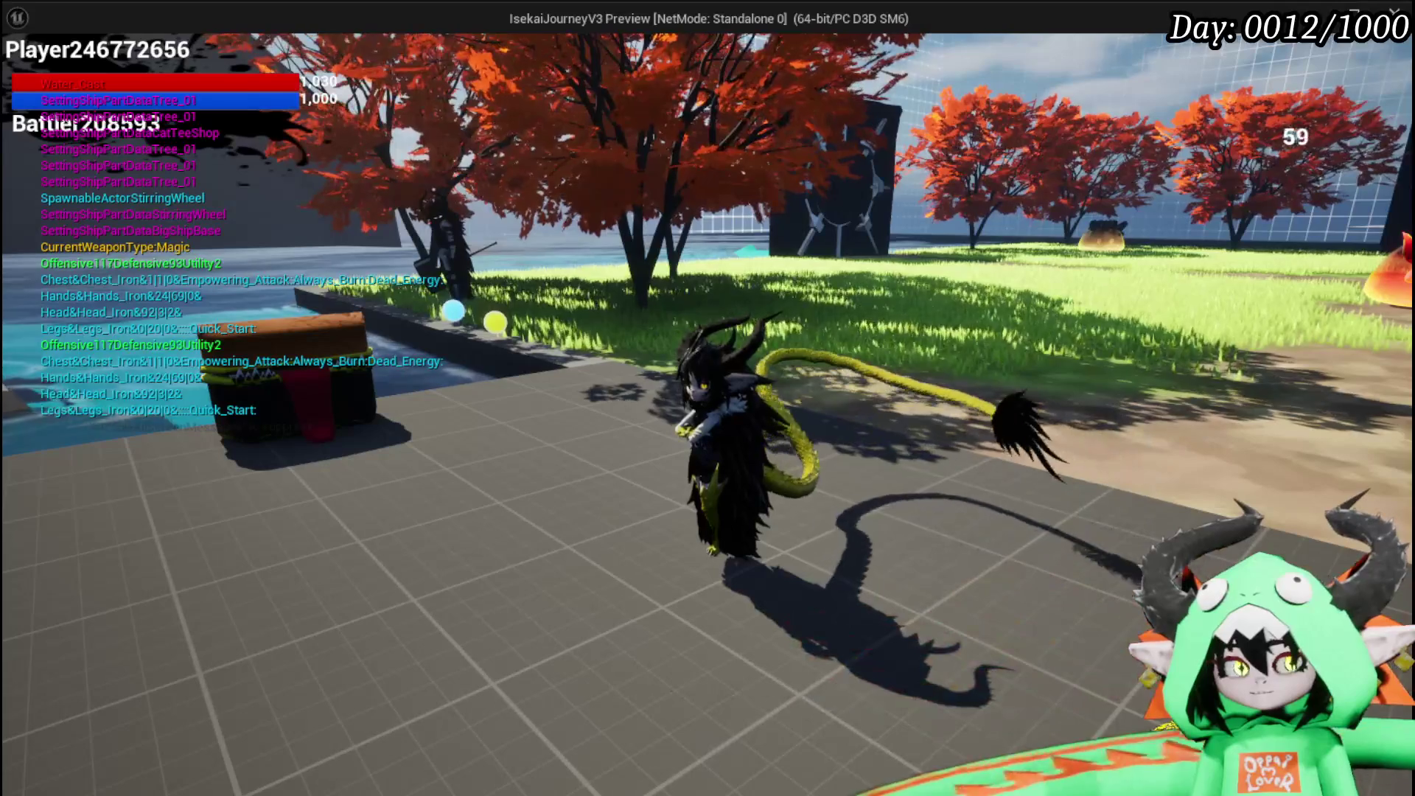
{"action": "key", "text": "w"}
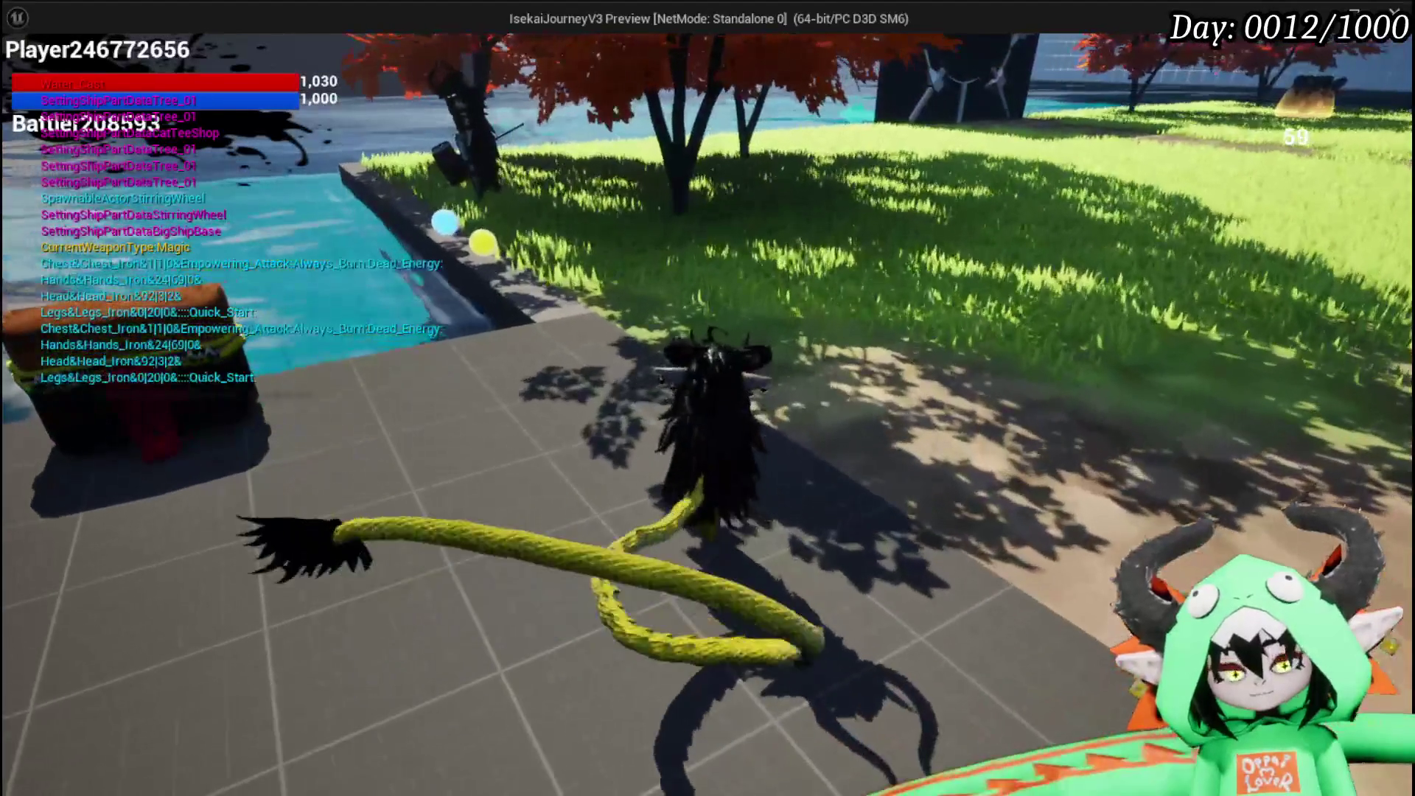
Stop the play session to return to the level editor.
{"action": "key", "text": "Escape"}
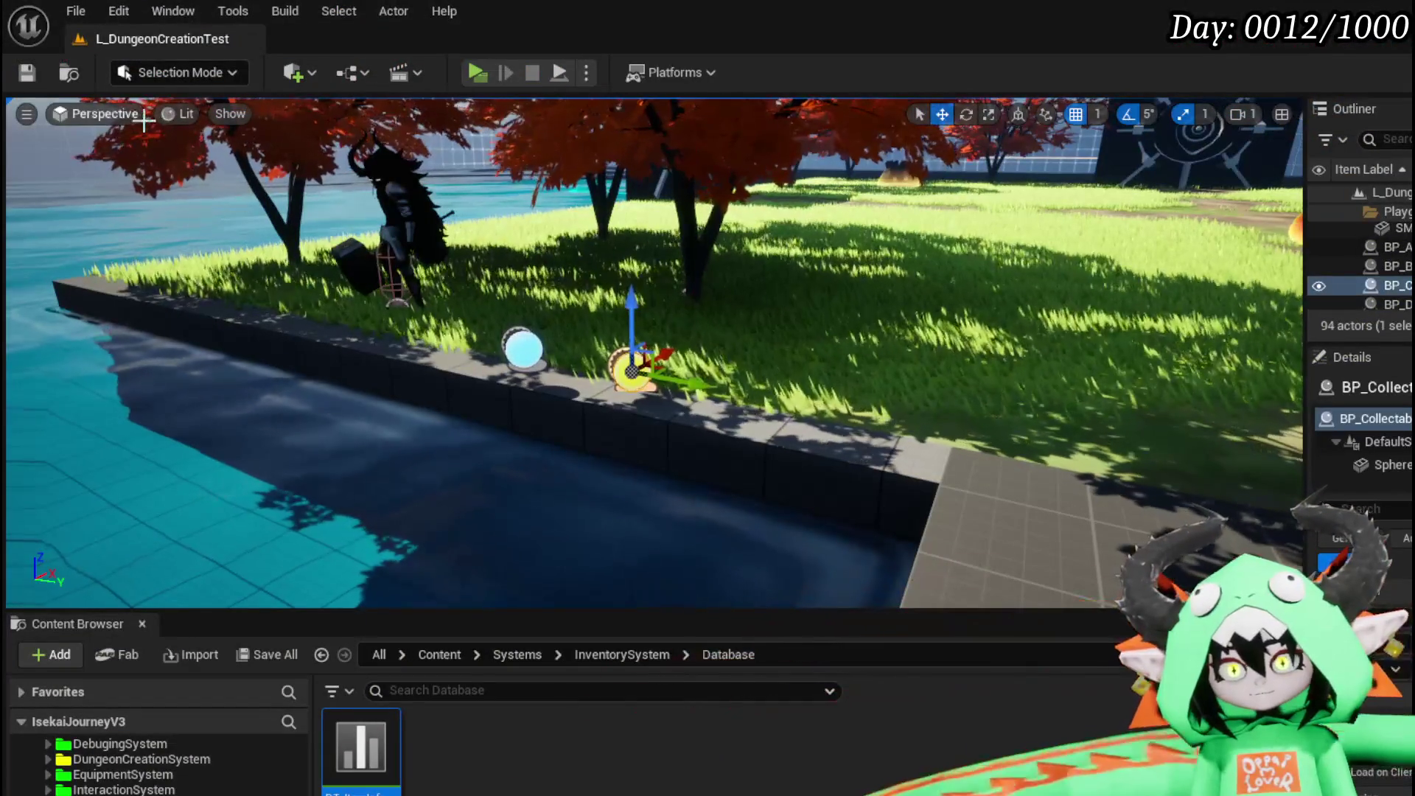
Save L_DungeonCreationTest, relaunch the game, and show the Splash Move card's VFX grid.
{"action": "key", "text": "ctrl+s"}
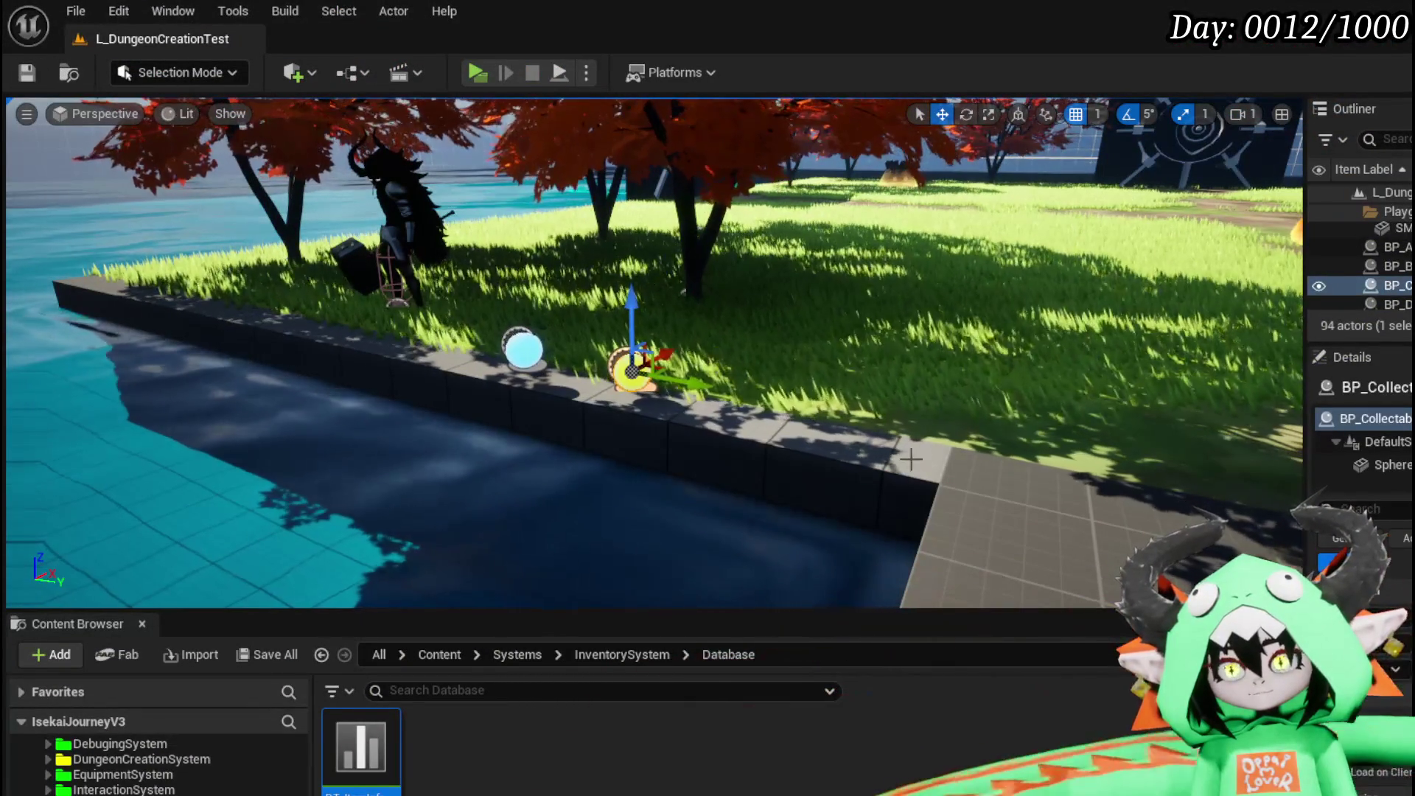
{"action": "left_click", "coordinate": [492, 75]}
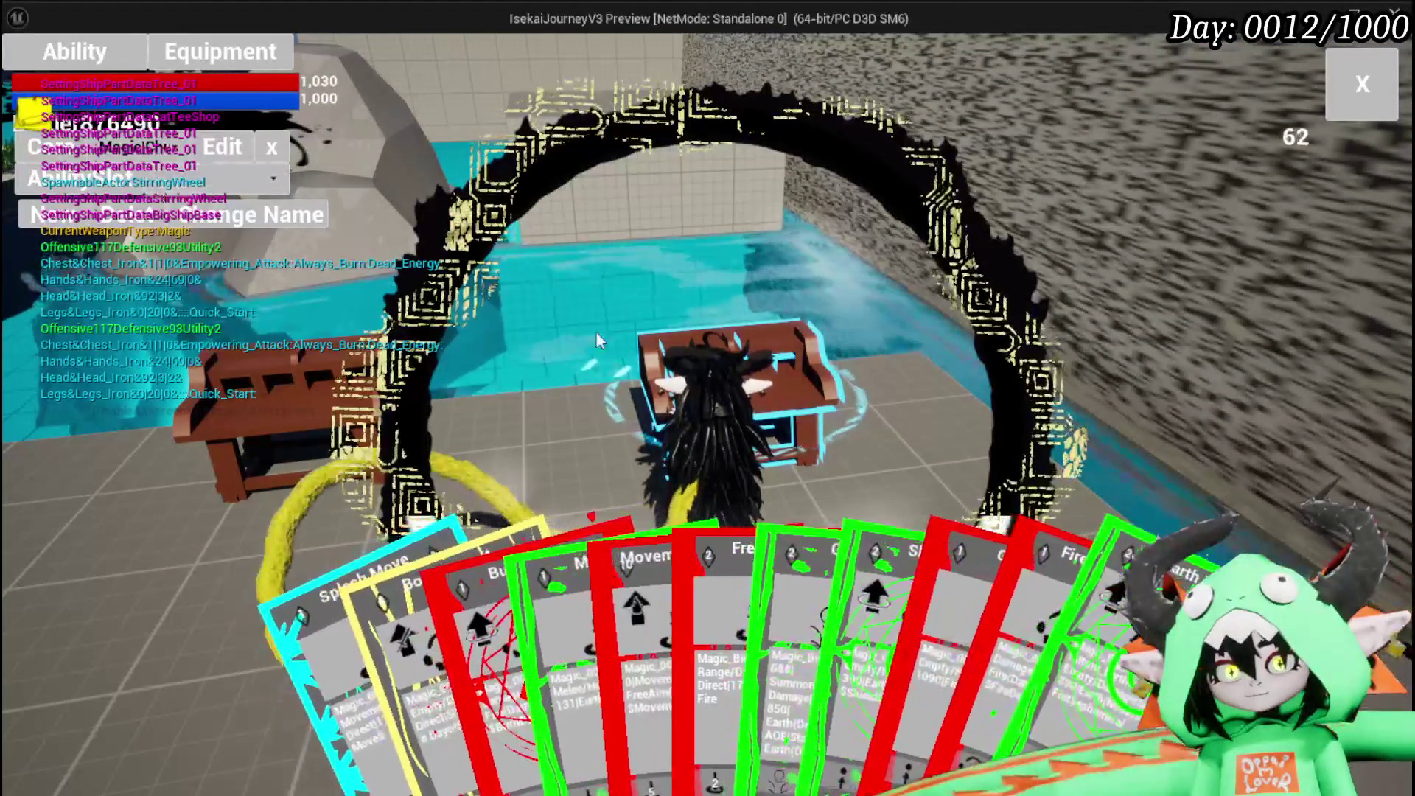
{"action": "left_click", "coordinate": [332, 627]}
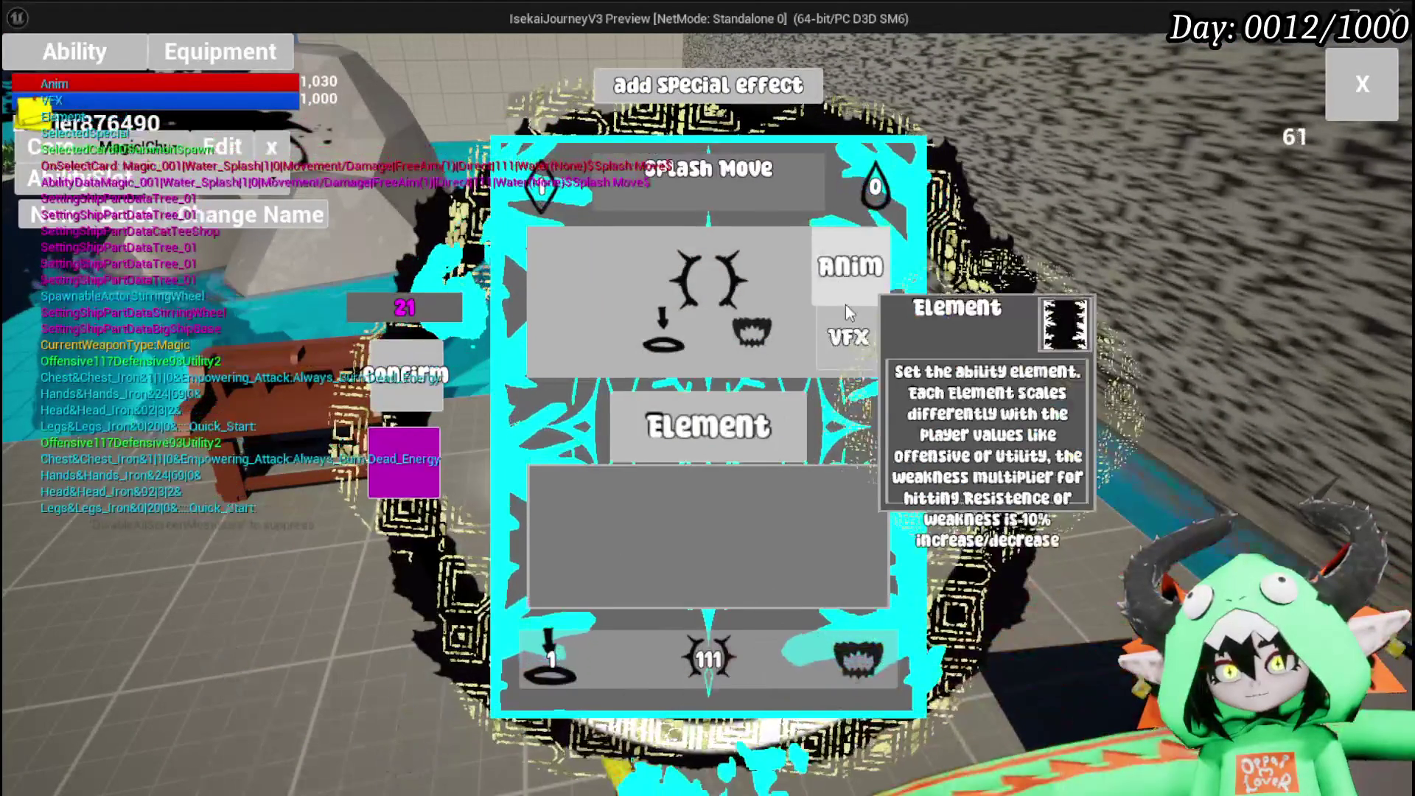
{"action": "left_click", "coordinate": [847, 338]}
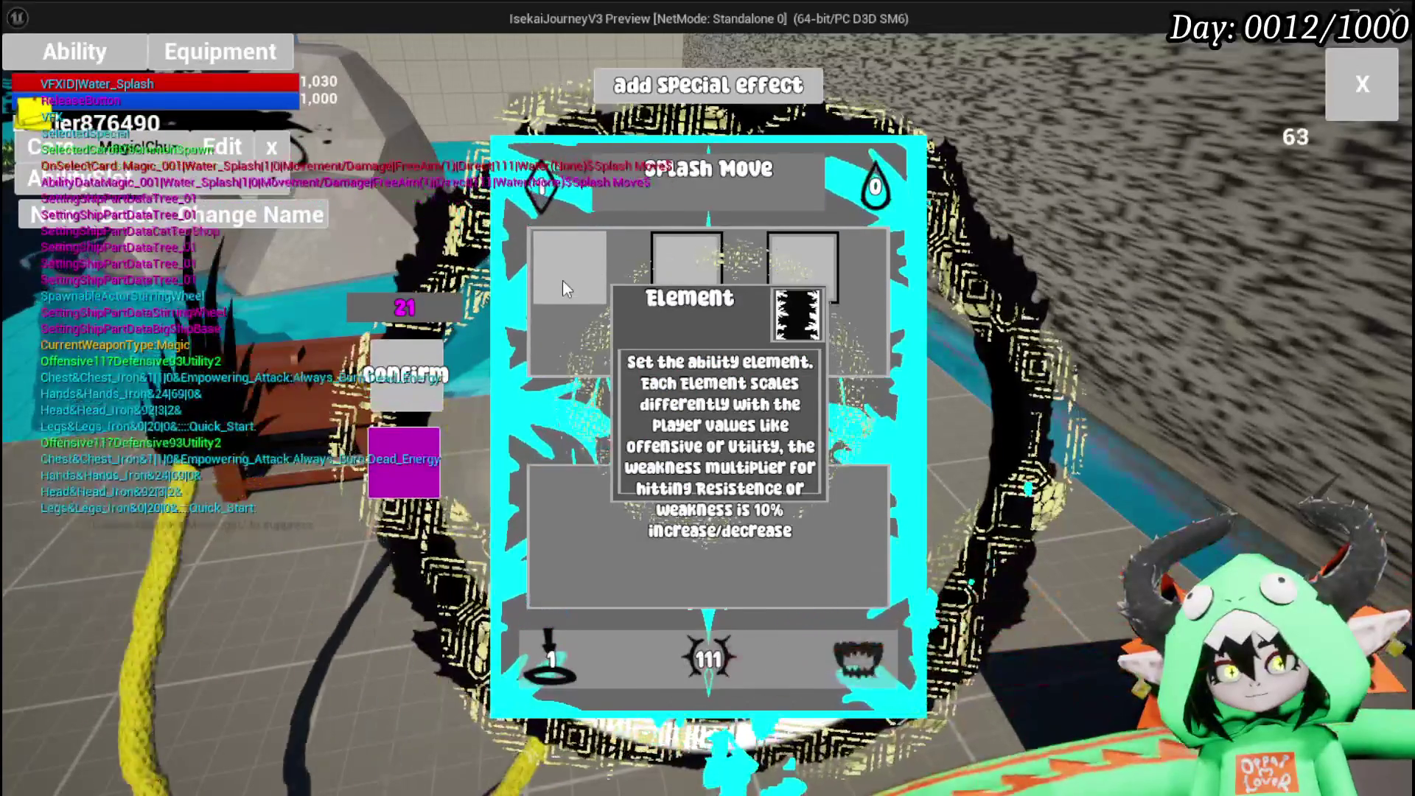
Fill the VFX slots with Water_Splash and Water_Cast, then stop playing.
{"action": "left_click", "coordinate": [563, 281]}
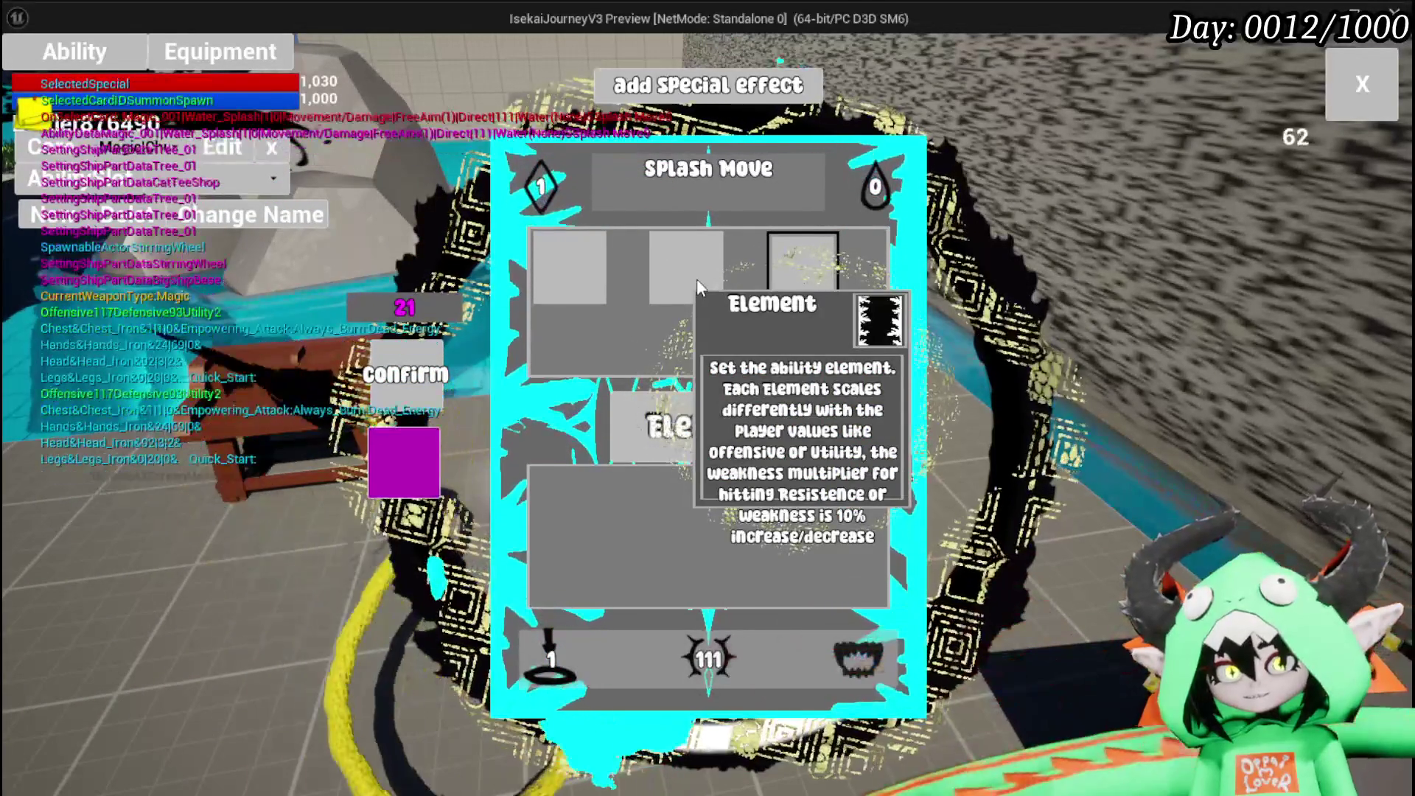
{"action": "left_click", "coordinate": [696, 281]}
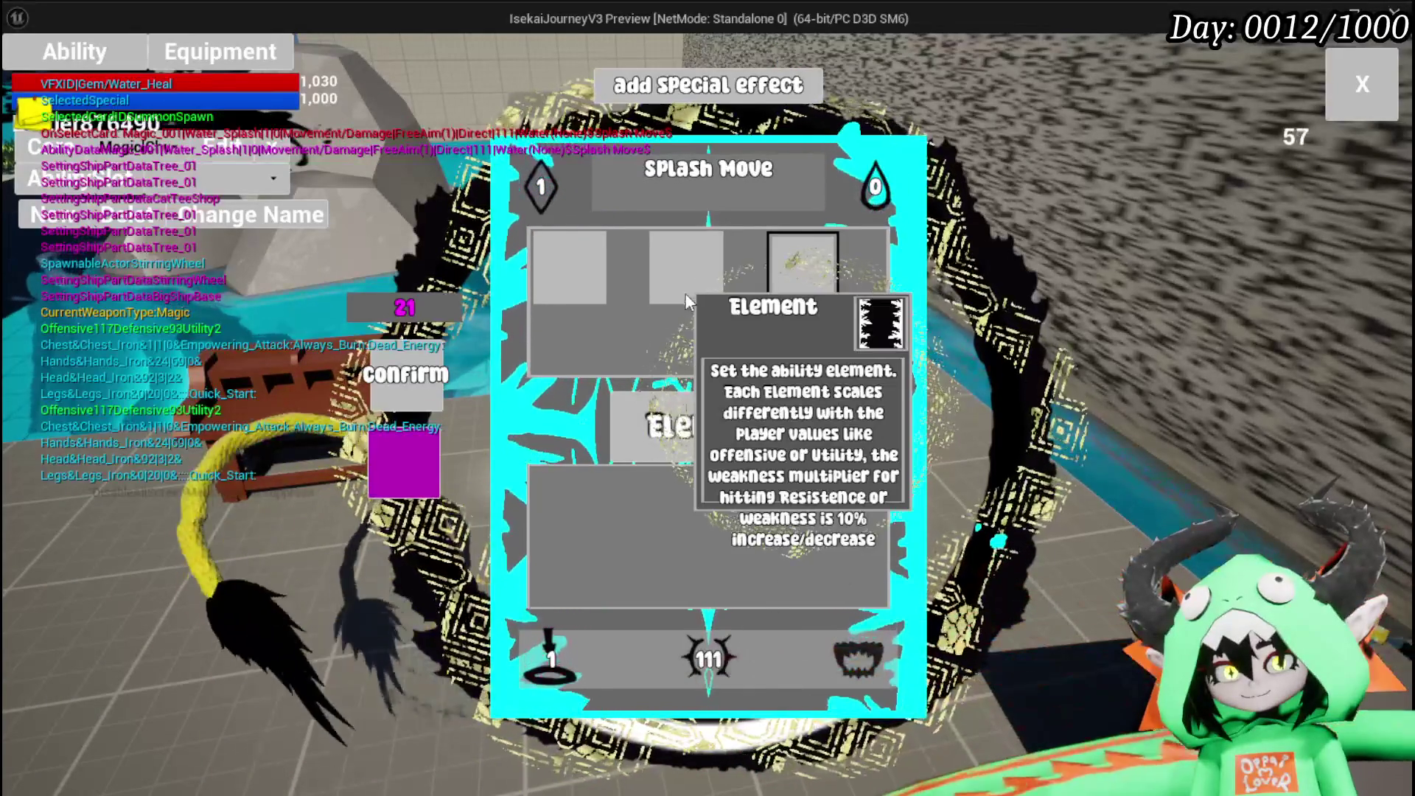
{"action": "left_click", "coordinate": [686, 294]}
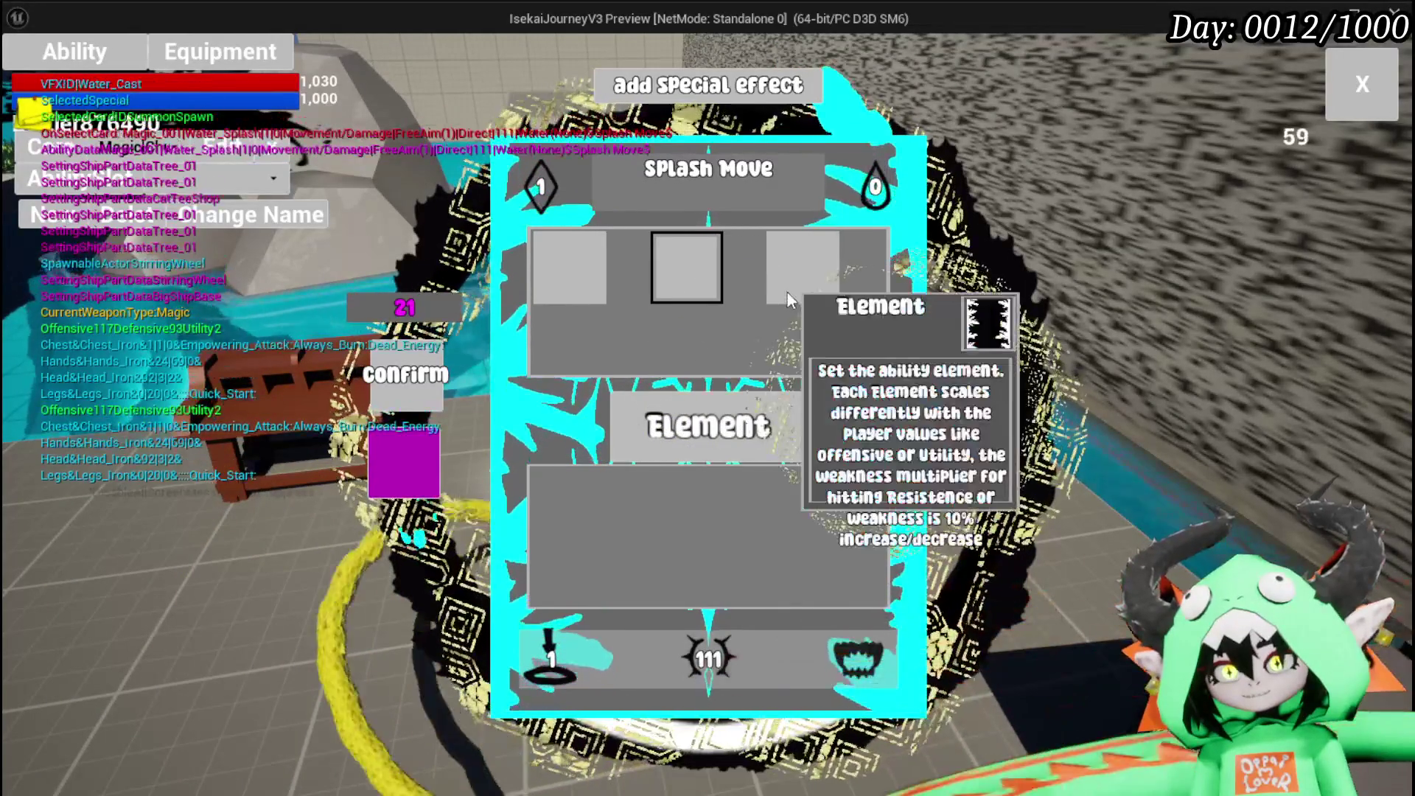
{"action": "left_click", "coordinate": [565, 286]}
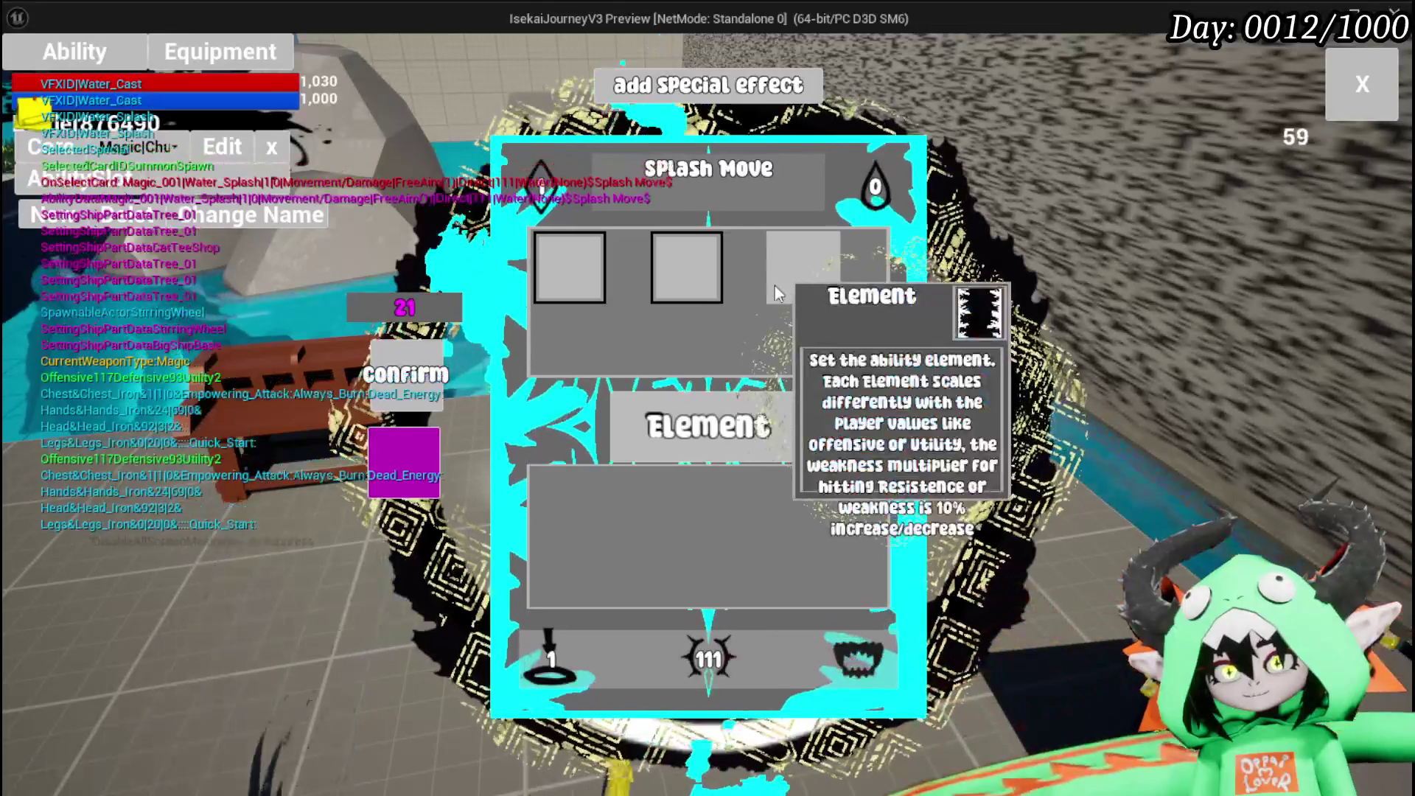
{"action": "left_click", "coordinate": [778, 294]}
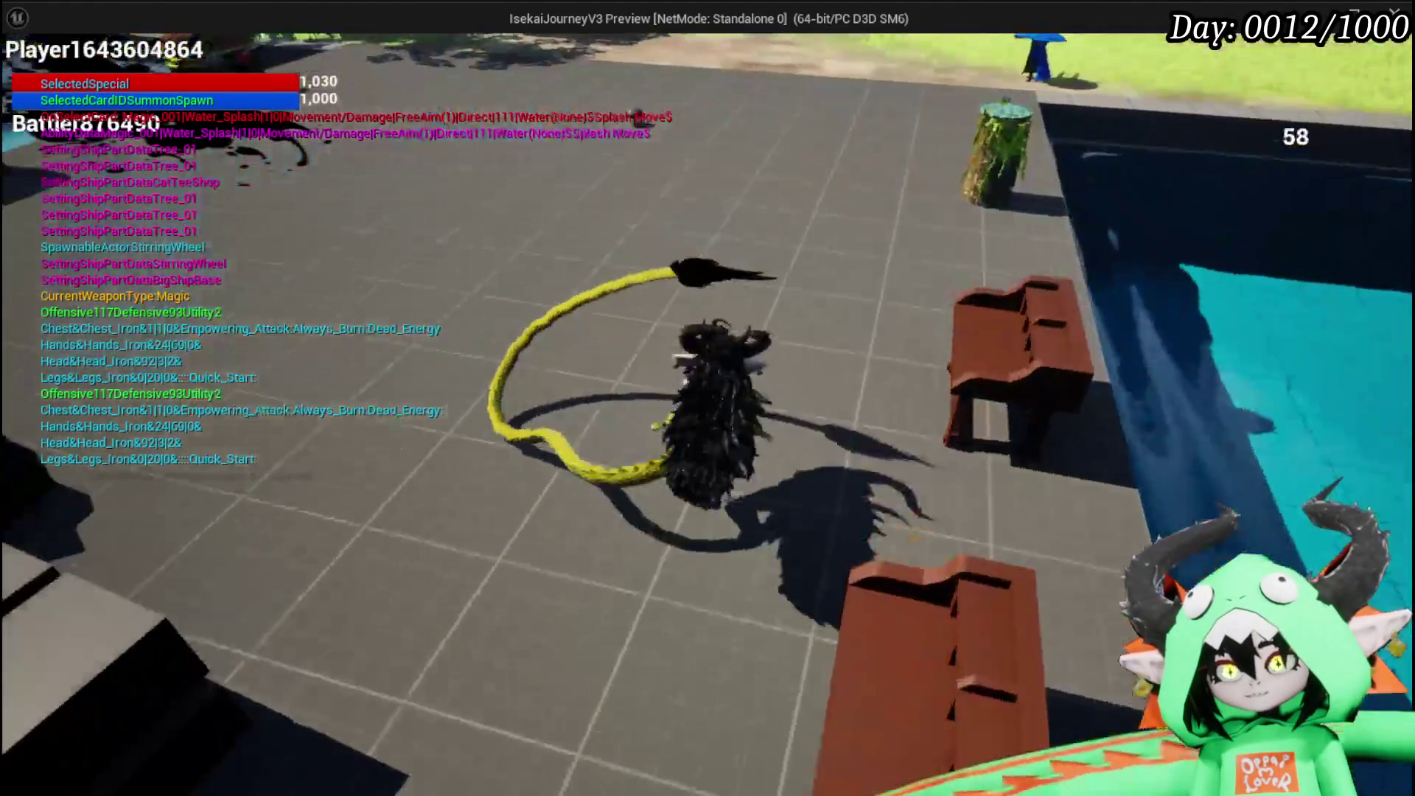
{"action": "key", "text": "Escape"}
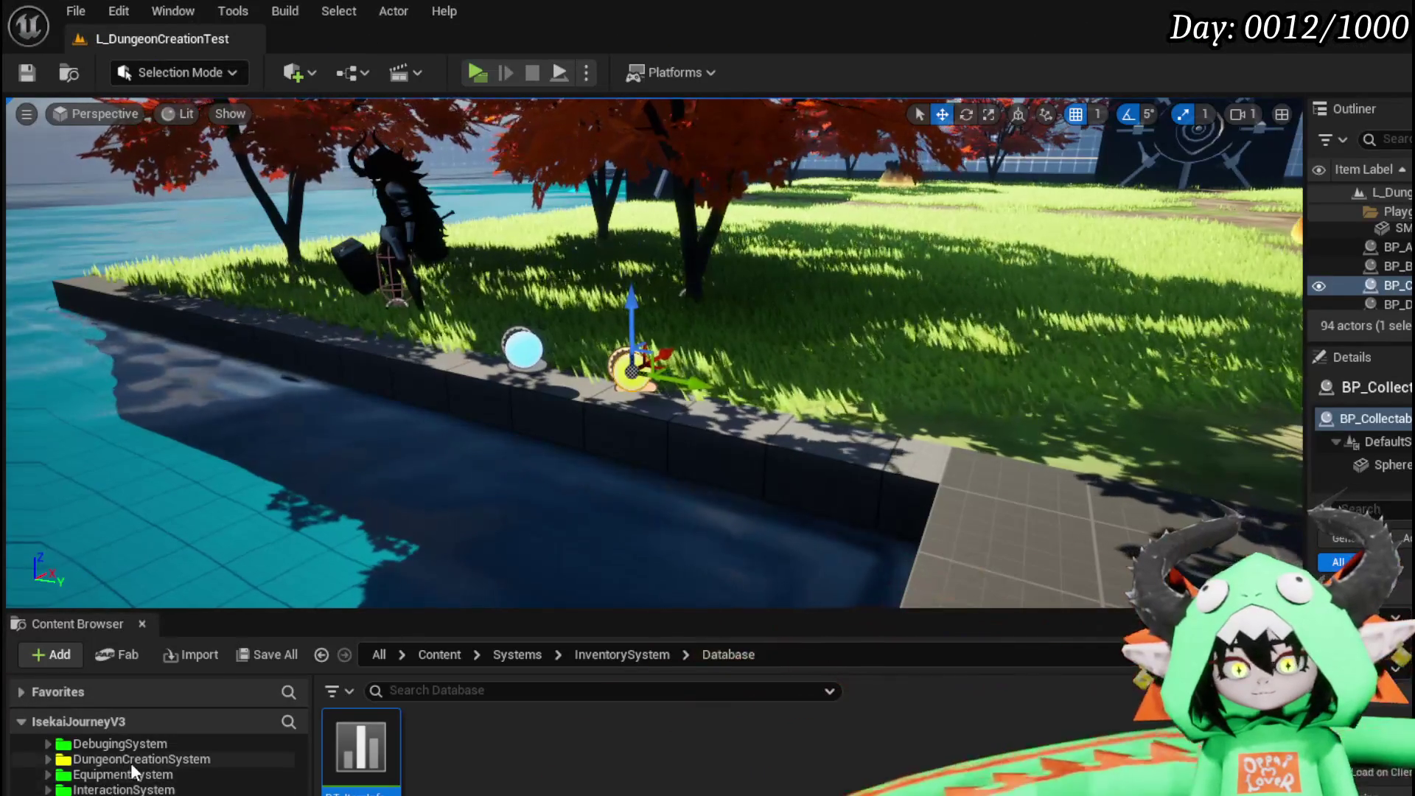
Open the AbilityWorkBenchUI widget blueprint from AbilitySystem > UI.
{"action": "scroll", "coordinate": [158, 759], "scroll_direction": "up", "scroll_amount": 5}
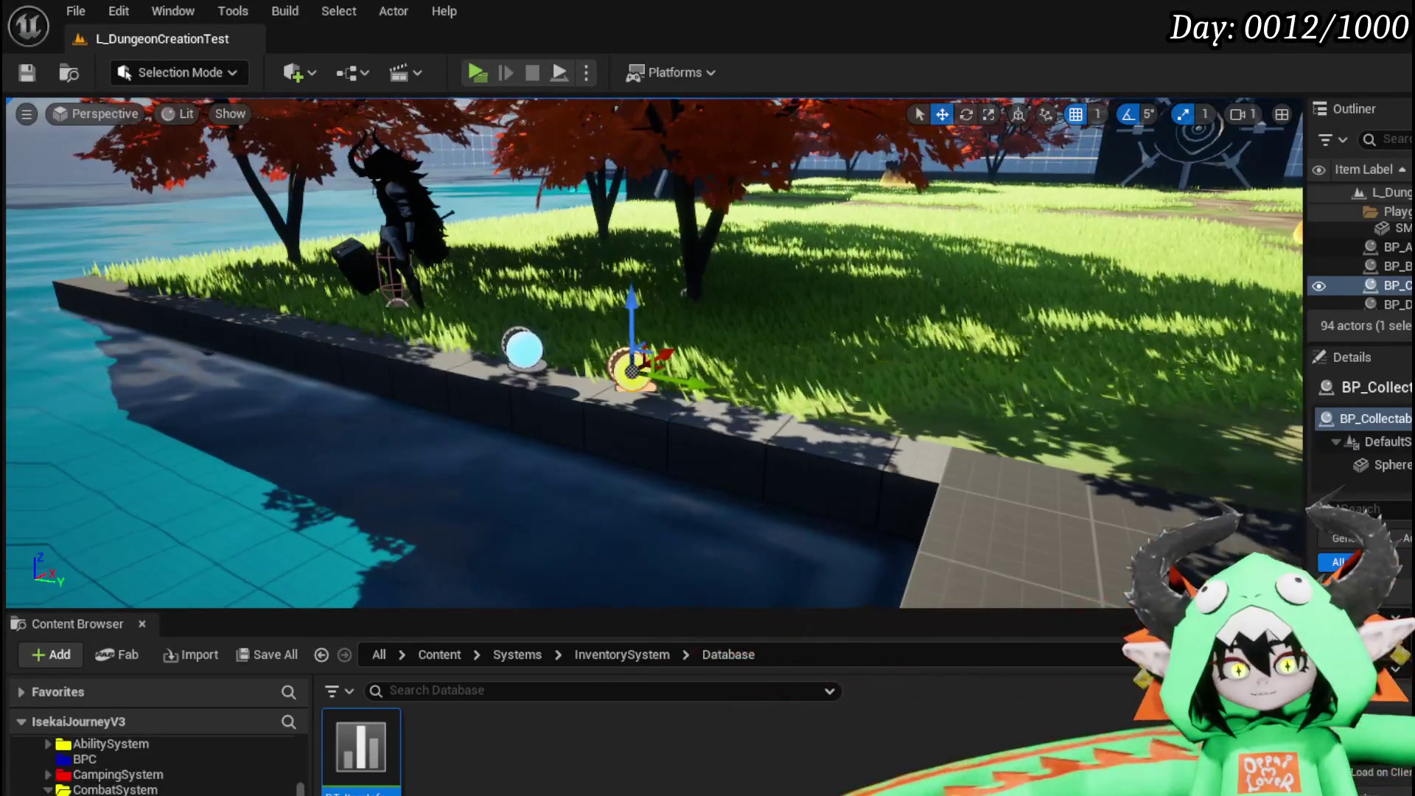
{"action": "scroll", "coordinate": [158, 760], "scroll_direction": "down", "scroll_amount": 10}
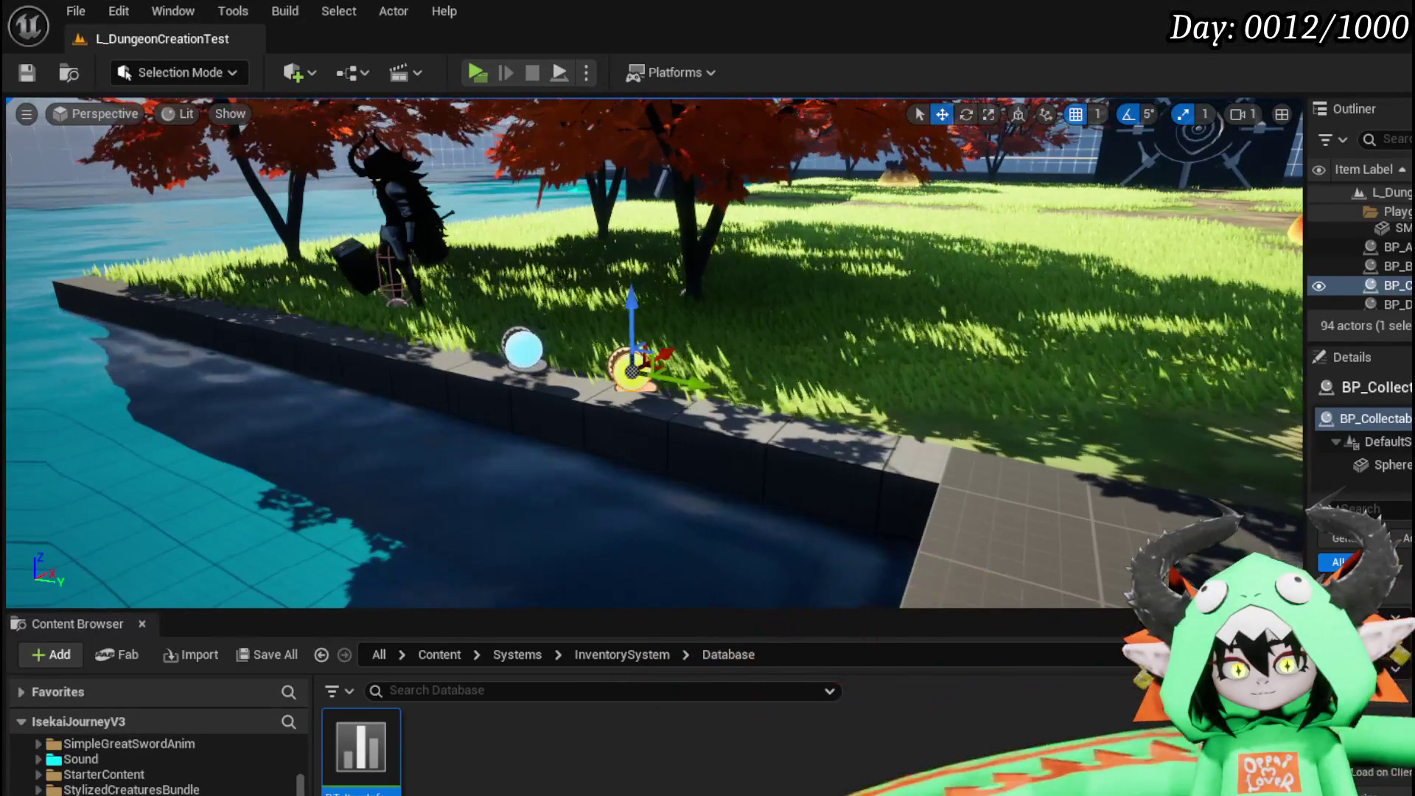
{"action": "scroll", "coordinate": [159, 759], "scroll_direction": "up", "scroll_amount": 5}
{"action": "scroll", "coordinate": [158, 759], "scroll_direction": "down", "scroll_amount": 2}
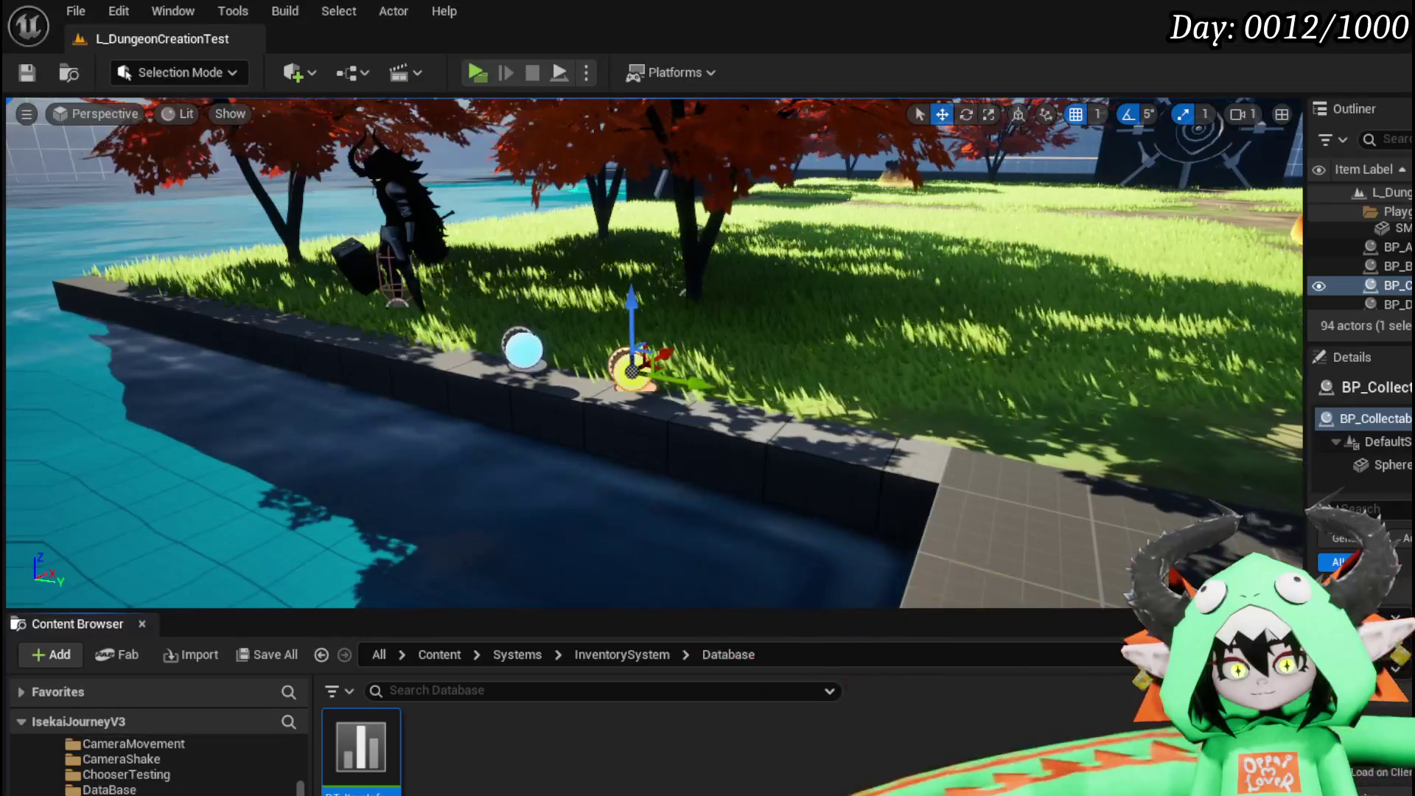
{"action": "key", "text": "alt+Left"}
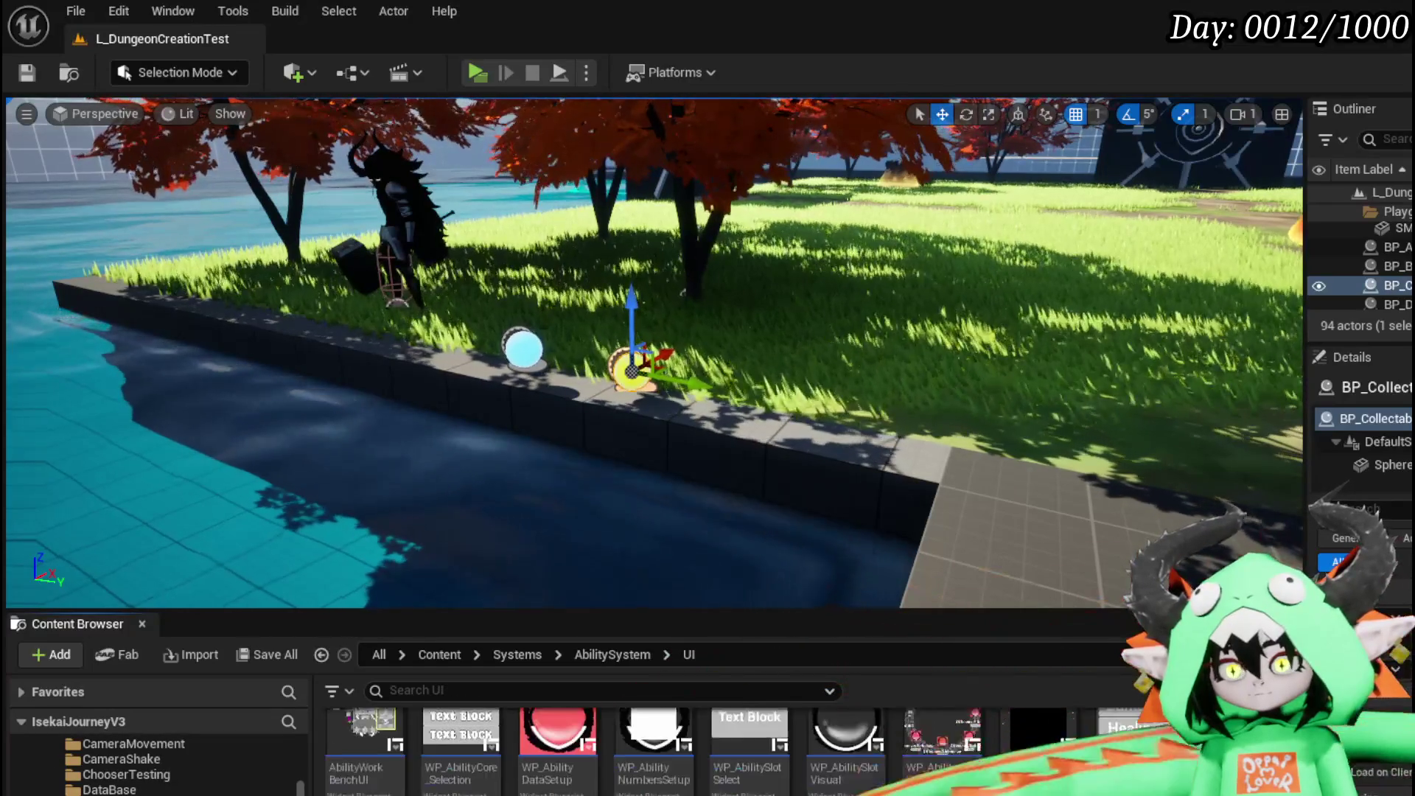
{"action": "double_click", "coordinate": [362, 756]}
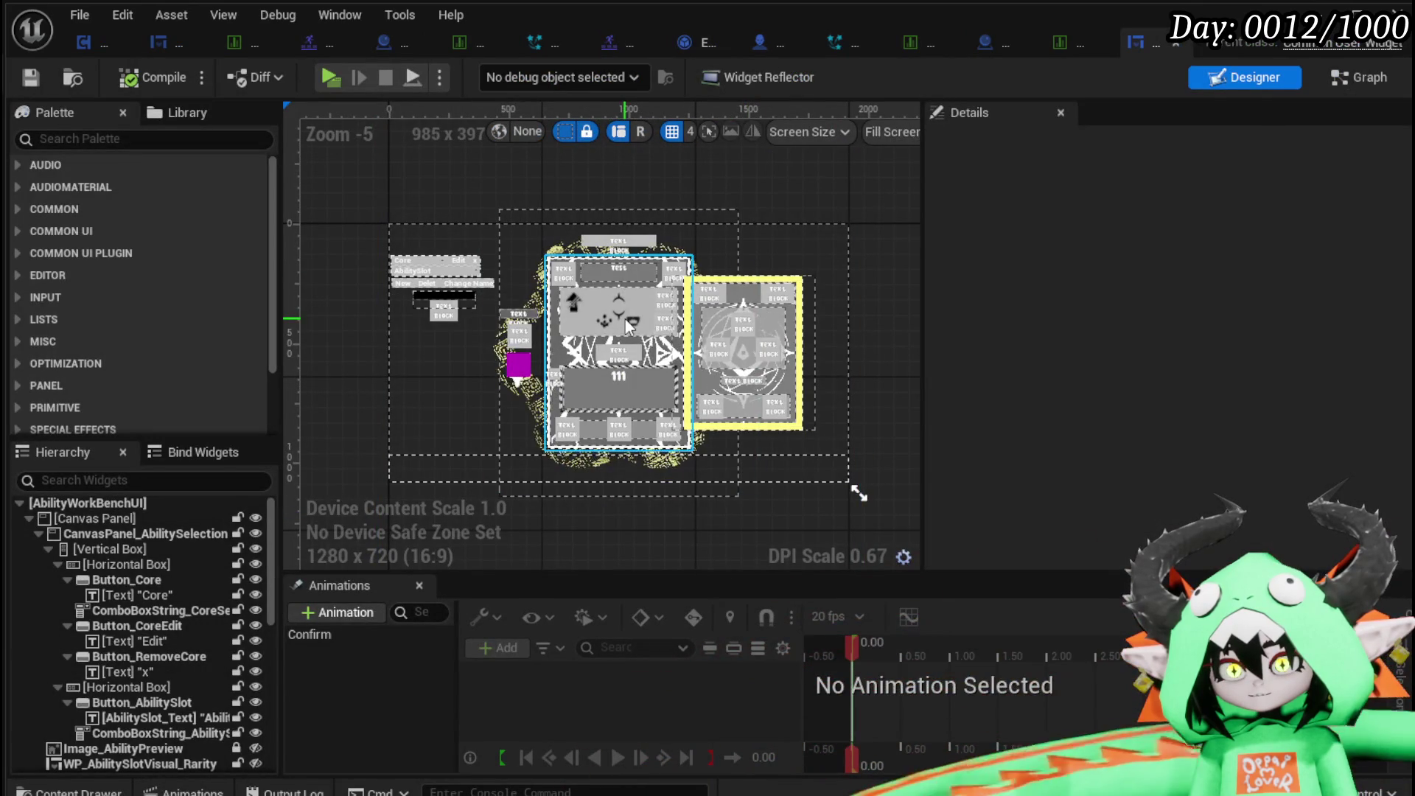
Switch to the Graph view and open the FilterForVFX function.
{"action": "left_click", "coordinate": [580, 298]}
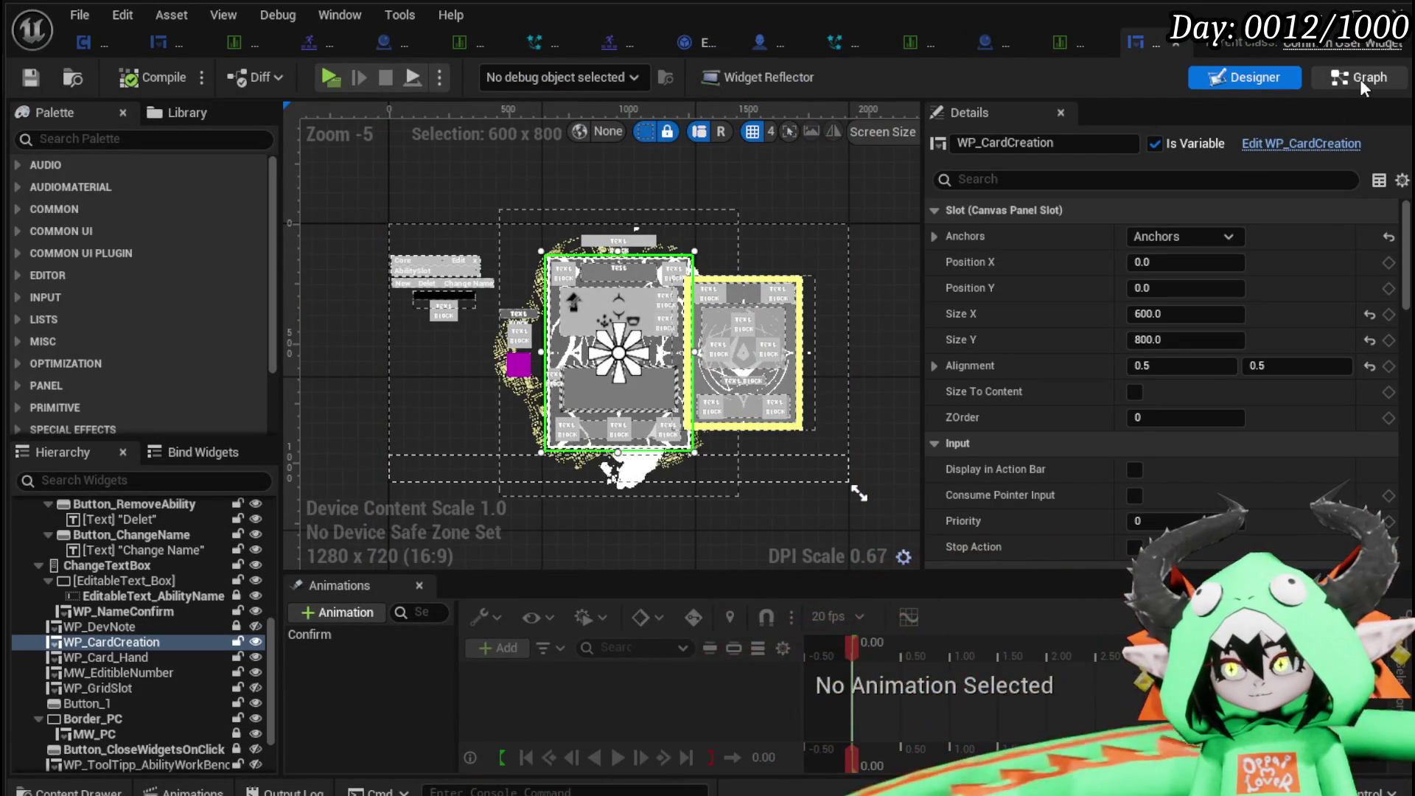
{"action": "left_click", "coordinate": [1360, 78]}
{"action": "scroll", "coordinate": [162, 294], "scroll_direction": "up", "scroll_amount": 10}
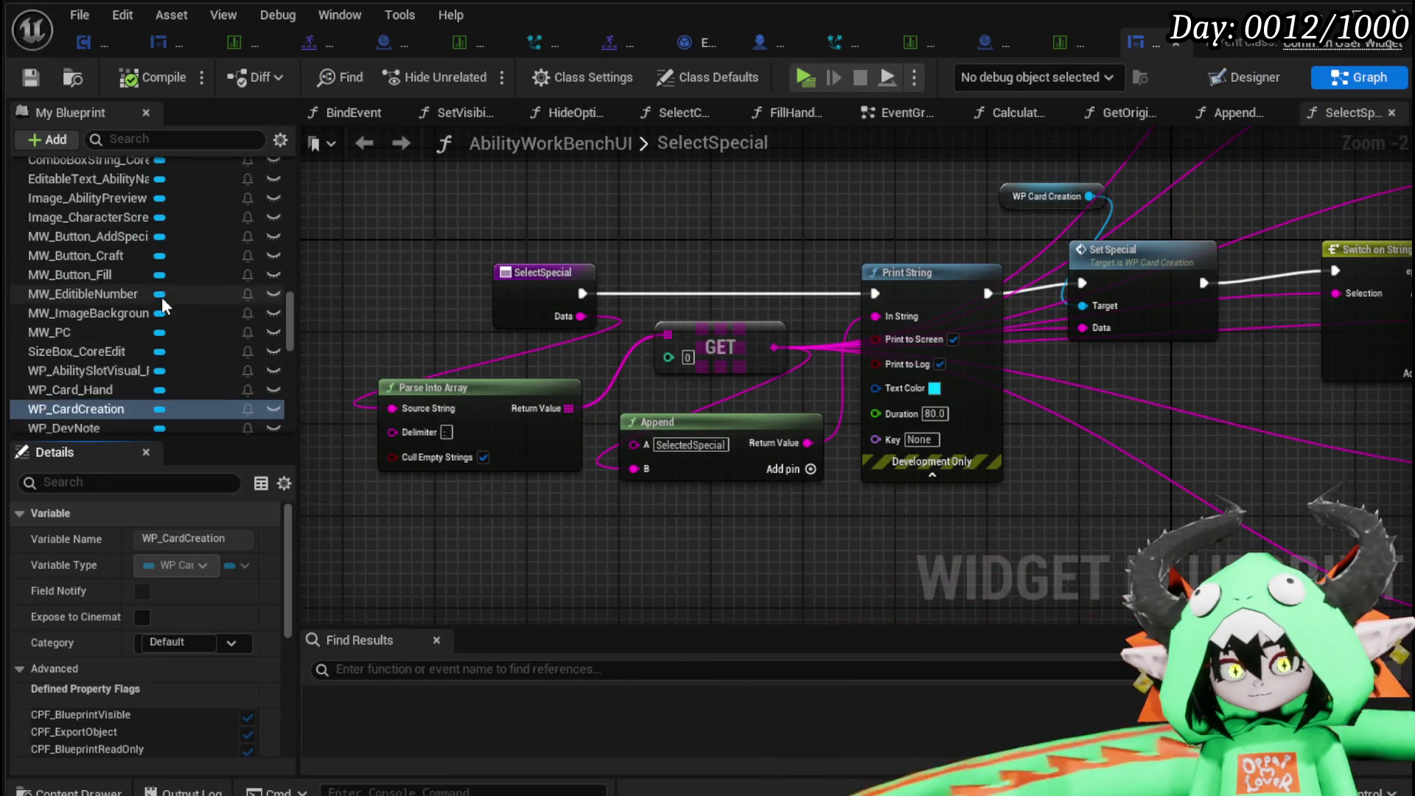
{"action": "scroll", "coordinate": [164, 296], "scroll_direction": "up", "scroll_amount": 8}
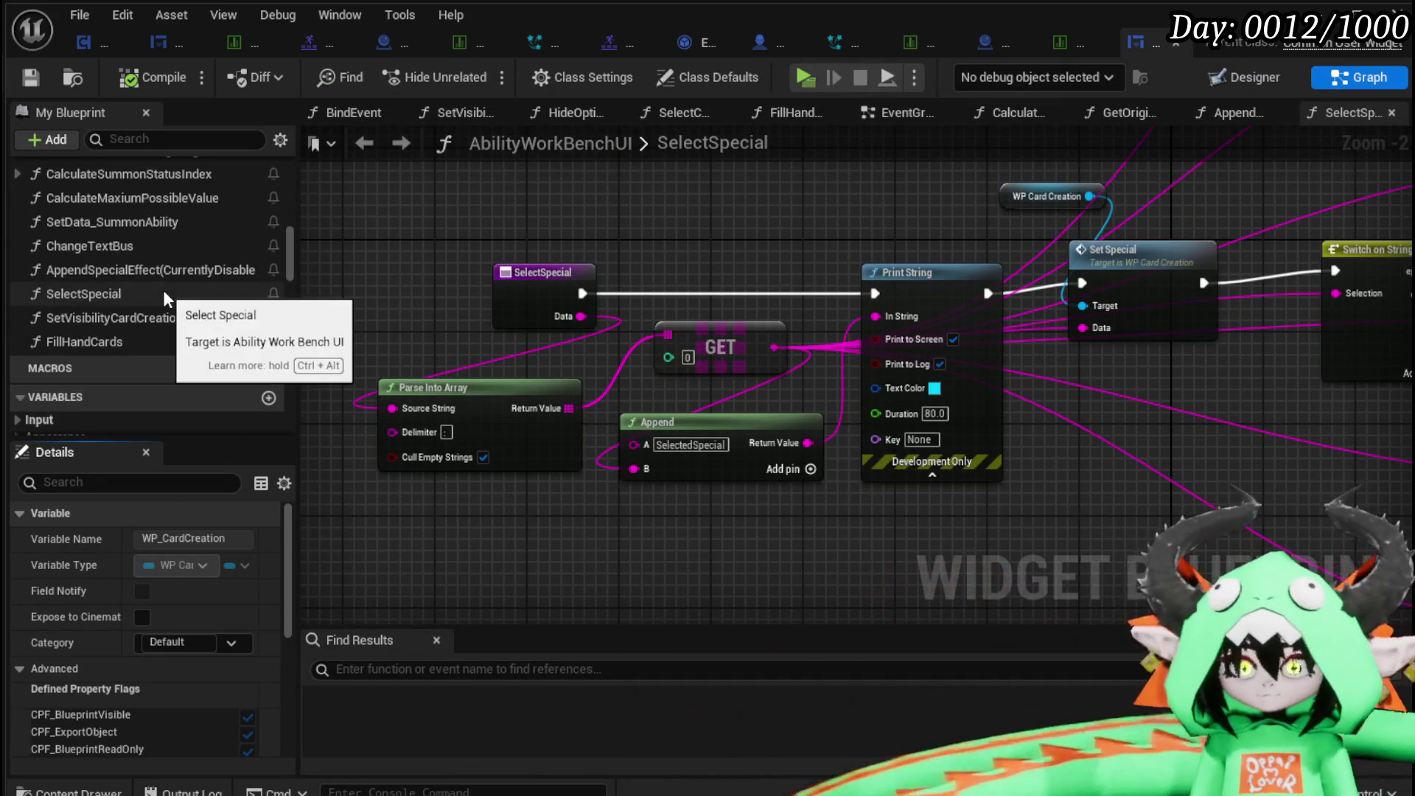
{"action": "scroll", "coordinate": [163, 296], "scroll_direction": "up", "scroll_amount": 8}
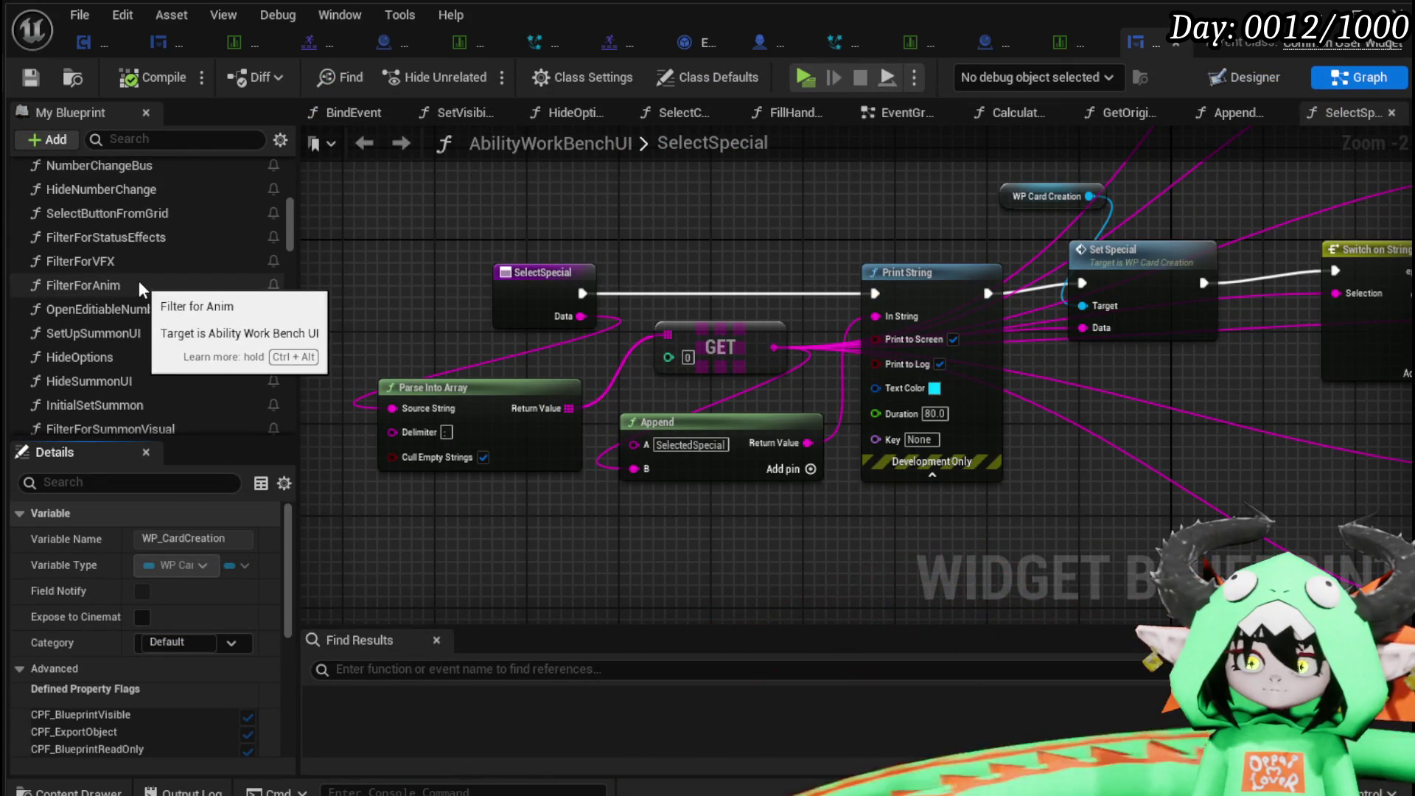
{"action": "double_click", "coordinate": [134, 262]}
{"action": "scroll", "coordinate": [616, 325], "scroll_direction": "up", "scroll_amount": 4}
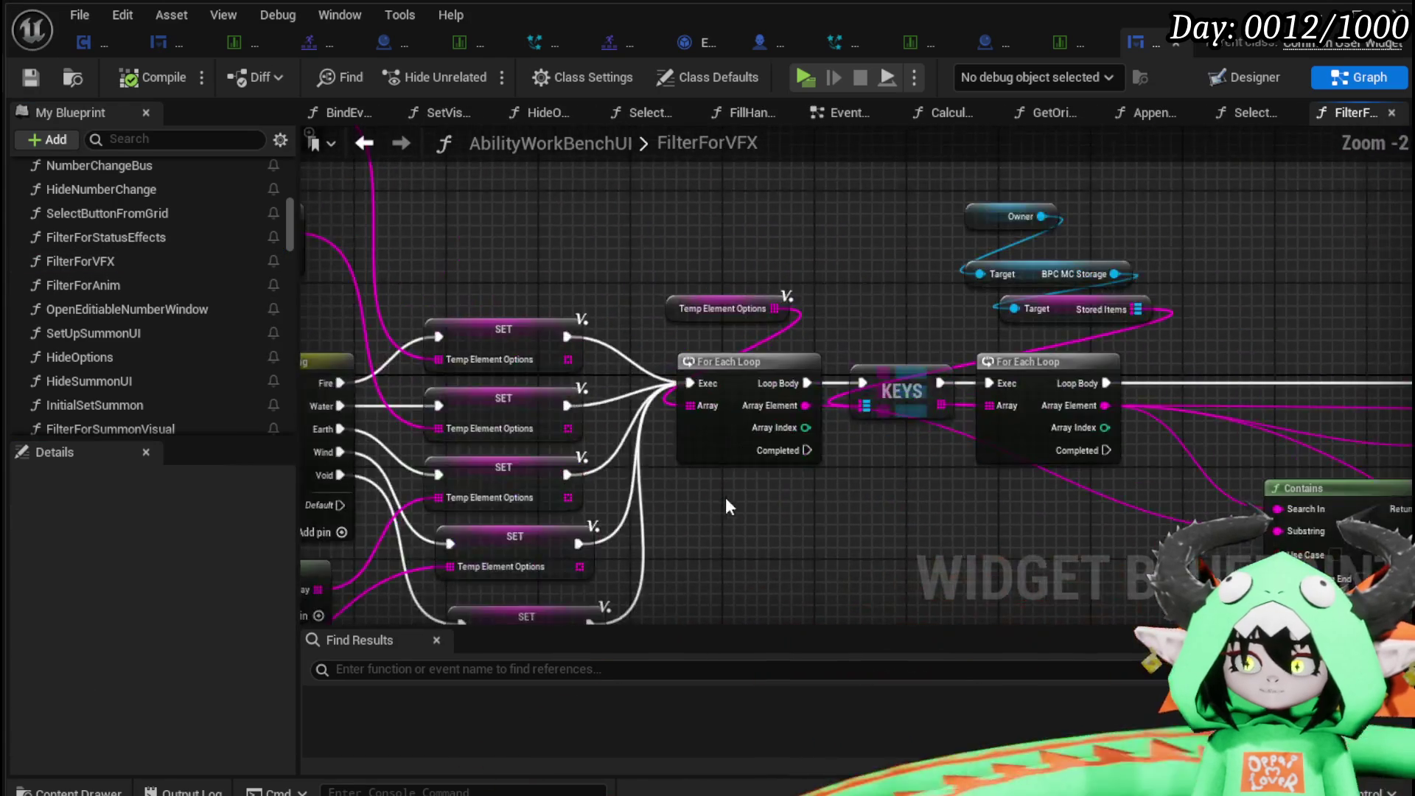
Feed the appended string into Row Name and place the row lookup between Branch and Add Options to Grid.
{"action": "mouse_move", "coordinate": [694, 277]}
{"action": "left_mouse_down"}
{"action": "mouse_move", "coordinate": [387, 228]}
{"action": "mouse_move", "coordinate": [505, 263]}
{"action": "mouse_move", "coordinate": [997, 274]}
{"action": "mouse_move", "coordinate": [568, 259]}
{"action": "left_mouse_up"}
{"action": "mouse_move", "coordinate": [1043, 267]}
{"action": "left_mouse_down"}
{"action": "mouse_move", "coordinate": [681, 274]}
{"action": "mouse_move", "coordinate": [709, 276]}
{"action": "left_mouse_up"}
{"action": "left_click", "coordinate": [684, 284]}
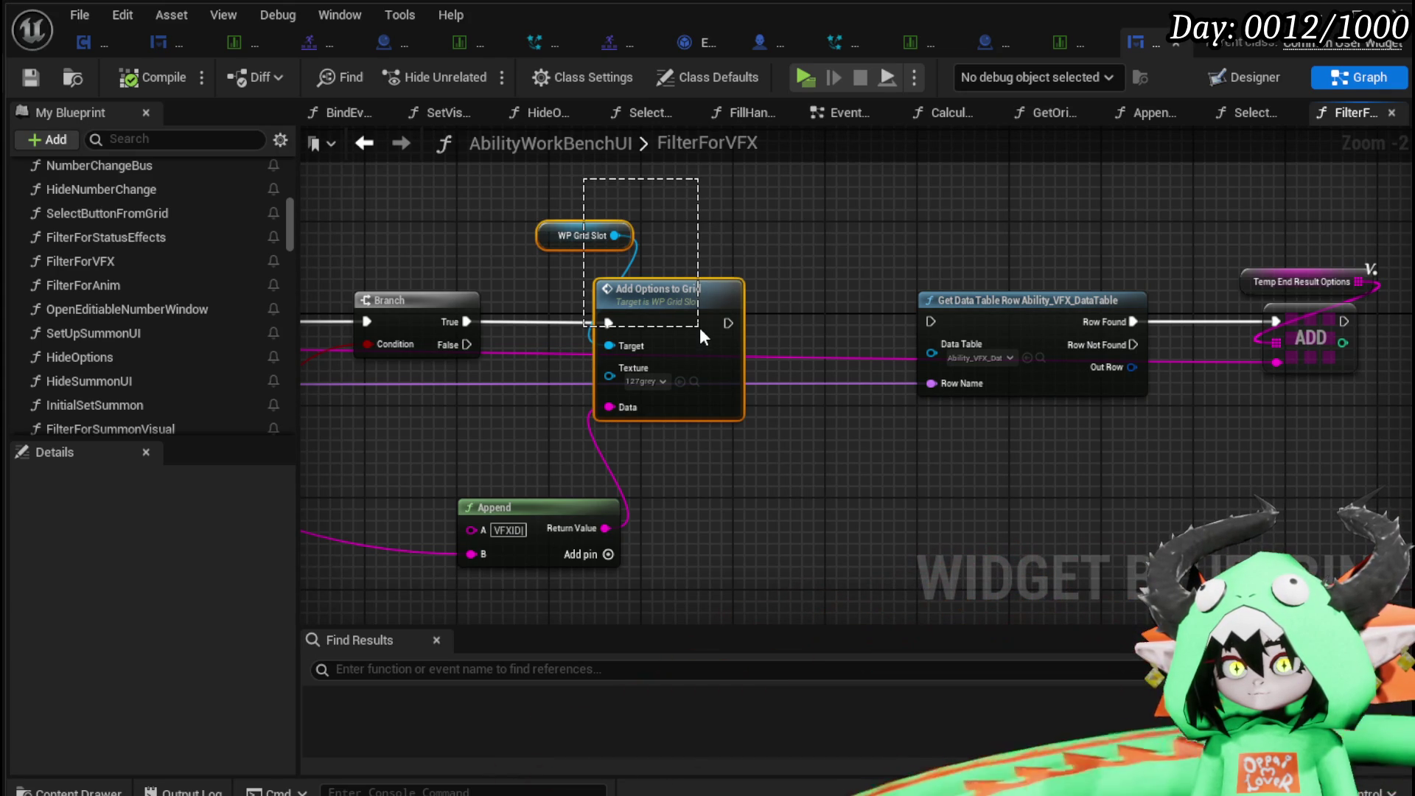
{"action": "left_click_drag", "start_coordinate": [700, 327], "coordinate": [700, 327]}
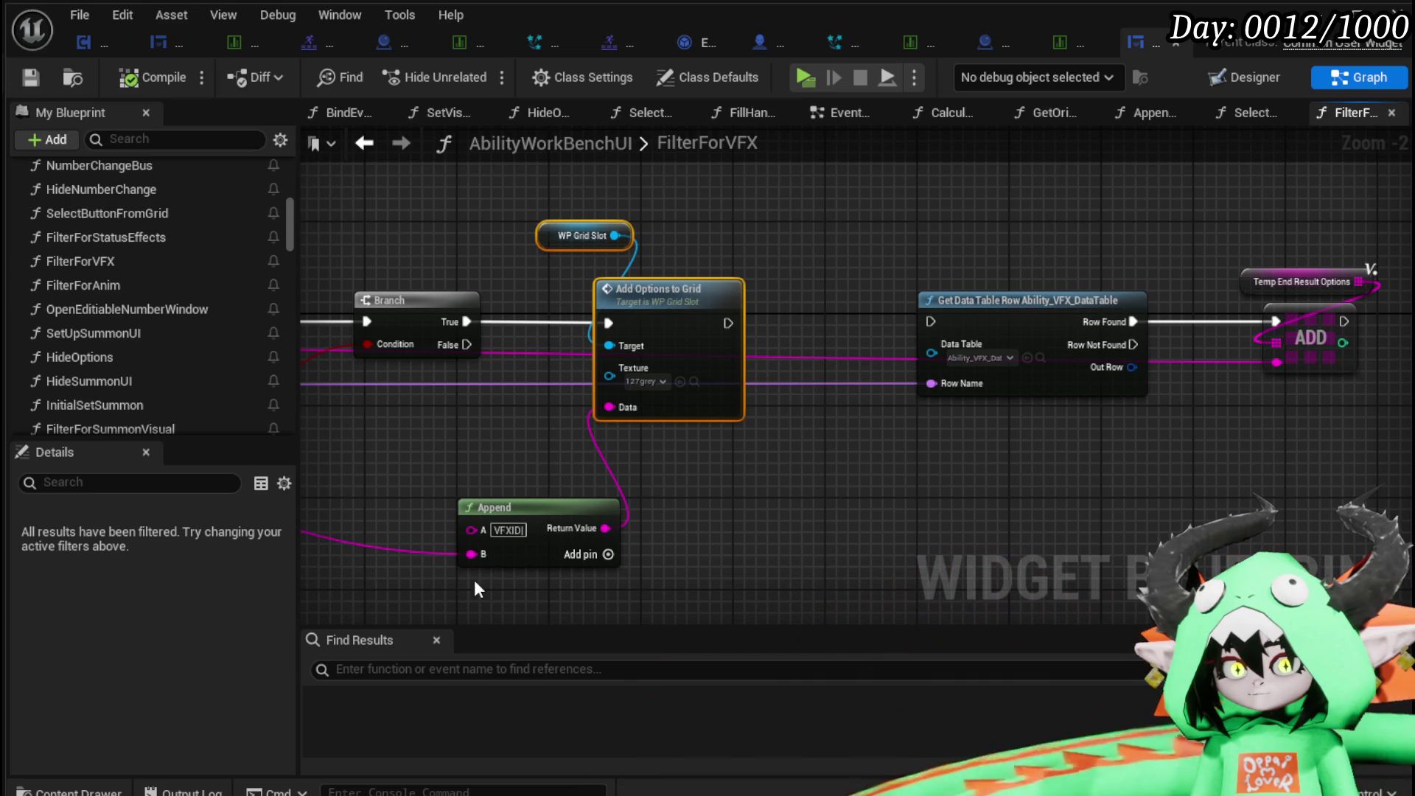
{"action": "mouse_move", "coordinate": [475, 554]}
{"action": "left_mouse_down"}
{"action": "mouse_move", "coordinate": [917, 379]}
{"action": "mouse_move", "coordinate": [935, 386]}
{"action": "left_mouse_up"}
{"action": "mouse_move", "coordinate": [573, 188]}
{"action": "left_mouse_down"}
{"action": "mouse_move", "coordinate": [653, 325]}
{"action": "mouse_move", "coordinate": [811, 328]}
{"action": "left_mouse_up"}
{"action": "mouse_move", "coordinate": [1012, 299]}
{"action": "left_mouse_down"}
{"action": "mouse_move", "coordinate": [542, 317]}
{"action": "mouse_move", "coordinate": [524, 233]}
{"action": "mouse_move", "coordinate": [480, 239]}
{"action": "mouse_move", "coordinate": [539, 322]}
{"action": "left_mouse_up"}
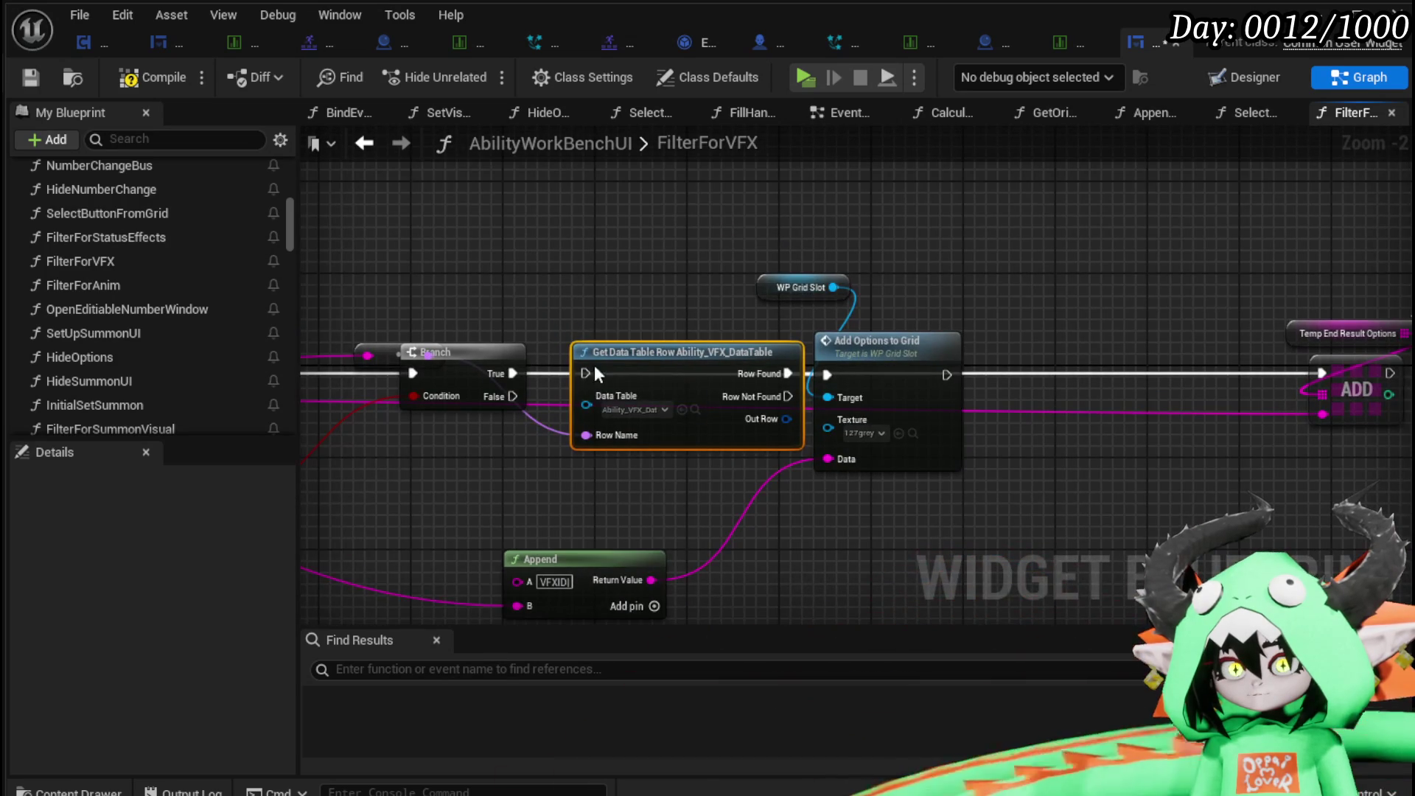
Point the row lookup at DT_ItemInfo and route Branch True through it to Add Options to Grid.
{"action": "left_click", "coordinate": [627, 410]}
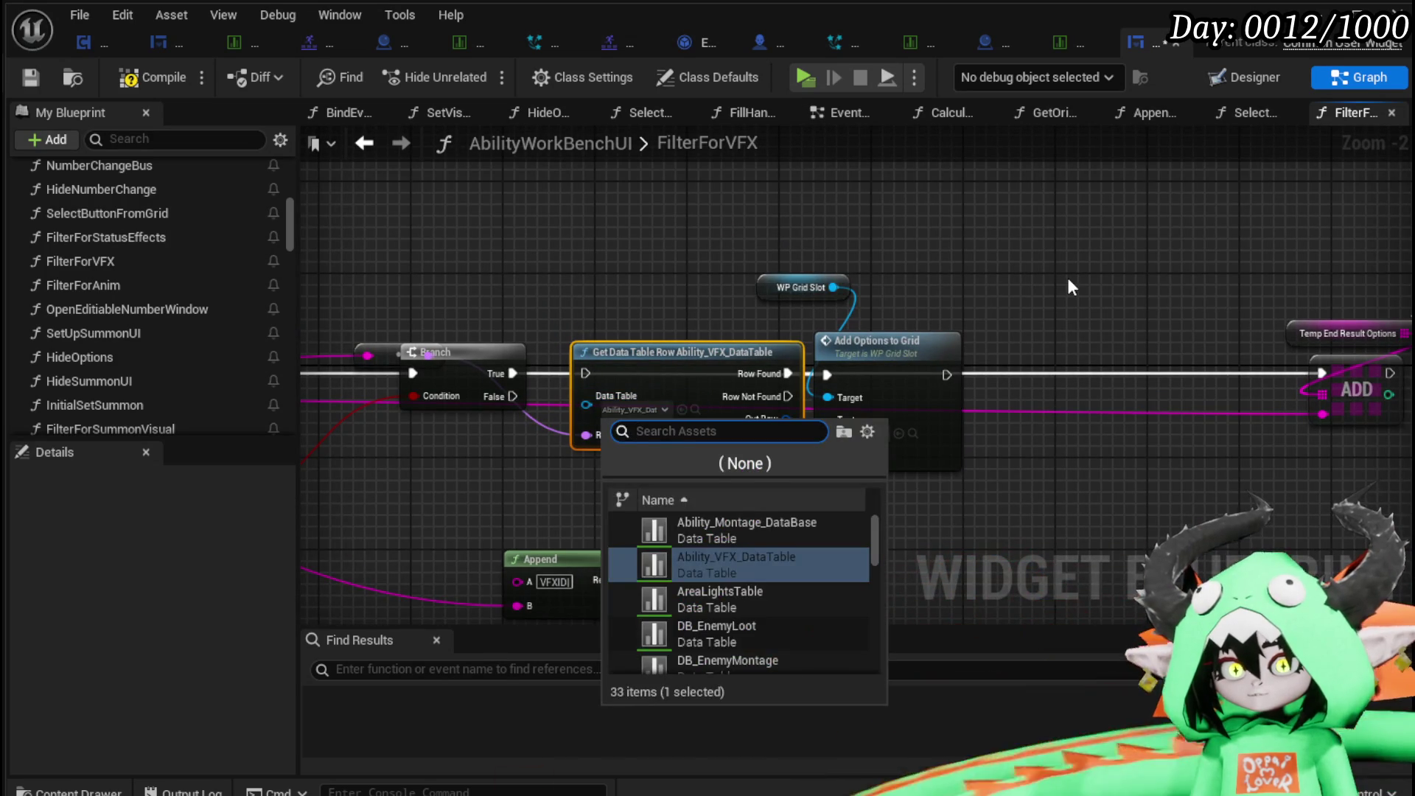
{"action": "type", "text": "ItemInfo"}
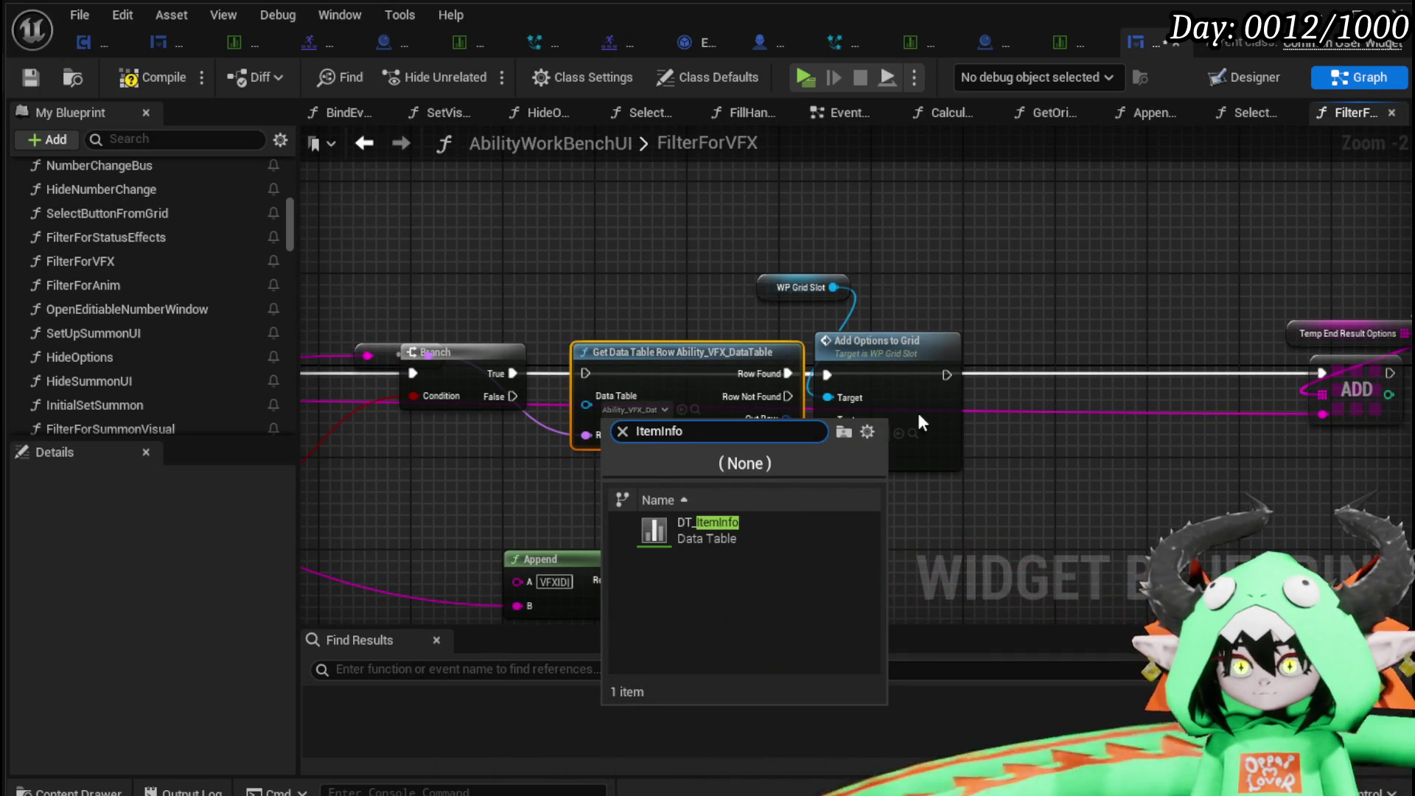
{"action": "left_click", "coordinate": [719, 539]}
{"action": "left_click_drag", "start_coordinate": [777, 333], "coordinate": [843, 333]}
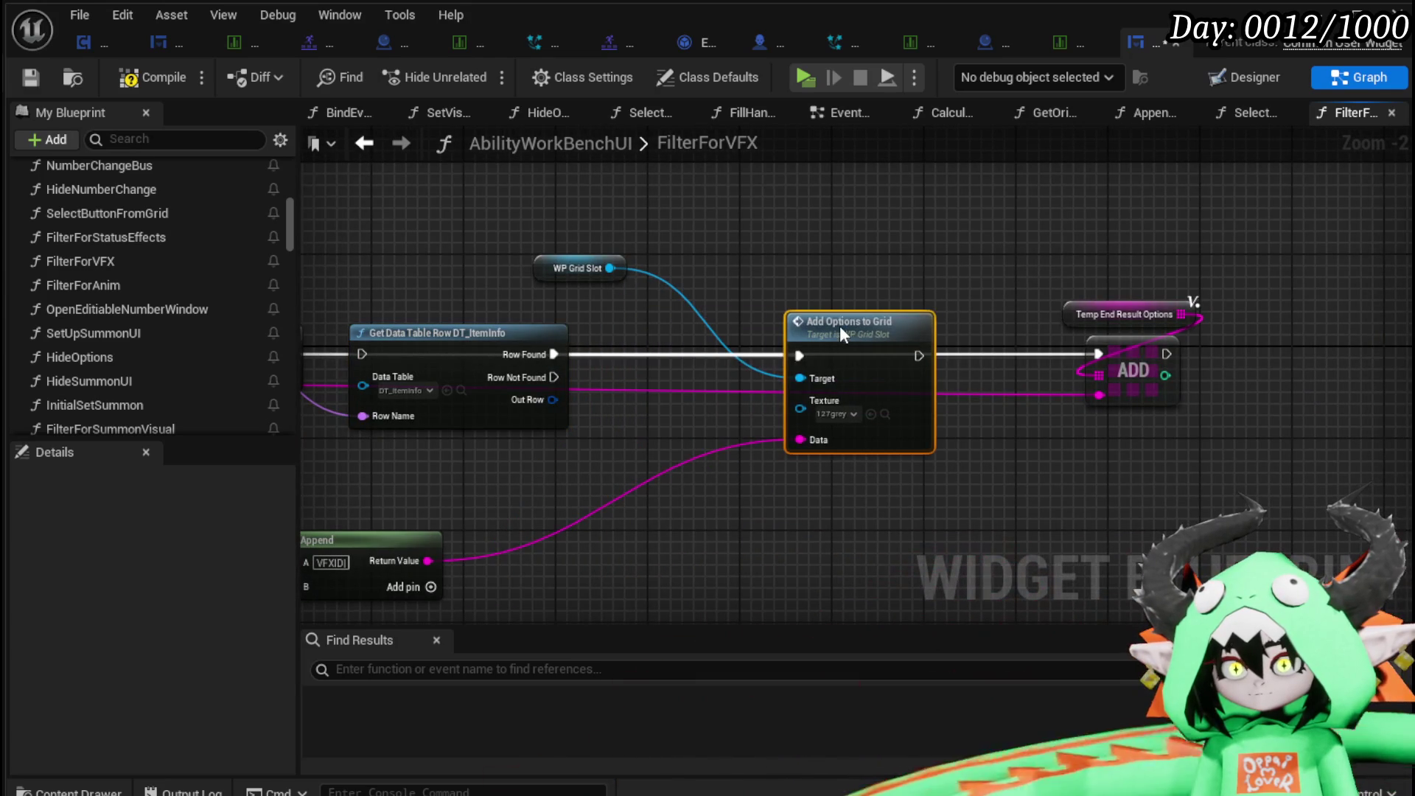
{"action": "left_click_drag", "start_coordinate": [552, 354], "coordinate": [799, 356]}
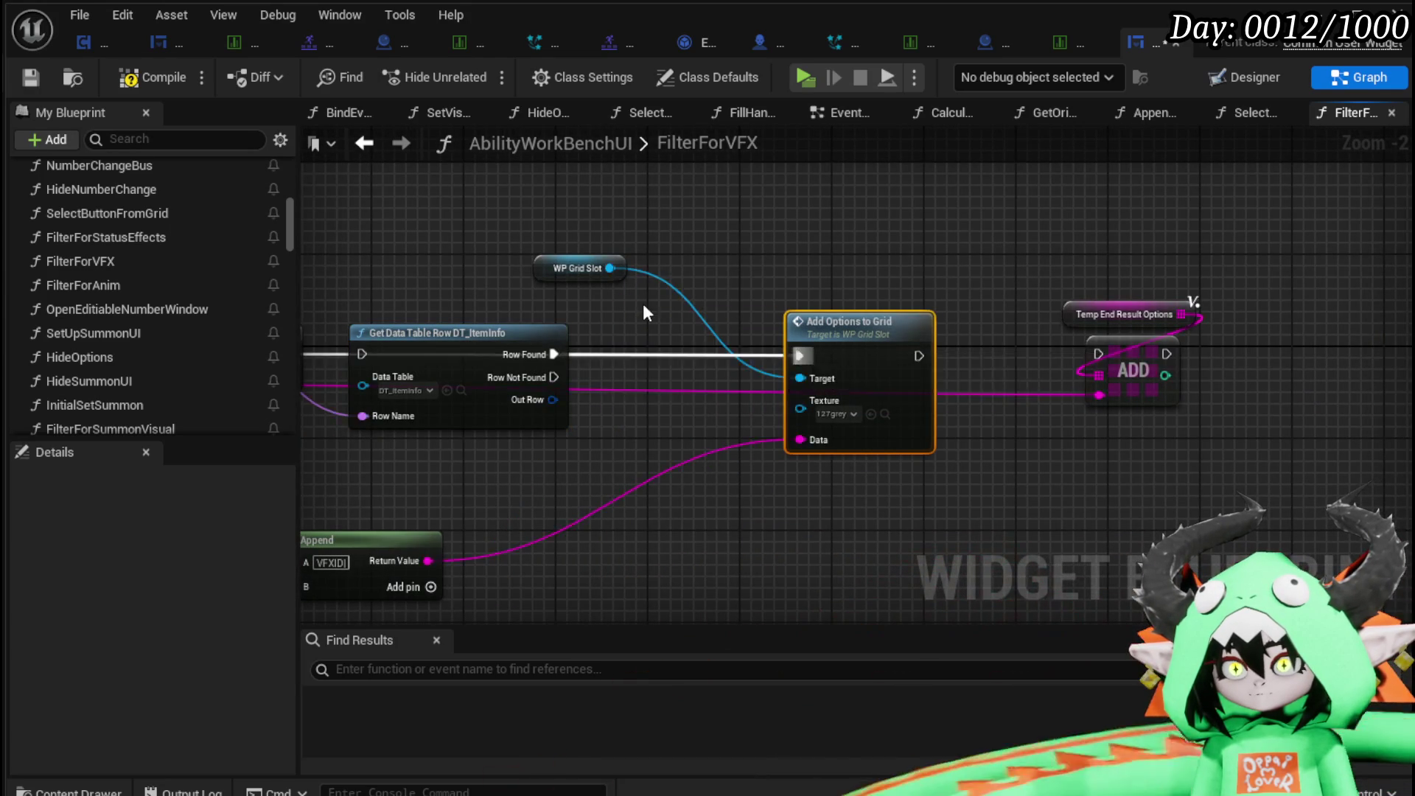
{"action": "left_click_drag", "start_coordinate": [519, 368], "coordinate": [518, 369]}
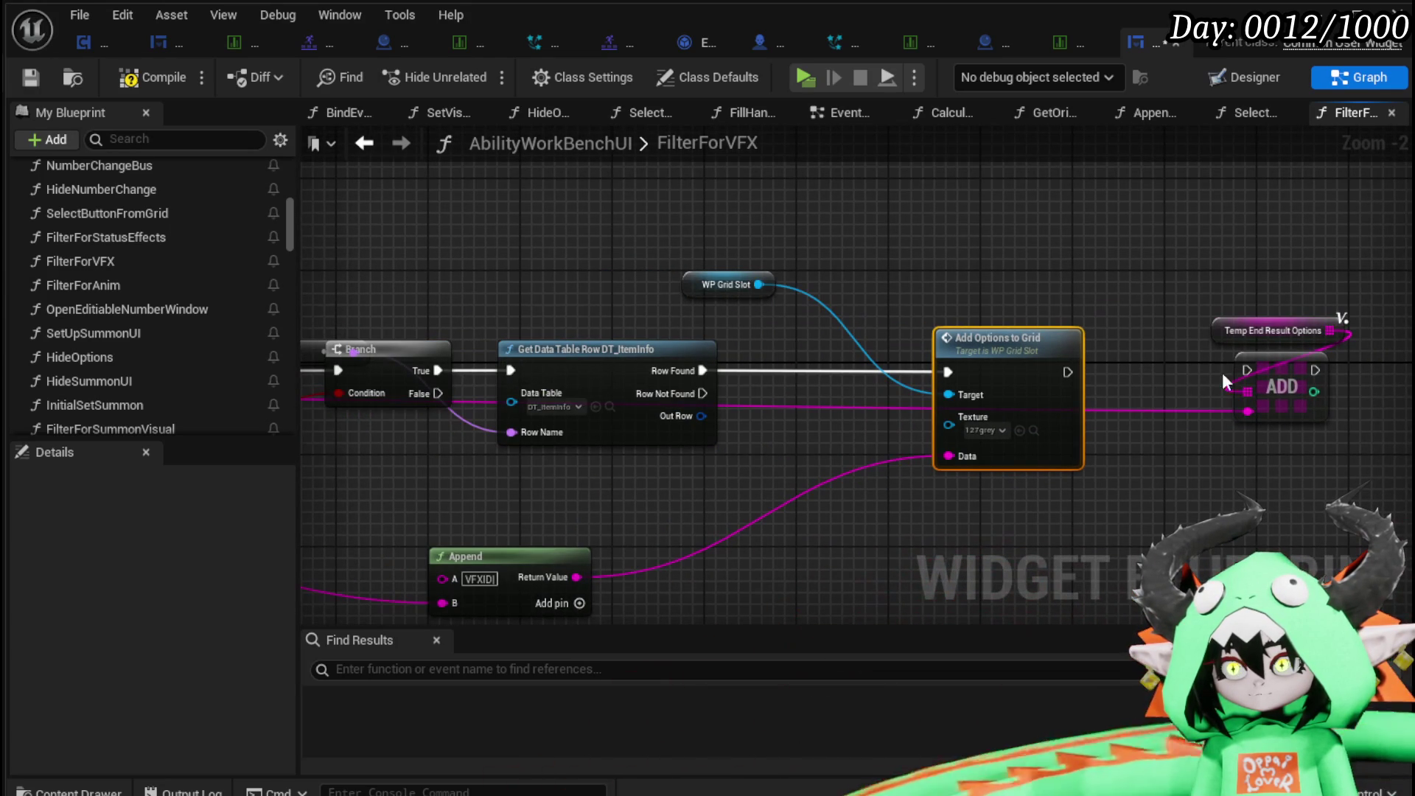
Break the Out Row with a Break S Item Info node and wire its Icon into Texture.
{"action": "left_click_drag", "start_coordinate": [731, 420], "coordinate": [771, 370]}
{"action": "left_click_drag", "start_coordinate": [619, 427], "coordinate": [618, 429]}
{"action": "type", "text": "break"}
{"action": "left_click", "coordinate": [700, 507]}
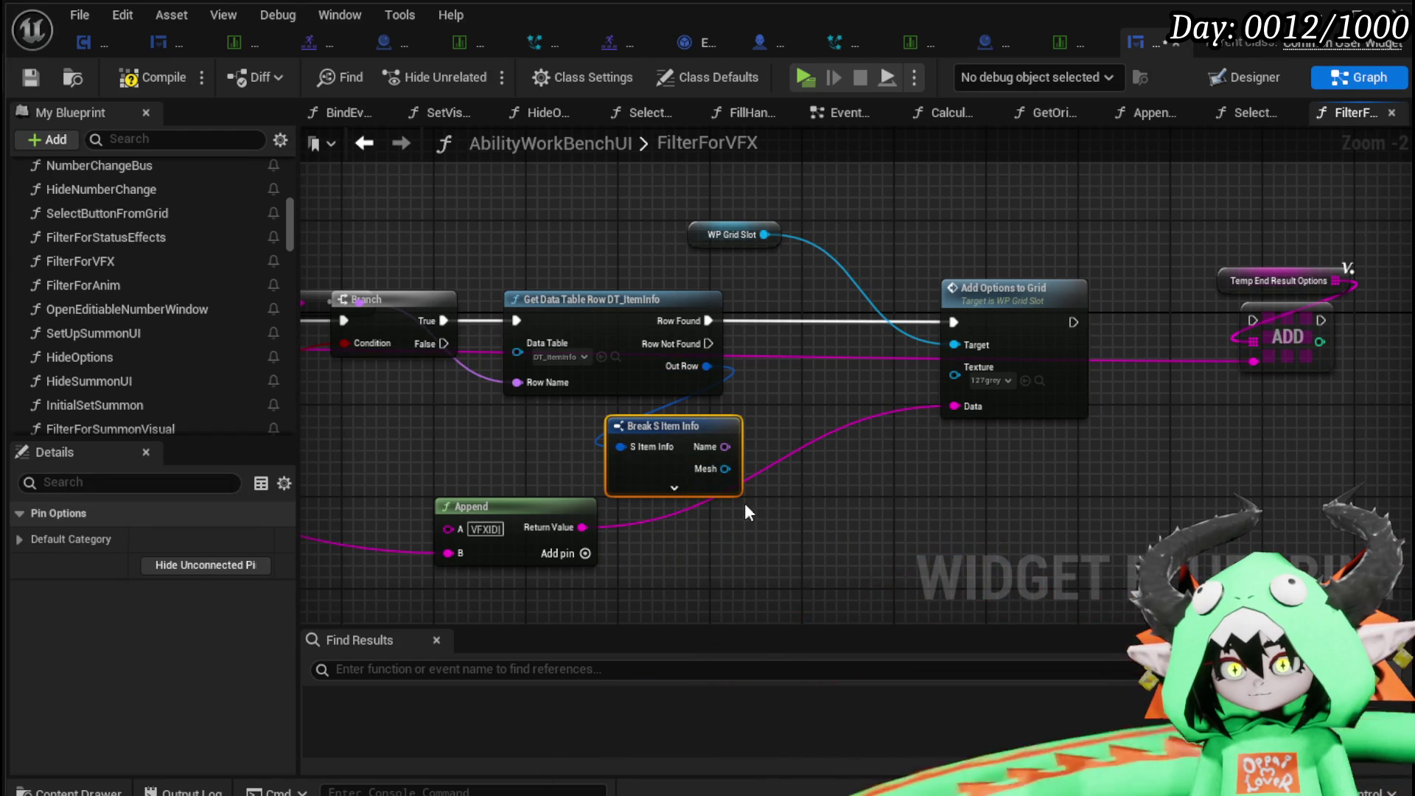
{"action": "left_click_drag", "start_coordinate": [749, 491], "coordinate": [970, 387]}
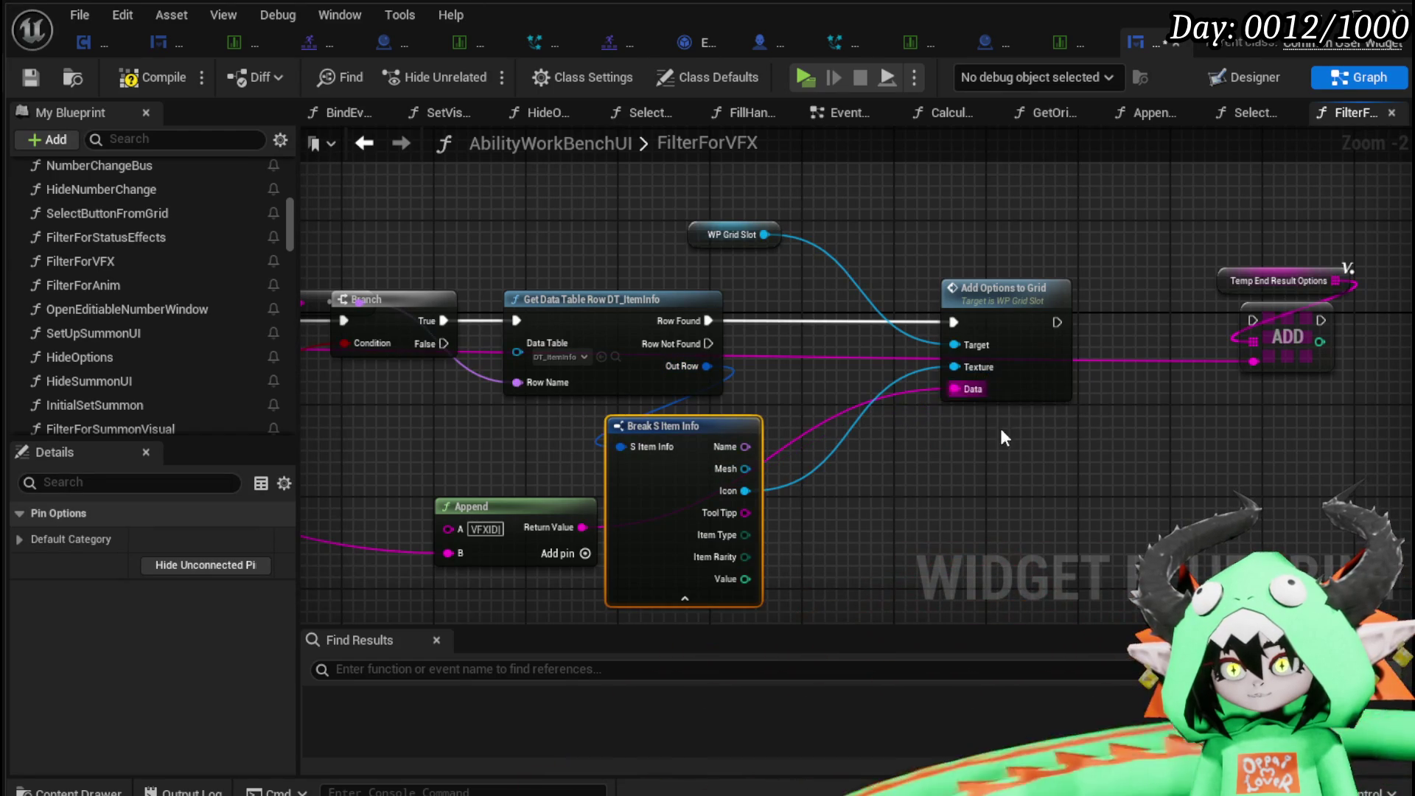
Compile and save the widget blueprint, then start a play test from the level editor.
{"action": "left_click", "coordinate": [152, 79]}
{"action": "left_click", "coordinate": [30, 76]}
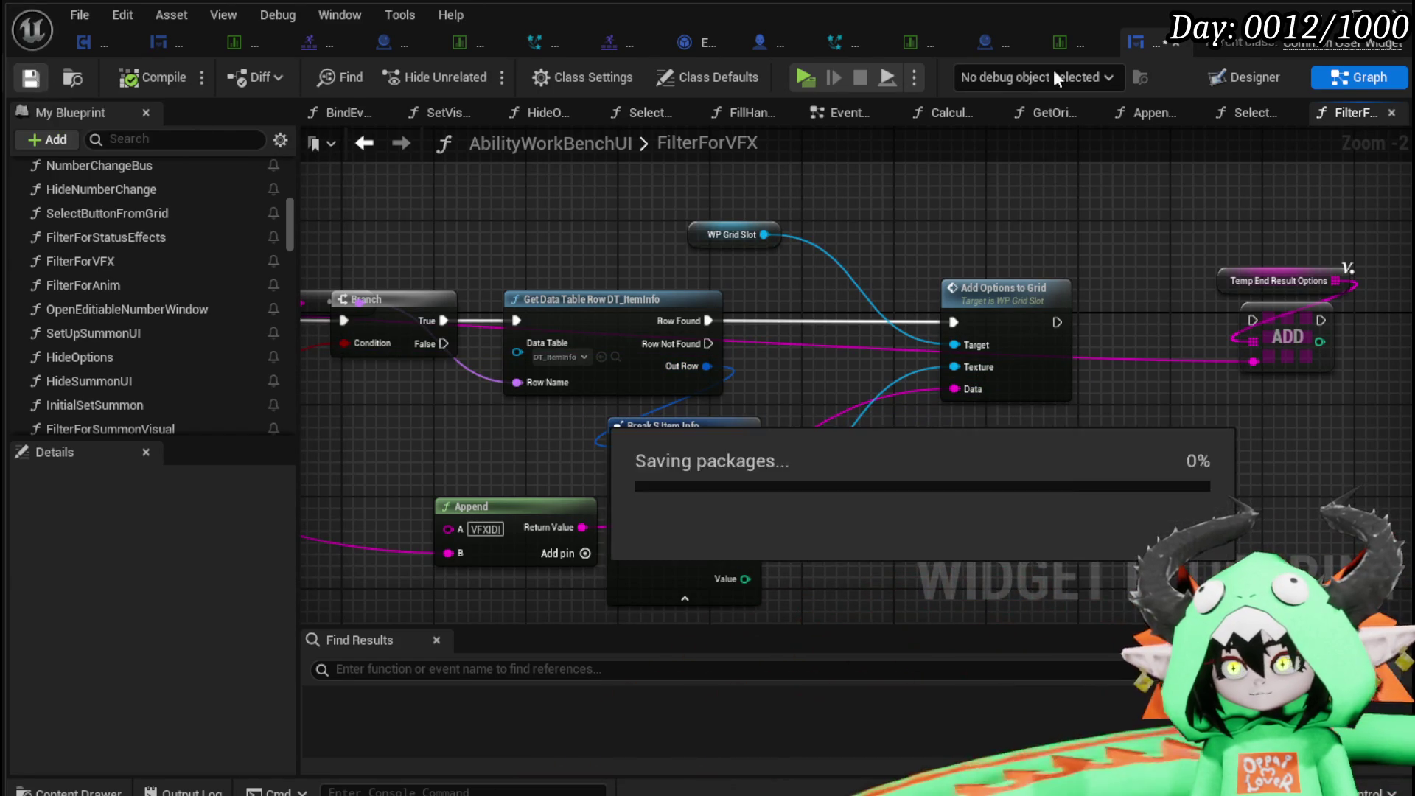
{"action": "left_click", "coordinate": [804, 78]}
{"action": "left_click", "coordinate": [486, 75]}
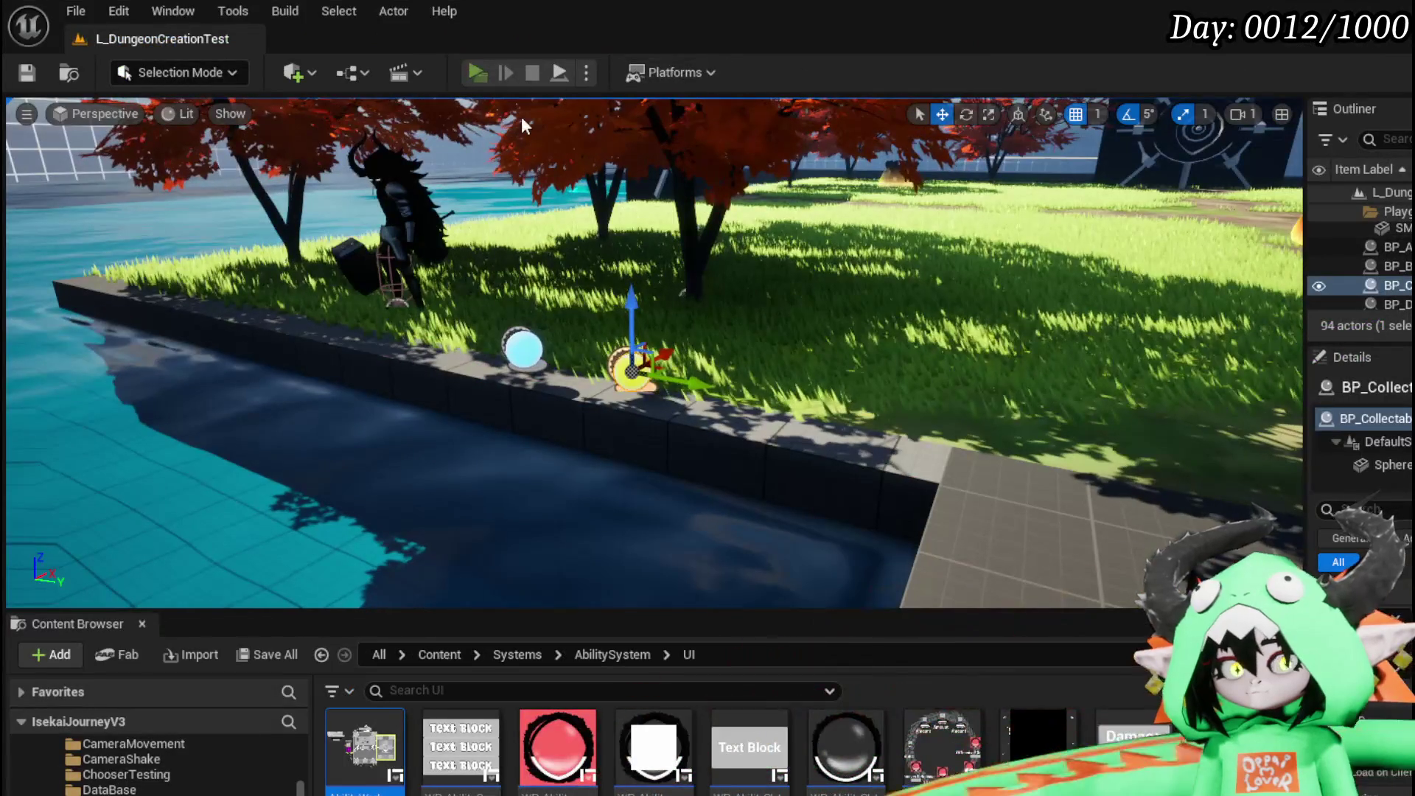
{"action": "key", "text": "w"}
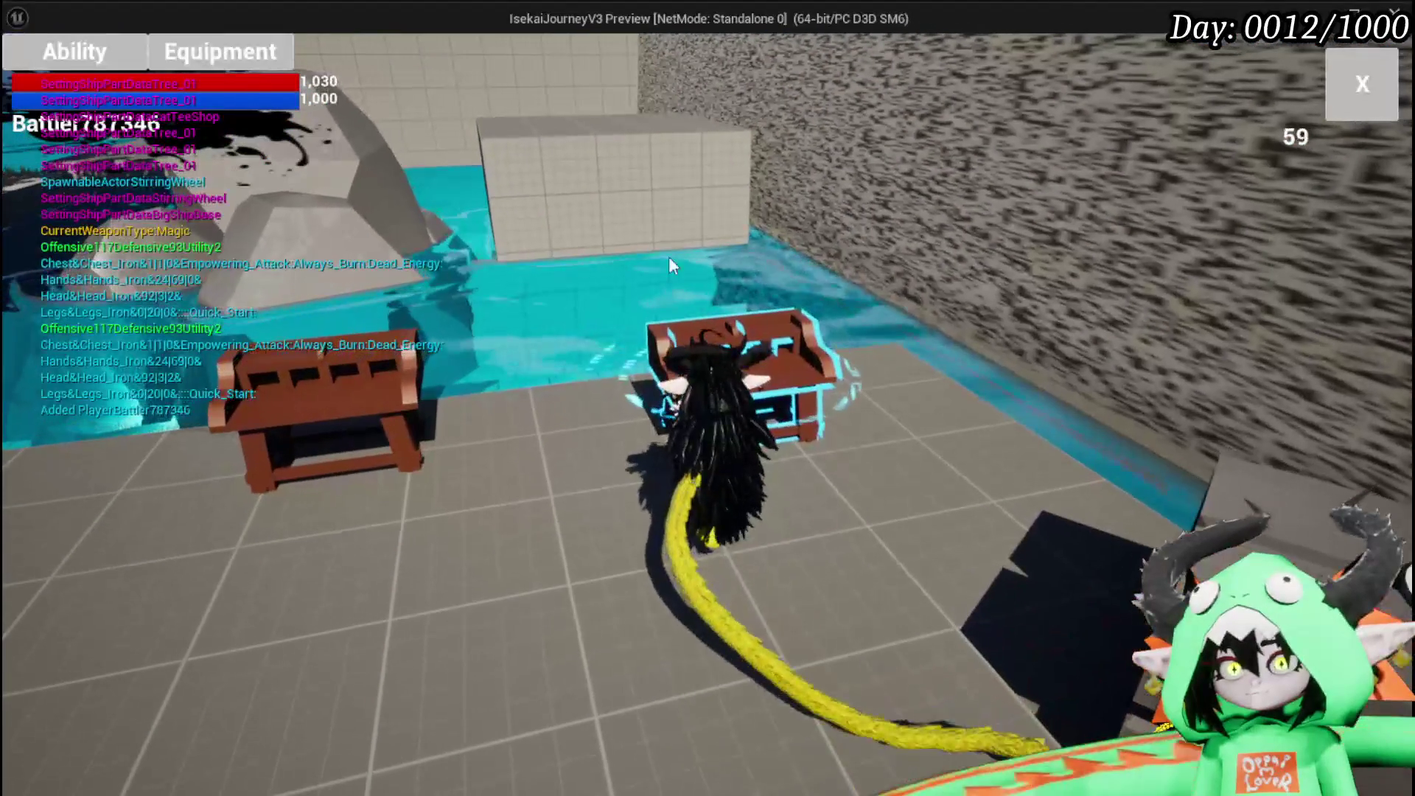
{"action": "left_click", "coordinate": [93, 51]}
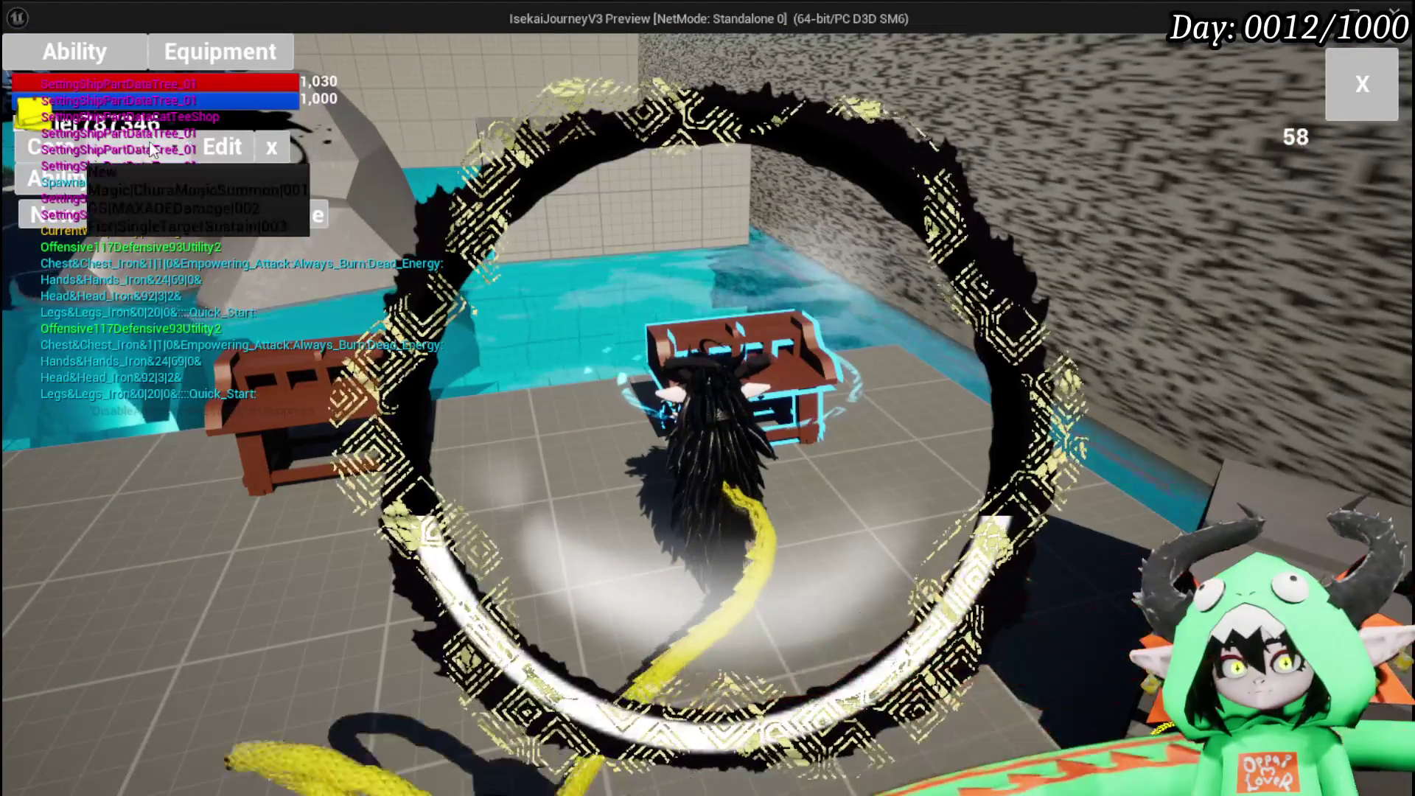
{"action": "left_click", "coordinate": [309, 695]}
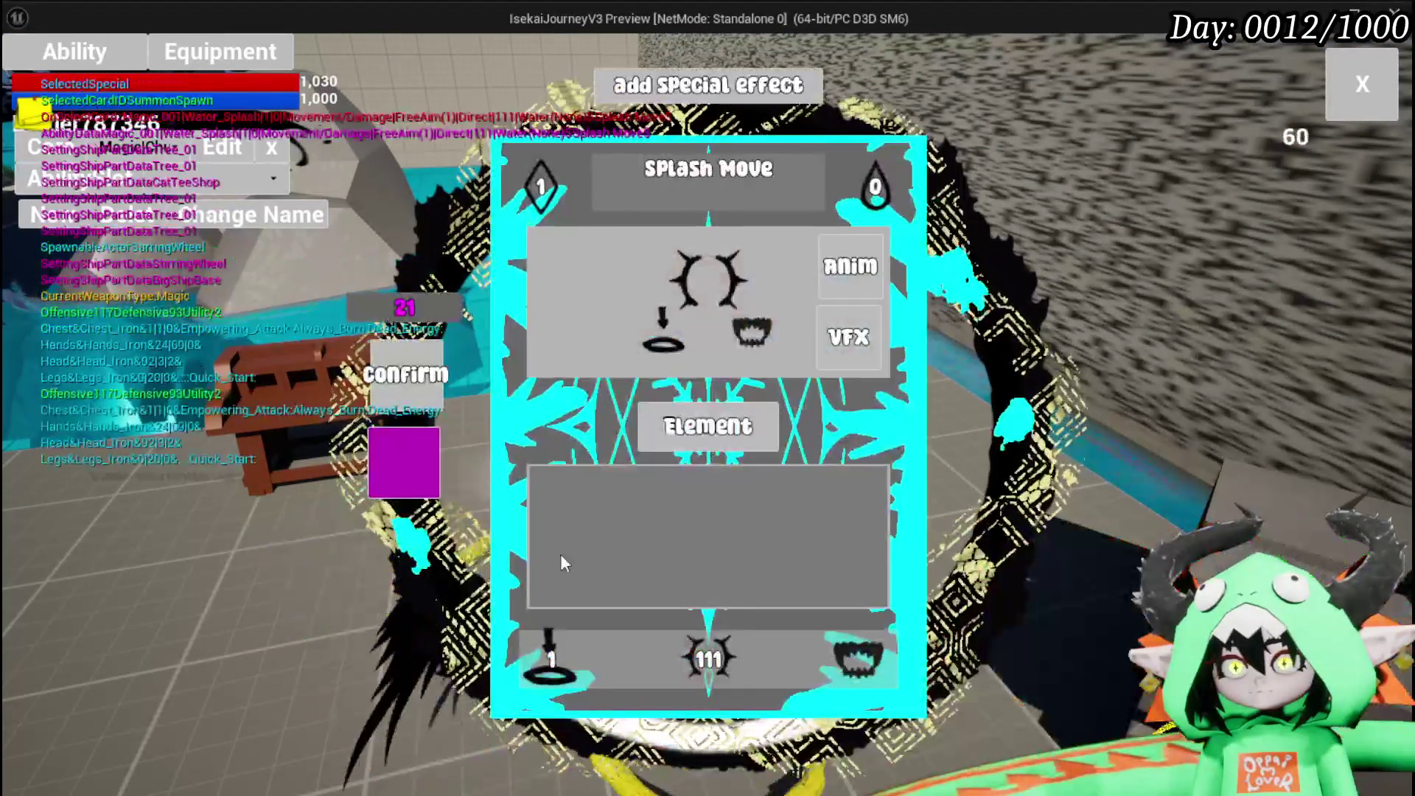
{"action": "left_click", "coordinate": [846, 334]}
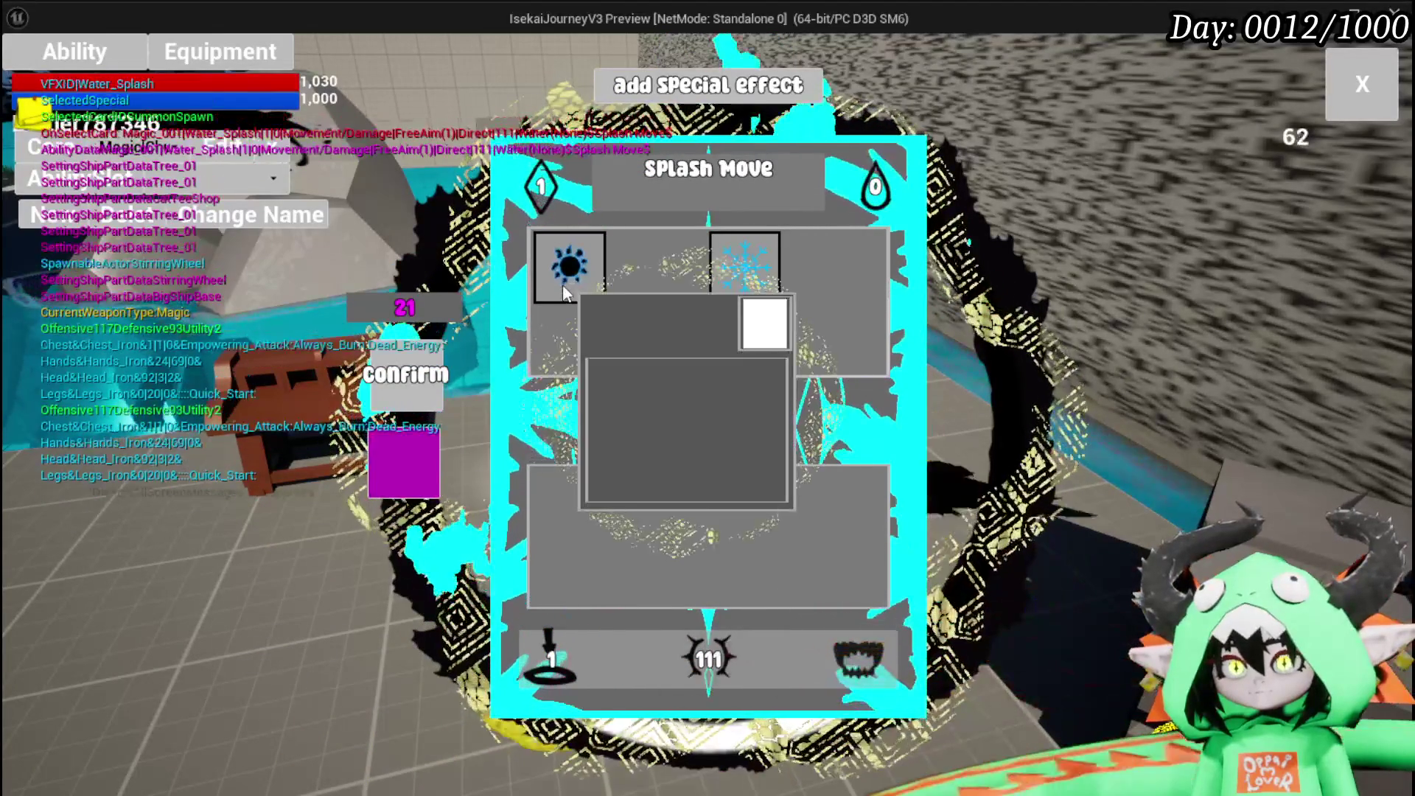
{"action": "mouse_move", "coordinate": [728, 273]}
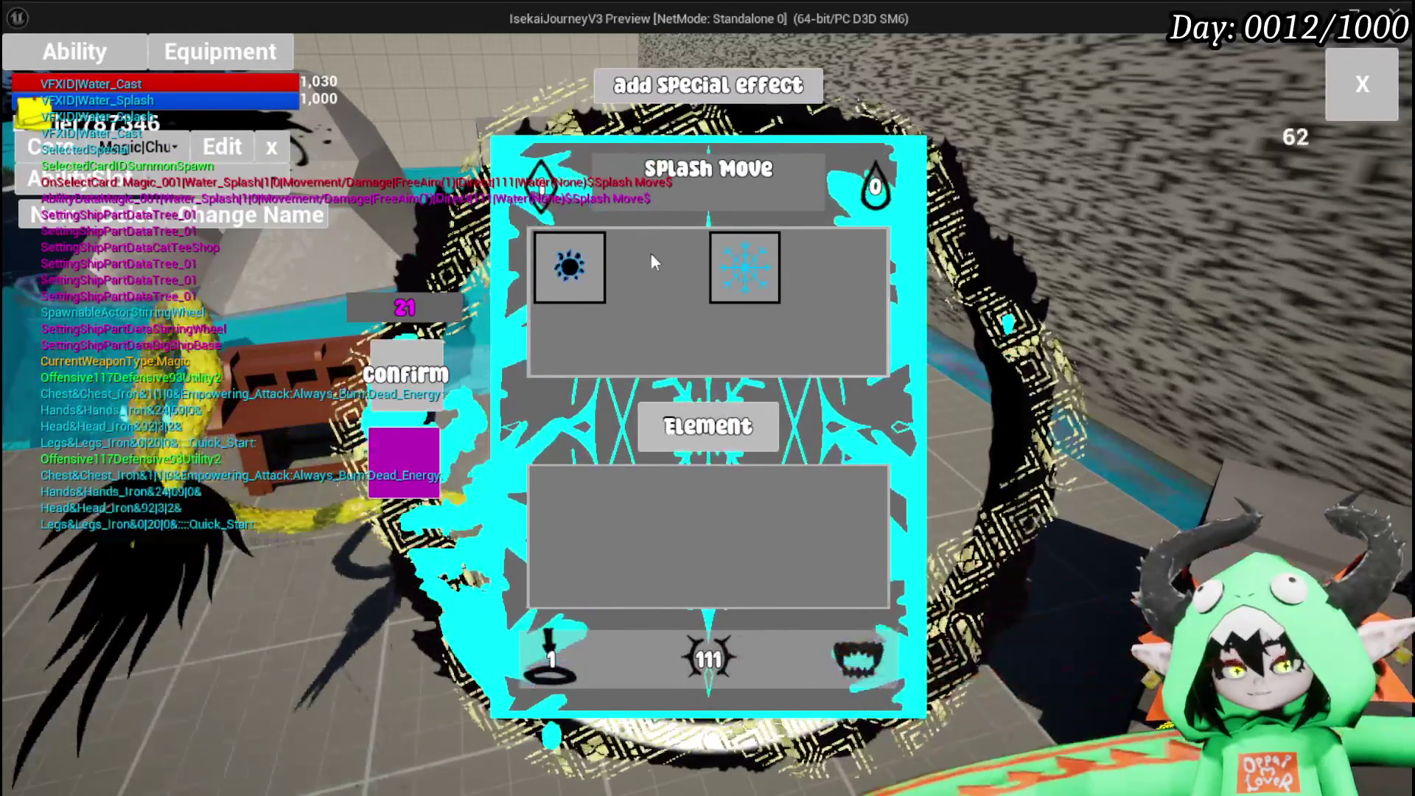
{"action": "left_click", "coordinate": [1338, 74]}
{"action": "key", "text": "w"}
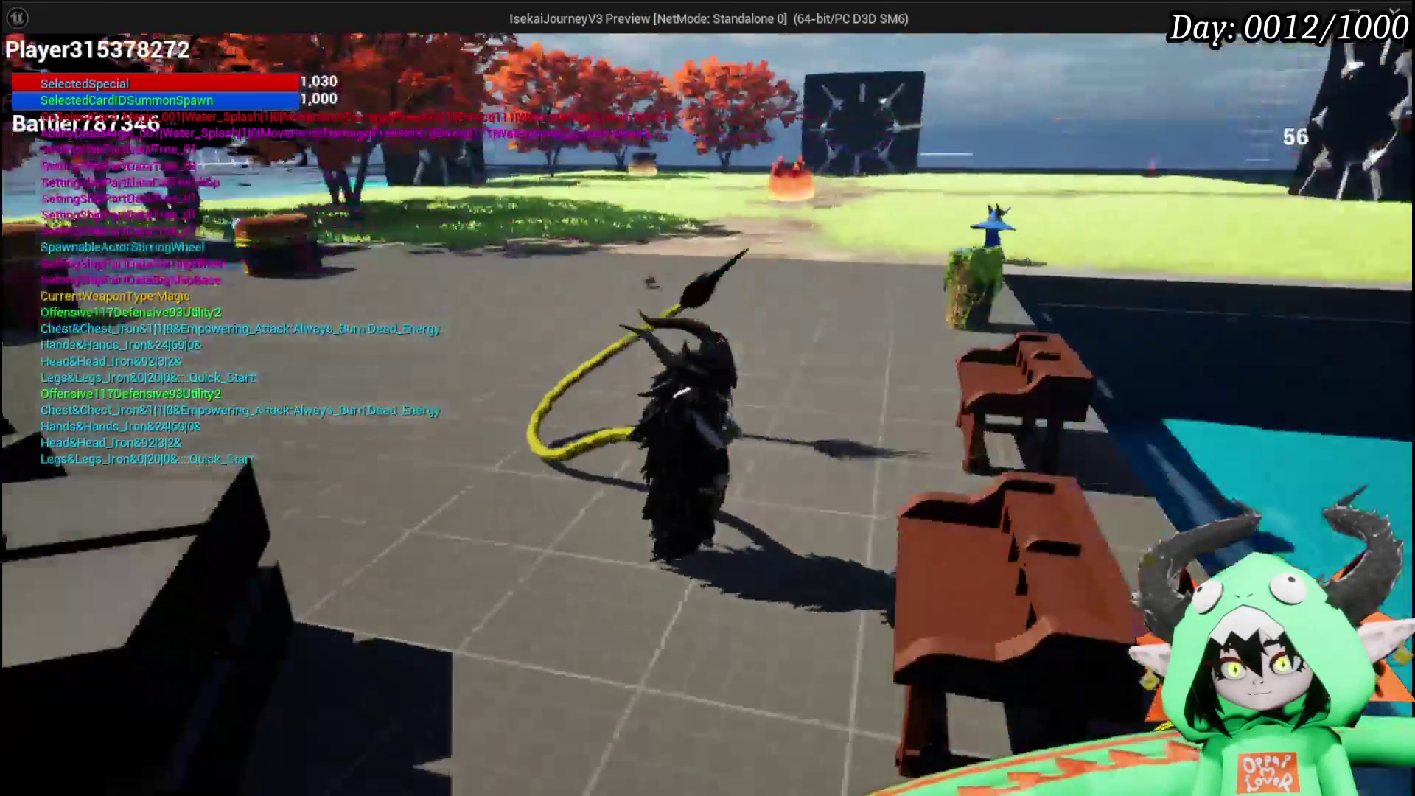
{"action": "key", "text": "Escape"}
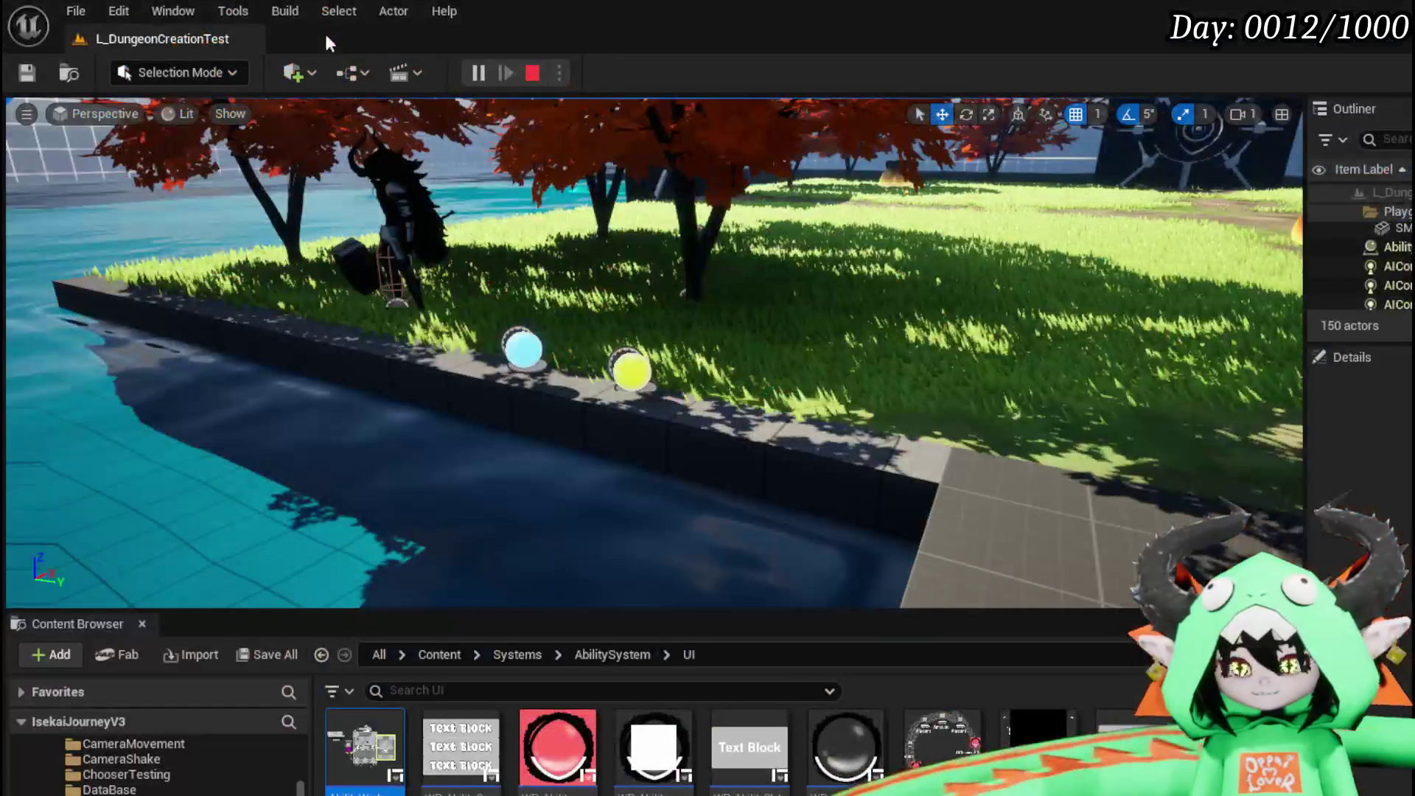
{"action": "key", "text": "ctrl+s"}
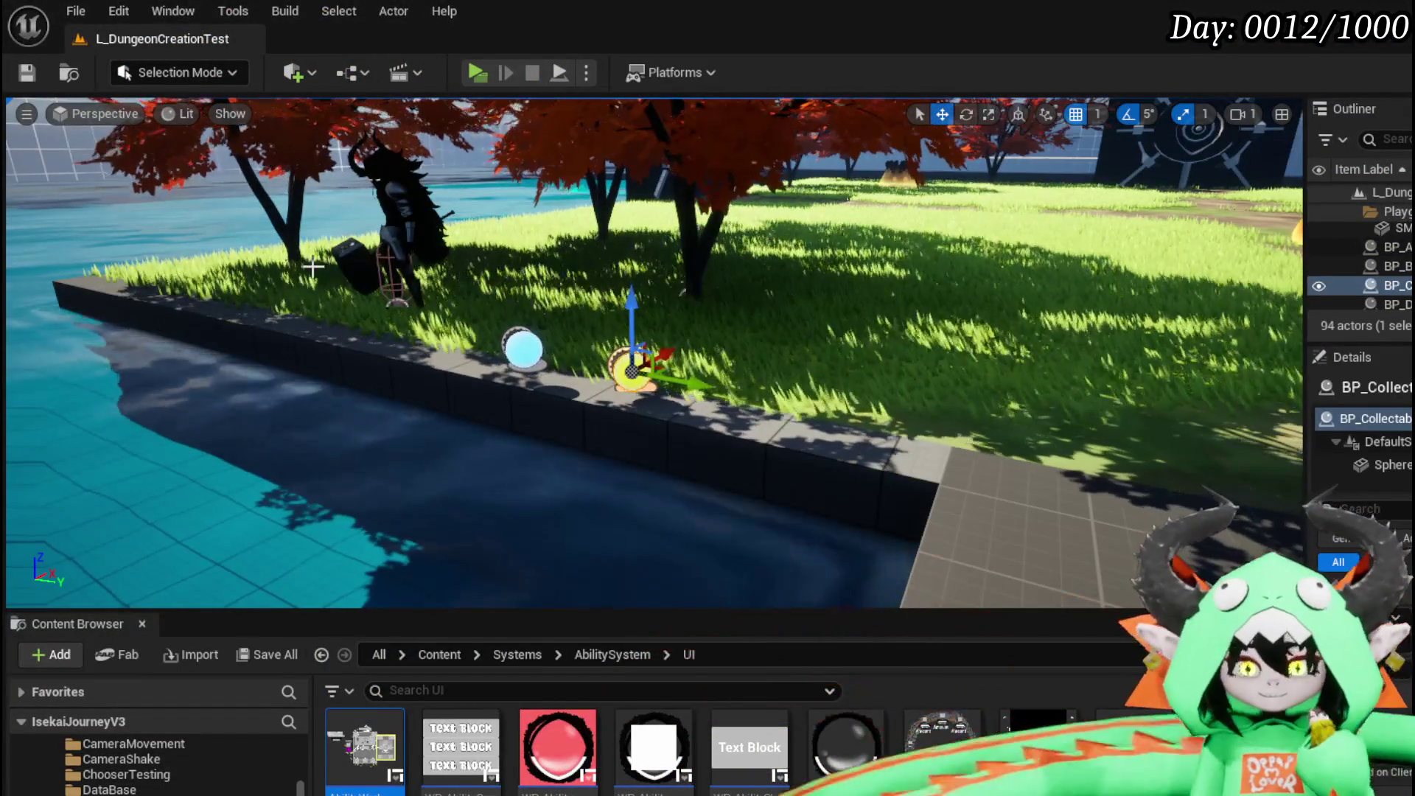
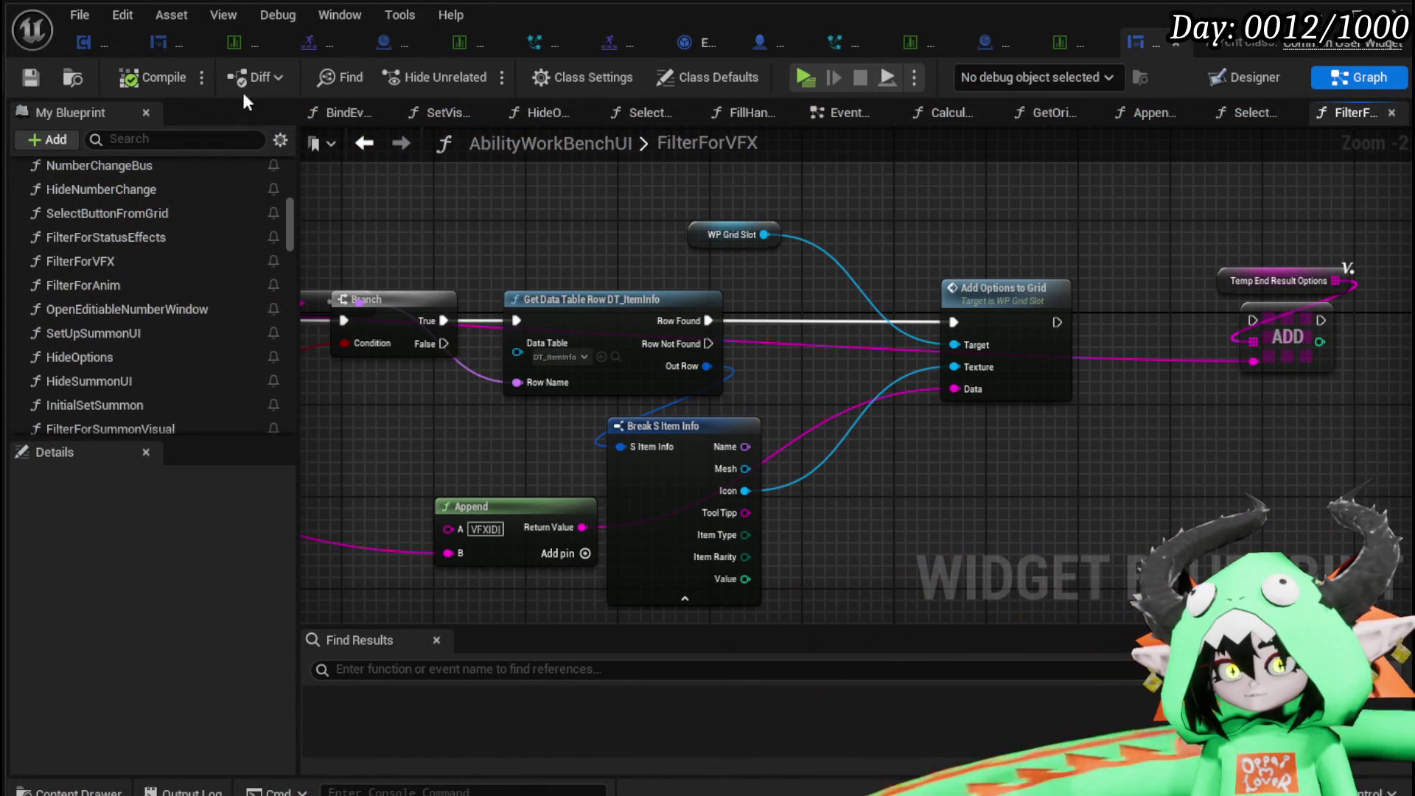
Save the widget blueprint, then inspect the AddItem function called from BP_Collectable_PickUp.
{"action": "key", "text": "ctrl+s"}
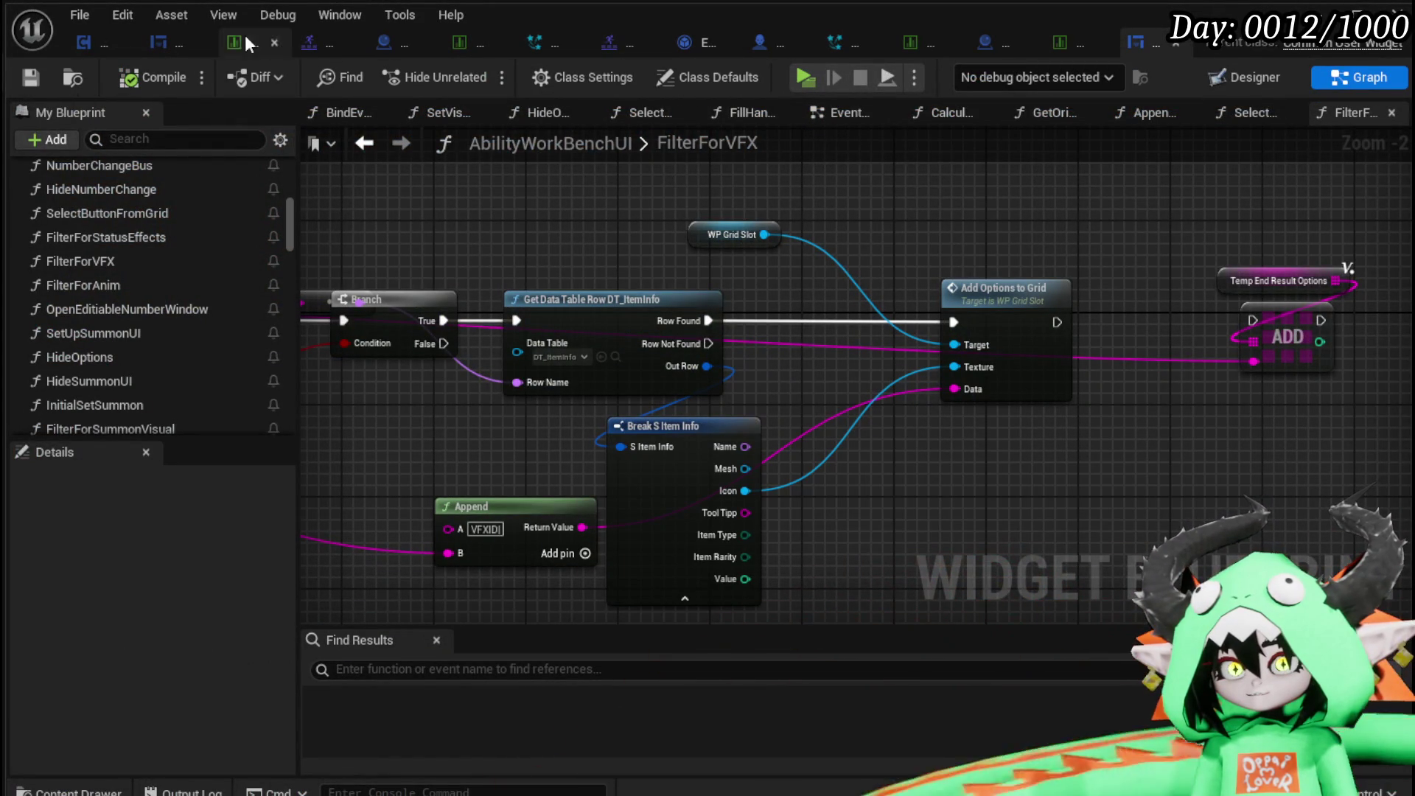
{"action": "left_click", "coordinate": [989, 44]}
{"action": "left_click_drag", "start_coordinate": [793, 267], "coordinate": [551, 359]}
{"action": "double_click", "coordinate": [885, 269]}
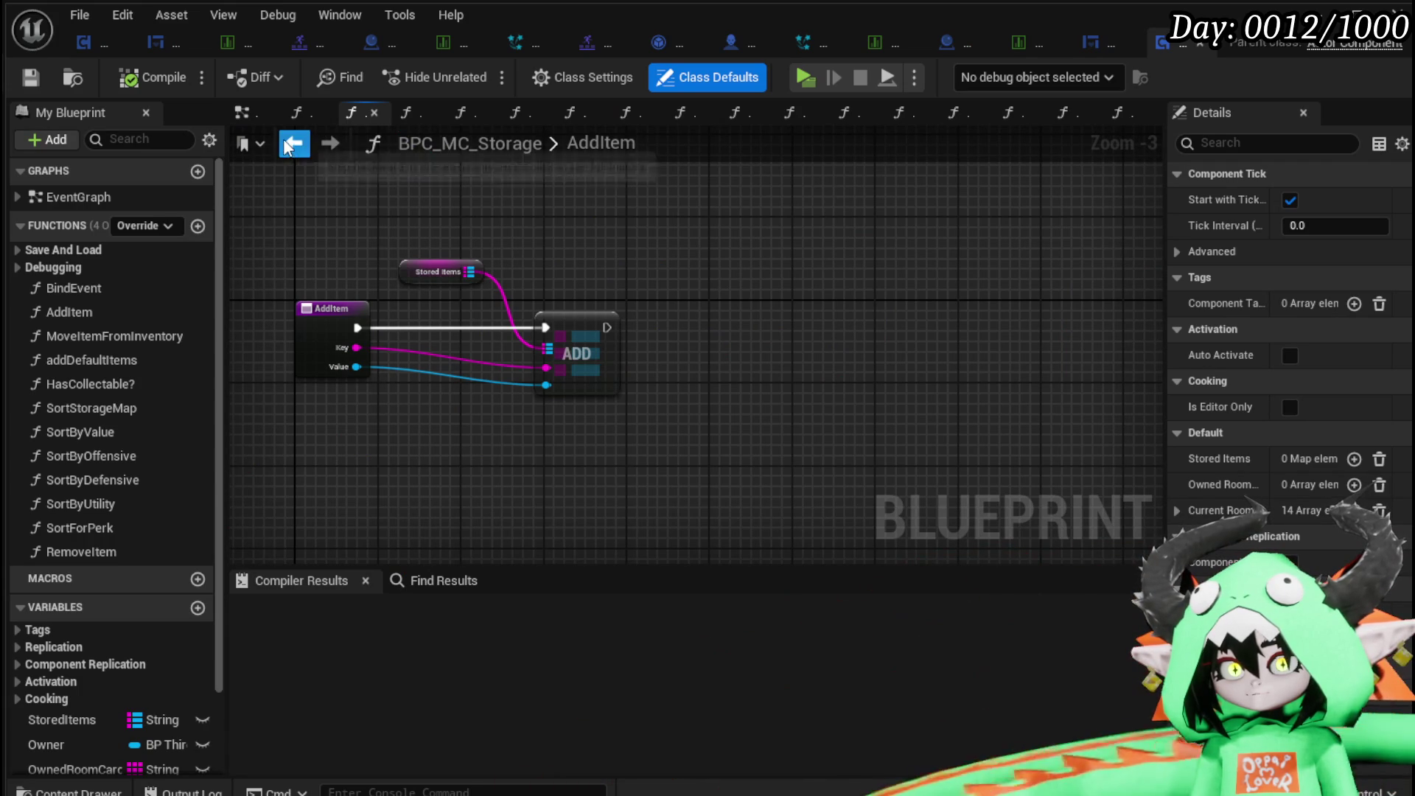
{"action": "key", "text": "alt+Left"}
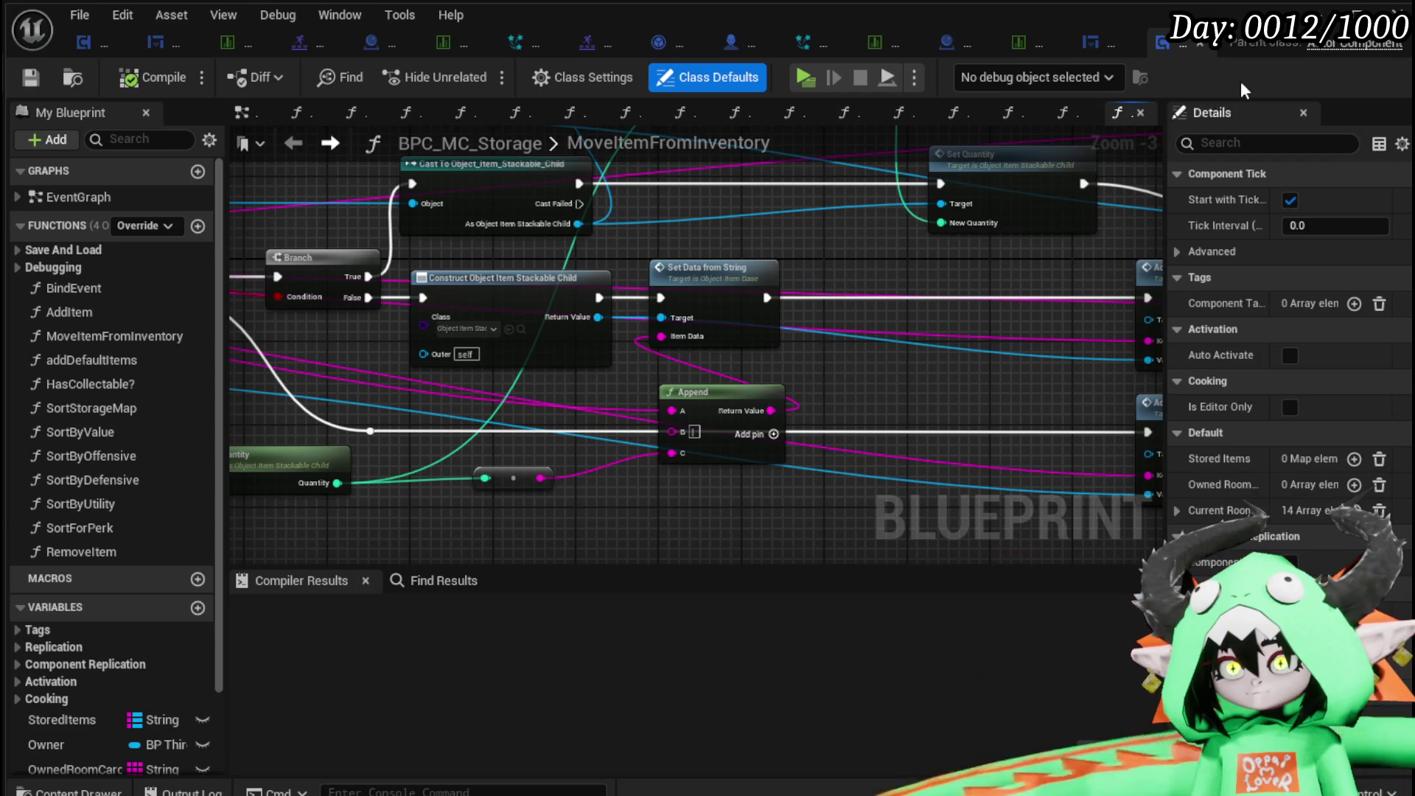
Return to the BP_Collectable_PickUp event graph and frame the Print String node.
{"action": "left_click_drag", "start_coordinate": [816, 256], "coordinate": [914, 317]}
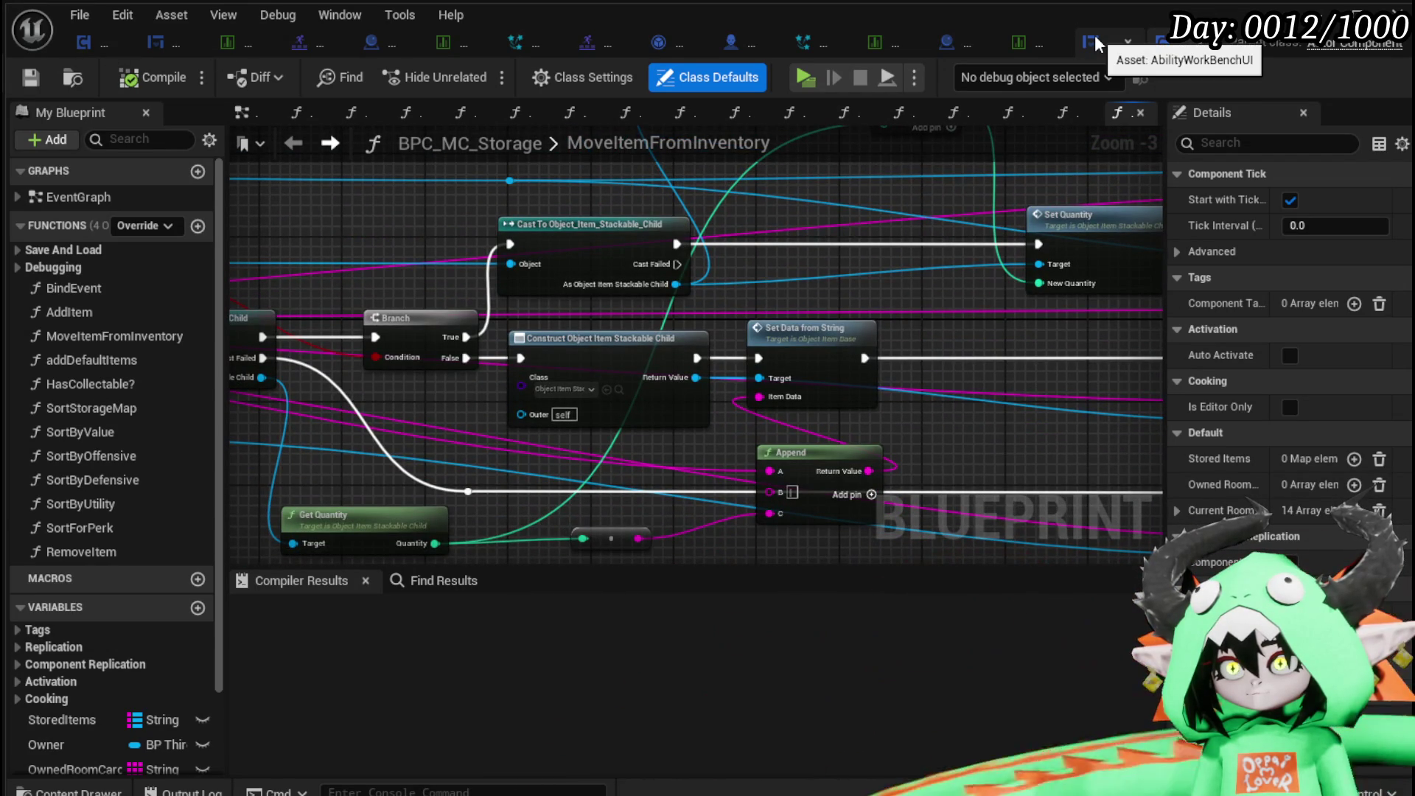
{"action": "left_click", "coordinate": [950, 44]}
{"action": "mouse_move", "coordinate": [484, 156]}
{"action": "left_mouse_down"}
{"action": "mouse_move", "coordinate": [722, 249]}
{"action": "mouse_move", "coordinate": [631, 193]}
{"action": "left_mouse_up"}
{"action": "left_click_drag", "start_coordinate": [710, 373], "coordinate": [584, 335]}
Move the Branch, Add Item and Print String nodes further right.
{"action": "mouse_move", "coordinate": [767, 399]}
{"action": "left_mouse_down"}
{"action": "mouse_move", "coordinate": [546, 400]}
{"action": "mouse_move", "coordinate": [836, 249]}
{"action": "left_mouse_up"}
{"action": "left_click_drag", "start_coordinate": [506, 264], "coordinate": [666, 258]}
{"action": "left_click", "coordinate": [547, 209]}
{"action": "mouse_move", "coordinate": [547, 209]}
{"action": "left_mouse_down"}
{"action": "mouse_move", "coordinate": [694, 293]}
{"action": "mouse_move", "coordinate": [436, 266]}
{"action": "left_mouse_up"}
Open the HasCollectable? function from the Has Collectable? call node.
{"action": "mouse_move", "coordinate": [644, 383]}
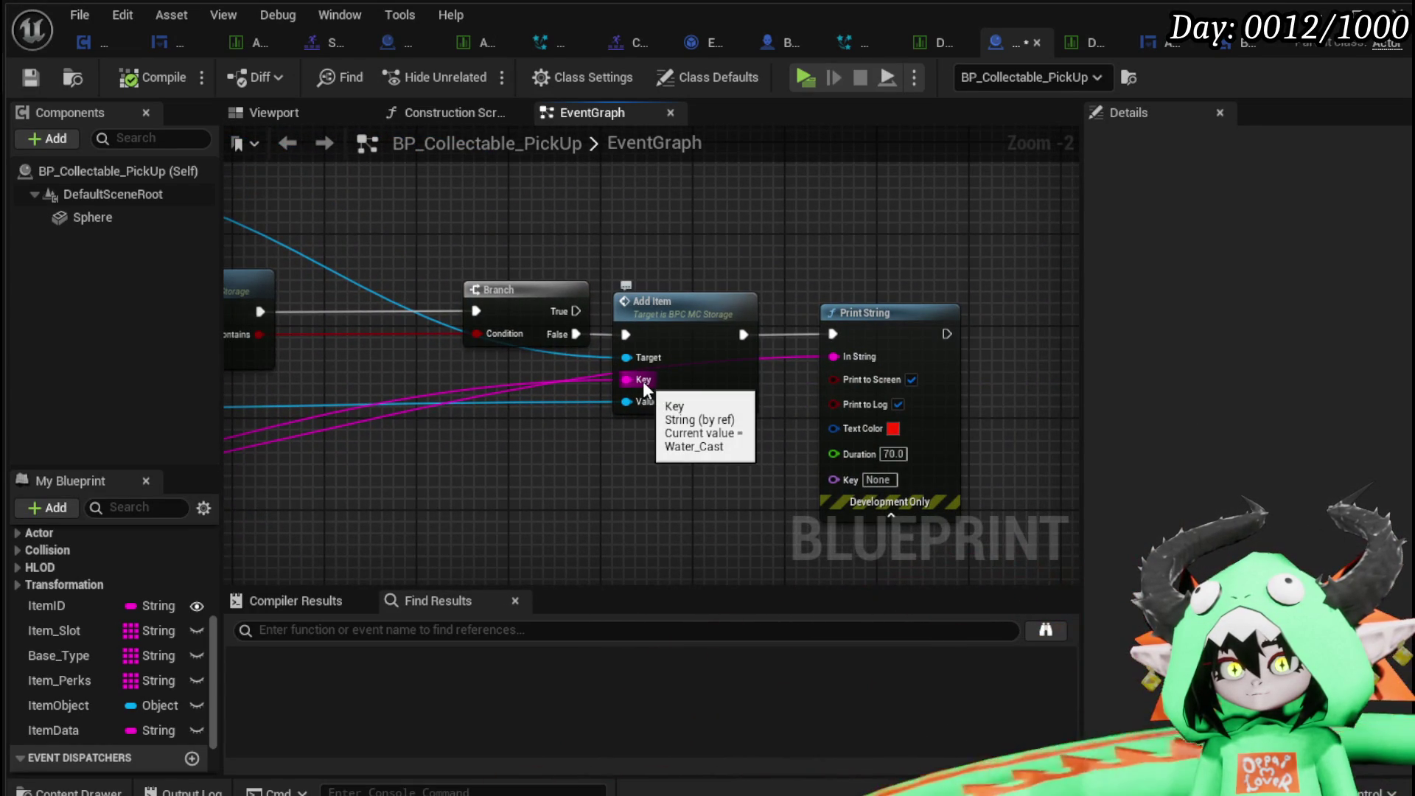
{"action": "mouse_move", "coordinate": [517, 367]}
{"action": "left_mouse_down"}
{"action": "mouse_move", "coordinate": [949, 322]}
{"action": "mouse_move", "coordinate": [869, 347]}
{"action": "mouse_move", "coordinate": [446, 379]}
{"action": "mouse_move", "coordinate": [609, 220]}
{"action": "mouse_move", "coordinate": [501, 193]}
{"action": "left_mouse_up"}
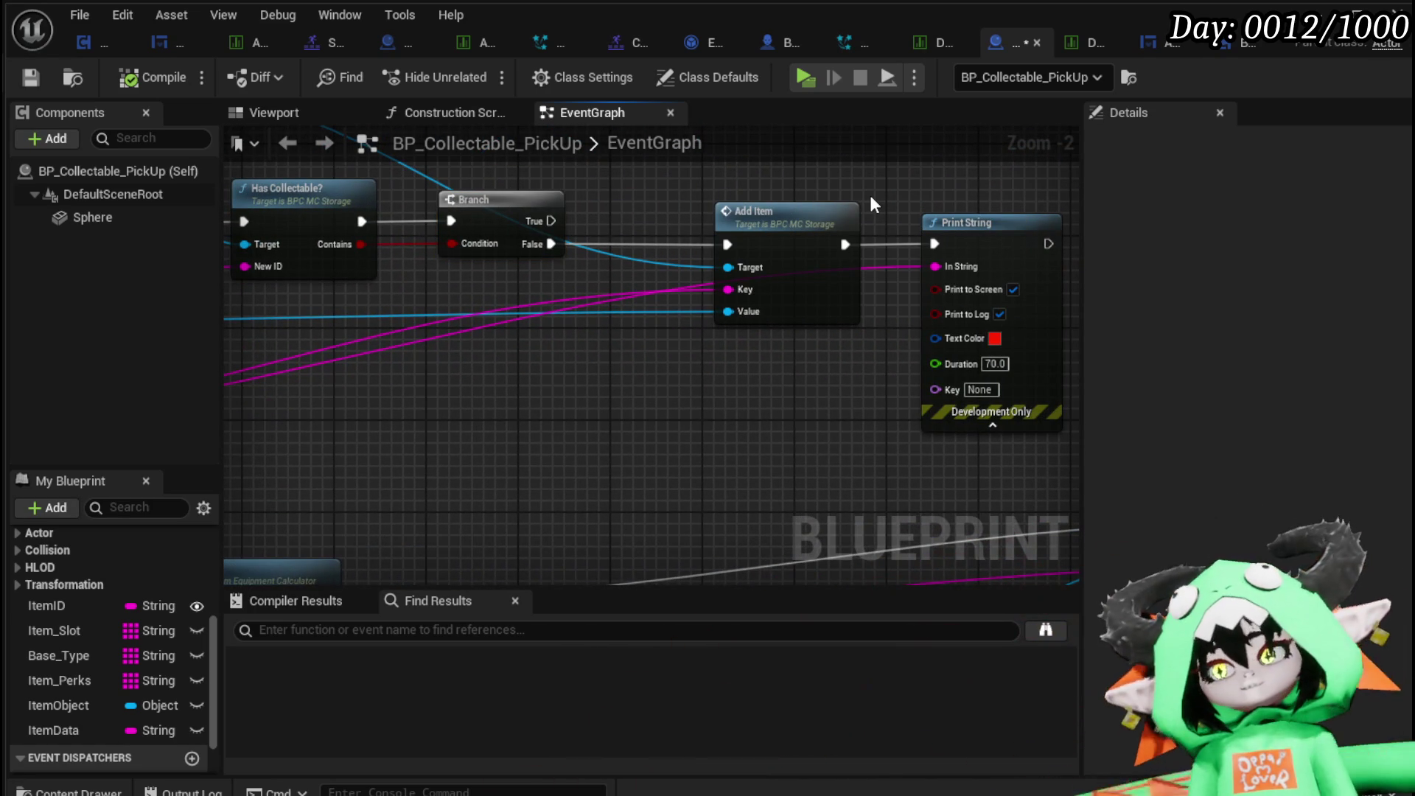
{"action": "left_click_drag", "start_coordinate": [869, 193], "coordinate": [843, 244]}
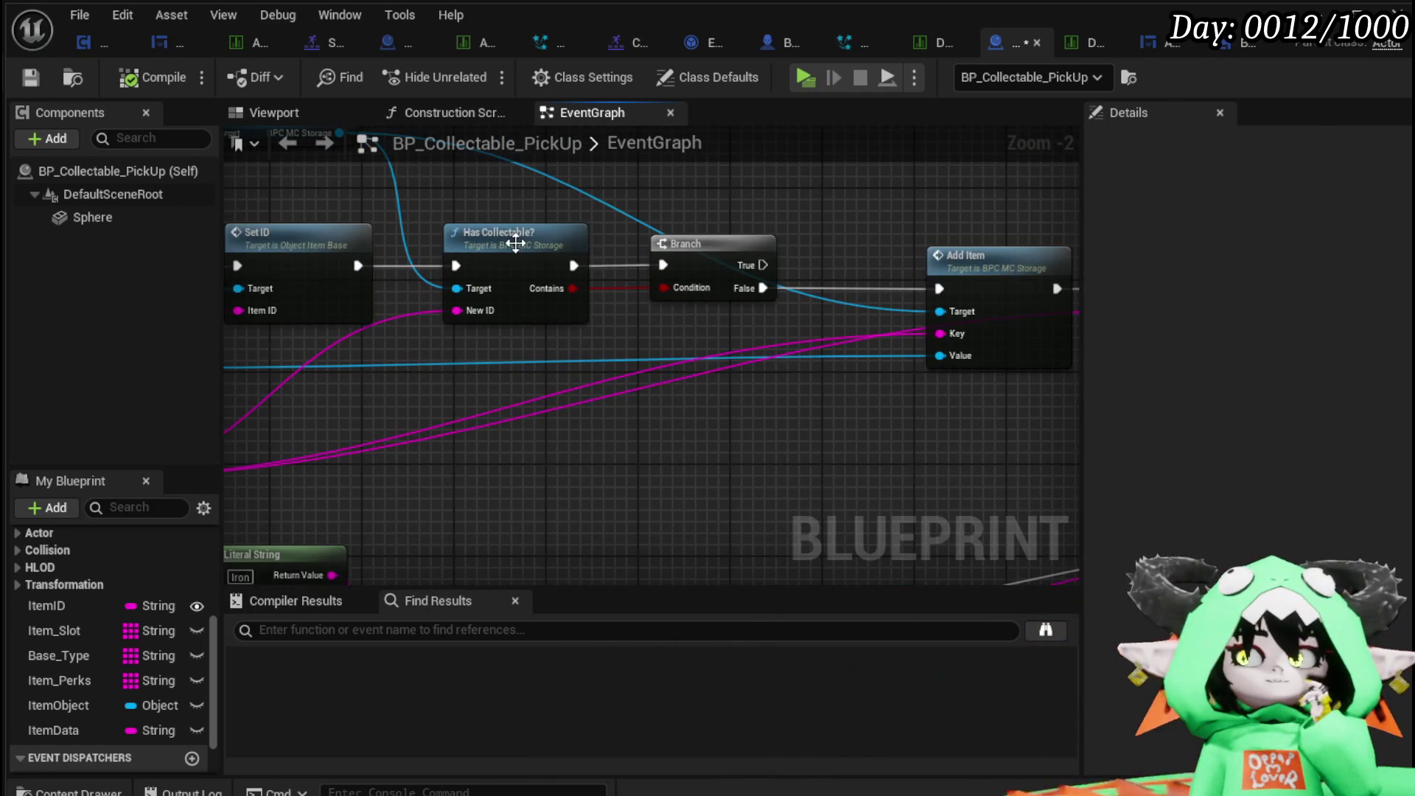
{"action": "double_click", "coordinate": [531, 241]}
{"action": "scroll", "coordinate": [534, 322], "scroll_direction": "up", "scroll_amount": 4}
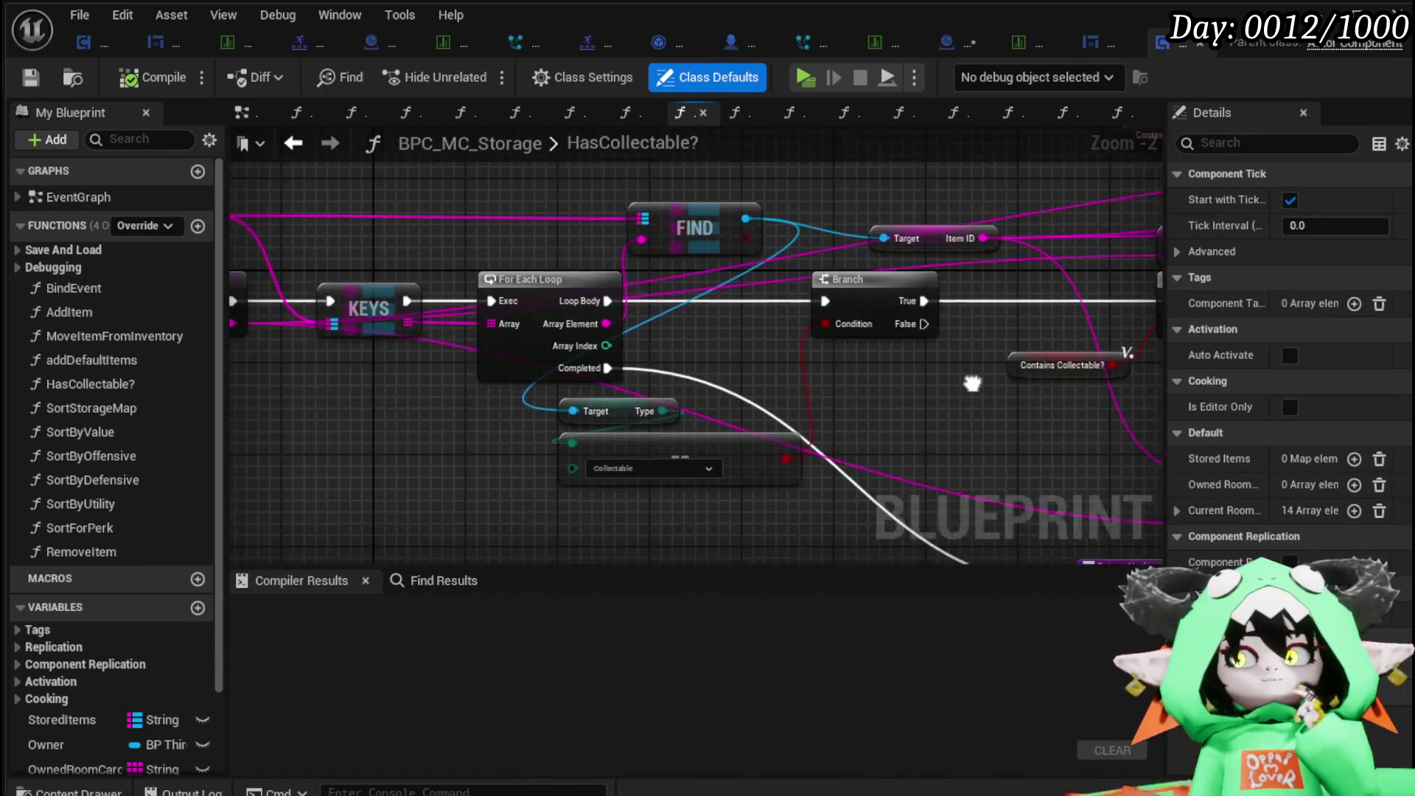
Survey the HasCollectable? graph and raise the ItemID getter and FIND node together.
{"action": "left_click_drag", "start_coordinate": [687, 331], "coordinate": [776, 351]}
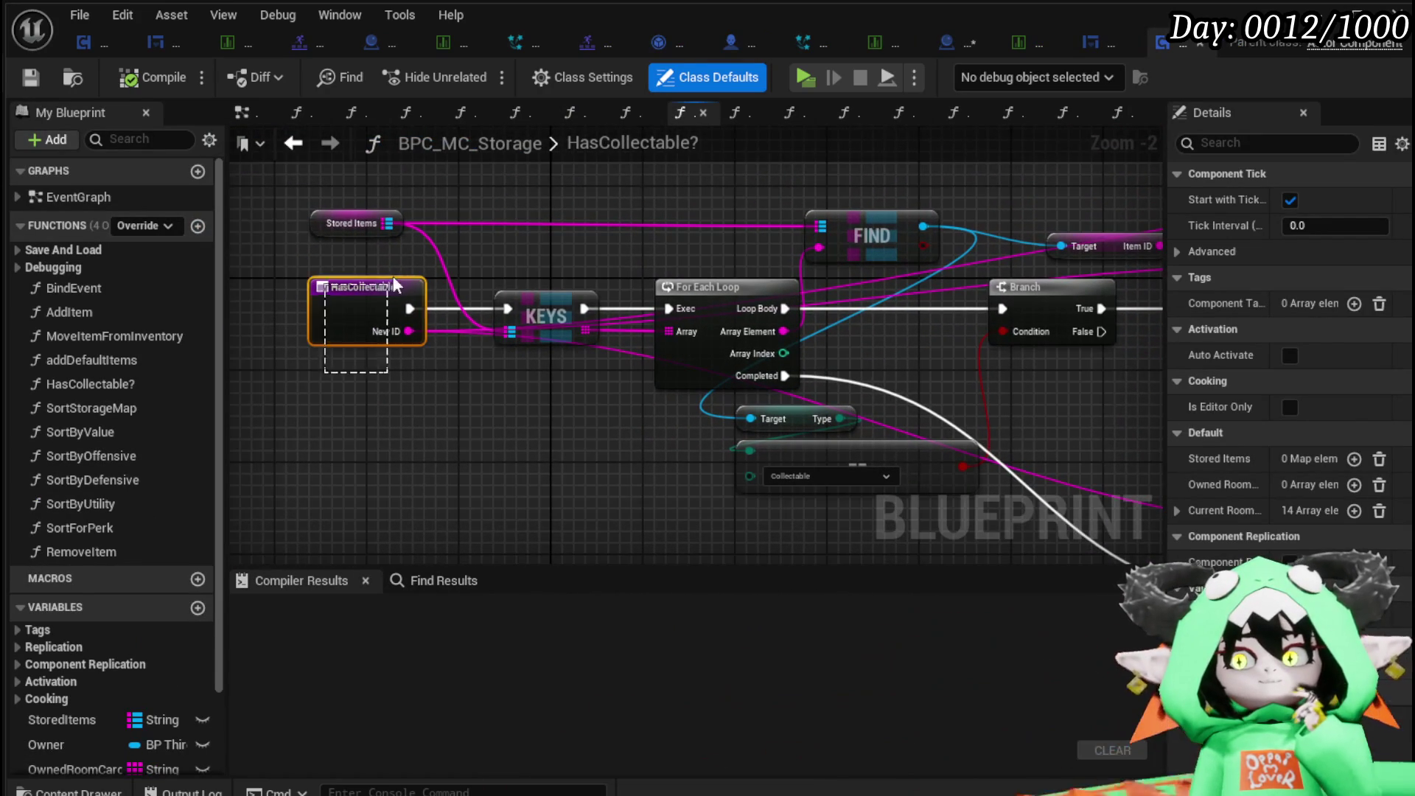
{"action": "left_click", "coordinate": [531, 241]}
{"action": "mouse_move", "coordinate": [531, 241]}
{"action": "left_mouse_down"}
{"action": "mouse_move", "coordinate": [341, 273]}
{"action": "mouse_move", "coordinate": [383, 329]}
{"action": "mouse_move", "coordinate": [592, 311]}
{"action": "left_mouse_up"}
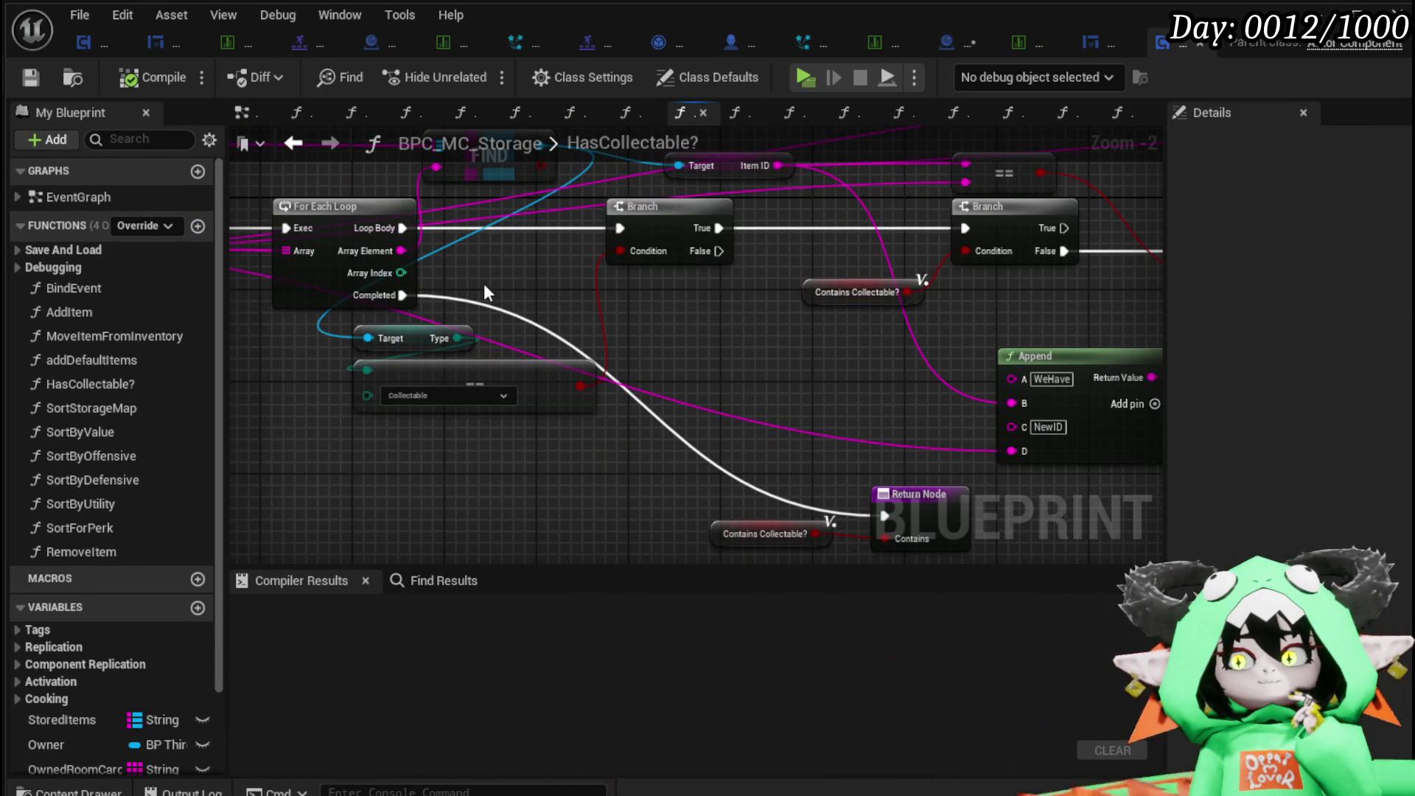
{"action": "left_click_drag", "start_coordinate": [701, 286], "coordinate": [453, 344]}
{"action": "left_click_drag", "start_coordinate": [640, 299], "coordinate": [490, 294]}
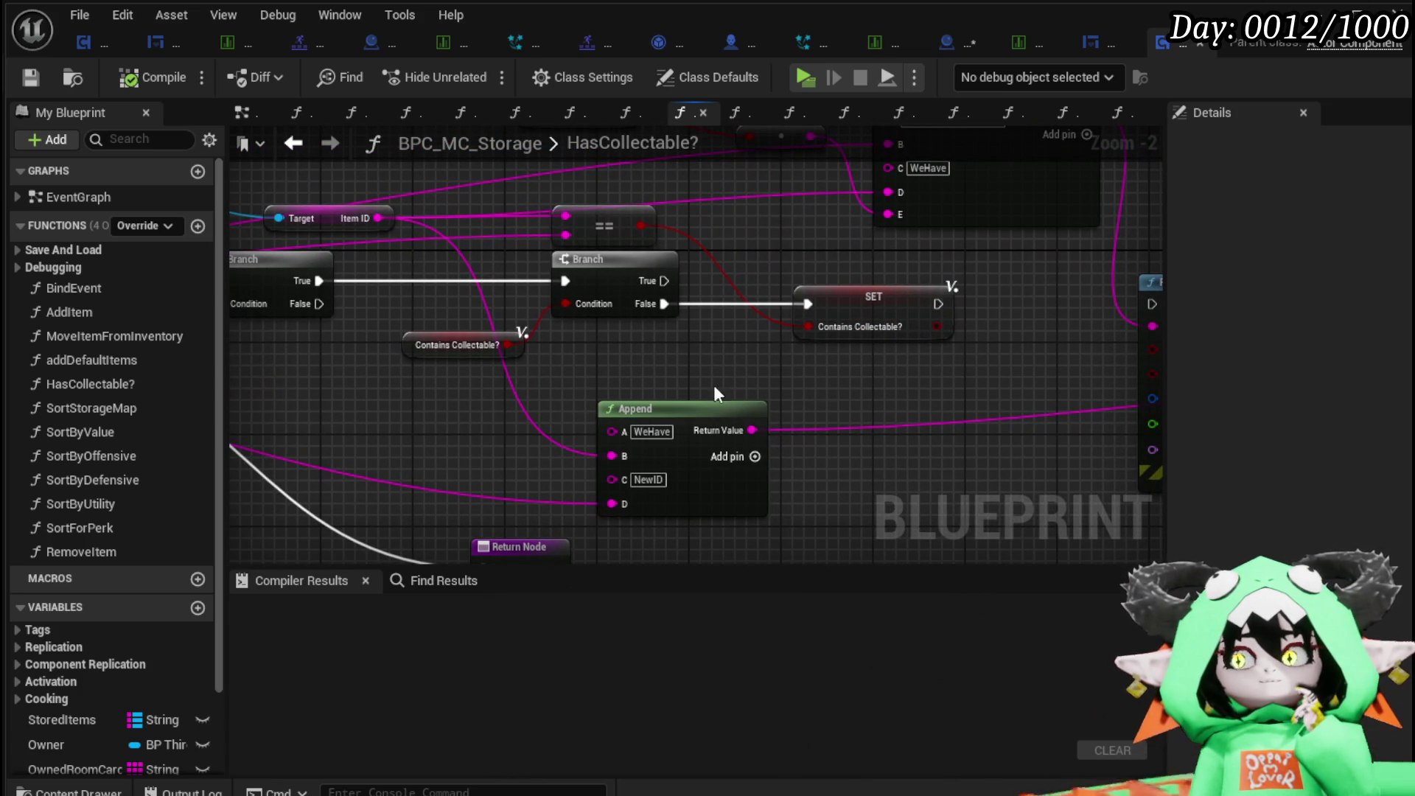
{"action": "mouse_move", "coordinate": [627, 344]}
{"action": "left_mouse_down"}
{"action": "mouse_move", "coordinate": [755, 389]}
{"action": "mouse_move", "coordinate": [819, 375]}
{"action": "mouse_move", "coordinate": [748, 306]}
{"action": "mouse_move", "coordinate": [433, 373]}
{"action": "mouse_move", "coordinate": [1108, 399]}
{"action": "left_mouse_up"}
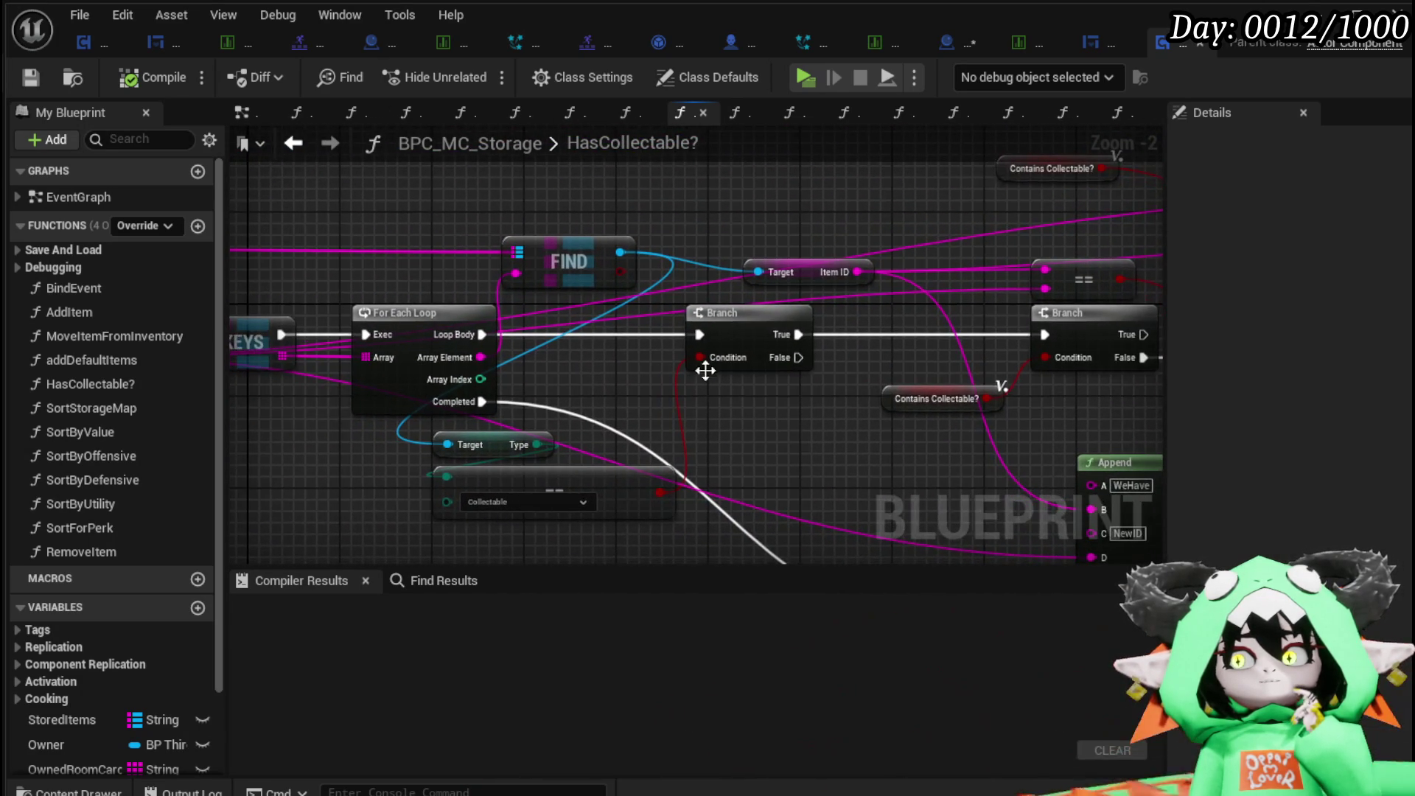
{"action": "mouse_move", "coordinate": [595, 323]}
{"action": "left_mouse_down"}
{"action": "mouse_move", "coordinate": [923, 346]}
{"action": "mouse_move", "coordinate": [461, 309]}
{"action": "mouse_move", "coordinate": [350, 319]}
{"action": "left_mouse_up"}
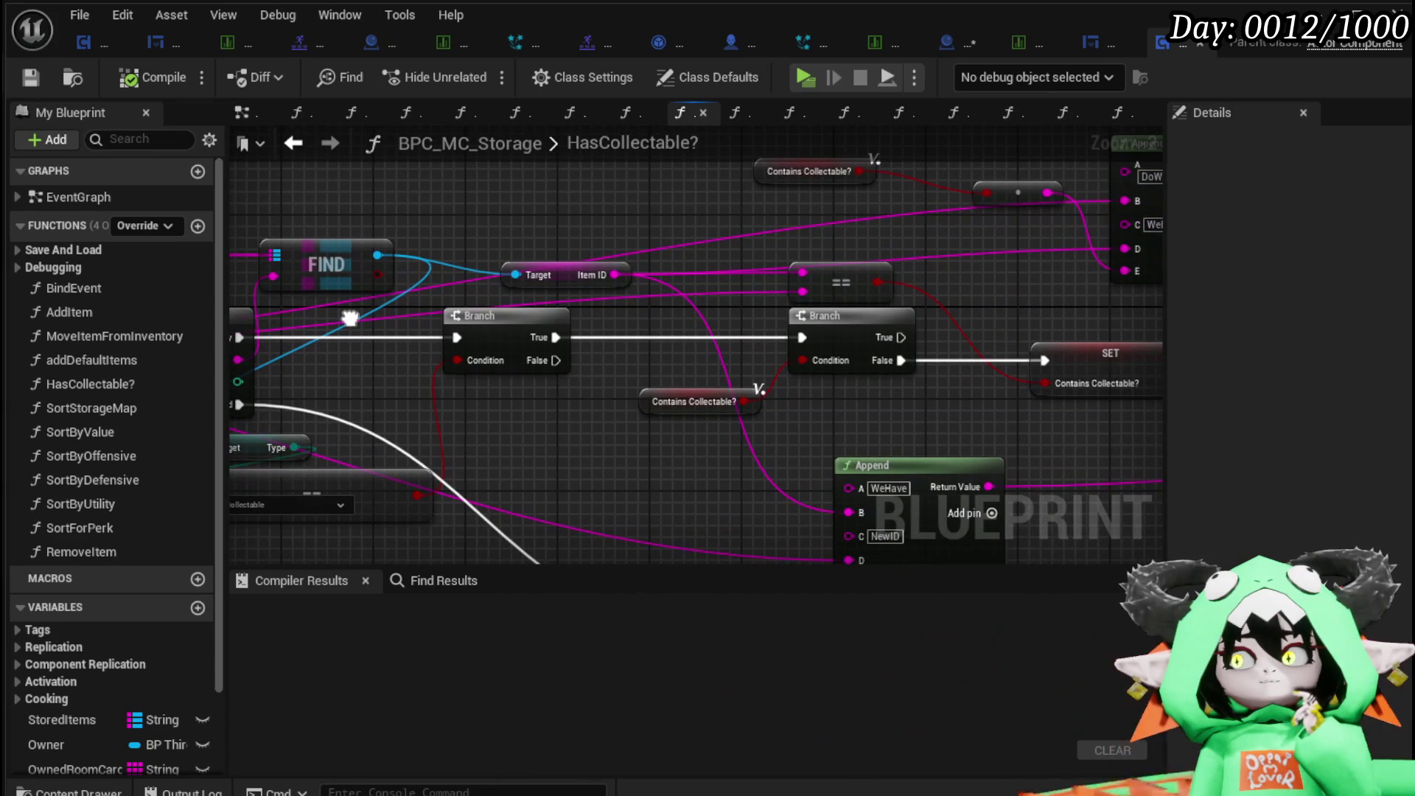
{"action": "mouse_move", "coordinate": [562, 279]}
{"action": "left_mouse_down"}
{"action": "mouse_move", "coordinate": [528, 246]}
{"action": "mouse_move", "coordinate": [515, 256]}
{"action": "left_mouse_up"}
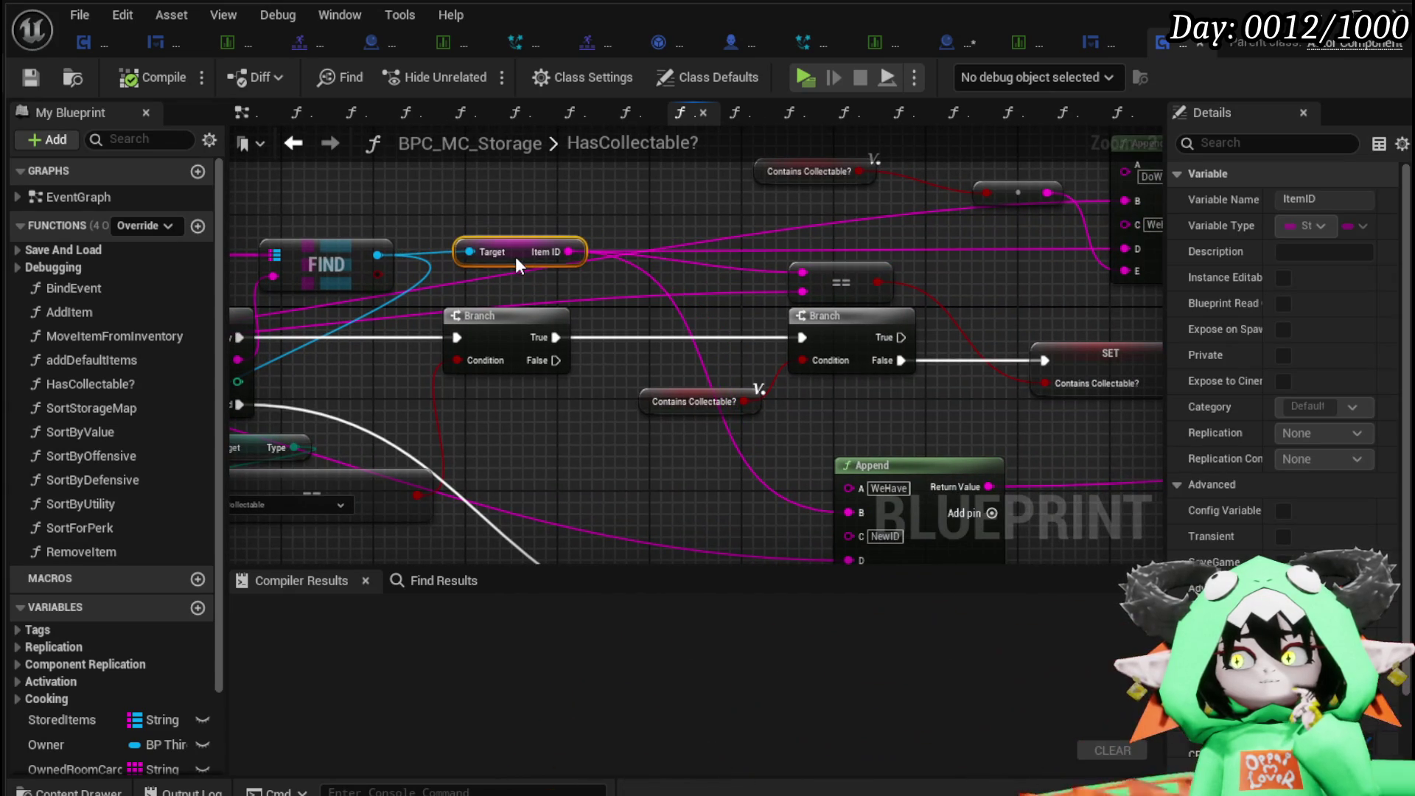
{"action": "left_click_drag", "start_coordinate": [674, 238], "coordinate": [950, 242]}
{"action": "mouse_move", "coordinate": [412, 249]}
{"action": "left_mouse_down"}
{"action": "mouse_move", "coordinate": [670, 249]}
{"action": "mouse_move", "coordinate": [183, 257]}
{"action": "left_mouse_up"}
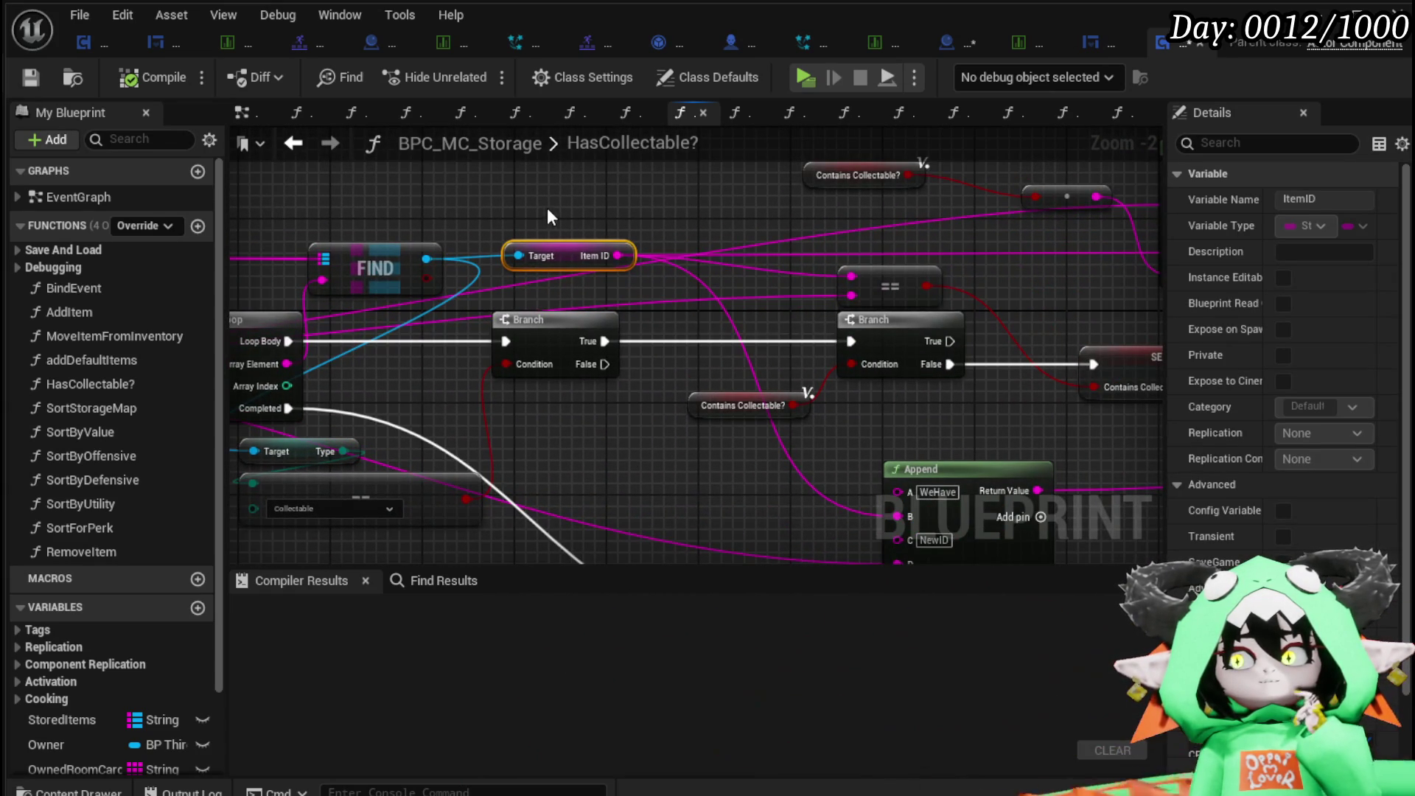
{"action": "left_click", "coordinate": [376, 268], "text": "shift"}
{"action": "left_click_drag", "start_coordinate": [577, 256], "coordinate": [624, 152]}
{"action": "left_click", "coordinate": [618, 268]}
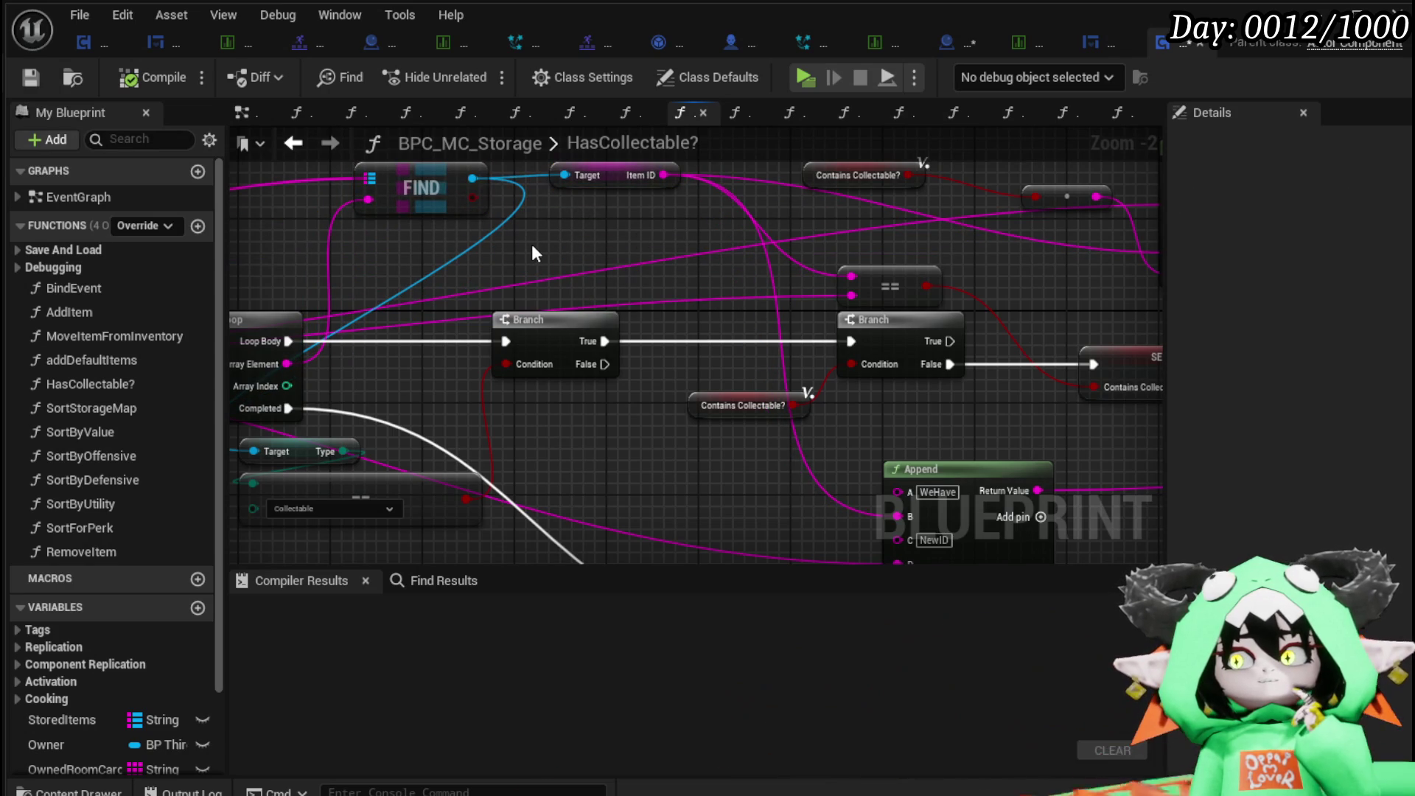
Move the Stored Items getter higher and shift the Target and Collectable enum nodes right.
{"action": "mouse_move", "coordinate": [470, 251]}
{"action": "left_mouse_down"}
{"action": "mouse_move", "coordinate": [654, 273]}
{"action": "mouse_move", "coordinate": [280, 294]}
{"action": "left_mouse_up"}
{"action": "left_click_drag", "start_coordinate": [578, 290], "coordinate": [431, 185]}
{"action": "mouse_move", "coordinate": [741, 309]}
{"action": "left_mouse_down"}
{"action": "mouse_move", "coordinate": [812, 328]}
{"action": "mouse_move", "coordinate": [885, 191]}
{"action": "mouse_move", "coordinate": [948, 271]}
{"action": "mouse_move", "coordinate": [852, 279]}
{"action": "mouse_move", "coordinate": [920, 276]}
{"action": "mouse_move", "coordinate": [922, 322]}
{"action": "left_mouse_up"}
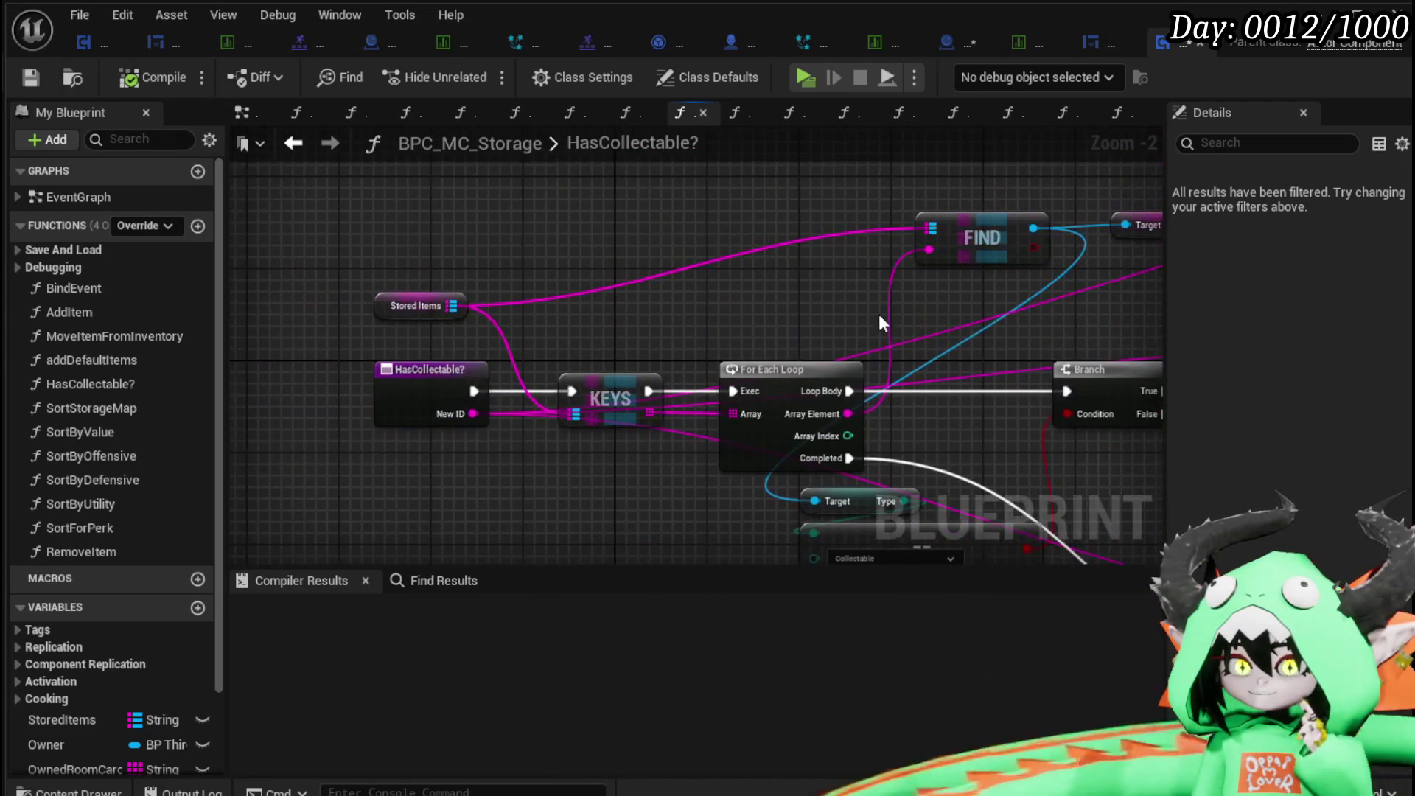
{"action": "mouse_move", "coordinate": [395, 221]}
{"action": "left_mouse_down"}
{"action": "mouse_move", "coordinate": [400, 354]}
{"action": "mouse_move", "coordinate": [389, 196]}
{"action": "mouse_move", "coordinate": [383, 221]}
{"action": "left_mouse_up"}
{"action": "left_click_drag", "start_coordinate": [728, 281], "coordinate": [411, 260]}
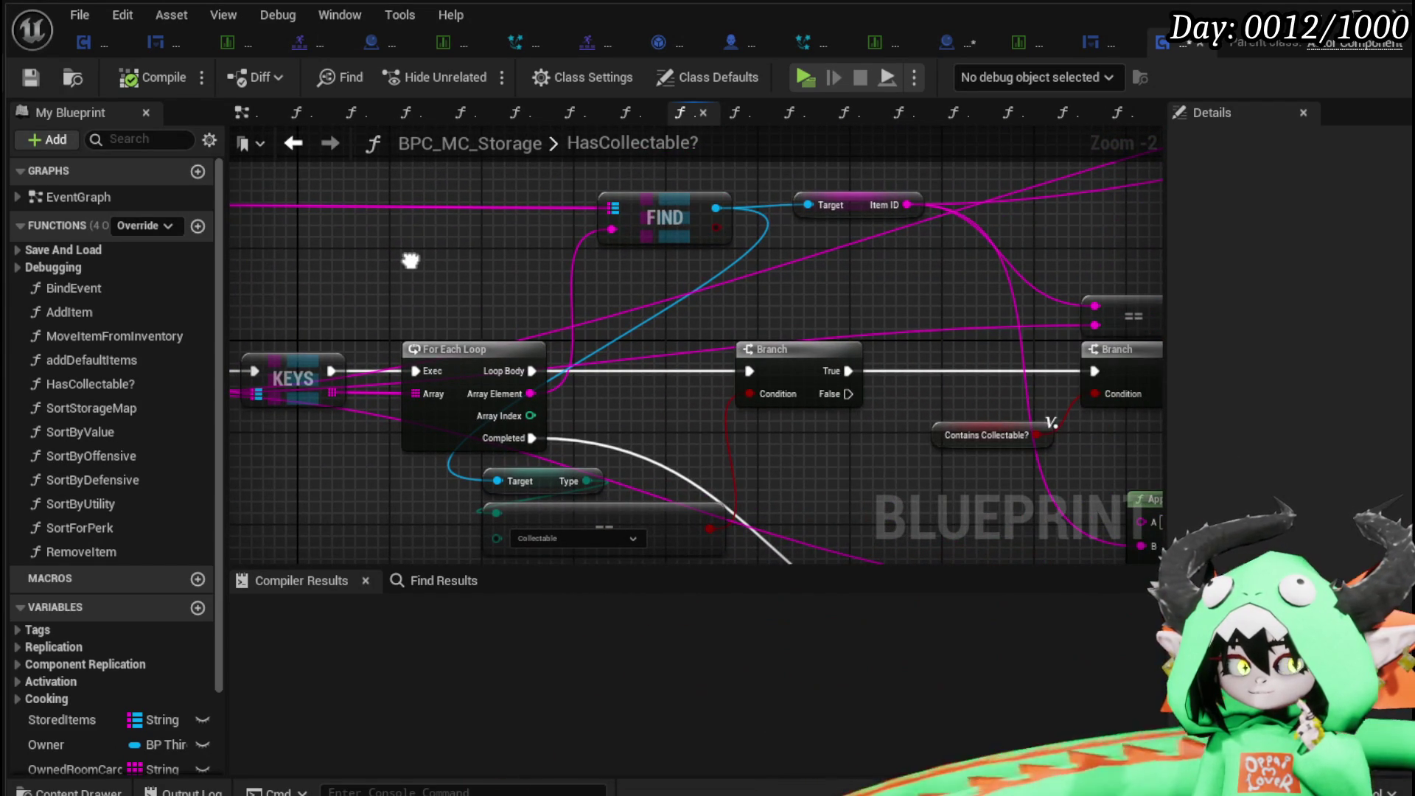
{"action": "mouse_move", "coordinate": [411, 260]}
{"action": "left_mouse_down"}
{"action": "mouse_move", "coordinate": [452, 275]}
{"action": "mouse_move", "coordinate": [581, 180]}
{"action": "mouse_move", "coordinate": [366, 239]}
{"action": "mouse_move", "coordinate": [420, 338]}
{"action": "mouse_move", "coordinate": [715, 277]}
{"action": "left_mouse_up"}
{"action": "left_click_drag", "start_coordinate": [742, 361], "coordinate": [740, 362]}
{"action": "mouse_move", "coordinate": [740, 362]}
{"action": "left_mouse_down"}
{"action": "mouse_move", "coordinate": [530, 364]}
{"action": "mouse_move", "coordinate": [661, 360]}
{"action": "mouse_move", "coordinate": [699, 196]}
{"action": "mouse_move", "coordinate": [647, 177]}
{"action": "mouse_move", "coordinate": [765, 385]}
{"action": "mouse_move", "coordinate": [484, 309]}
{"action": "mouse_move", "coordinate": [422, 312]}
{"action": "left_mouse_up"}
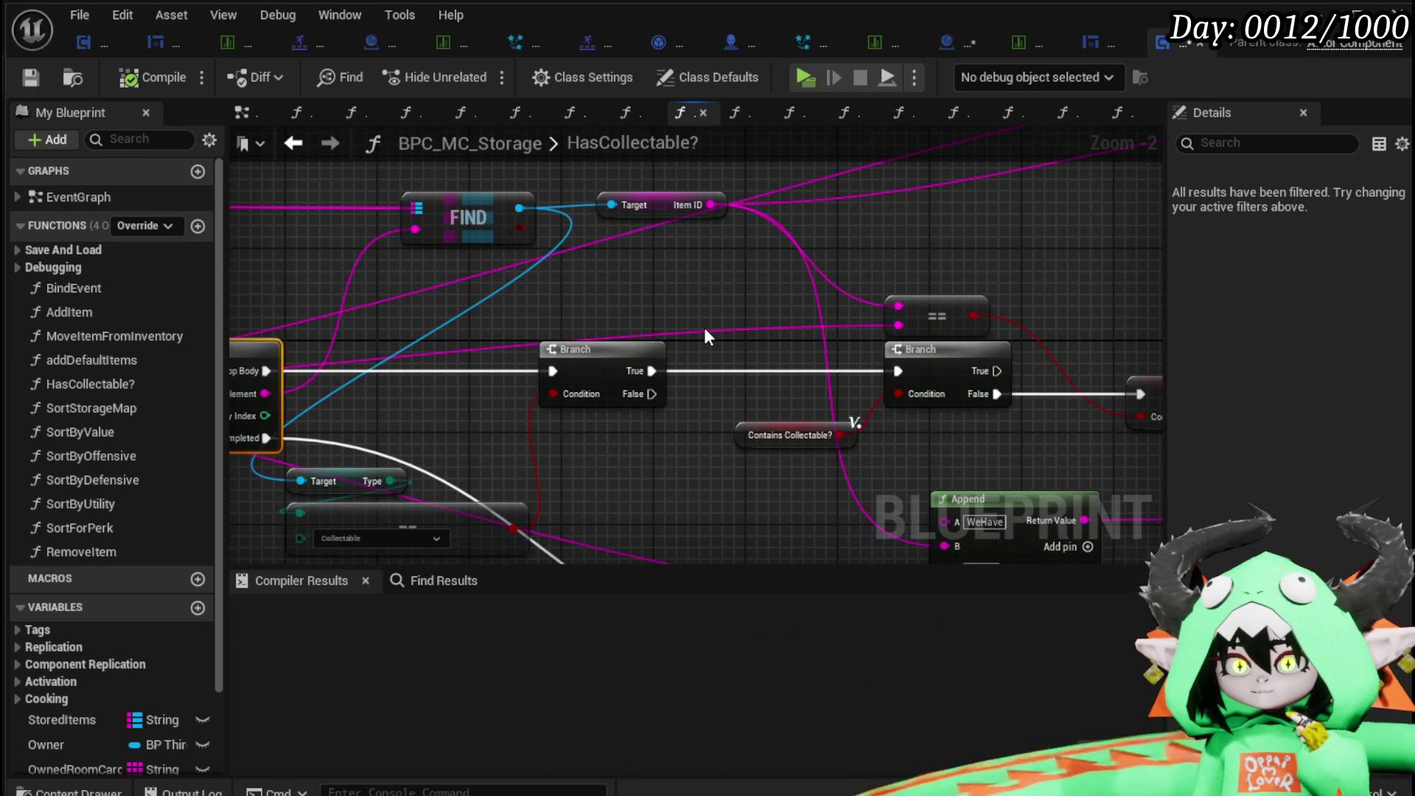
{"action": "mouse_move", "coordinate": [705, 330]}
{"action": "left_mouse_down"}
{"action": "mouse_move", "coordinate": [860, 312]}
{"action": "mouse_move", "coordinate": [1064, 332]}
{"action": "mouse_move", "coordinate": [721, 311]}
{"action": "mouse_move", "coordinate": [813, 280]}
{"action": "left_mouse_up"}
{"action": "mouse_move", "coordinate": [404, 405]}
{"action": "left_mouse_down"}
{"action": "mouse_move", "coordinate": [524, 466]}
{"action": "mouse_move", "coordinate": [717, 449]}
{"action": "left_mouse_up"}
{"action": "left_click_drag", "start_coordinate": [486, 352], "coordinate": [768, 416]}
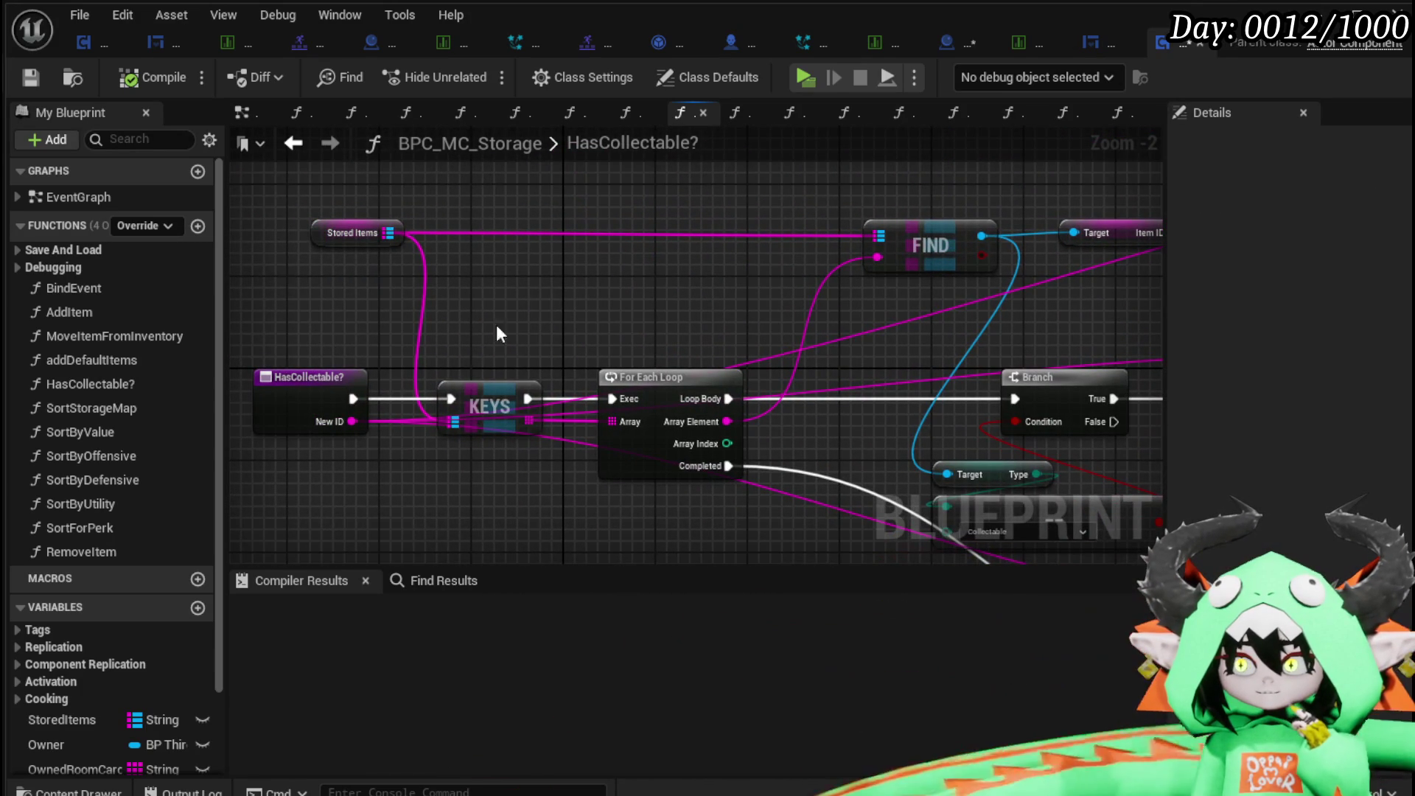
Wire the New ID pin into FIND's key input and place a new Branch near the entry.
{"action": "mouse_move", "coordinate": [346, 423]}
{"action": "left_mouse_down"}
{"action": "mouse_move", "coordinate": [894, 223]}
{"action": "mouse_move", "coordinate": [885, 257]}
{"action": "left_mouse_up"}
{"action": "mouse_move", "coordinate": [797, 317]}
{"action": "left_mouse_down"}
{"action": "mouse_move", "coordinate": [452, 291]}
{"action": "mouse_move", "coordinate": [846, 296]}
{"action": "mouse_move", "coordinate": [641, 268]}
{"action": "mouse_move", "coordinate": [781, 273]}
{"action": "left_mouse_up"}
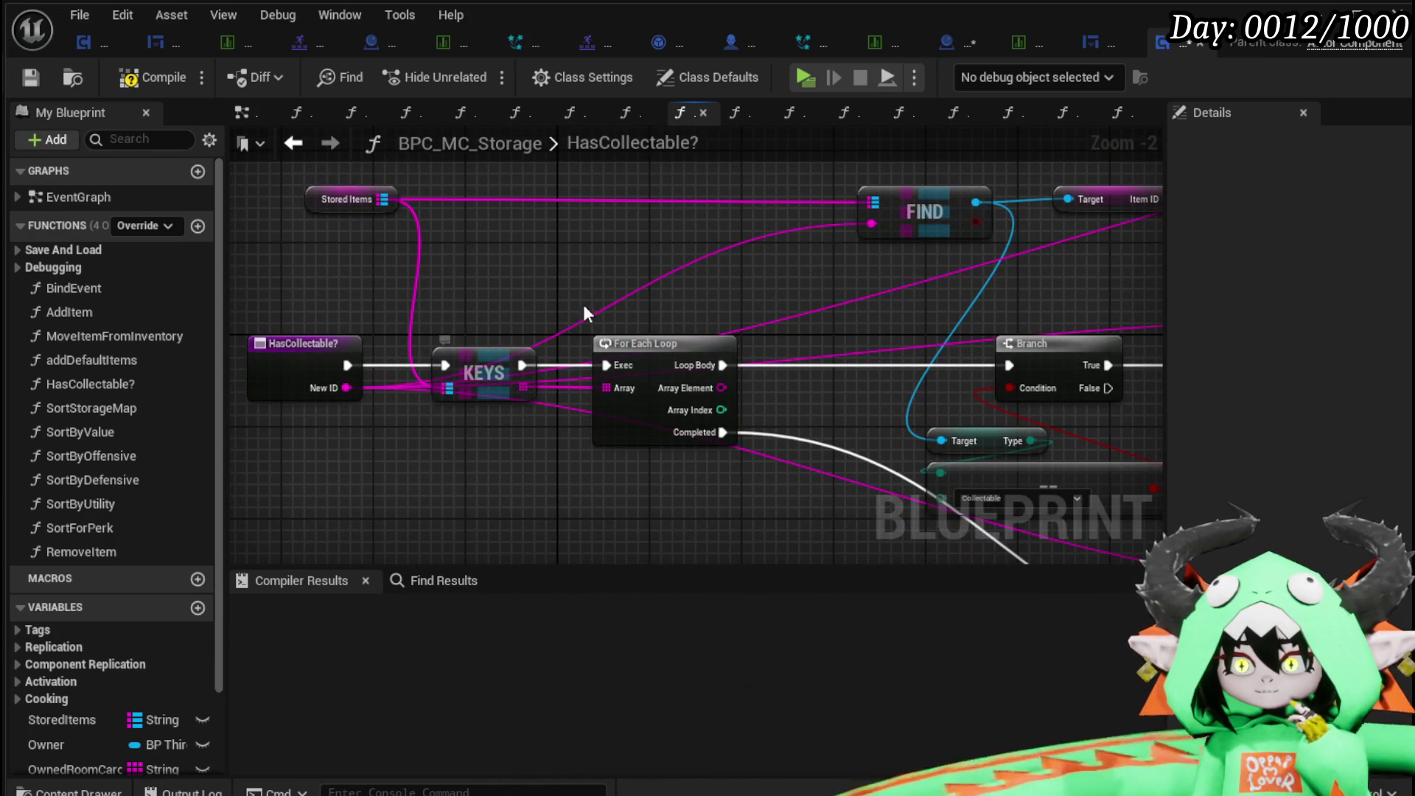
{"action": "mouse_move", "coordinate": [557, 285]}
{"action": "left_mouse_down"}
{"action": "mouse_move", "coordinate": [480, 260]}
{"action": "mouse_move", "coordinate": [294, 243]}
{"action": "mouse_move", "coordinate": [474, 234]}
{"action": "mouse_move", "coordinate": [319, 293]}
{"action": "mouse_move", "coordinate": [422, 319]}
{"action": "mouse_move", "coordinate": [201, 326]}
{"action": "mouse_move", "coordinate": [118, 116]}
{"action": "mouse_move", "coordinate": [671, 298]}
{"action": "mouse_move", "coordinate": [1002, 283]}
{"action": "left_mouse_up"}
{"action": "left_click", "coordinate": [798, 258]}
Wire the entry's execution into the Branch and feed the Return Node's exec and Contains pins.
{"action": "mouse_move", "coordinate": [404, 367]}
{"action": "left_mouse_down"}
{"action": "mouse_move", "coordinate": [1143, 199]}
{"action": "mouse_move", "coordinate": [1110, 248]}
{"action": "mouse_move", "coordinate": [1133, 250]}
{"action": "mouse_move", "coordinate": [665, 278]}
{"action": "left_mouse_up"}
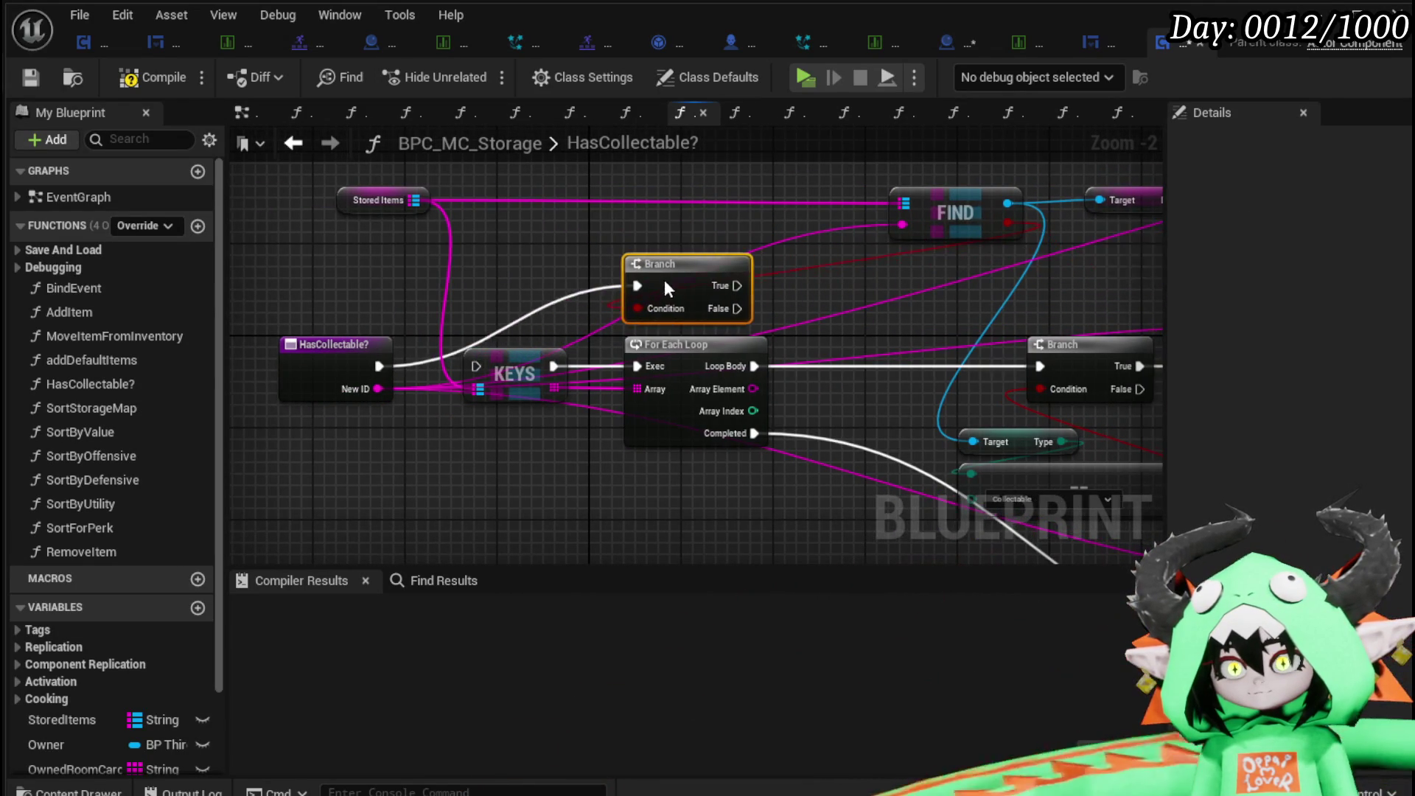
{"action": "mouse_move", "coordinate": [794, 291]}
{"action": "left_mouse_down"}
{"action": "mouse_move", "coordinate": [499, 258]}
{"action": "mouse_move", "coordinate": [486, 309]}
{"action": "mouse_move", "coordinate": [498, 319]}
{"action": "mouse_move", "coordinate": [827, 224]}
{"action": "mouse_move", "coordinate": [674, 160]}
{"action": "mouse_move", "coordinate": [785, 215]}
{"action": "mouse_move", "coordinate": [724, 230]}
{"action": "mouse_move", "coordinate": [400, 196]}
{"action": "mouse_move", "coordinate": [453, 315]}
{"action": "mouse_move", "coordinate": [705, 403]}
{"action": "mouse_move", "coordinate": [590, 300]}
{"action": "mouse_move", "coordinate": [501, 335]}
{"action": "left_mouse_up"}
{"action": "mouse_move", "coordinate": [452, 218]}
{"action": "left_mouse_down"}
{"action": "mouse_move", "coordinate": [480, 496]}
{"action": "mouse_move", "coordinate": [457, 320]}
{"action": "mouse_move", "coordinate": [569, 381]}
{"action": "mouse_move", "coordinate": [583, 366]}
{"action": "mouse_move", "coordinate": [1062, 401]}
{"action": "mouse_move", "coordinate": [1040, 405]}
{"action": "left_mouse_up"}
{"action": "scroll", "coordinate": [457, 320], "scroll_direction": "up", "scroll_amount": 2}
{"action": "scroll", "coordinate": [510, 361], "scroll_direction": "down", "scroll_amount": 2}
{"action": "left_click_drag", "start_coordinate": [764, 397], "coordinate": [646, 411]}
{"action": "mouse_move", "coordinate": [553, 435]}
{"action": "left_mouse_down"}
{"action": "mouse_move", "coordinate": [940, 457]}
{"action": "mouse_move", "coordinate": [921, 458]}
{"action": "left_mouse_up"}
{"action": "scroll", "coordinate": [821, 406], "scroll_direction": "down", "scroll_amount": 2}
{"action": "left_click_drag", "start_coordinate": [820, 407], "coordinate": [776, 455]}
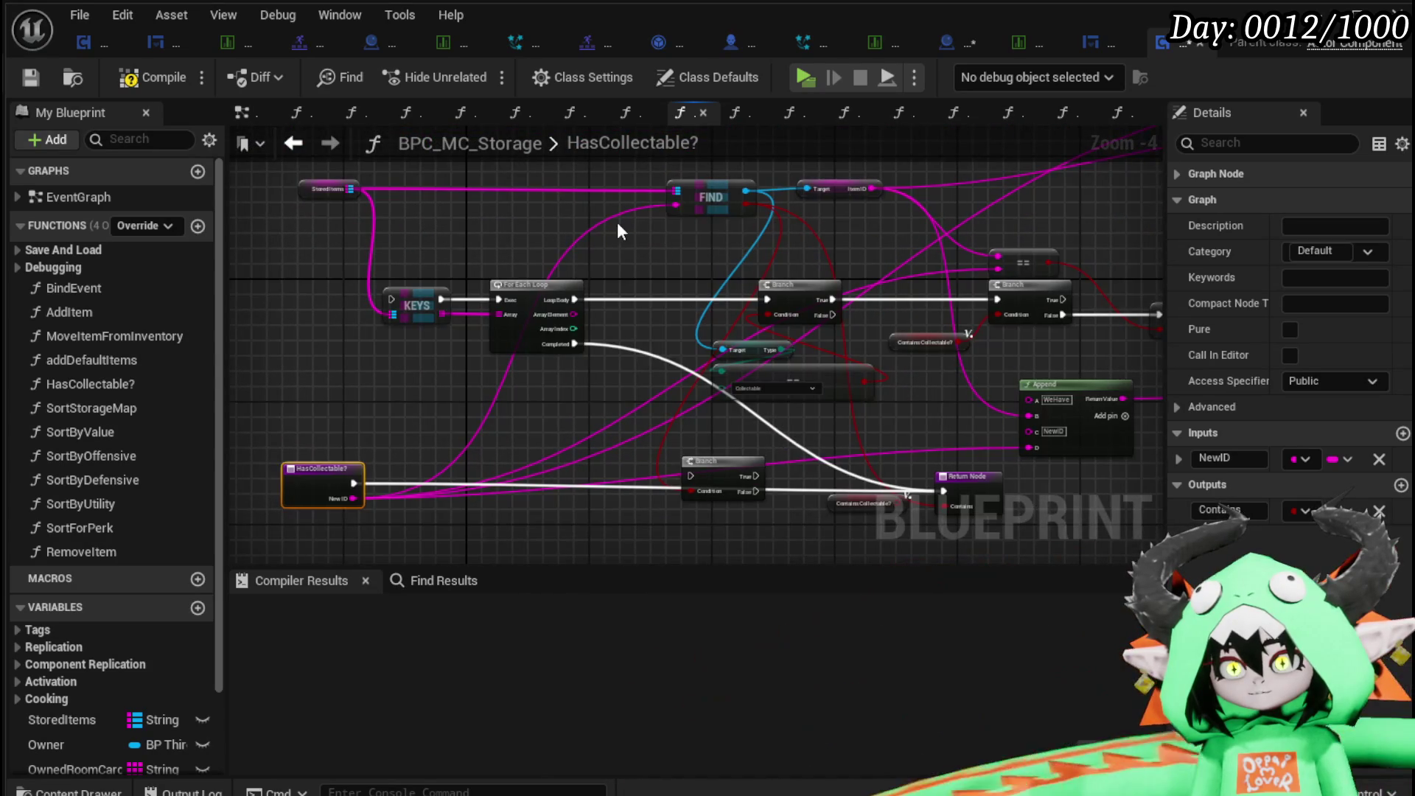
Reposition the FIND and StoredItems nodes, compile BPC_MC_Storage, and return to BP_Collectable_PickUp.
{"action": "left_click", "coordinate": [723, 190]}
{"action": "left_click_drag", "start_coordinate": [642, 193], "coordinate": [589, 202]}
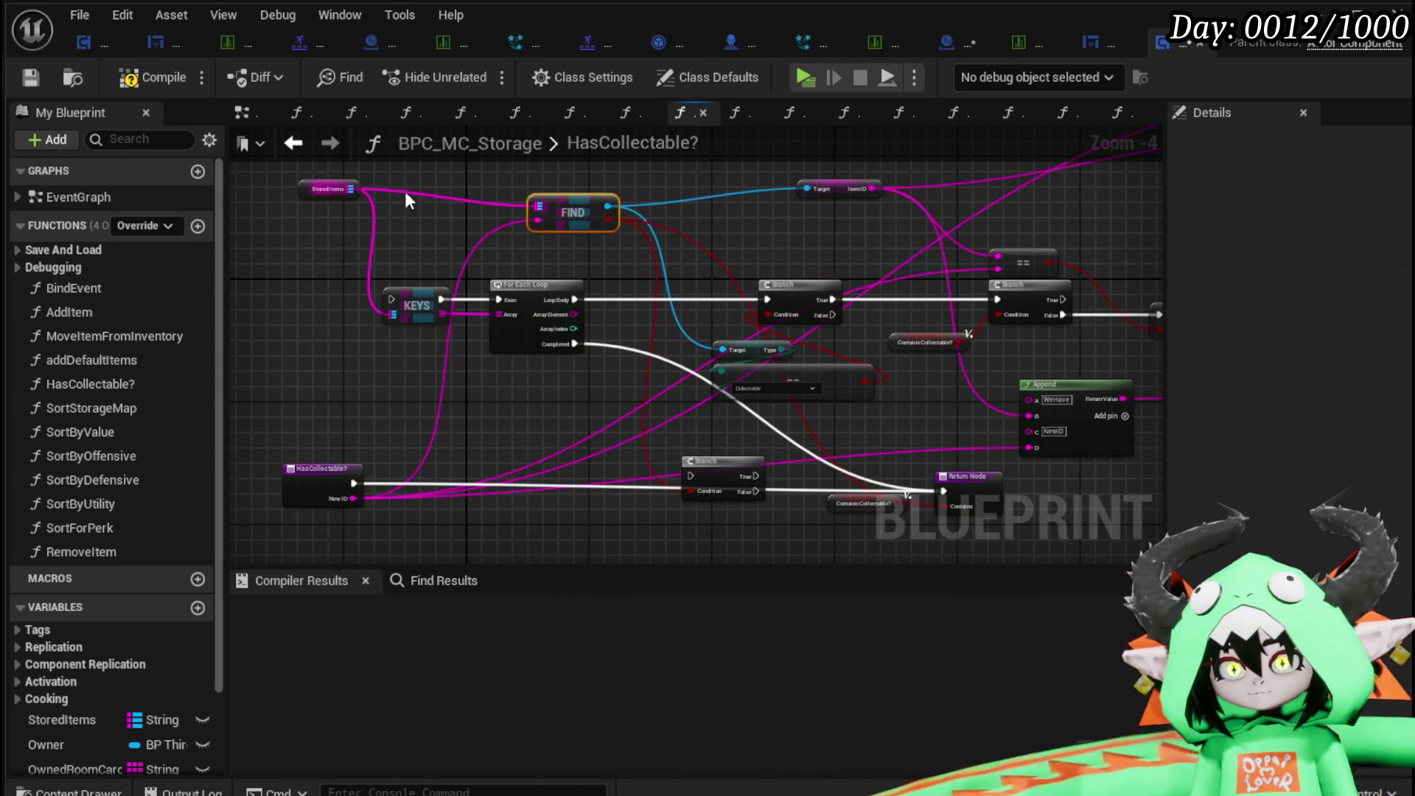
{"action": "left_click_drag", "start_coordinate": [304, 192], "coordinate": [289, 207]}
{"action": "left_click", "coordinate": [706, 184]}
{"action": "left_click_drag", "start_coordinate": [387, 300], "coordinate": [317, 210]}
{"action": "left_click", "coordinate": [140, 85]}
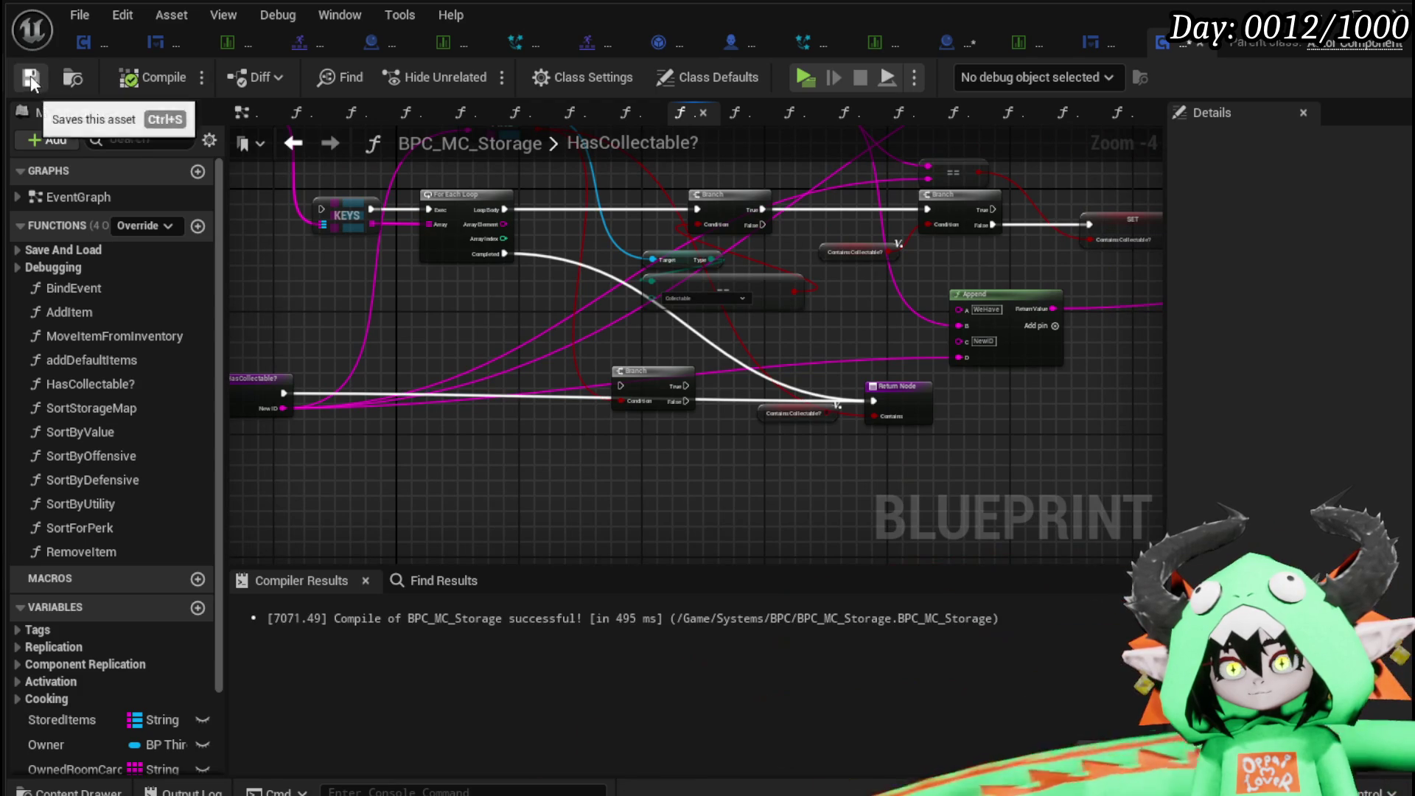
{"action": "scroll", "coordinate": [859, 368], "scroll_direction": "up", "scroll_amount": 5}
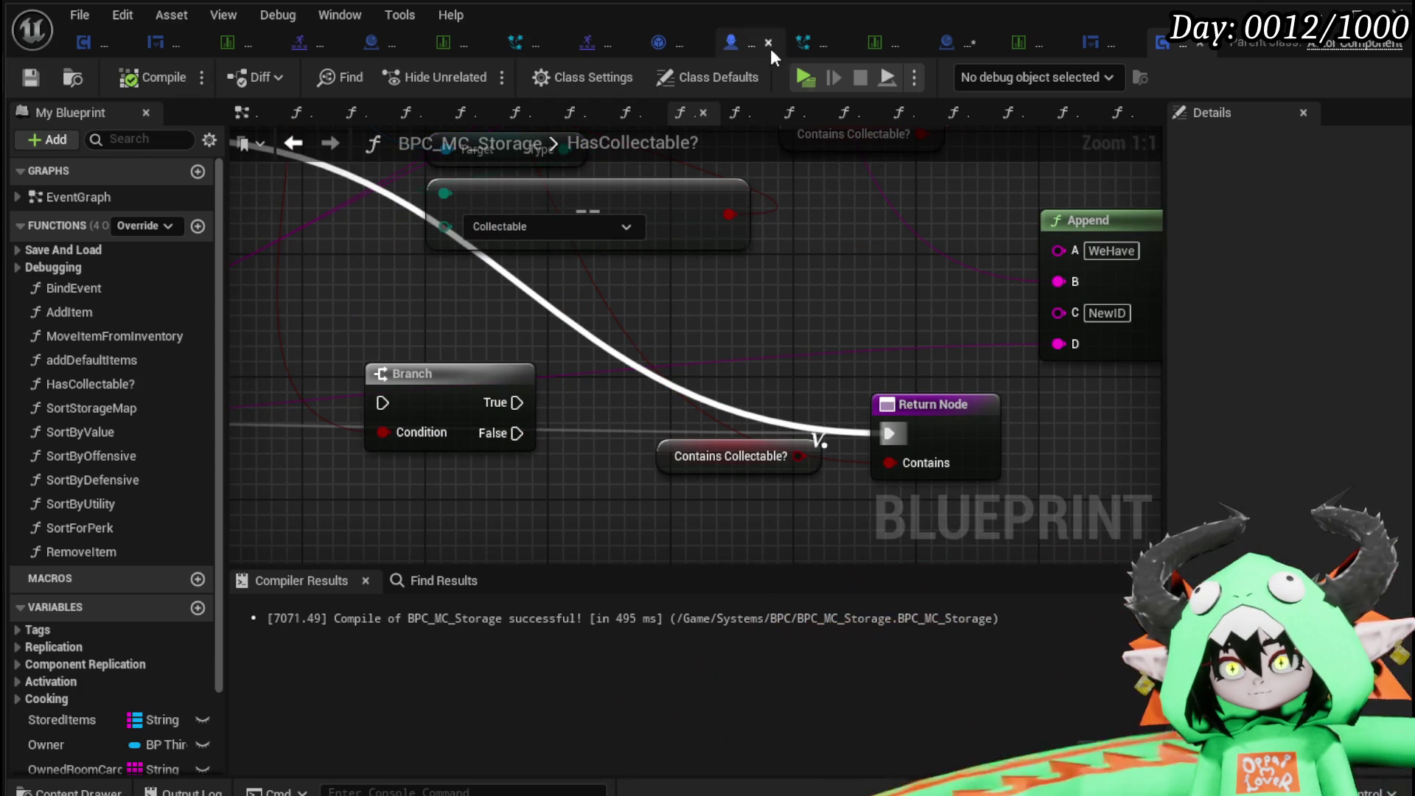
{"action": "left_click", "coordinate": [952, 43]}
Reopen the HasCollectable? function and connect the Branch's False output to the Return Node.
{"action": "scroll", "coordinate": [630, 325], "scroll_direction": "up", "scroll_amount": 2}
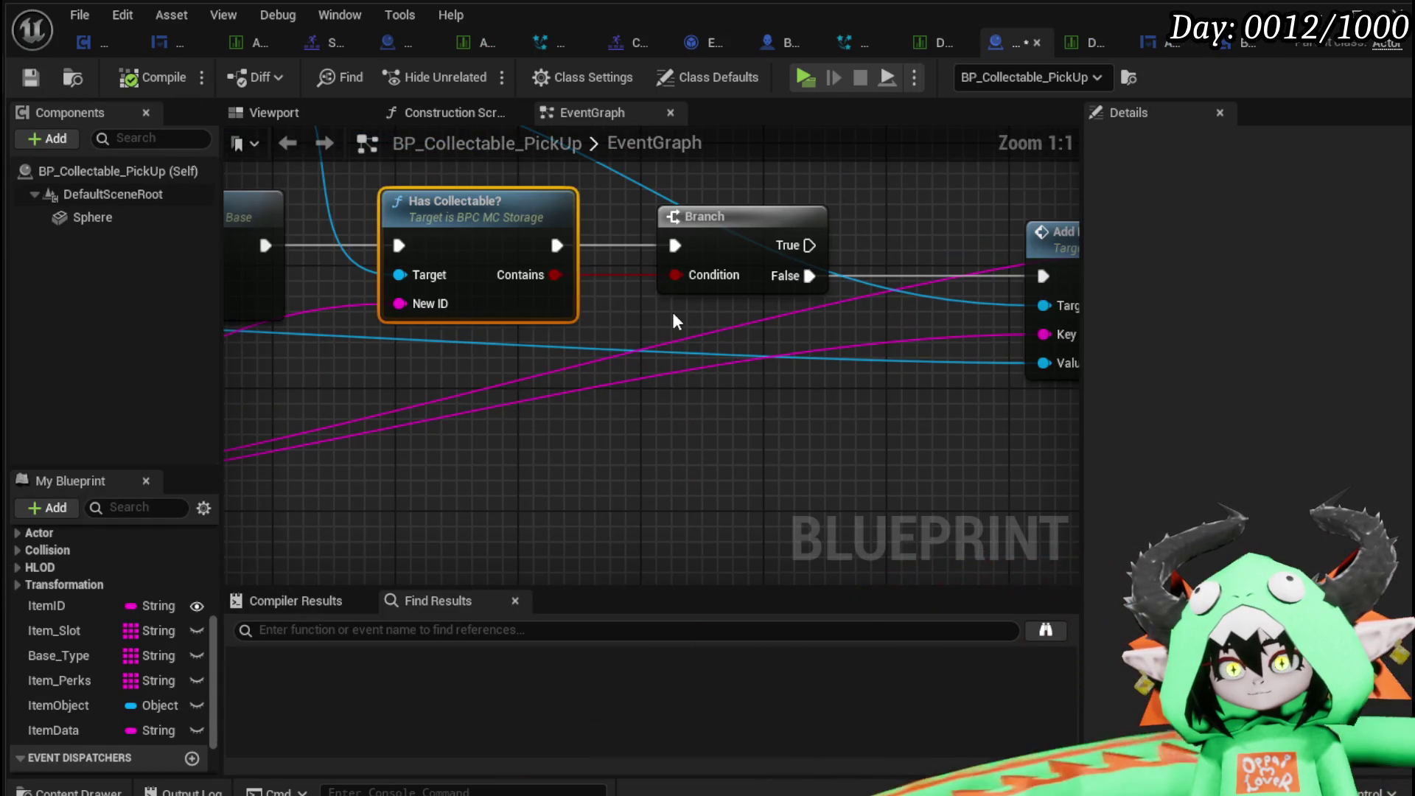
{"action": "left_click_drag", "start_coordinate": [661, 315], "coordinate": [533, 356]}
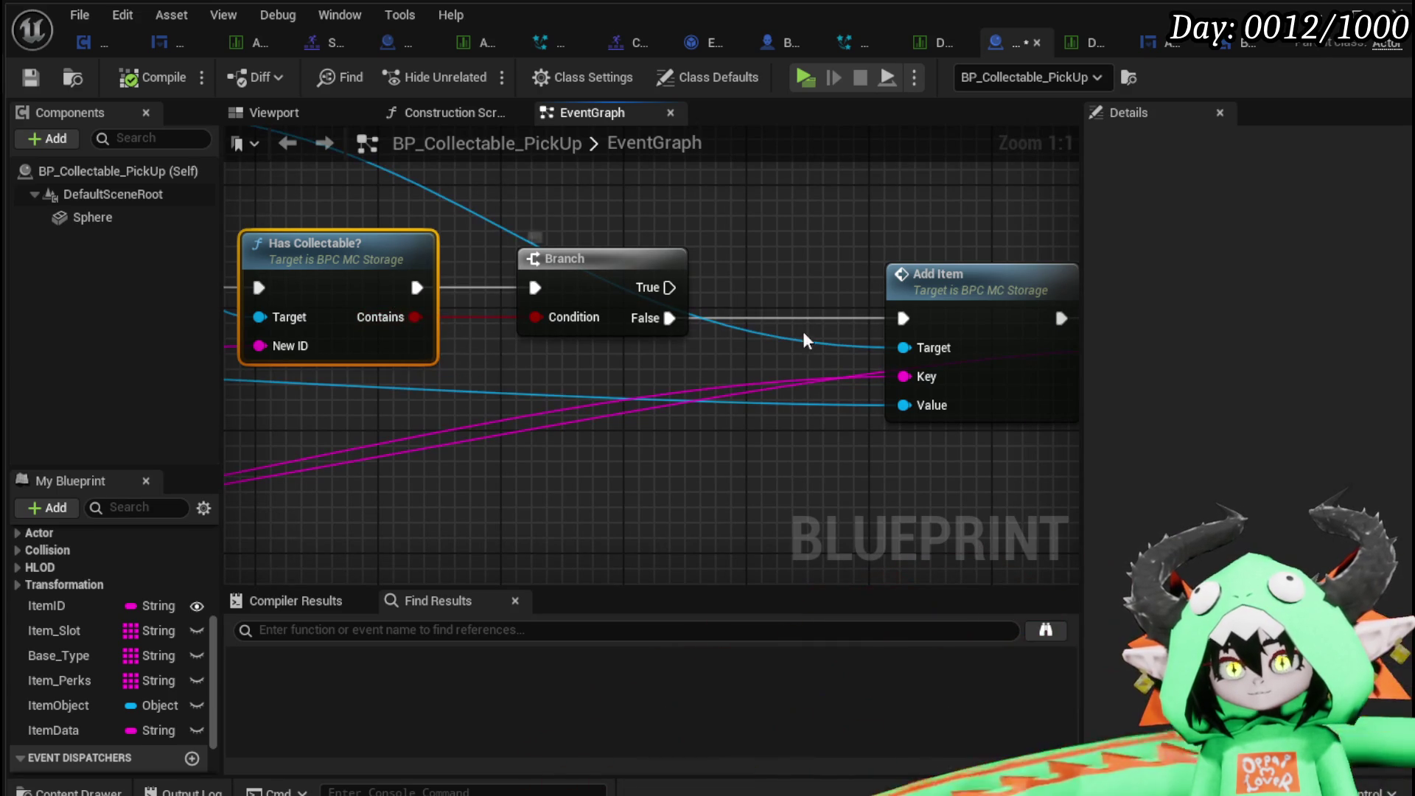
{"action": "mouse_move", "coordinate": [686, 361]}
{"action": "left_mouse_down"}
{"action": "mouse_move", "coordinate": [846, 367]}
{"action": "mouse_move", "coordinate": [827, 391]}
{"action": "left_mouse_up"}
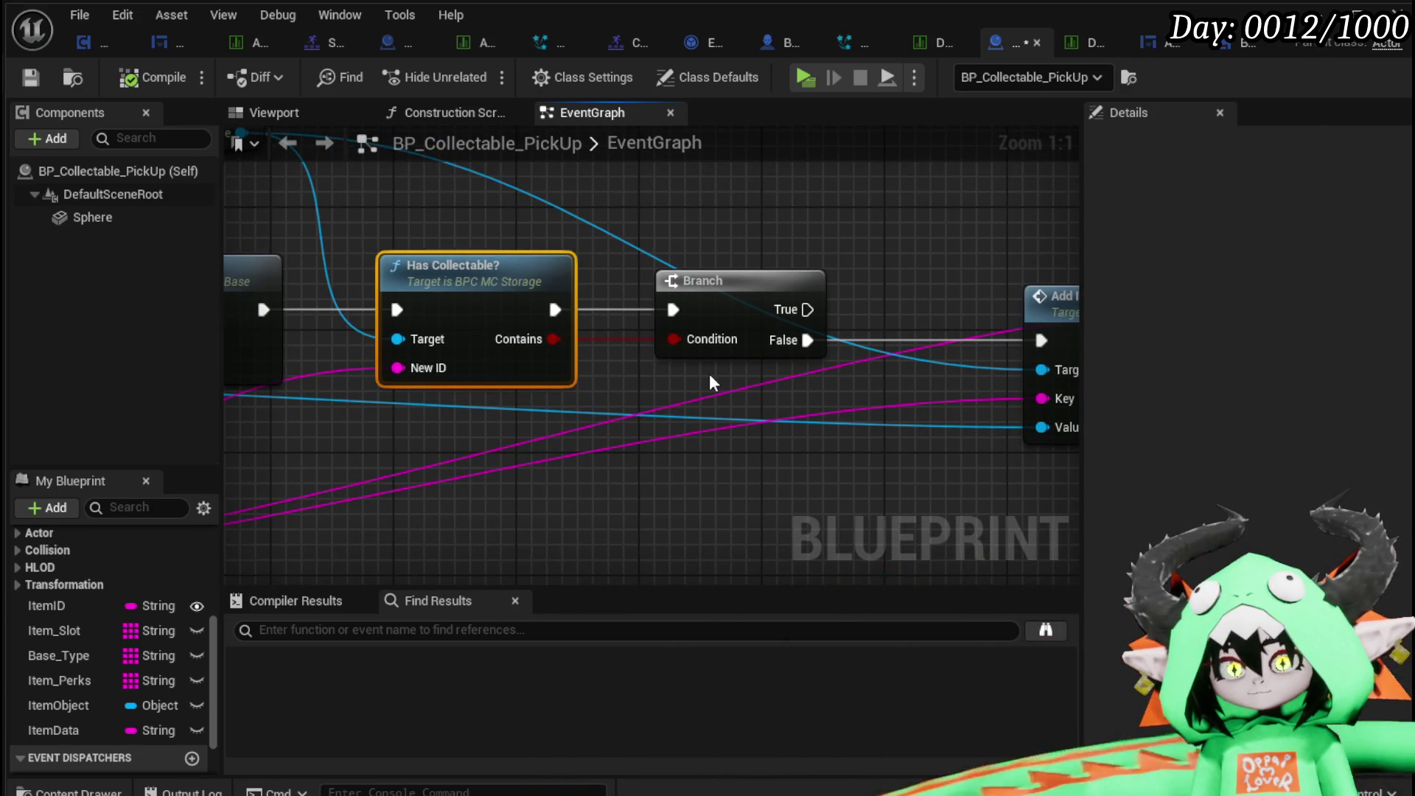
{"action": "double_click", "coordinate": [447, 289]}
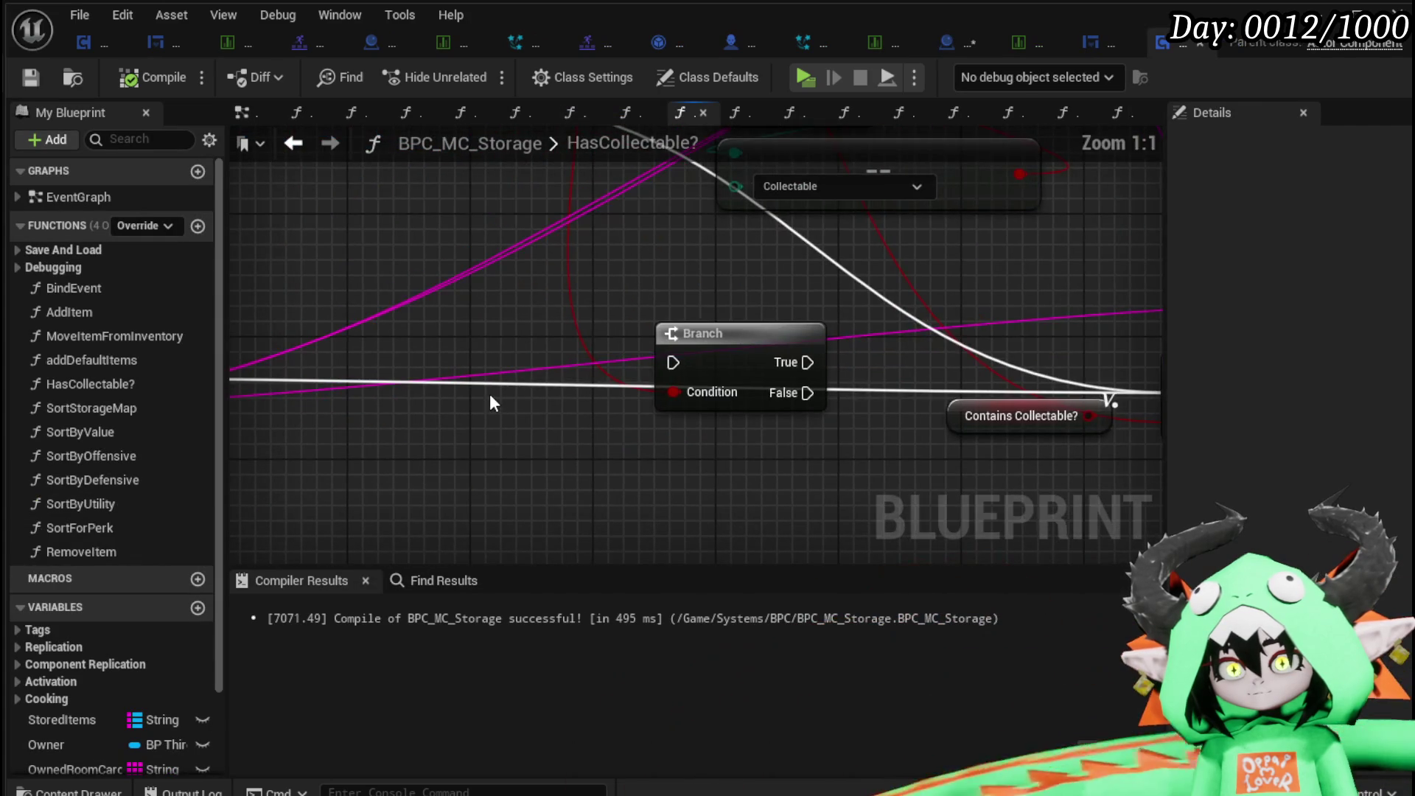
{"action": "scroll", "coordinate": [489, 394], "scroll_direction": "down", "scroll_amount": 3}
{"action": "left_click_drag", "start_coordinate": [831, 359], "coordinate": [727, 369]}
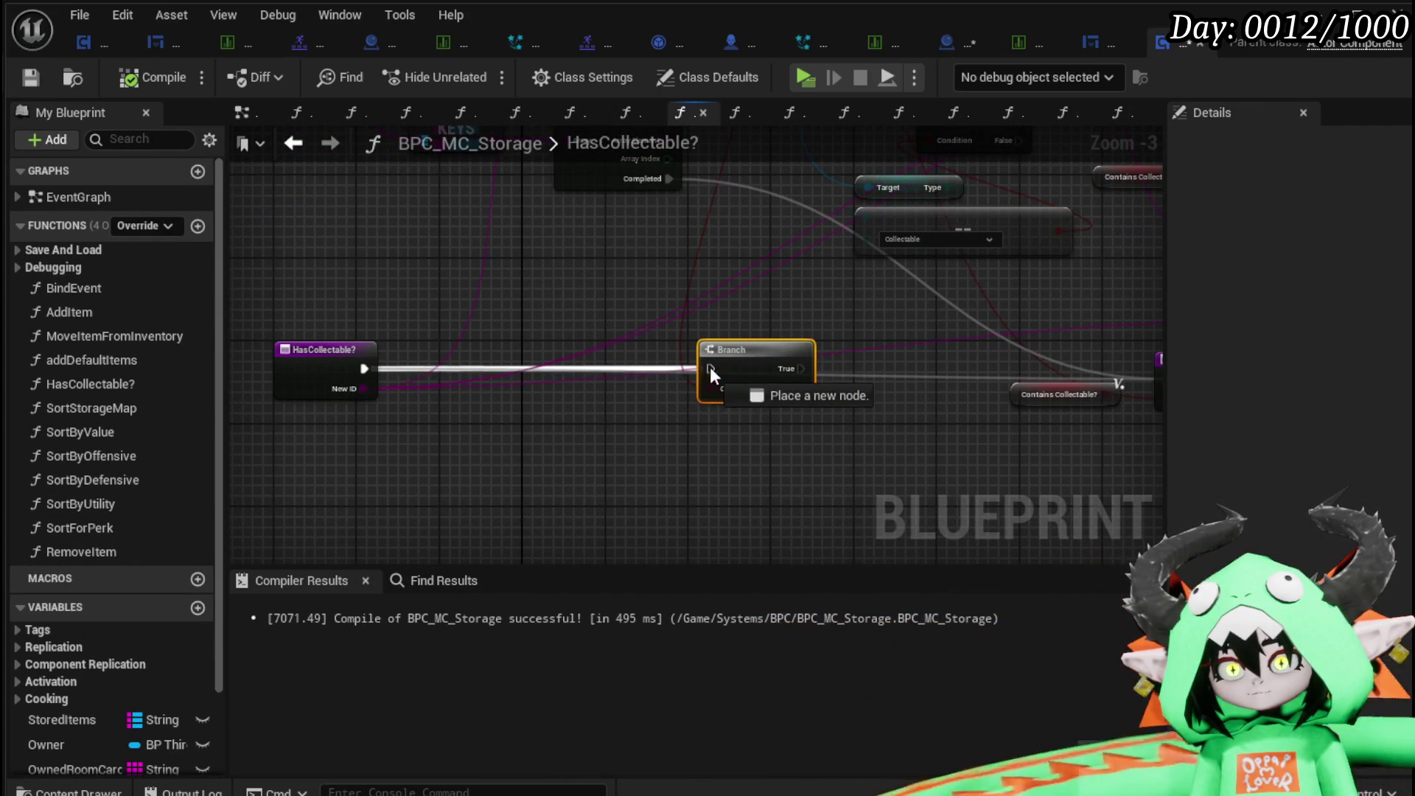
{"action": "mouse_move", "coordinate": [901, 387]}
{"action": "left_mouse_down"}
{"action": "mouse_move", "coordinate": [503, 417]}
{"action": "mouse_move", "coordinate": [837, 403]}
{"action": "left_mouse_up"}
{"action": "left_click_drag", "start_coordinate": [859, 399], "coordinate": [869, 408]}
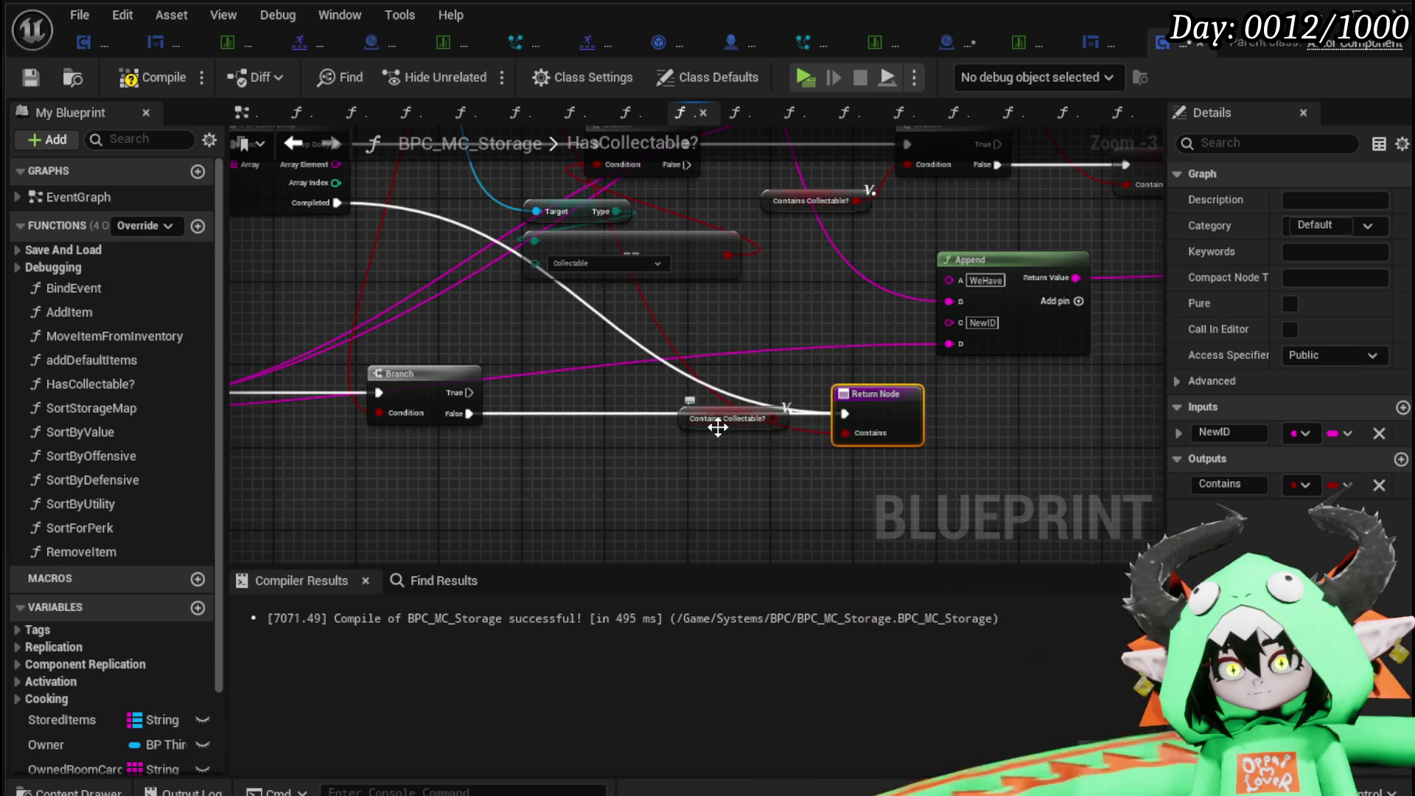
Move the Contains Collectable? node, break the Completed link to the Return Node, and compile.
{"action": "left_click_drag", "start_coordinate": [704, 423], "coordinate": [701, 391]}
{"action": "left_click_drag", "start_coordinate": [650, 484], "coordinate": [496, 338]}
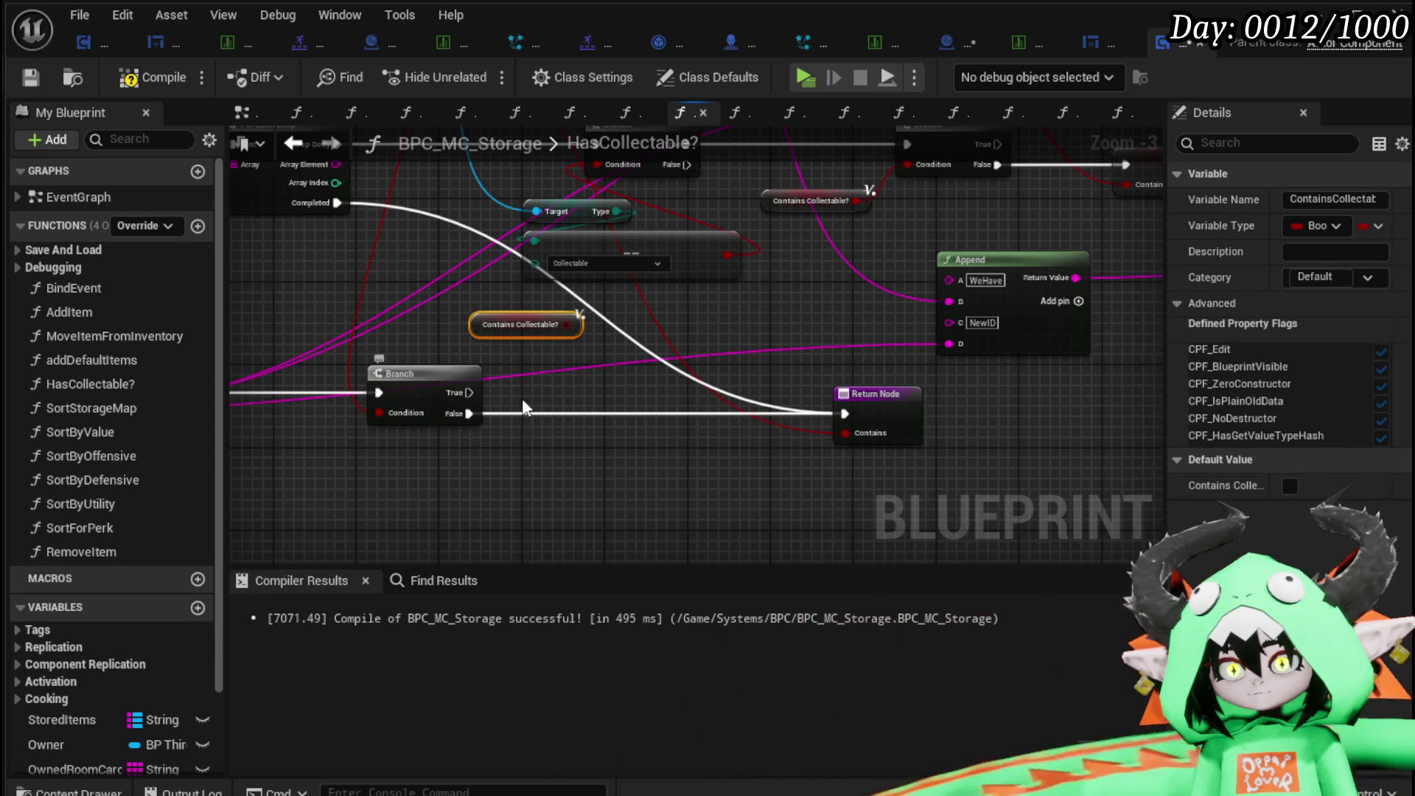
{"action": "left_click", "coordinate": [668, 366], "text": "alt"}
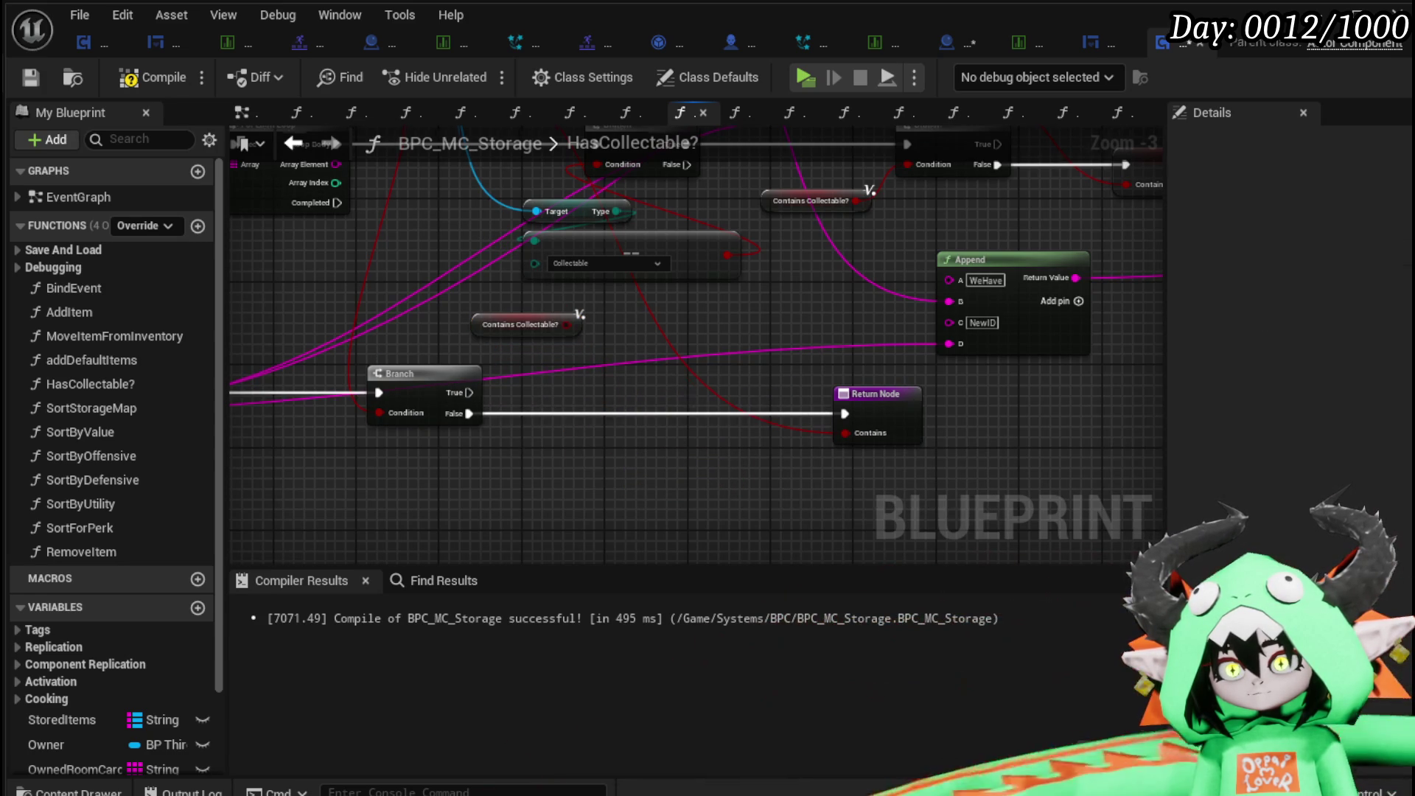
{"action": "left_click_drag", "start_coordinate": [682, 389], "coordinate": [899, 391]}
{"action": "scroll", "coordinate": [899, 391], "scroll_direction": "down", "scroll_amount": 3}
{"action": "left_click_drag", "start_coordinate": [416, 355], "coordinate": [1149, 211]}
{"action": "scroll", "coordinate": [635, 275], "scroll_direction": "up", "scroll_amount": 5}
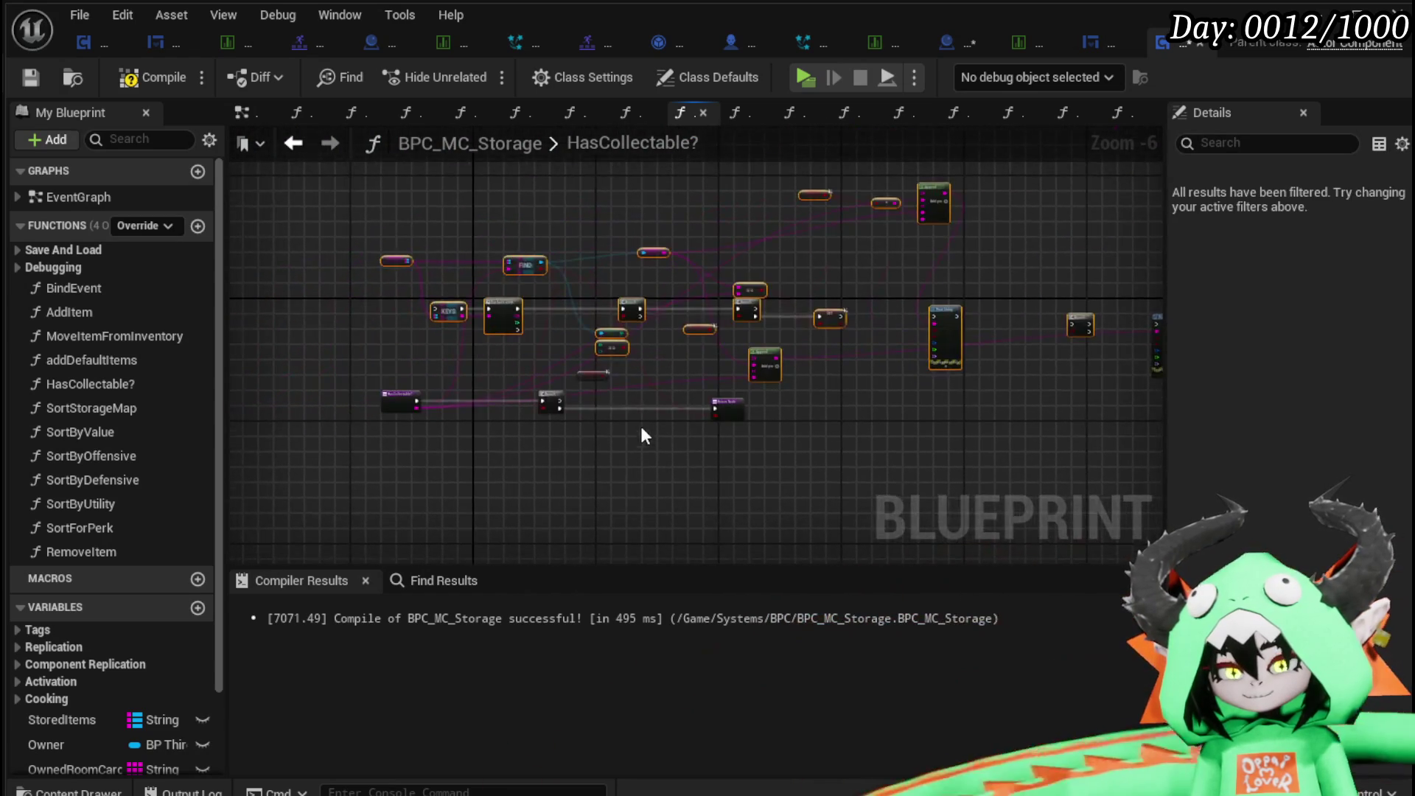
{"action": "left_click_drag", "start_coordinate": [621, 407], "coordinate": [713, 410]}
{"action": "left_click", "coordinate": [137, 81]}
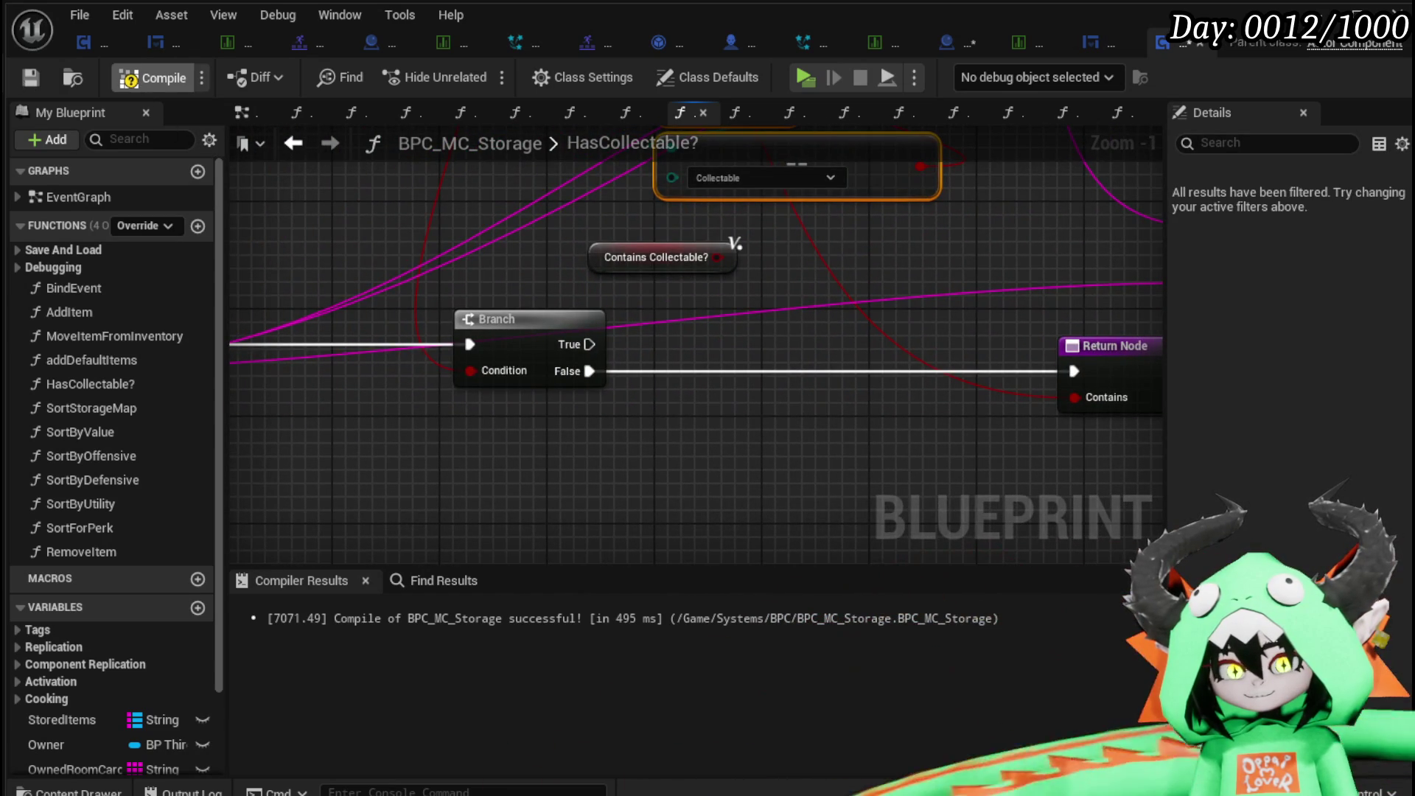
Place the Return Node beside Branch and paste a Stored Items and FIND pair fed by New ID.
{"action": "left_click_drag", "start_coordinate": [674, 275], "coordinate": [647, 296]}
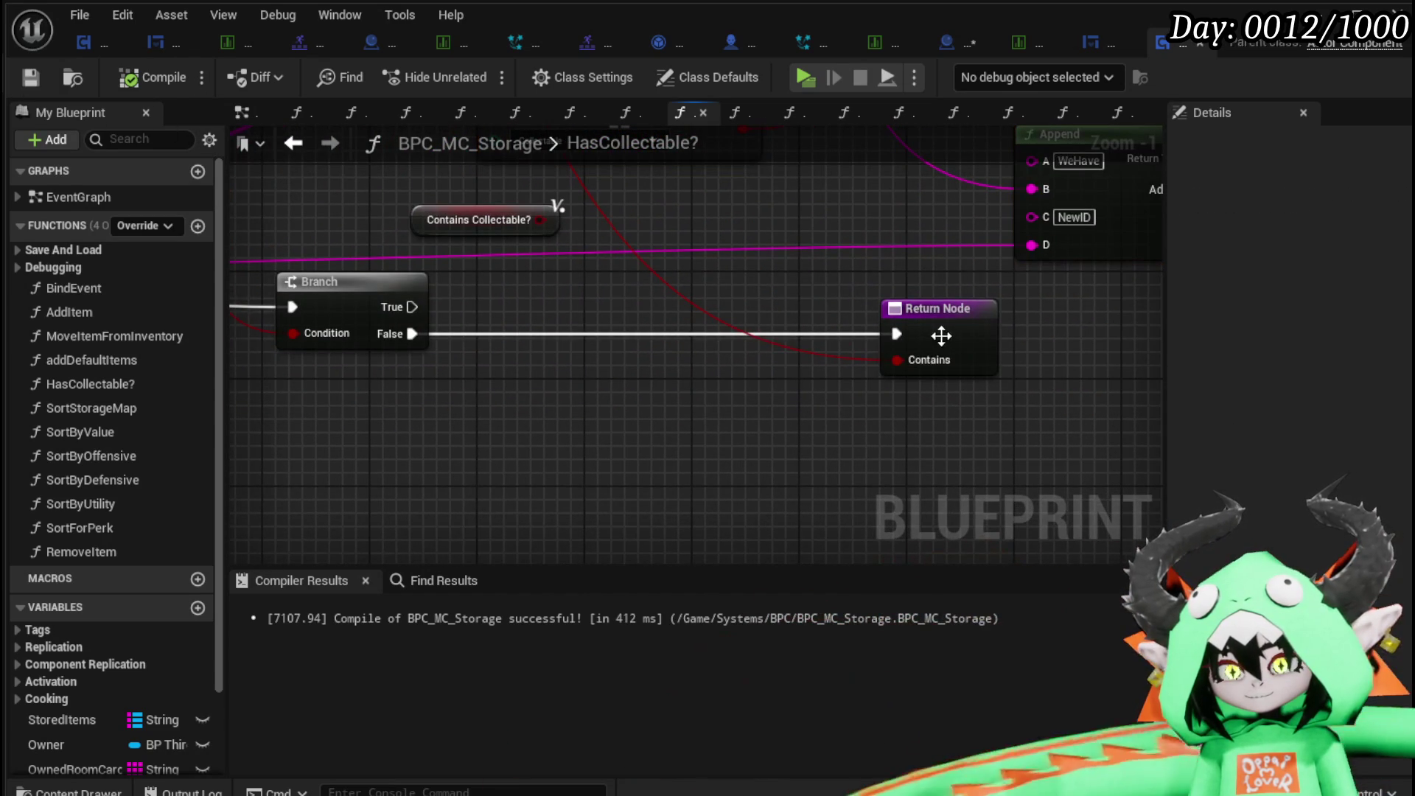
{"action": "left_click_drag", "start_coordinate": [938, 335], "coordinate": [582, 329]}
{"action": "left_click_drag", "start_coordinate": [691, 349], "coordinate": [698, 335]}
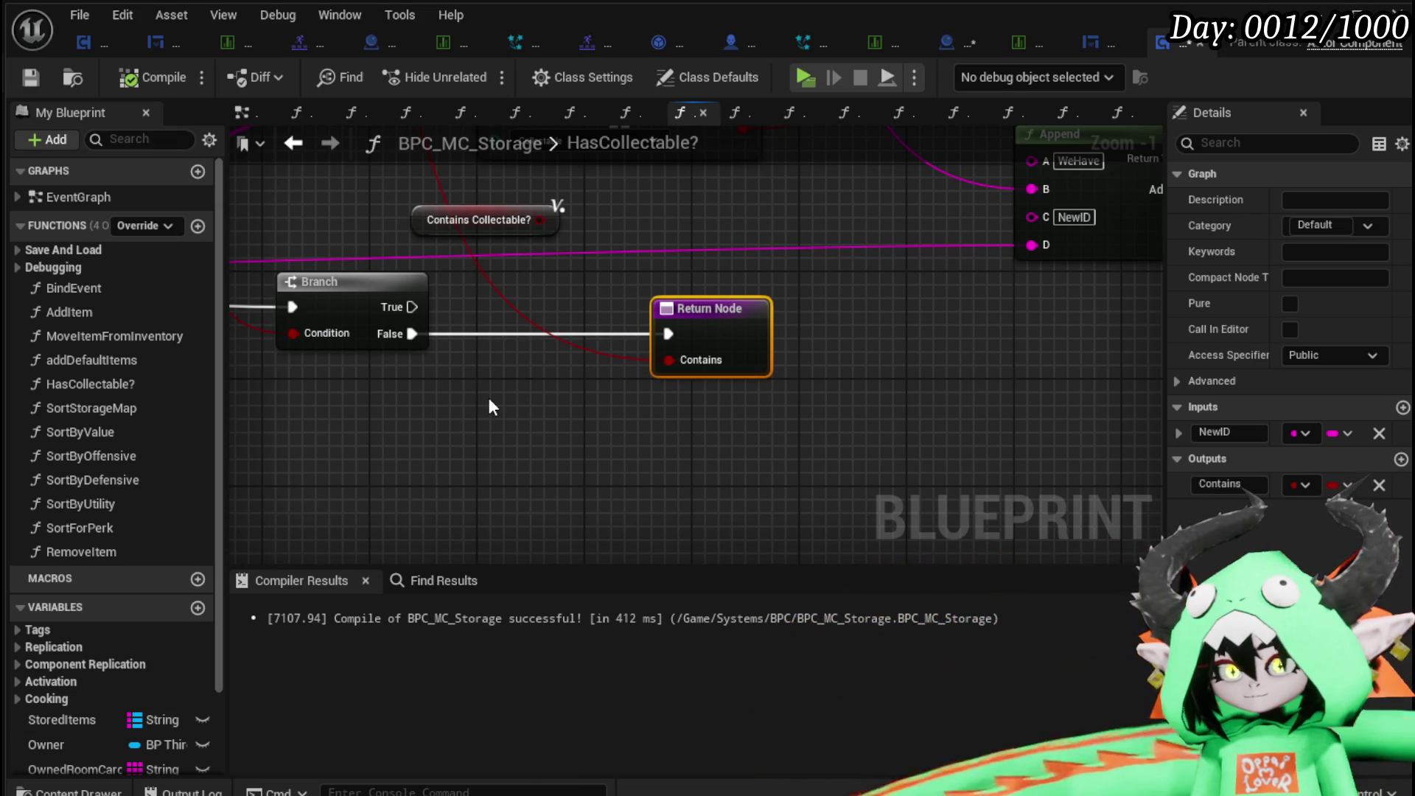
{"action": "left_click_drag", "start_coordinate": [489, 400], "coordinate": [686, 525]}
{"action": "scroll", "coordinate": [686, 524], "scroll_direction": "down", "scroll_amount": 3}
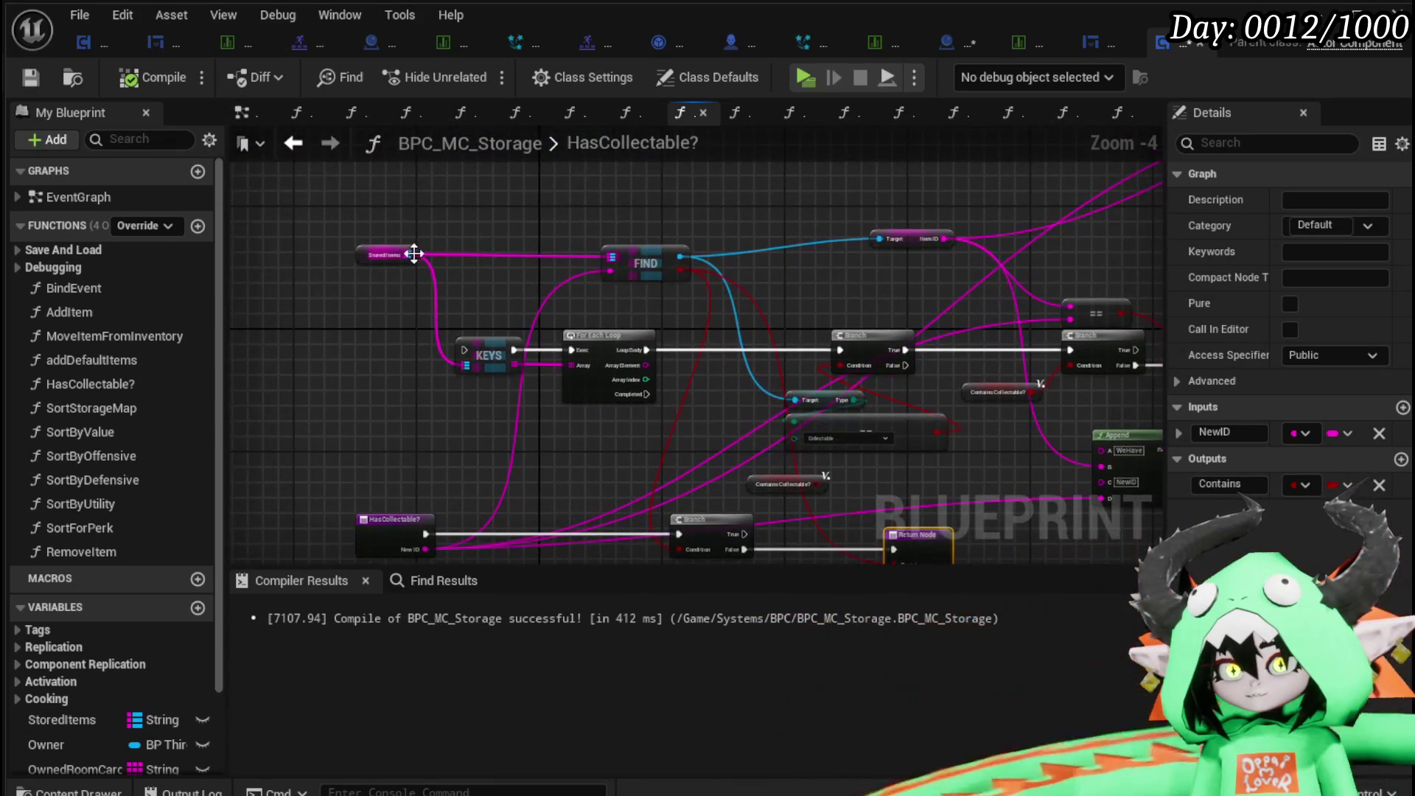
{"action": "mouse_move", "coordinate": [387, 268]}
{"action": "left_mouse_down"}
{"action": "mouse_move", "coordinate": [451, 228]}
{"action": "mouse_move", "coordinate": [644, 304]}
{"action": "left_mouse_up"}
{"action": "key", "text": "ctrl+v"}
{"action": "scroll", "coordinate": [510, 258], "scroll_direction": "up", "scroll_amount": 2}
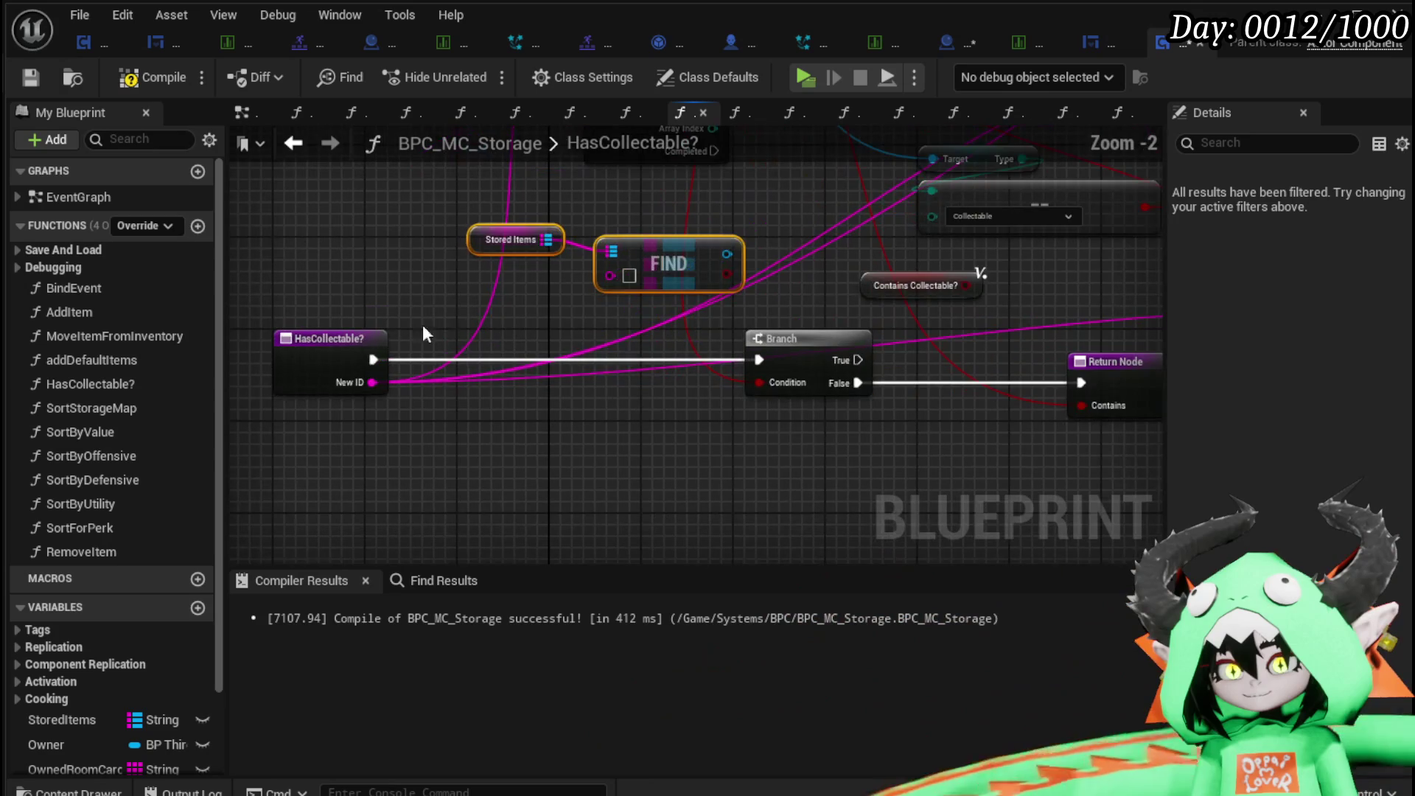
{"action": "mouse_move", "coordinate": [372, 383]}
{"action": "left_mouse_down"}
{"action": "mouse_move", "coordinate": [610, 276]}
{"action": "mouse_move", "coordinate": [549, 247]}
{"action": "left_mouse_up"}
Rearrange the entry, FIND, Branch and Return nodes, moving the Return Node right, then compile.
{"action": "mouse_move", "coordinate": [656, 295]}
{"action": "left_mouse_down"}
{"action": "mouse_move", "coordinate": [503, 289]}
{"action": "mouse_move", "coordinate": [634, 375]}
{"action": "mouse_move", "coordinate": [646, 411]}
{"action": "left_mouse_up"}
{"action": "scroll", "coordinate": [560, 375], "scroll_direction": "down", "scroll_amount": 2}
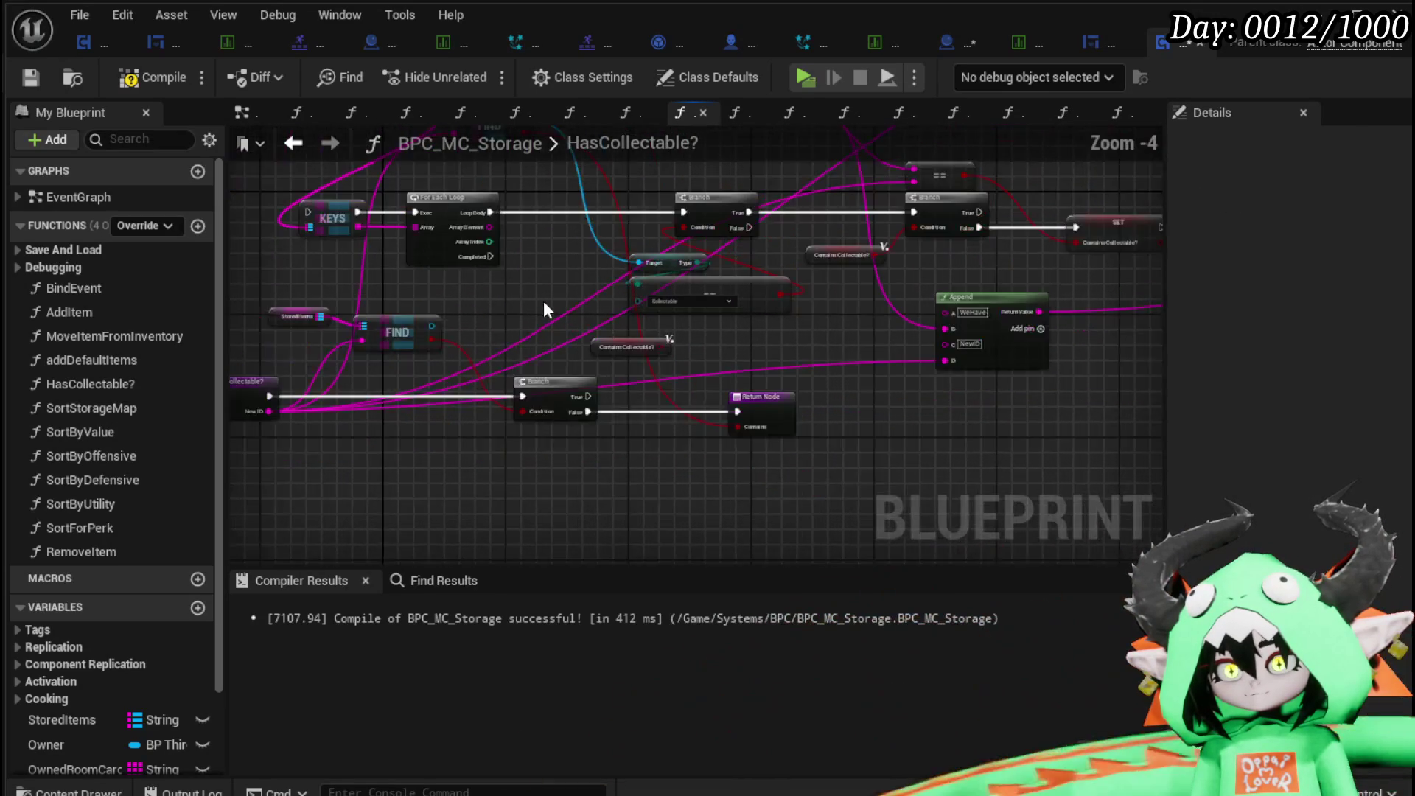
{"action": "left_click_drag", "start_coordinate": [612, 364], "coordinate": [644, 265]}
{"action": "left_click_drag", "start_coordinate": [332, 420], "coordinate": [579, 244]}
{"action": "left_click_drag", "start_coordinate": [890, 359], "coordinate": [879, 365]}
{"action": "scroll", "coordinate": [848, 324], "scroll_direction": "up", "scroll_amount": 4}
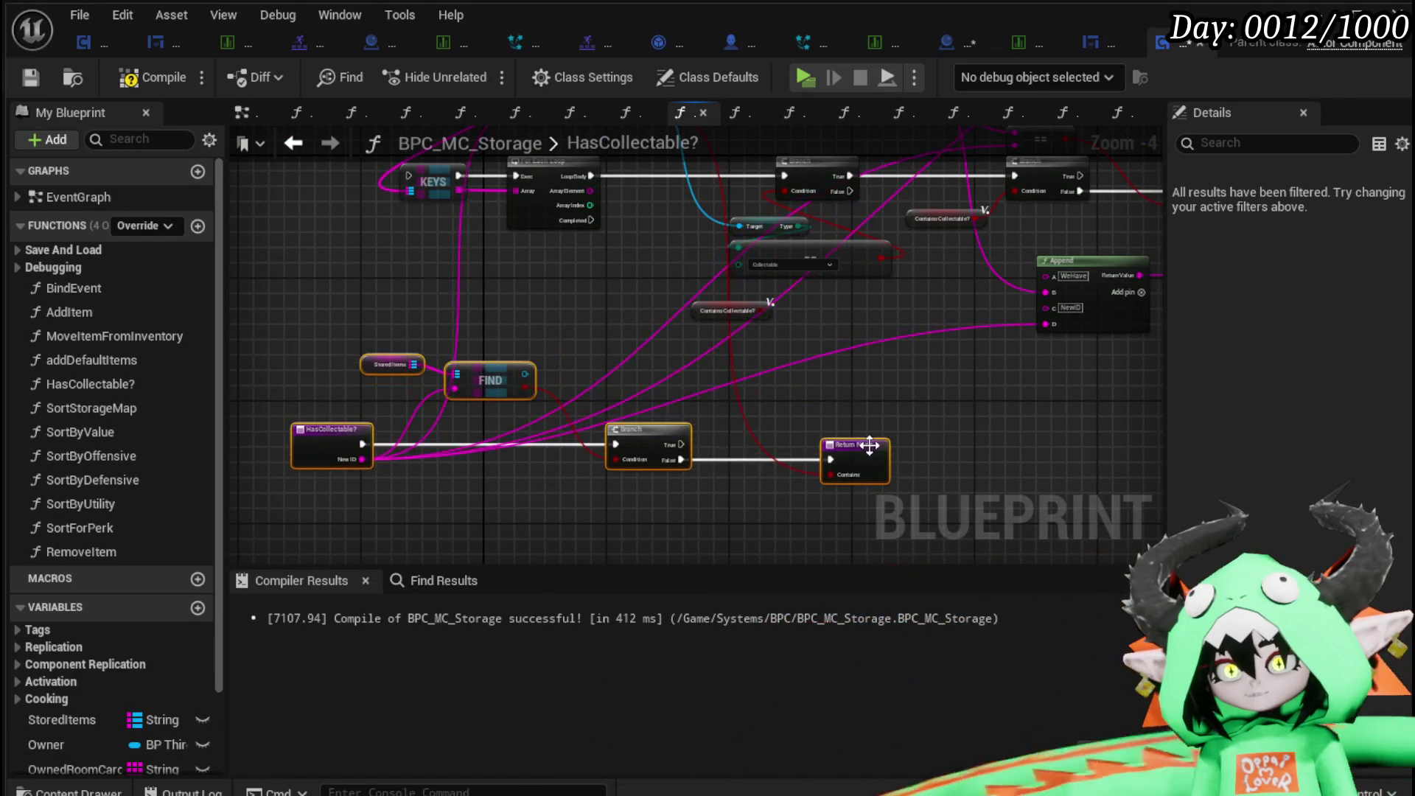
{"action": "left_click_drag", "start_coordinate": [635, 476], "coordinate": [666, 391]}
{"action": "left_click", "coordinate": [608, 339]}
{"action": "left_click_drag", "start_coordinate": [829, 355], "coordinate": [1079, 355]}
{"action": "left_click", "coordinate": [861, 317]}
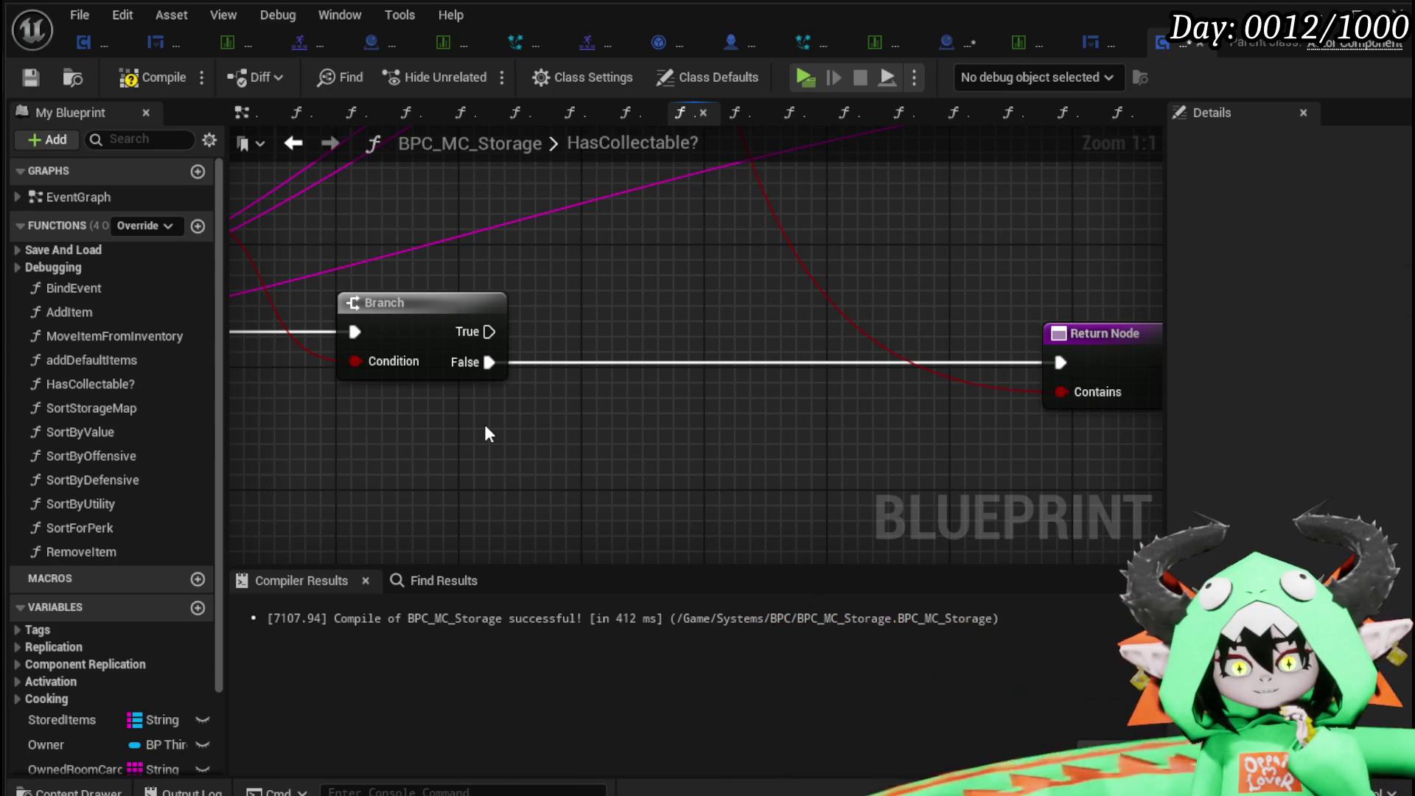
{"action": "scroll", "coordinate": [609, 431], "scroll_direction": "down", "scroll_amount": 2}
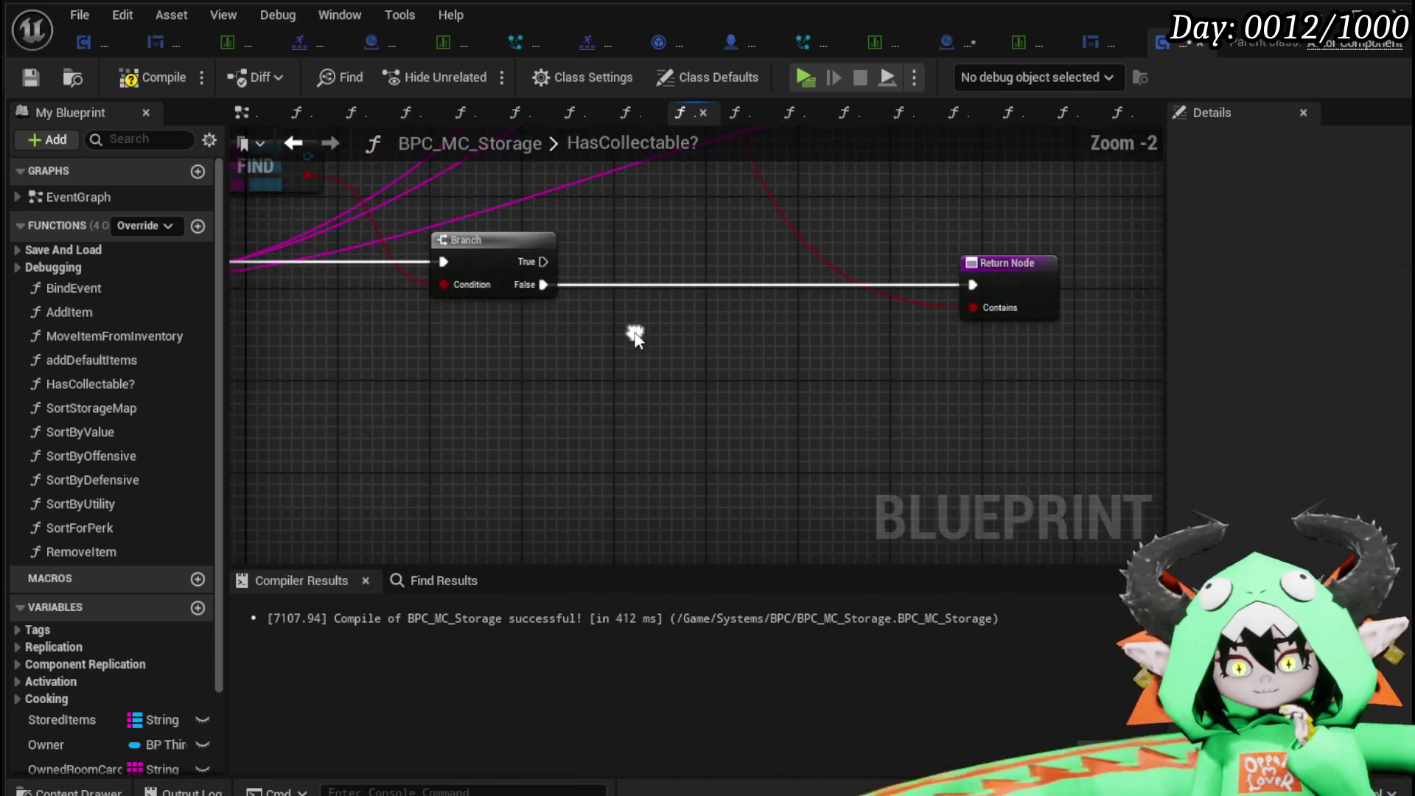
{"action": "left_click", "coordinate": [144, 81]}
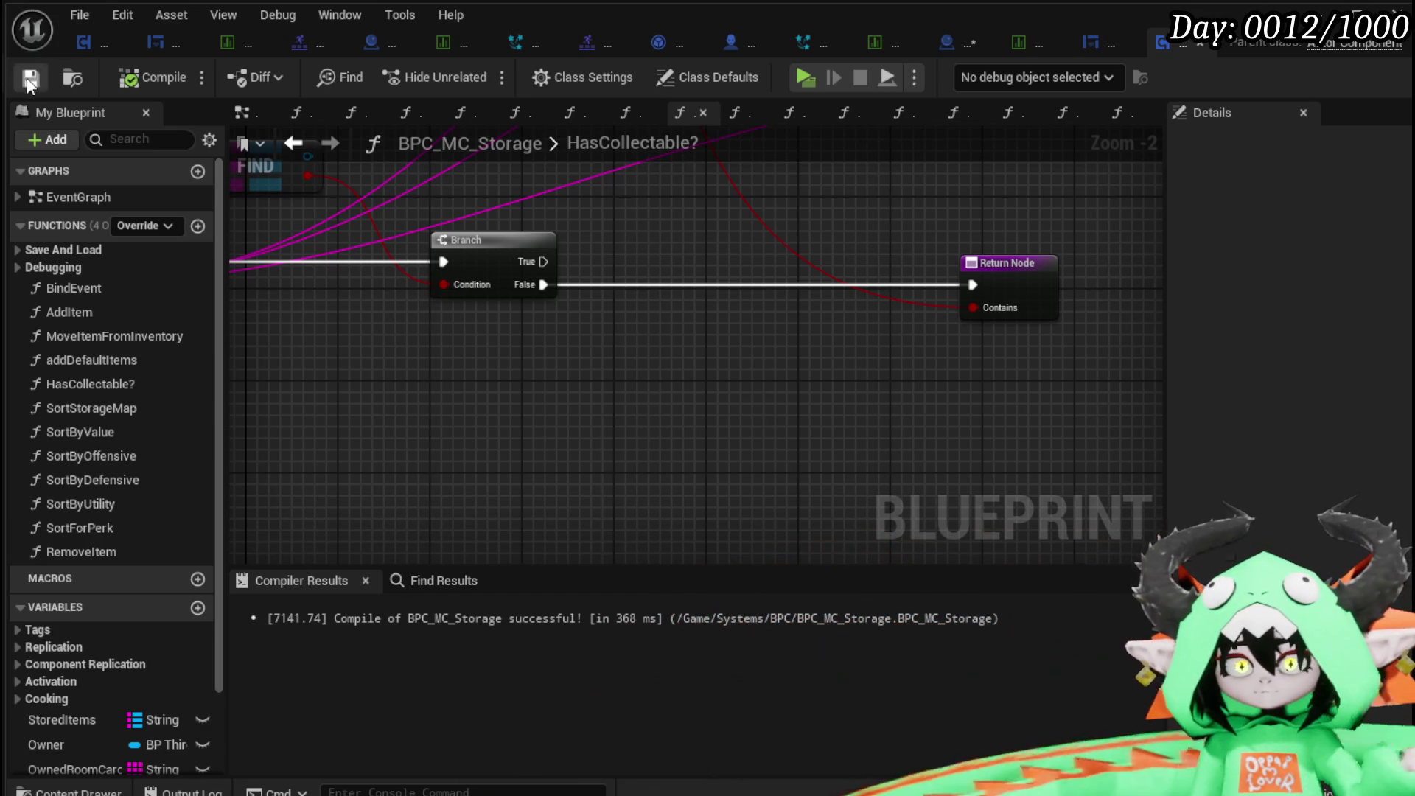
Save all modified assets and return to the BPC_MC_Storage HasCollectable? graph.
{"action": "left_click", "coordinate": [947, 39]}
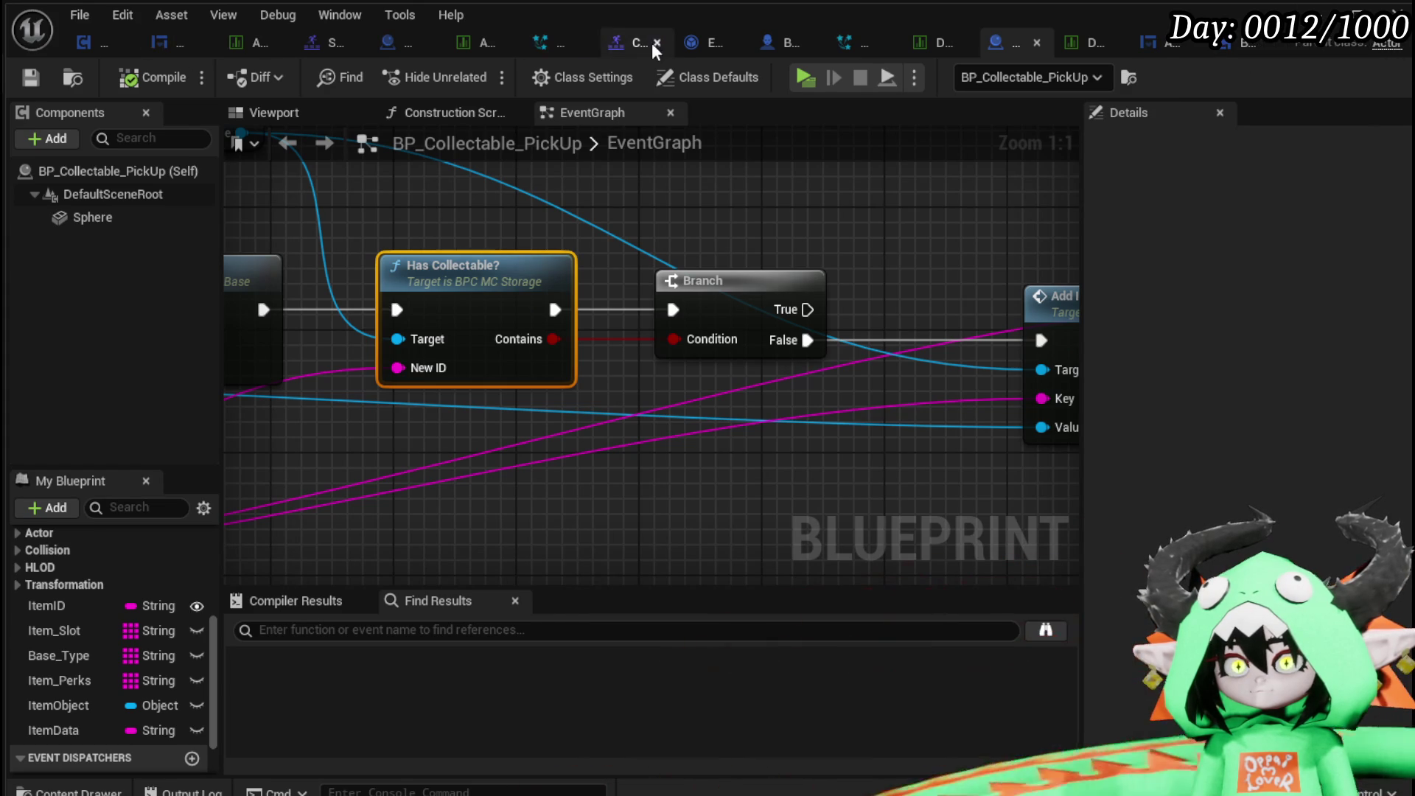
{"action": "left_click", "coordinate": [774, 44]}
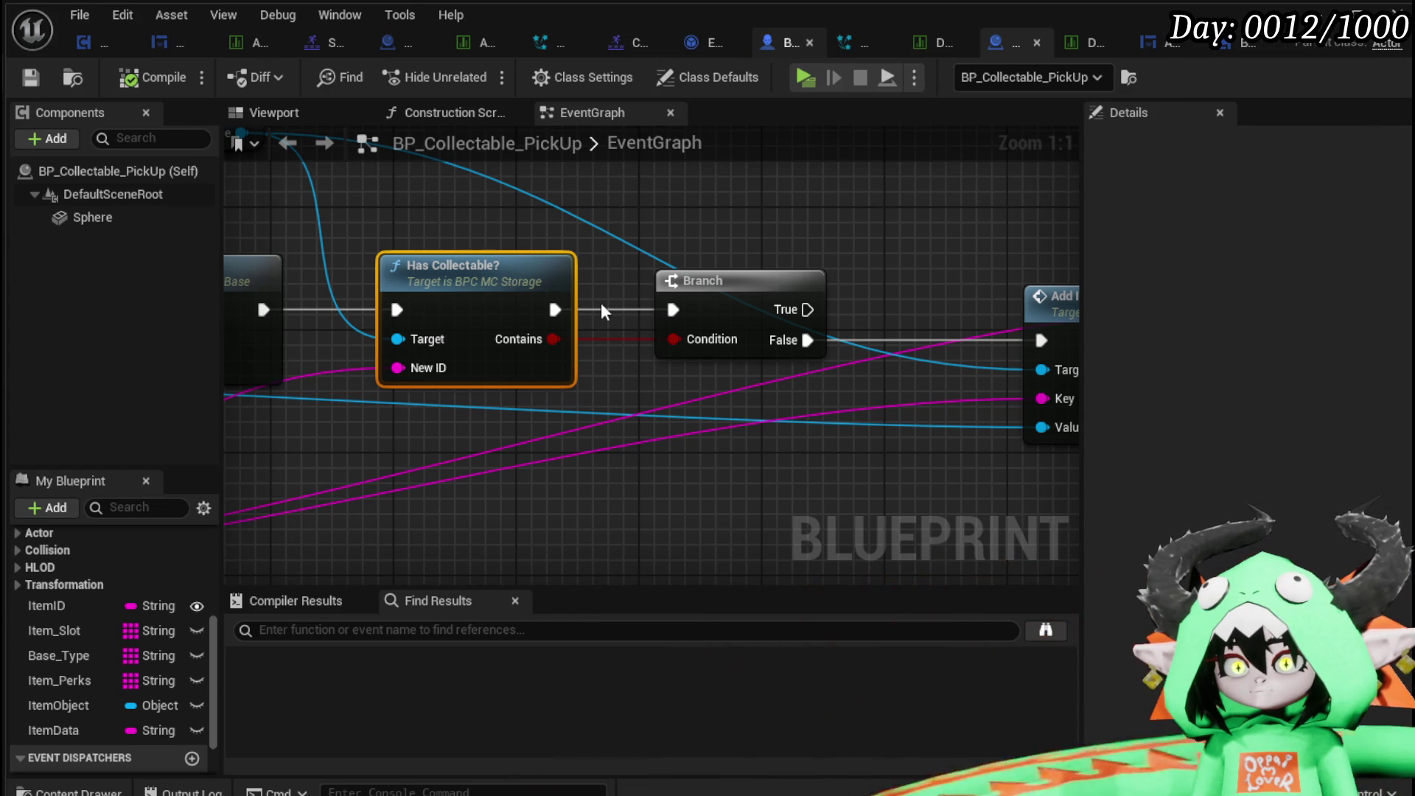
{"action": "scroll", "coordinate": [543, 268], "scroll_direction": "down", "scroll_amount": 4}
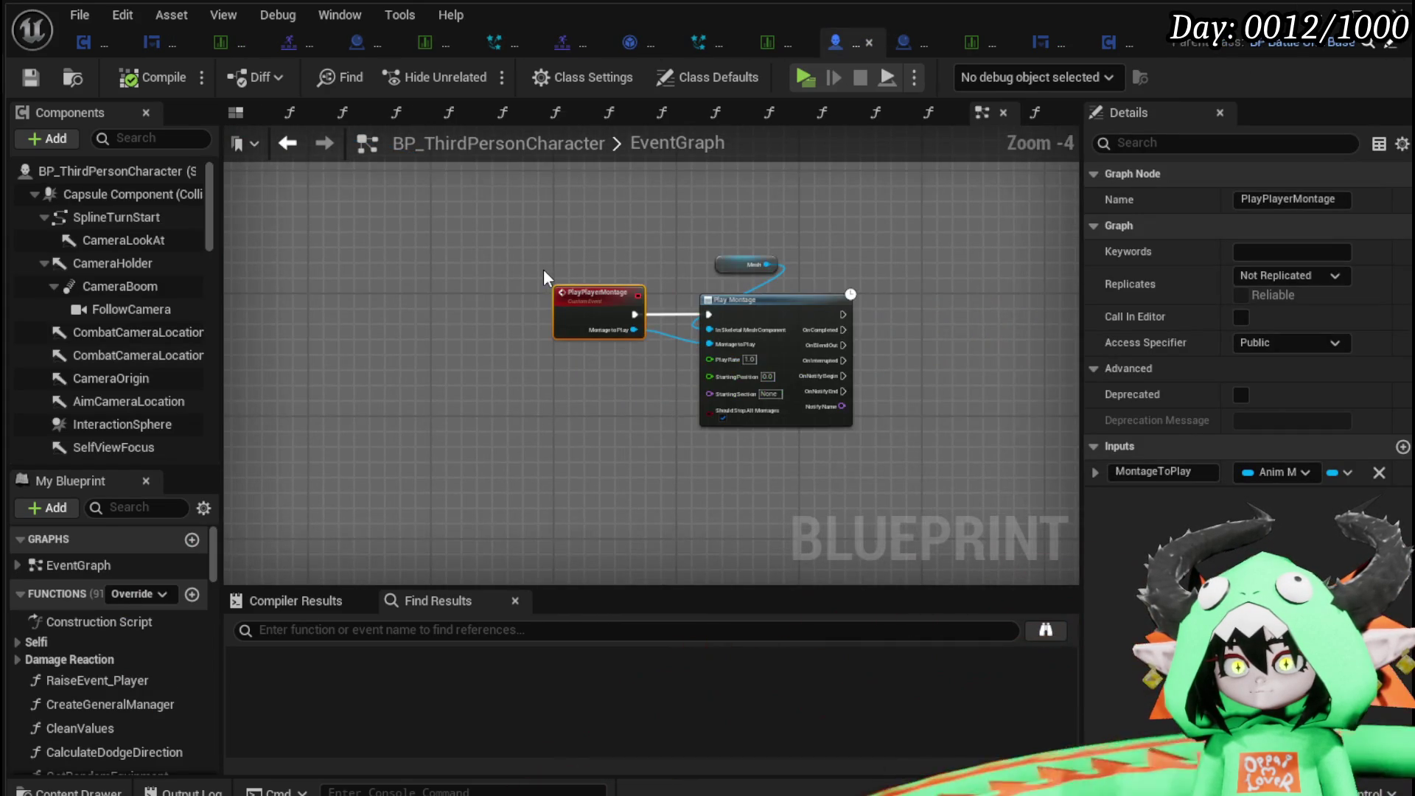
{"action": "key", "text": "ctrl+s"}
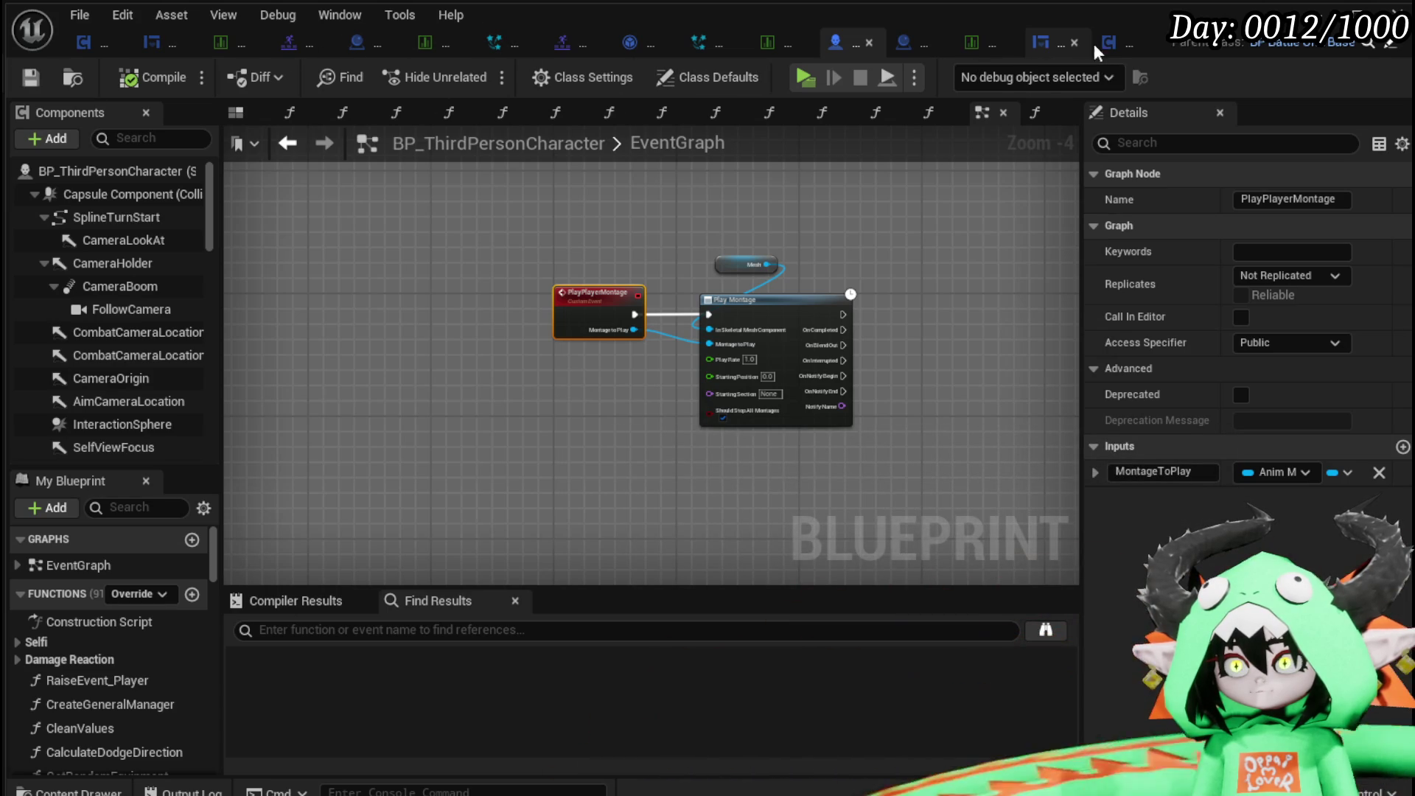
{"action": "left_click", "coordinate": [1125, 43]}
{"action": "scroll", "coordinate": [498, 351], "scroll_direction": "up", "scroll_amount": 2}
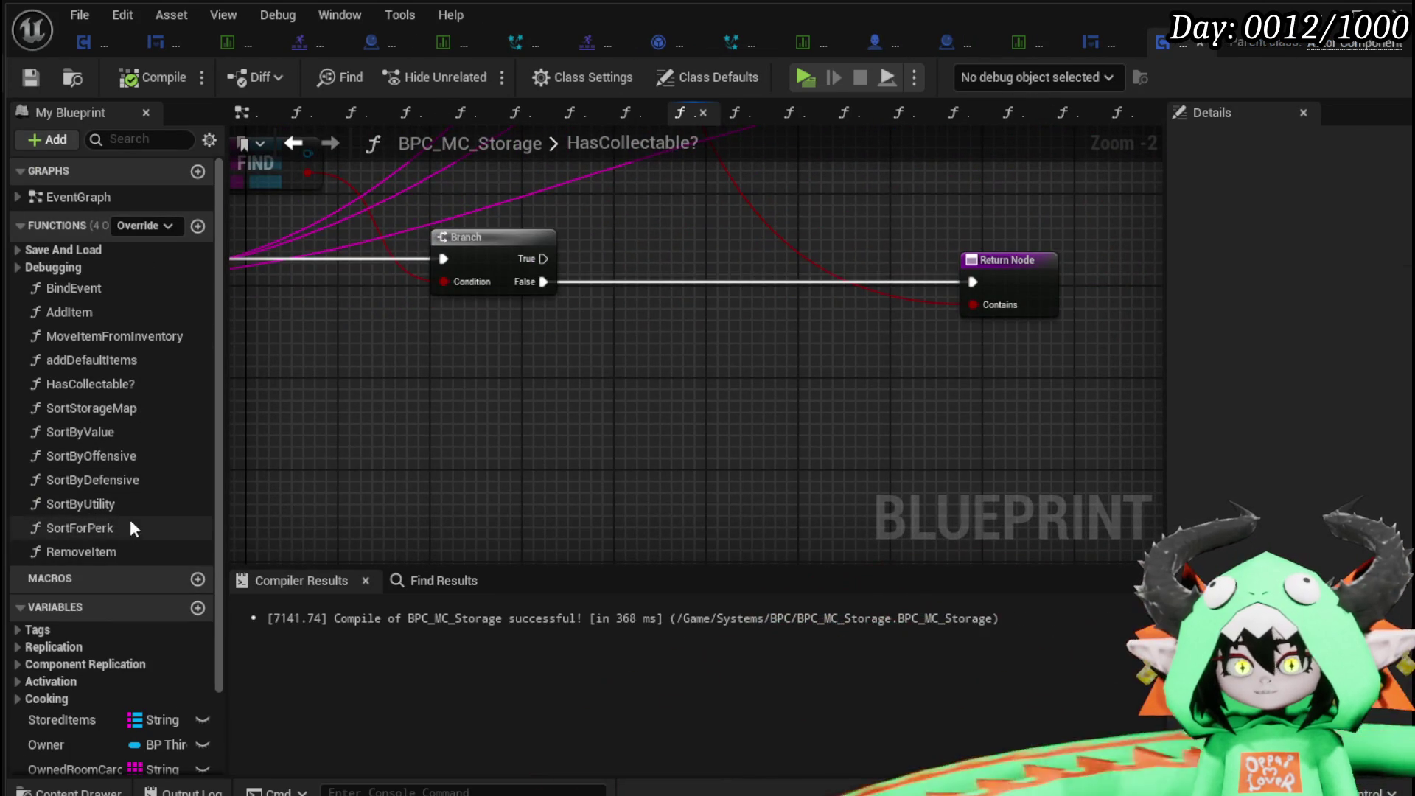
{"action": "right_click", "coordinate": [550, 390]}
Add a Create Widget node and a Get Data Table Row node reading DT_ItemInfo.
{"action": "type", "text": "create"}
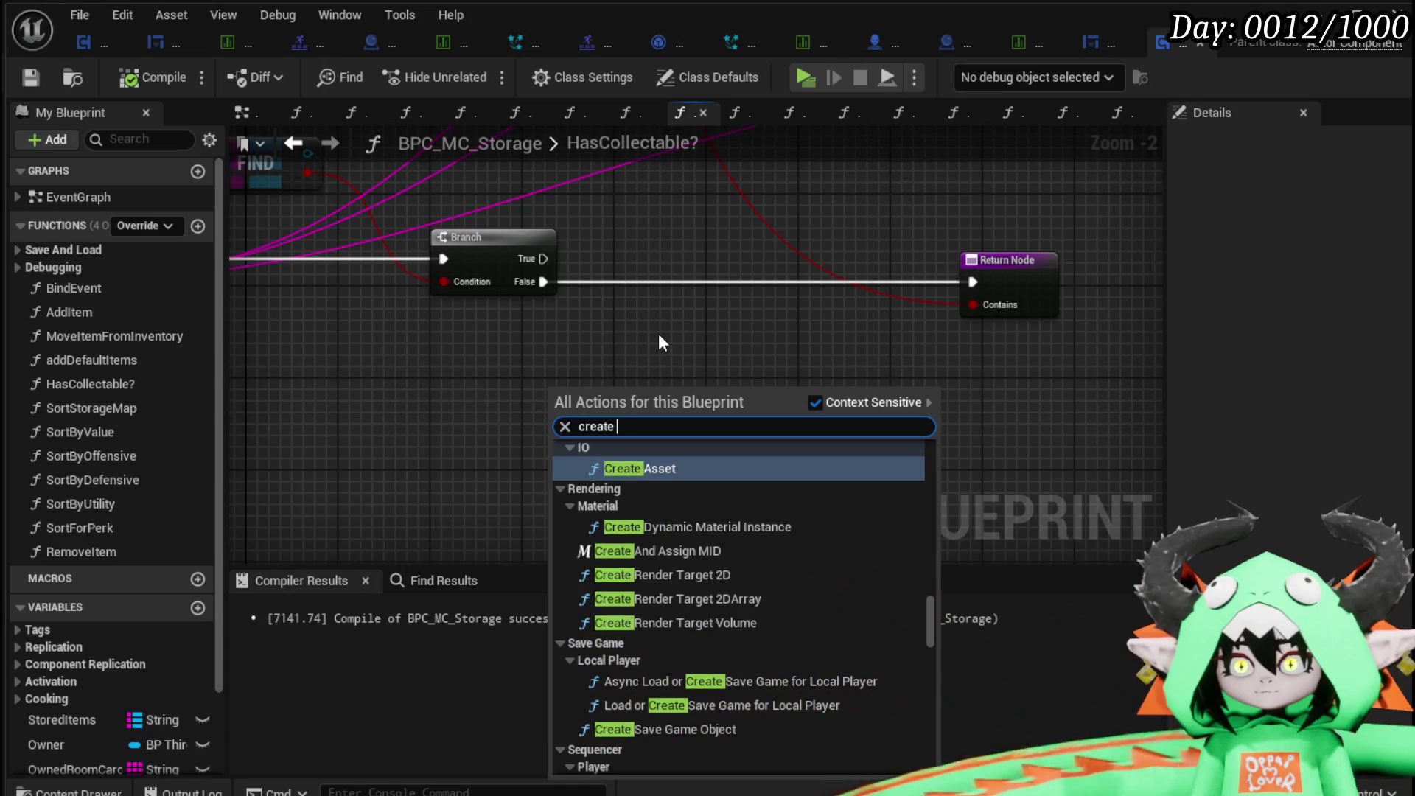
{"action": "type", "text": " widg"}
{"action": "key", "text": "Return"}
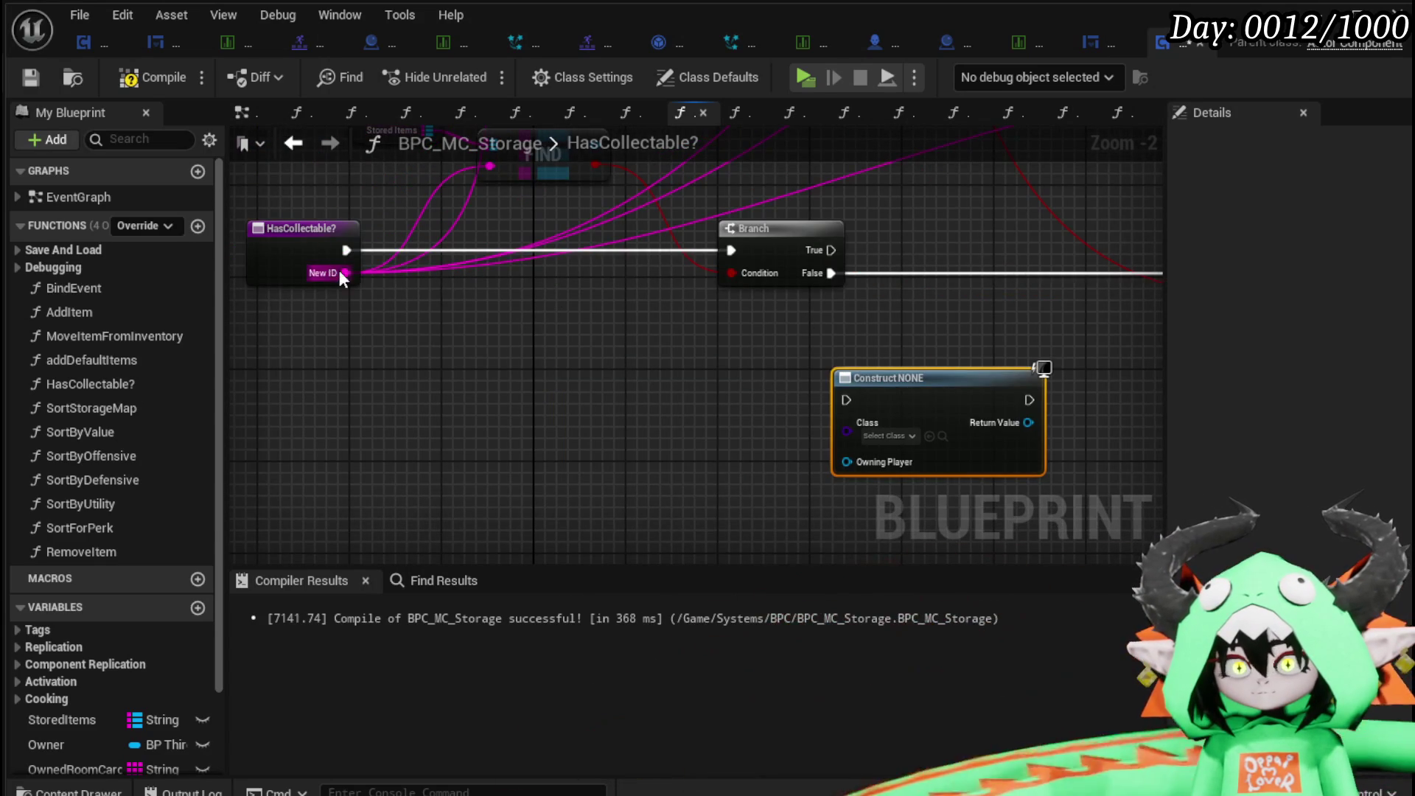
{"action": "left_click_drag", "start_coordinate": [345, 273], "coordinate": [532, 404]}
{"action": "right_click", "coordinate": [541, 382]}
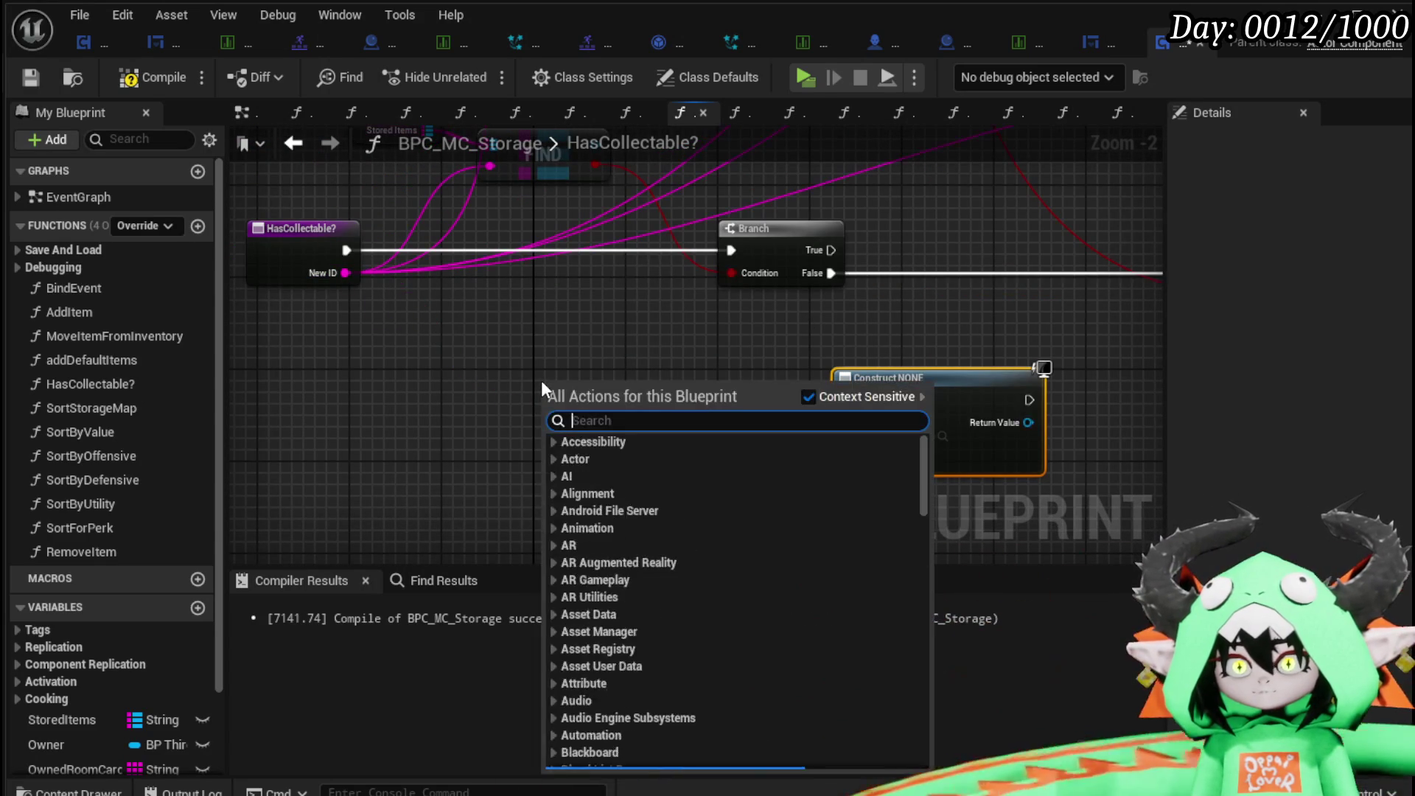
{"action": "type", "text": "get Datatab"}
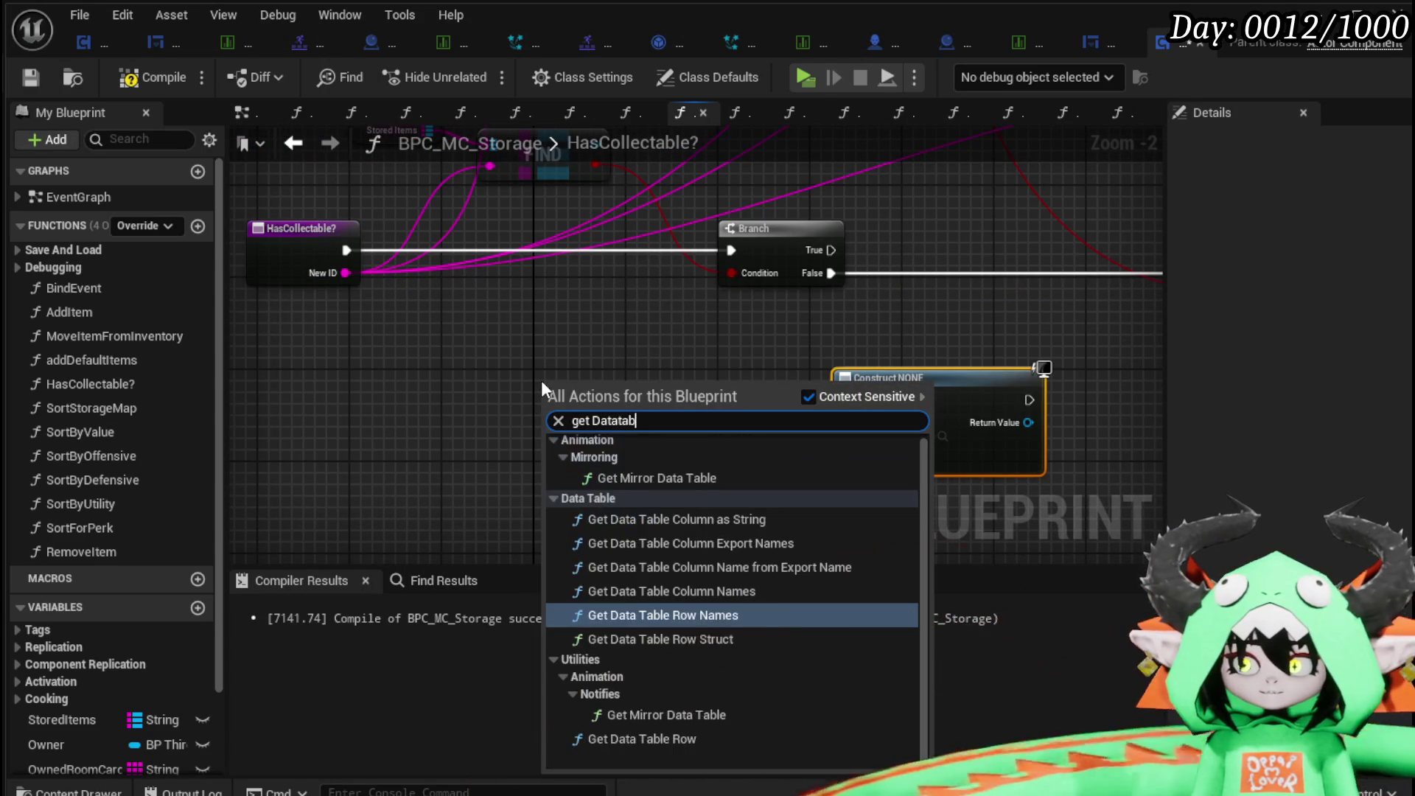
{"action": "type", "text": "le row"}
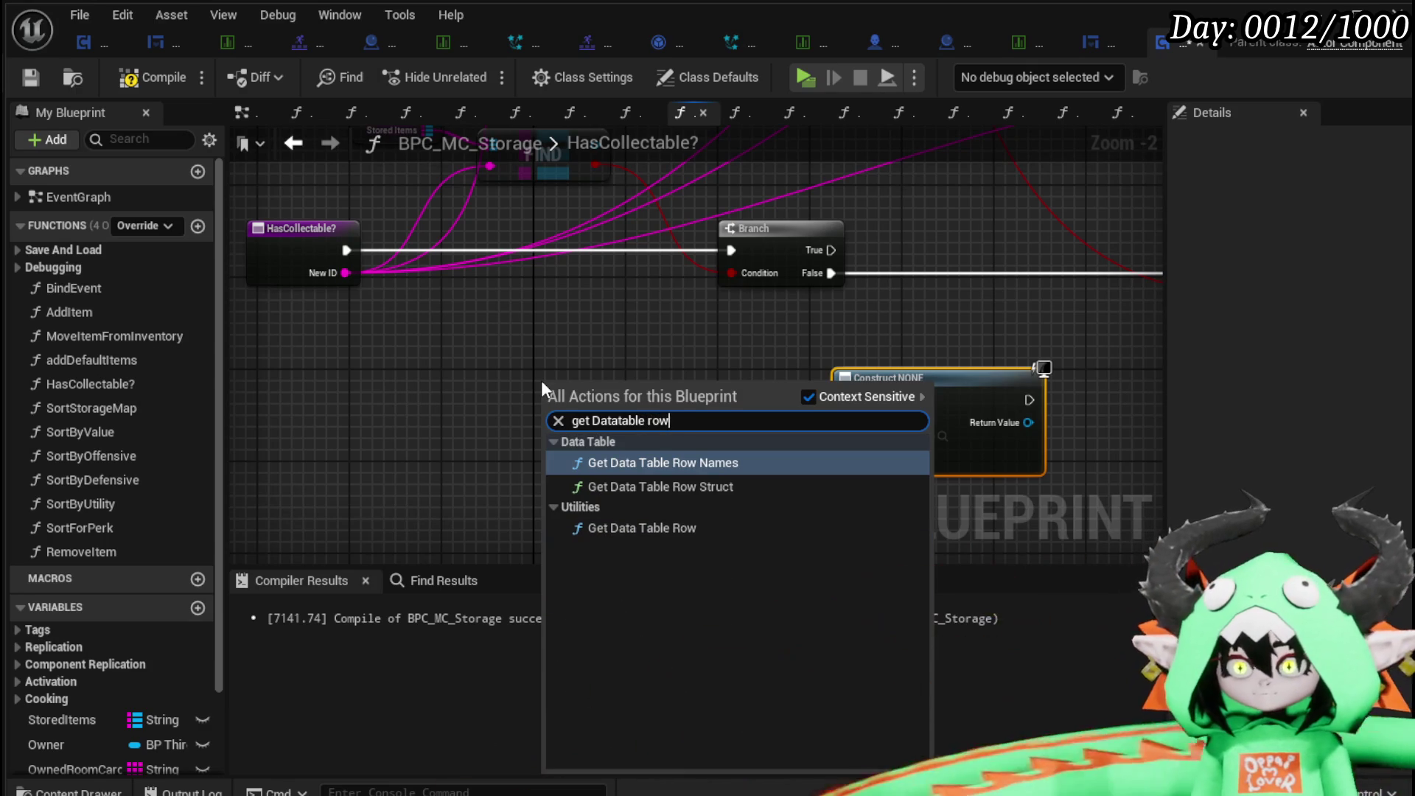
{"action": "left_click", "coordinate": [635, 527]}
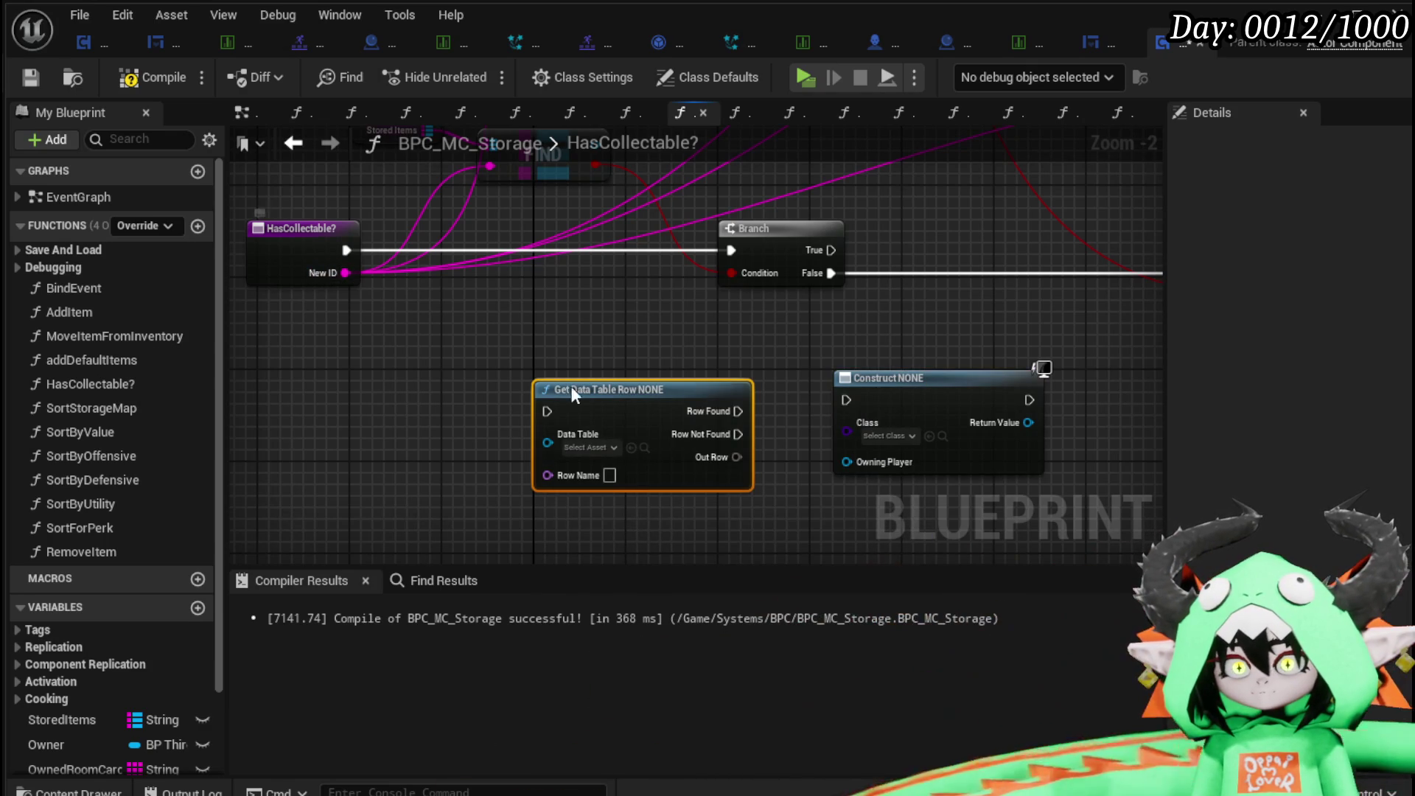
{"action": "left_click", "coordinate": [589, 447]}
{"action": "type", "text": "I"}
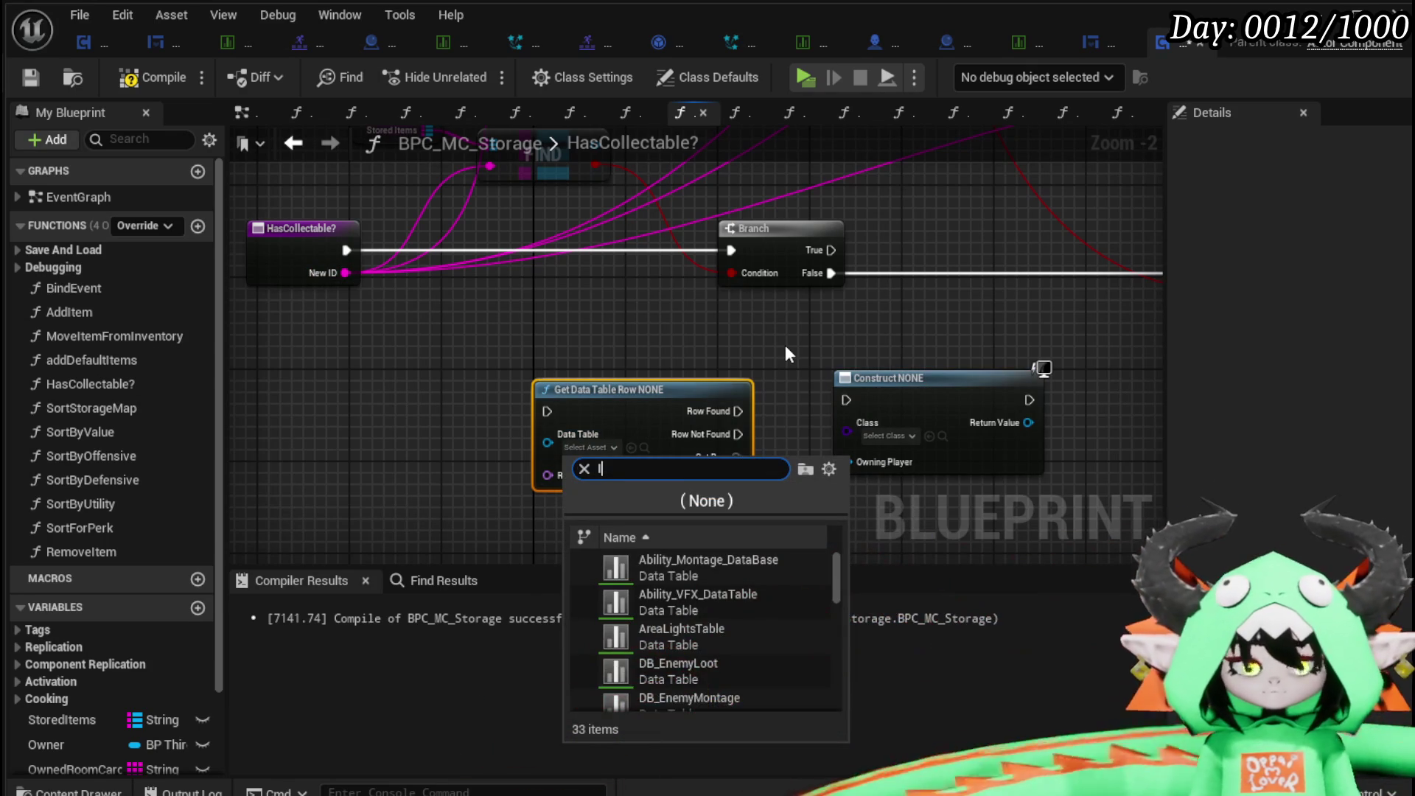
{"action": "type", "text": "temInfo"}
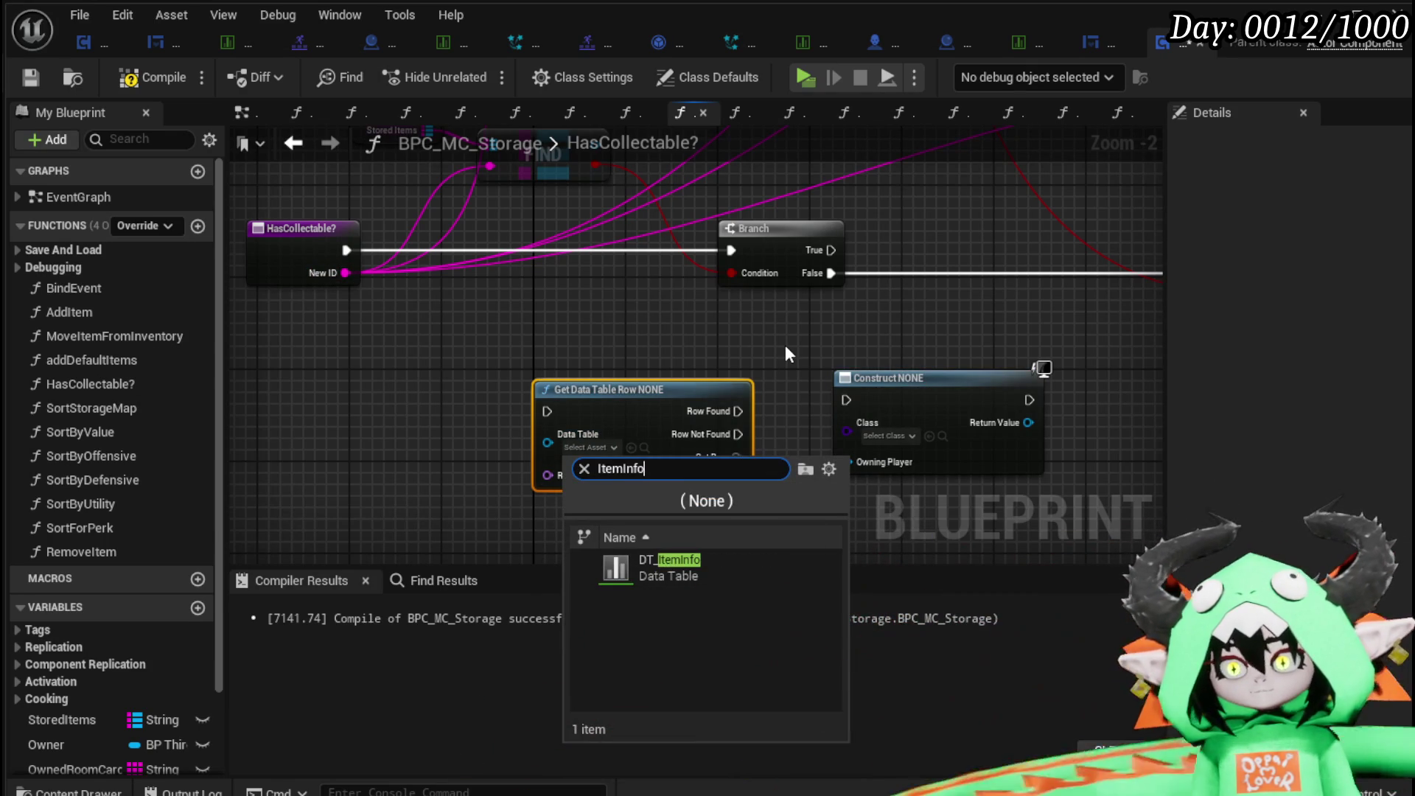
{"action": "left_click", "coordinate": [667, 566]}
Add a Break S Item Info node from Out Row and rearrange the Branch, lookup and Return nodes.
{"action": "left_click_drag", "start_coordinate": [566, 461], "coordinate": [480, 353]}
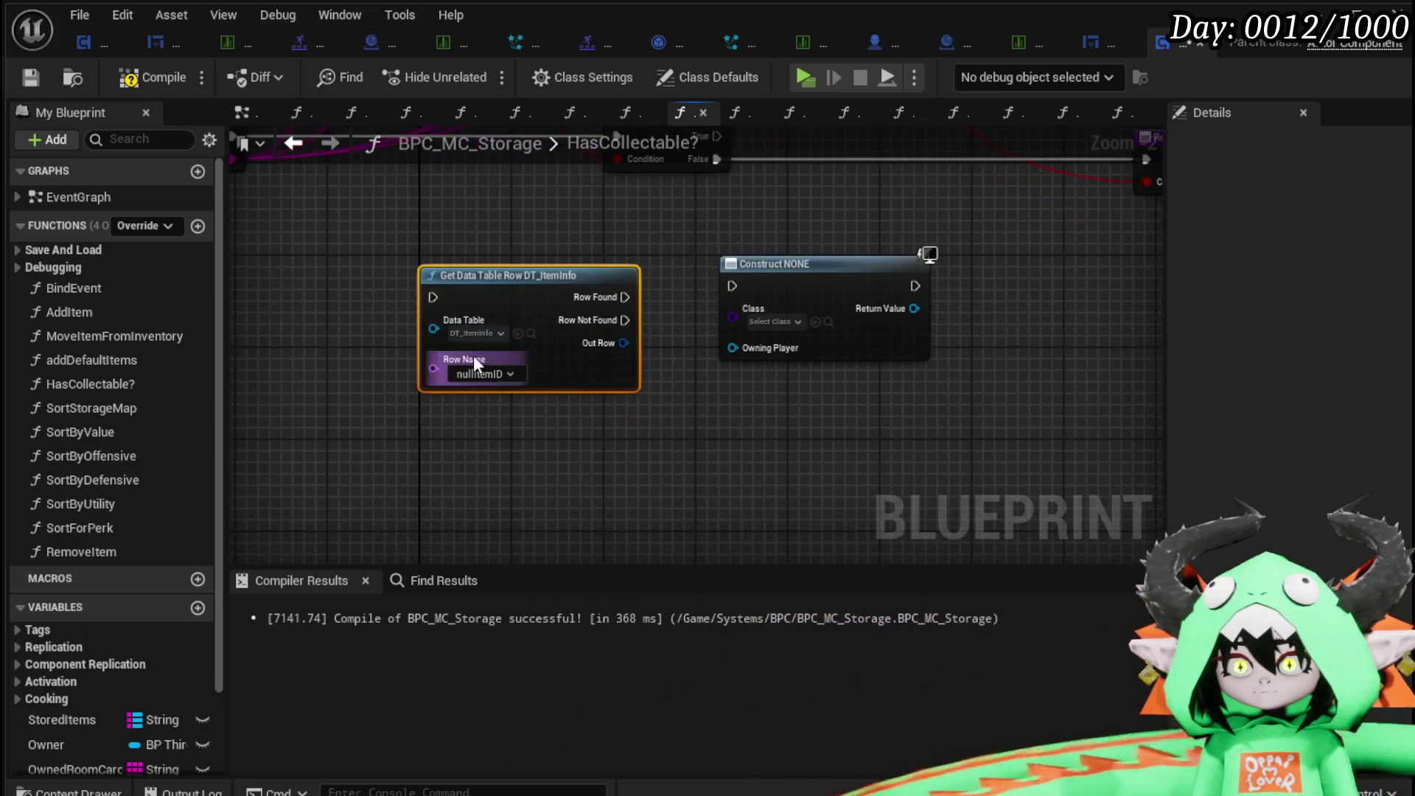
{"action": "left_click_drag", "start_coordinate": [623, 343], "coordinate": [519, 461]}
{"action": "type", "text": "break"}
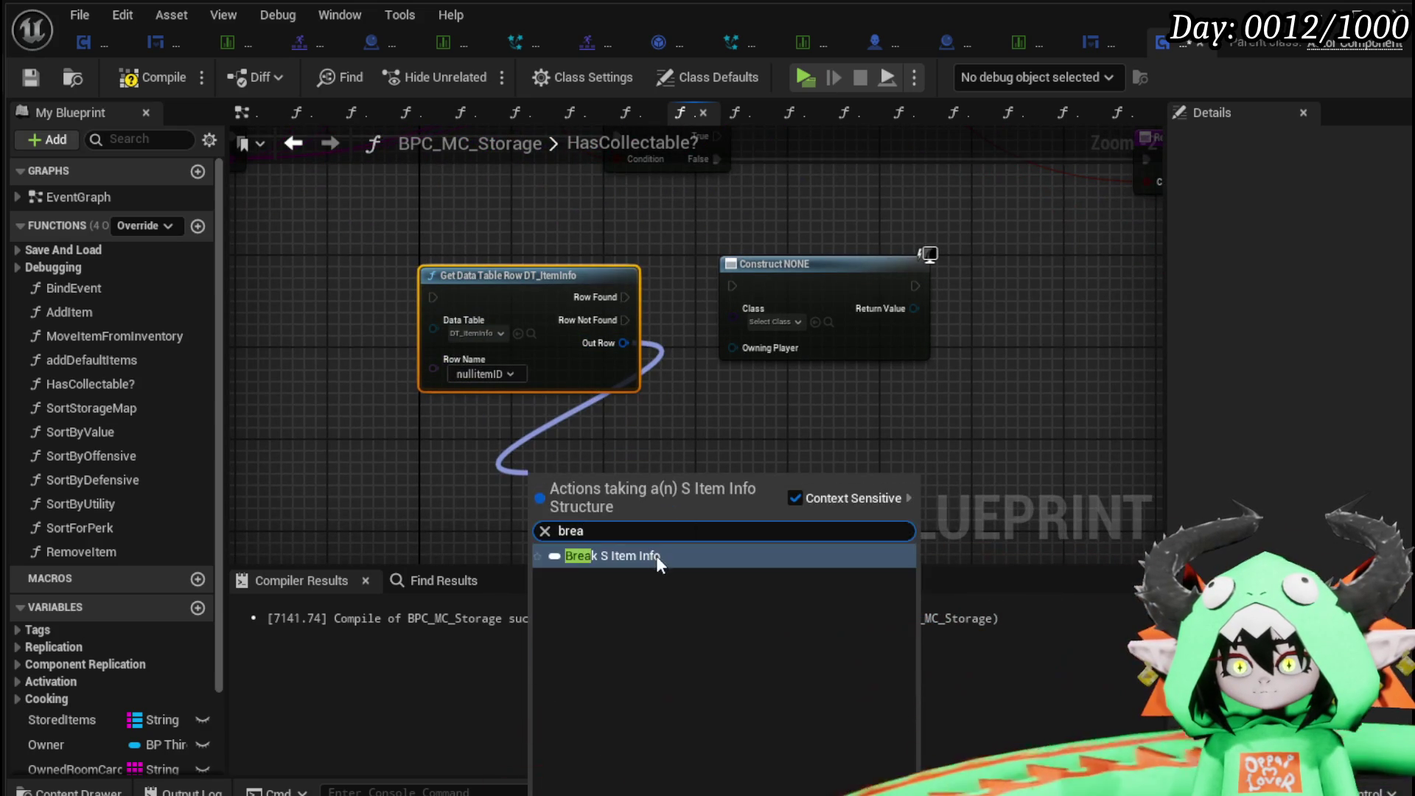
{"action": "key", "text": "Return"}
{"action": "left_click_drag", "start_coordinate": [232, 151], "coordinate": [336, 213]}
{"action": "mouse_move", "coordinate": [761, 268]}
{"action": "left_mouse_down"}
{"action": "mouse_move", "coordinate": [537, 272]}
{"action": "mouse_move", "coordinate": [359, 247]}
{"action": "left_mouse_up"}
{"action": "mouse_move", "coordinate": [464, 332]}
{"action": "left_mouse_down"}
{"action": "mouse_move", "coordinate": [358, 317]}
{"action": "mouse_move", "coordinate": [608, 458]}
{"action": "left_mouse_up"}
{"action": "left_click_drag", "start_coordinate": [603, 368], "coordinate": [764, 346]}
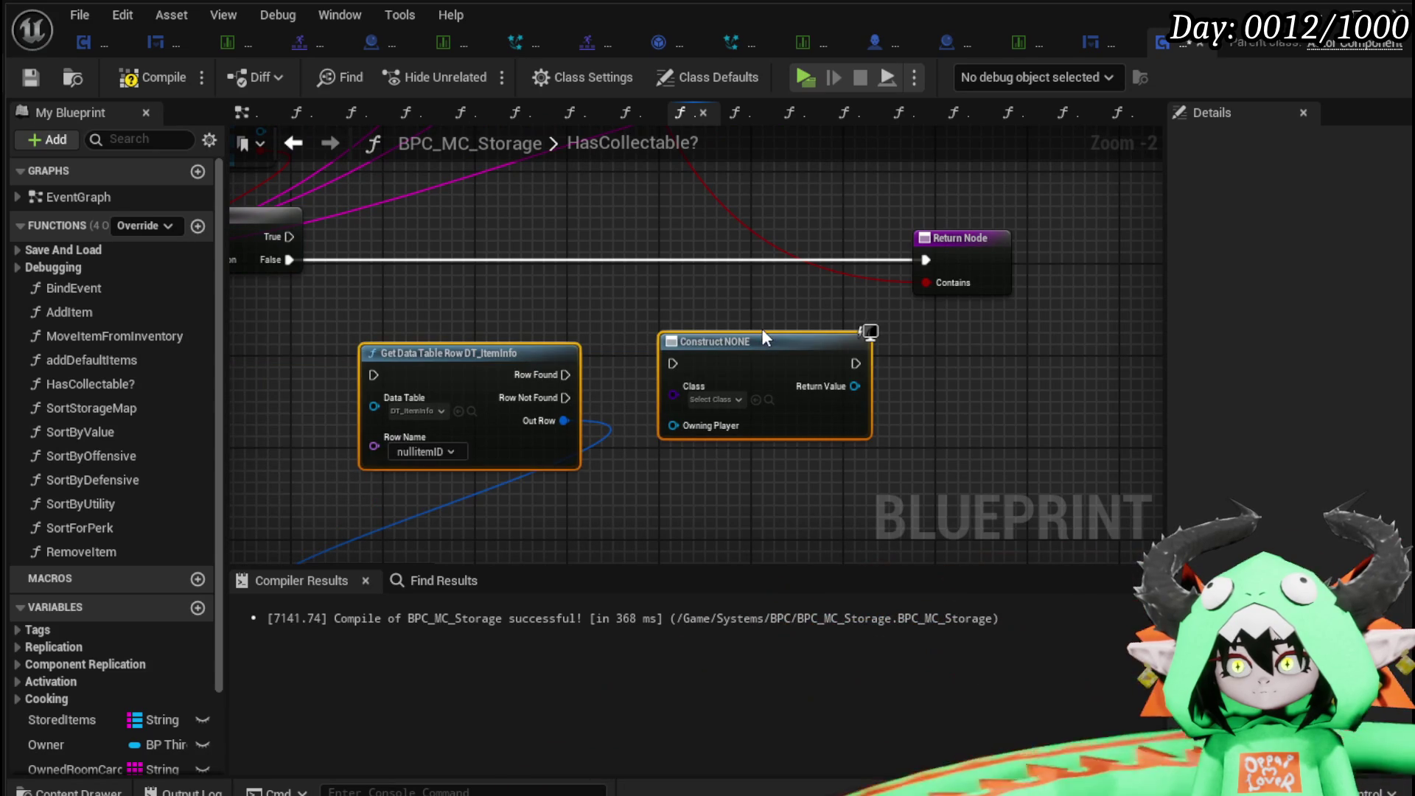
{"action": "left_click", "coordinate": [890, 301]}
{"action": "left_click_drag", "start_coordinate": [954, 262], "coordinate": [1091, 261]}
Wire Branch False into Get Data Table Row, Row Found into Construct, and New ID into Row Name.
{"action": "mouse_move", "coordinate": [289, 259]}
{"action": "left_mouse_down"}
{"action": "mouse_move", "coordinate": [418, 379]}
{"action": "mouse_move", "coordinate": [373, 374]}
{"action": "left_mouse_up"}
{"action": "left_click", "coordinate": [561, 343]}
{"action": "left_click_drag", "start_coordinate": [564, 375], "coordinate": [759, 368]}
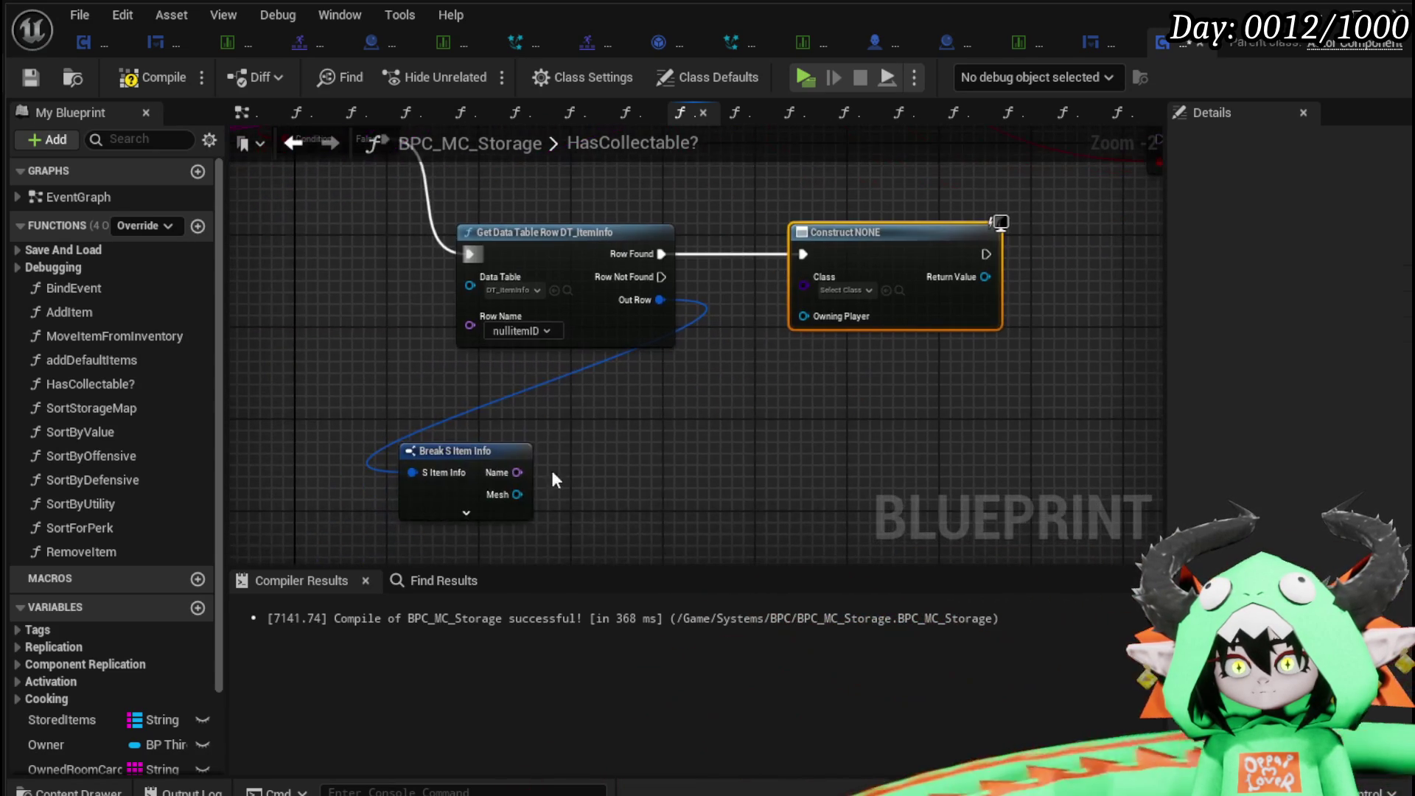
{"action": "left_click", "coordinate": [484, 515]}
{"action": "mouse_move", "coordinate": [517, 473]}
{"action": "left_mouse_down"}
{"action": "mouse_move", "coordinate": [636, 400]}
{"action": "mouse_move", "coordinate": [623, 479]}
{"action": "left_mouse_up"}
{"action": "mouse_move", "coordinate": [484, 455]}
{"action": "left_mouse_down"}
{"action": "mouse_move", "coordinate": [563, 410]}
{"action": "mouse_move", "coordinate": [894, 601]}
{"action": "mouse_move", "coordinate": [883, 542]}
{"action": "left_mouse_up"}
{"action": "left_click_drag", "start_coordinate": [429, 275], "coordinate": [838, 464]}
{"action": "left_click_drag", "start_coordinate": [1039, 302], "coordinate": [681, 320]}
{"action": "mouse_move", "coordinate": [851, 408]}
{"action": "left_mouse_down"}
{"action": "mouse_move", "coordinate": [725, 258]}
{"action": "mouse_move", "coordinate": [943, 327]}
{"action": "left_mouse_up"}
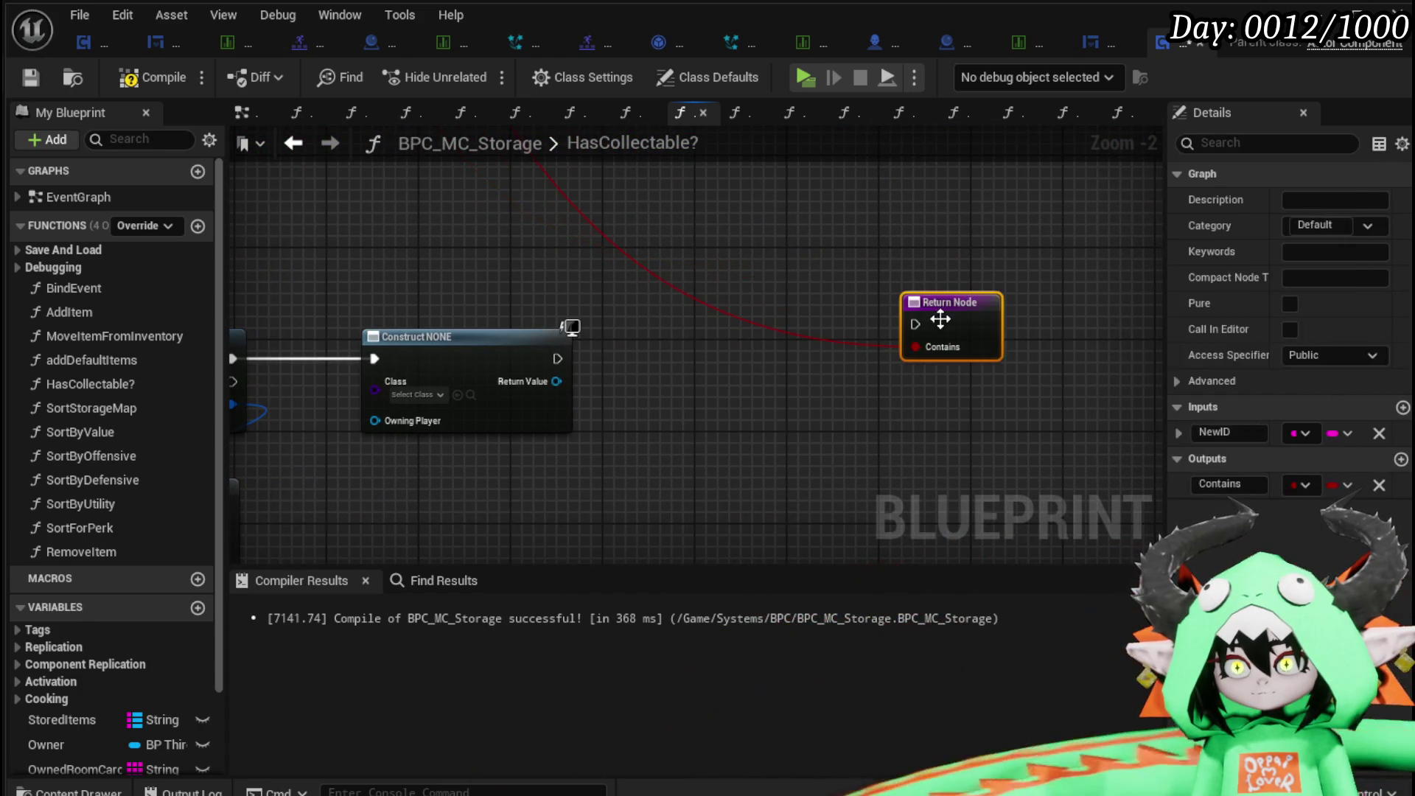
Add the constructed widget to the viewport and connect it to the Return Node.
{"action": "left_click_drag", "start_coordinate": [642, 382], "coordinate": [643, 382]}
{"action": "type", "text": "add to view"}
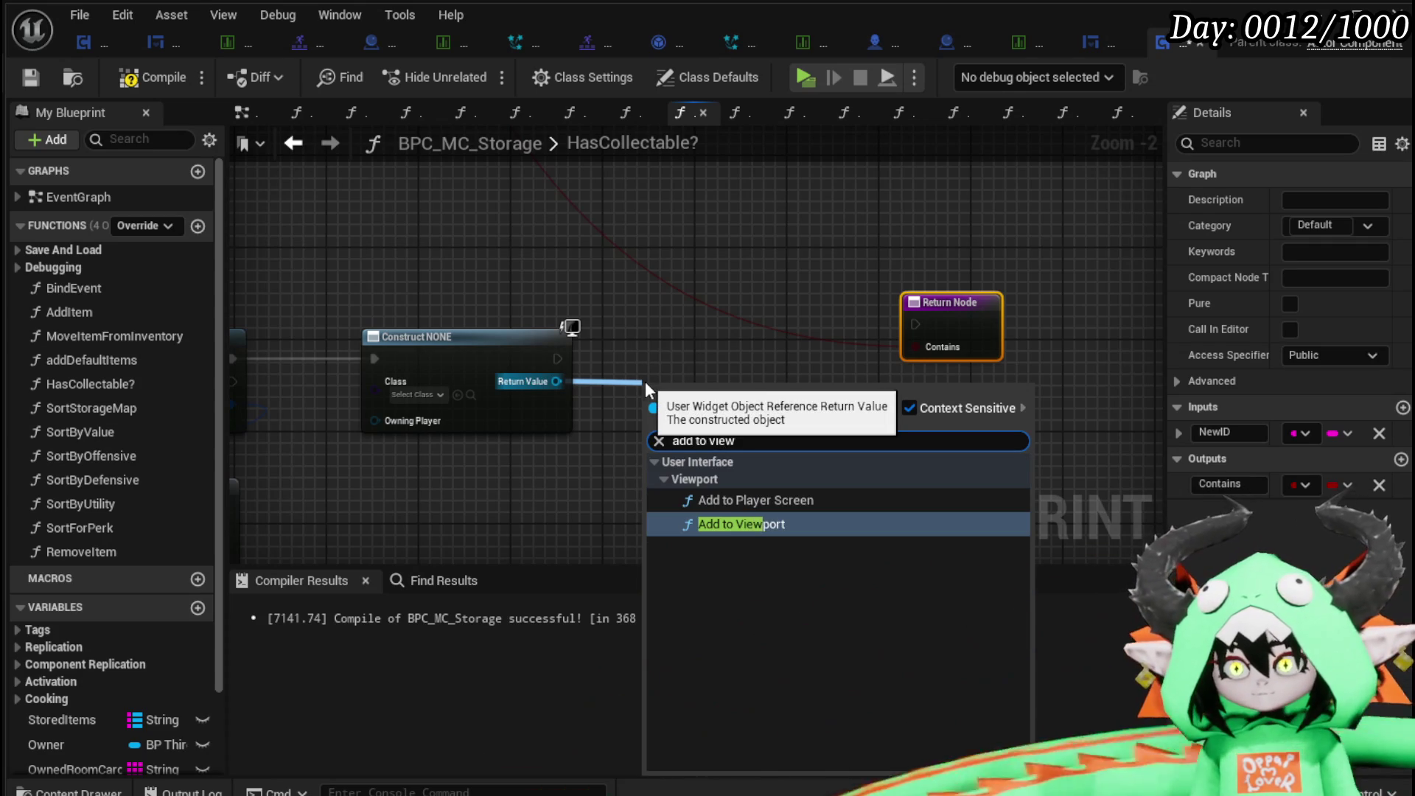
{"action": "key", "text": "Return"}
{"action": "mouse_move", "coordinate": [697, 392]}
{"action": "left_mouse_down"}
{"action": "mouse_move", "coordinate": [661, 356]}
{"action": "mouse_move", "coordinate": [675, 333]}
{"action": "mouse_move", "coordinate": [738, 357]}
{"action": "left_mouse_up"}
{"action": "left_click_drag", "start_coordinate": [919, 330], "coordinate": [919, 329]}
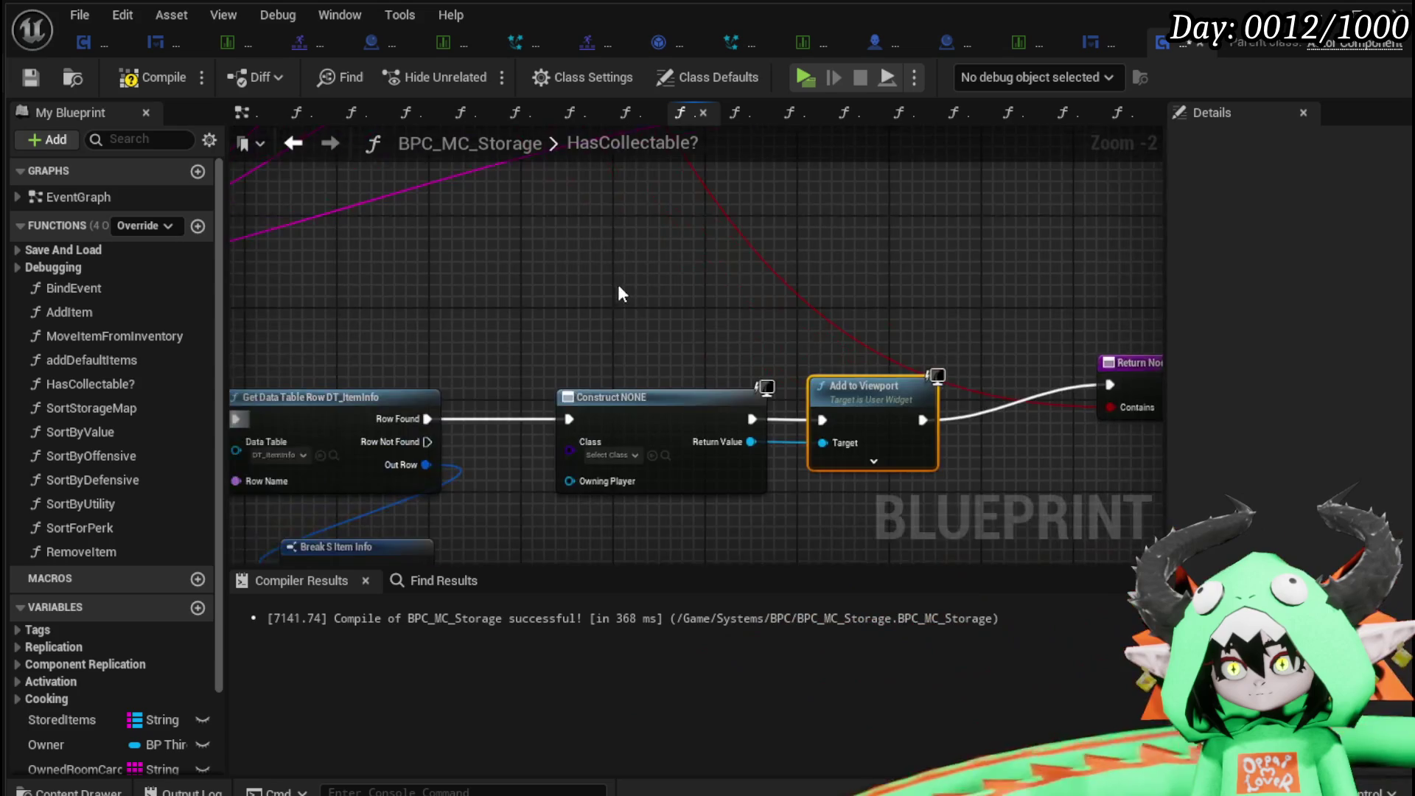
Route Branch True to the Return Node through a reroute point, then compile and save.
{"action": "scroll", "coordinate": [740, 395], "scroll_direction": "down", "scroll_amount": 3}
{"action": "left_click_drag", "start_coordinate": [741, 396], "coordinate": [706, 329]}
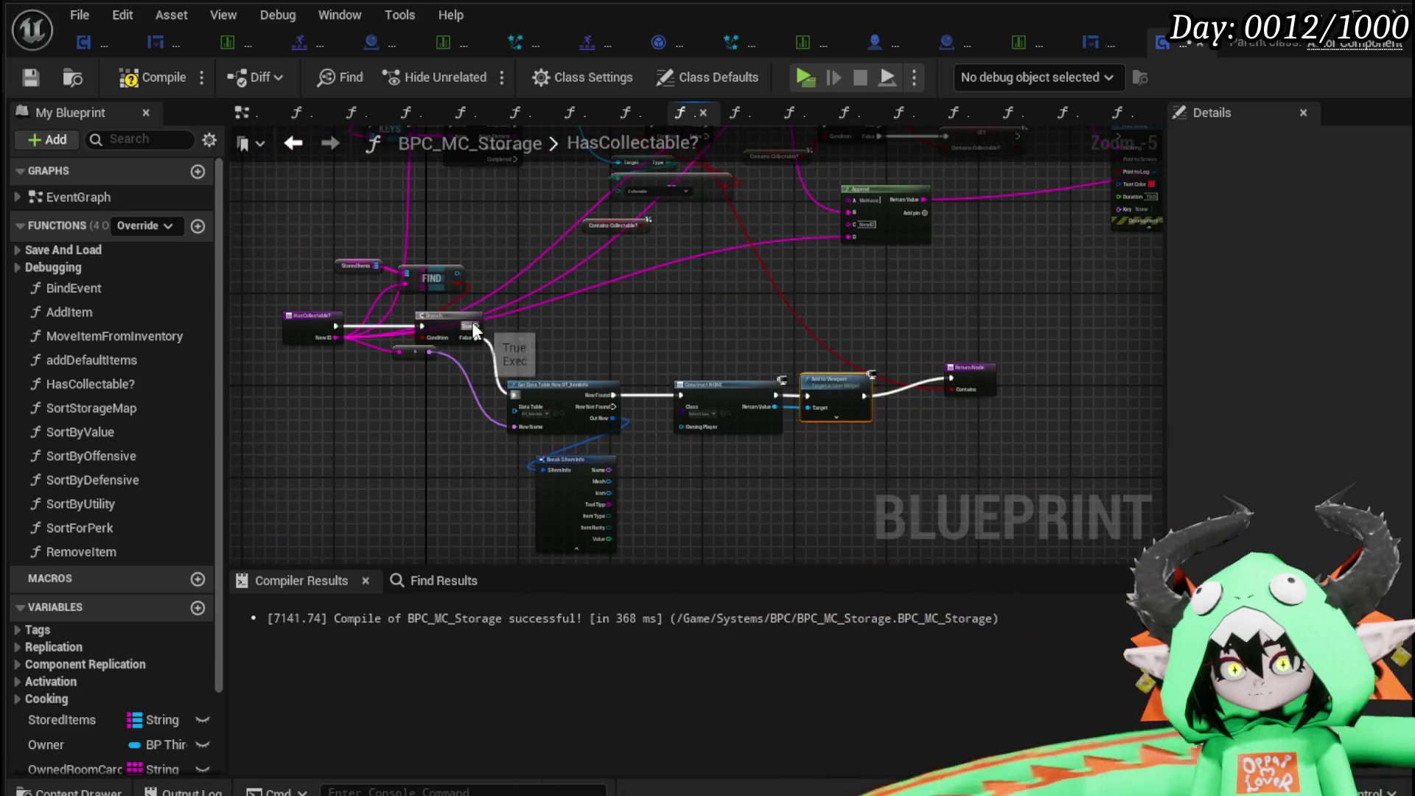
{"action": "left_click_drag", "start_coordinate": [471, 325], "coordinate": [952, 376]}
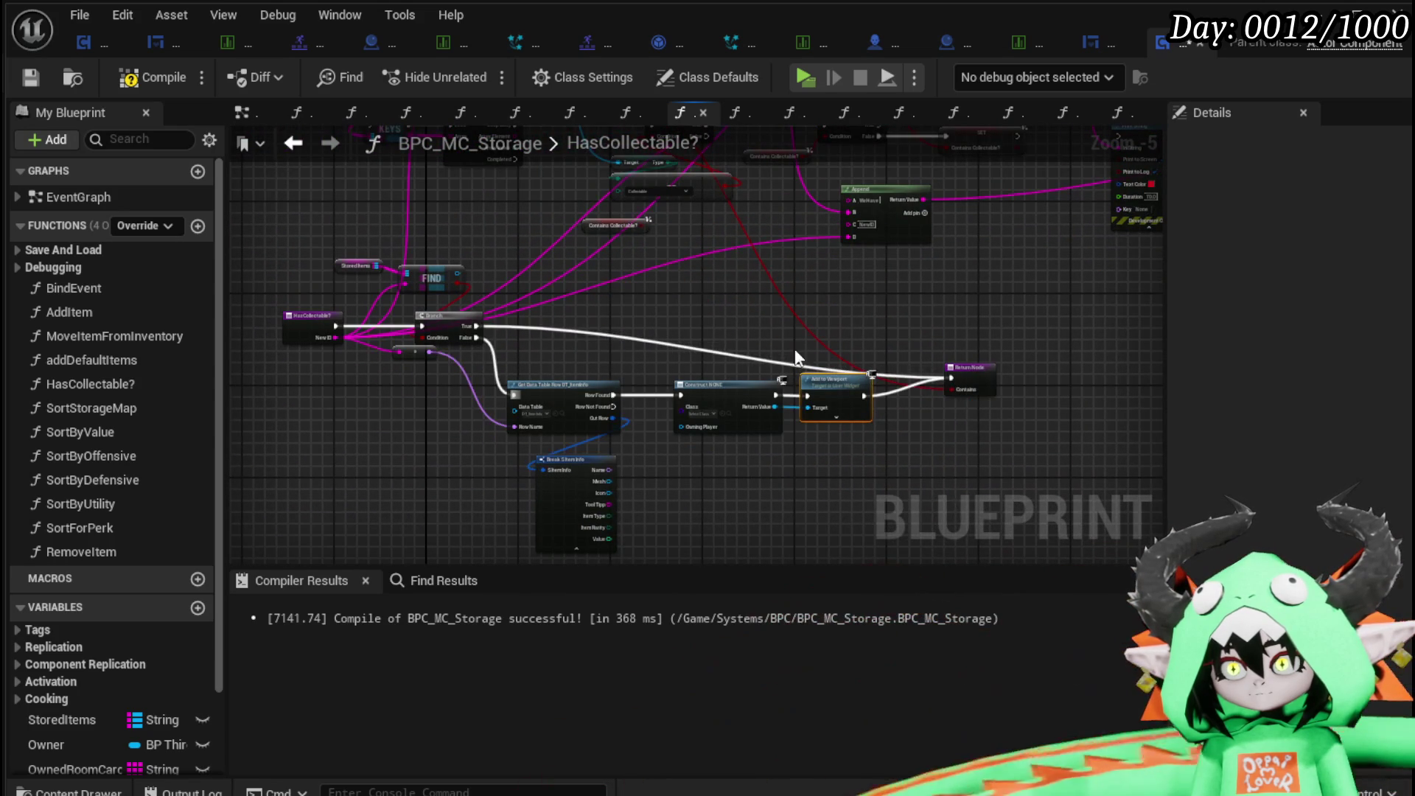
{"action": "double_click", "coordinate": [712, 356]}
{"action": "left_click_drag", "start_coordinate": [712, 355], "coordinate": [863, 333]}
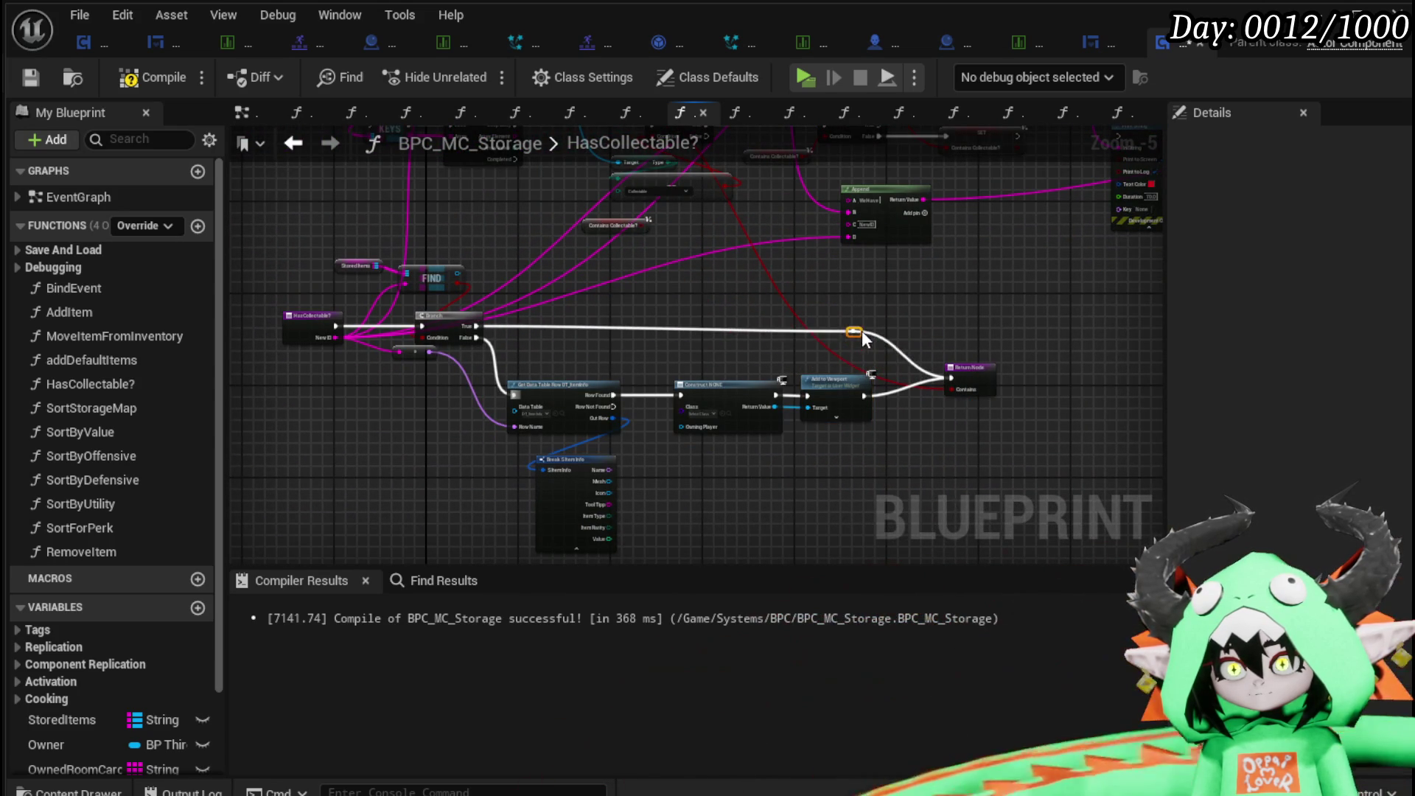
{"action": "left_click", "coordinate": [726, 319]}
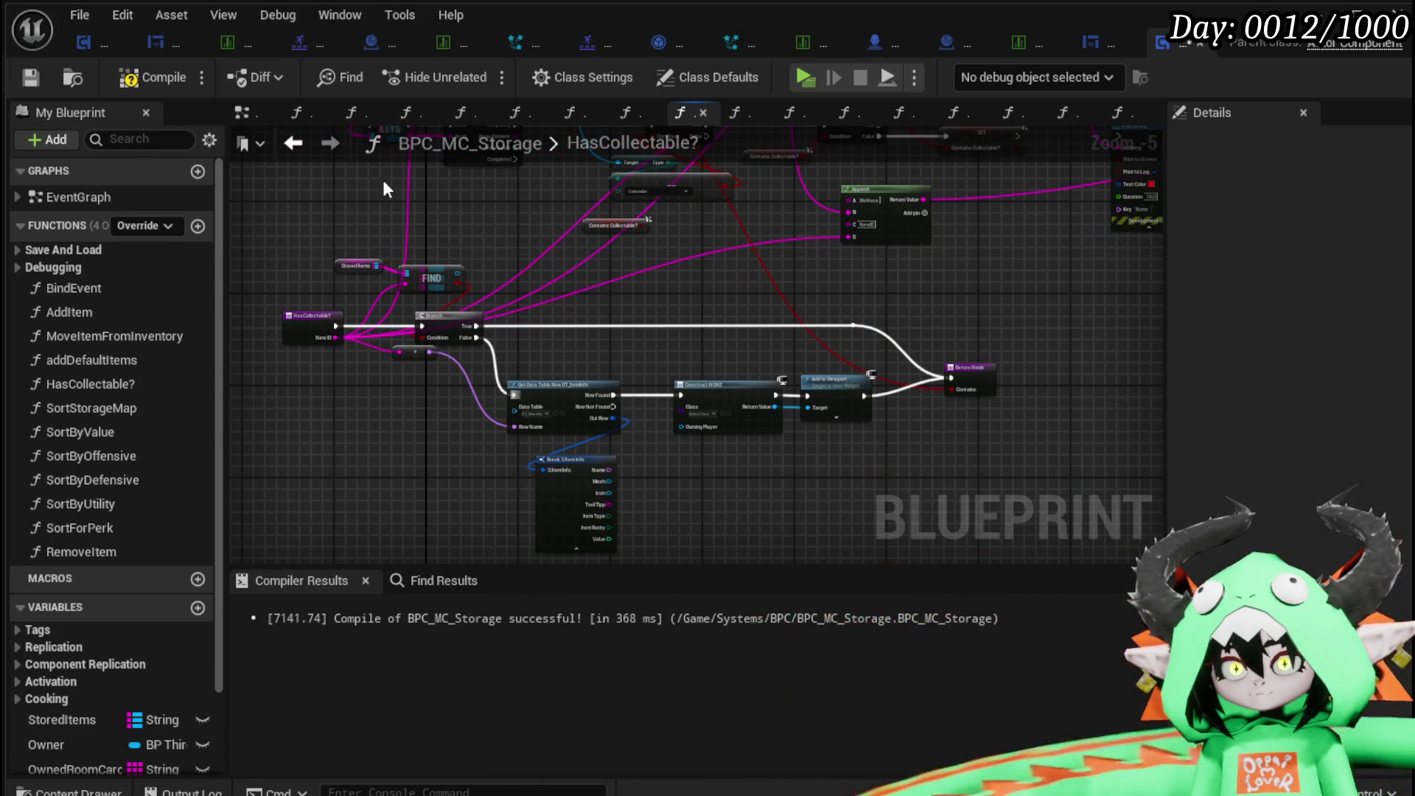
{"action": "left_click", "coordinate": [30, 79]}
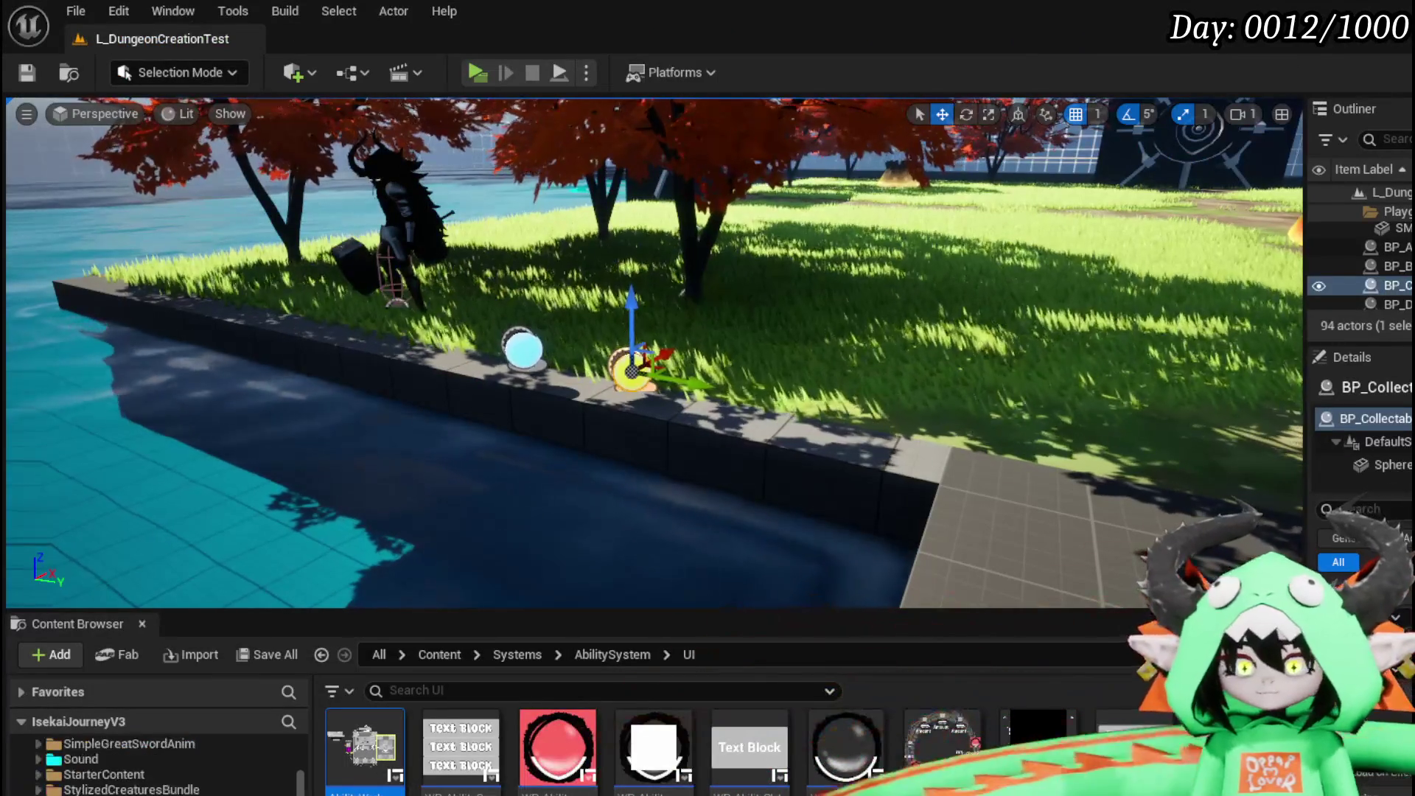
Browse to Content/Systems/InventorySystem/UI in the Content Browser, cancelling an accidental Import dialog.
{"action": "scroll", "coordinate": [155, 767], "scroll_direction": "down", "scroll_amount": 10}
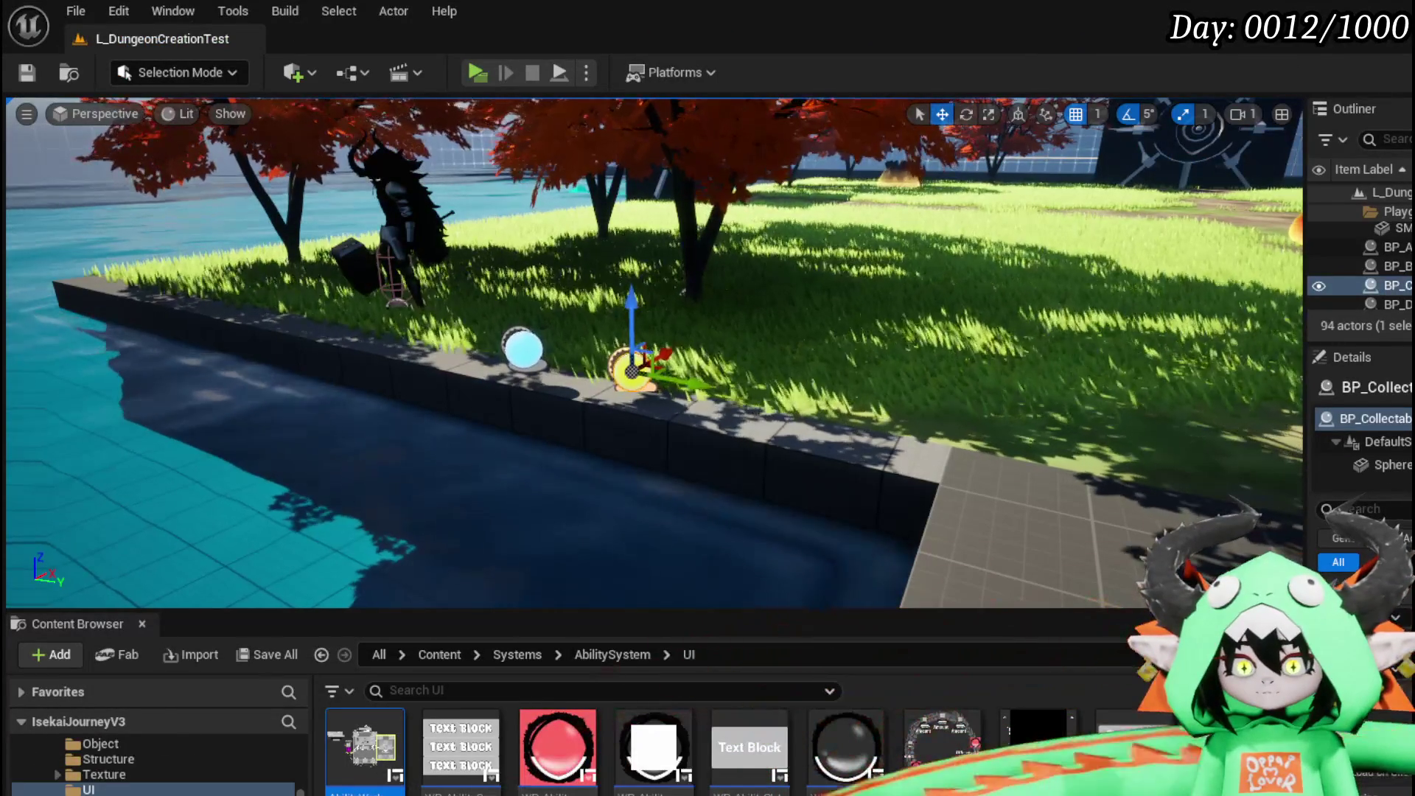
{"action": "scroll", "coordinate": [155, 767], "scroll_direction": "down", "scroll_amount": 10}
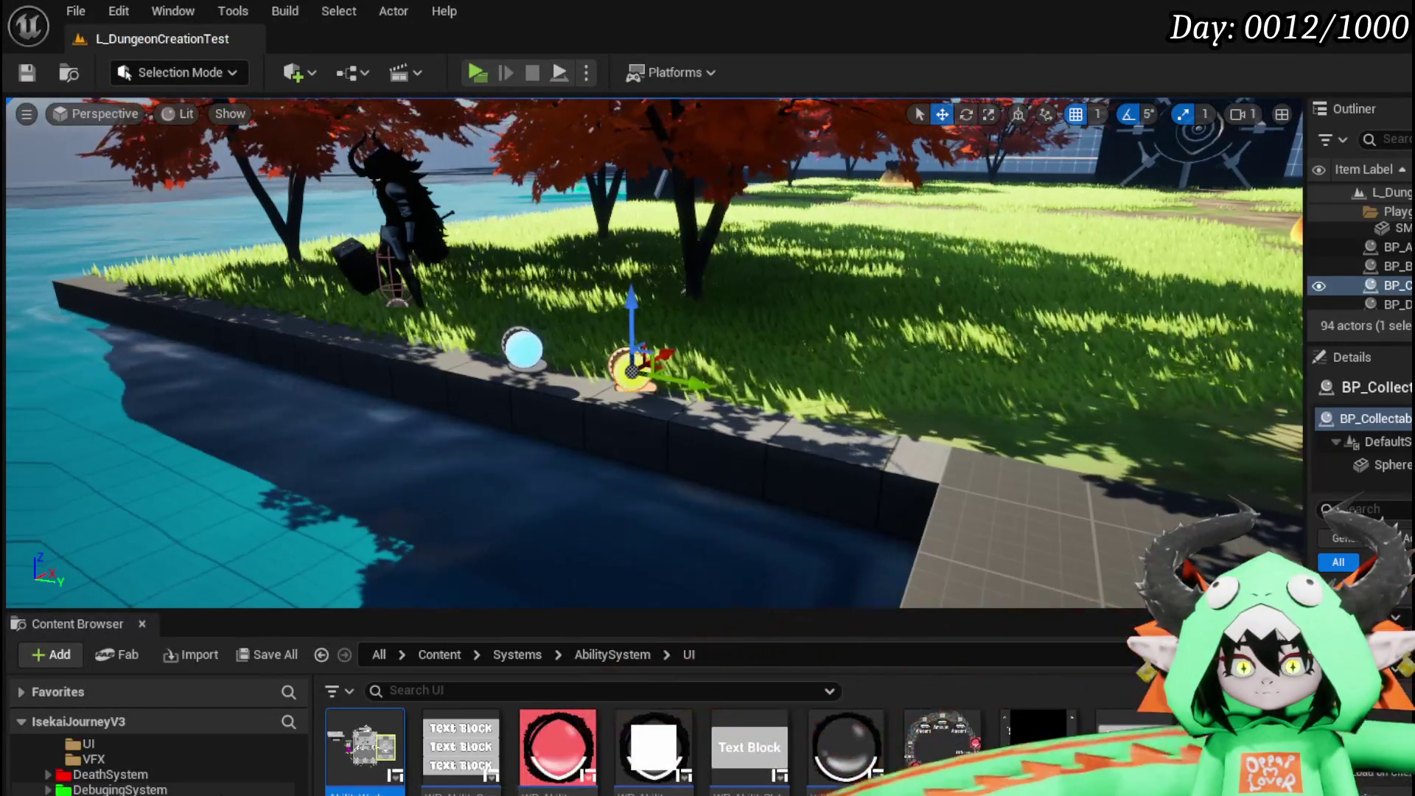
{"action": "scroll", "coordinate": [155, 766], "scroll_direction": "down", "scroll_amount": 2}
{"action": "scroll", "coordinate": [155, 766], "scroll_direction": "down", "scroll_amount": 10}
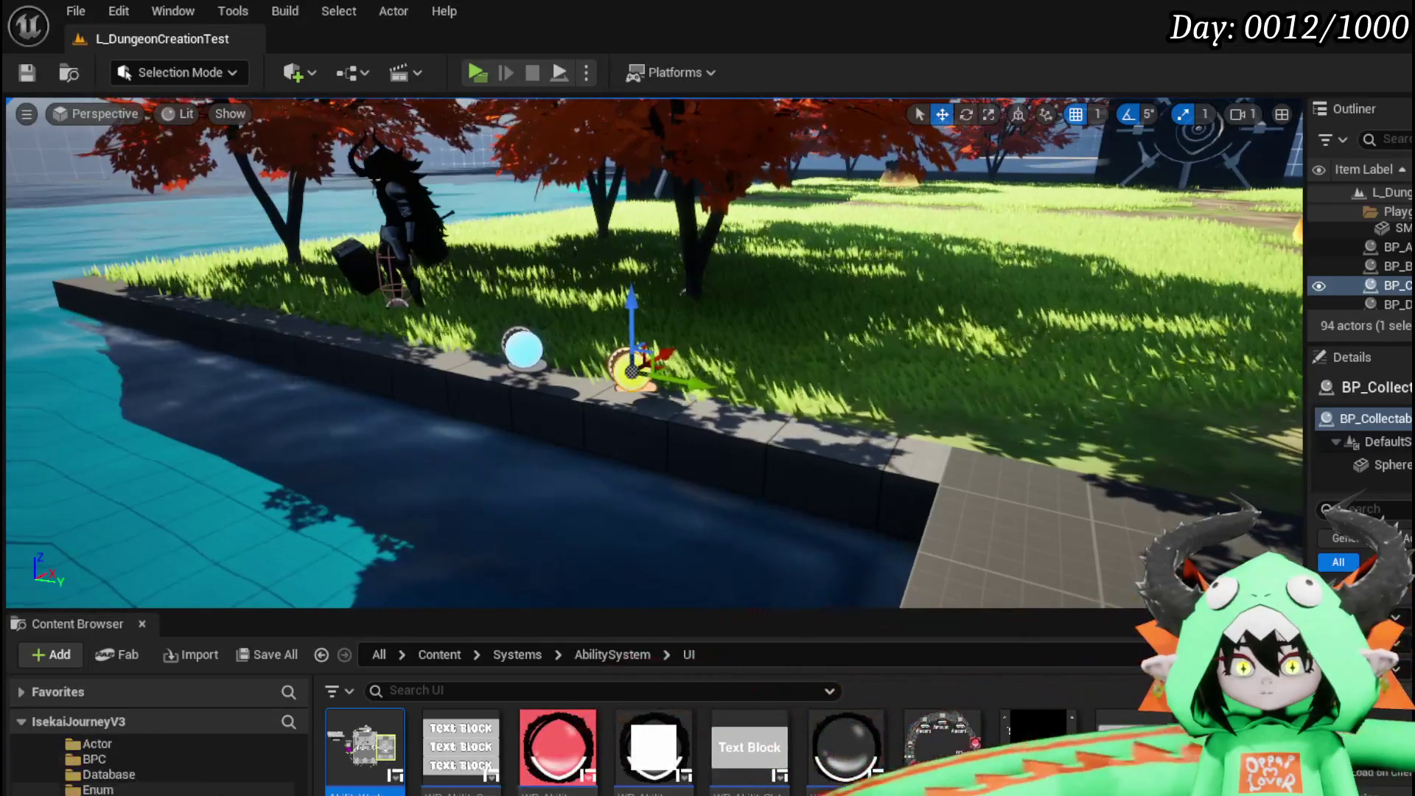
{"action": "scroll", "coordinate": [155, 766], "scroll_direction": "down", "scroll_amount": 5}
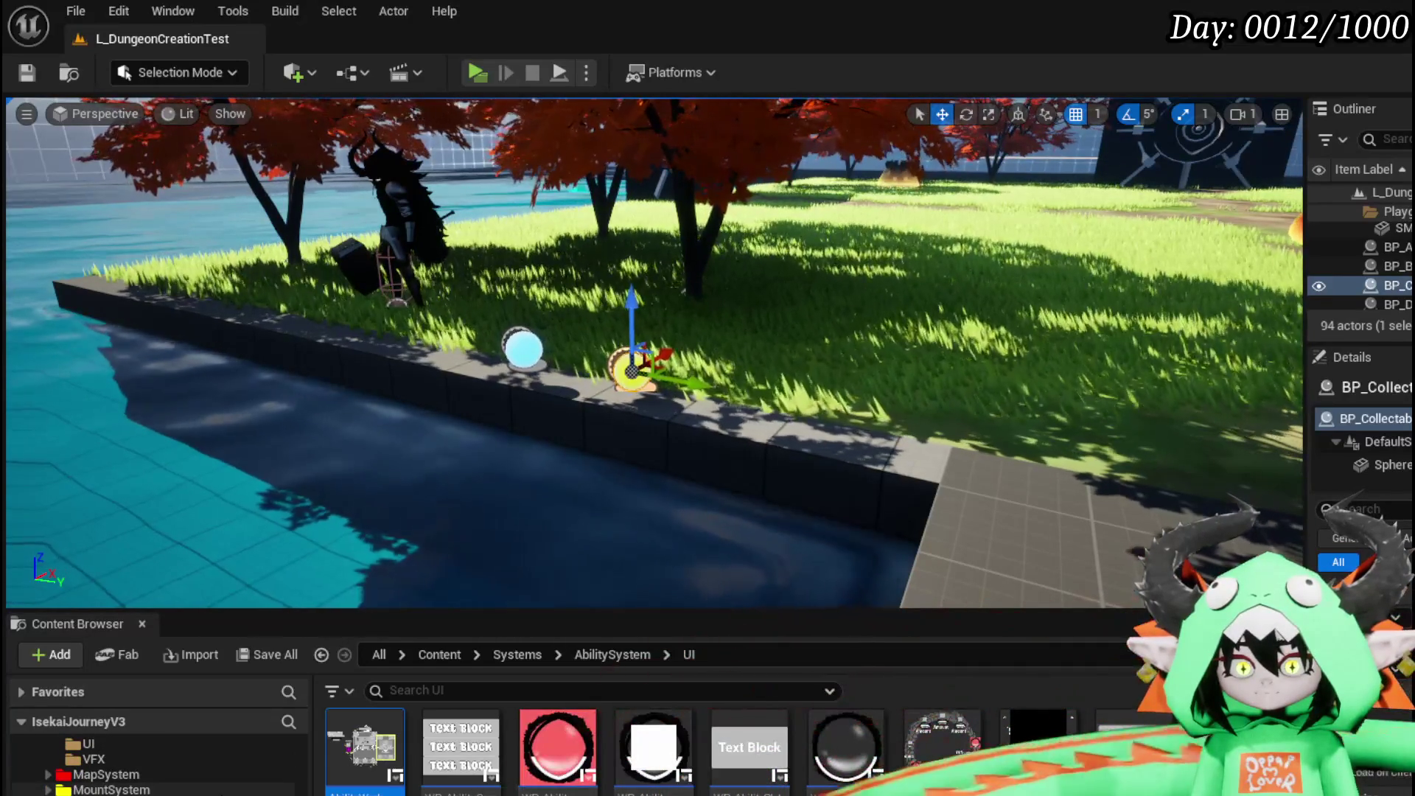
{"action": "scroll", "coordinate": [155, 766], "scroll_direction": "up", "scroll_amount": 5}
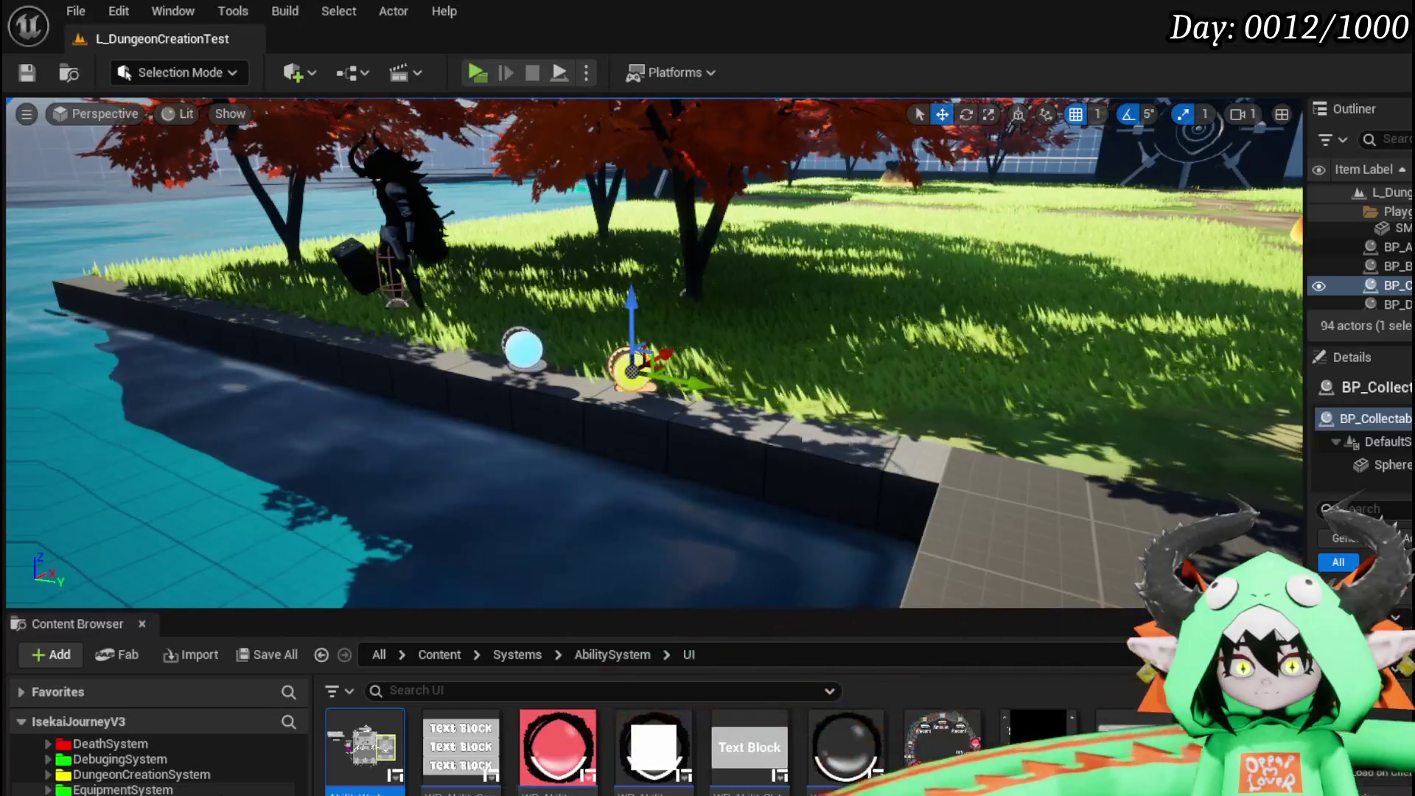
{"action": "scroll", "coordinate": [112, 745], "scroll_direction": "down", "scroll_amount": 2}
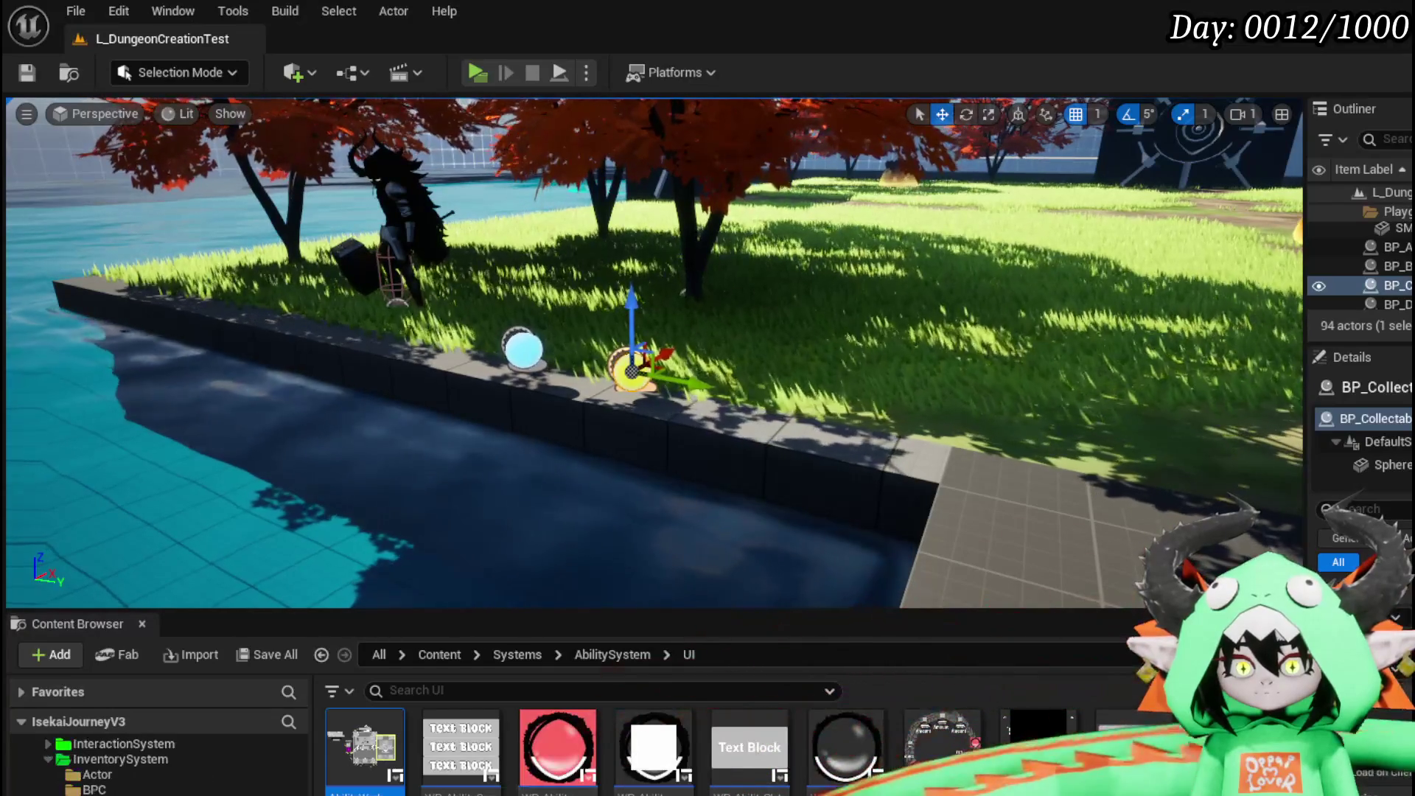
{"action": "scroll", "coordinate": [112, 745], "scroll_direction": "down", "scroll_amount": 3}
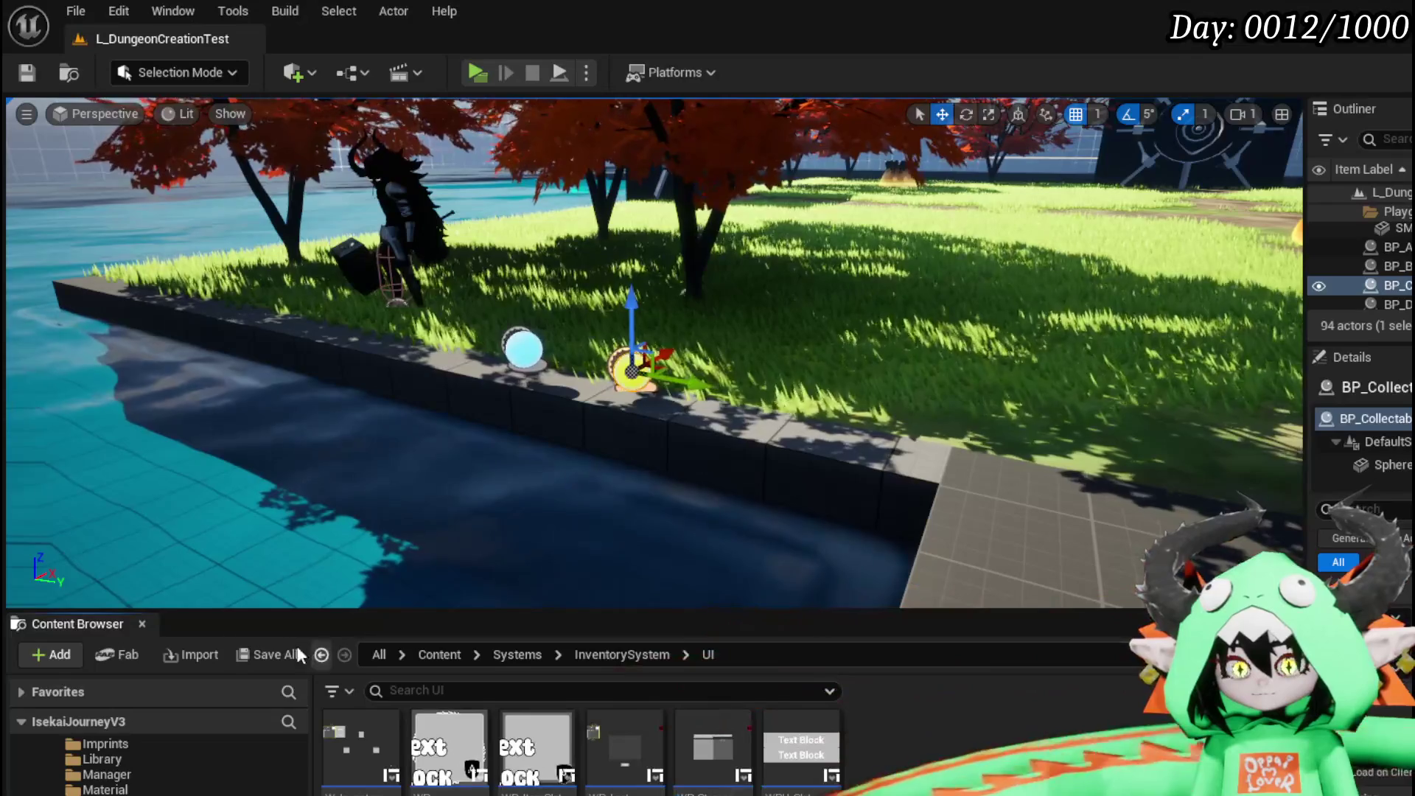
{"action": "left_click", "coordinate": [193, 655]}
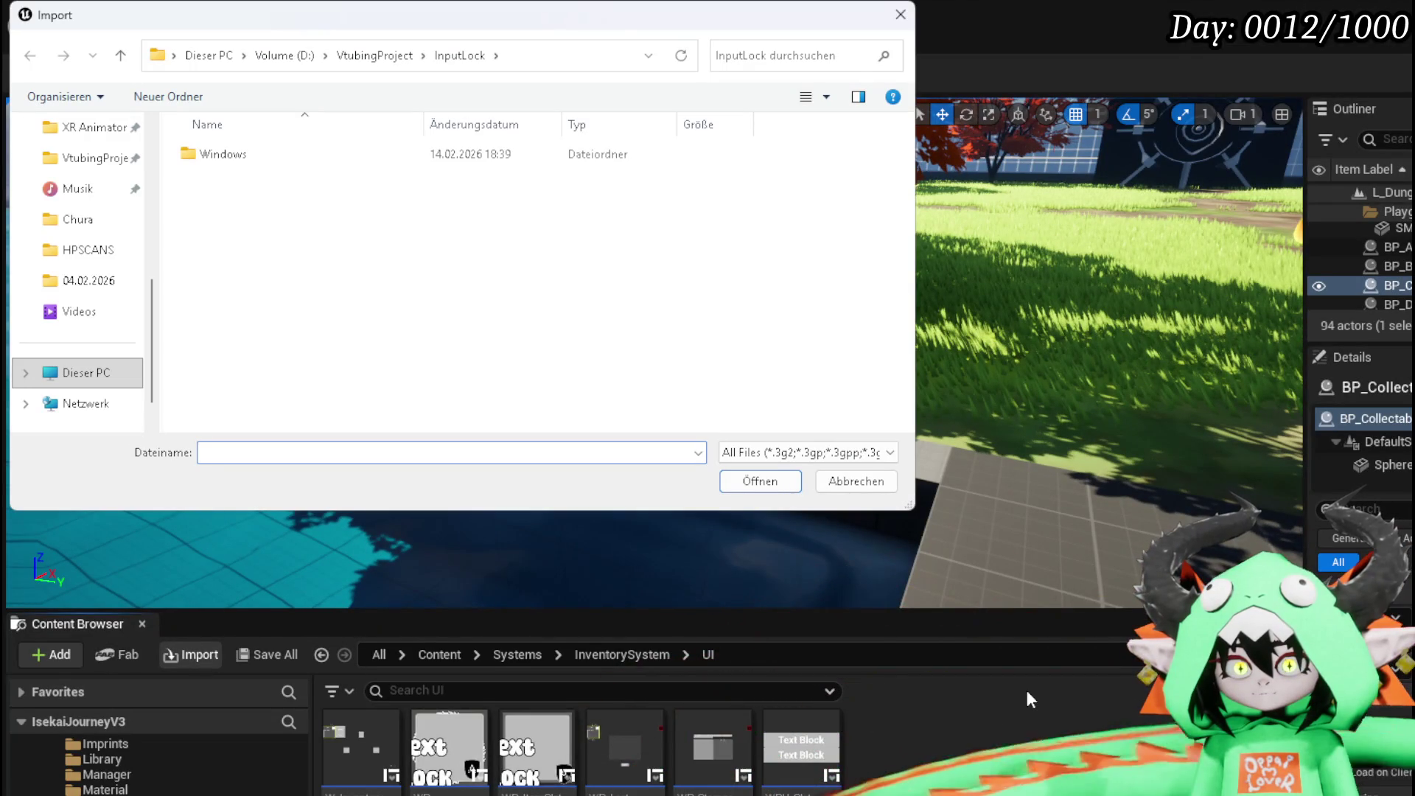
{"action": "left_click", "coordinate": [901, 14]}
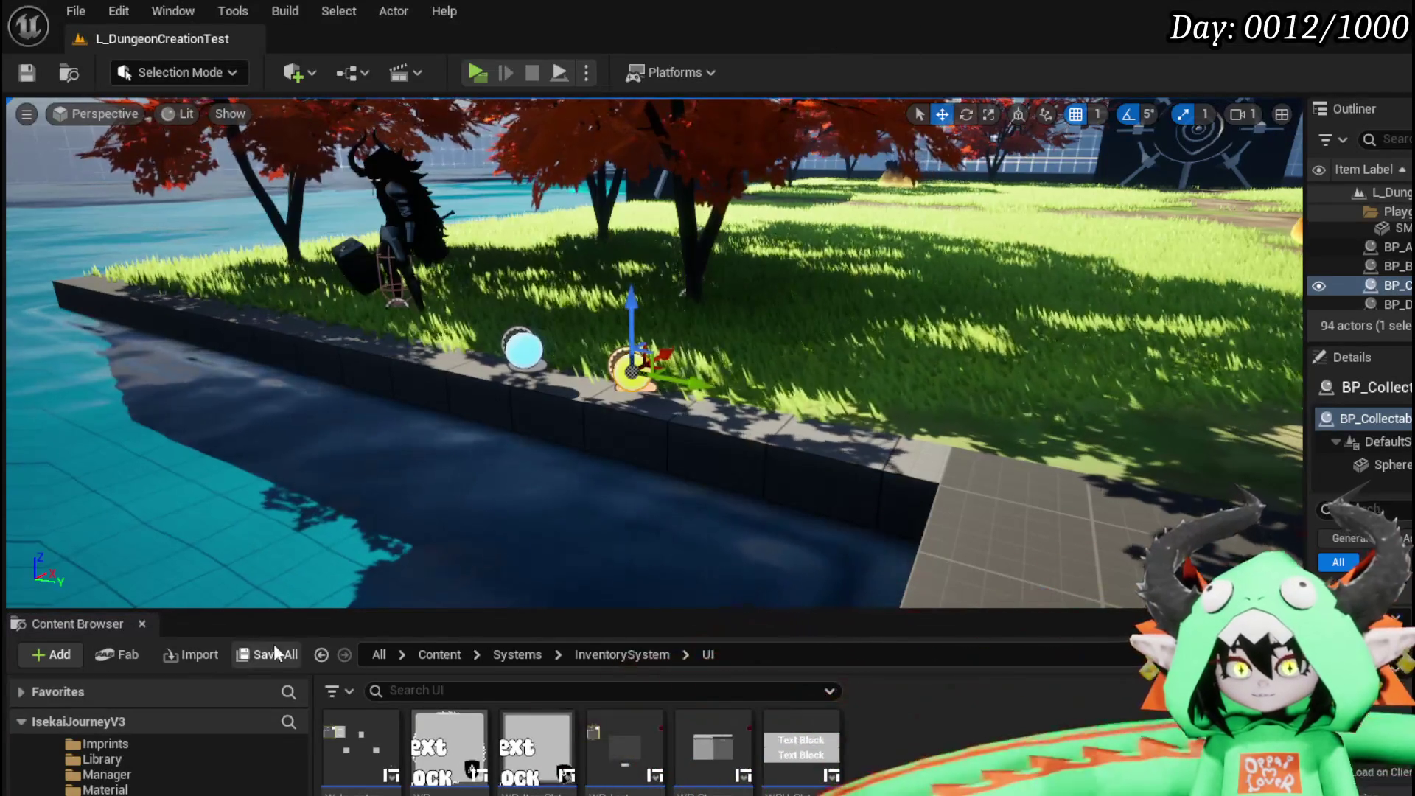
{"action": "right_click", "coordinate": [1015, 777]}
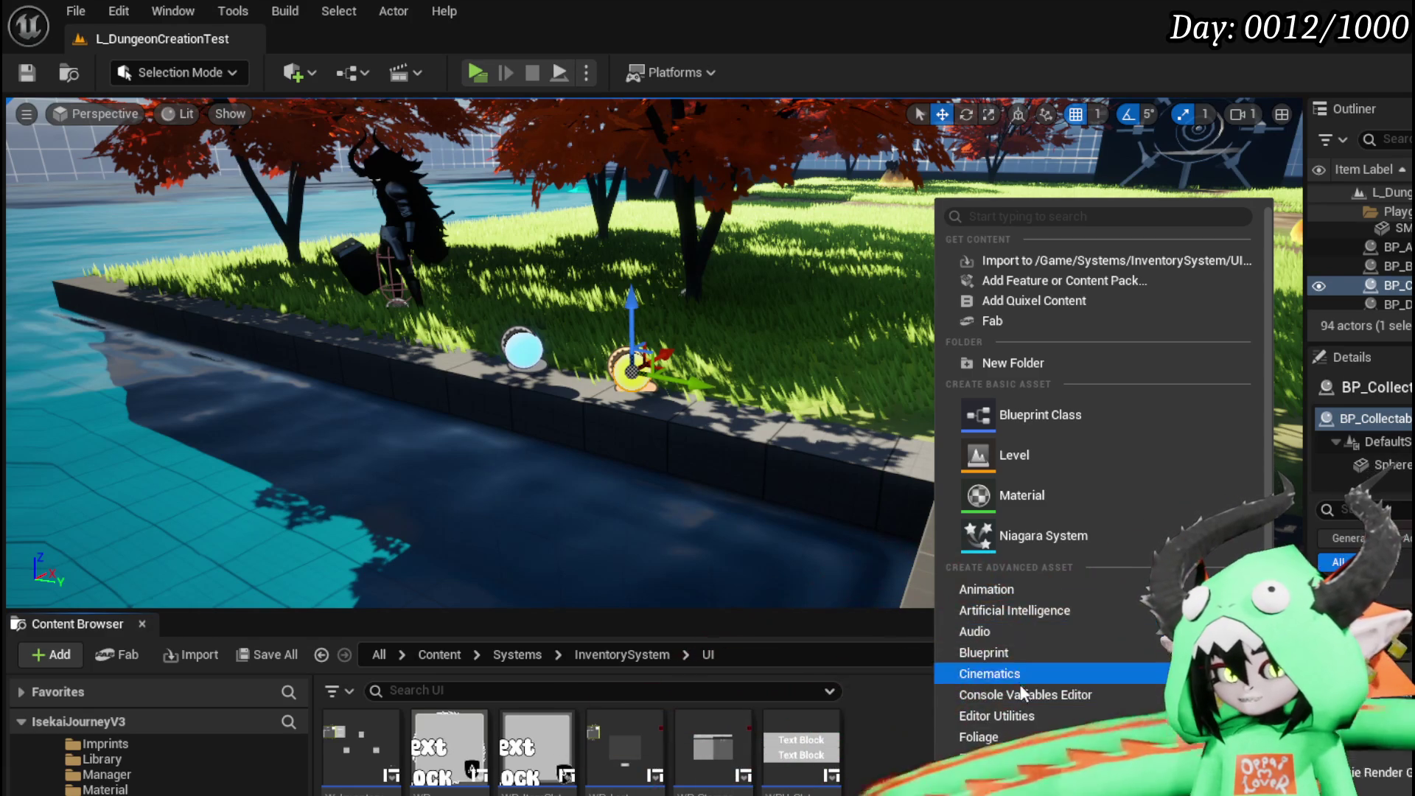
Create a UserWidget-based Widget Blueprint named WP_CollectablePopUp and save it.
{"action": "scroll", "coordinate": [1103, 472], "scroll_direction": "down", "scroll_amount": 2}
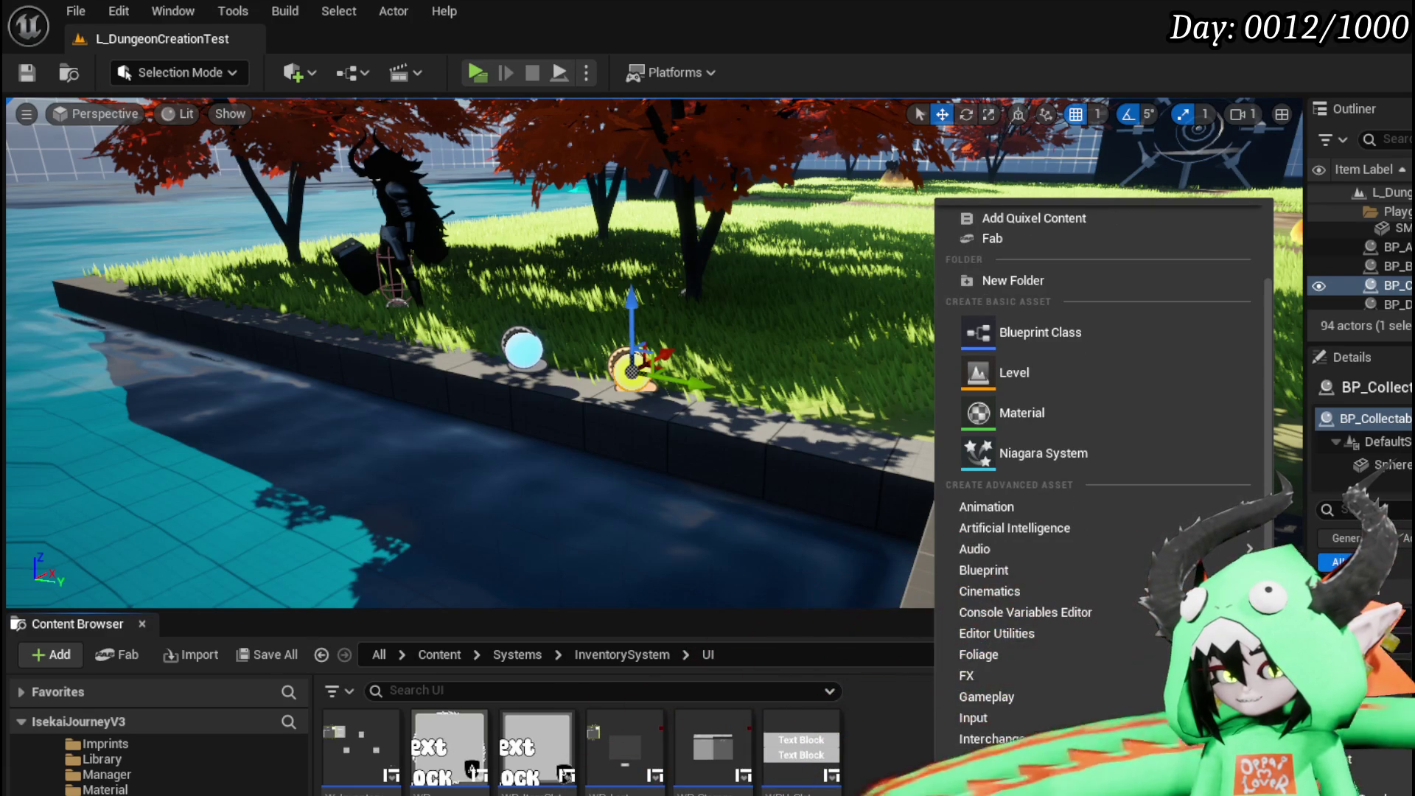
{"action": "left_click", "coordinate": [847, 708]}
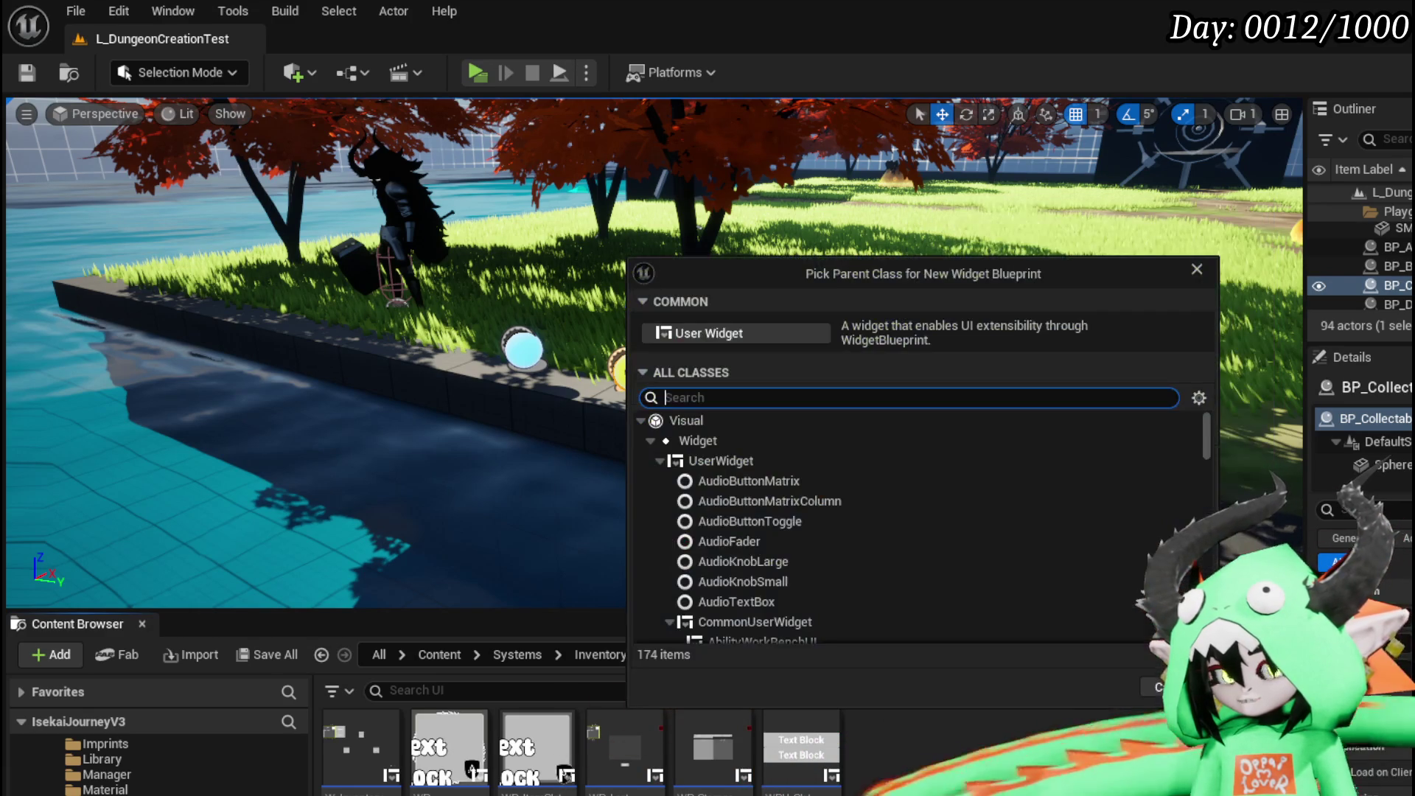
{"action": "left_click", "coordinate": [721, 461]}
{"action": "left_click", "coordinate": [1096, 684]}
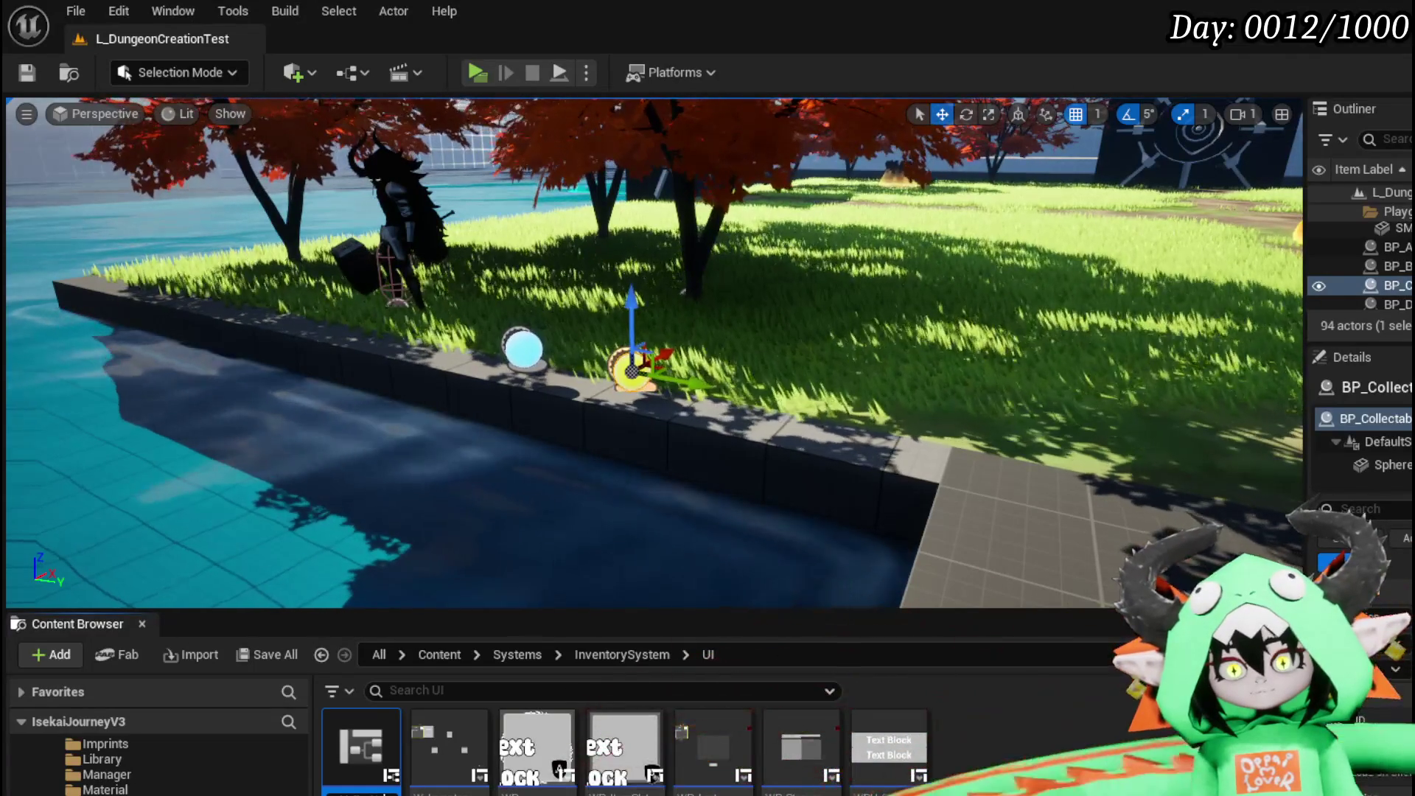
{"action": "key", "text": "Return"}
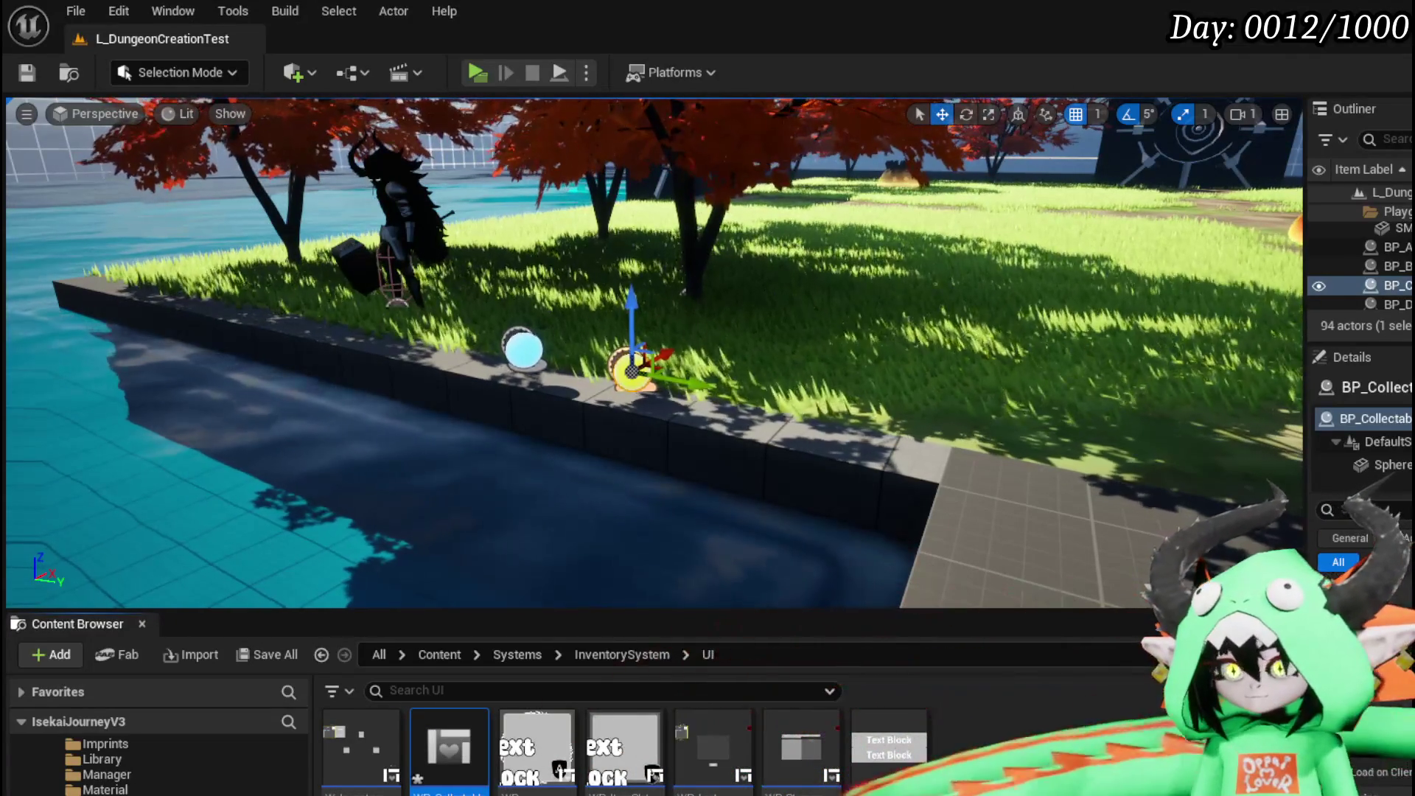
{"action": "key", "text": "ctrl+shift+s"}
{"action": "left_click", "coordinate": [1047, 723]}
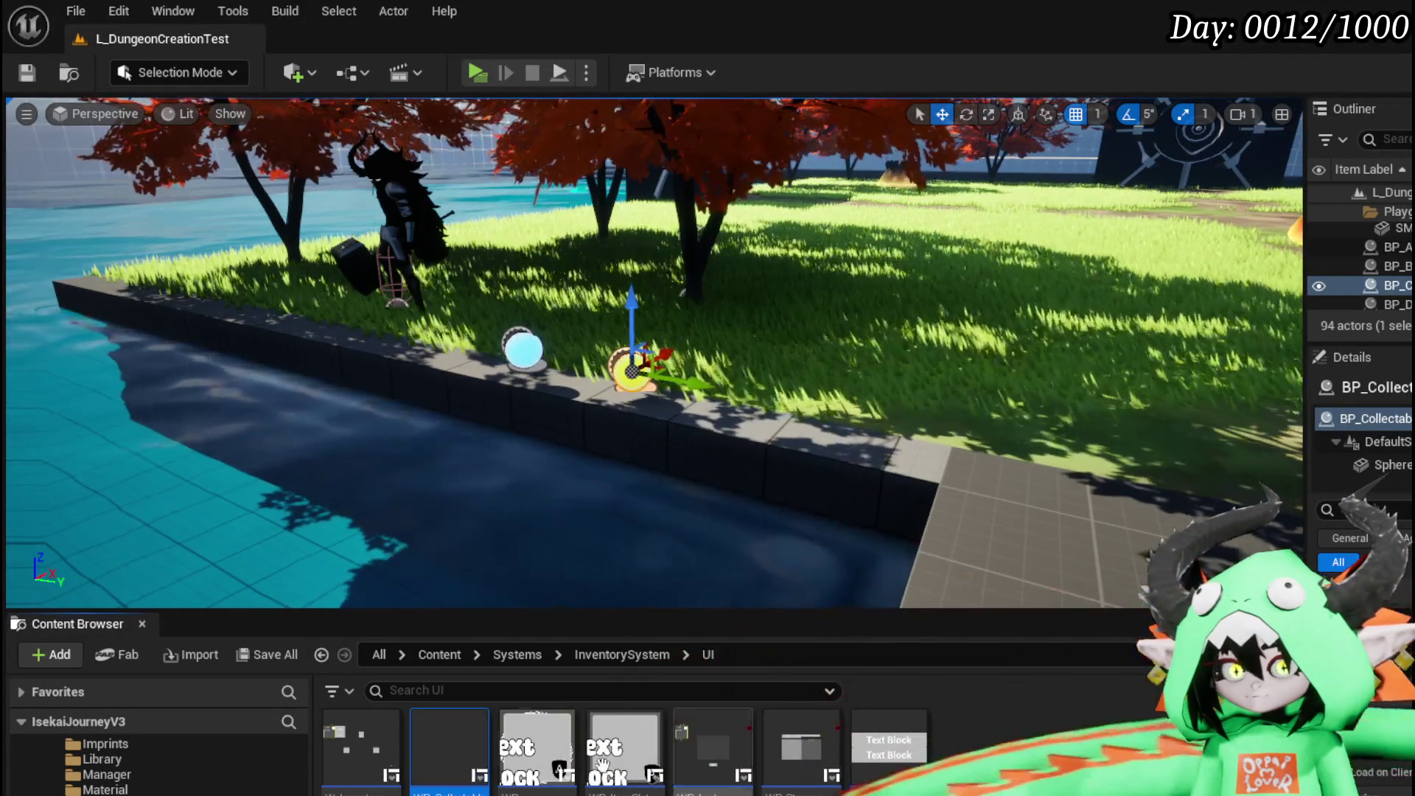
Open WP_CollectablePopUp in the widget designer and select its root.
{"action": "double_click", "coordinate": [428, 733]}
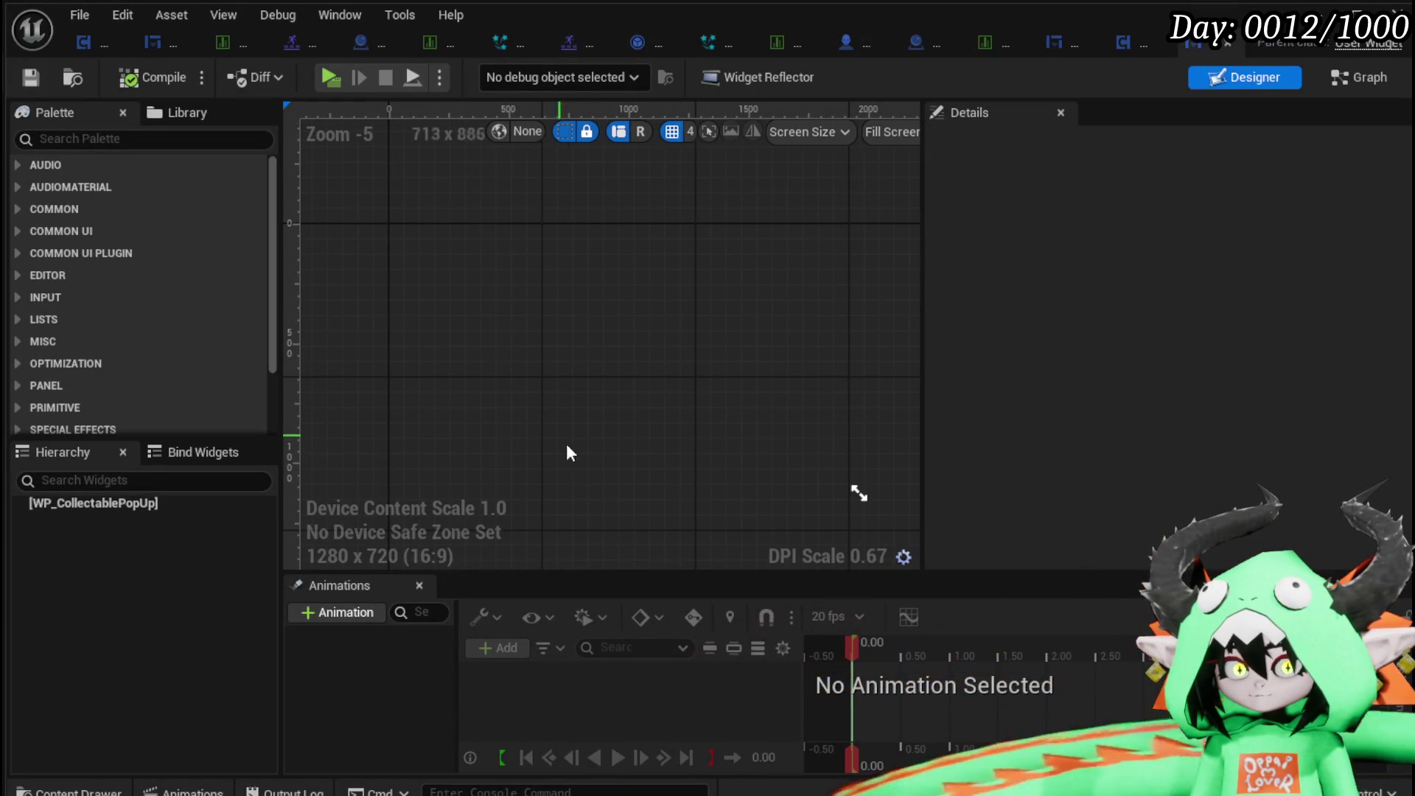
{"action": "left_click", "coordinate": [102, 504]}
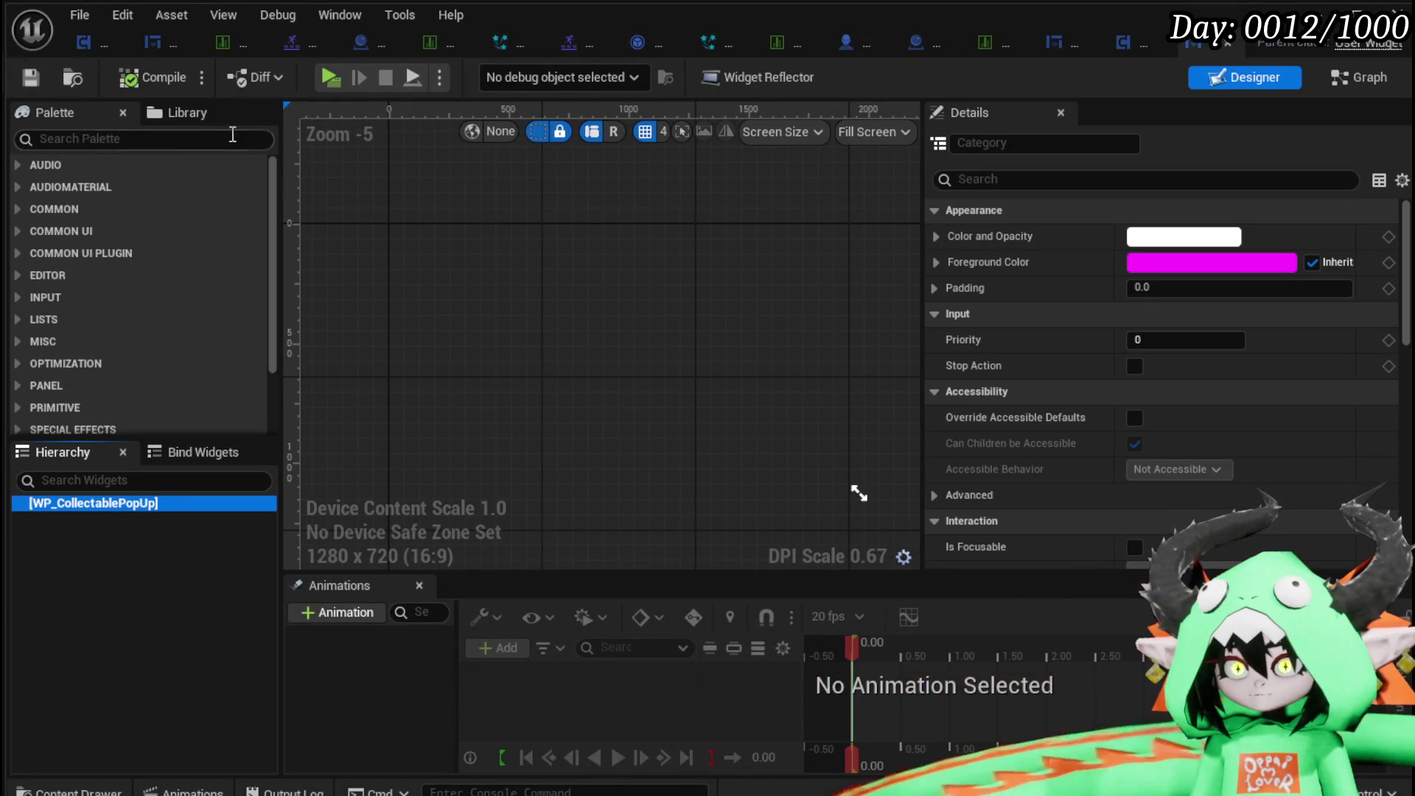
{"action": "left_click", "coordinate": [104, 137]}
{"action": "type", "text": "Image"}
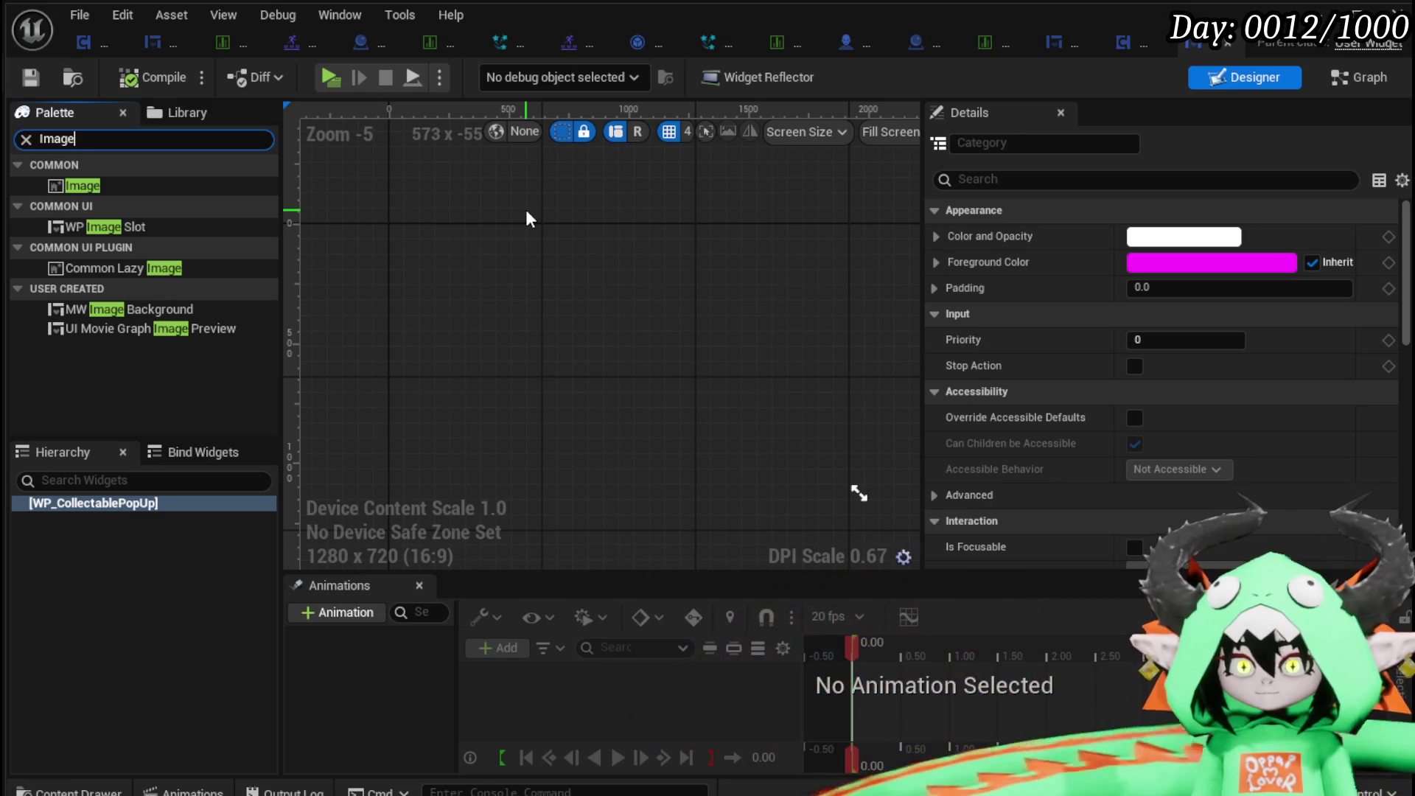
Add an Image widget (Image_25) and wrap it with a Size Box.
{"action": "mouse_move", "coordinate": [77, 184]}
{"action": "left_mouse_down"}
{"action": "mouse_move", "coordinate": [103, 543]}
{"action": "mouse_move", "coordinate": [96, 504]}
{"action": "left_mouse_up"}
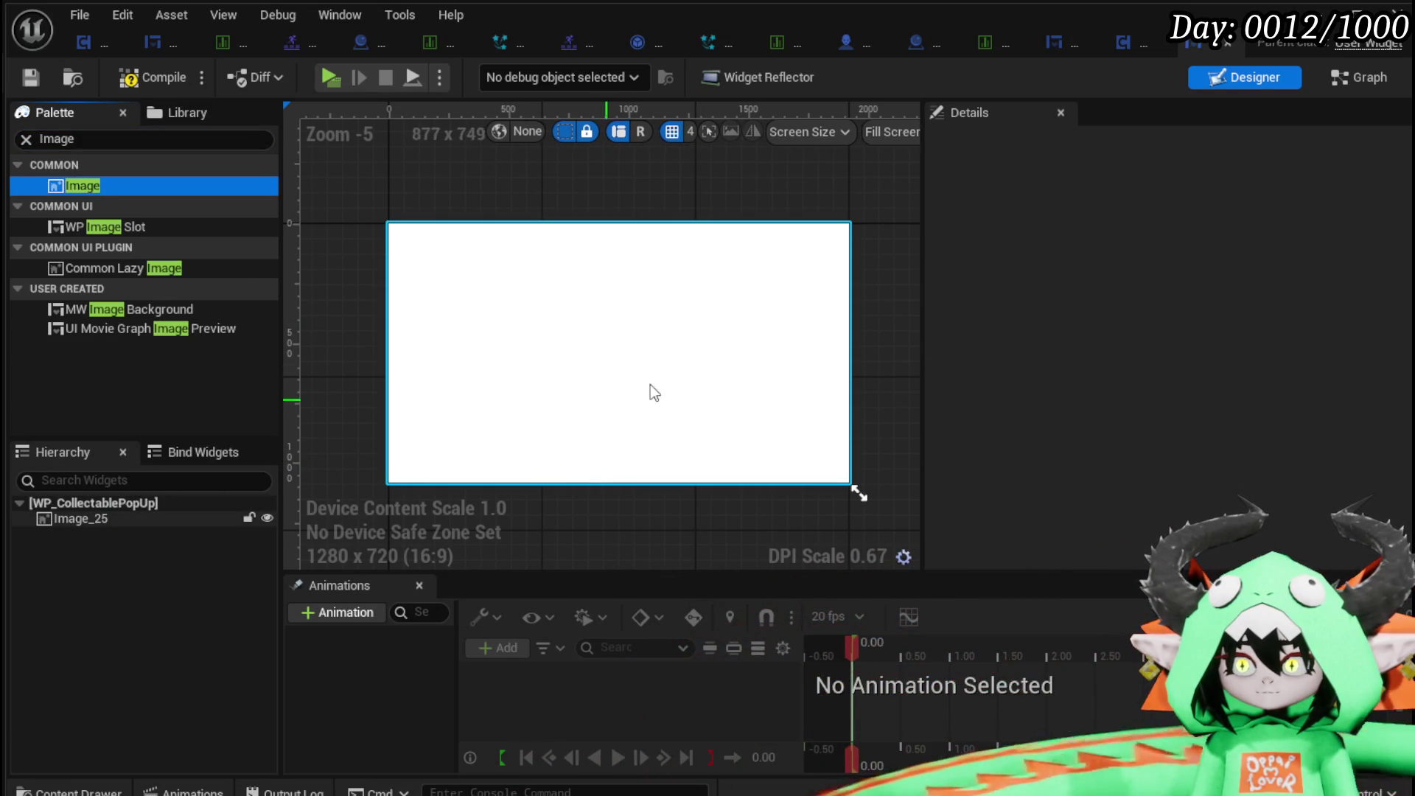
{"action": "left_click", "coordinate": [68, 517]}
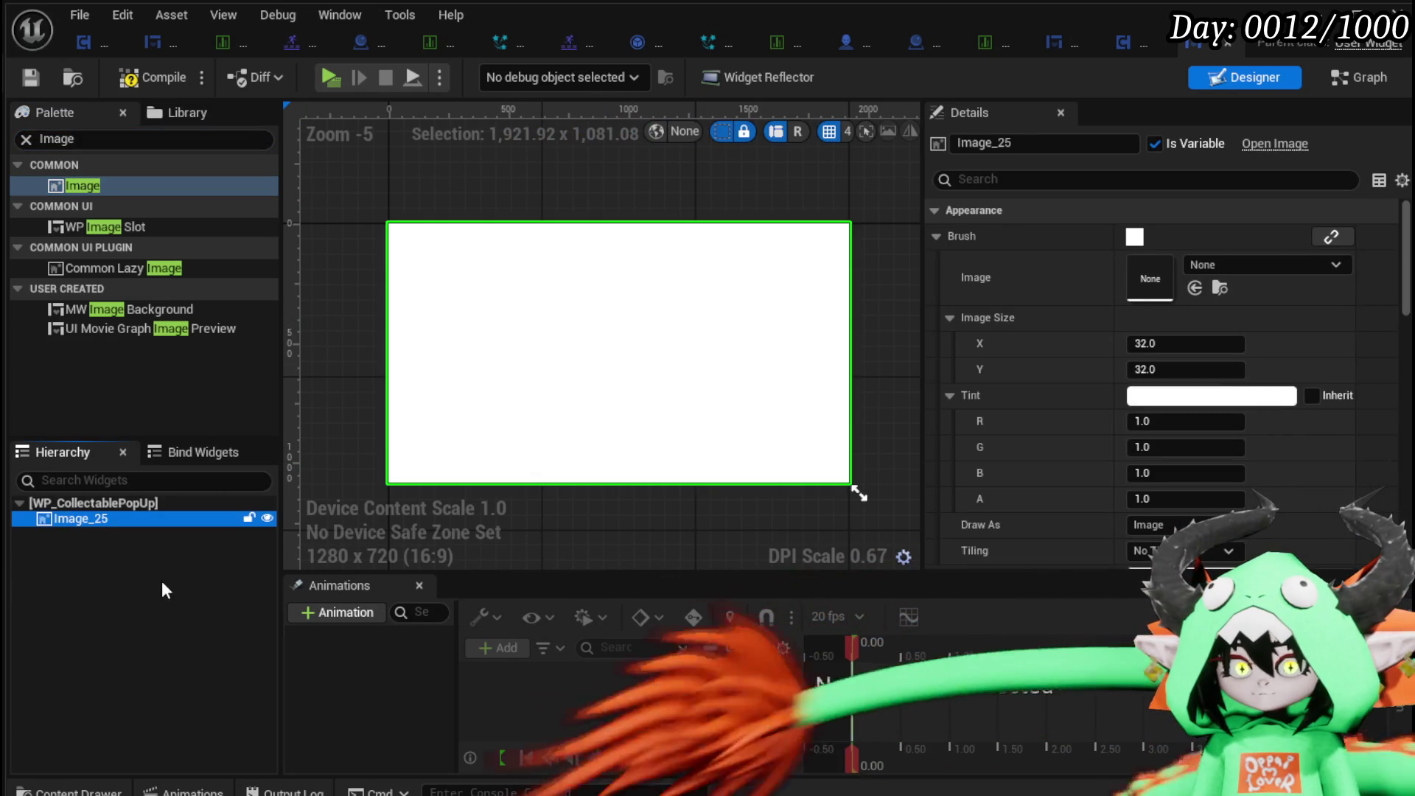
{"action": "right_click", "coordinate": [78, 521]}
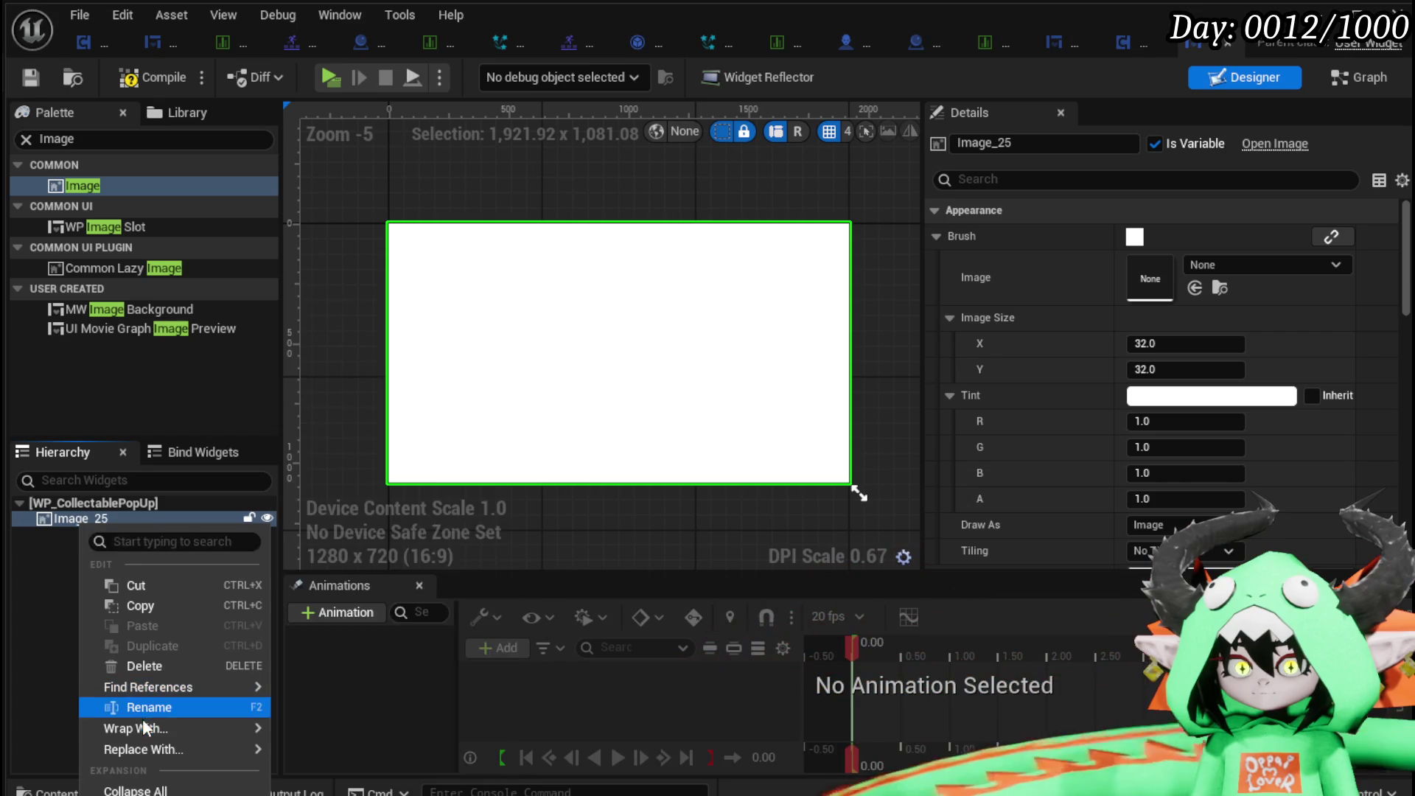
{"action": "mouse_move", "coordinate": [143, 723]}
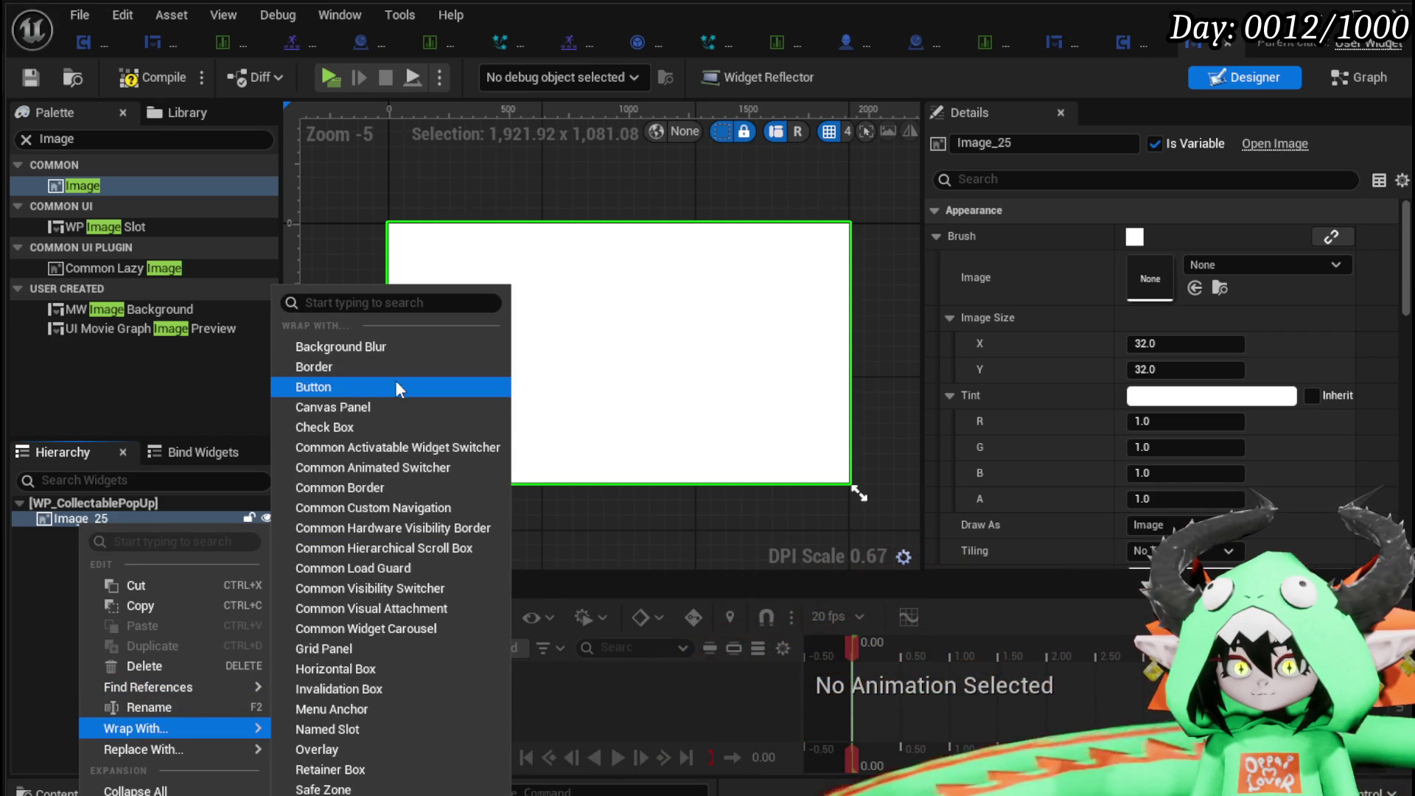
{"action": "left_click", "coordinate": [324, 795]}
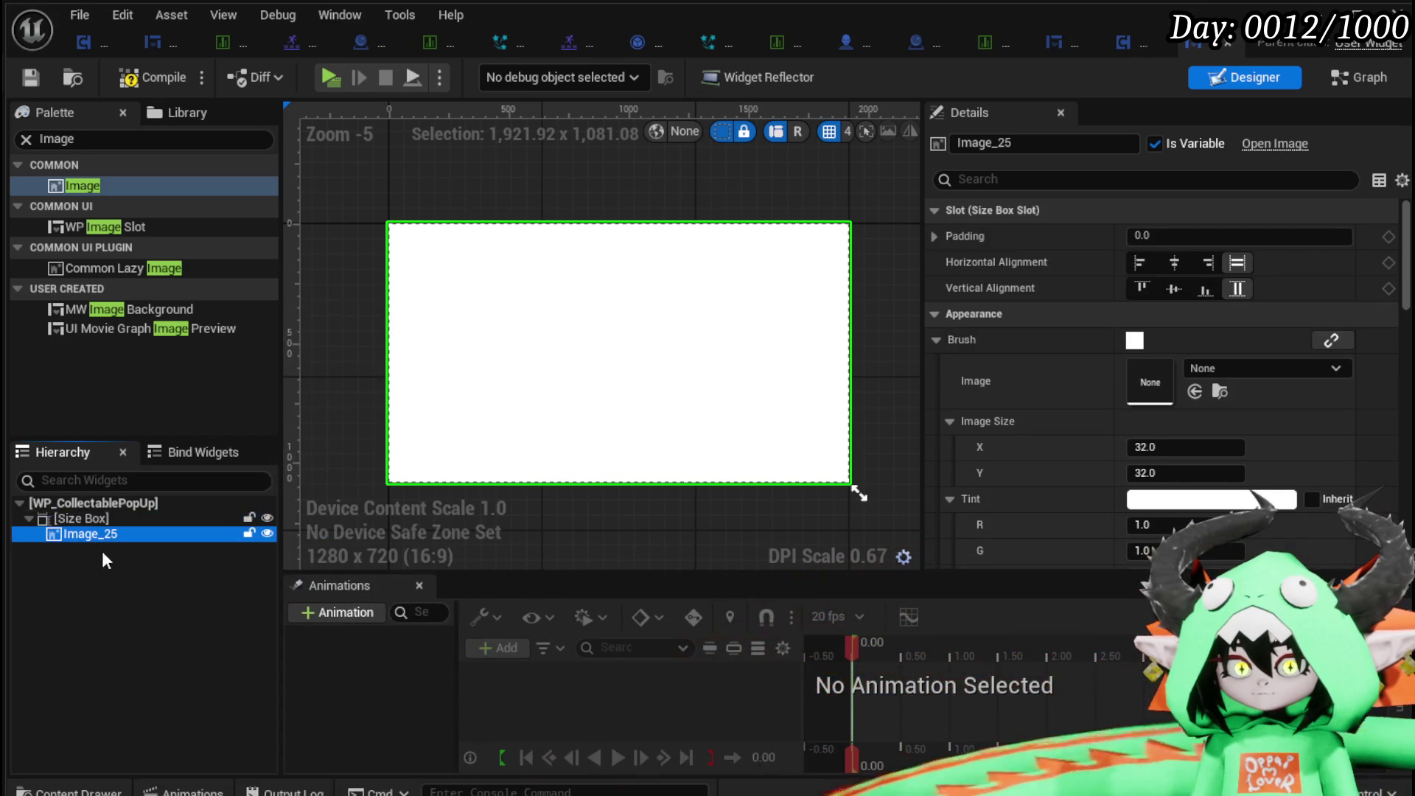
Enable the Size Box's width and height overrides and set both to 100.
{"action": "left_click", "coordinate": [90, 520]}
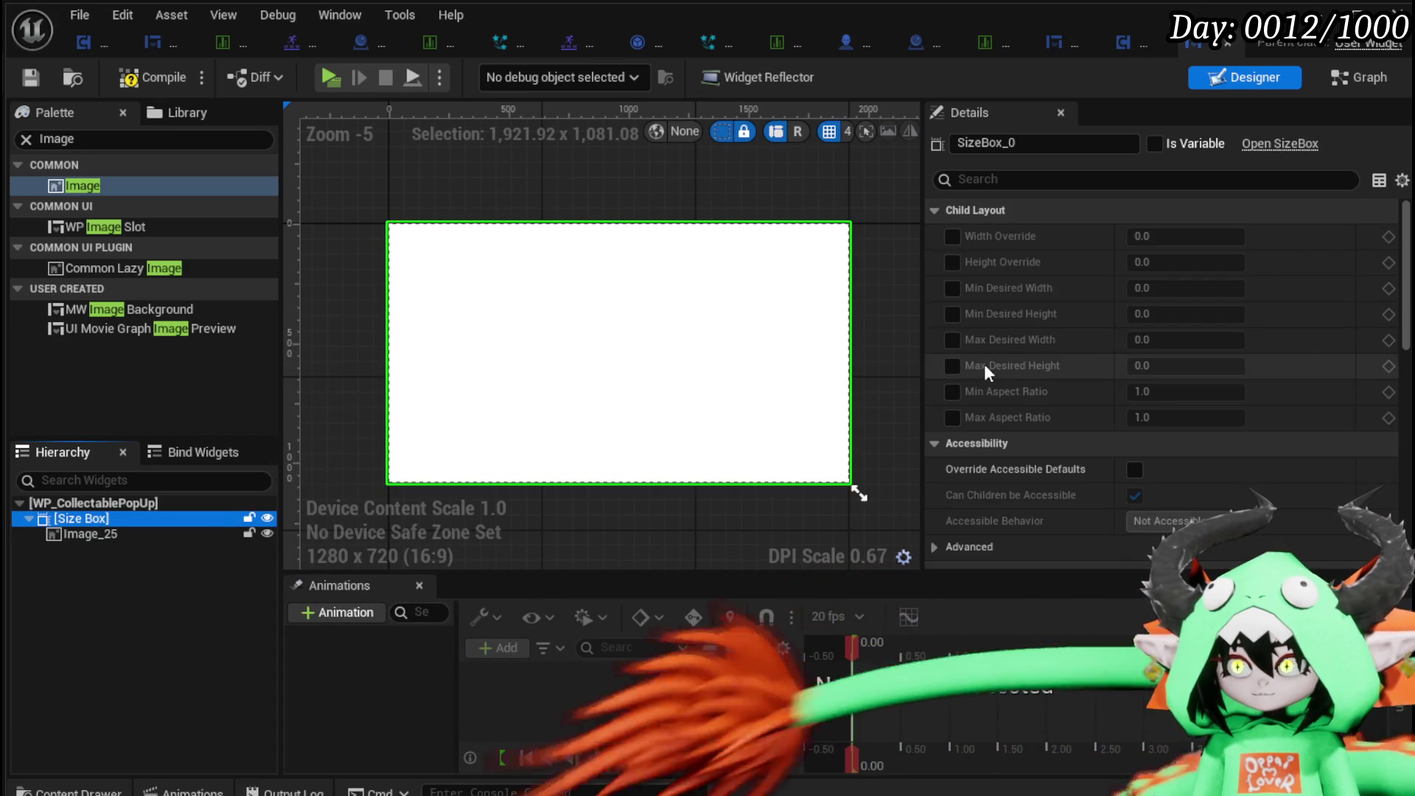
{"action": "left_click", "coordinate": [952, 236]}
{"action": "left_click", "coordinate": [952, 262]}
{"action": "left_click", "coordinate": [1189, 237]}
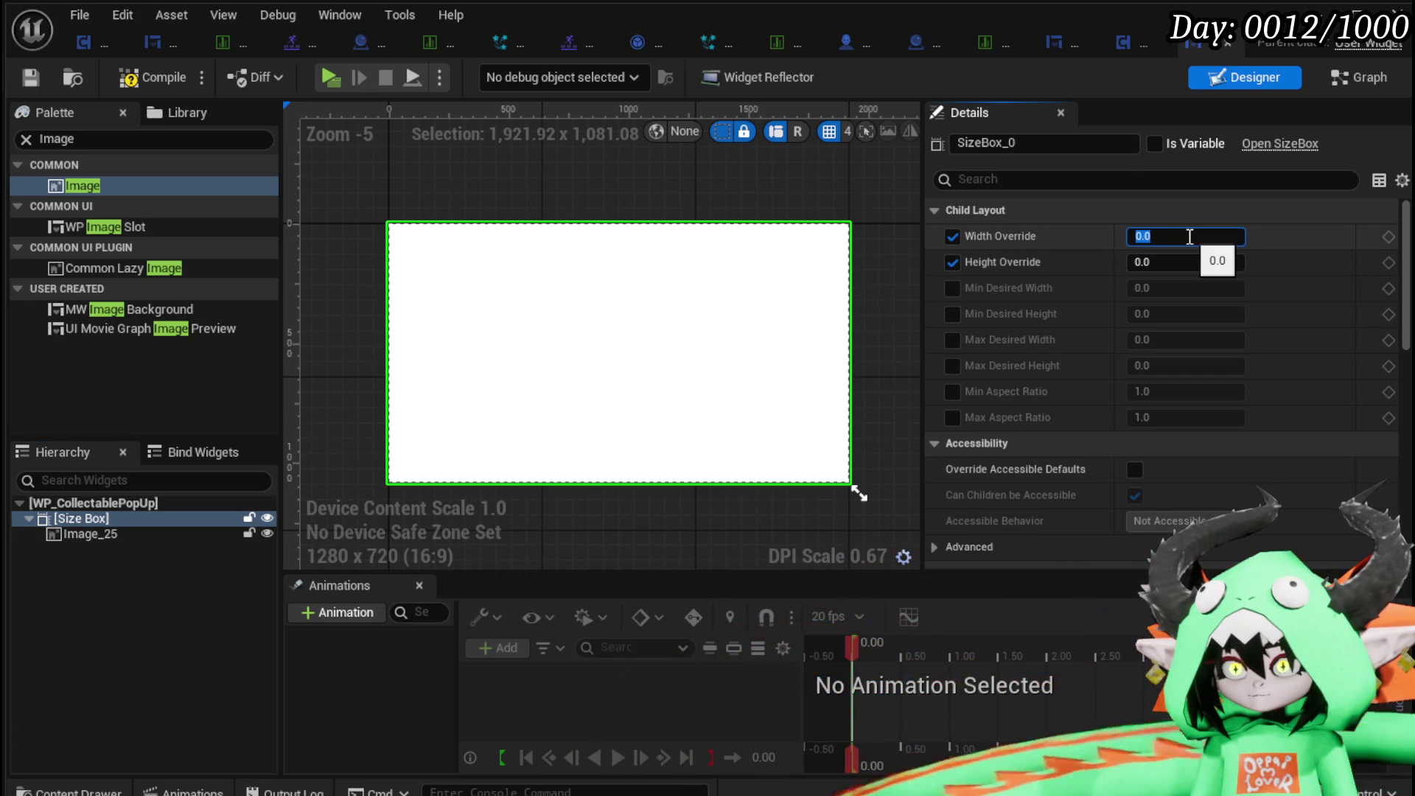
{"action": "left_click", "coordinate": [1184, 258]}
{"action": "type", "text": "100"}
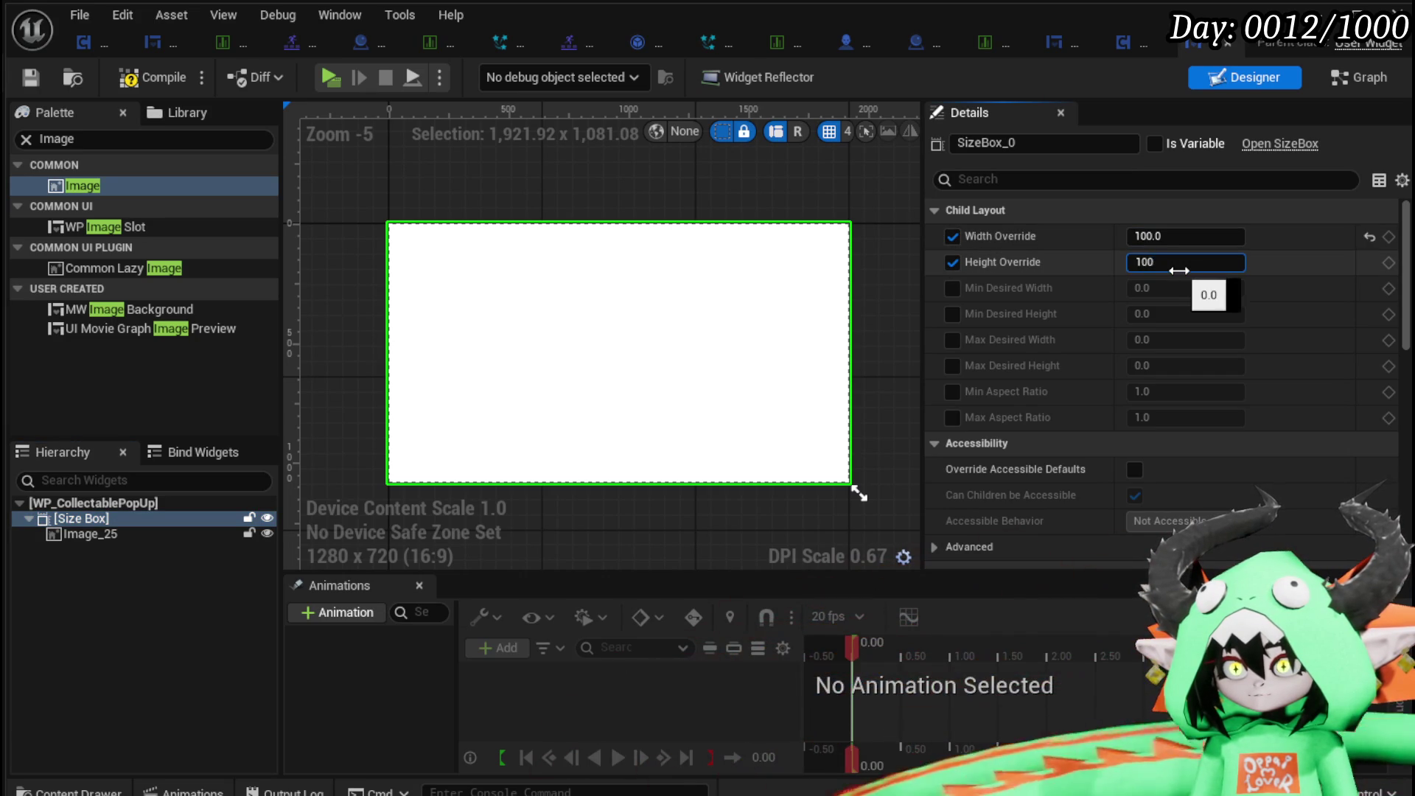
{"action": "key", "text": "Return"}
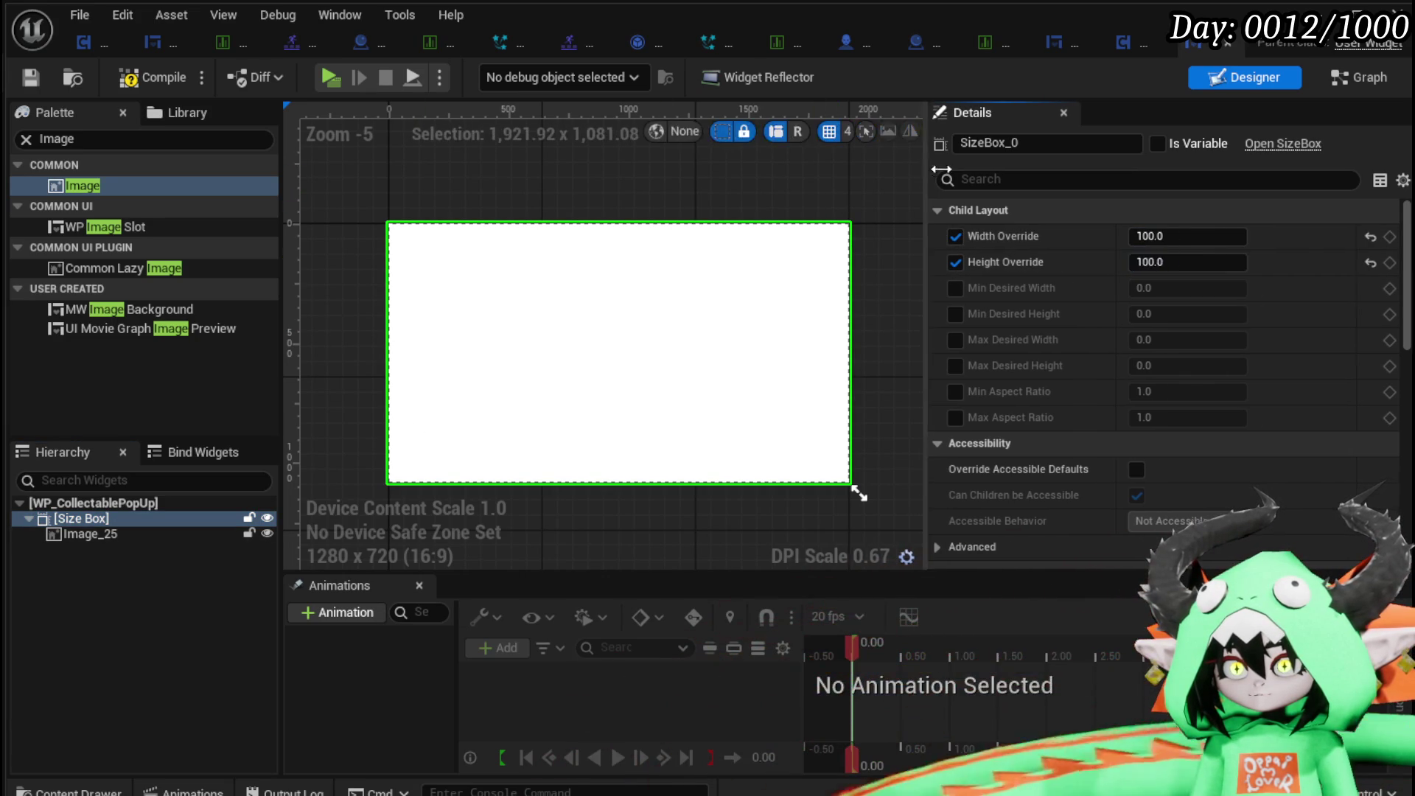
{"action": "left_click_drag", "start_coordinate": [921, 166], "coordinate": [1225, 144]}
Switch the designer preview from Fill Screen to Desired size.
{"action": "left_click", "coordinate": [1200, 138]}
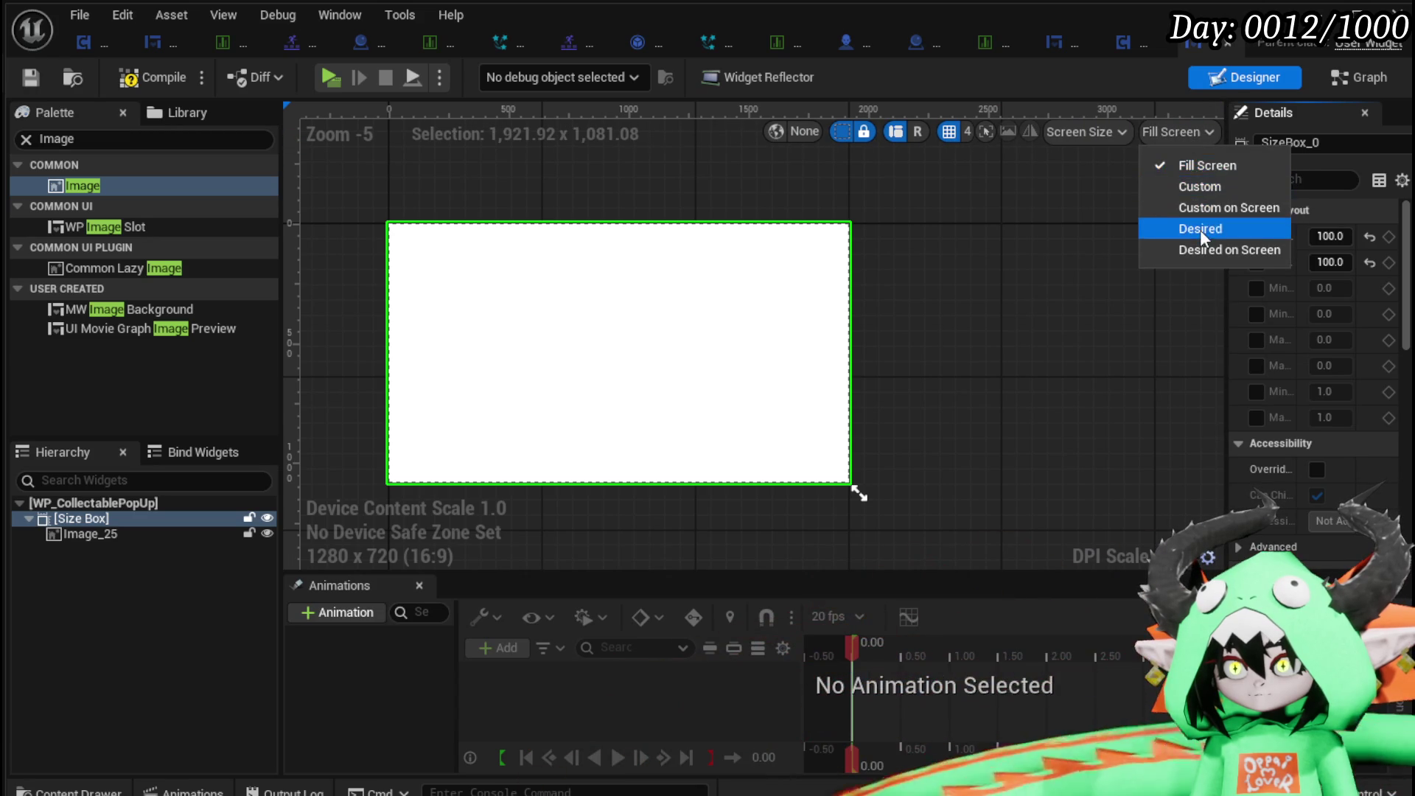
{"action": "left_click", "coordinate": [1195, 225]}
{"action": "scroll", "coordinate": [700, 298], "scroll_direction": "up", "scroll_amount": 4}
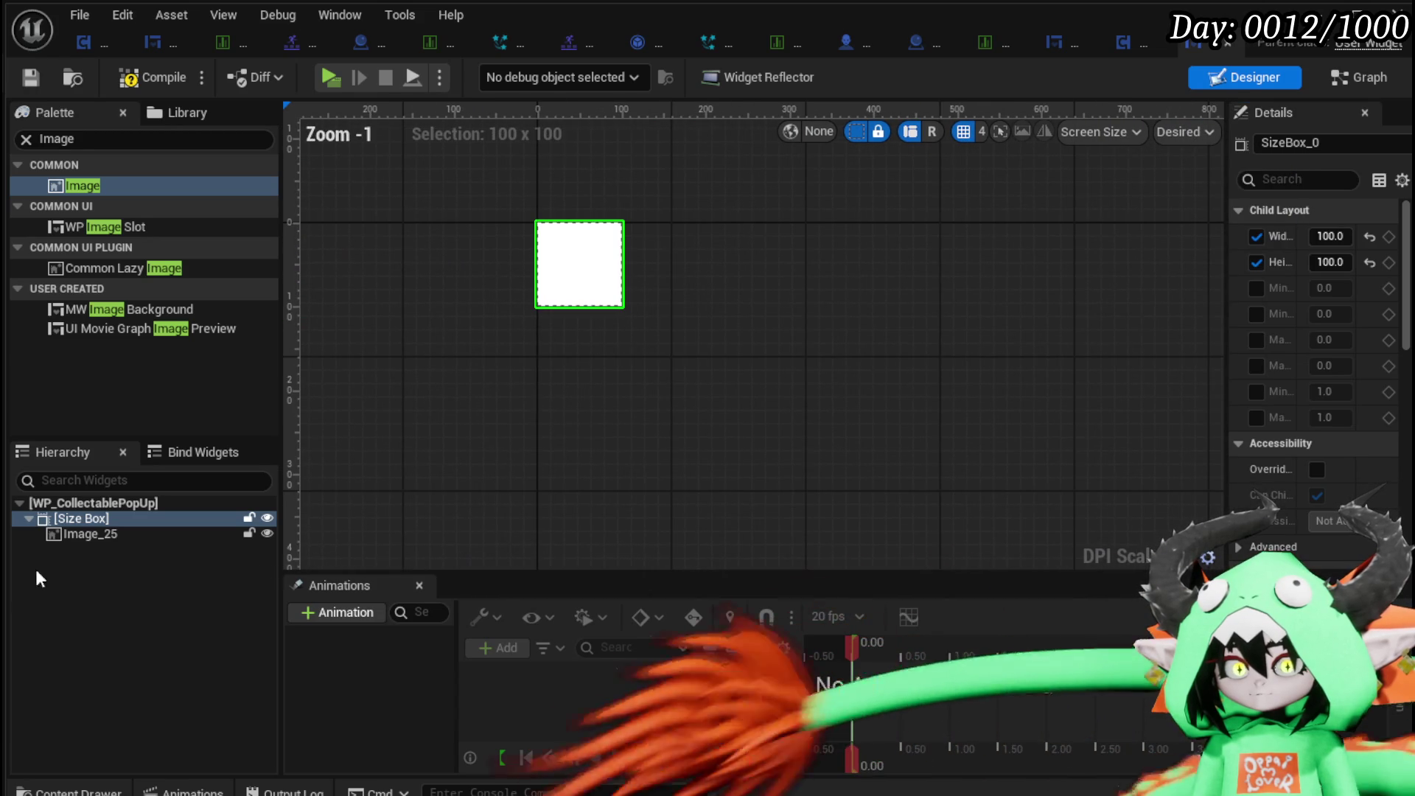
Wrap the Size Box in a Border, inspect it, then remove the Border again.
{"action": "right_click", "coordinate": [62, 518]}
{"action": "mouse_move", "coordinate": [126, 719]}
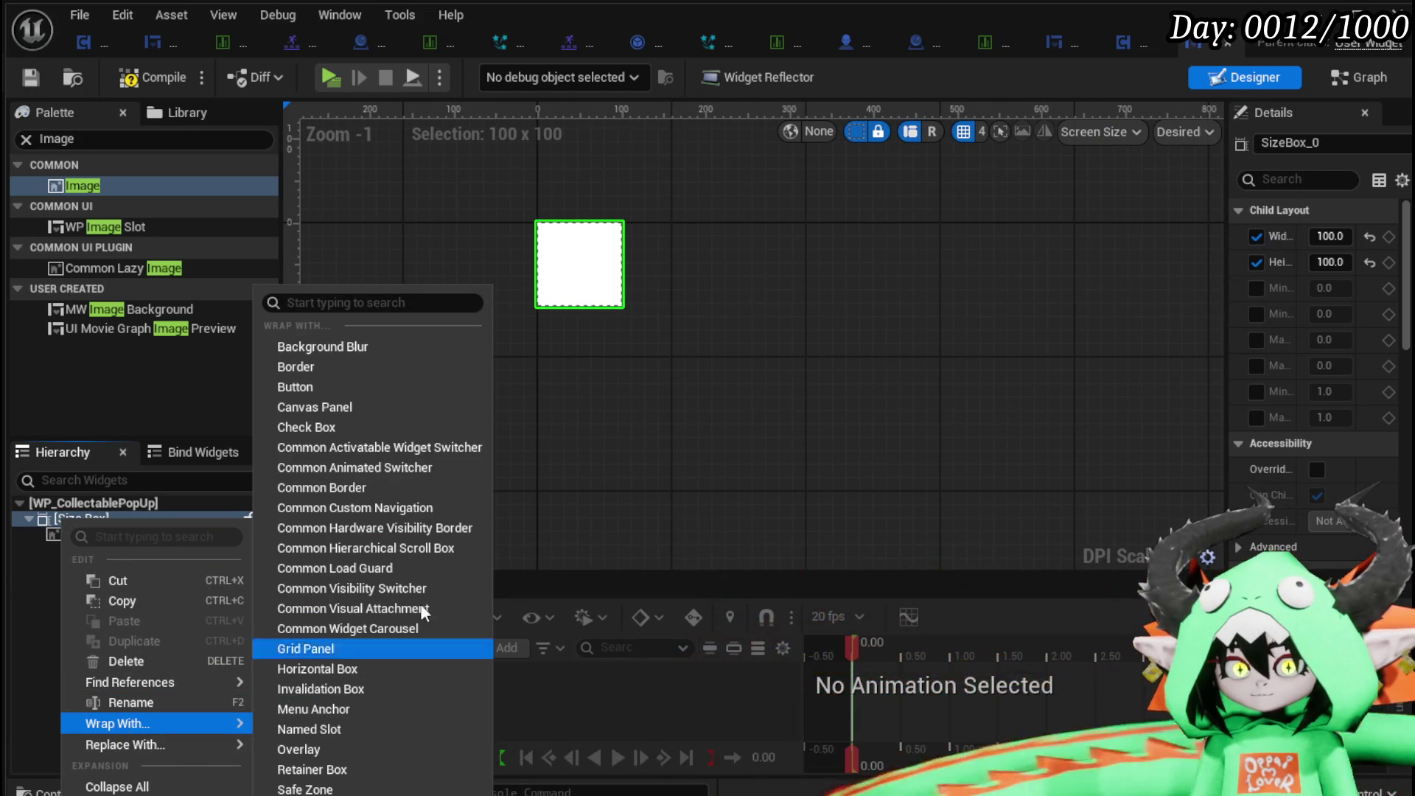
{"action": "left_click", "coordinate": [347, 366]}
{"action": "left_click", "coordinate": [74, 518]}
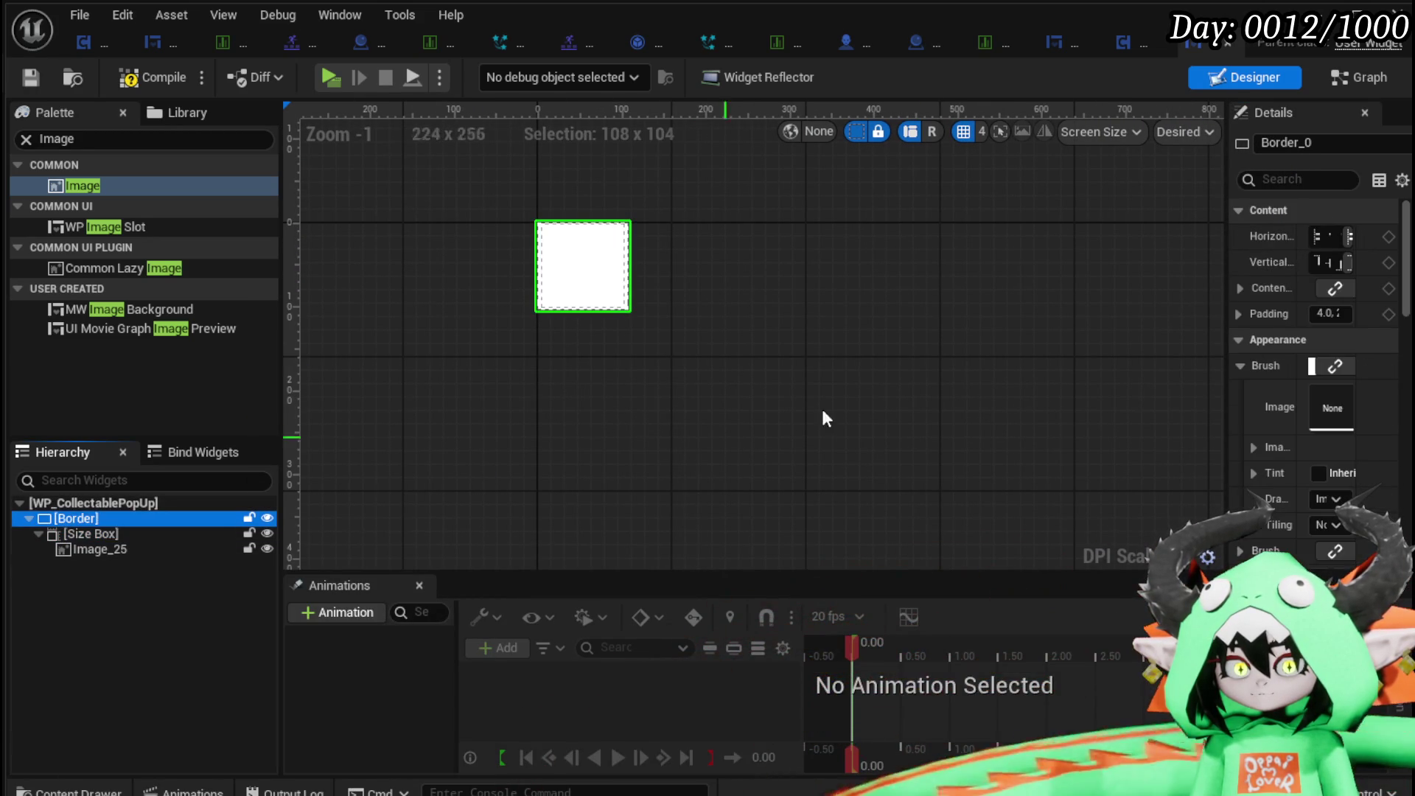
{"action": "mouse_move", "coordinate": [1228, 238]}
{"action": "left_mouse_down"}
{"action": "mouse_move", "coordinate": [1226, 251]}
{"action": "mouse_move", "coordinate": [907, 259]}
{"action": "mouse_move", "coordinate": [936, 263]}
{"action": "left_mouse_up"}
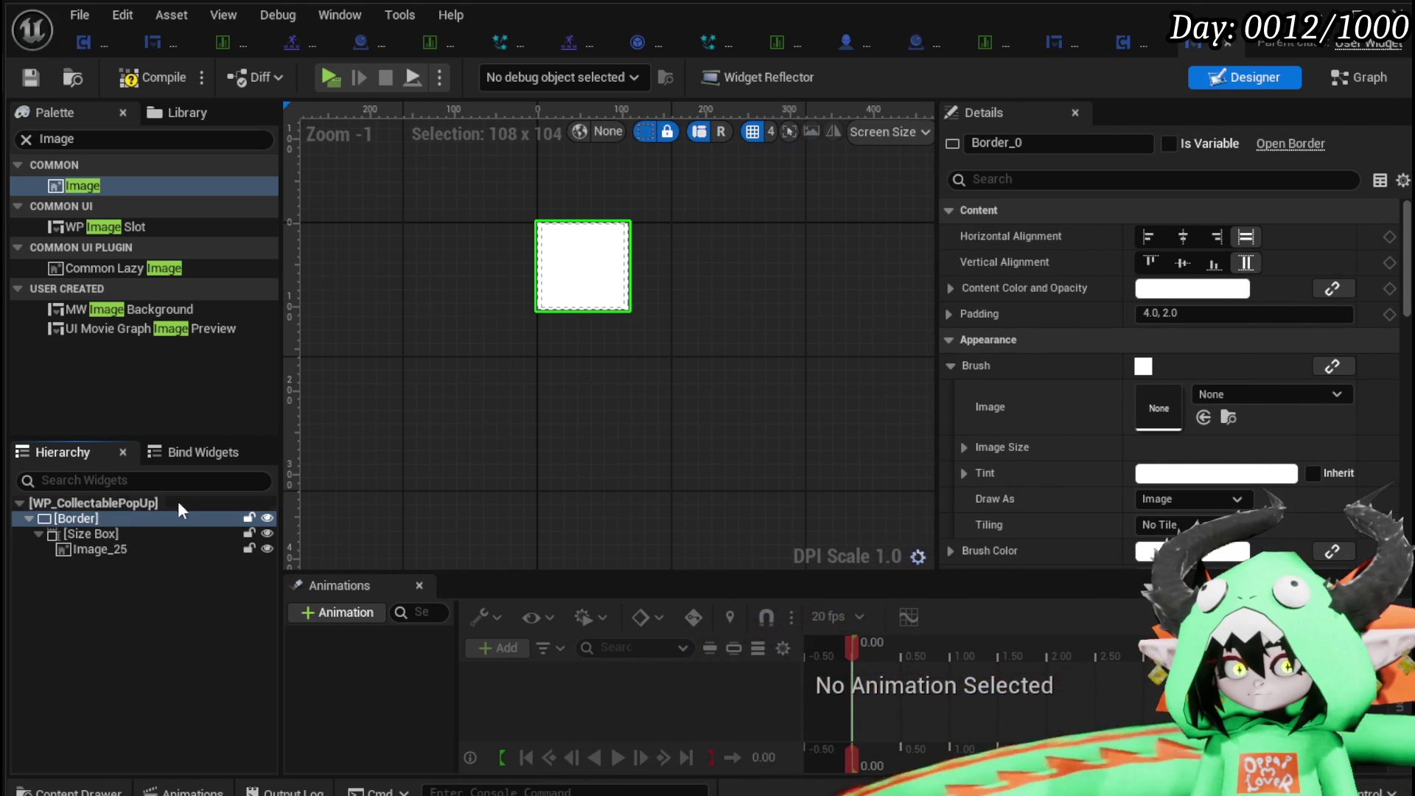
{"action": "left_click", "coordinate": [83, 534]}
{"action": "left_click", "coordinate": [77, 520]}
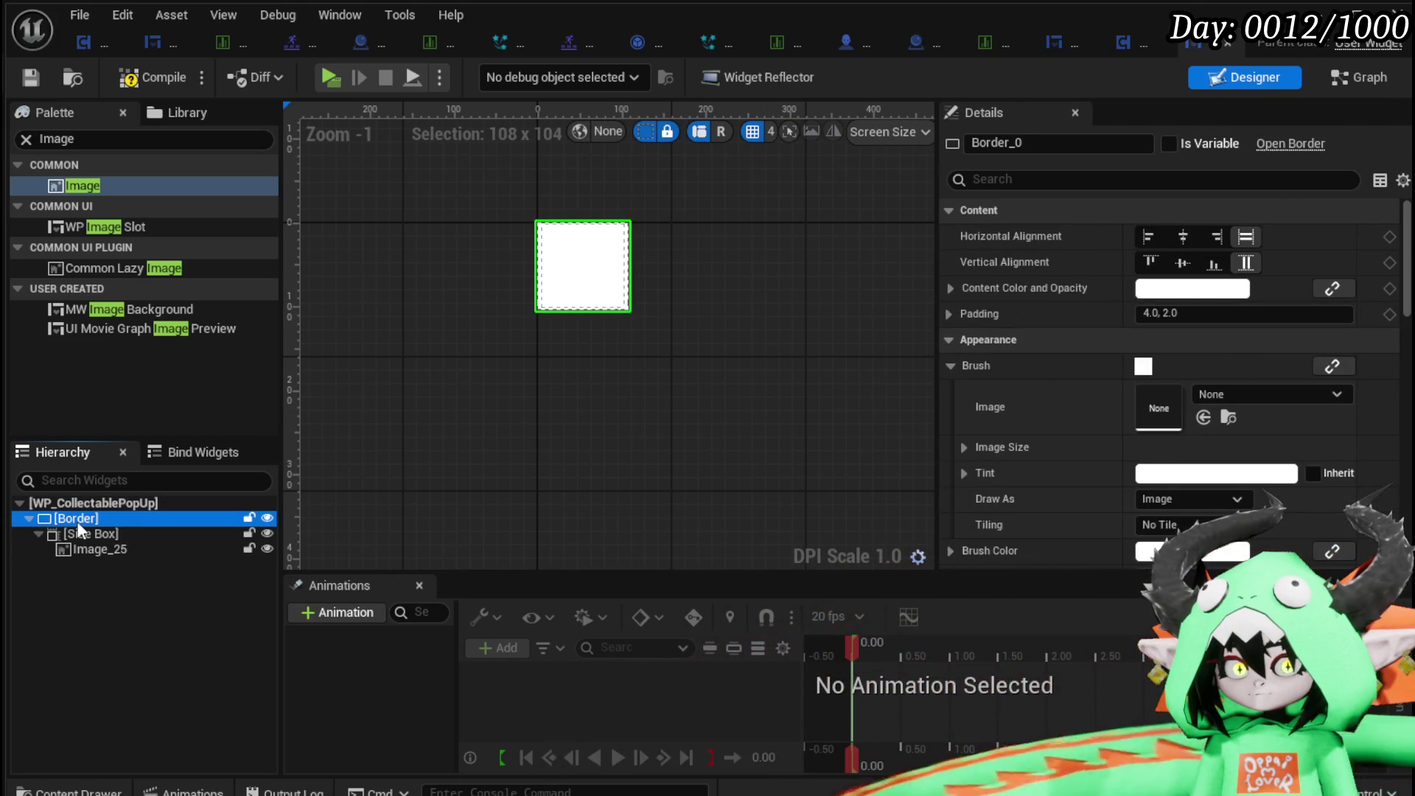
{"action": "right_click", "coordinate": [78, 520]}
{"action": "left_click", "coordinate": [549, 464]}
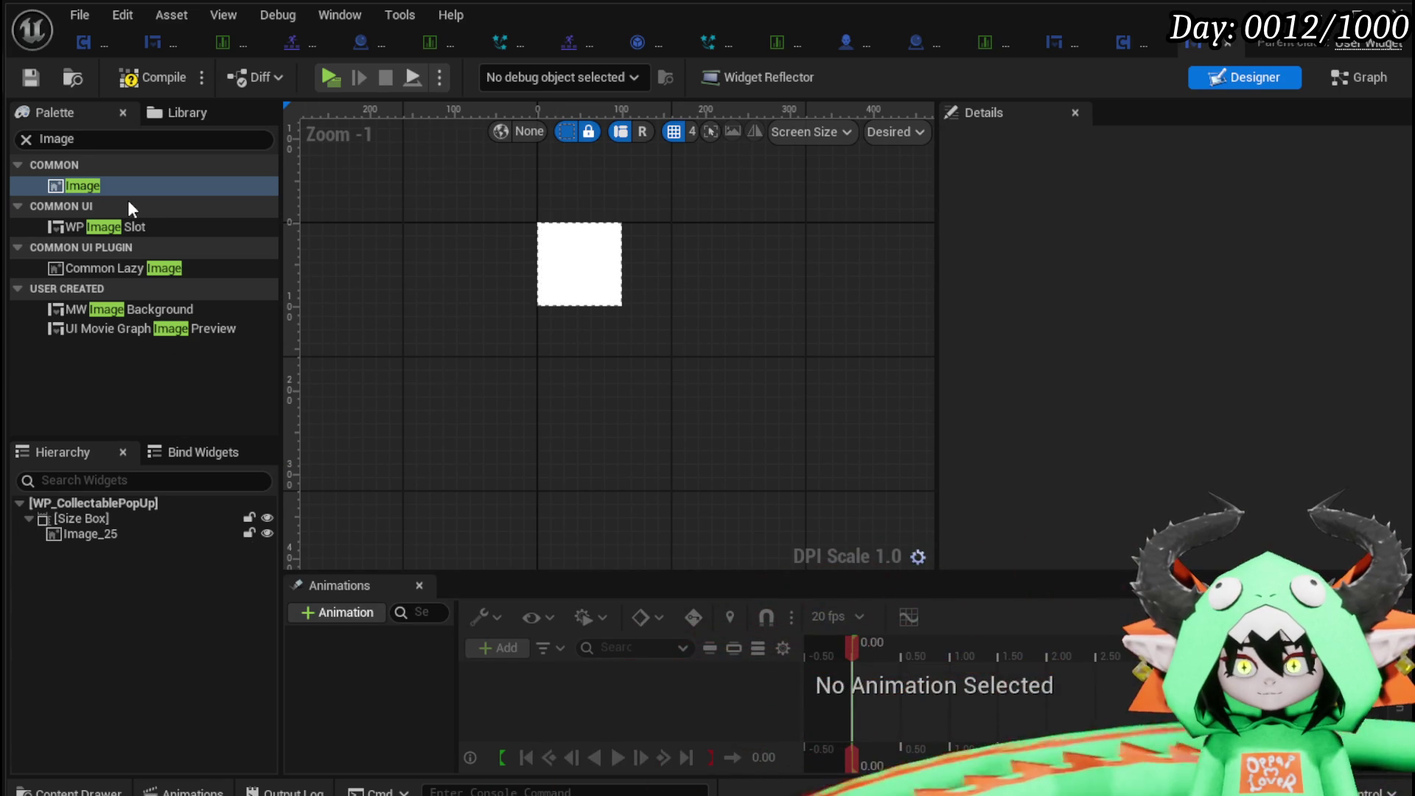
Search the Palette for Border and Background widgets and explore the Size Box's Wrap With options.
{"action": "left_click", "coordinate": [44, 138]}
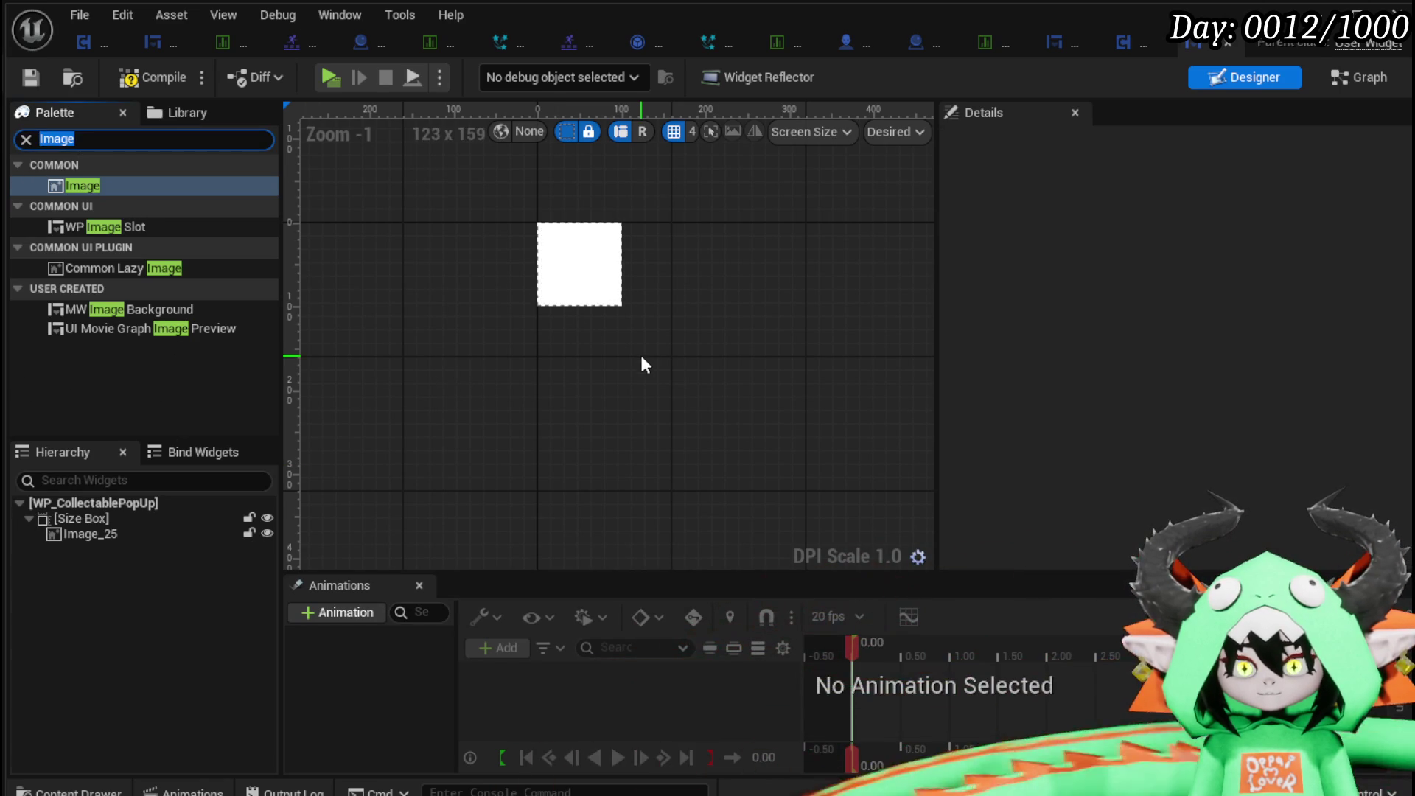
{"action": "type", "text": "Border"}
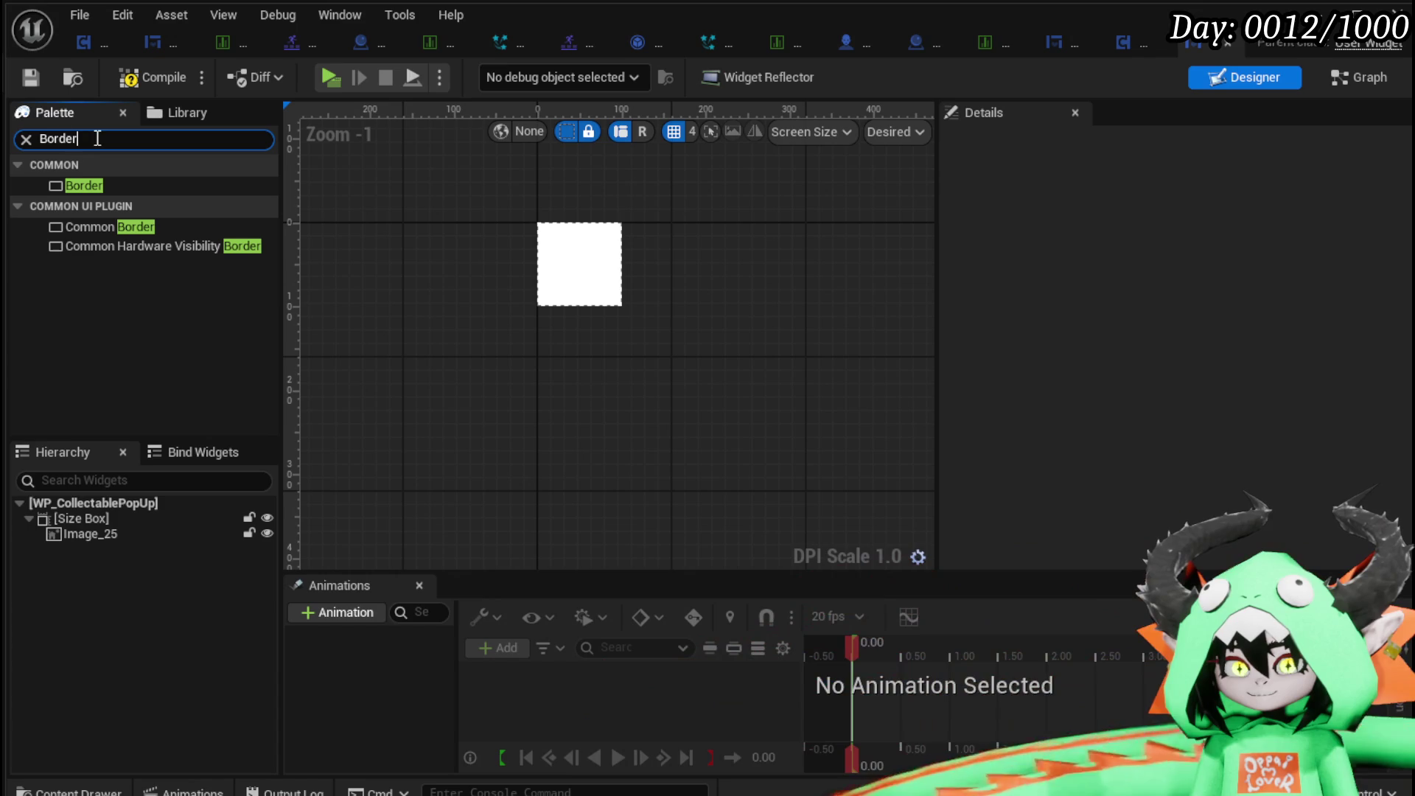
{"action": "type", "text": "Bac"}
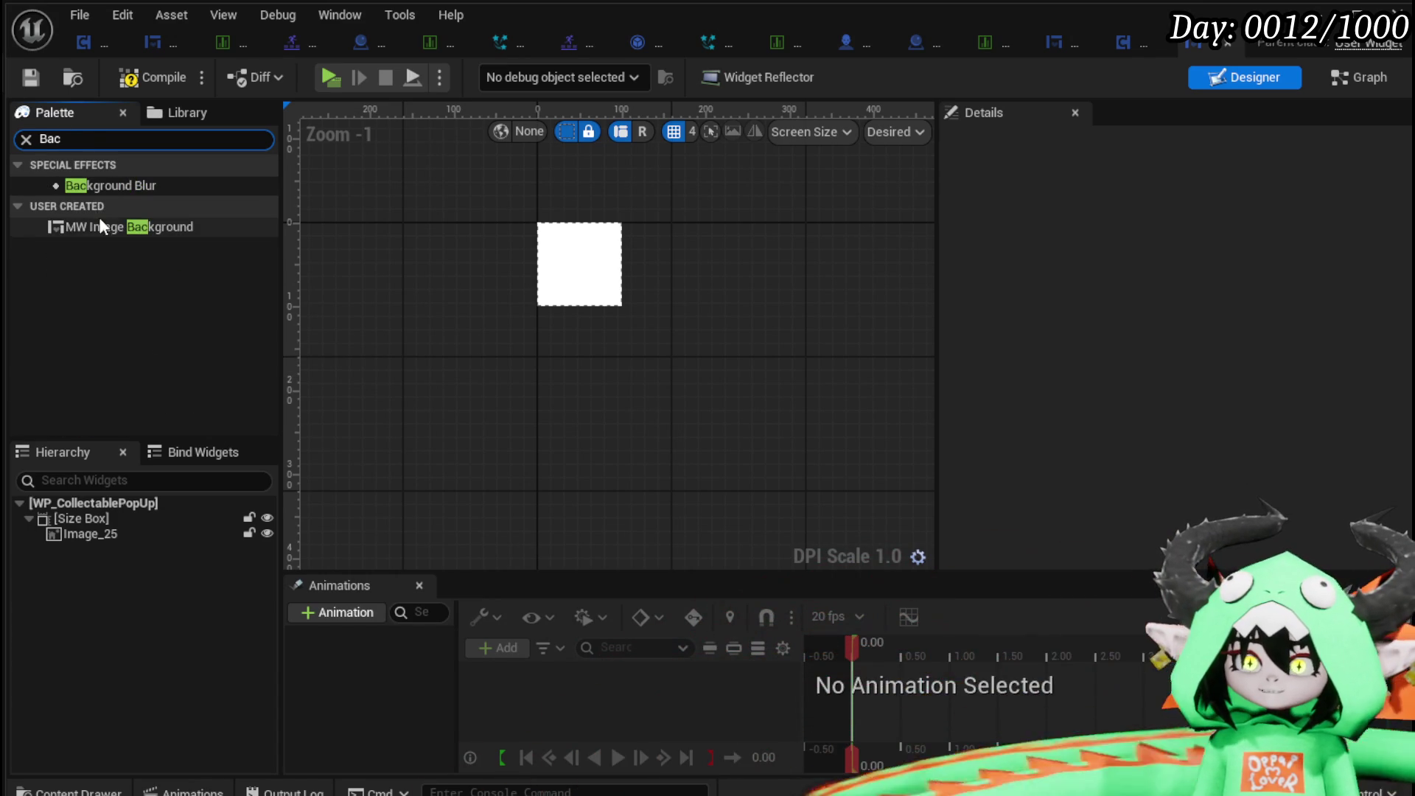
{"action": "mouse_move", "coordinate": [78, 224]}
{"action": "left_mouse_down"}
{"action": "mouse_move", "coordinate": [95, 334]}
{"action": "mouse_move", "coordinate": [82, 506]}
{"action": "mouse_move", "coordinate": [121, 390]}
{"action": "left_mouse_up"}
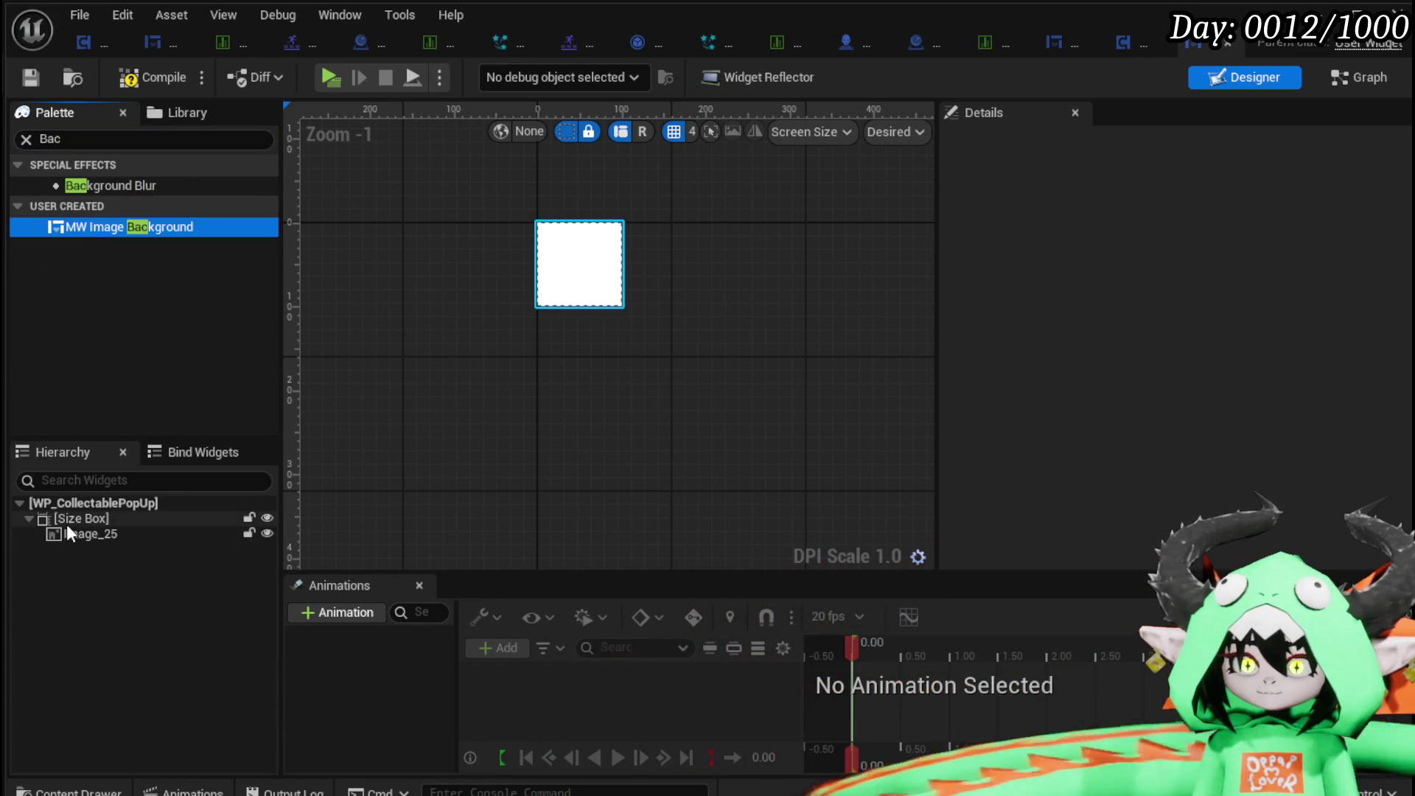
{"action": "right_click", "coordinate": [67, 520]}
{"action": "mouse_move", "coordinate": [107, 685]}
{"action": "mouse_move", "coordinate": [143, 725]}
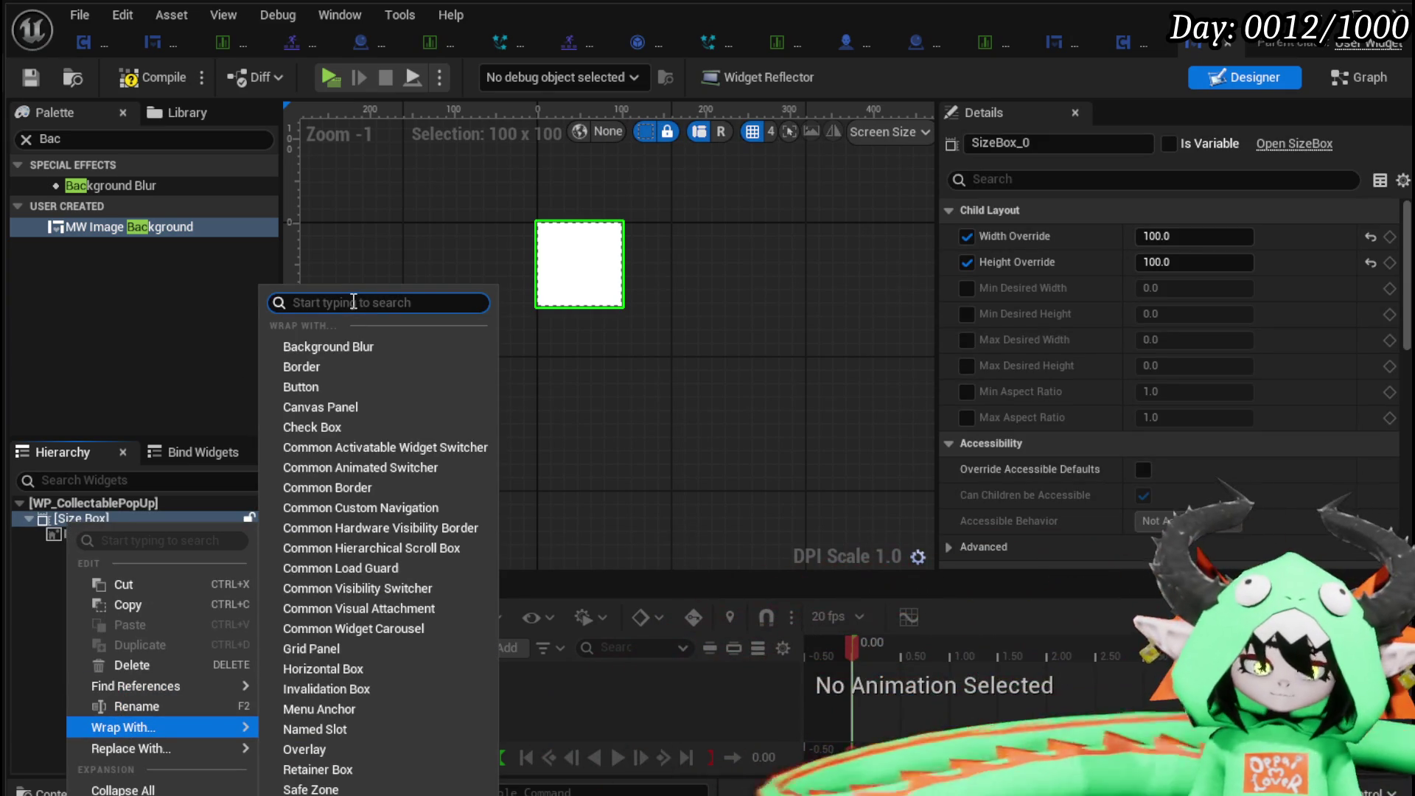
{"action": "type", "text": "Image"}
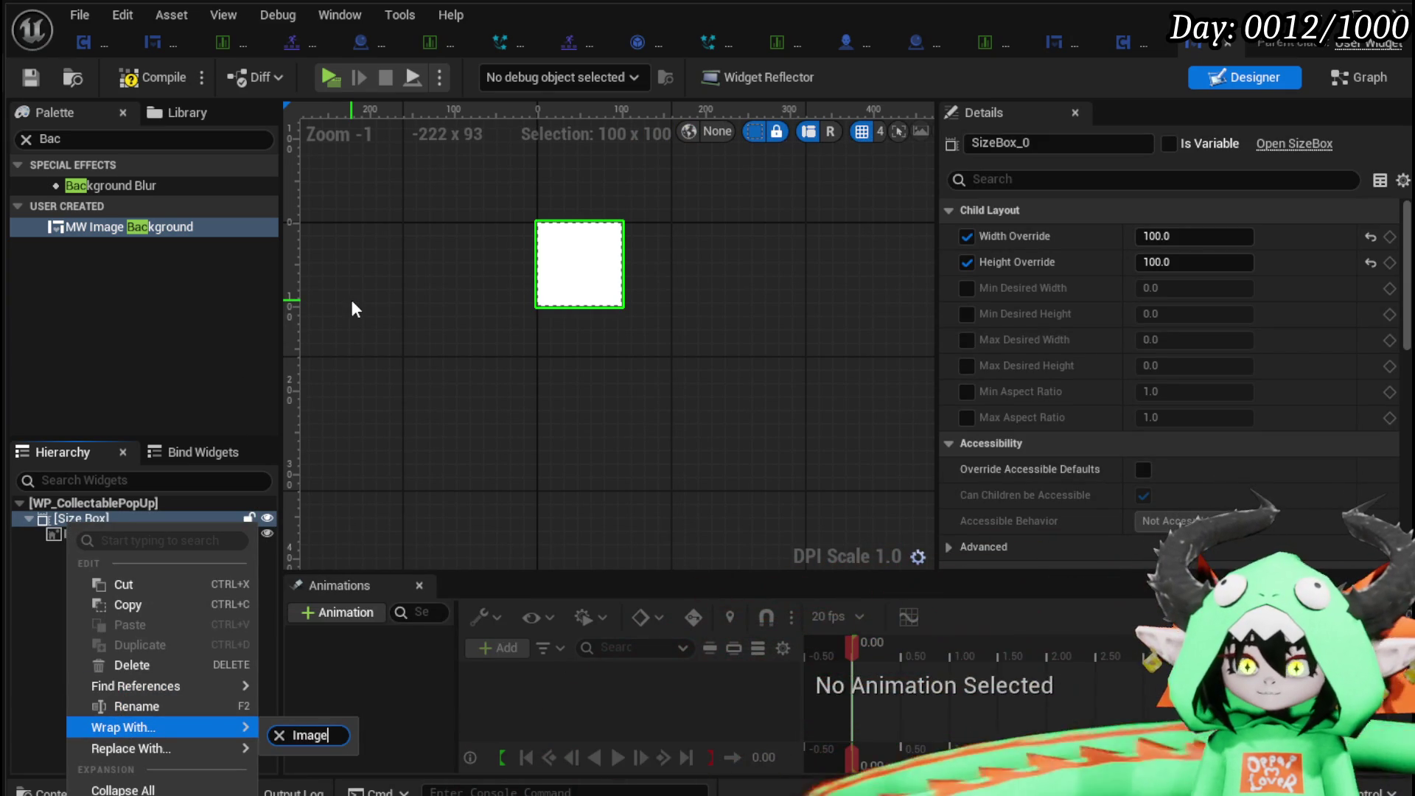
{"action": "left_click", "coordinate": [353, 300]}
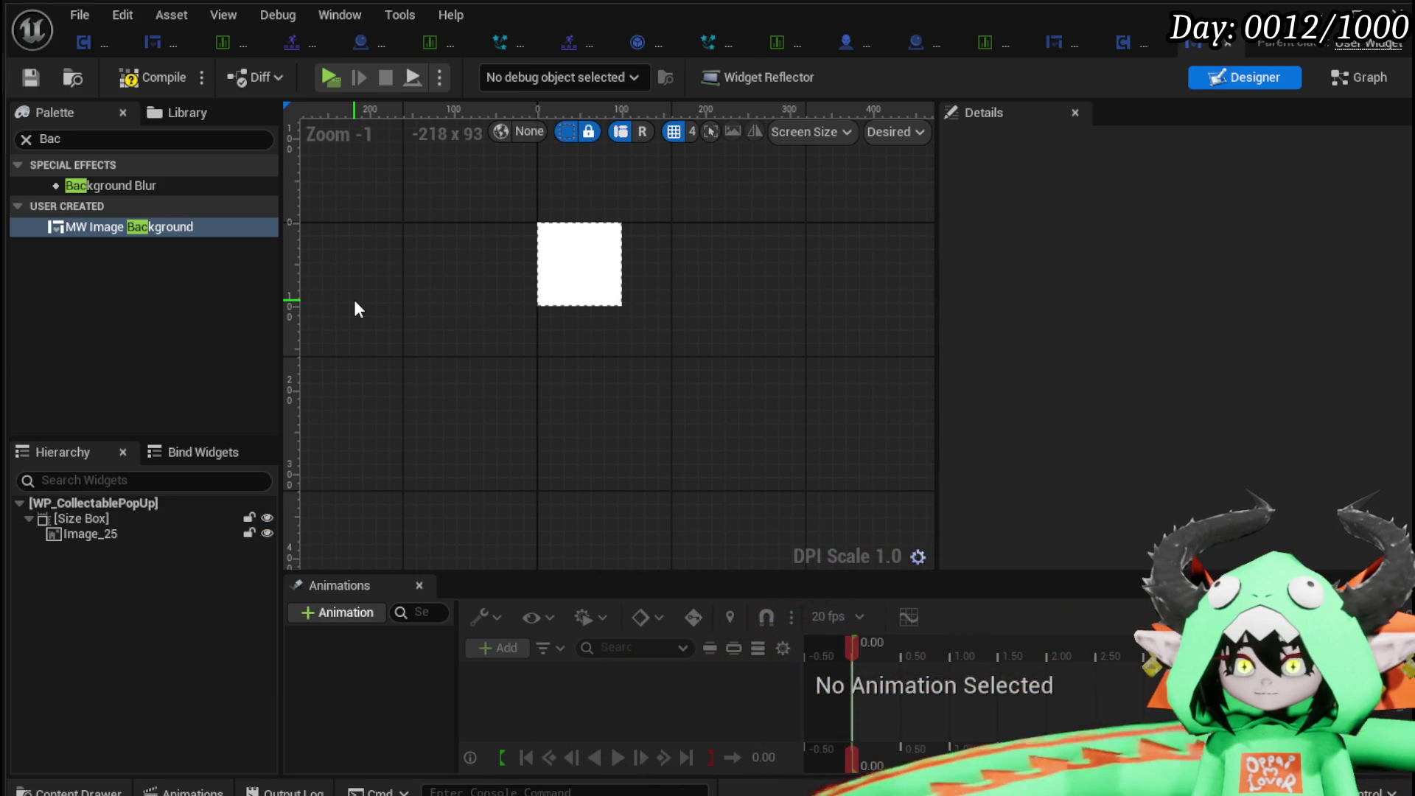
Delete Image_25, leaving the Size Box empty.
{"action": "left_click", "coordinate": [63, 520]}
{"action": "right_click", "coordinate": [65, 522]}
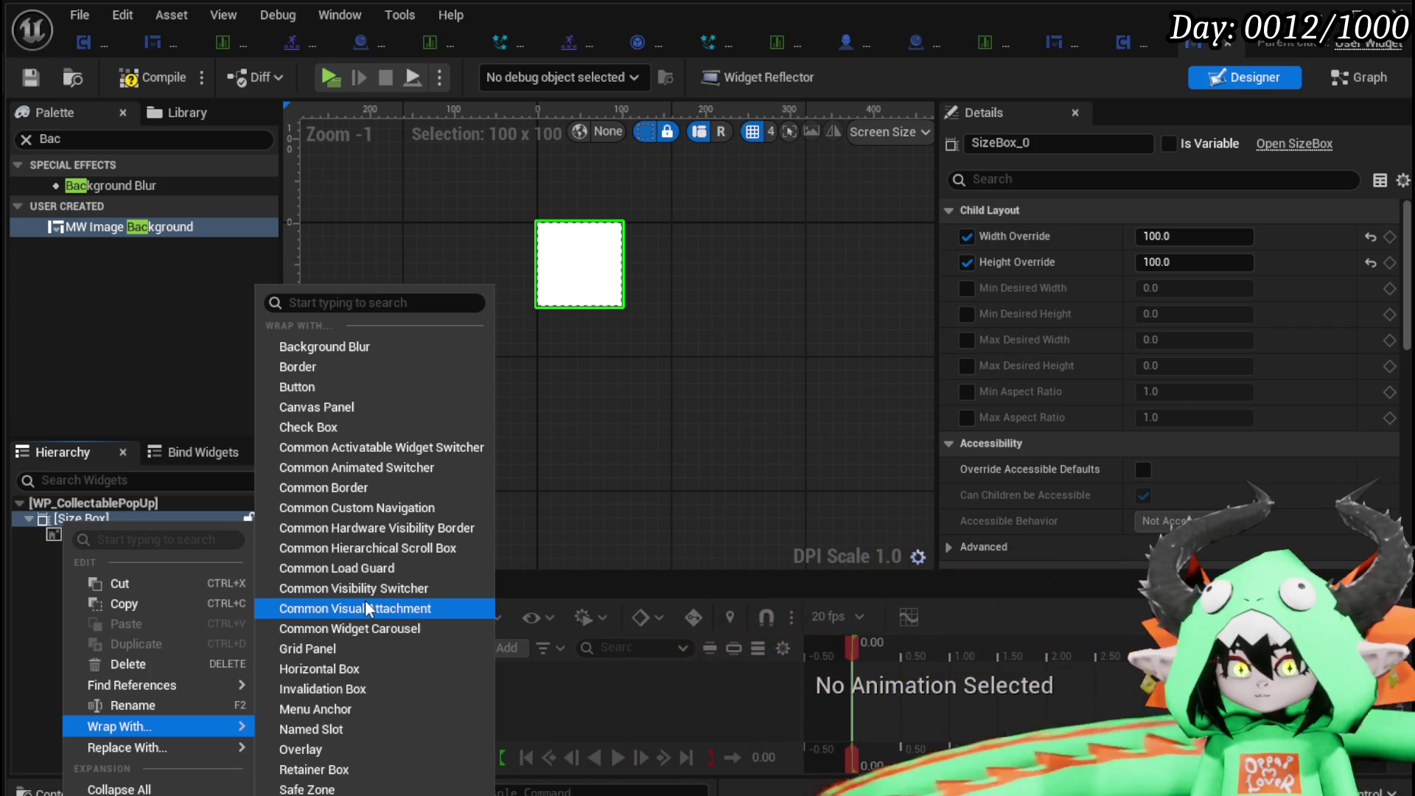
{"action": "left_click", "coordinate": [99, 355]}
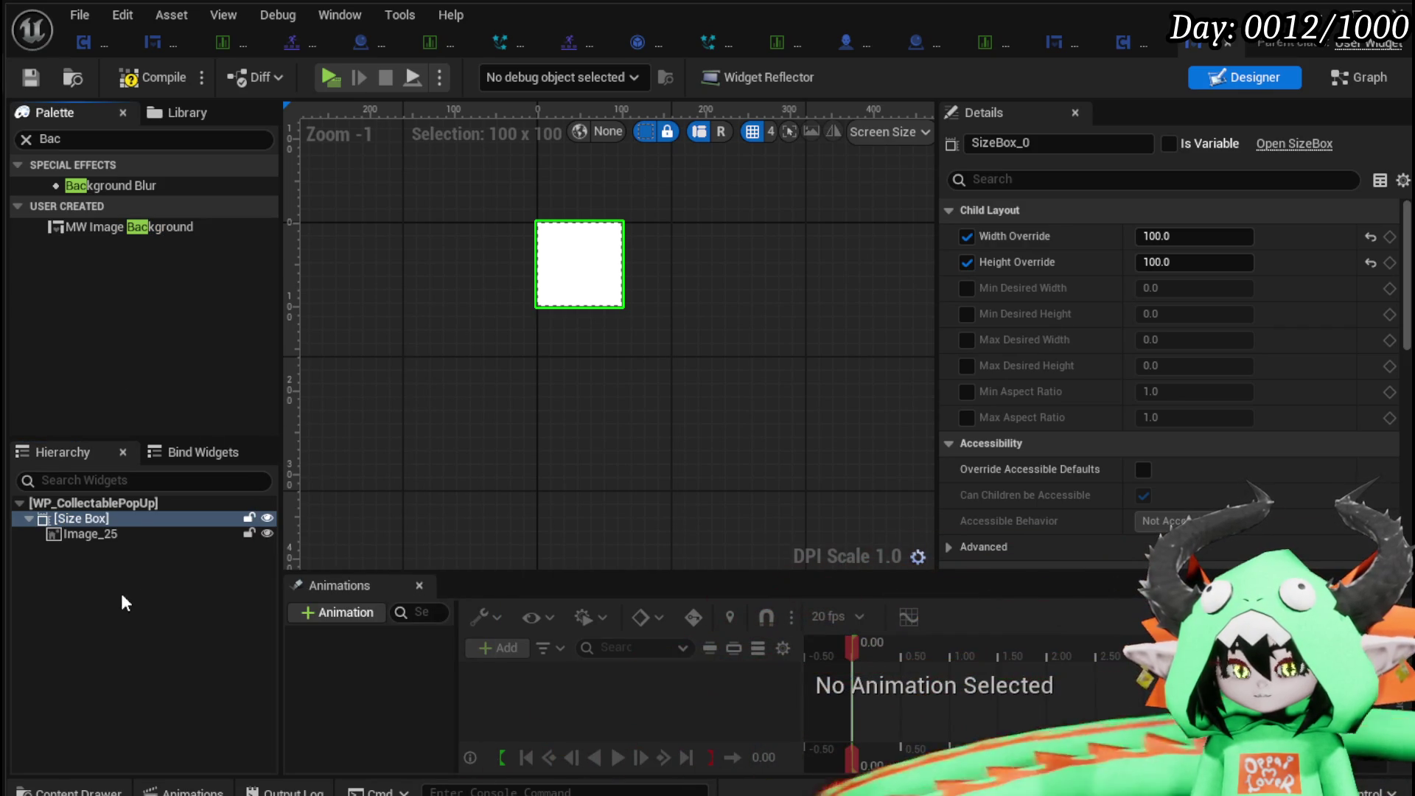
{"action": "left_click", "coordinate": [127, 599]}
{"action": "left_click", "coordinate": [87, 534]}
{"action": "key", "text": "Delete"}
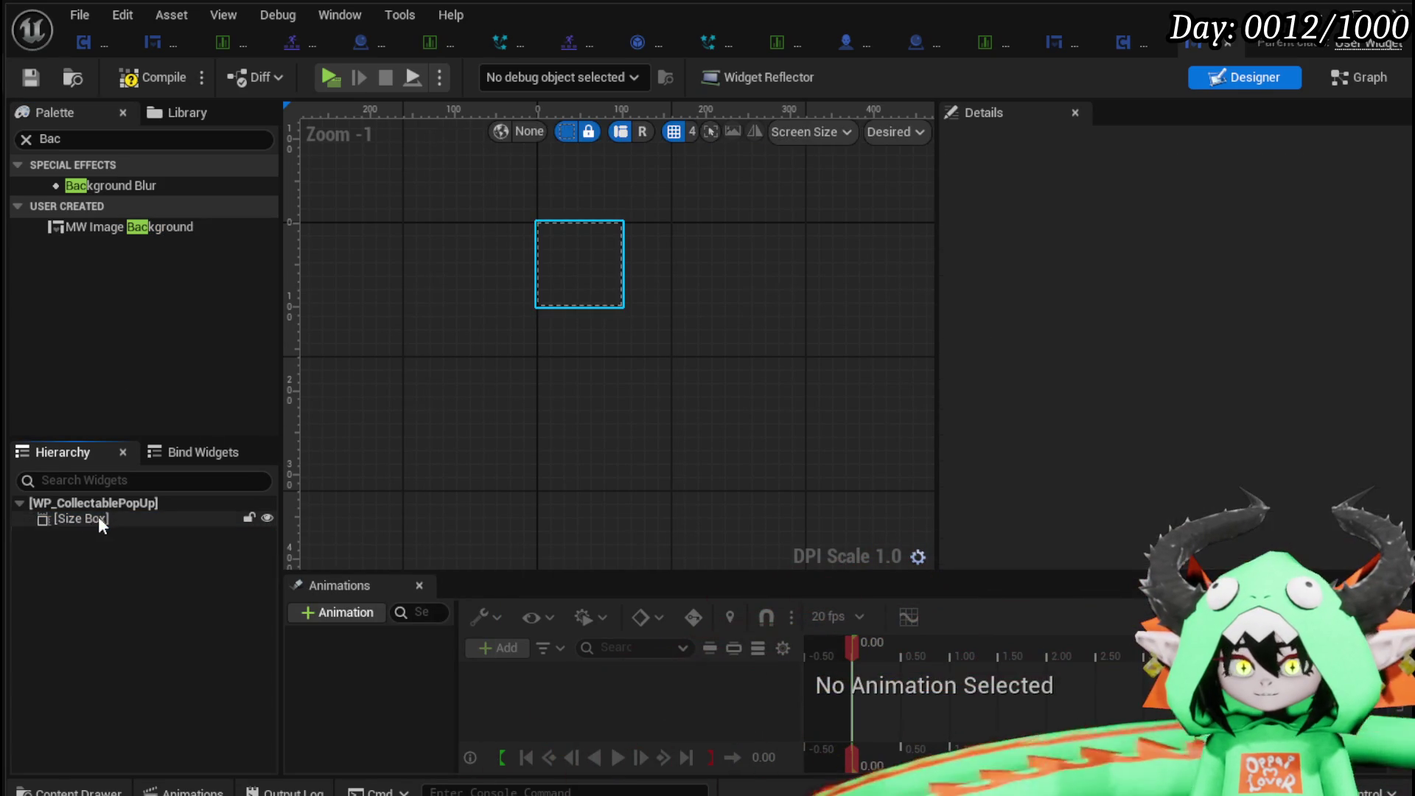
Delete the Size Box and add MW Image Background under the pop-up root.
{"action": "left_click", "coordinate": [100, 517]}
{"action": "key", "text": "Delete"}
{"action": "left_click_drag", "start_coordinate": [100, 225], "coordinate": [86, 504]}
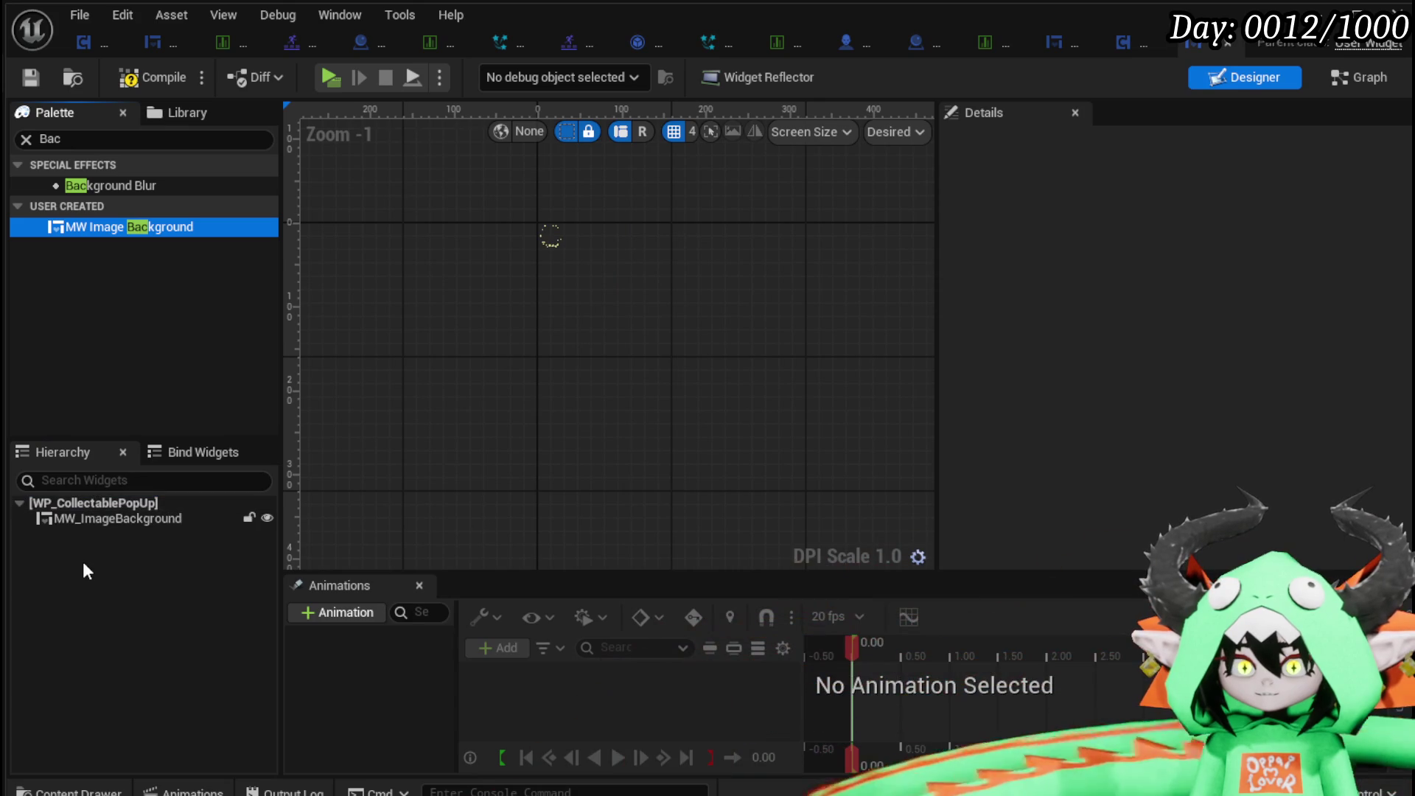
Try placing an Image inside MW_ImageBackground, then undo adding MW_ImageBackground.
{"action": "scroll", "coordinate": [613, 343], "scroll_direction": "up", "scroll_amount": 4}
{"action": "triple_click", "coordinate": [110, 138]}
{"action": "type", "text": "Image"}
{"action": "mouse_move", "coordinate": [83, 186]}
{"action": "left_mouse_down"}
{"action": "mouse_move", "coordinate": [114, 524]}
{"action": "mouse_move", "coordinate": [105, 516]}
{"action": "left_mouse_up"}
{"action": "right_click", "coordinate": [105, 516]}
{"action": "mouse_move", "coordinate": [188, 683]}
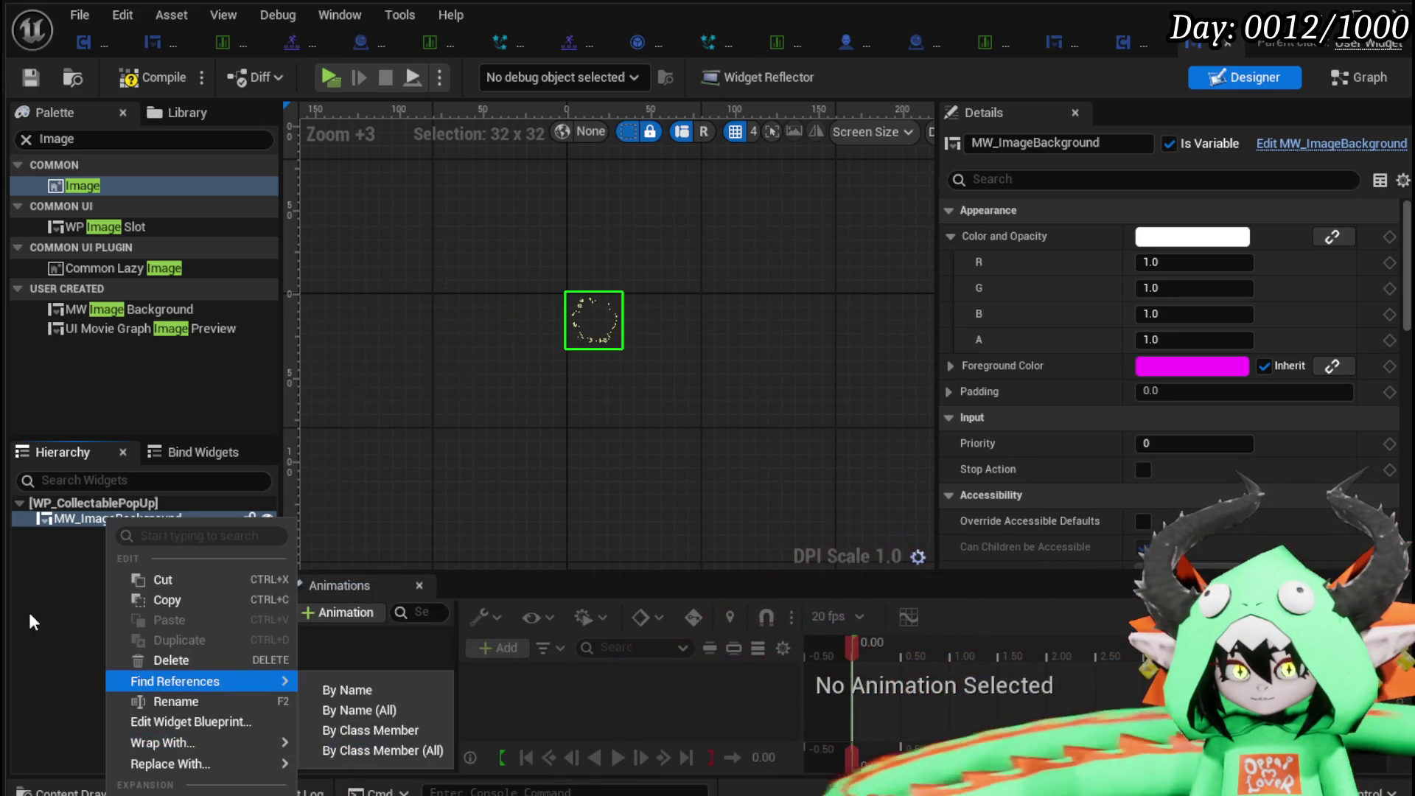
{"action": "left_click", "coordinate": [64, 586]}
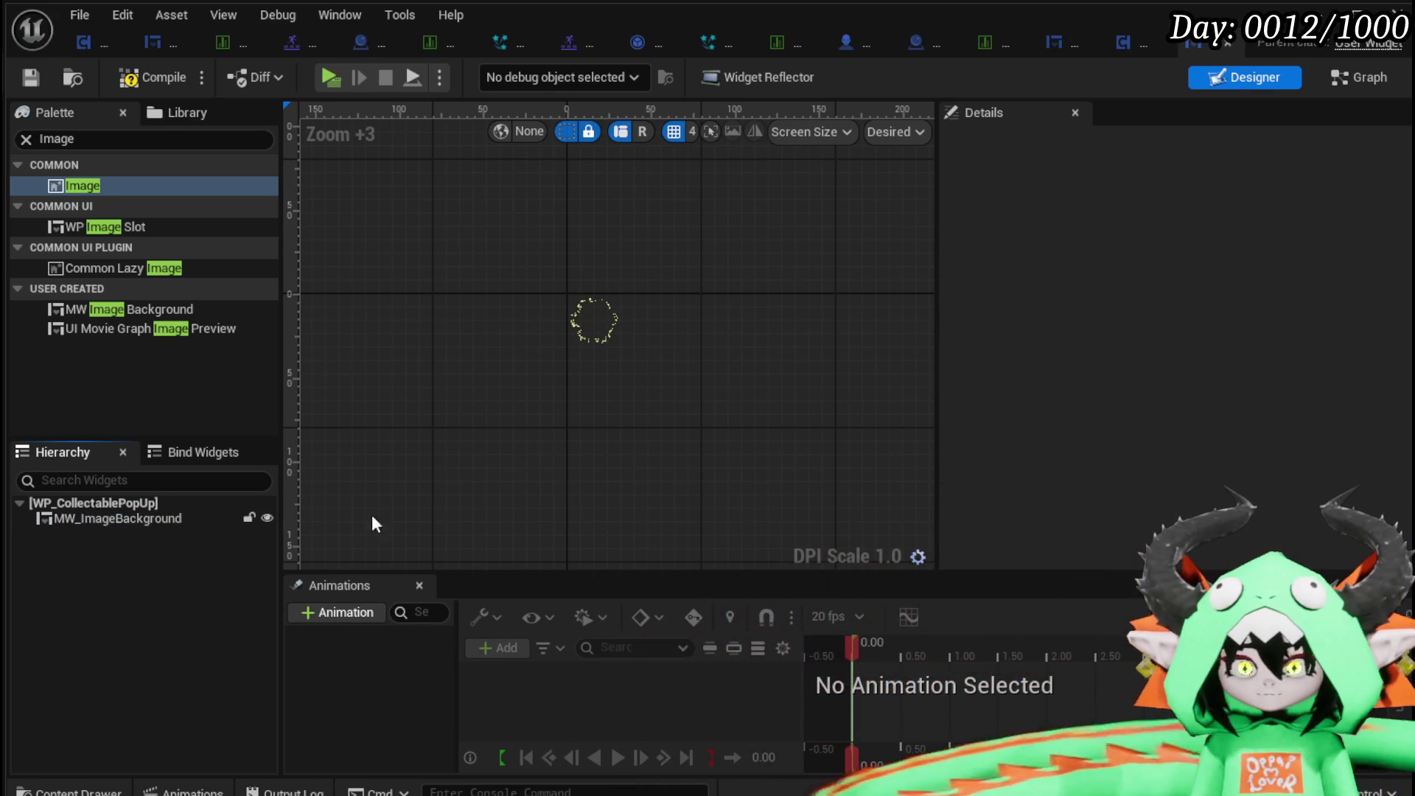
{"action": "key", "text": "ctrl+z"}
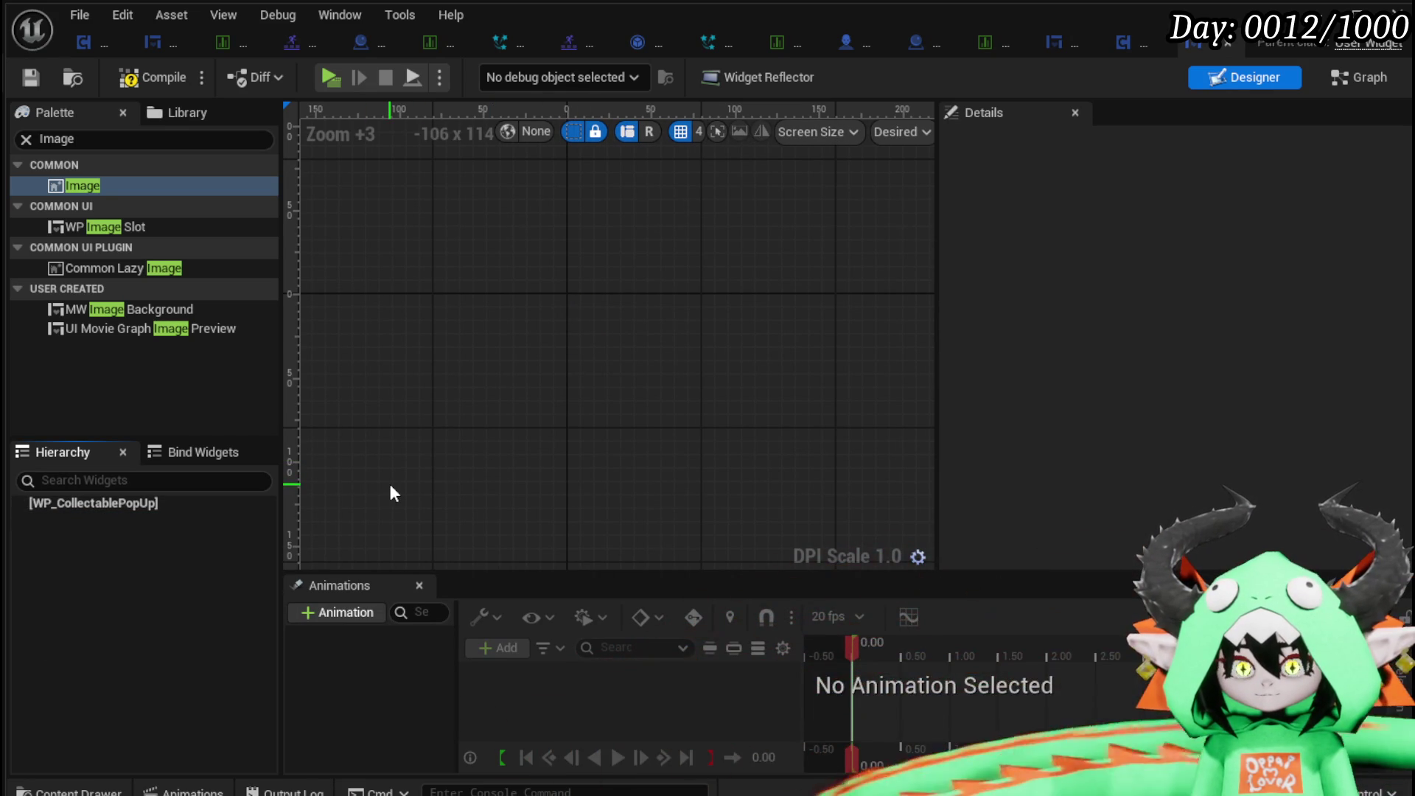
Undo to restore the Size Box with Image_25, then wrap it in a Grid Panel.
{"action": "key", "text": "ctrl+z"}
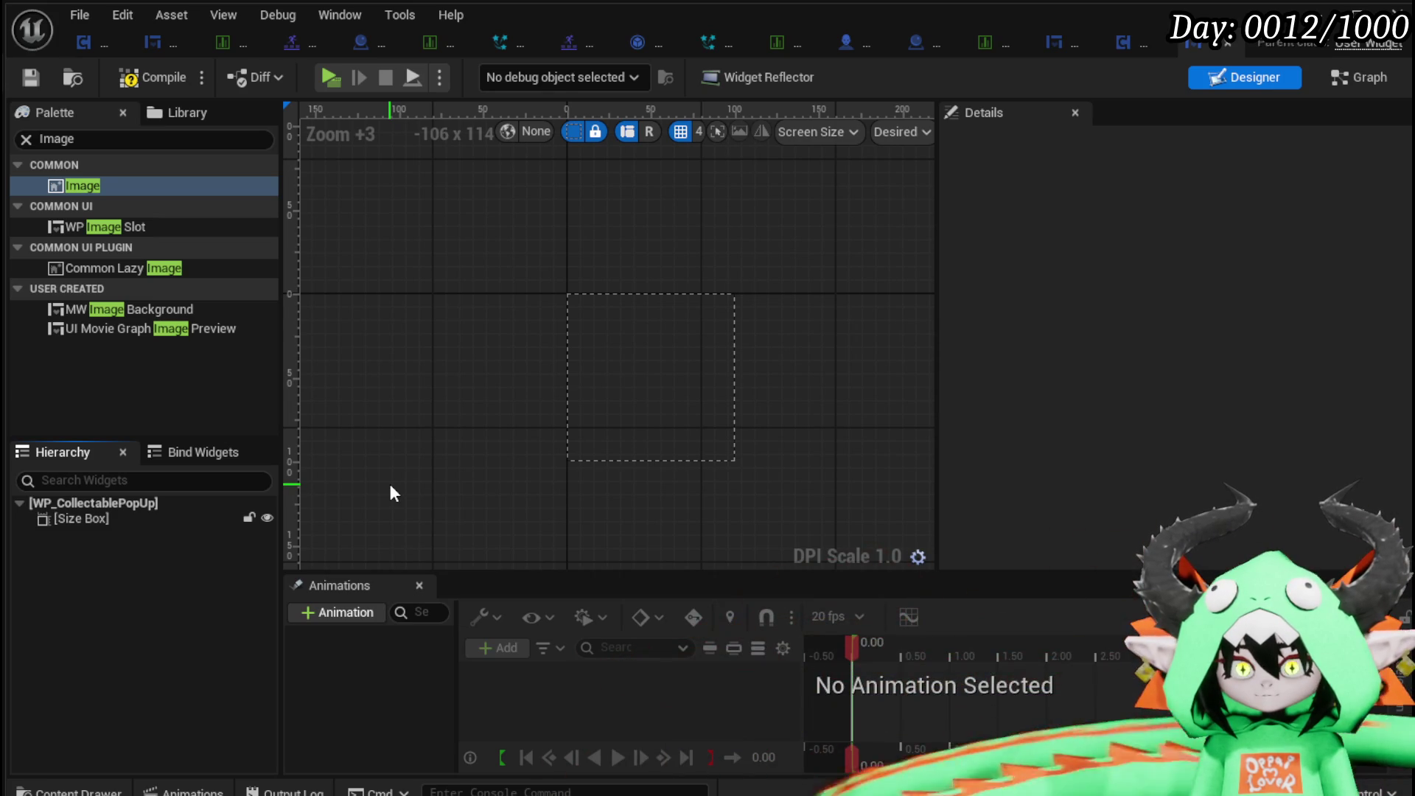
{"action": "key", "text": "ctrl+z"}
{"action": "left_click", "coordinate": [76, 520]}
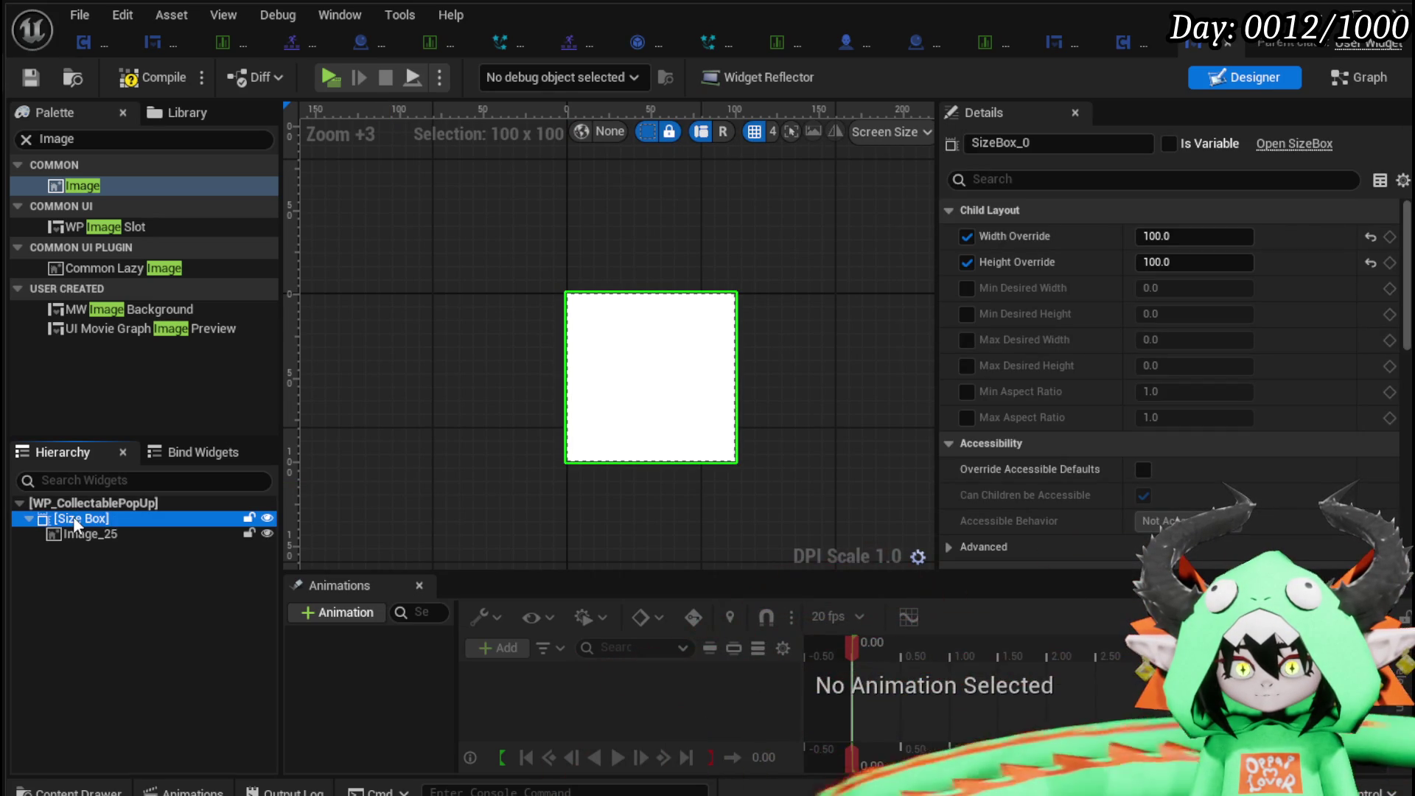
{"action": "right_click", "coordinate": [76, 520]}
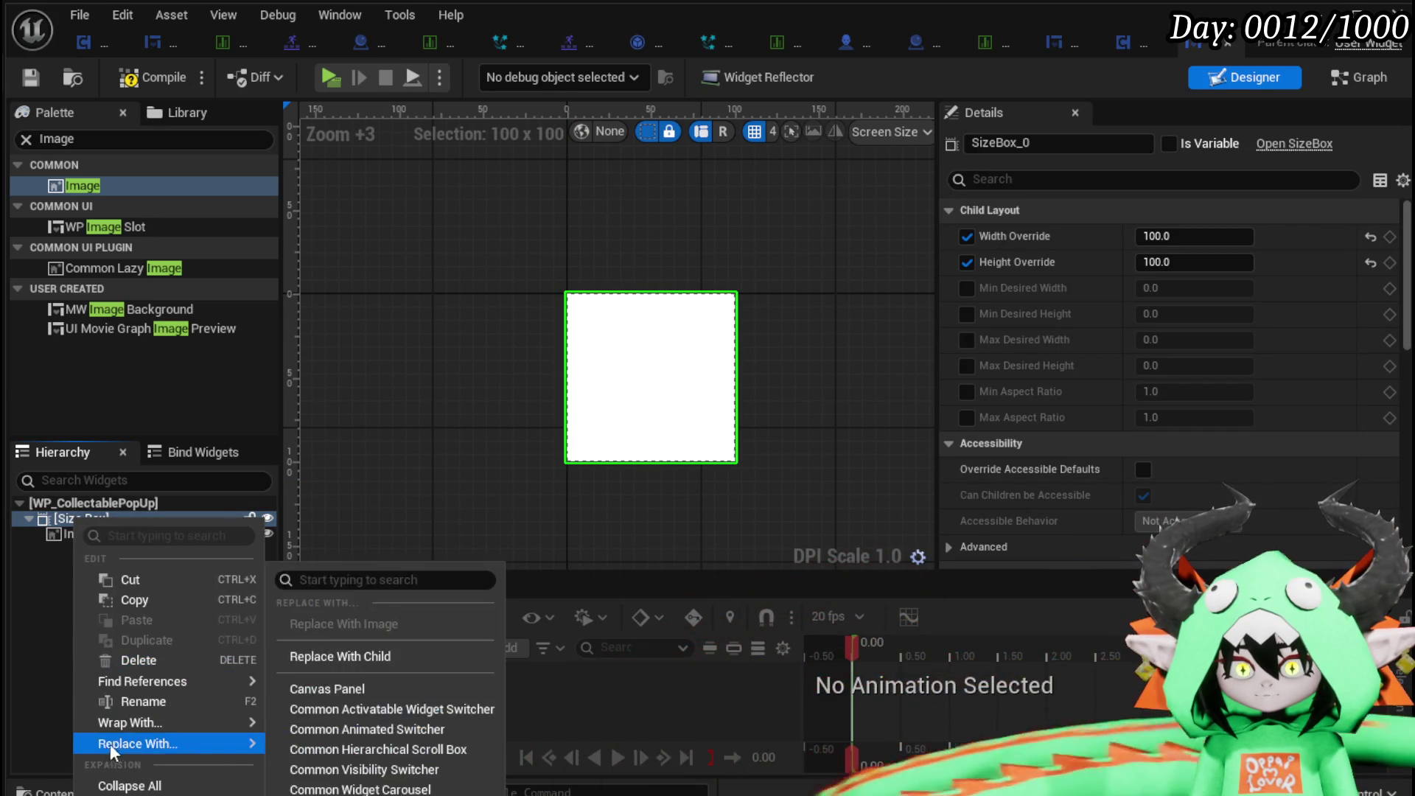
{"action": "mouse_move", "coordinate": [129, 725]}
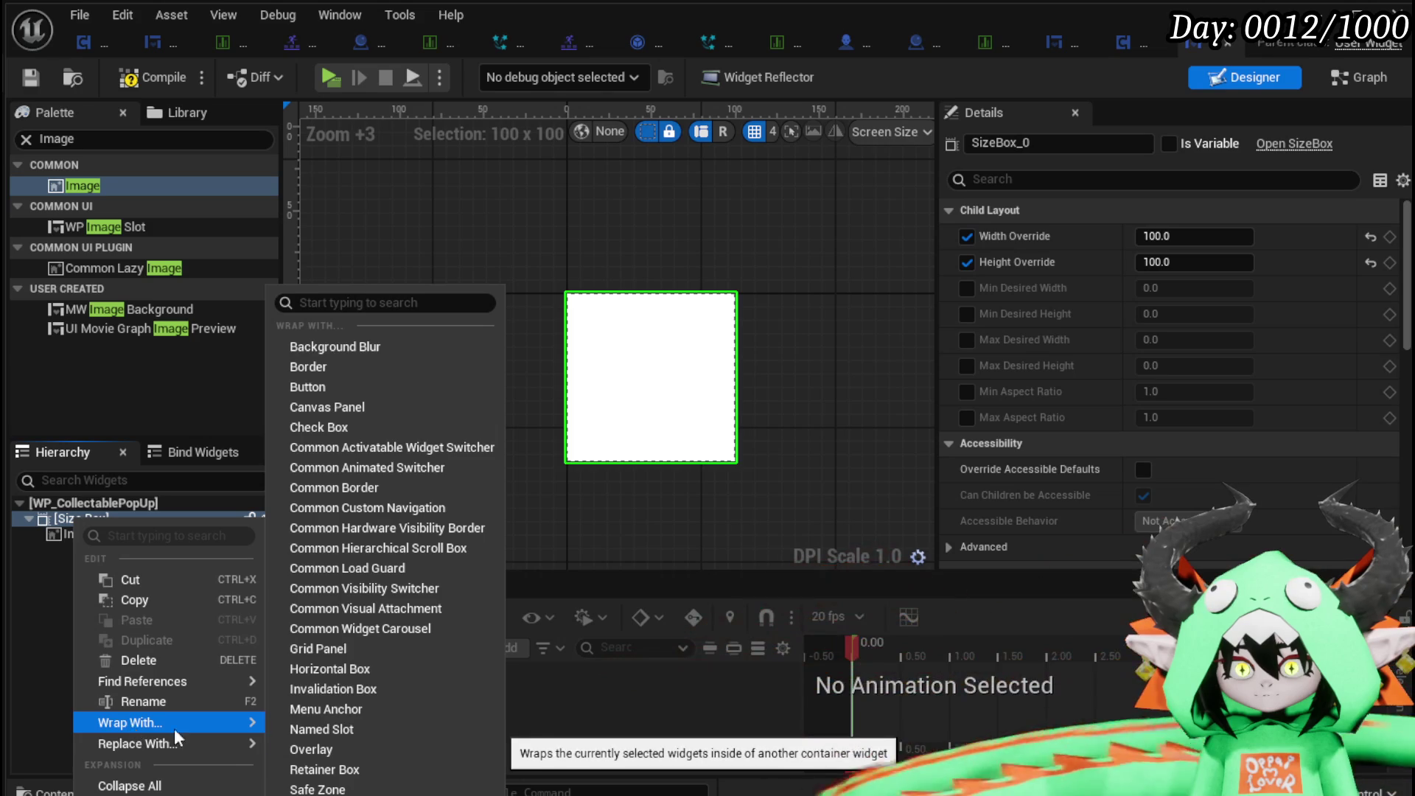
{"action": "left_click", "coordinate": [329, 648]}
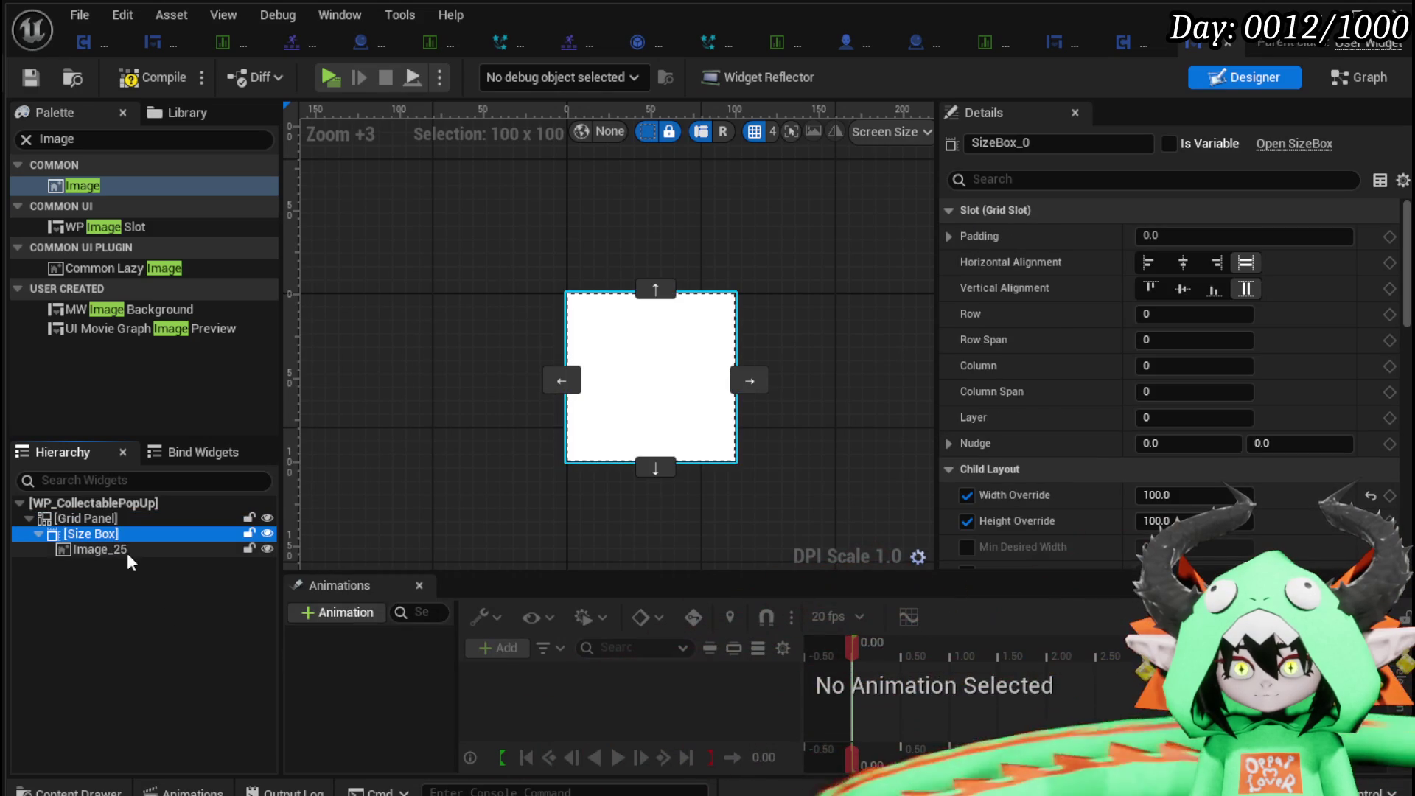
Add an MW Image Background widget (MW_ImageBackground_40) into the Grid Panel.
{"action": "left_click", "coordinate": [121, 523]}
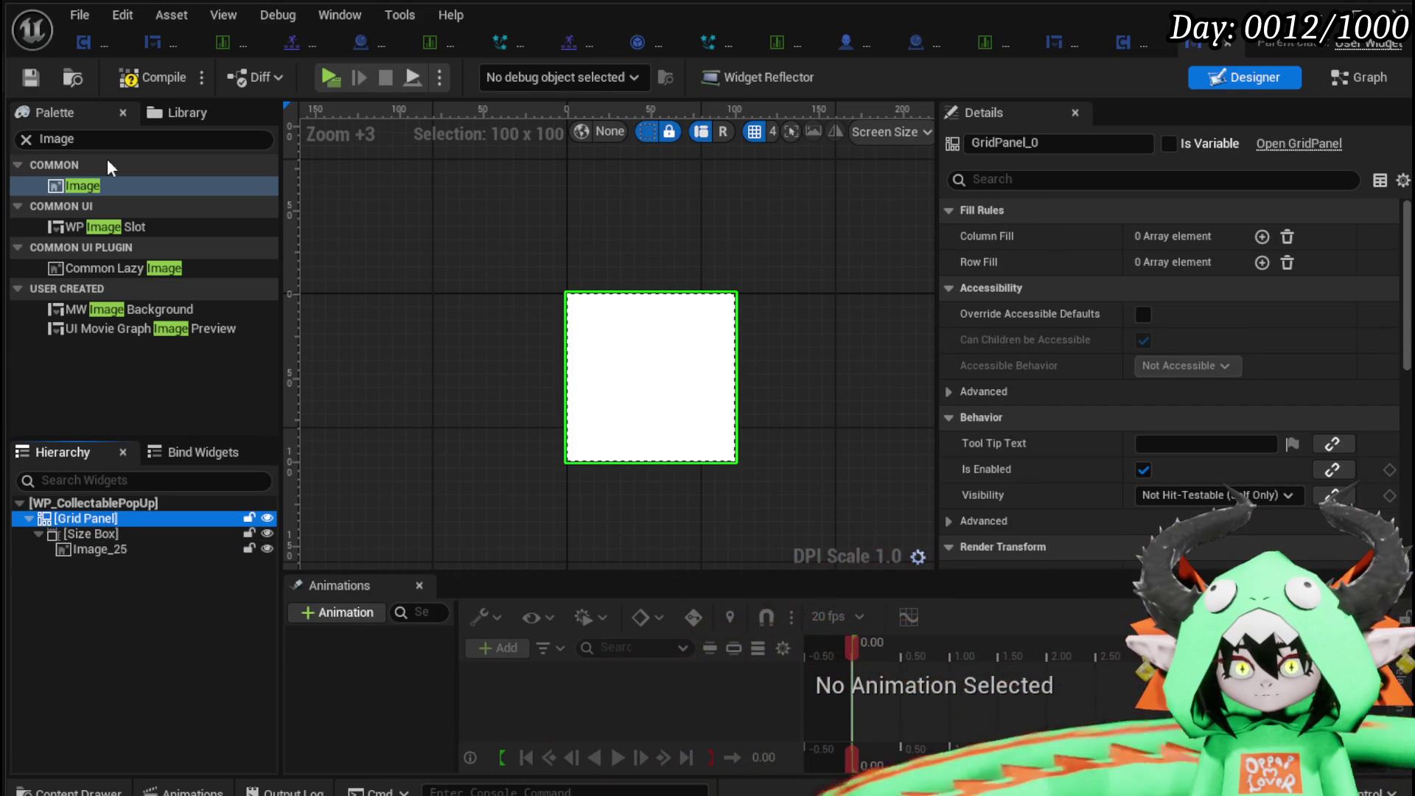
{"action": "left_click_drag", "start_coordinate": [119, 311], "coordinate": [107, 569]}
{"action": "left_click", "coordinate": [104, 565]}
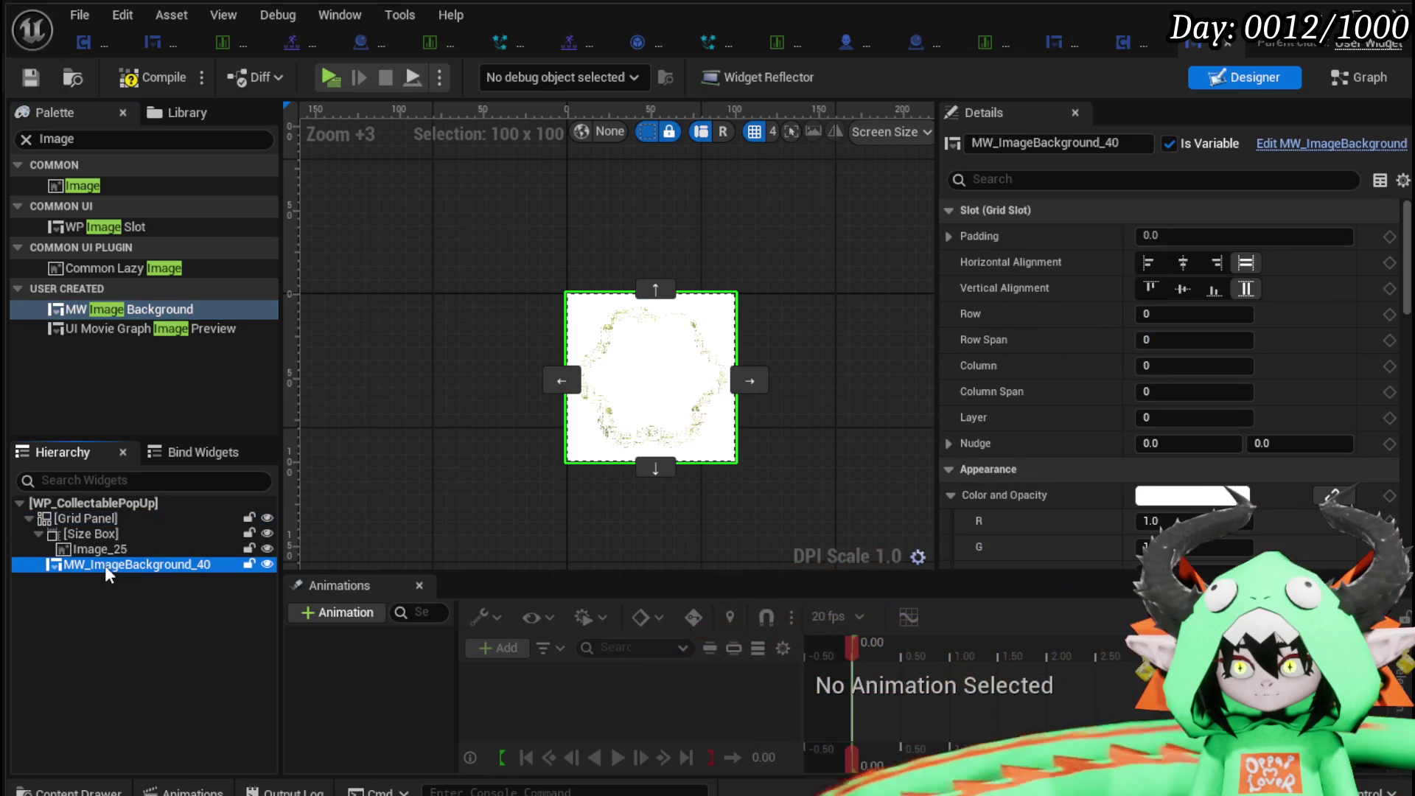
Center MW_ImageBackground_40 horizontally and vertically, trying padding 500 before resetting it to 0.
{"action": "left_click", "coordinate": [1209, 235]}
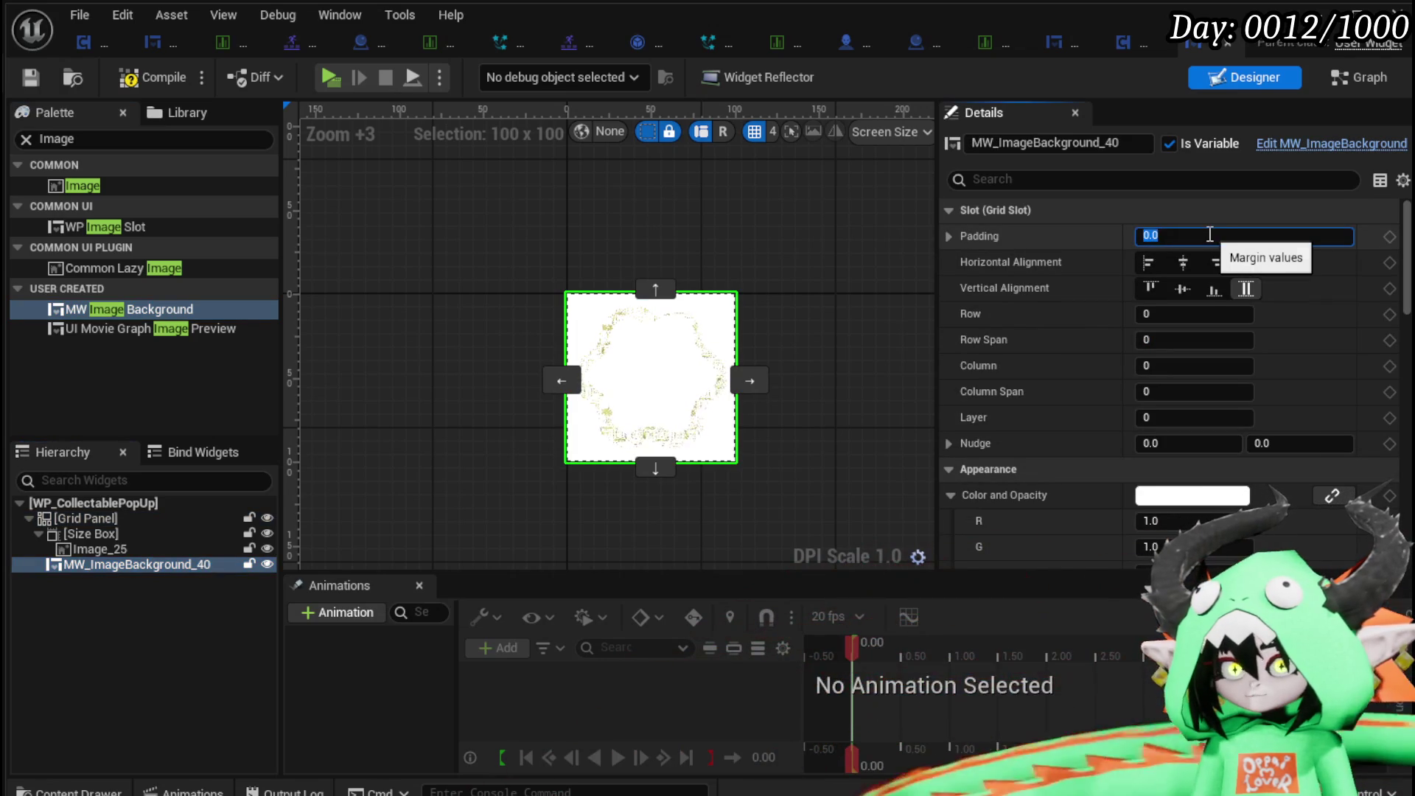
{"action": "type", "text": "500"}
{"action": "key", "text": "Return"}
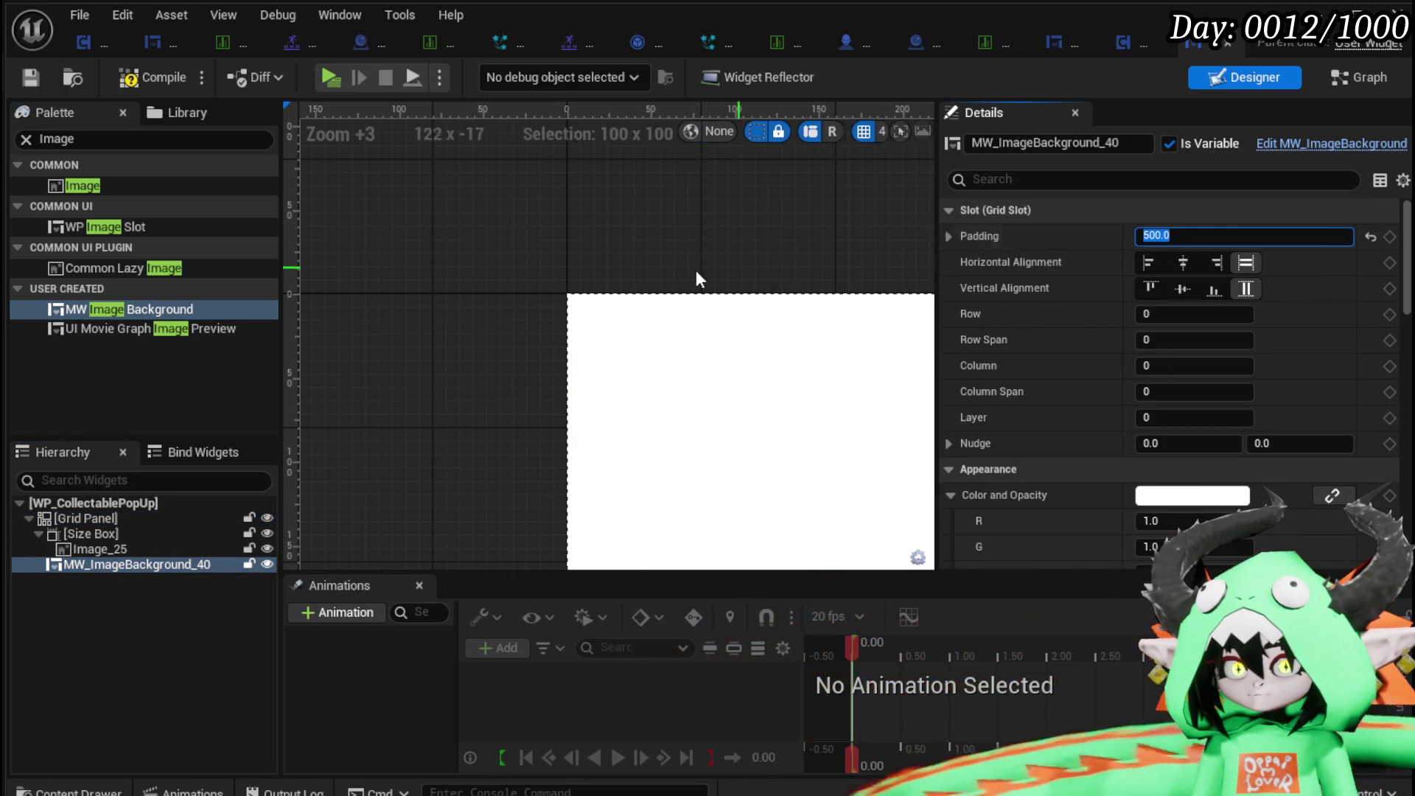
{"action": "scroll", "coordinate": [814, 260], "scroll_direction": "down", "scroll_amount": 13}
{"action": "scroll", "coordinate": [669, 281], "scroll_direction": "up", "scroll_amount": 5}
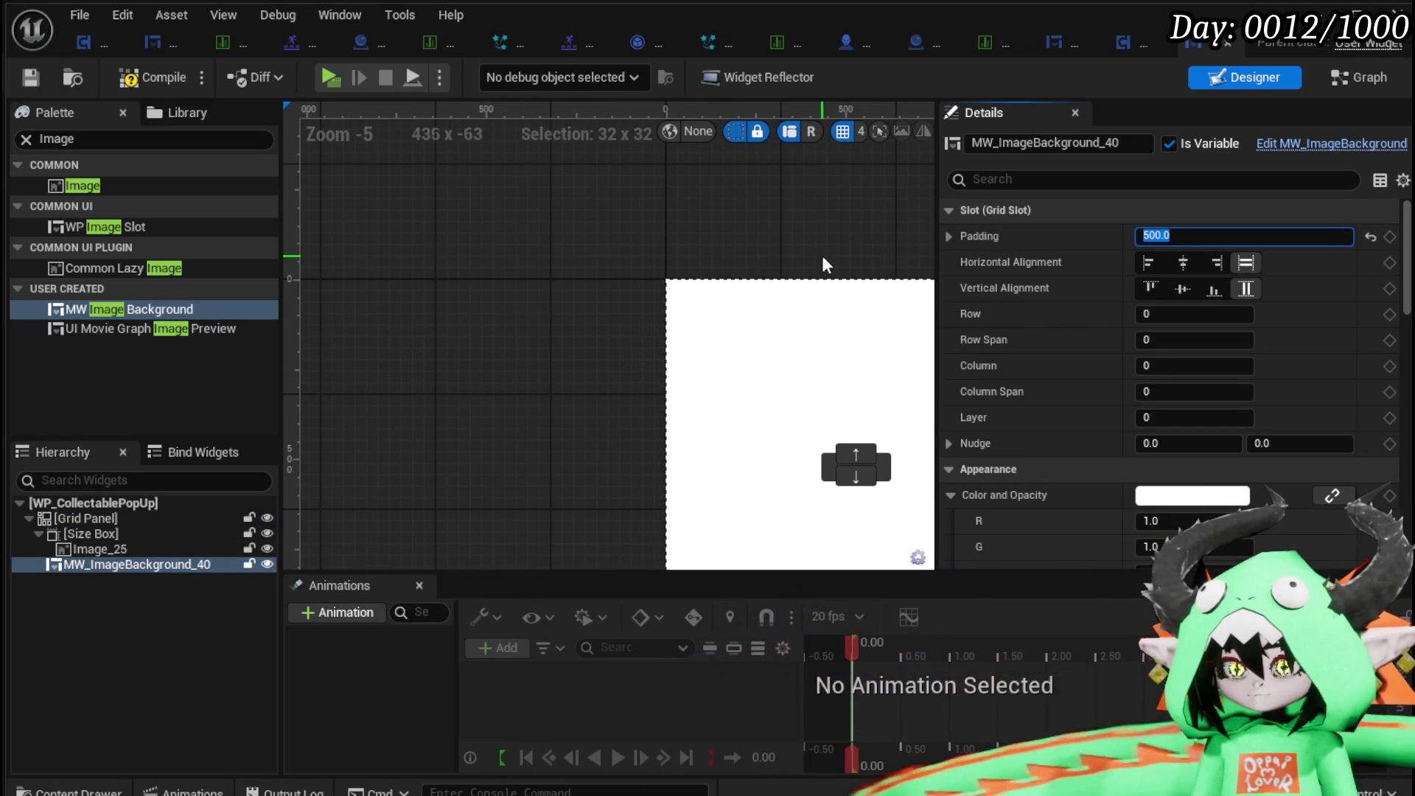
{"action": "left_click", "coordinate": [1183, 263]}
{"action": "left_click", "coordinate": [1183, 288]}
{"action": "left_click_drag", "start_coordinate": [582, 272], "coordinate": [349, 163]}
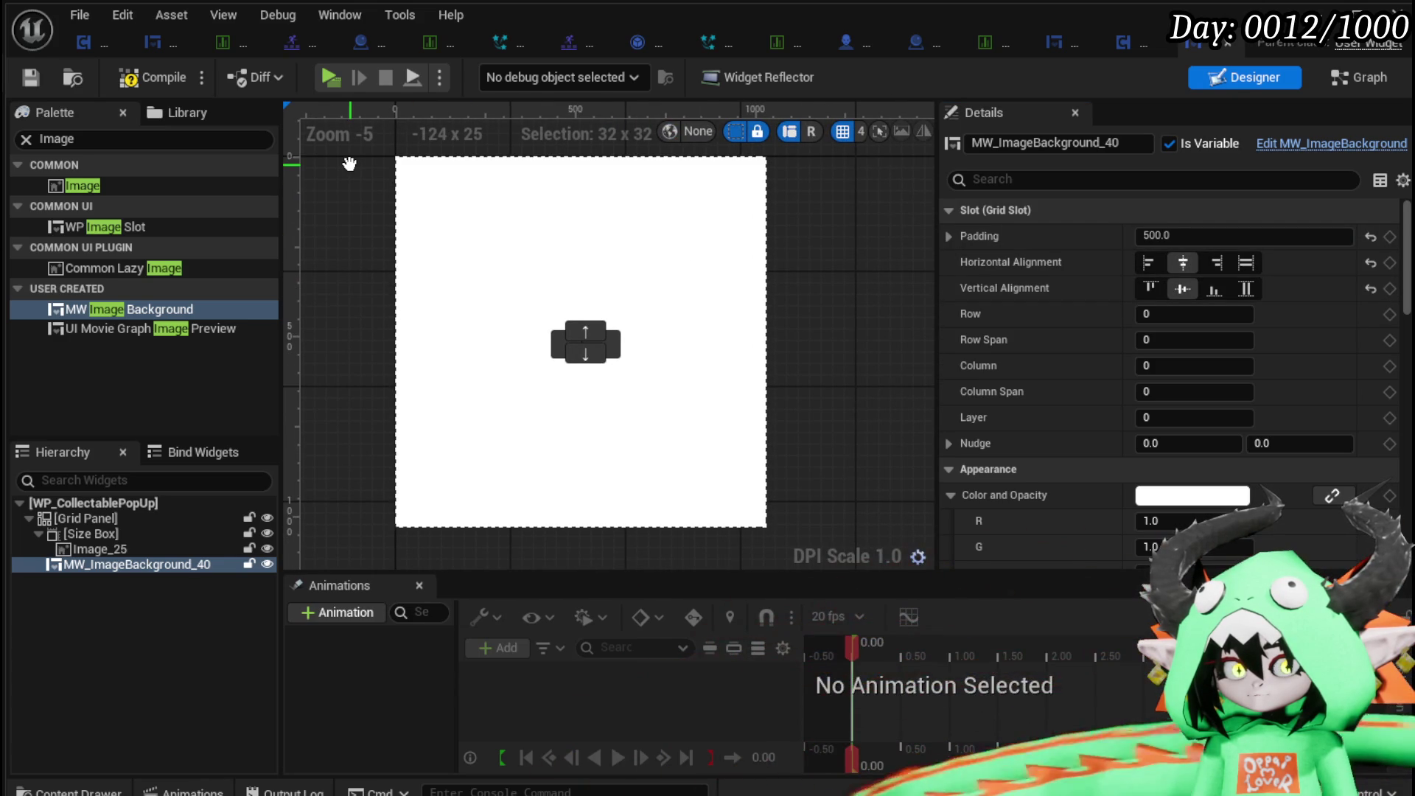
{"action": "left_click_drag", "start_coordinate": [350, 163], "coordinate": [405, 183]}
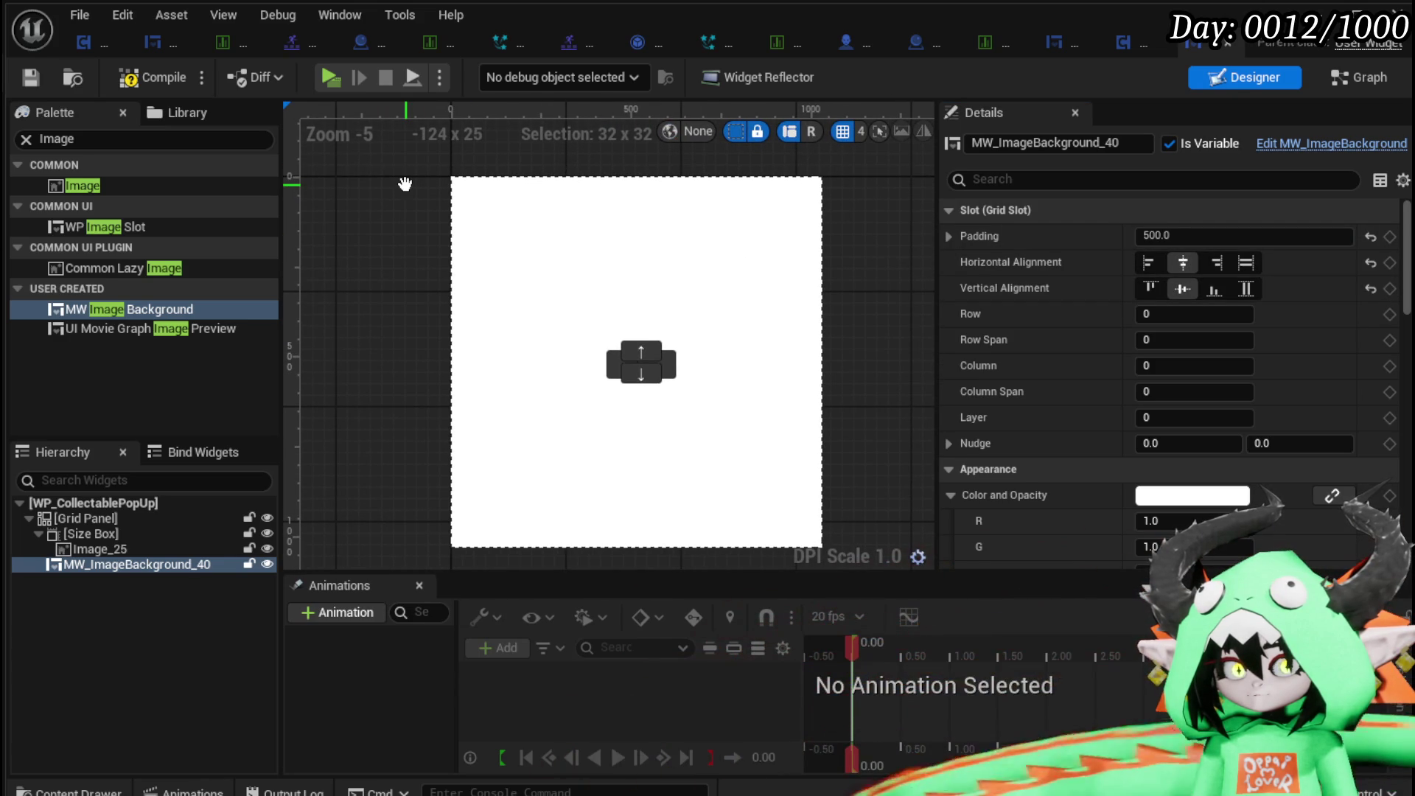
{"action": "left_click", "coordinate": [1224, 236]}
{"action": "type", "text": "0"}
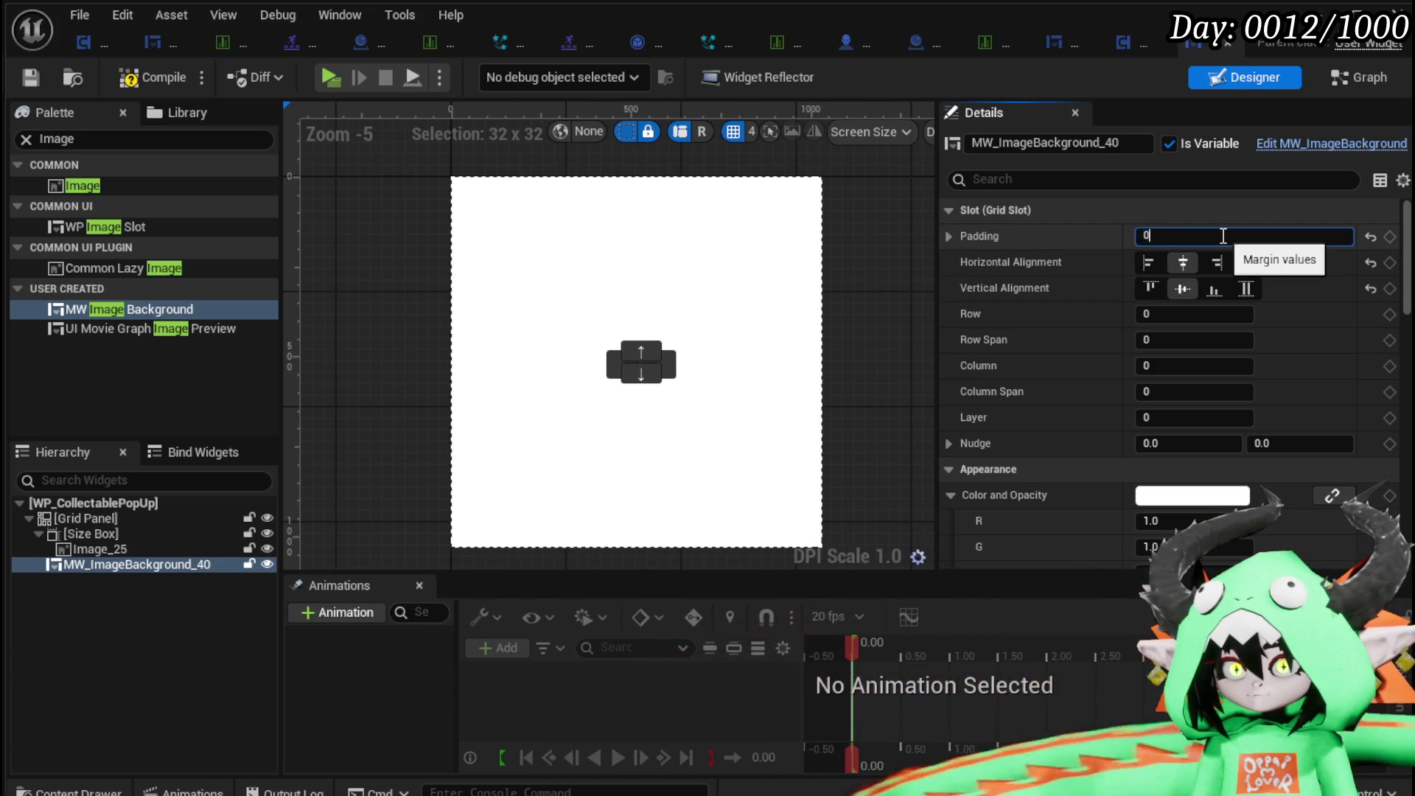
{"action": "key", "text": "Return"}
{"action": "scroll", "coordinate": [442, 309], "scroll_direction": "up", "scroll_amount": 13}
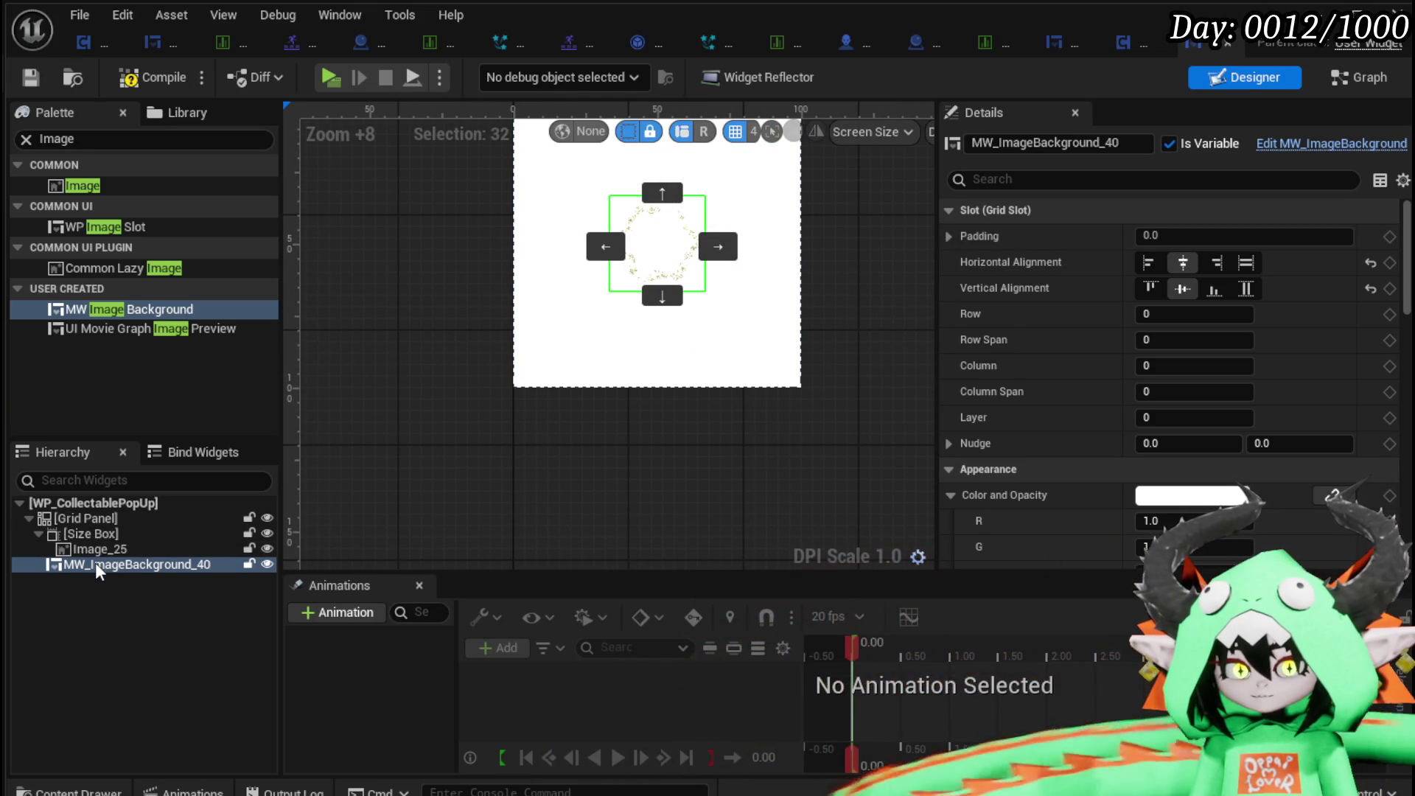
Wrap MW_ImageBackground_40 in a new Overlay inside the Grid Panel.
{"action": "right_click", "coordinate": [68, 519]}
{"action": "mouse_move", "coordinate": [129, 746]}
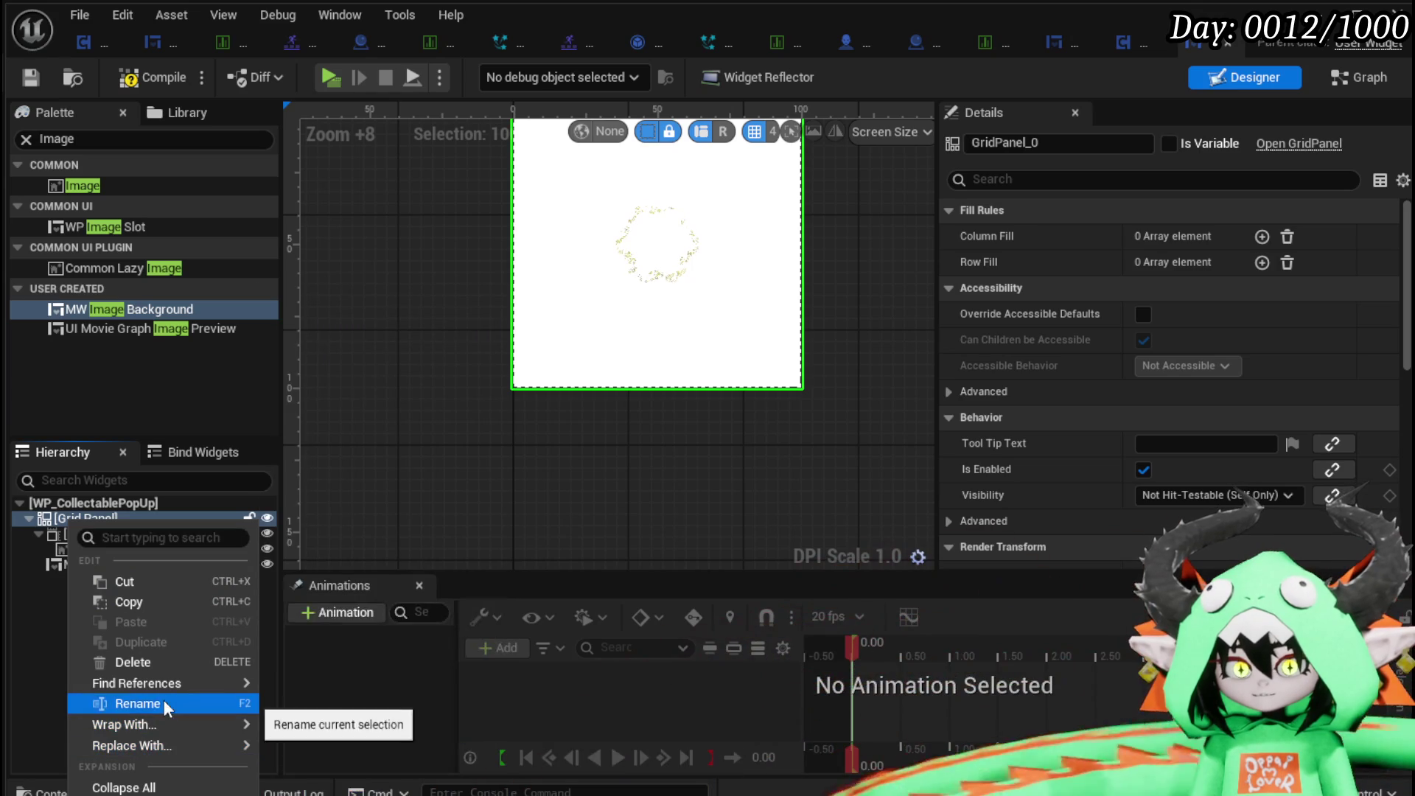
{"action": "mouse_move", "coordinate": [159, 721]}
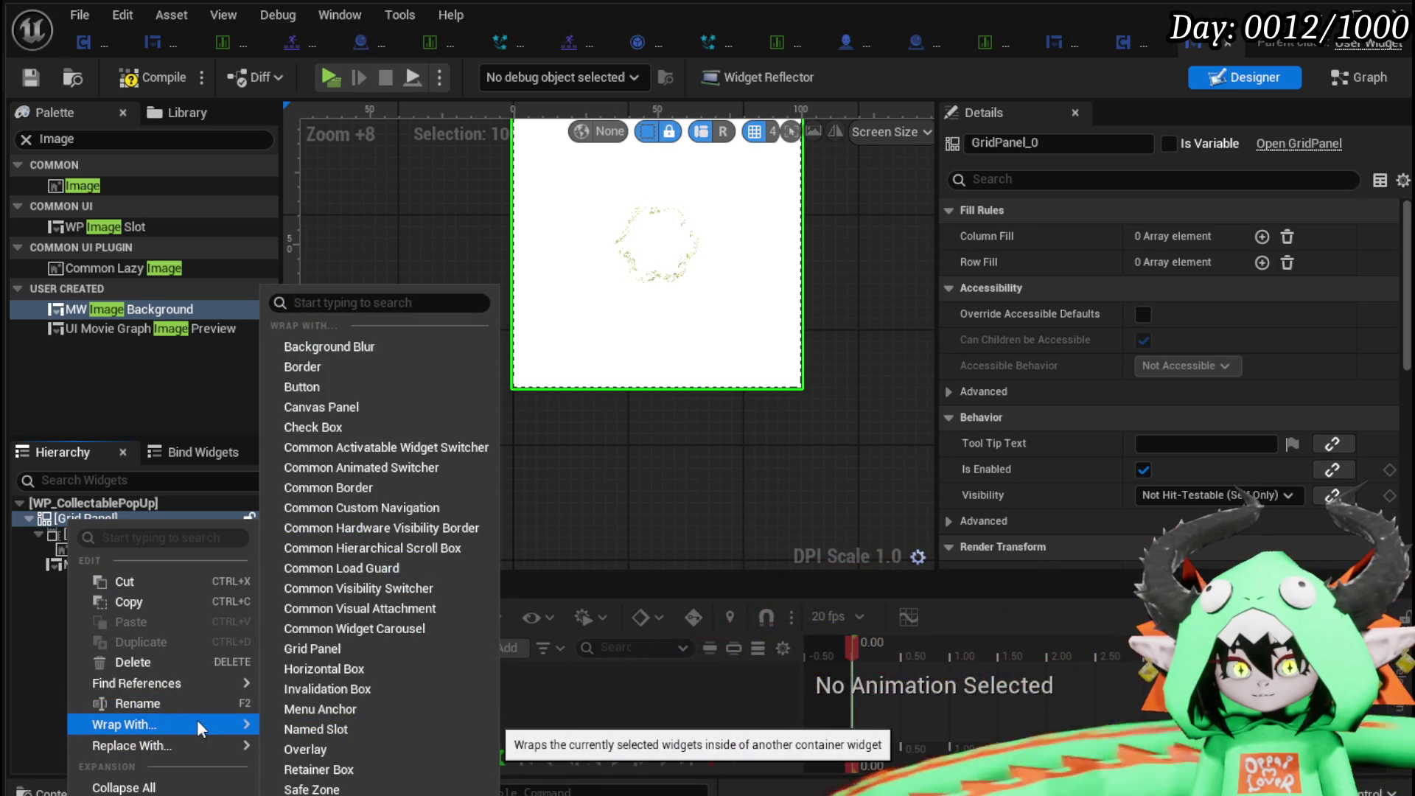
{"action": "left_click", "coordinate": [34, 597]}
{"action": "right_click", "coordinate": [73, 563]}
{"action": "mouse_move", "coordinate": [159, 787]}
{"action": "left_click", "coordinate": [347, 745]}
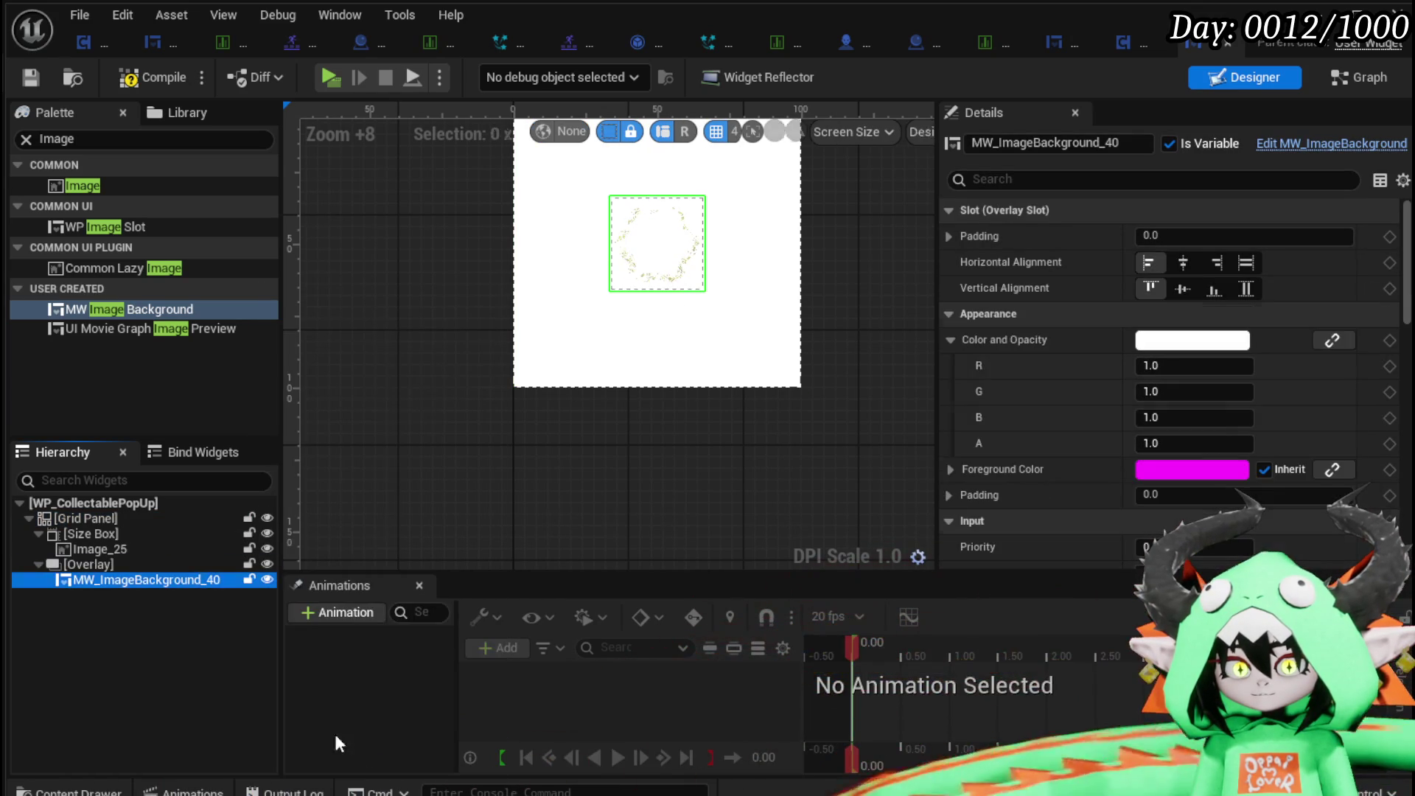
{"action": "left_click", "coordinate": [83, 563]}
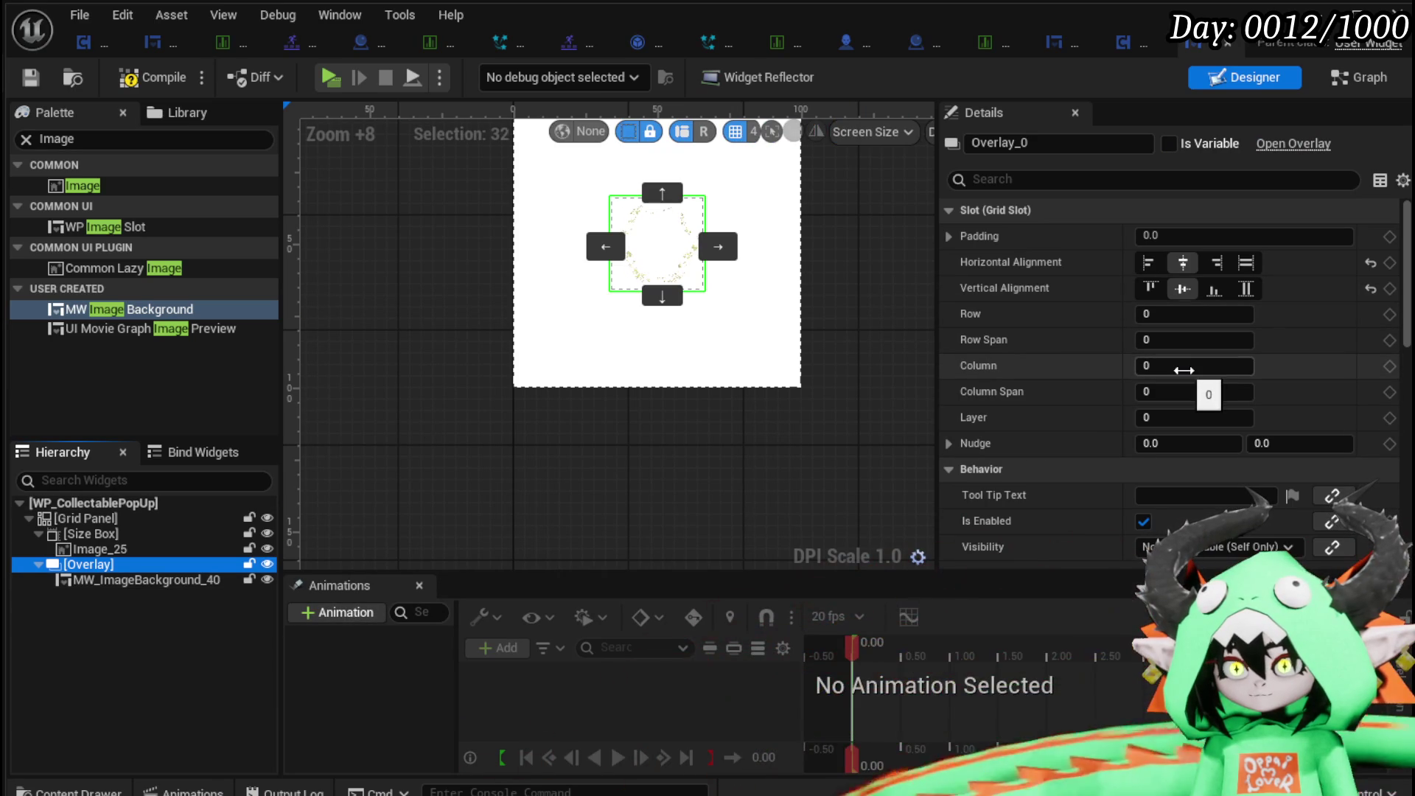
Try overlay-slot padding values of 500 and 0 on MW_ImageBackground_40, then undo back to 500.
{"action": "left_click", "coordinate": [140, 580]}
{"action": "left_click", "coordinate": [1217, 237]}
{"action": "key", "text": "Return"}
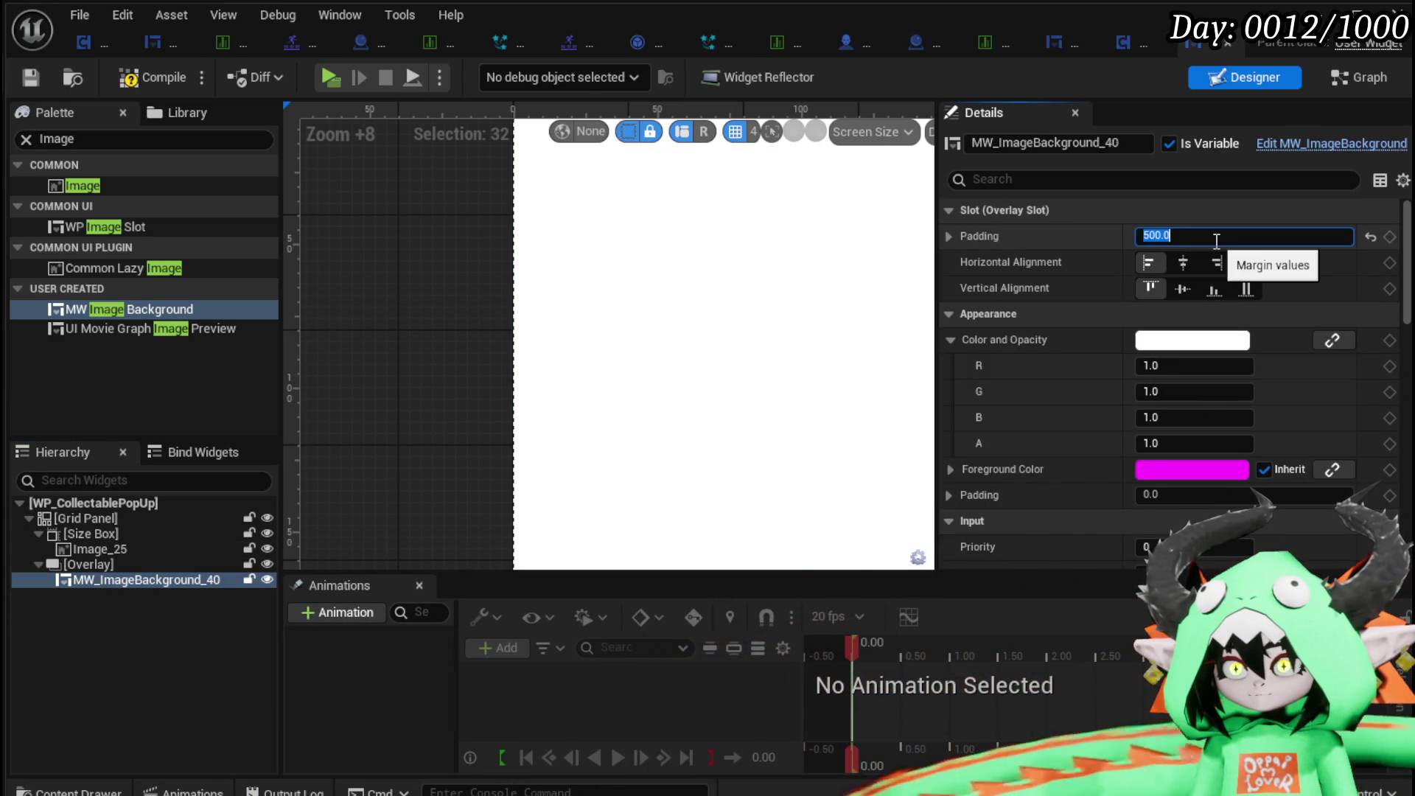
{"action": "type", "text": "0"}
{"action": "key", "text": "Return"}
{"action": "left_click_drag", "start_coordinate": [518, 474], "coordinate": [491, 467]}
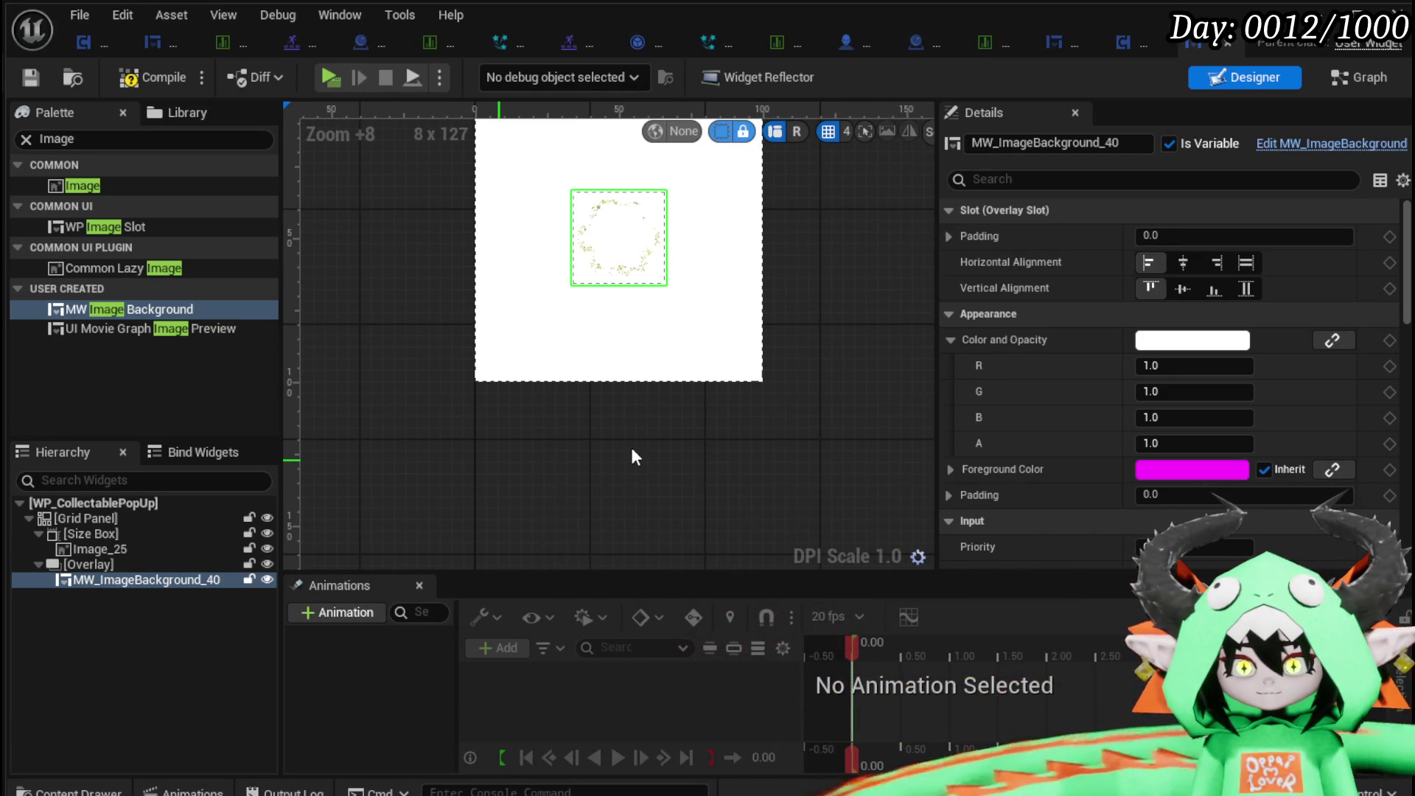
{"action": "key", "text": "ctrl+z"}
Check the Grid Panel's options, then reselect MW_ImageBackground_40.
{"action": "left_click", "coordinate": [114, 519]}
{"action": "right_click", "coordinate": [116, 520]}
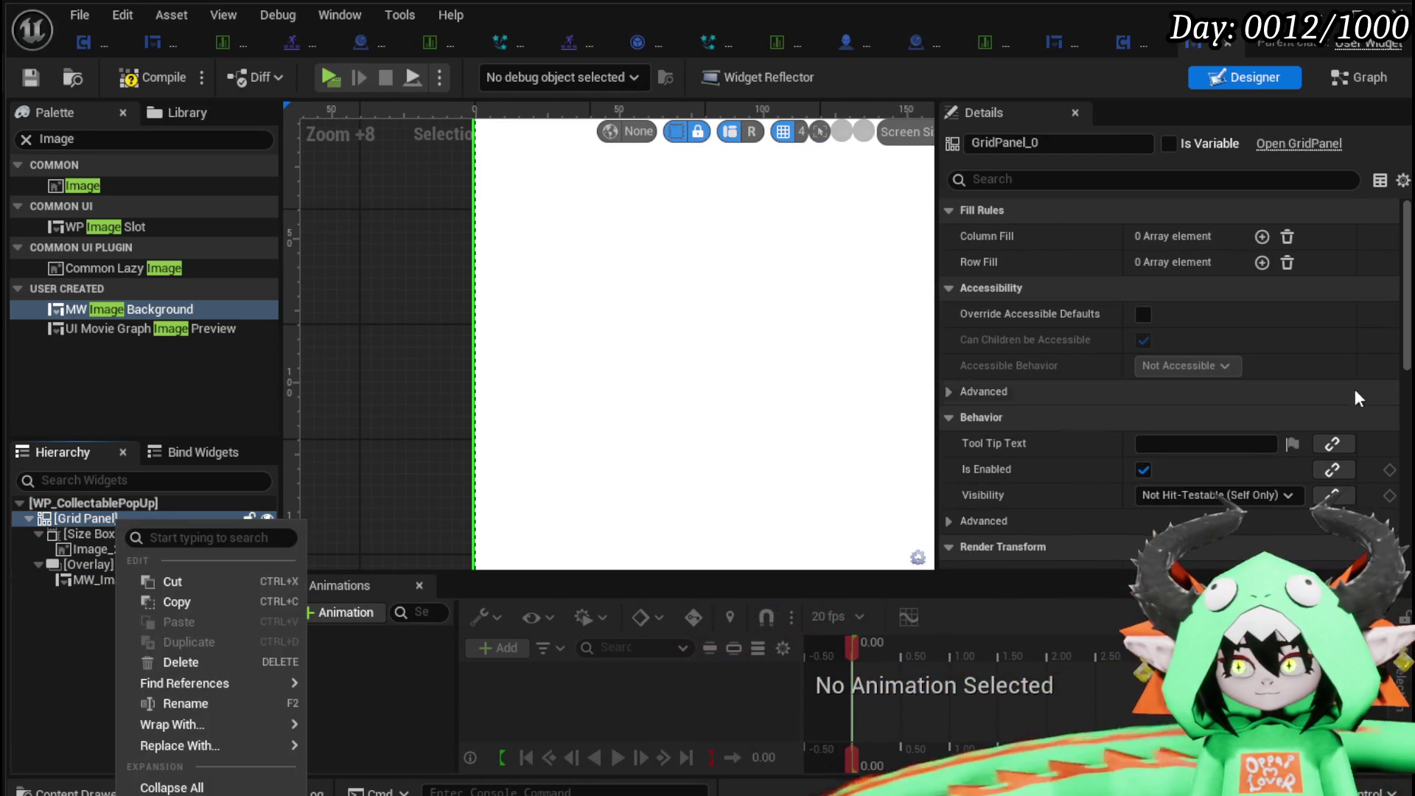
{"action": "mouse_move", "coordinate": [195, 725]}
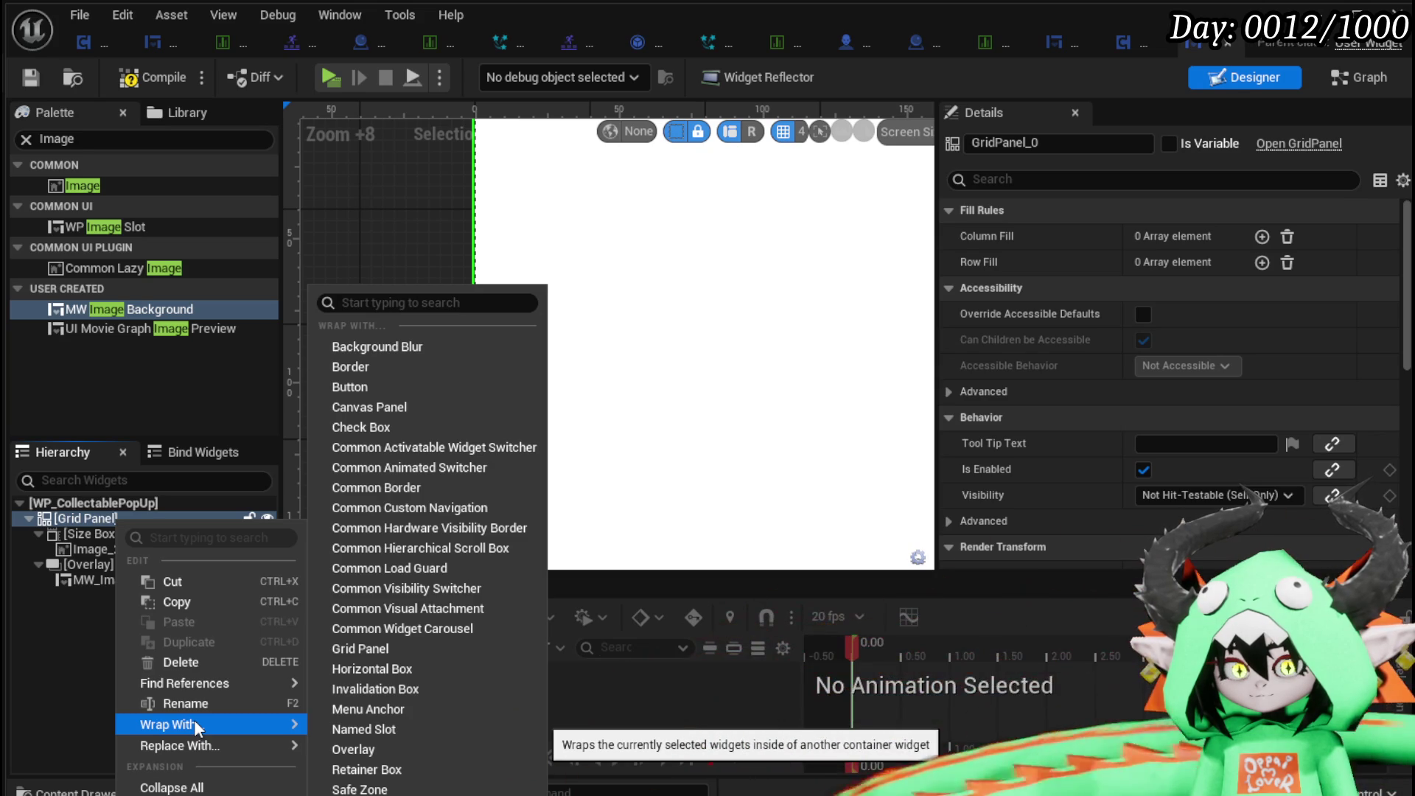
{"action": "left_click", "coordinate": [89, 581]}
Delete MW_ImageBackground_40 and then the empty Overlay.
{"action": "key", "text": "Delete"}
{"action": "left_click", "coordinate": [95, 564]}
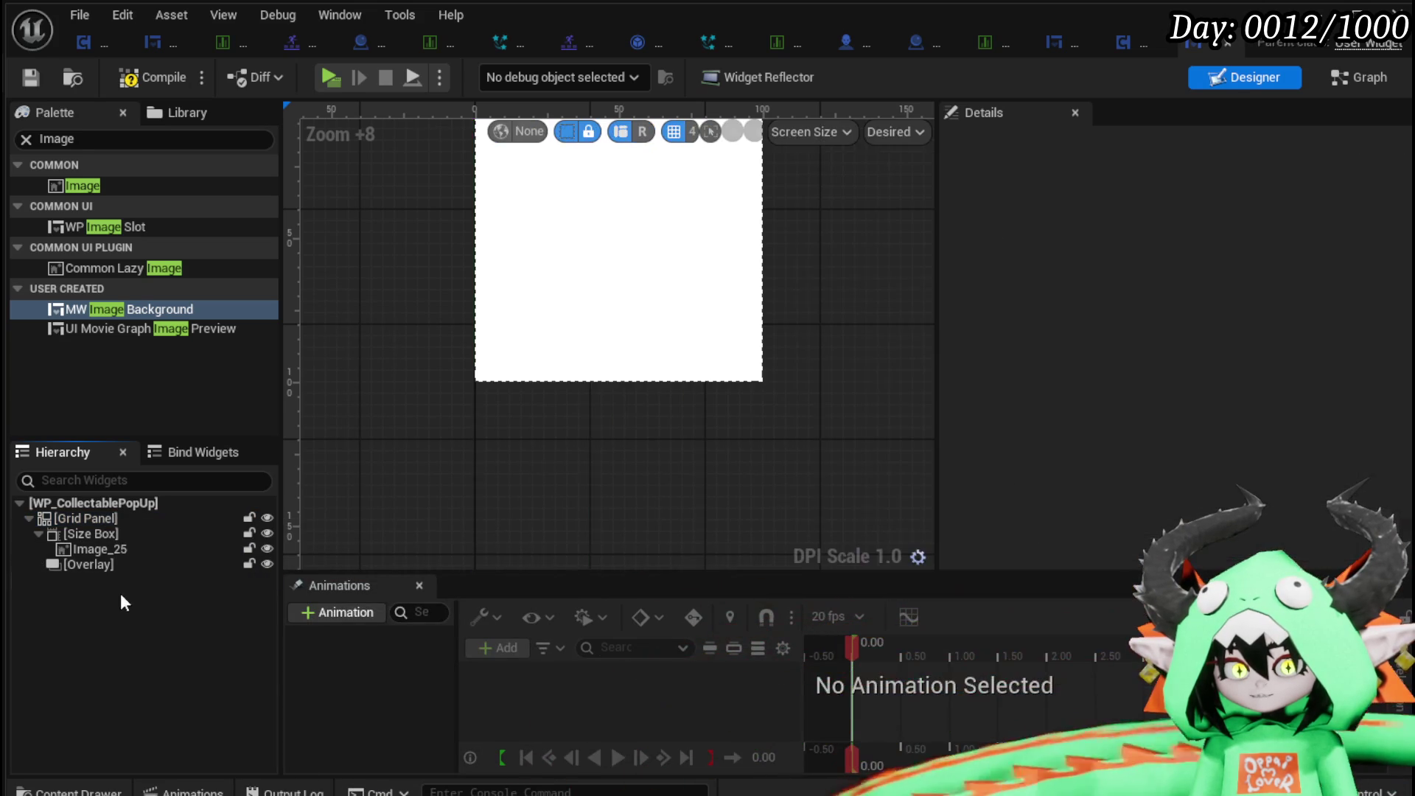
{"action": "key", "text": "Delete"}
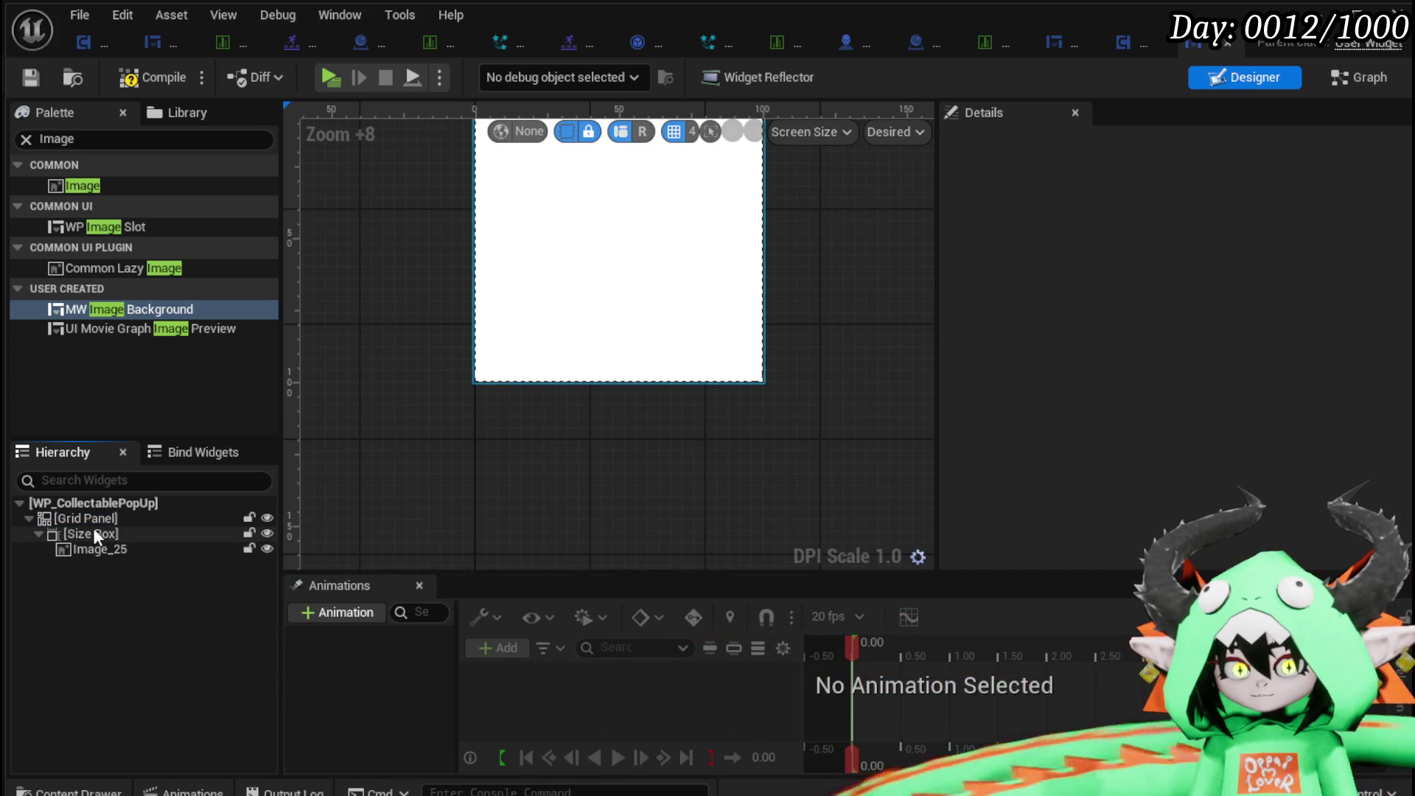
Replace the Grid Panel with its Size Box child, then select Image_25.
{"action": "right_click", "coordinate": [94, 516]}
{"action": "left_click", "coordinate": [78, 532]}
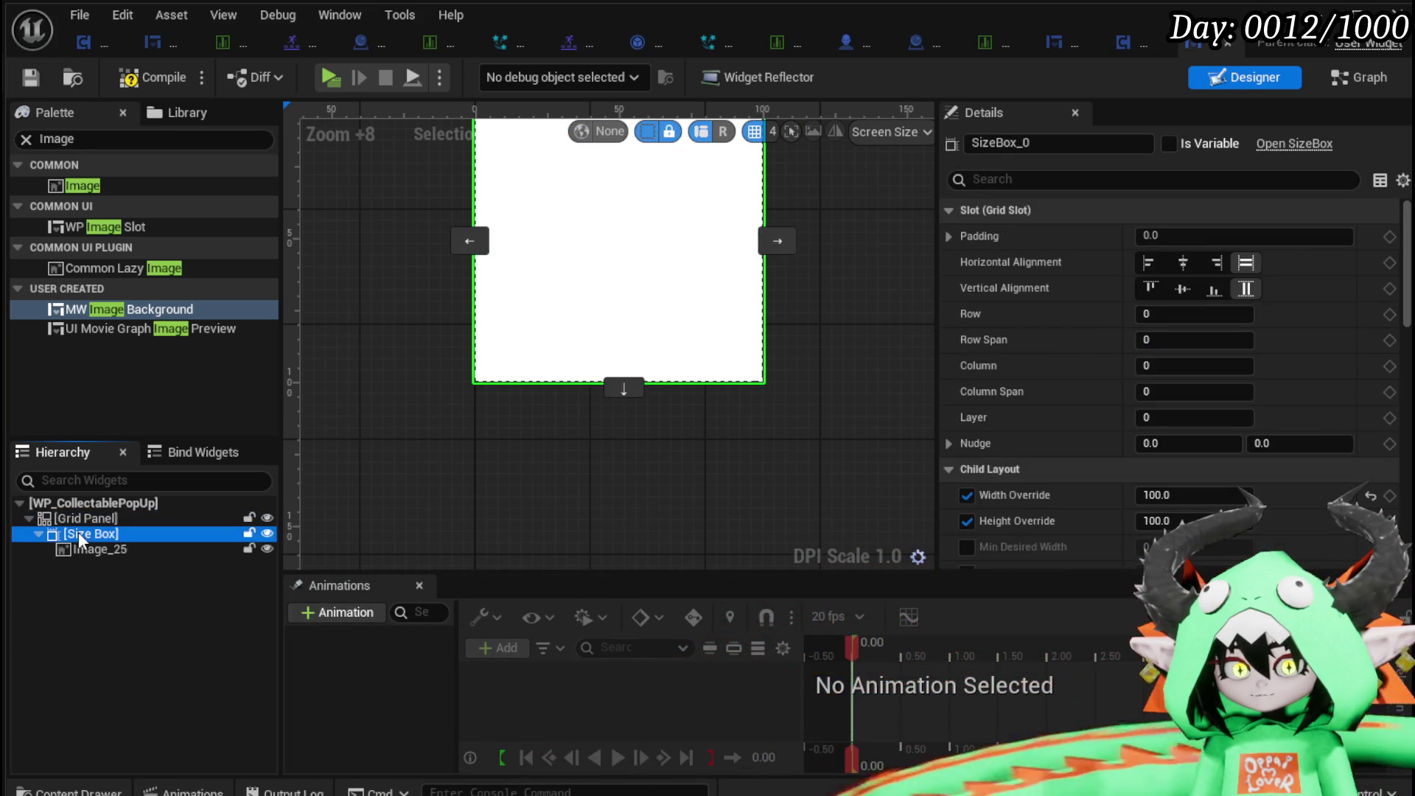
{"action": "right_click", "coordinate": [78, 532]}
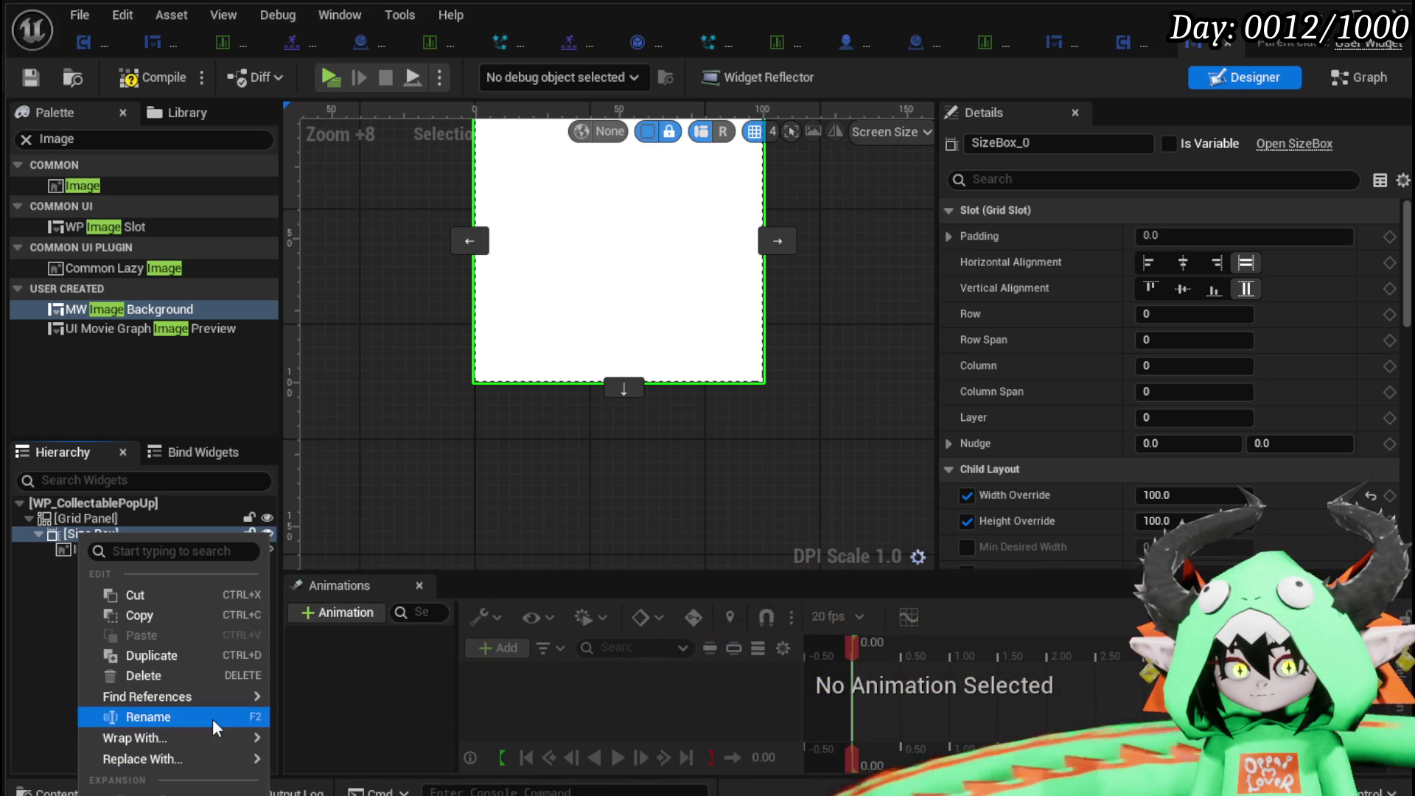
{"action": "left_click", "coordinate": [97, 502]}
{"action": "left_click", "coordinate": [88, 517]}
{"action": "right_click", "coordinate": [88, 518]}
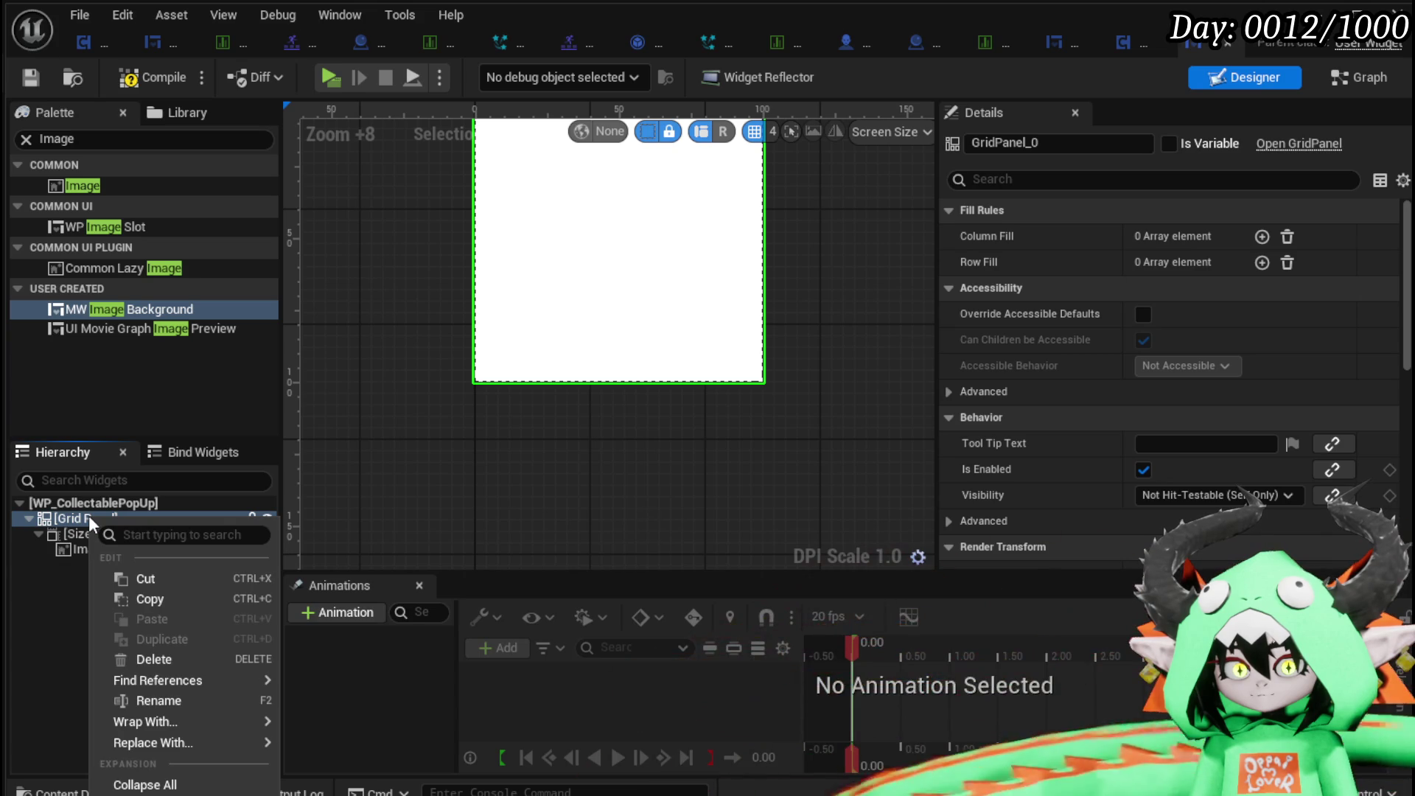
{"action": "mouse_move", "coordinate": [152, 718]}
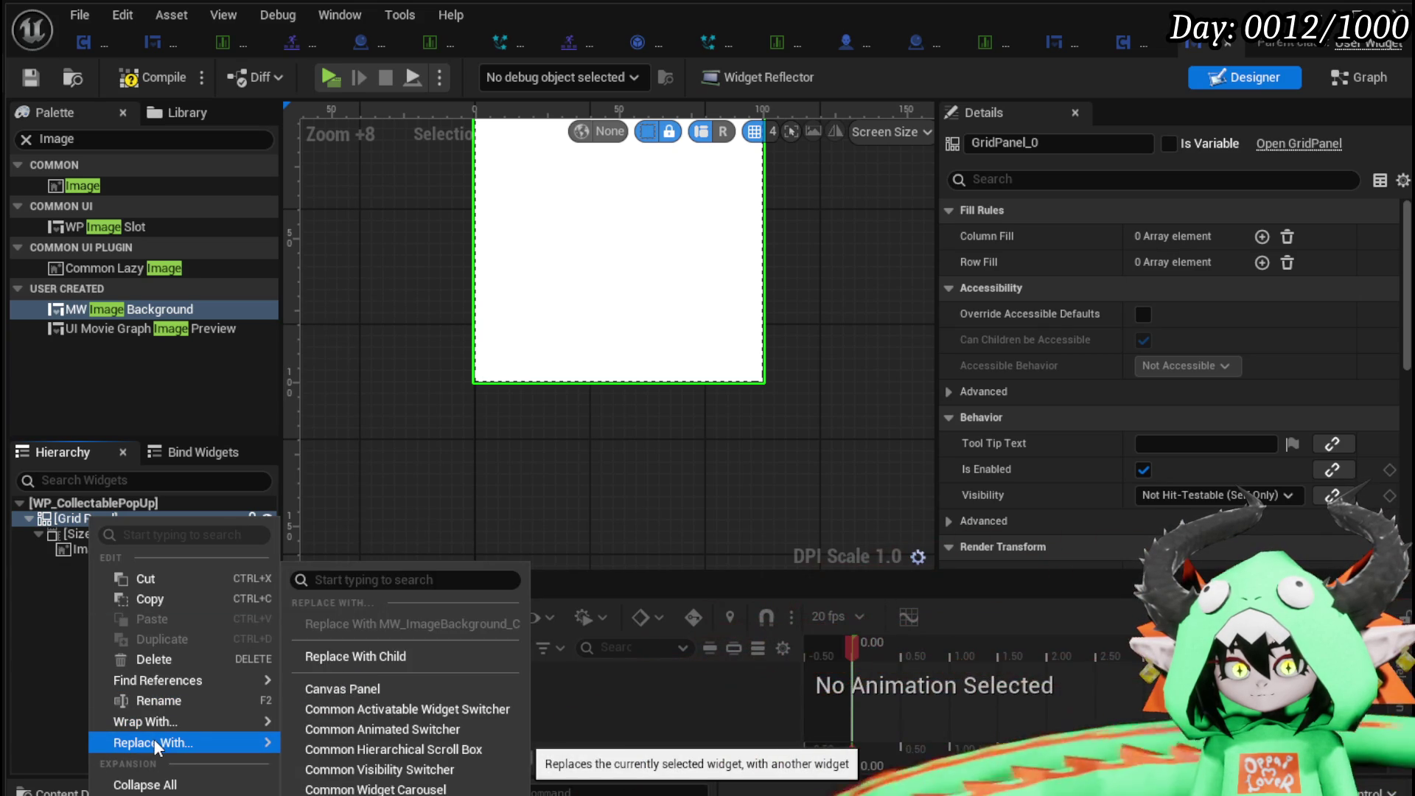
{"action": "left_click", "coordinate": [445, 656]}
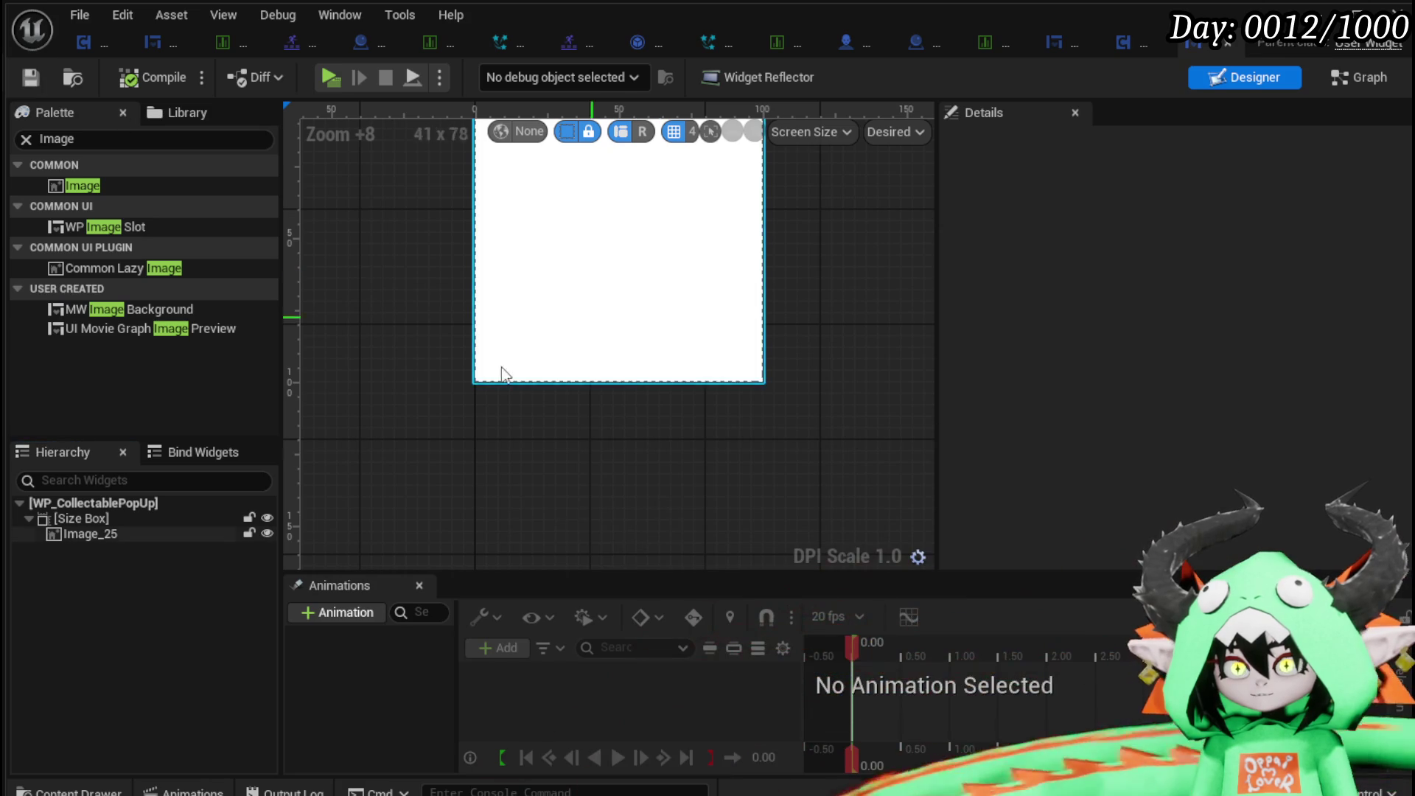
{"action": "scroll", "coordinate": [415, 436], "scroll_direction": "down", "scroll_amount": 3}
{"action": "left_click_drag", "start_coordinate": [330, 453], "coordinate": [410, 489]}
{"action": "left_click", "coordinate": [109, 532]}
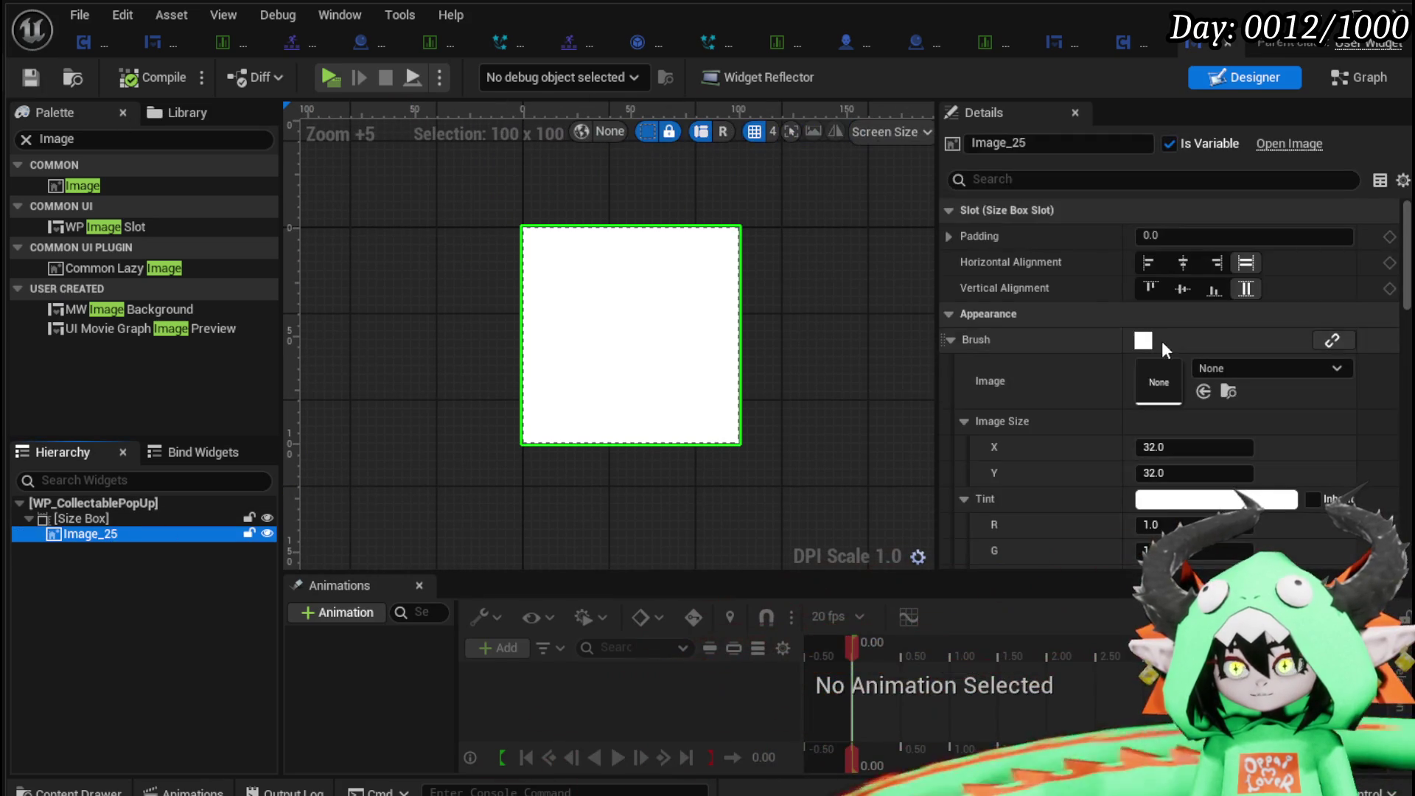
Add a new function named SetIcon to the widget blueprint.
{"action": "left_click", "coordinate": [1346, 85]}
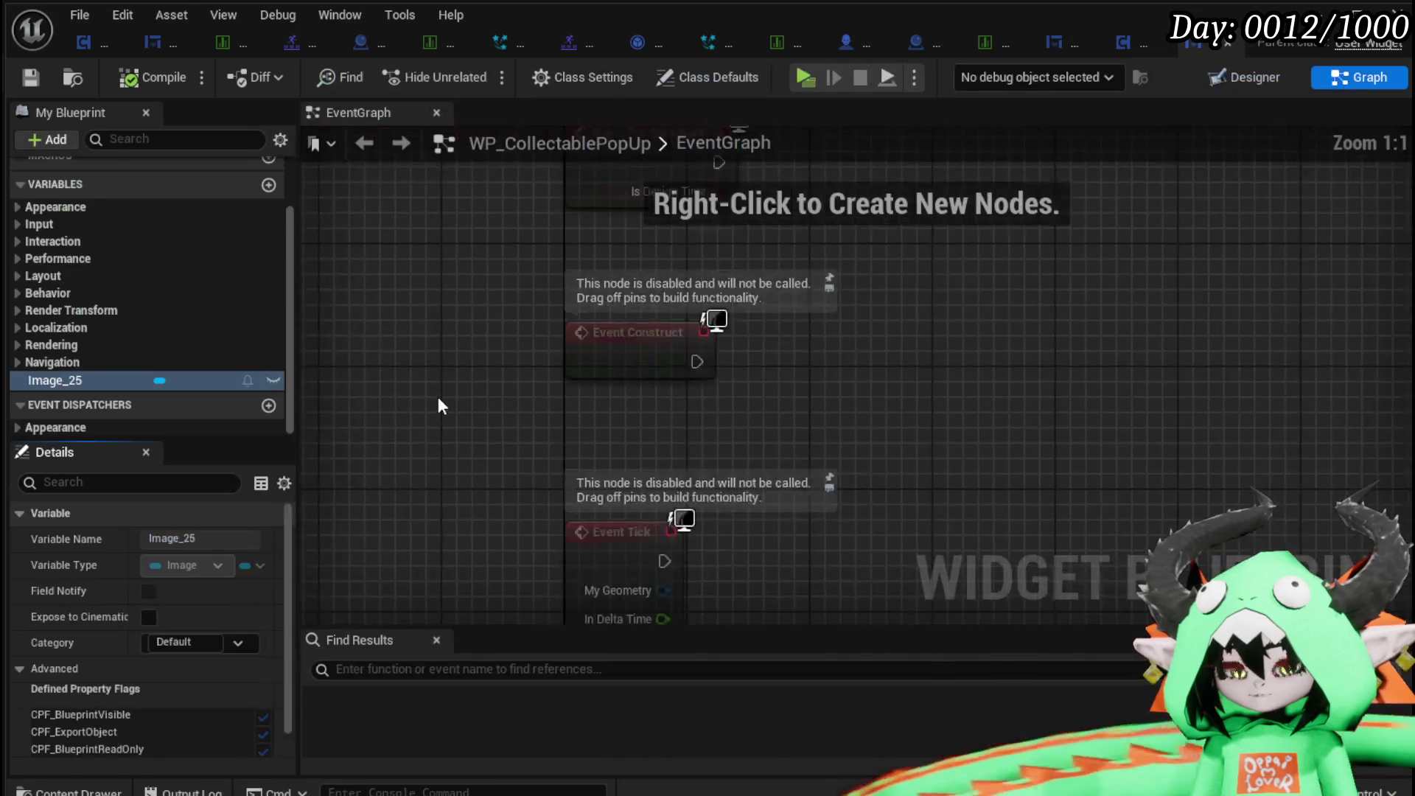
{"action": "scroll", "coordinate": [165, 226], "scroll_direction": "up", "scroll_amount": 3}
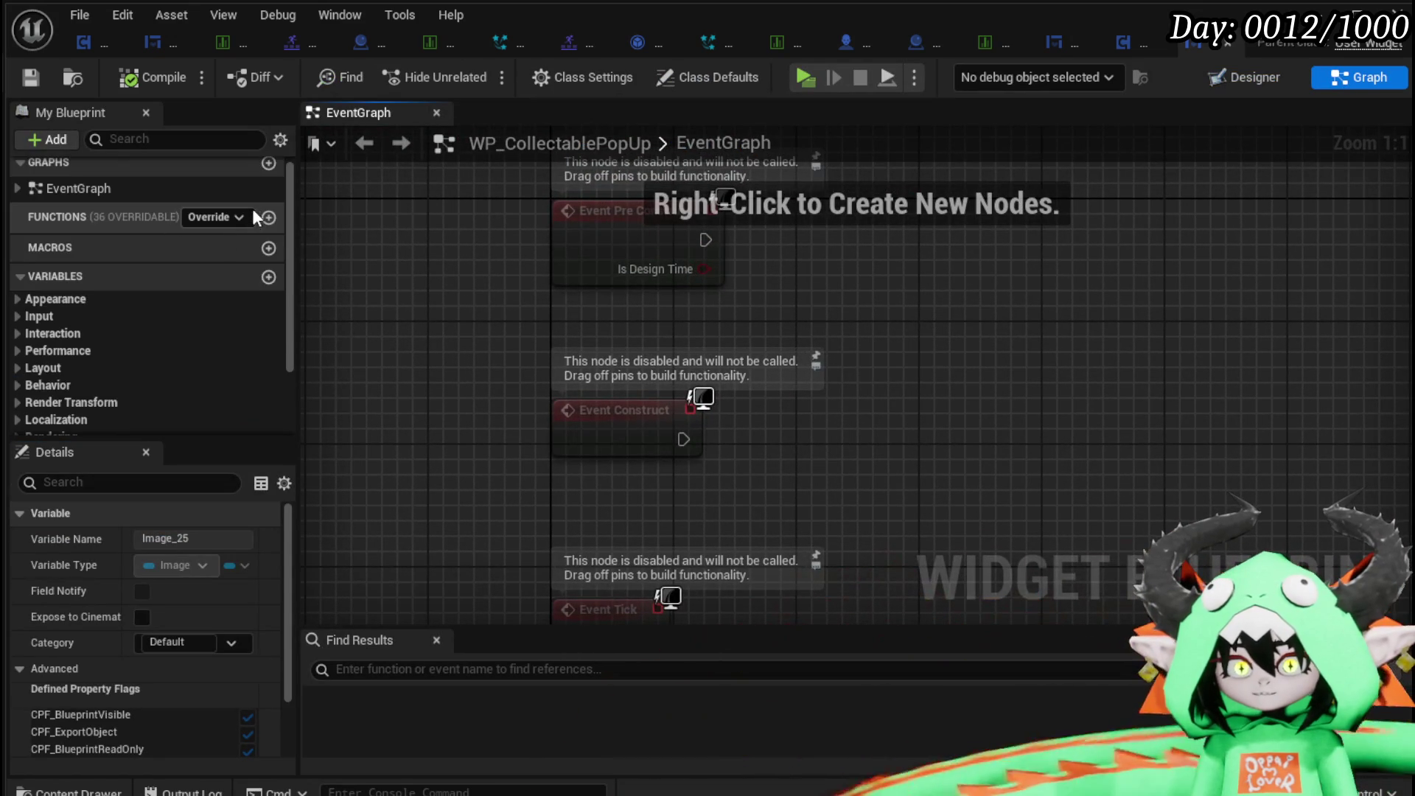
{"action": "left_click", "coordinate": [268, 216]}
{"action": "type", "text": "Set"}
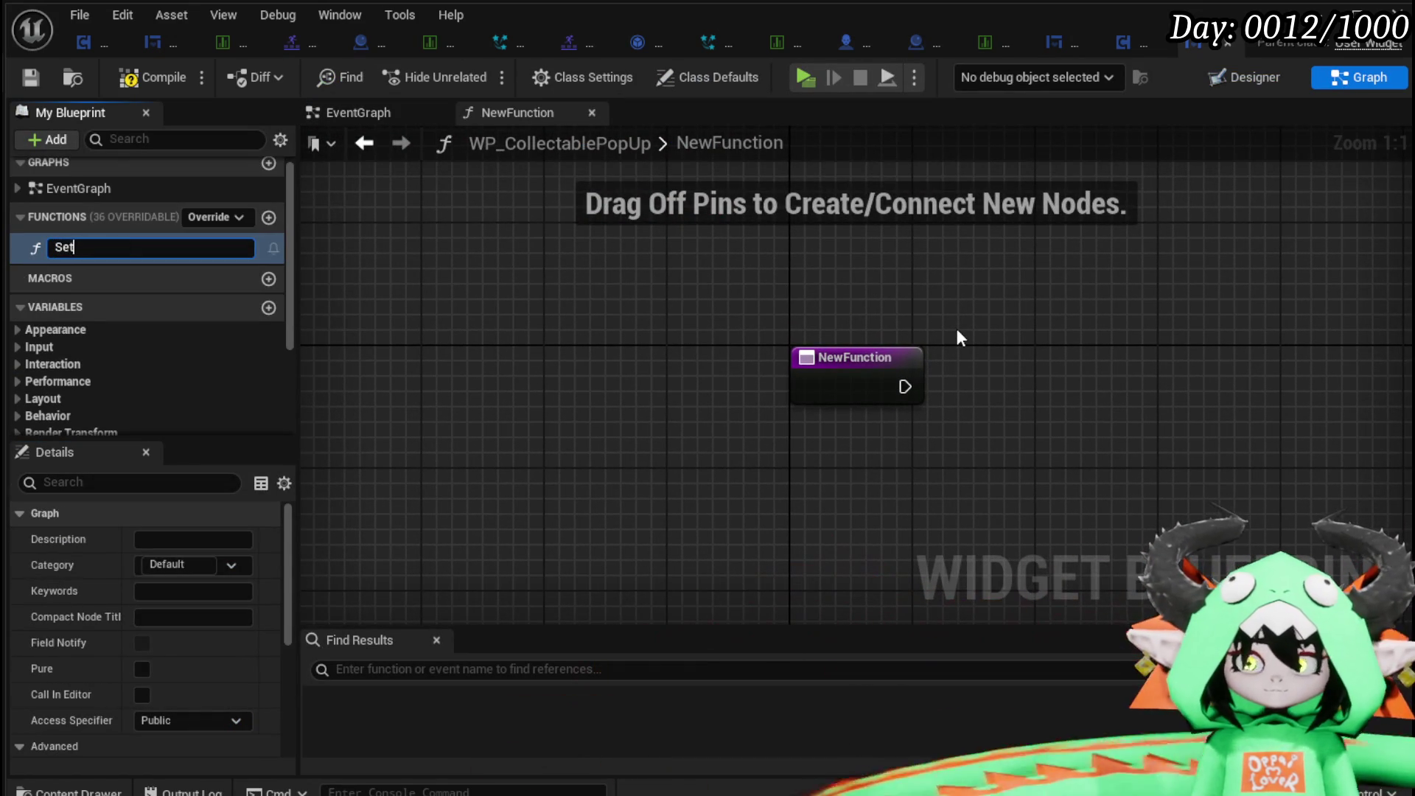
{"action": "type", "text": "Icon"}
{"action": "key", "text": "Return"}
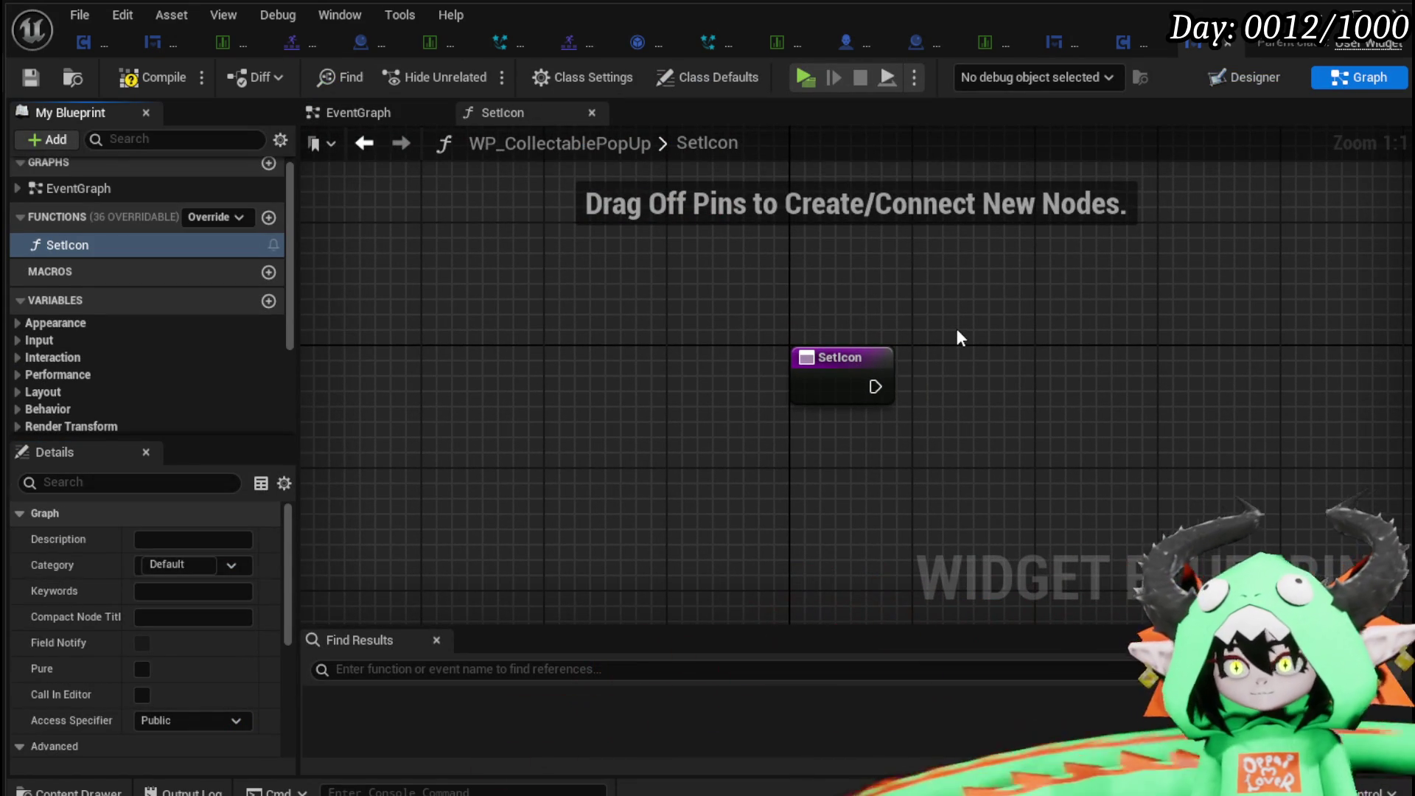
Bring Image_25 into the SetIcon graph and add a Set Brush from Texture node on it.
{"action": "scroll", "coordinate": [161, 363], "scroll_direction": "down", "scroll_amount": 5}
{"action": "mouse_move", "coordinate": [55, 352]}
{"action": "left_mouse_down"}
{"action": "mouse_move", "coordinate": [830, 236]}
{"action": "mouse_move", "coordinate": [757, 307]}
{"action": "mouse_move", "coordinate": [833, 325]}
{"action": "left_mouse_up"}
{"action": "left_click", "coordinate": [884, 277]}
{"action": "type", "text": "Get"}
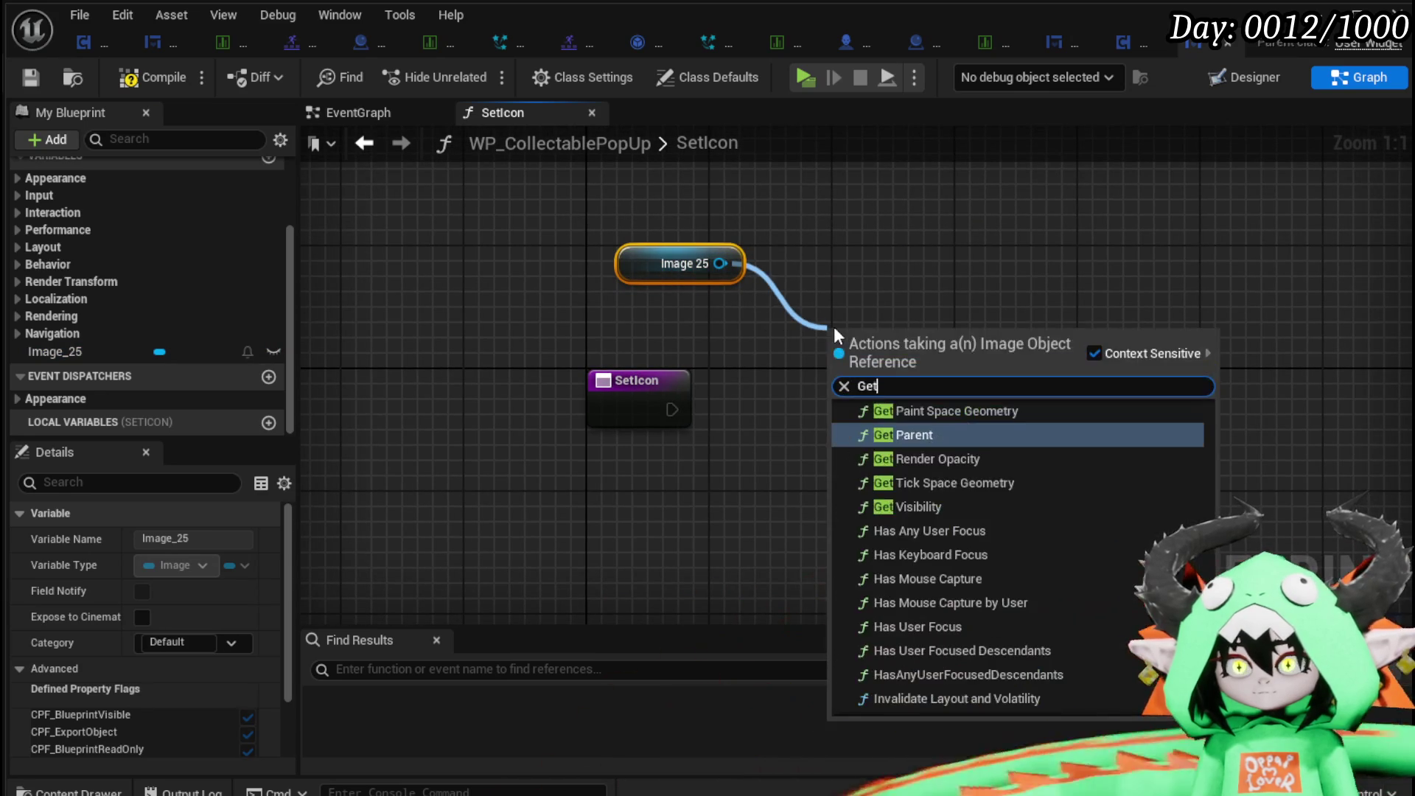
{"action": "type", "text": " Brush"}
{"action": "key", "text": "Return"}
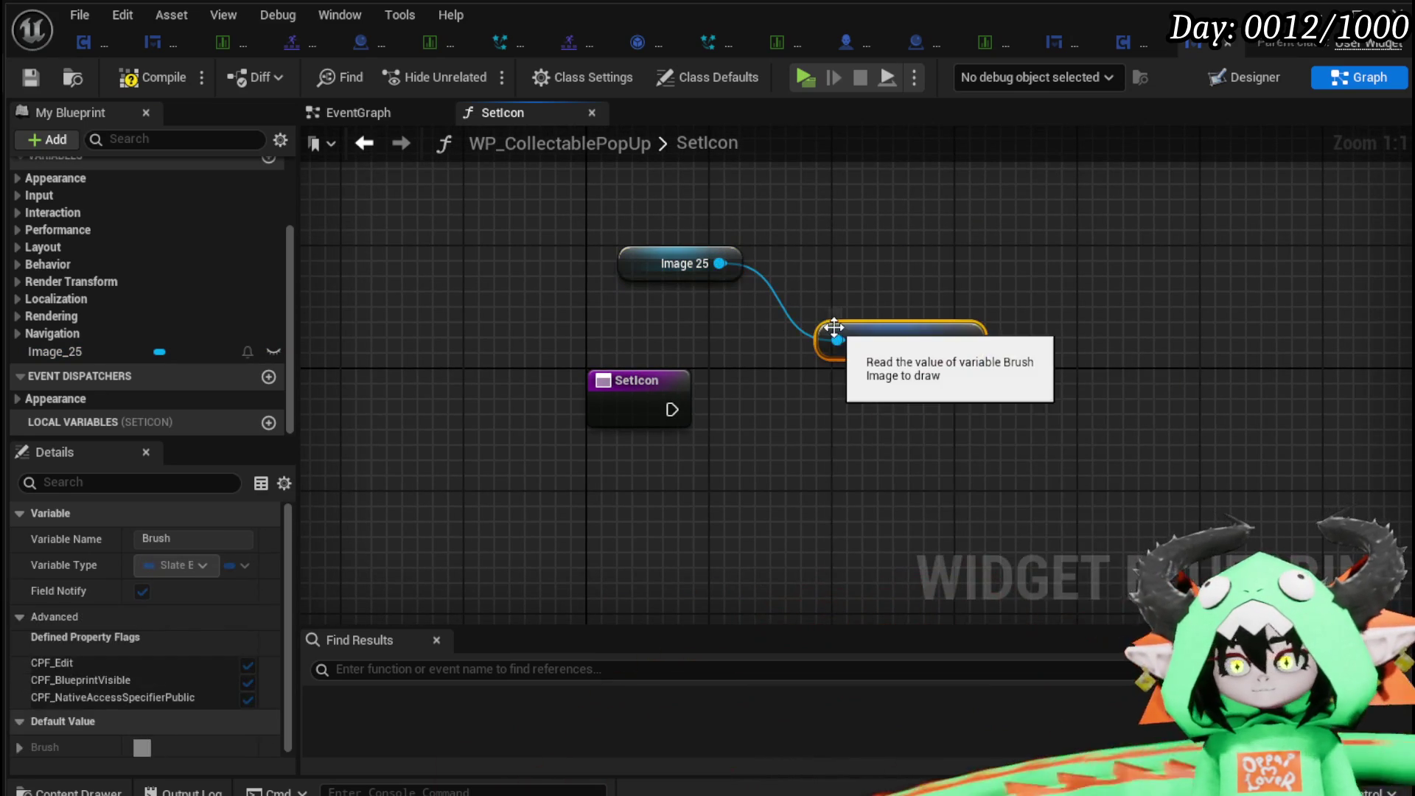
{"action": "left_click_drag", "start_coordinate": [720, 263], "coordinate": [1022, 246]}
{"action": "type", "text": "S"}
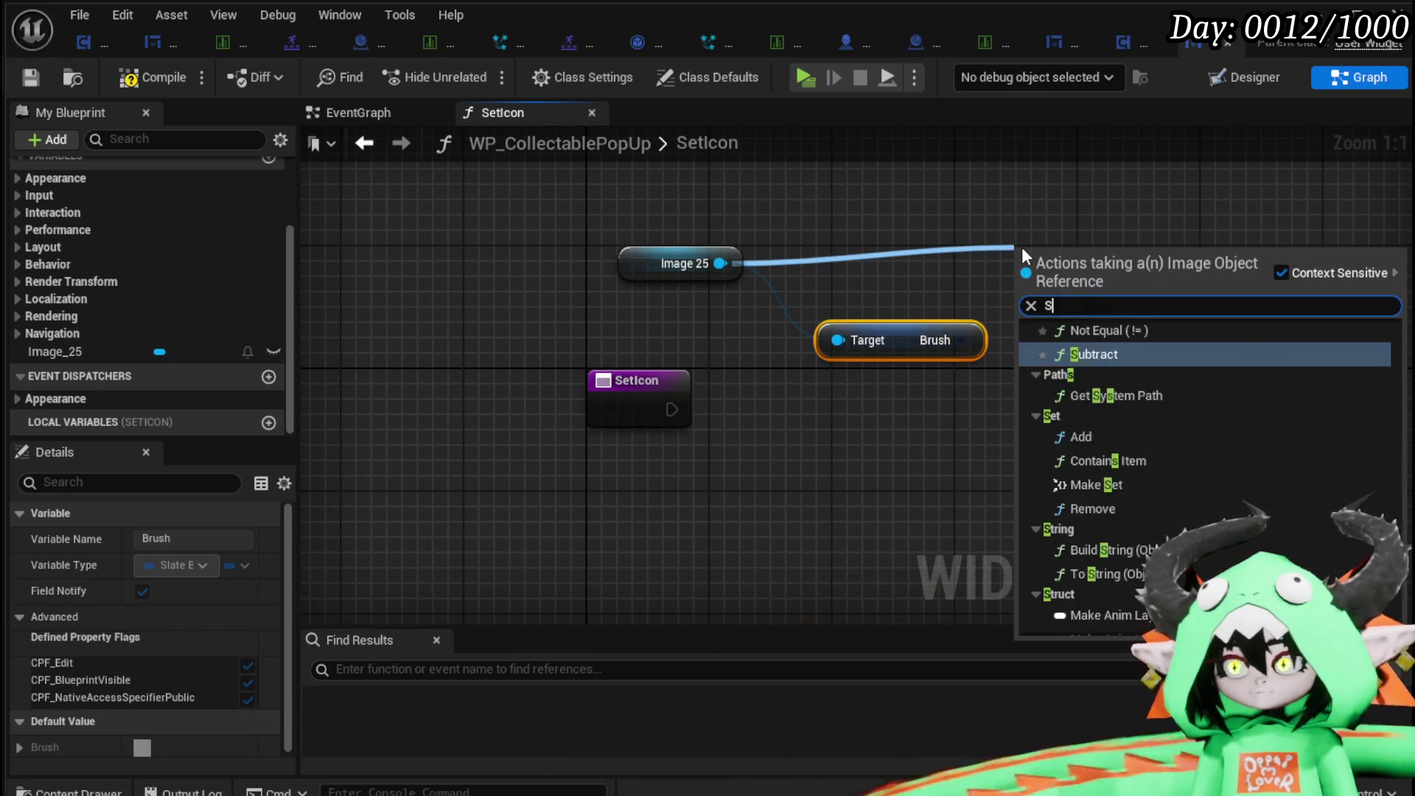
{"action": "type", "text": "et Brush"}
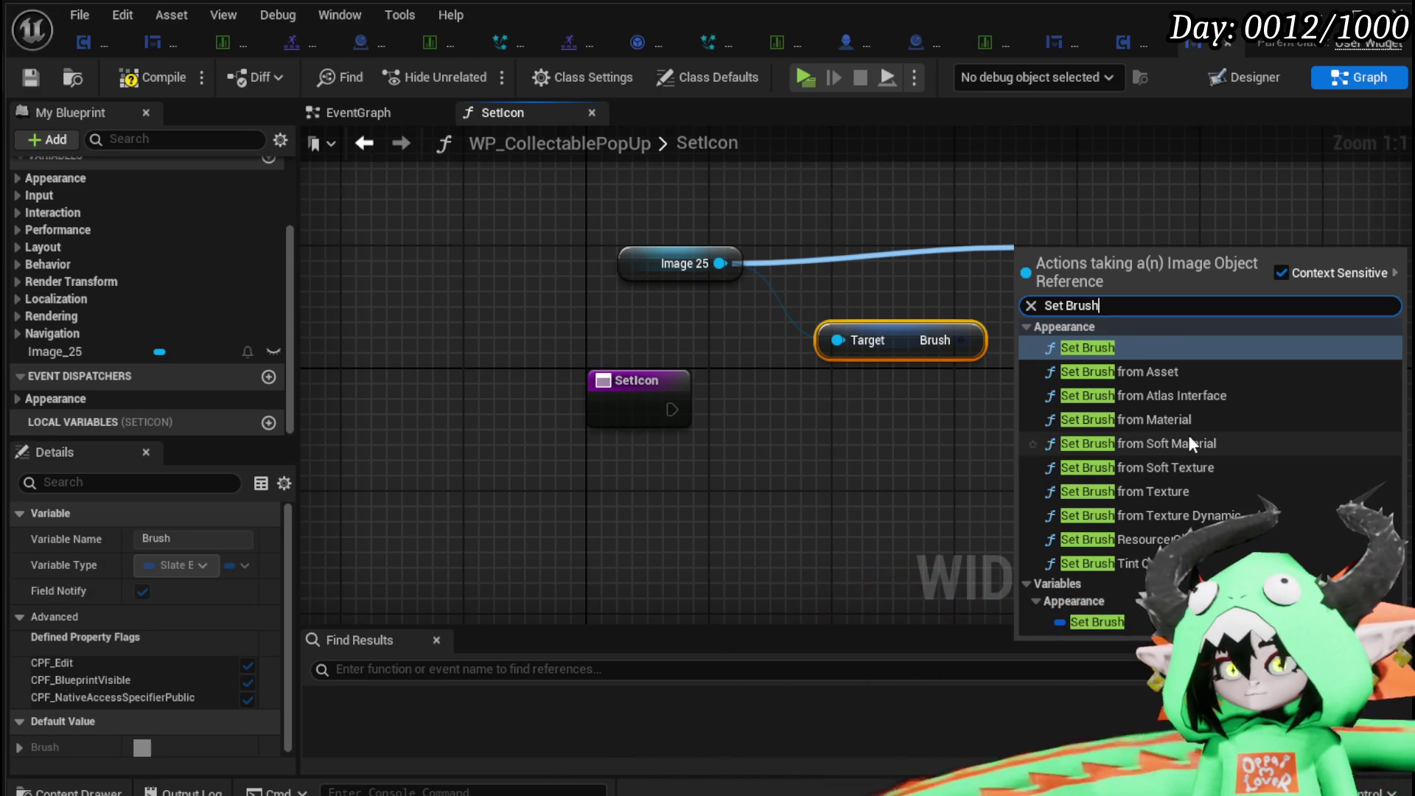
{"action": "left_click", "coordinate": [1161, 492]}
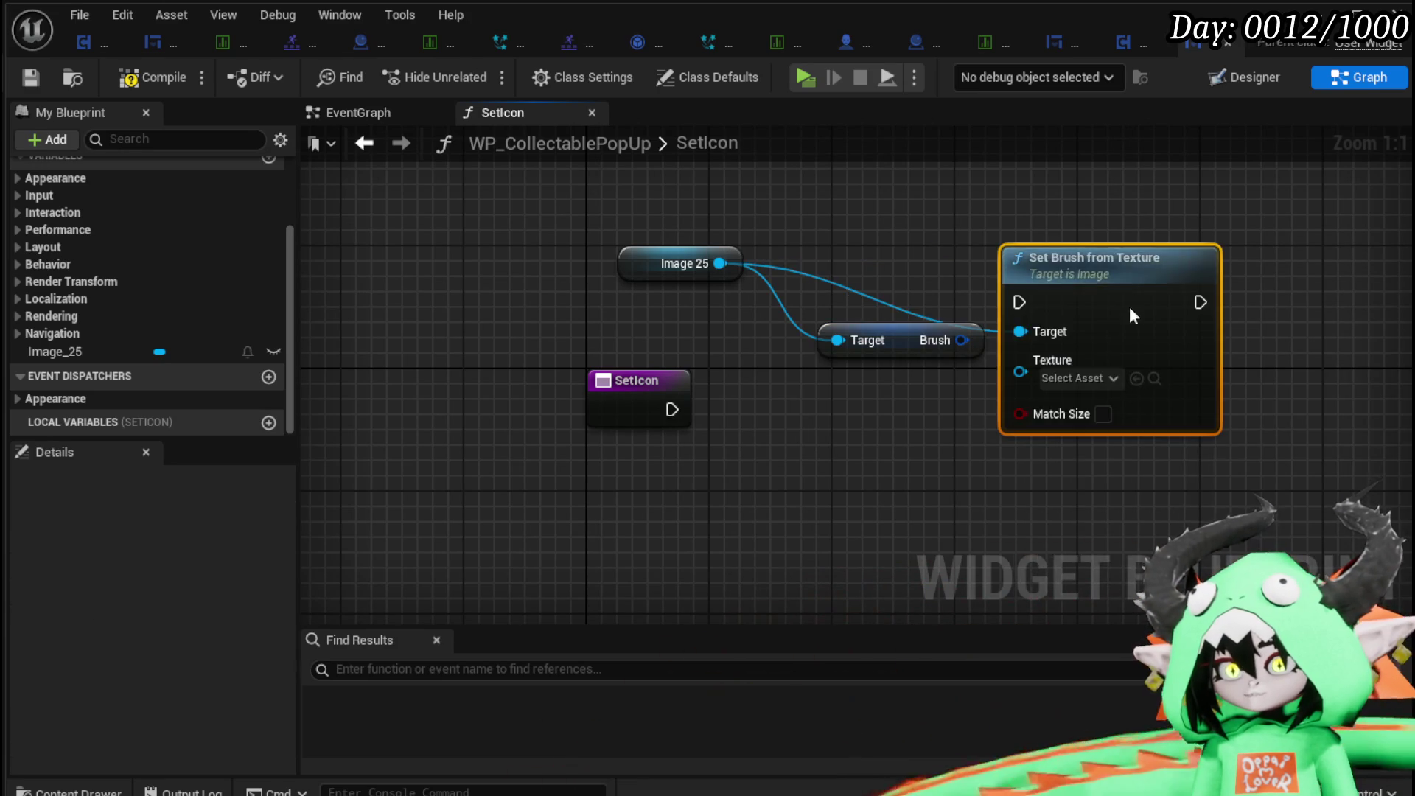
Wire SetIcon's execution and a new Texture input into Set Brush from Texture, remove the Brush getter, compile.
{"action": "mouse_move", "coordinate": [671, 405]}
{"action": "left_mouse_down"}
{"action": "mouse_move", "coordinate": [881, 394]}
{"action": "mouse_move", "coordinate": [943, 448]}
{"action": "left_mouse_up"}
{"action": "left_click_drag", "start_coordinate": [881, 494], "coordinate": [630, 409]}
{"action": "left_click", "coordinate": [153, 78]}
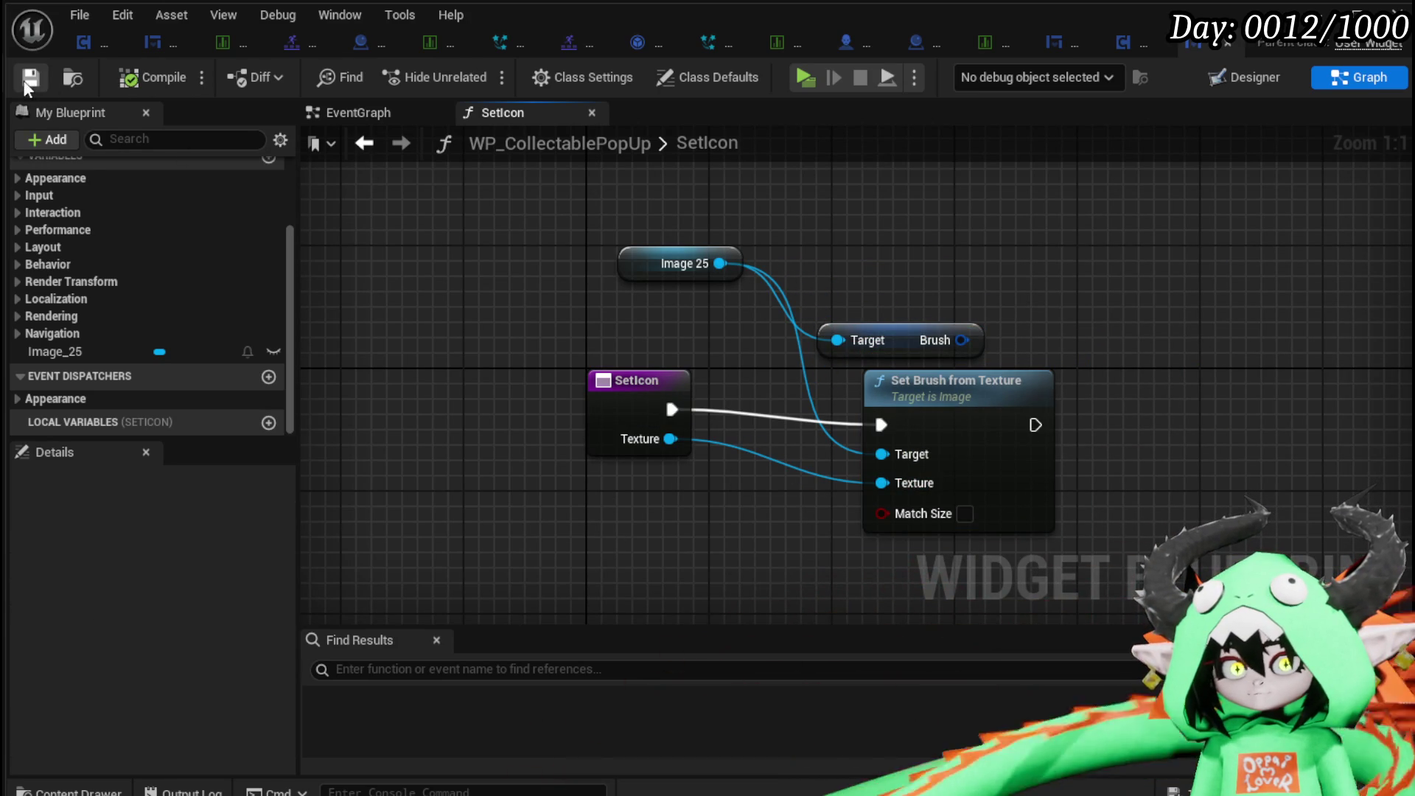
{"action": "left_click", "coordinate": [914, 338]}
{"action": "key", "text": "Delete"}
{"action": "left_click", "coordinate": [129, 77]}
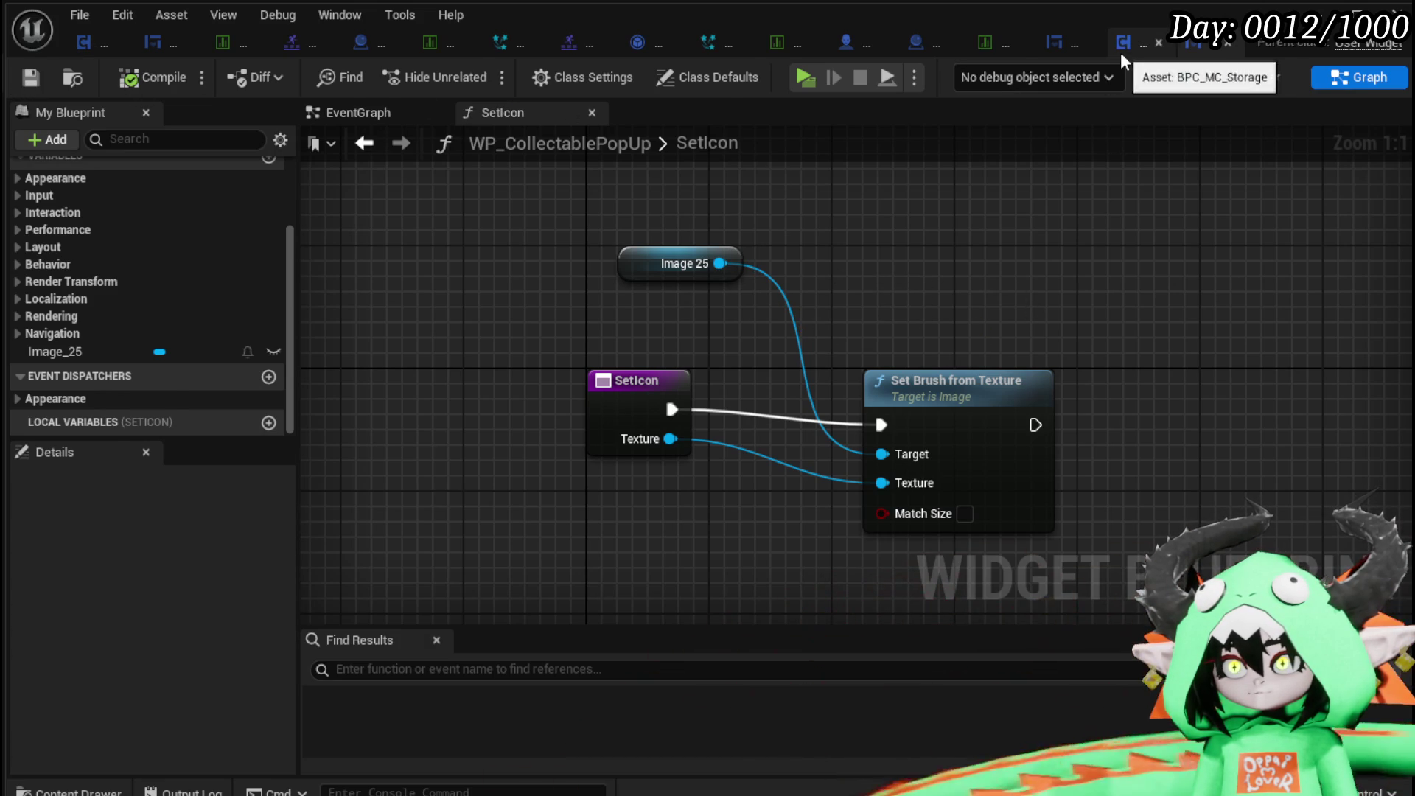
In BPC_MC_Storage, set the Create Widget class to WP_CollectablePopUp.
{"action": "left_click", "coordinate": [1120, 48]}
{"action": "left_click", "coordinate": [785, 408]}
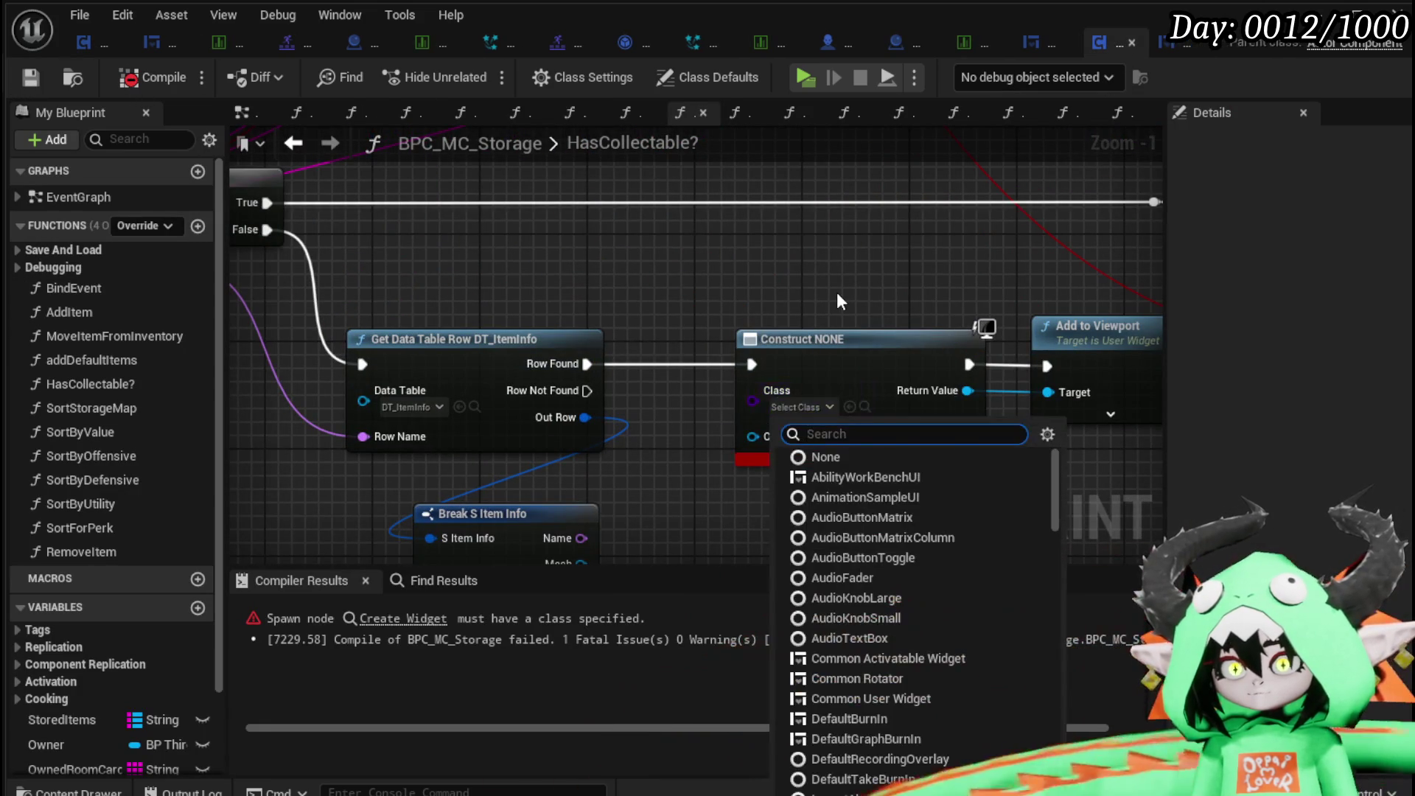
{"action": "type", "text": "Popu"}
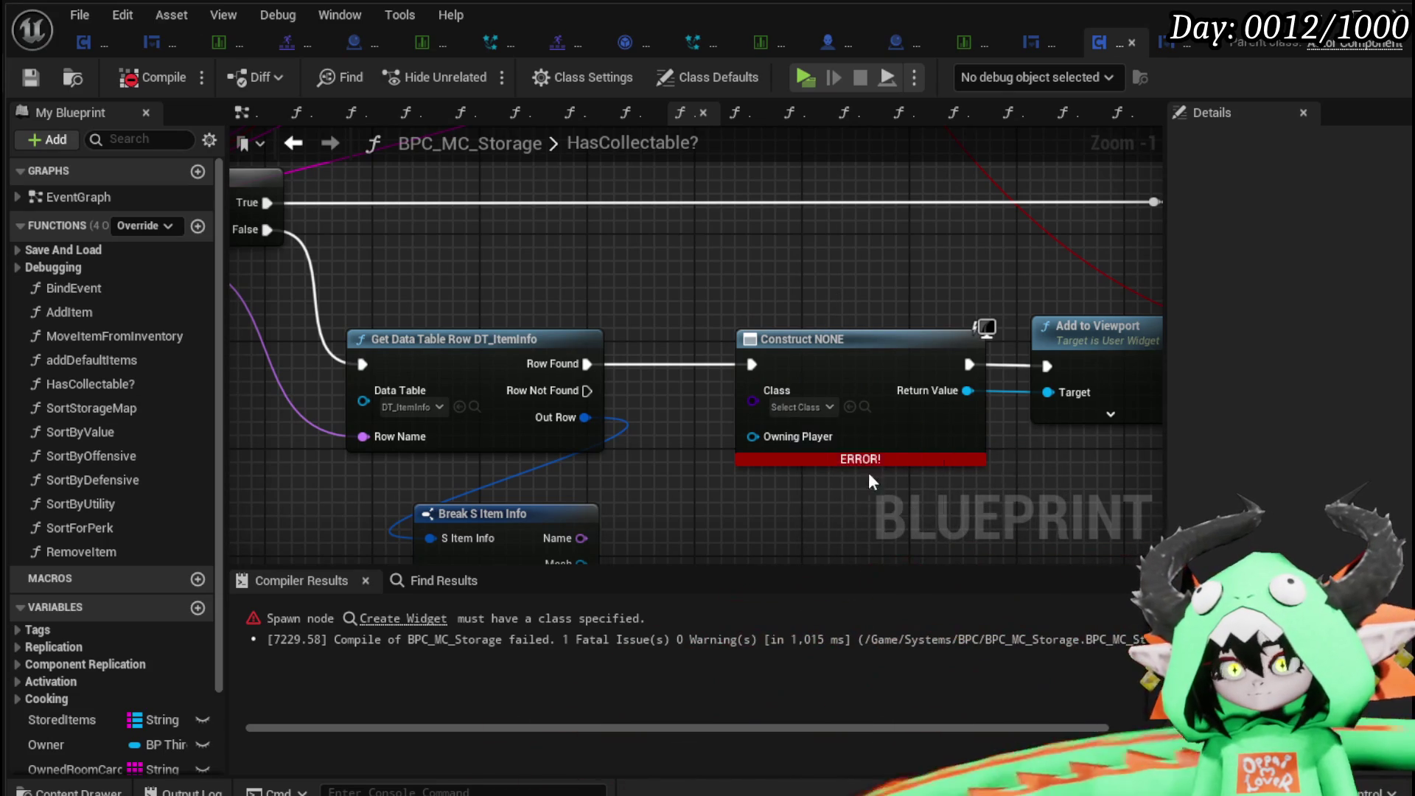
{"action": "left_click", "coordinate": [852, 477]}
Add a Set Icon call on the newly created pop-up widget.
{"action": "left_click_drag", "start_coordinate": [618, 332], "coordinate": [751, 434]}
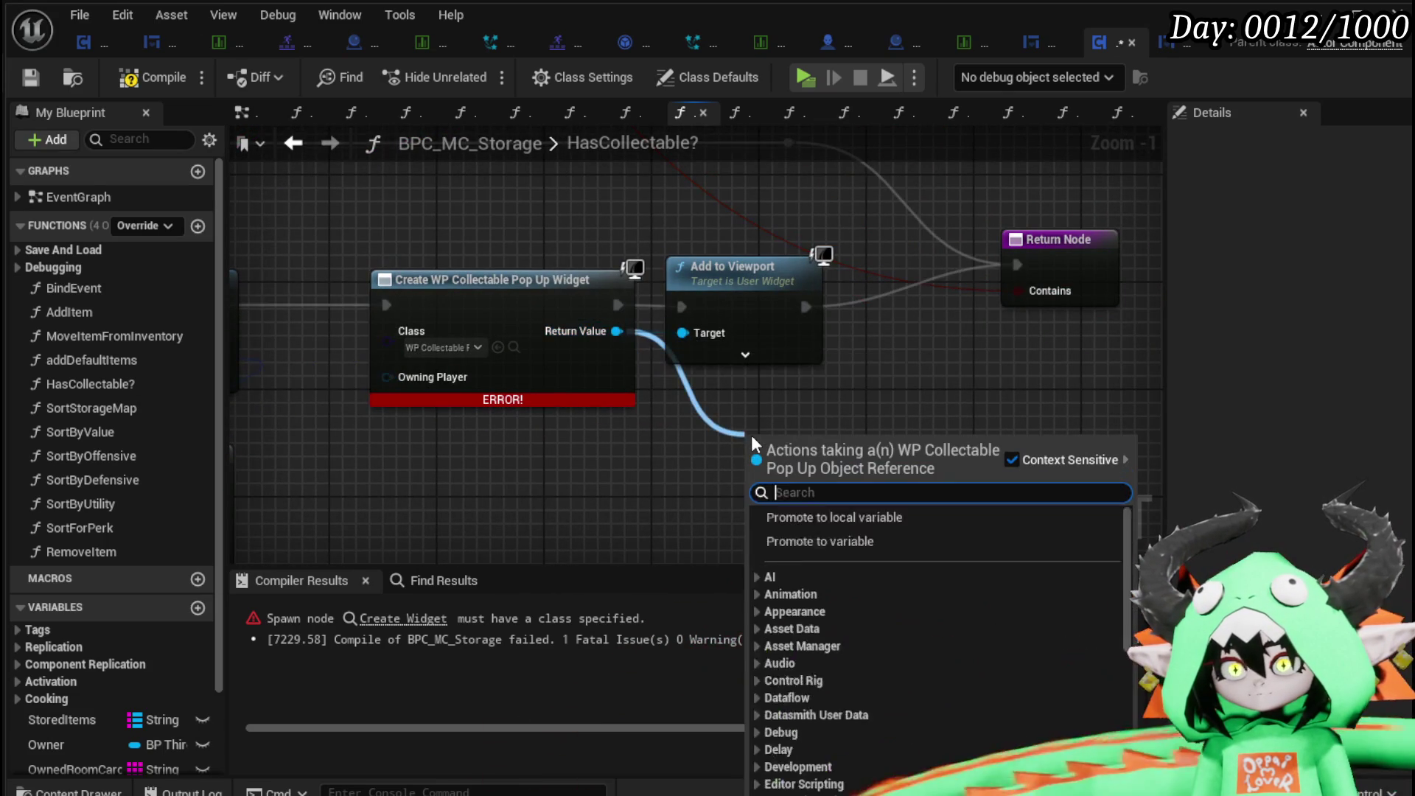
{"action": "type", "text": "Set Brush"}
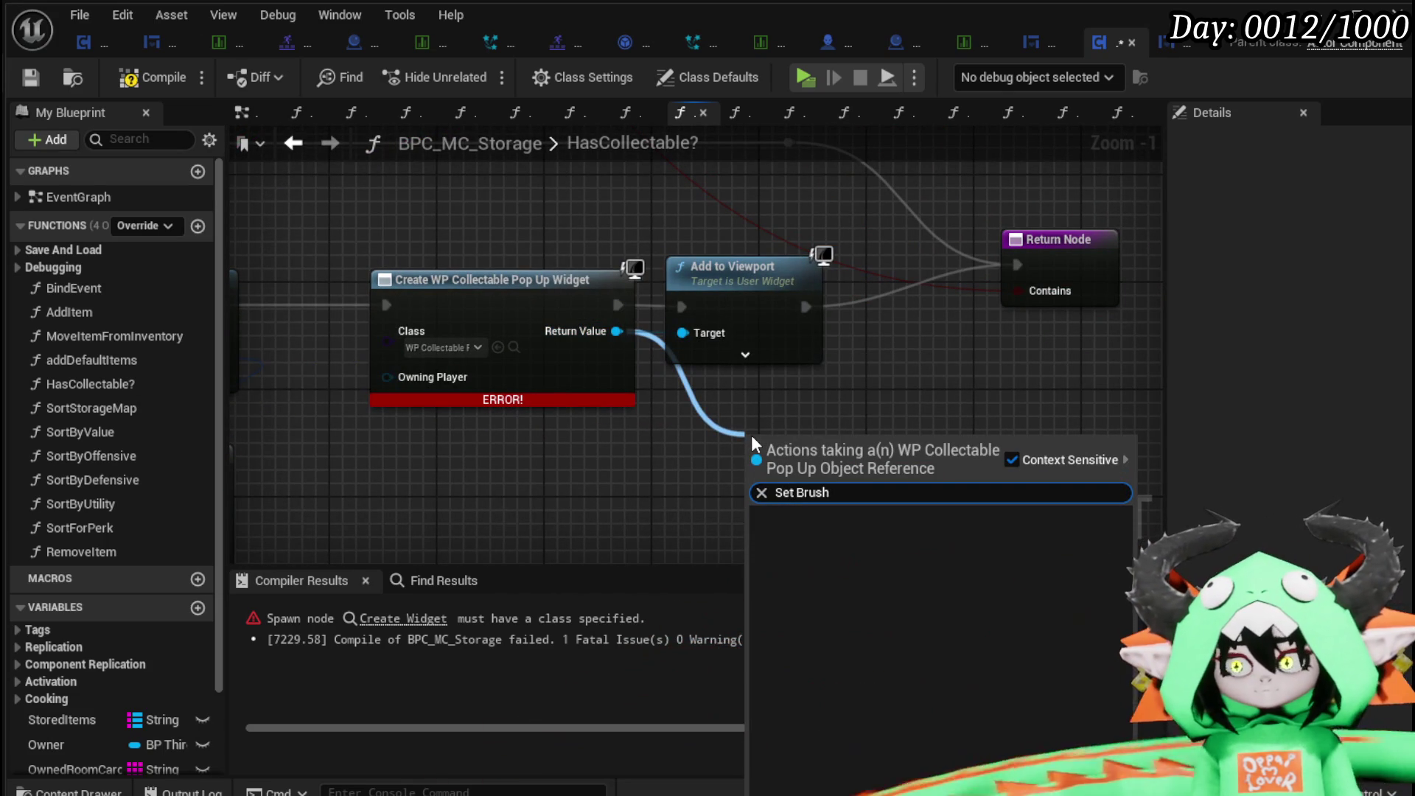
{"action": "key", "text": "BackSpace"}
{"action": "key", "text": "BackSpace"}
{"action": "key", "text": "BackSpace"}
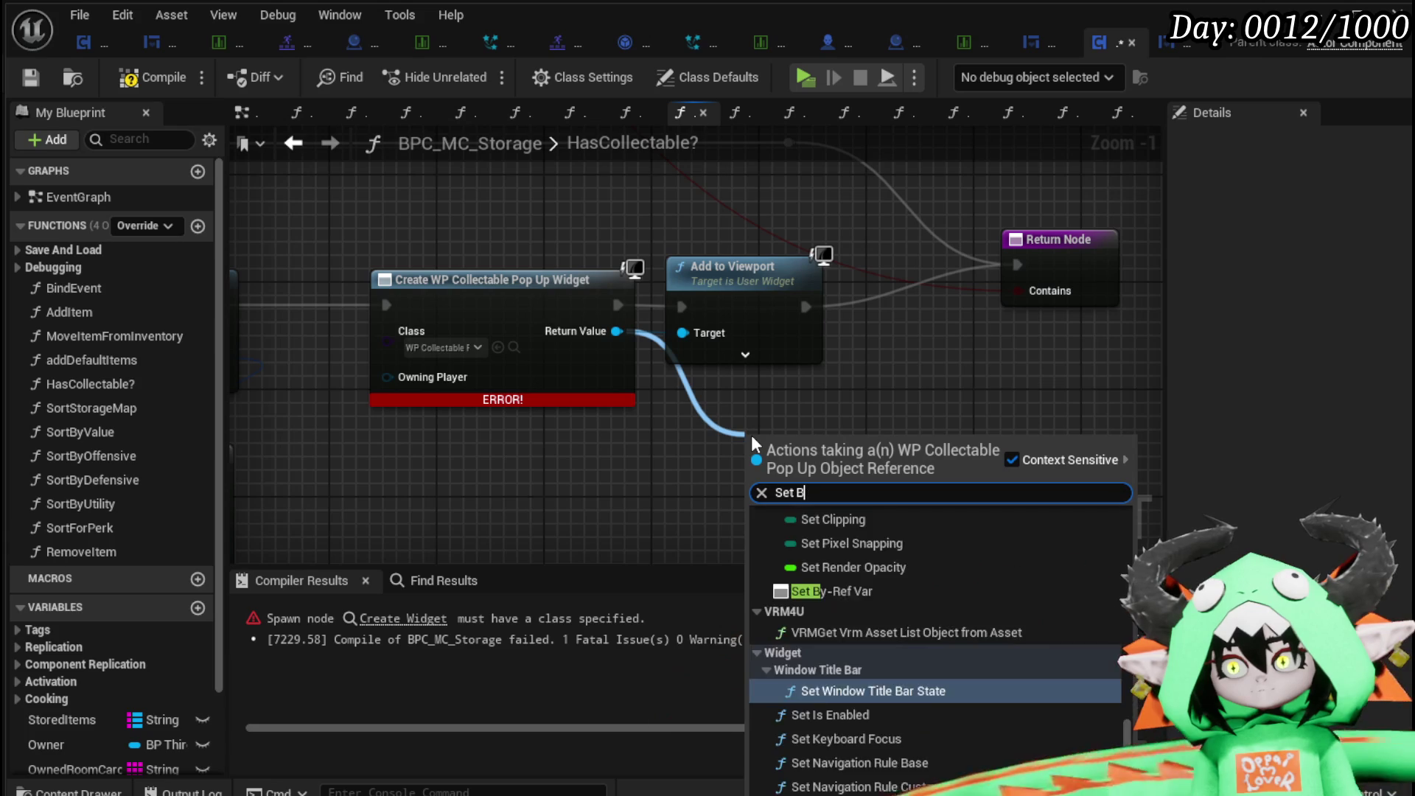
{"action": "type", "text": "Icon"}
{"action": "key", "text": "Return"}
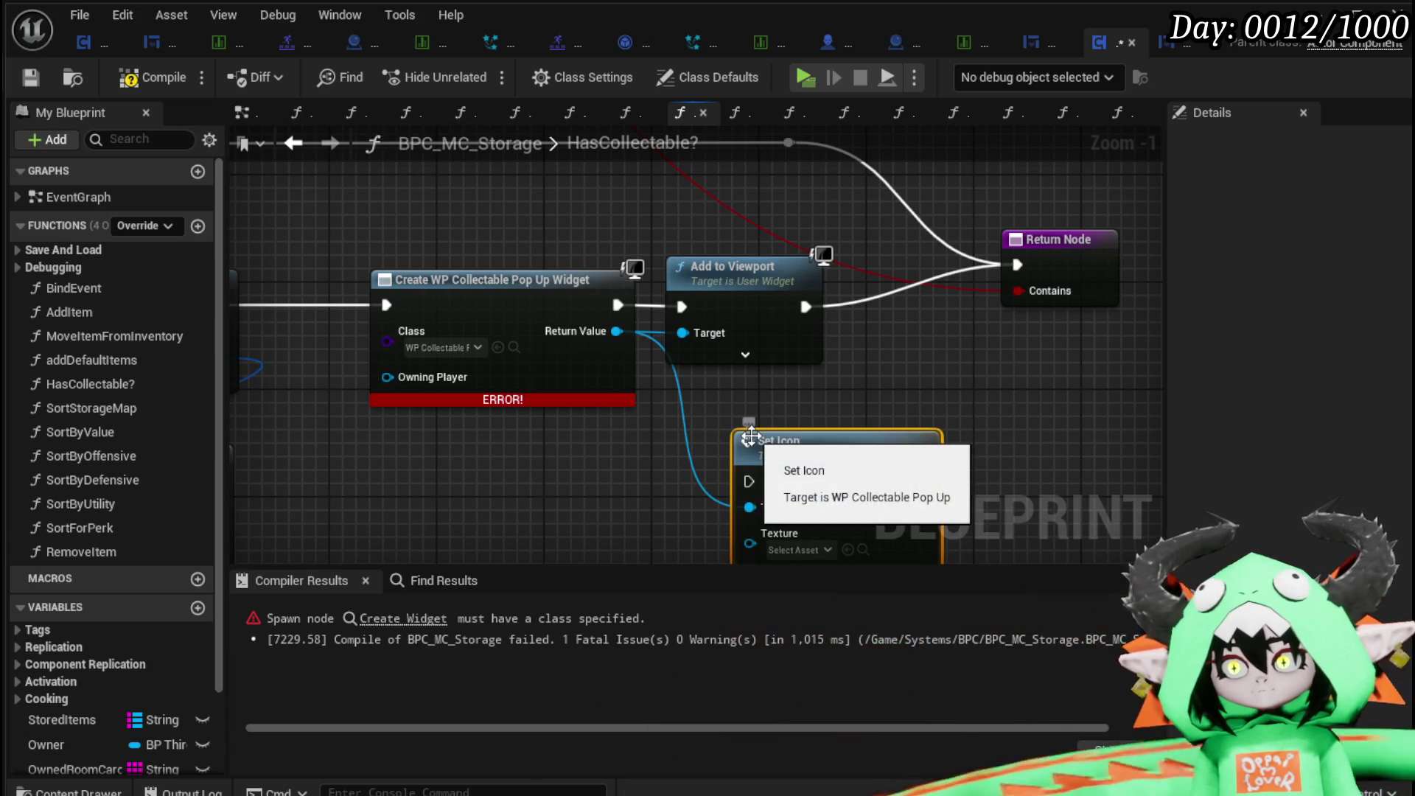
Chain Set Icon between Create Widget and Add to Viewport, feeding the item's Icon into Texture.
{"action": "left_click_drag", "start_coordinate": [755, 264], "coordinate": [888, 263]}
{"action": "left_click_drag", "start_coordinate": [737, 192], "coordinate": [902, 178]}
{"action": "left_click_drag", "start_coordinate": [689, 288], "coordinate": [589, 288]}
{"action": "mouse_move", "coordinate": [1000, 448]}
{"action": "left_mouse_down"}
{"action": "mouse_move", "coordinate": [825, 258]}
{"action": "mouse_move", "coordinate": [843, 270]}
{"action": "mouse_move", "coordinate": [824, 270]}
{"action": "left_mouse_up"}
{"action": "left_click_drag", "start_coordinate": [682, 294], "coordinate": [737, 292]}
{"action": "left_click_drag", "start_coordinate": [913, 293], "coordinate": [978, 294]}
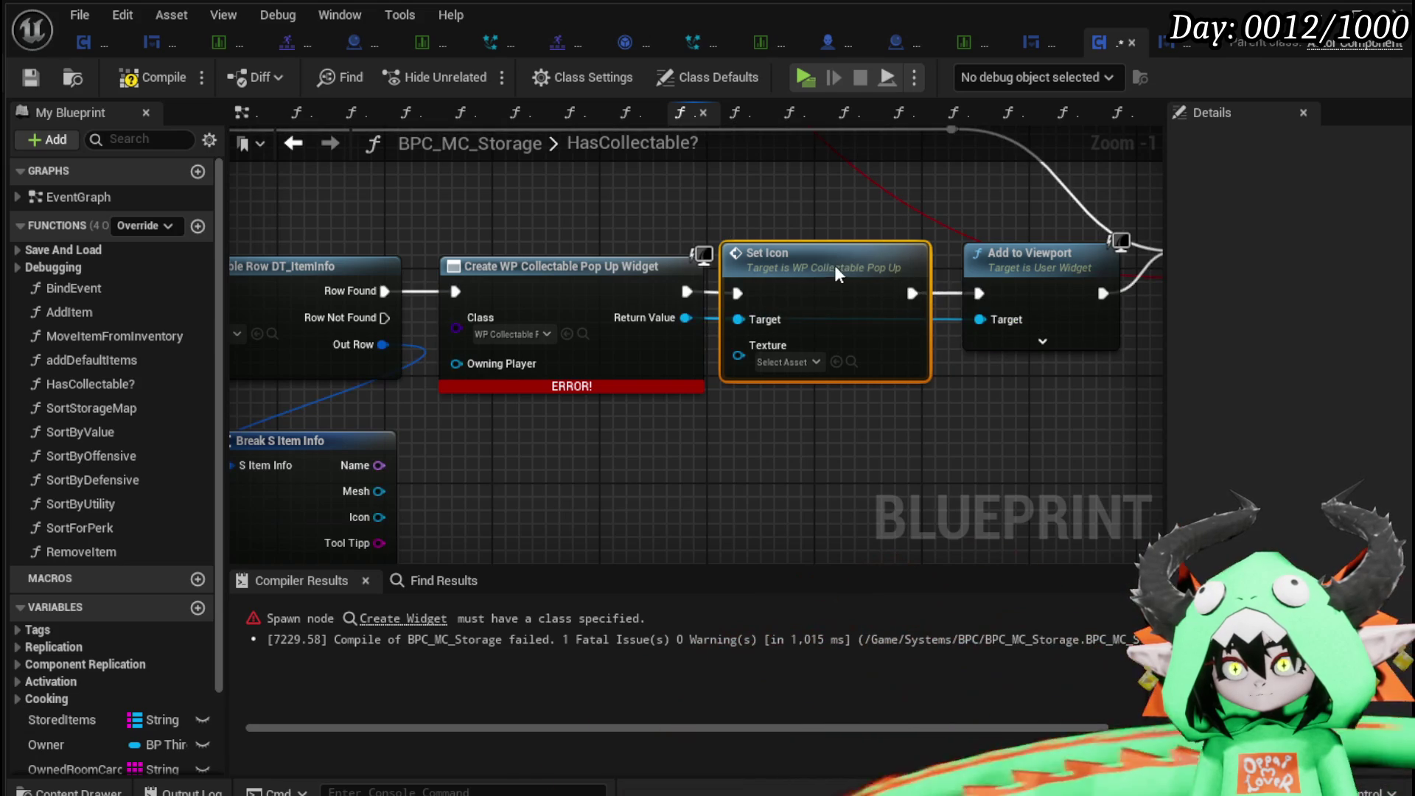
{"action": "mouse_move", "coordinate": [431, 475]}
{"action": "left_mouse_down"}
{"action": "mouse_move", "coordinate": [801, 366]}
{"action": "mouse_move", "coordinate": [805, 303]}
{"action": "left_mouse_up"}
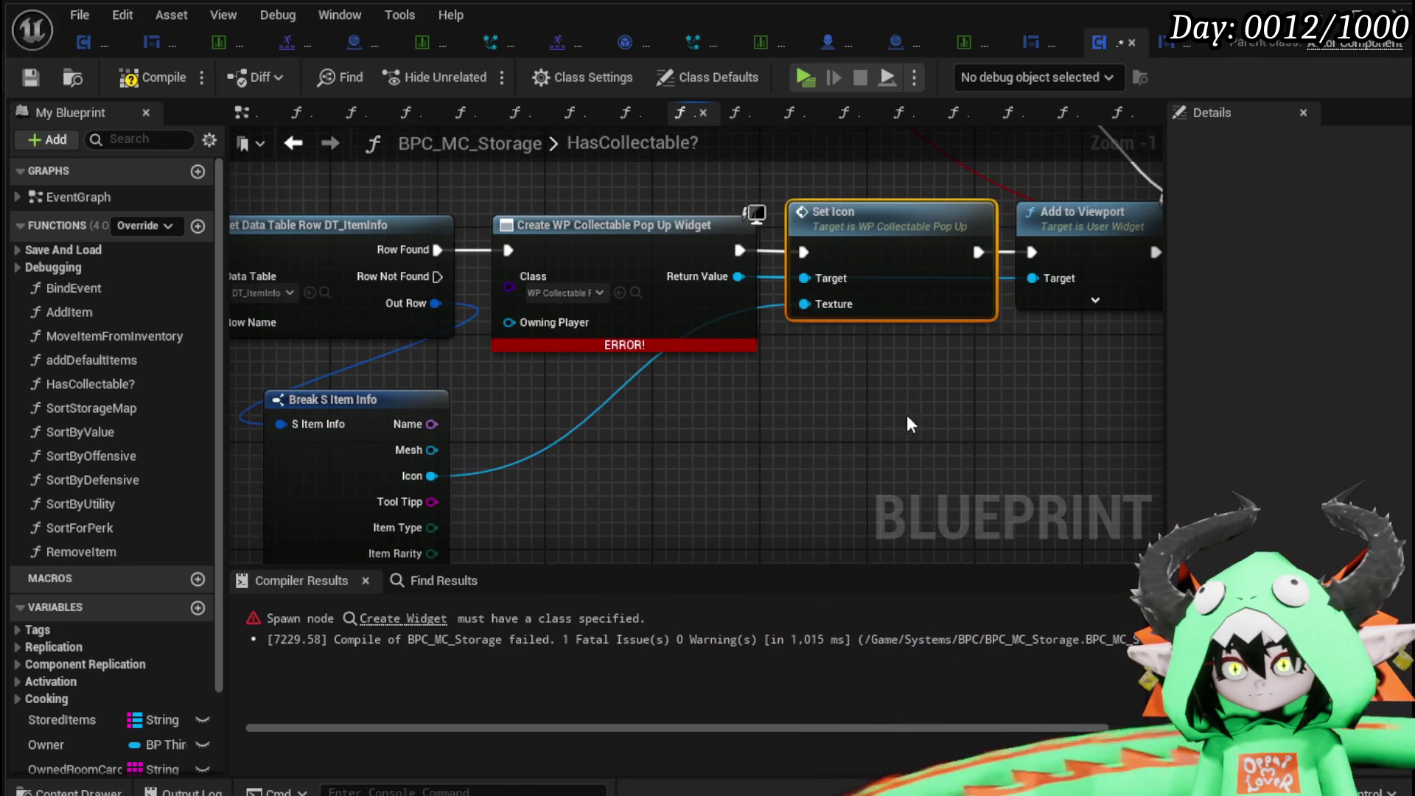
Compile and save BPC_MC_Storage, then return to WP_CollectablePopUp.
{"action": "left_click", "coordinate": [151, 79]}
{"action": "left_click", "coordinate": [30, 77]}
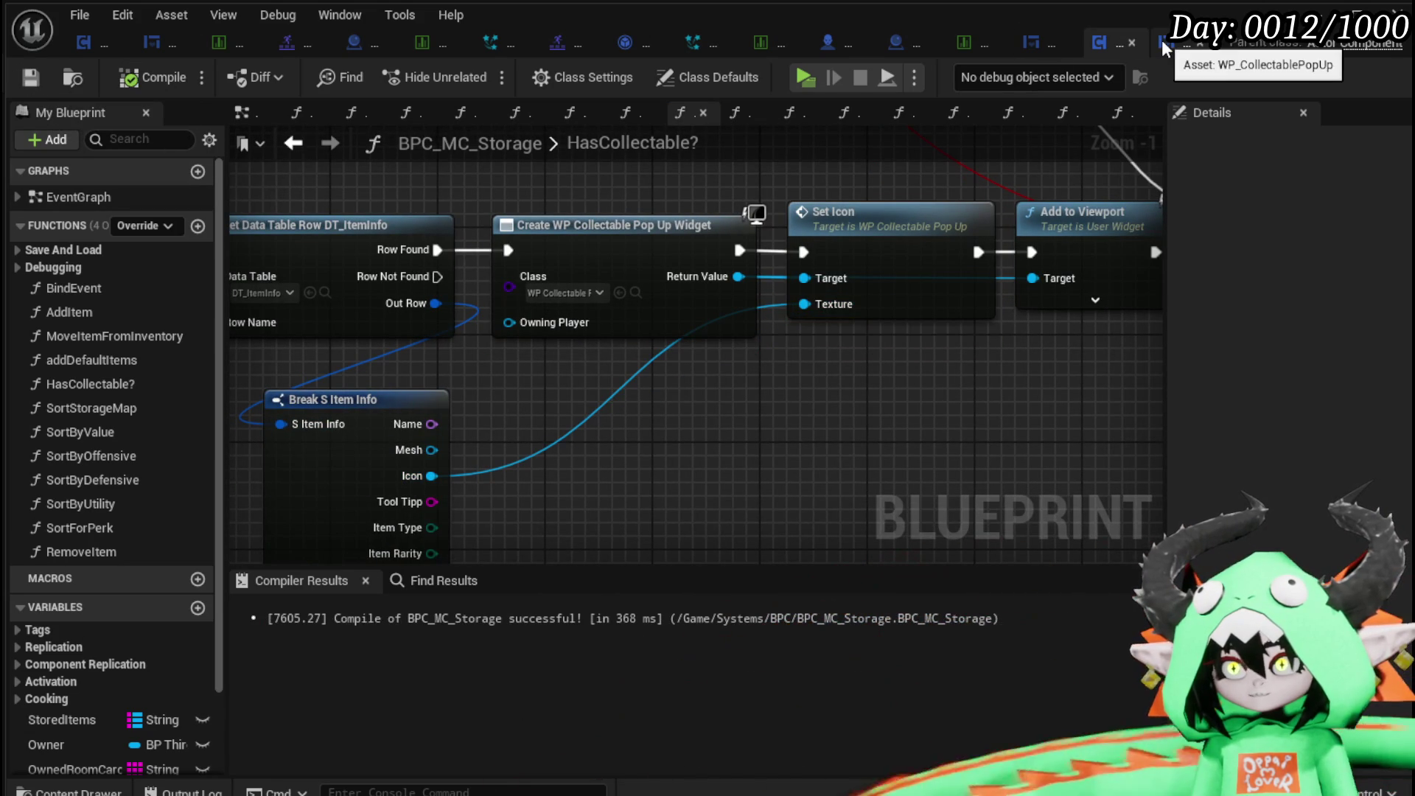
{"action": "left_click", "coordinate": [1164, 46]}
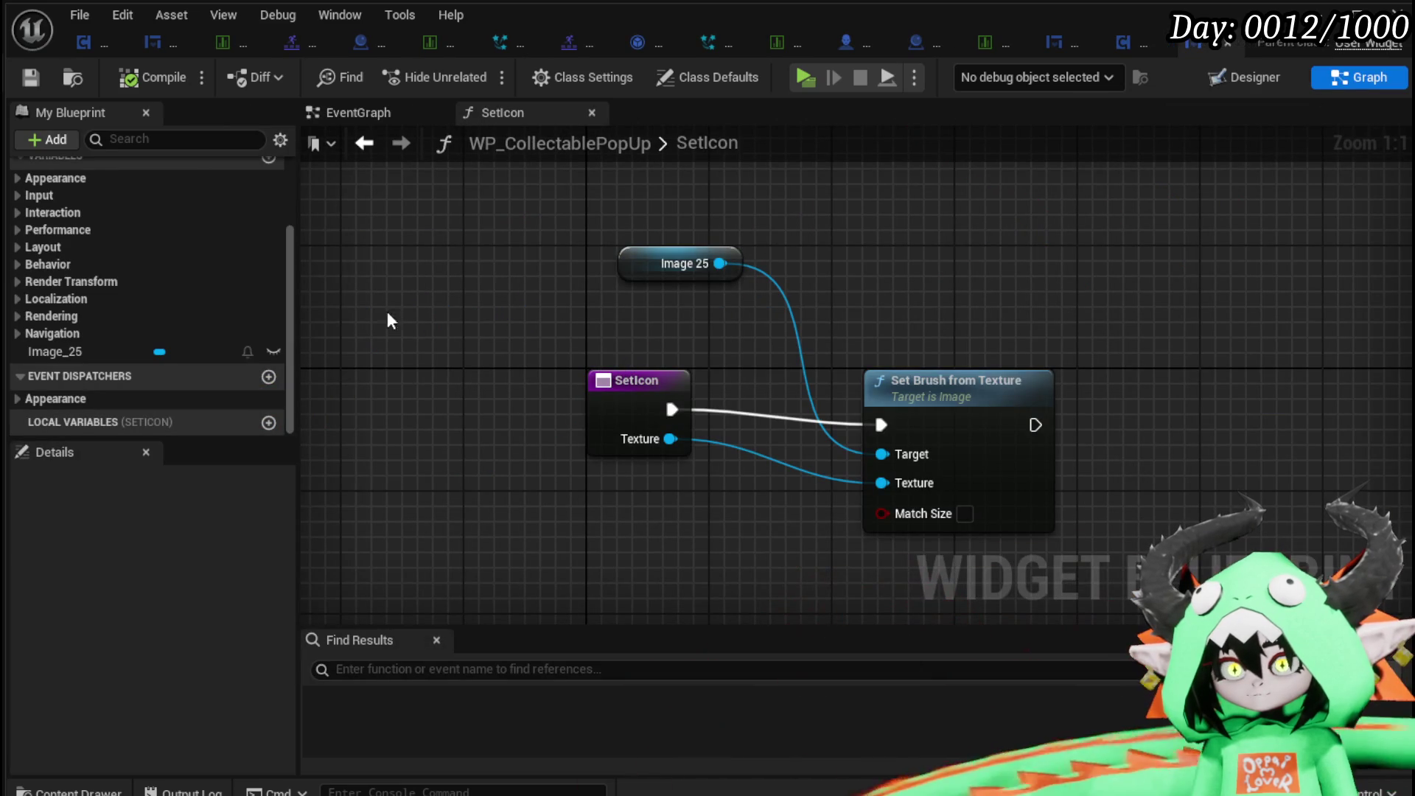
In the Designer, create a new widget animation named PopUp and open it.
{"action": "left_click", "coordinate": [1245, 77]}
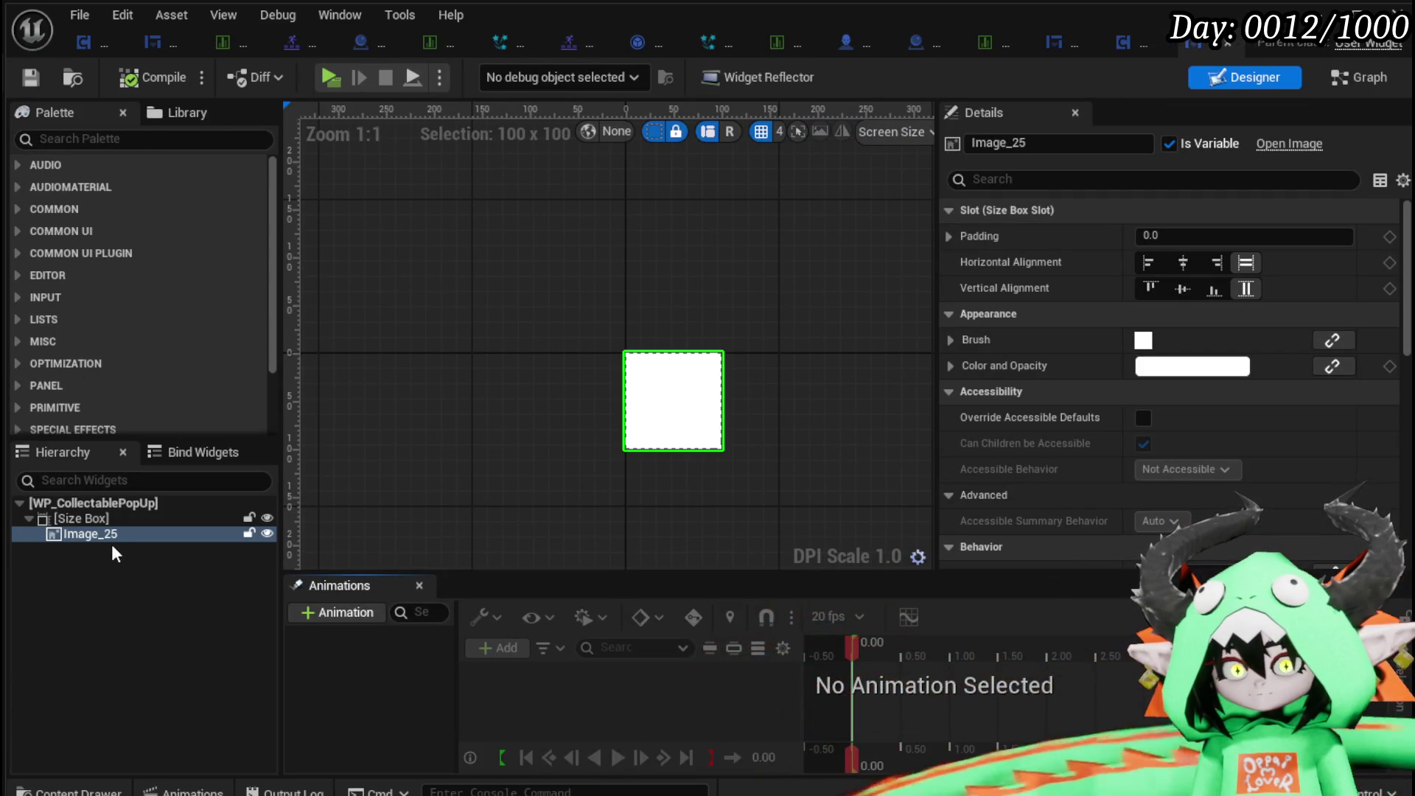
{"action": "left_click", "coordinate": [332, 613]}
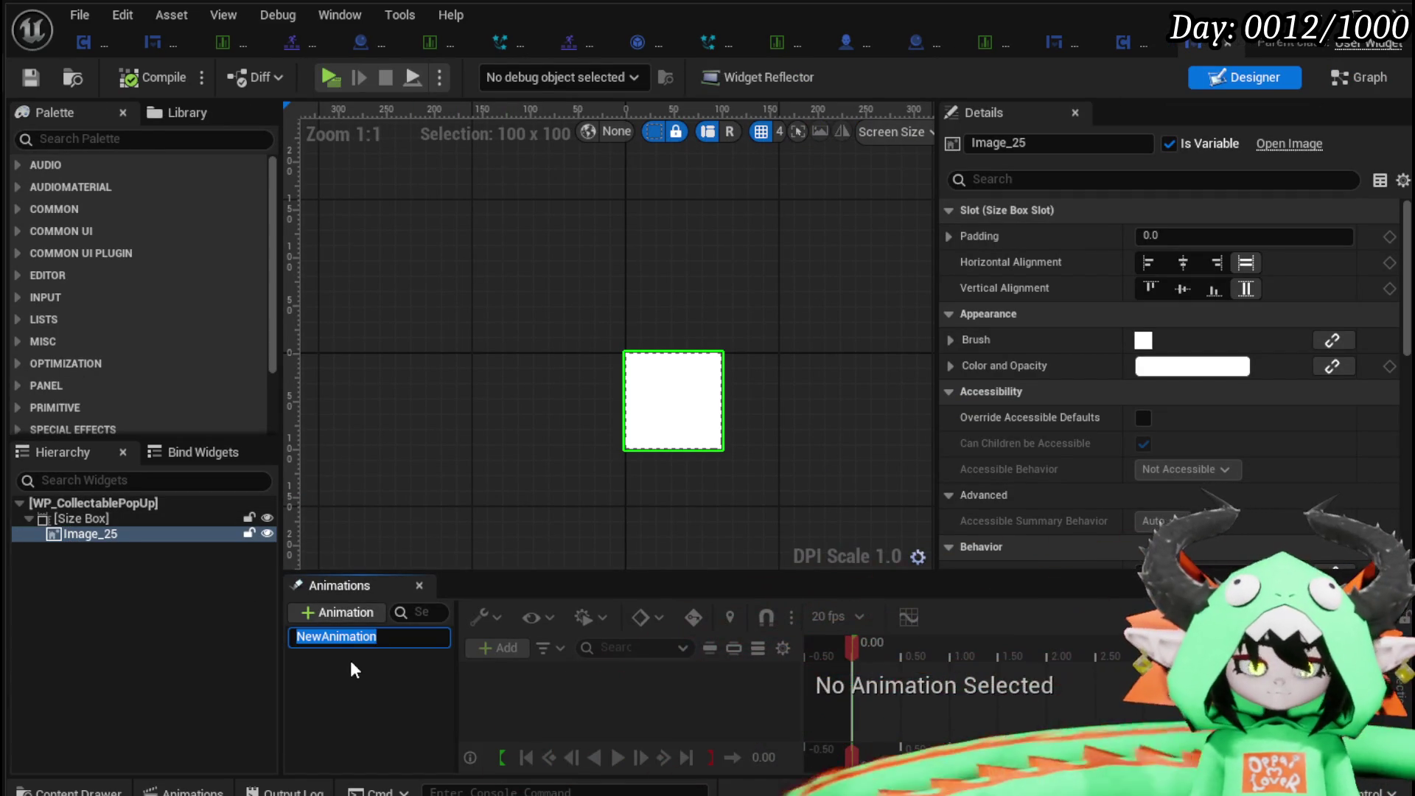
{"action": "type", "text": "PopUp"}
{"action": "key", "text": "Return"}
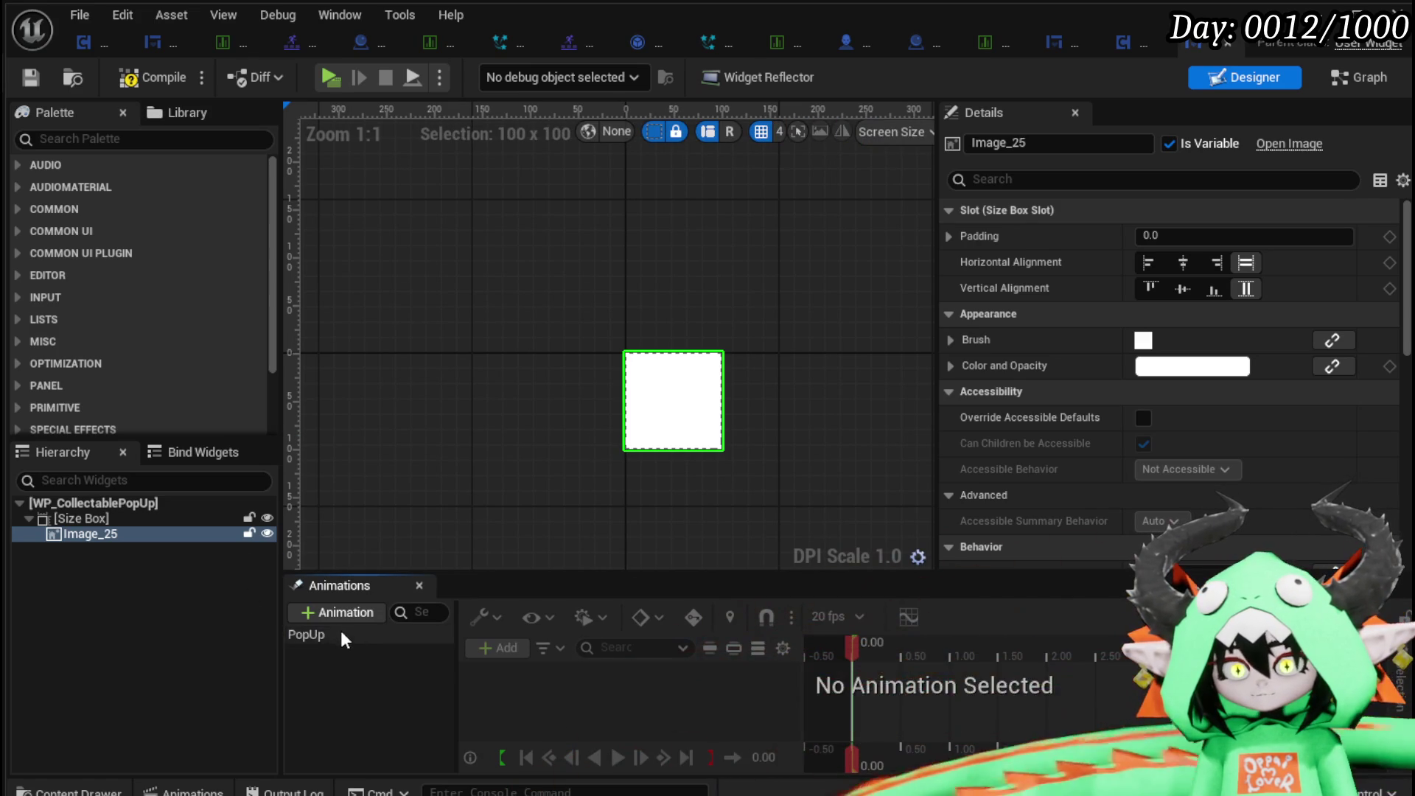
{"action": "left_click", "coordinate": [341, 632]}
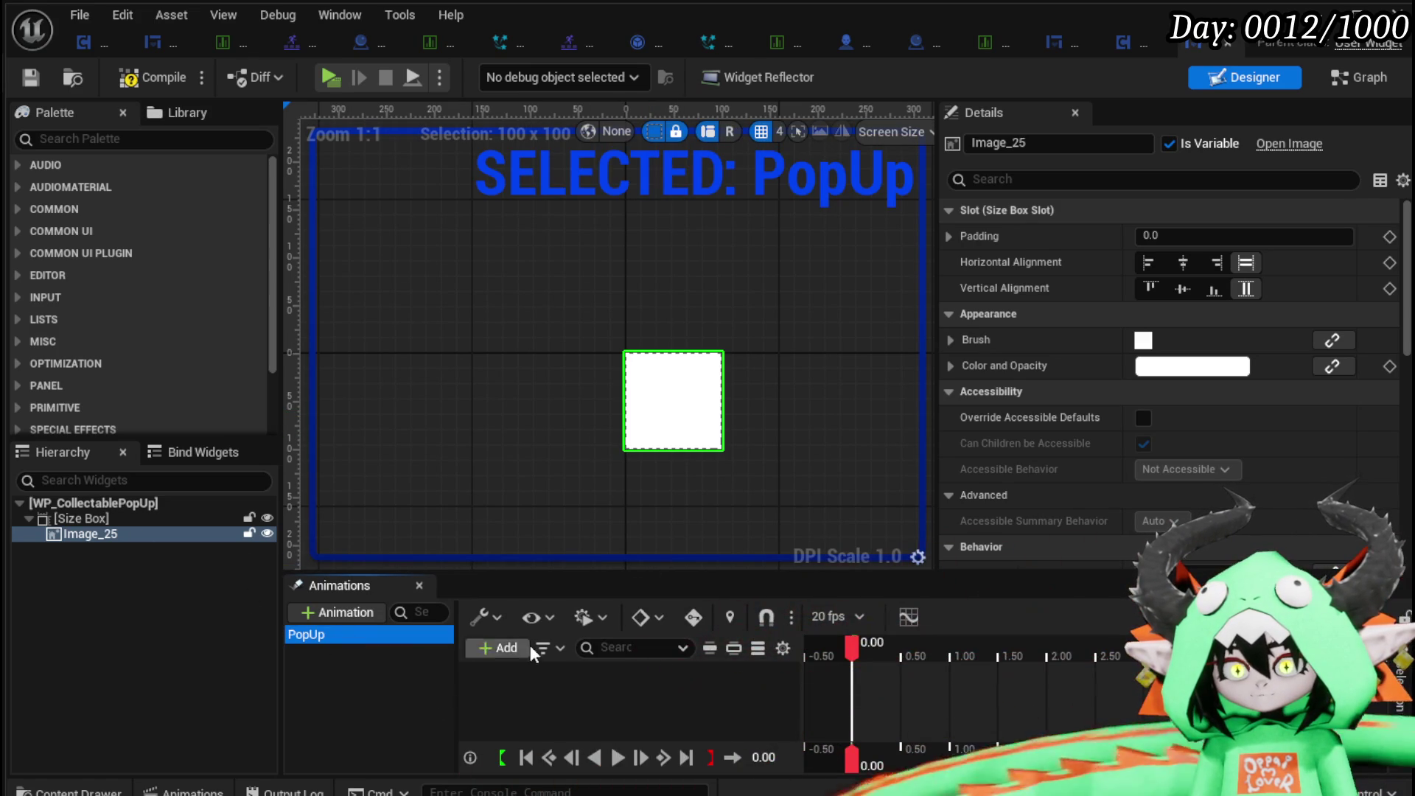
Add an Image_25 track to PopUp and enlarge the timeline area.
{"action": "left_click", "coordinate": [503, 648]}
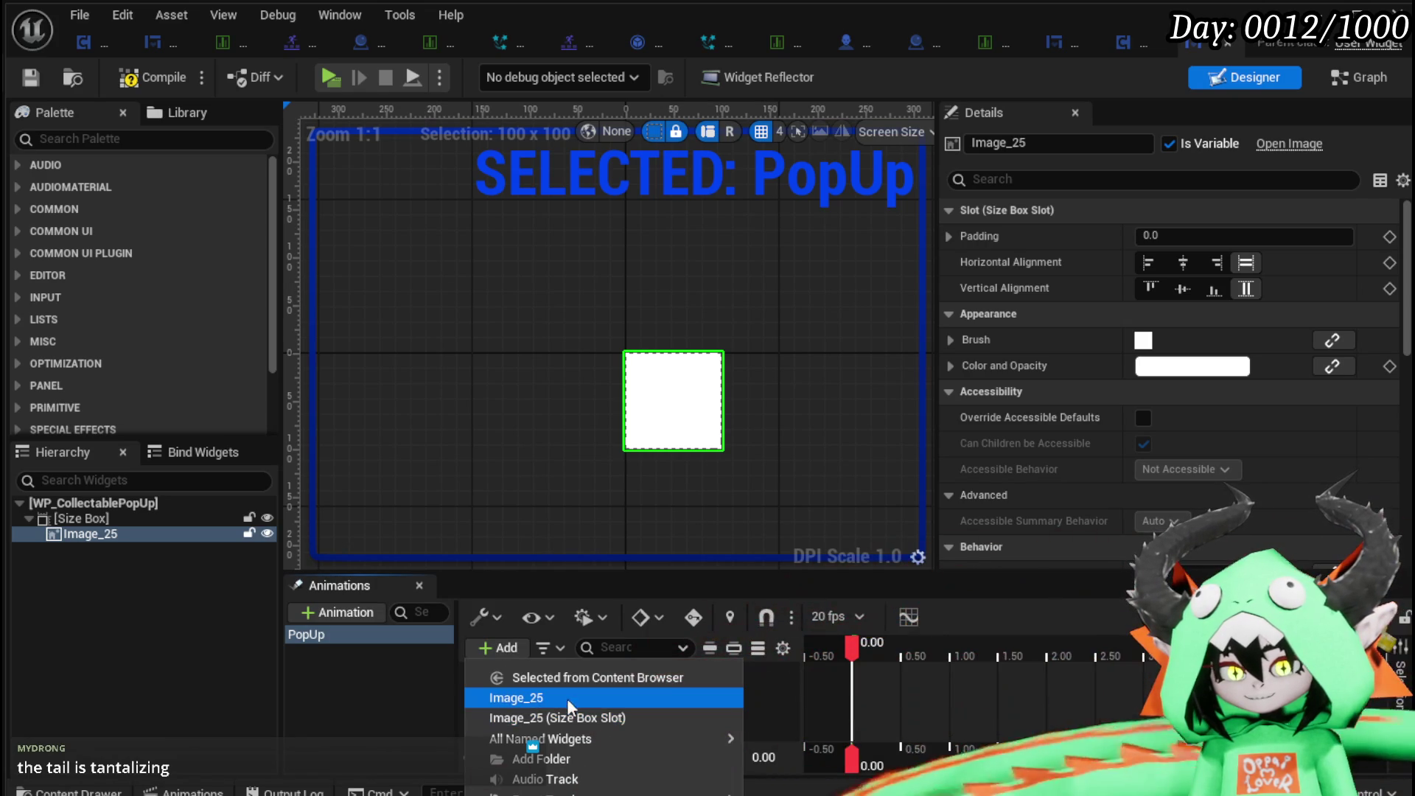
{"action": "left_click", "coordinate": [599, 698]}
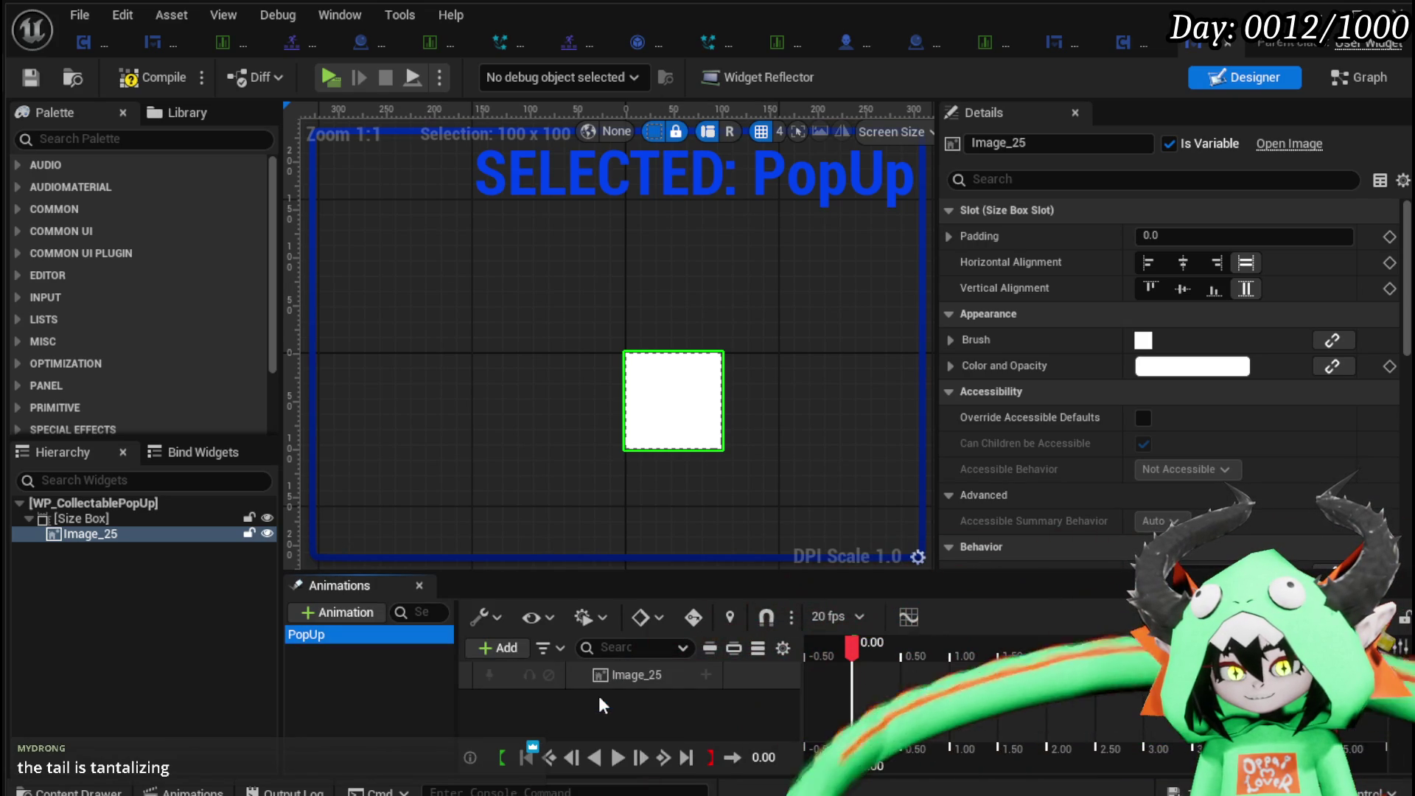
{"action": "left_click_drag", "start_coordinate": [619, 570], "coordinate": [620, 444]}
{"action": "left_click", "coordinate": [630, 553]}
{"action": "left_click", "coordinate": [706, 547]}
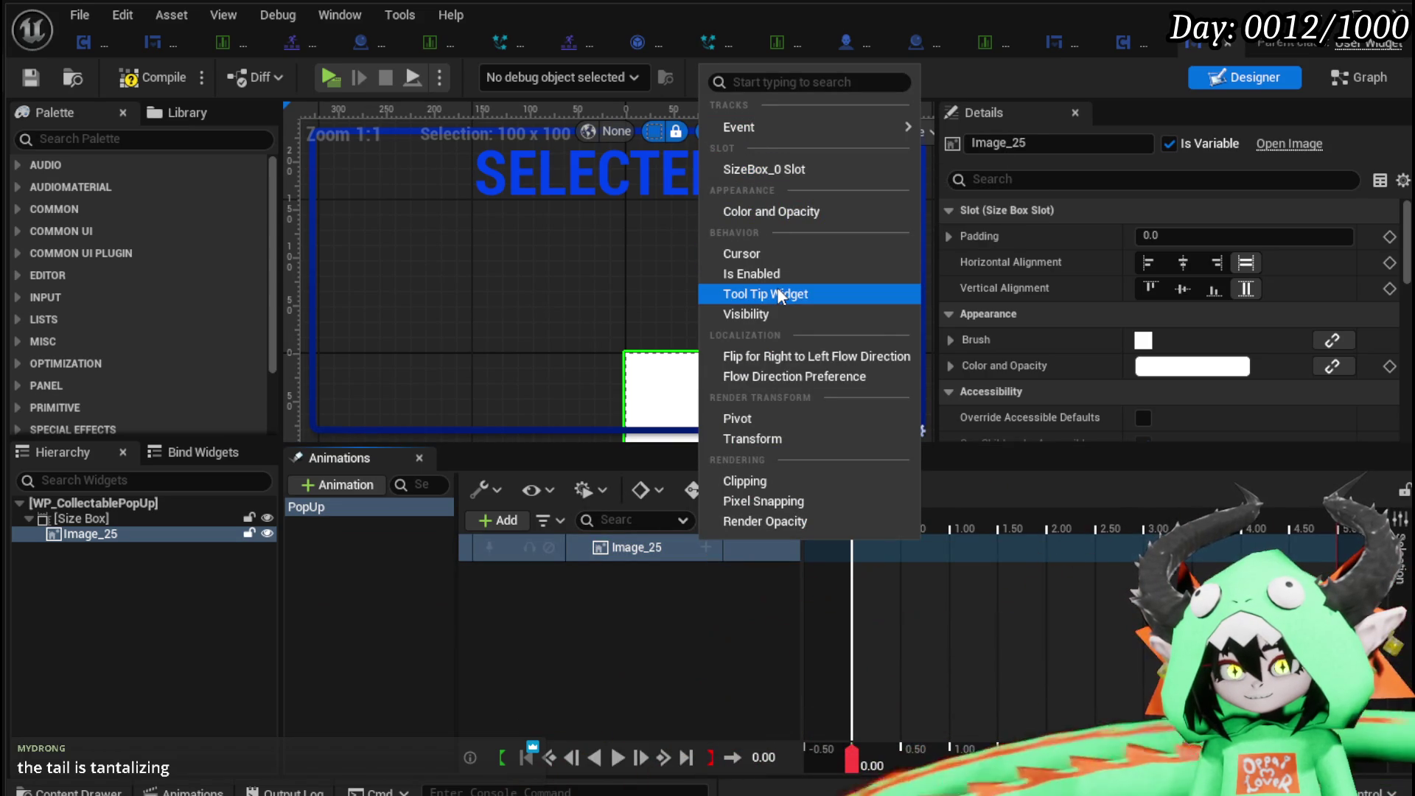
Add a Transform track to Image_25 and move the playhead to about 0.54 s.
{"action": "left_click", "coordinate": [759, 438]}
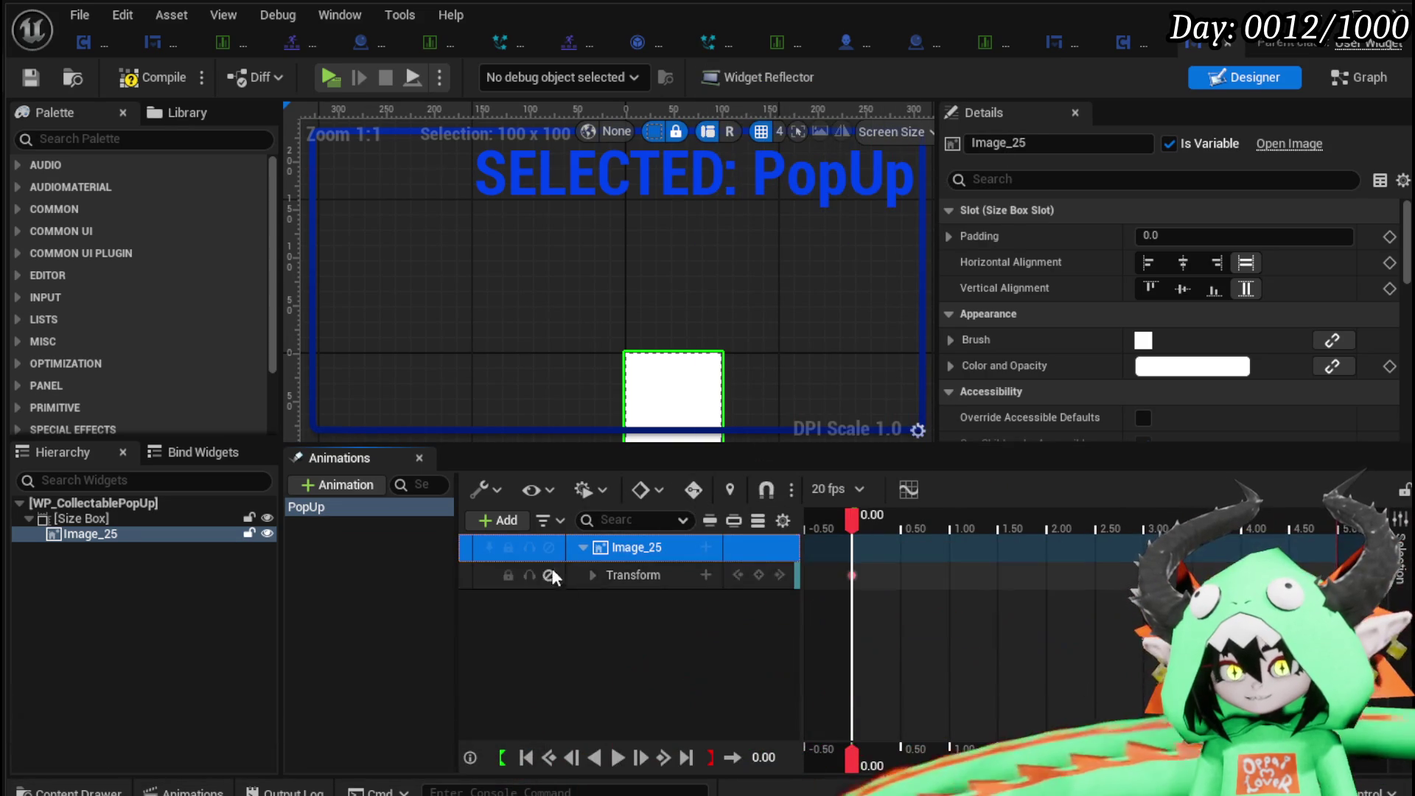
{"action": "left_click", "coordinate": [593, 575]}
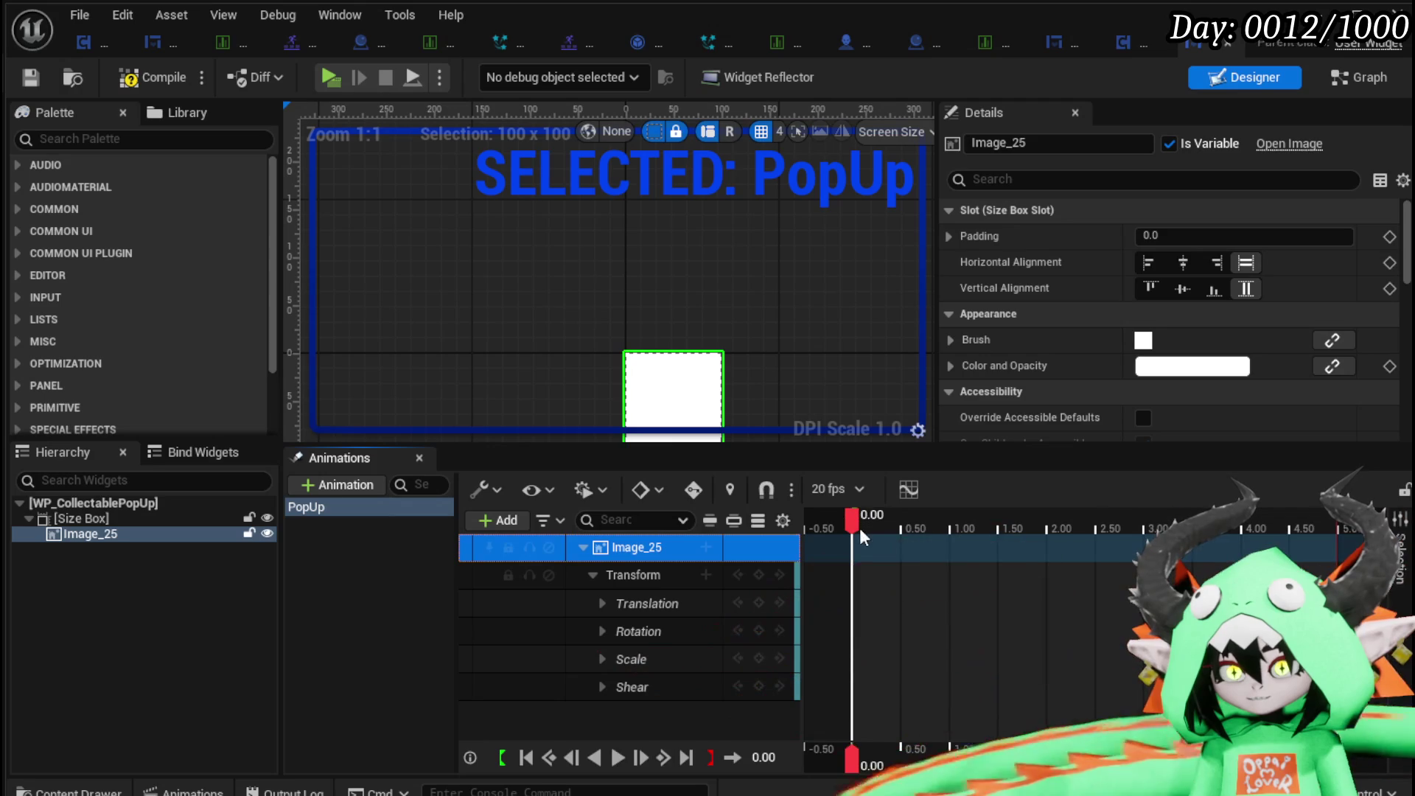
{"action": "left_click_drag", "start_coordinate": [859, 527], "coordinate": [909, 529]}
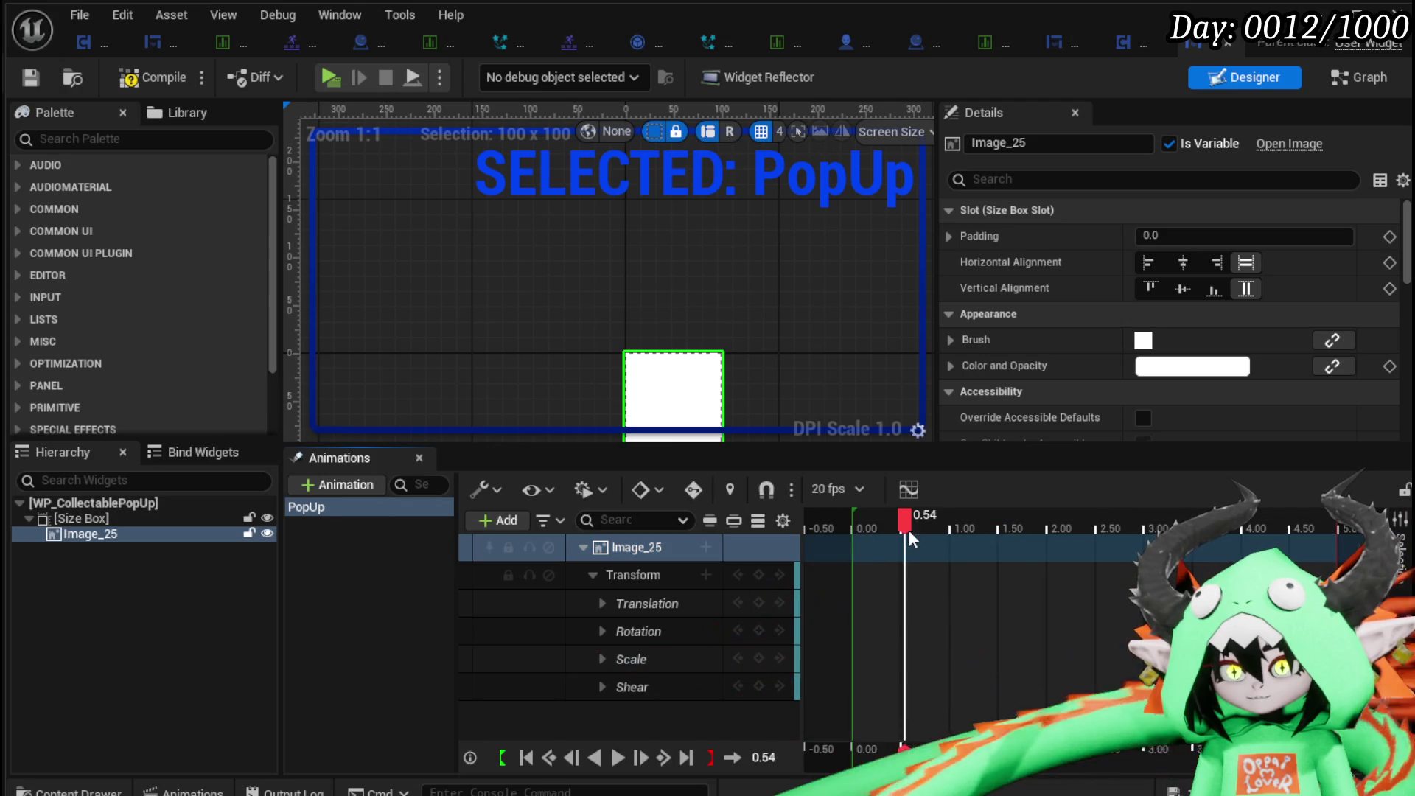
{"action": "left_click", "coordinate": [603, 603]}
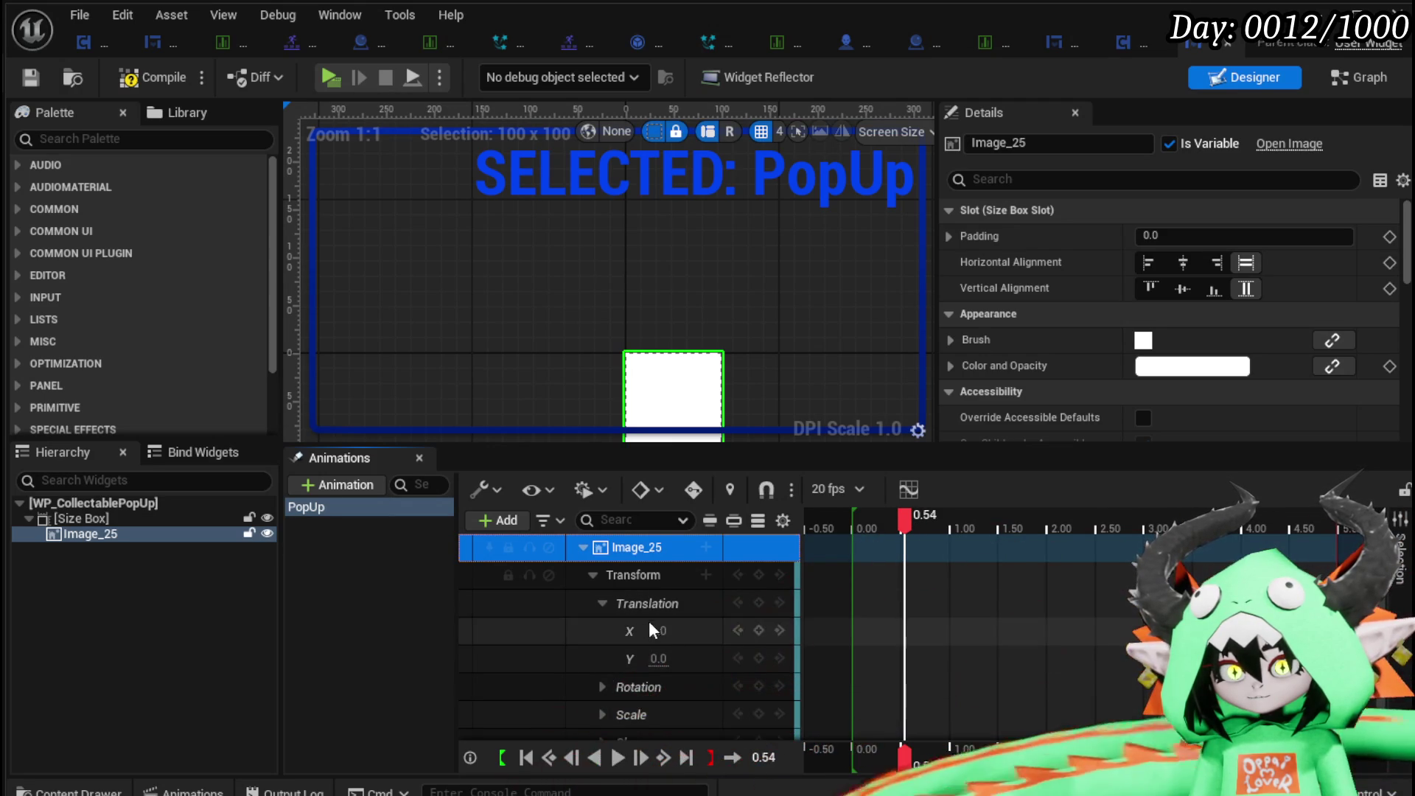
{"action": "left_click", "coordinate": [600, 609]}
{"action": "left_click", "coordinate": [590, 573]}
{"action": "left_click", "coordinate": [590, 573]}
Key Image_25's Scale X and Y to 1.4 at 0.54 s.
{"action": "left_click", "coordinate": [602, 715]}
{"action": "scroll", "coordinate": [634, 650], "scroll_direction": "down", "scroll_amount": 1}
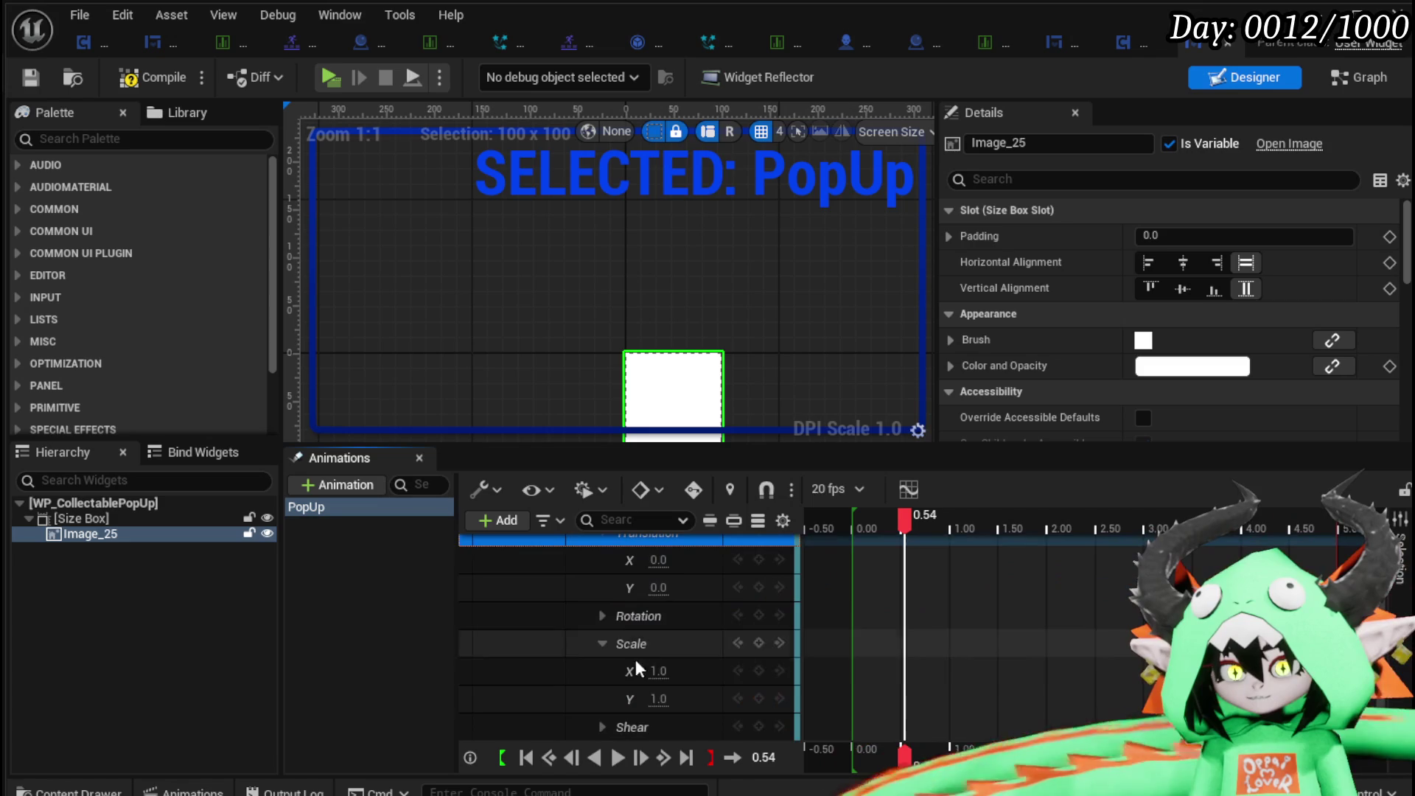
{"action": "left_click", "coordinate": [659, 671]}
{"action": "type", "text": "1.4"}
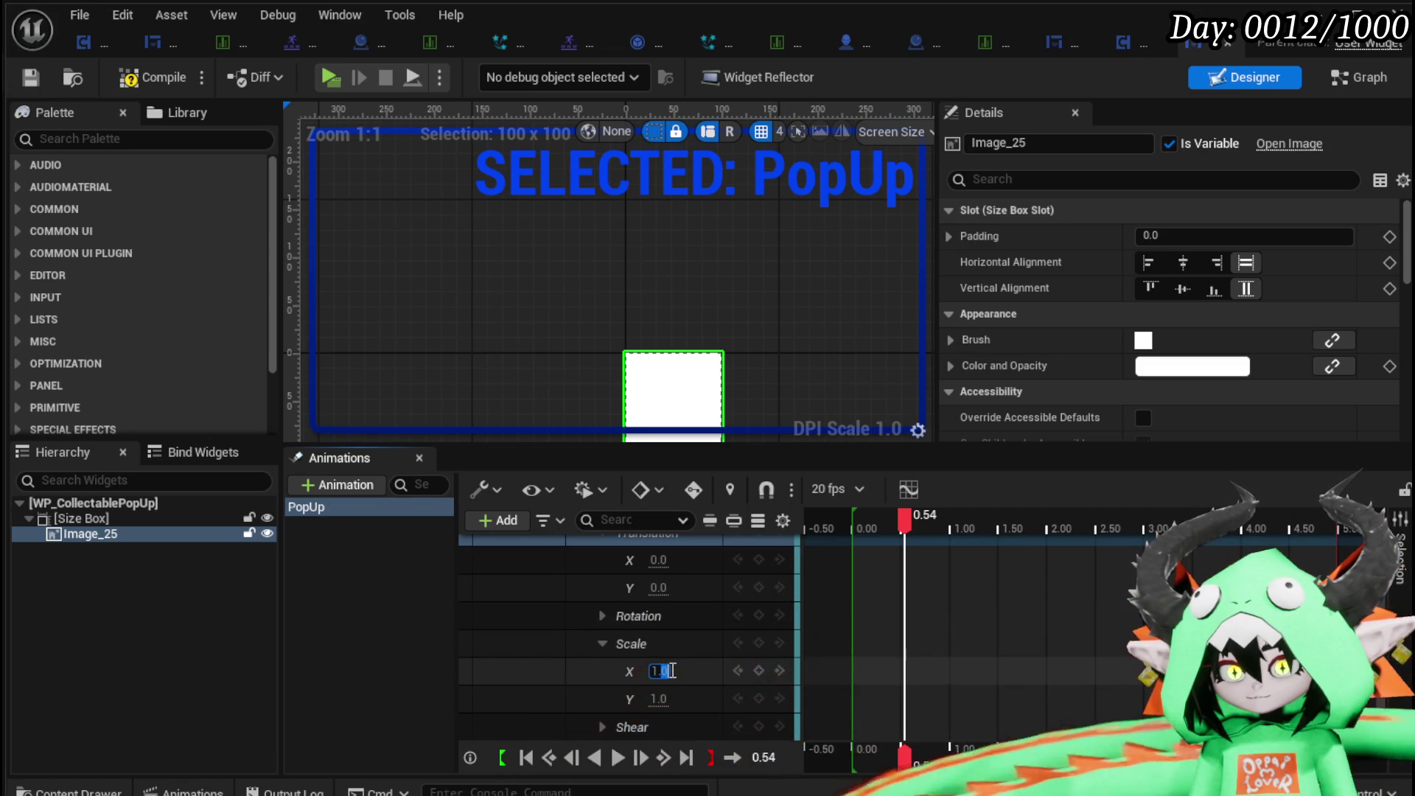
{"action": "left_click", "coordinate": [670, 697]}
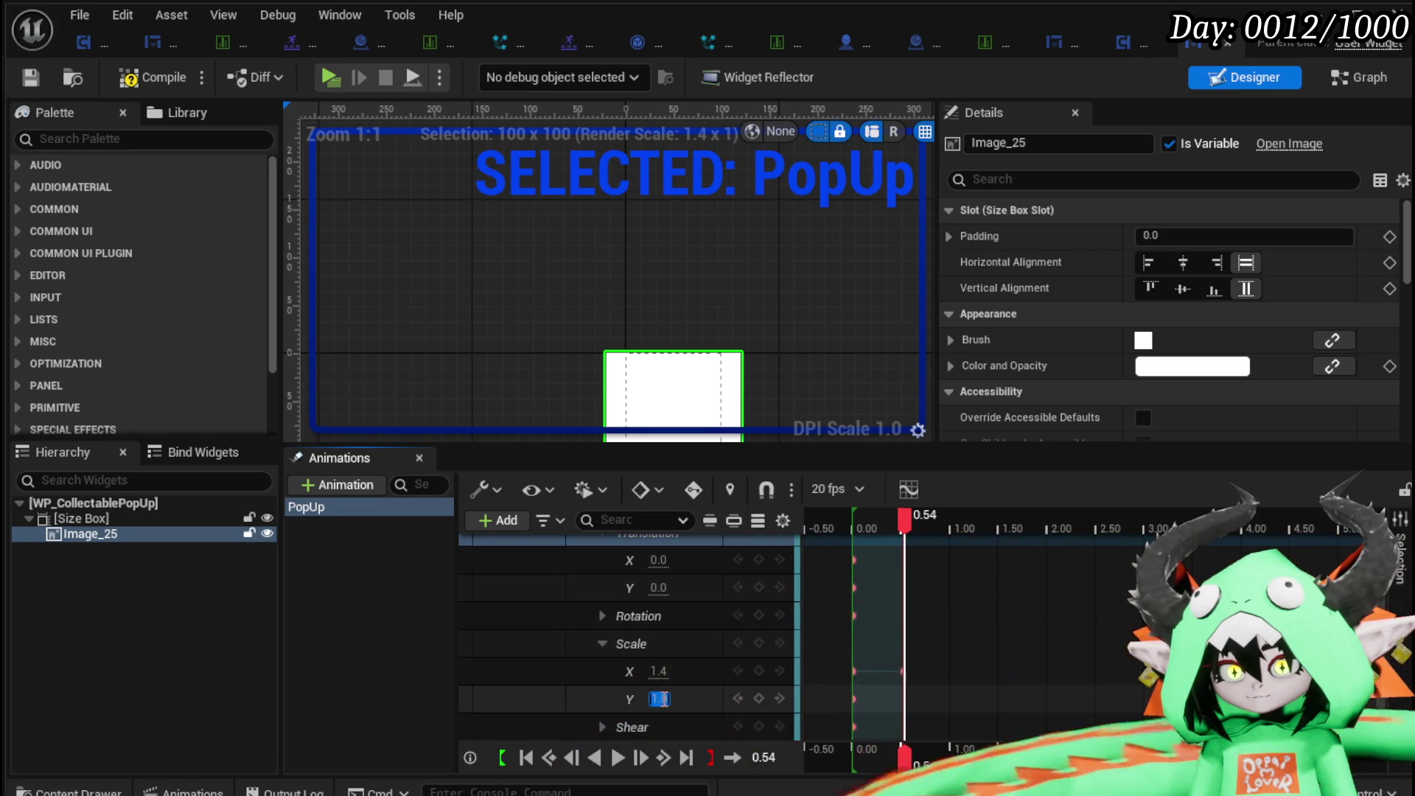
{"action": "type", "text": "1.4"}
{"action": "key", "text": "Return"}
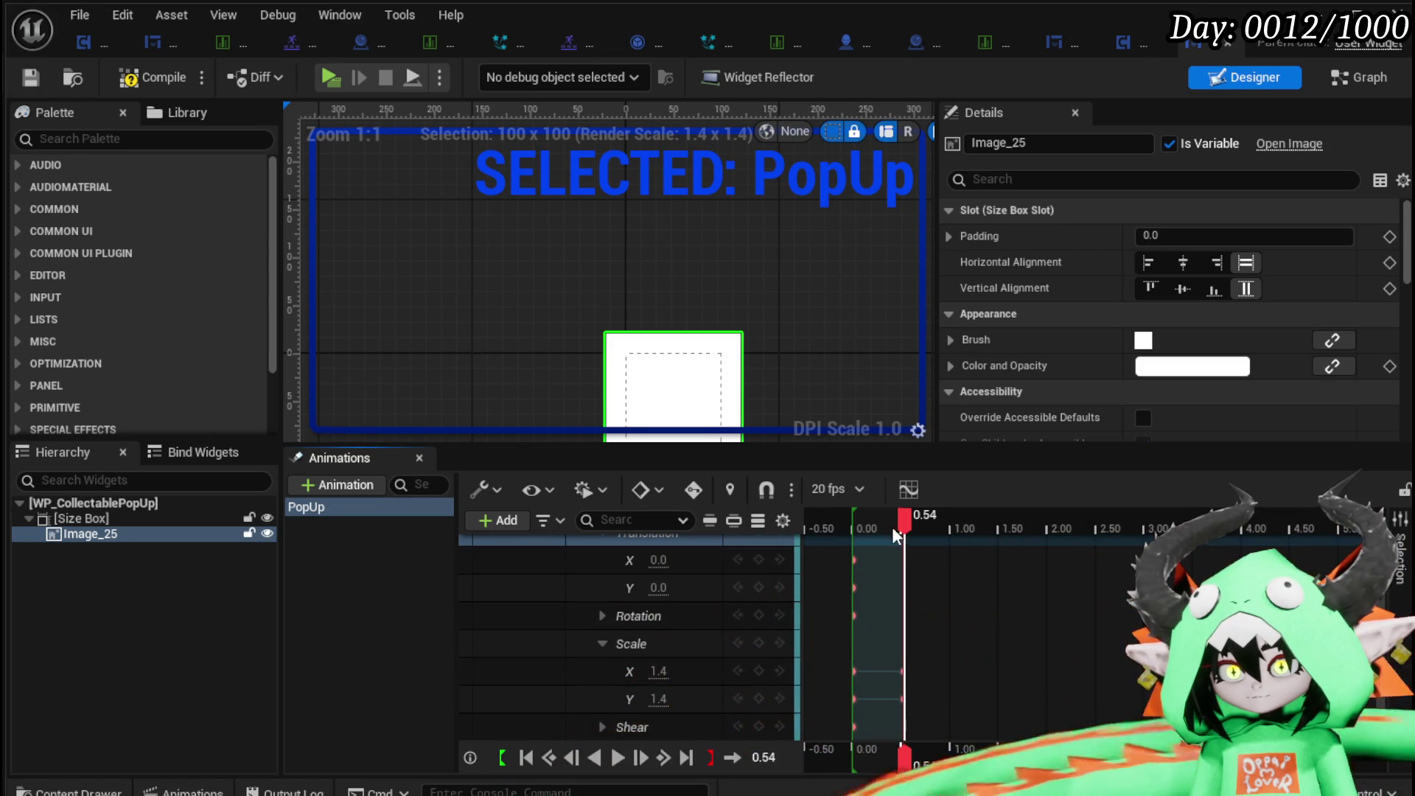
Key Scale X and Y to 0 at 0.92 s and preview the shrink.
{"action": "left_click_drag", "start_coordinate": [905, 530], "coordinate": [942, 519]}
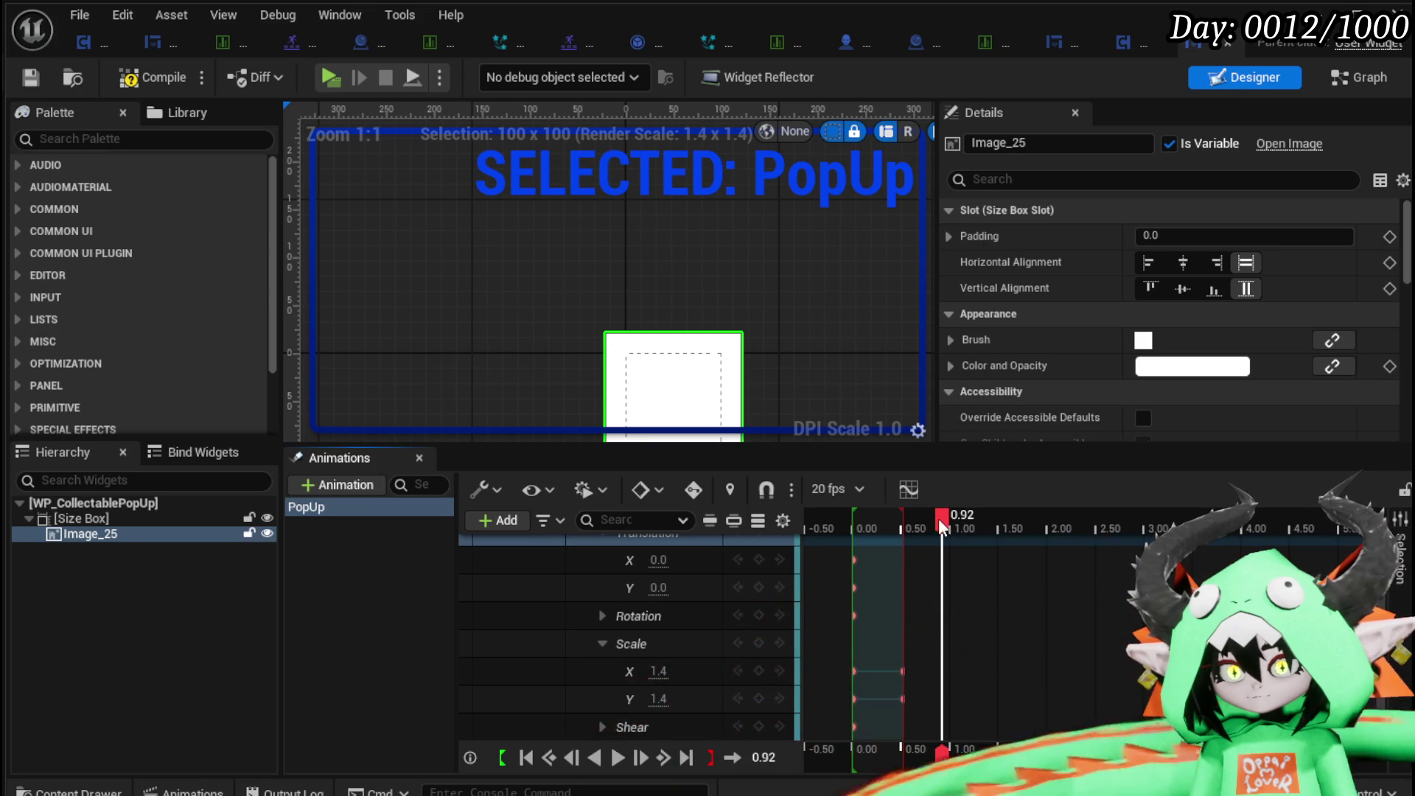
{"action": "left_click", "coordinate": [677, 670]}
{"action": "type", "text": "0"}
{"action": "key", "text": "Return"}
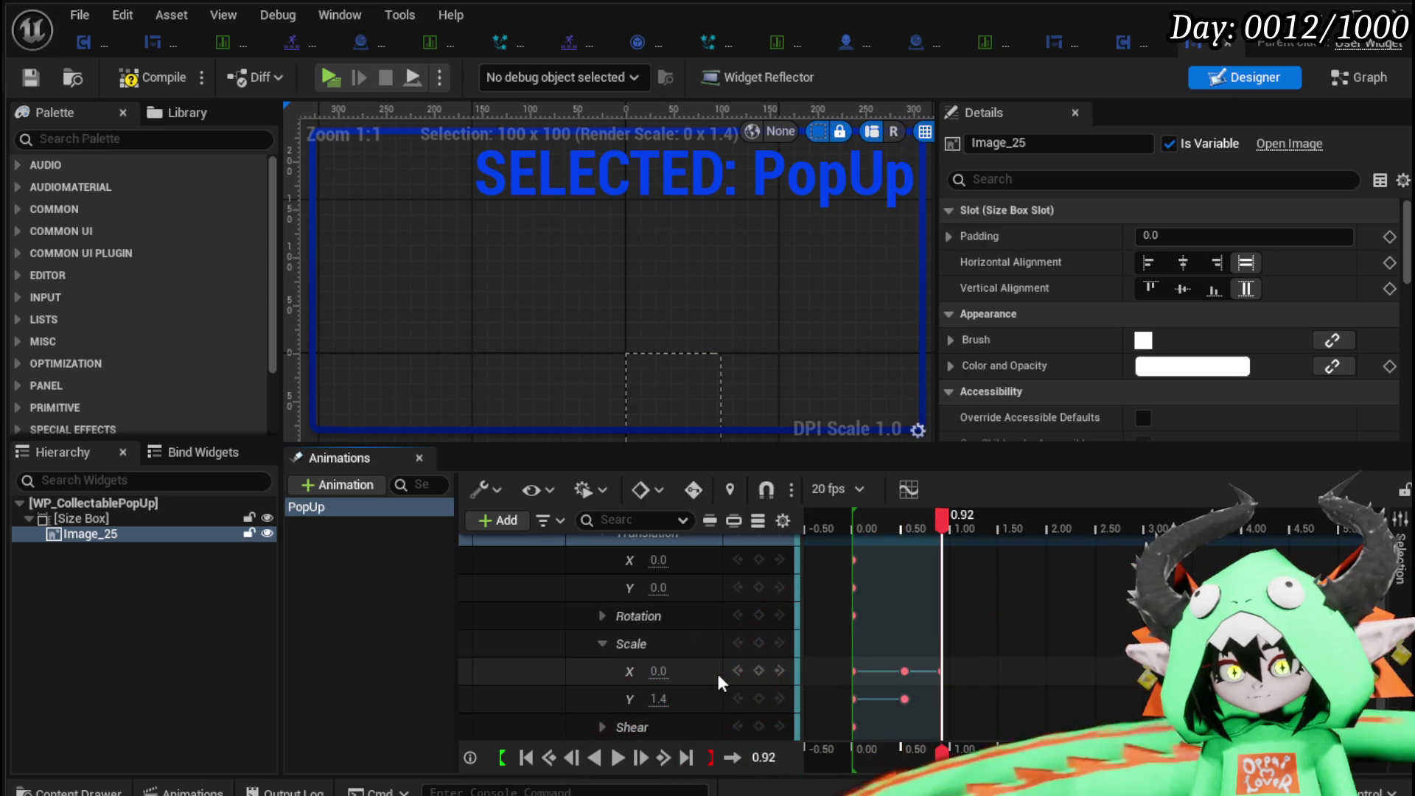
{"action": "left_click", "coordinate": [659, 699]}
{"action": "type", "text": "0"}
{"action": "key", "text": "Return"}
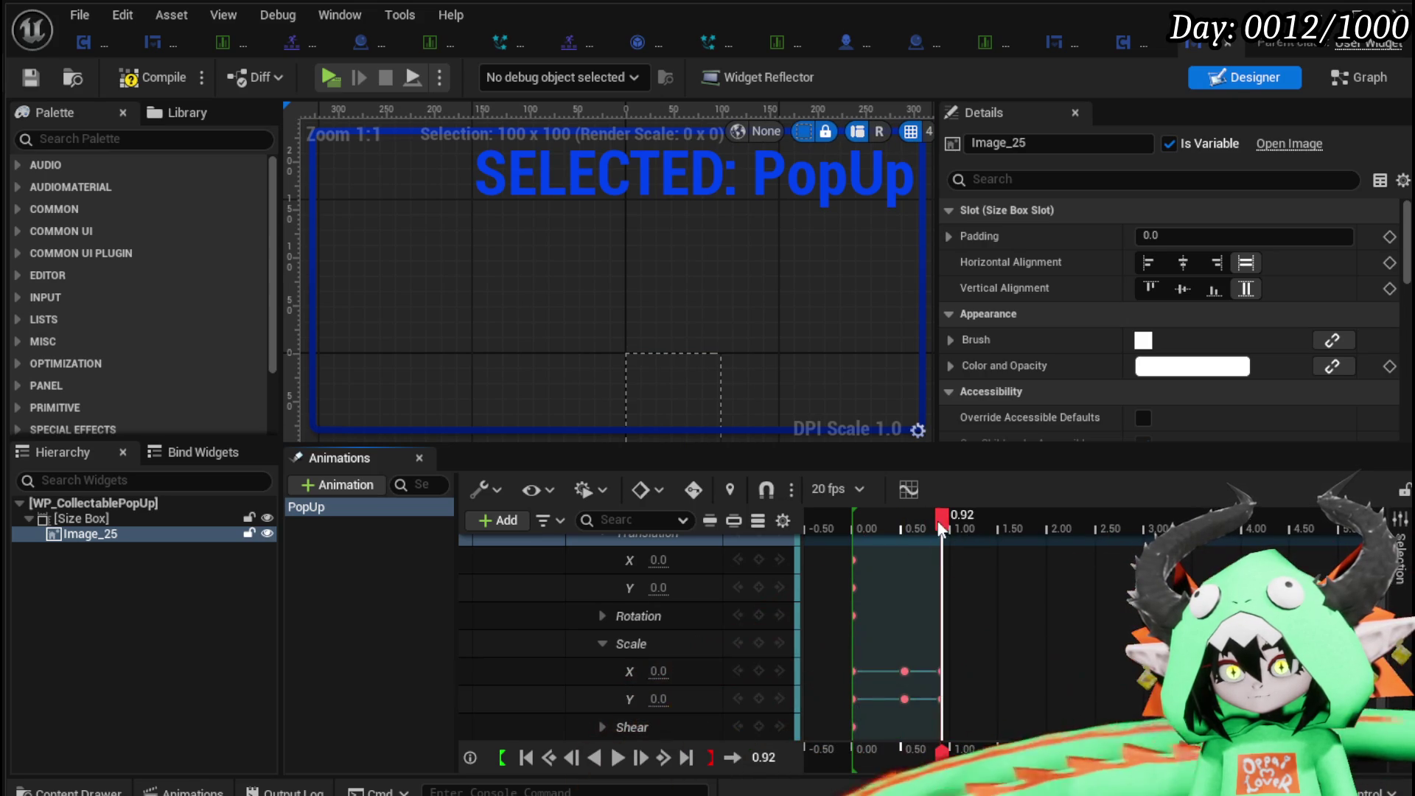
{"action": "left_click", "coordinate": [860, 529]}
{"action": "mouse_move", "coordinate": [859, 528]}
{"action": "left_mouse_down"}
{"action": "mouse_move", "coordinate": [938, 538]}
{"action": "mouse_move", "coordinate": [852, 534]}
{"action": "left_mouse_up"}
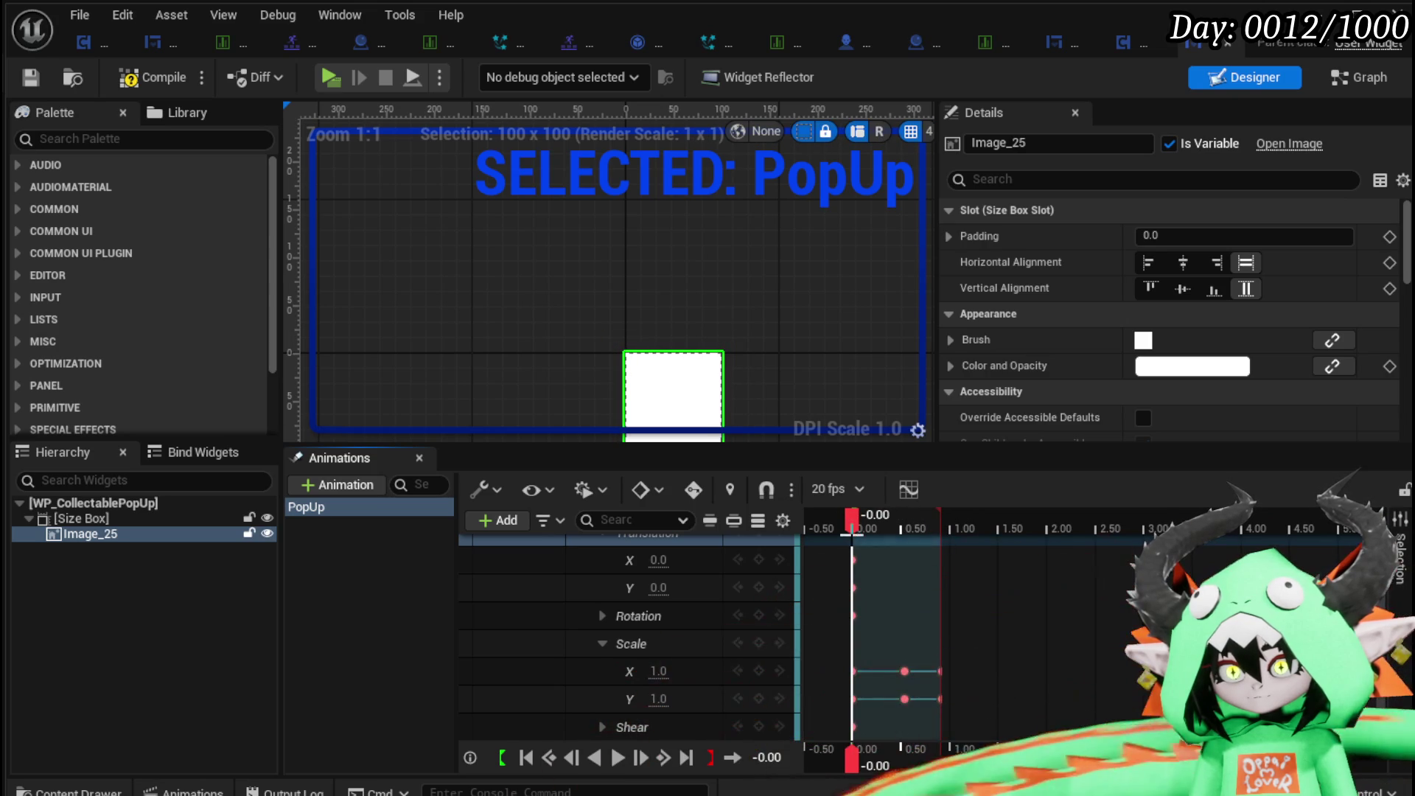
Delete the original Scale keyframes at time zero.
{"action": "scroll", "coordinate": [613, 388], "scroll_direction": "down", "scroll_amount": 3}
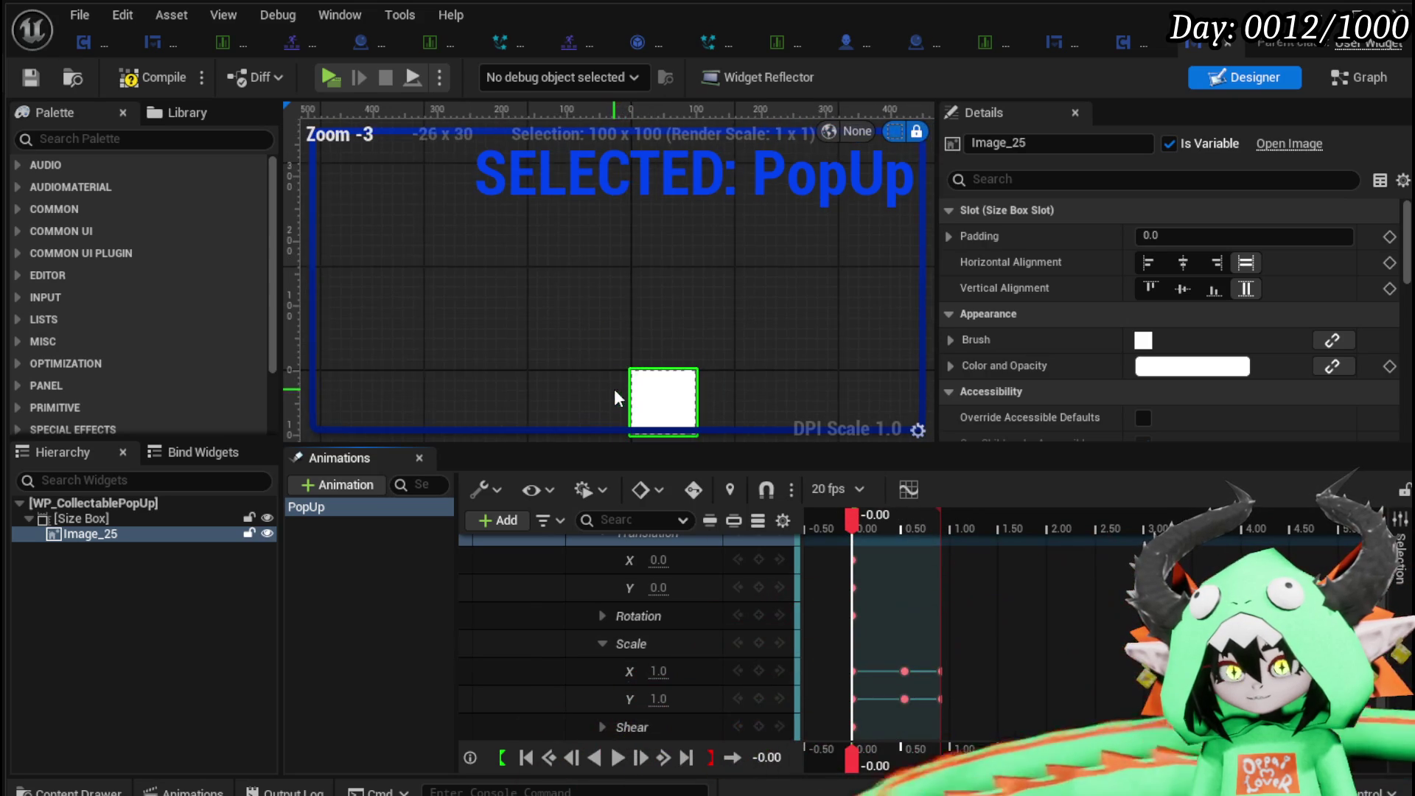
{"action": "left_click_drag", "start_coordinate": [613, 388], "coordinate": [544, 265]}
{"action": "left_click", "coordinate": [718, 675]}
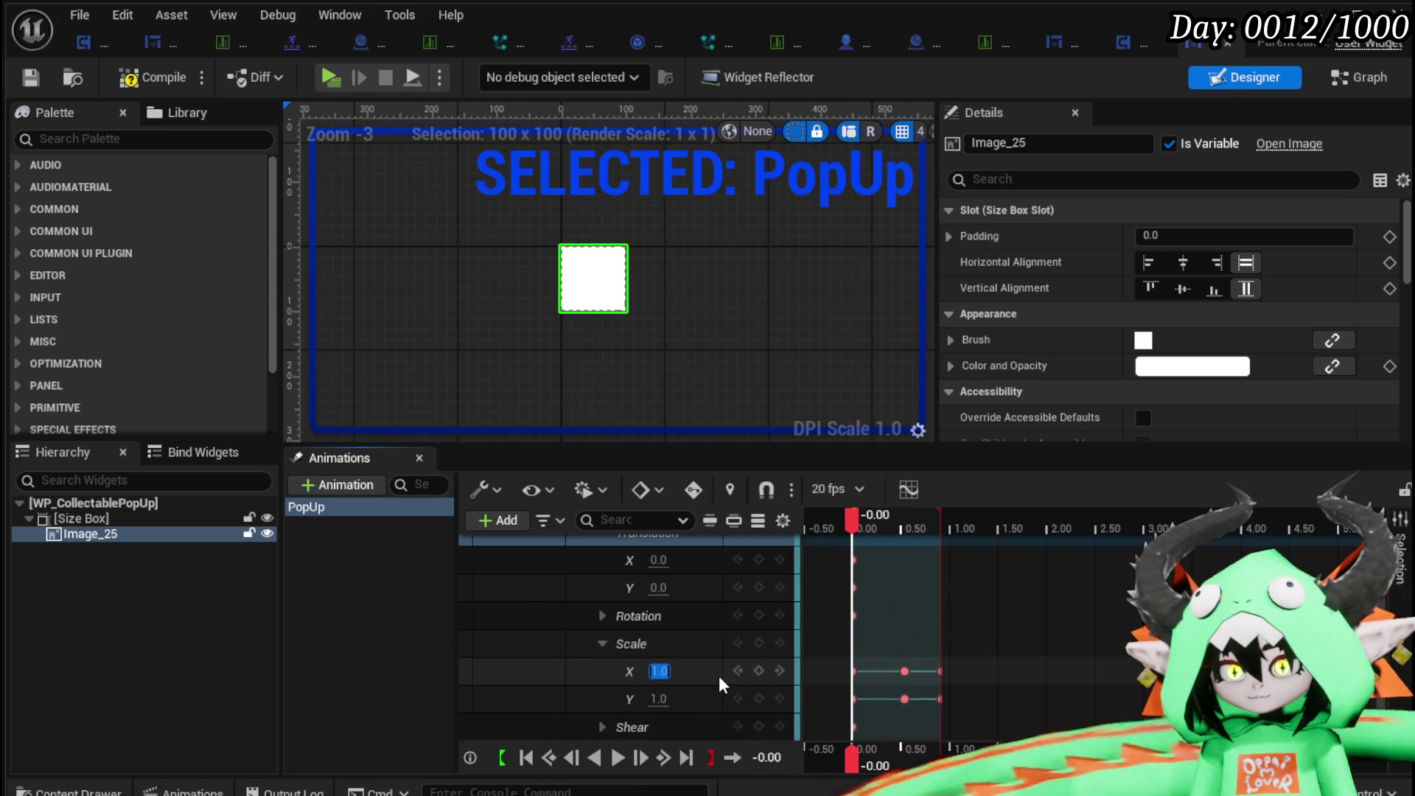
{"action": "mouse_move", "coordinate": [853, 516]}
{"action": "left_mouse_down"}
{"action": "mouse_move", "coordinate": [878, 516]}
{"action": "mouse_move", "coordinate": [815, 525]}
{"action": "mouse_move", "coordinate": [976, 528]}
{"action": "mouse_move", "coordinate": [816, 525]}
{"action": "mouse_move", "coordinate": [939, 523]}
{"action": "mouse_move", "coordinate": [843, 530]}
{"action": "mouse_move", "coordinate": [855, 535]}
{"action": "left_mouse_up"}
{"action": "left_click_drag", "start_coordinate": [854, 542], "coordinate": [852, 542]}
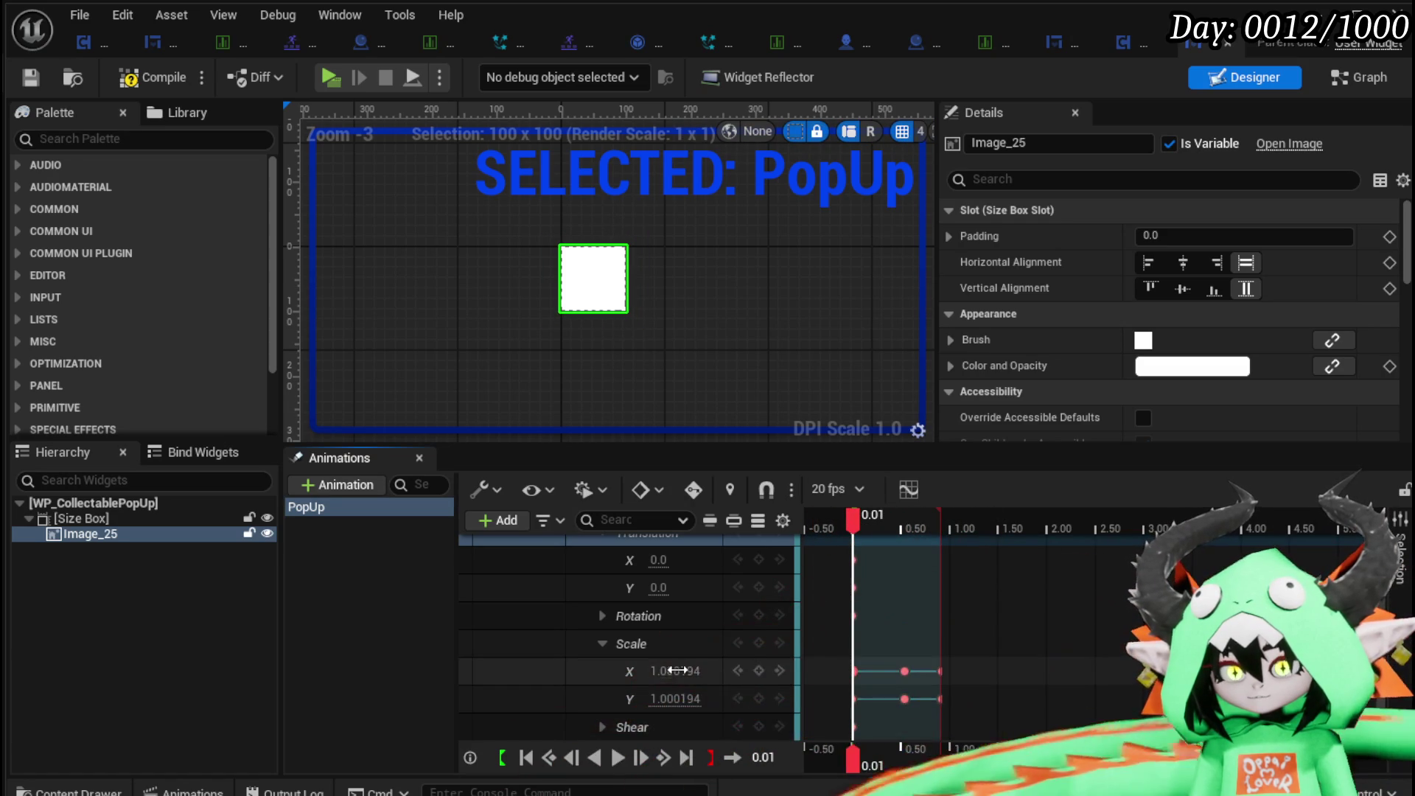
{"action": "key", "text": "Tab"}
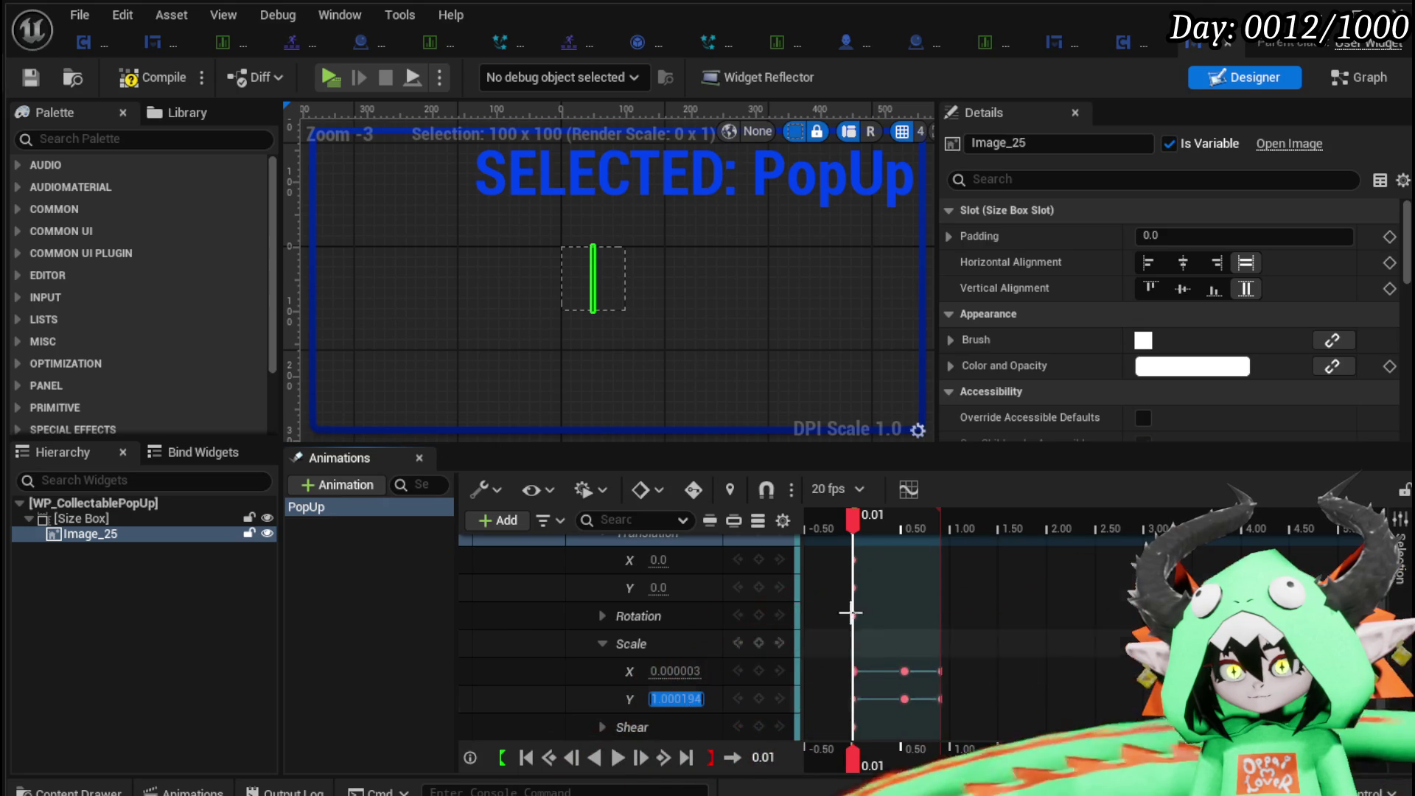
{"action": "left_click_drag", "start_coordinate": [853, 518], "coordinate": [852, 532]}
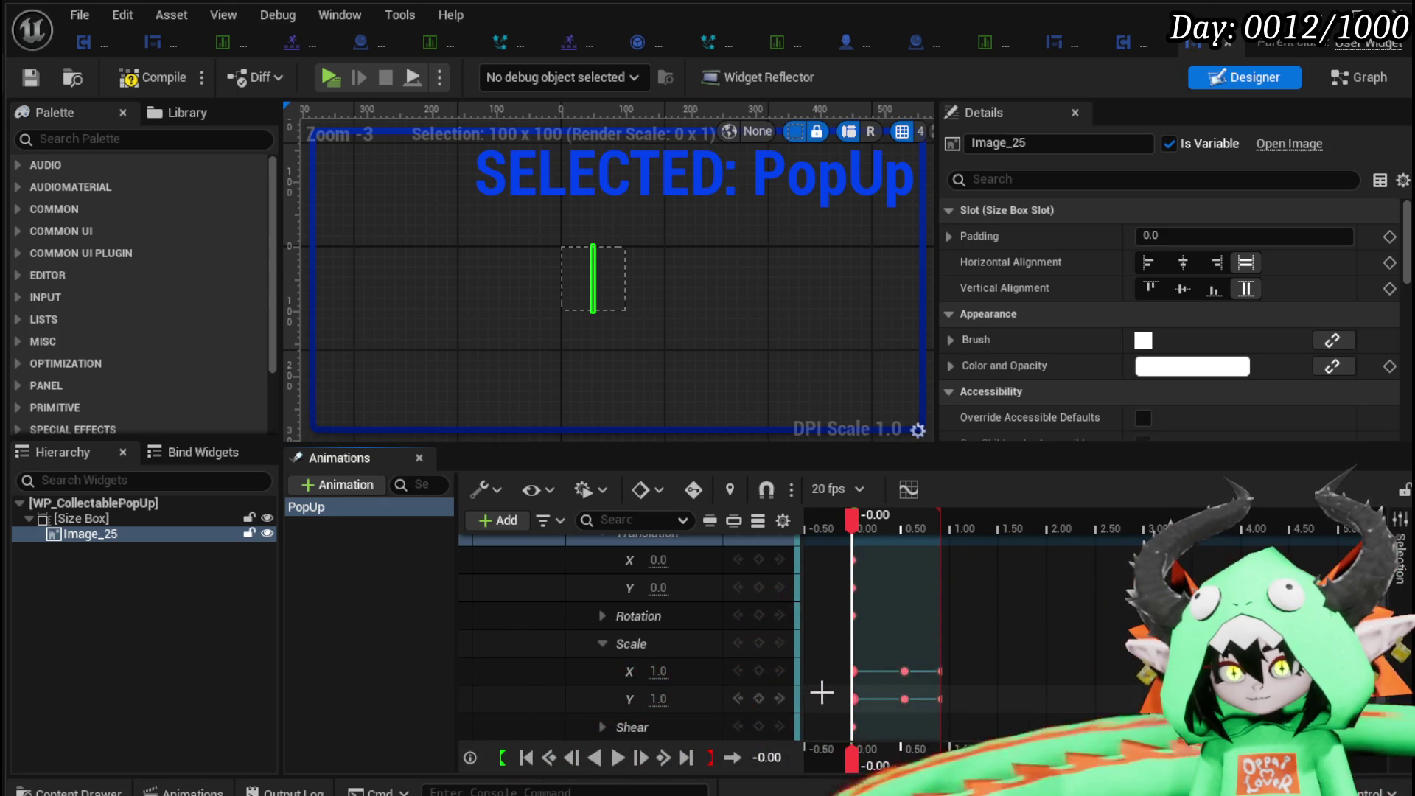
{"action": "key", "text": "Delete"}
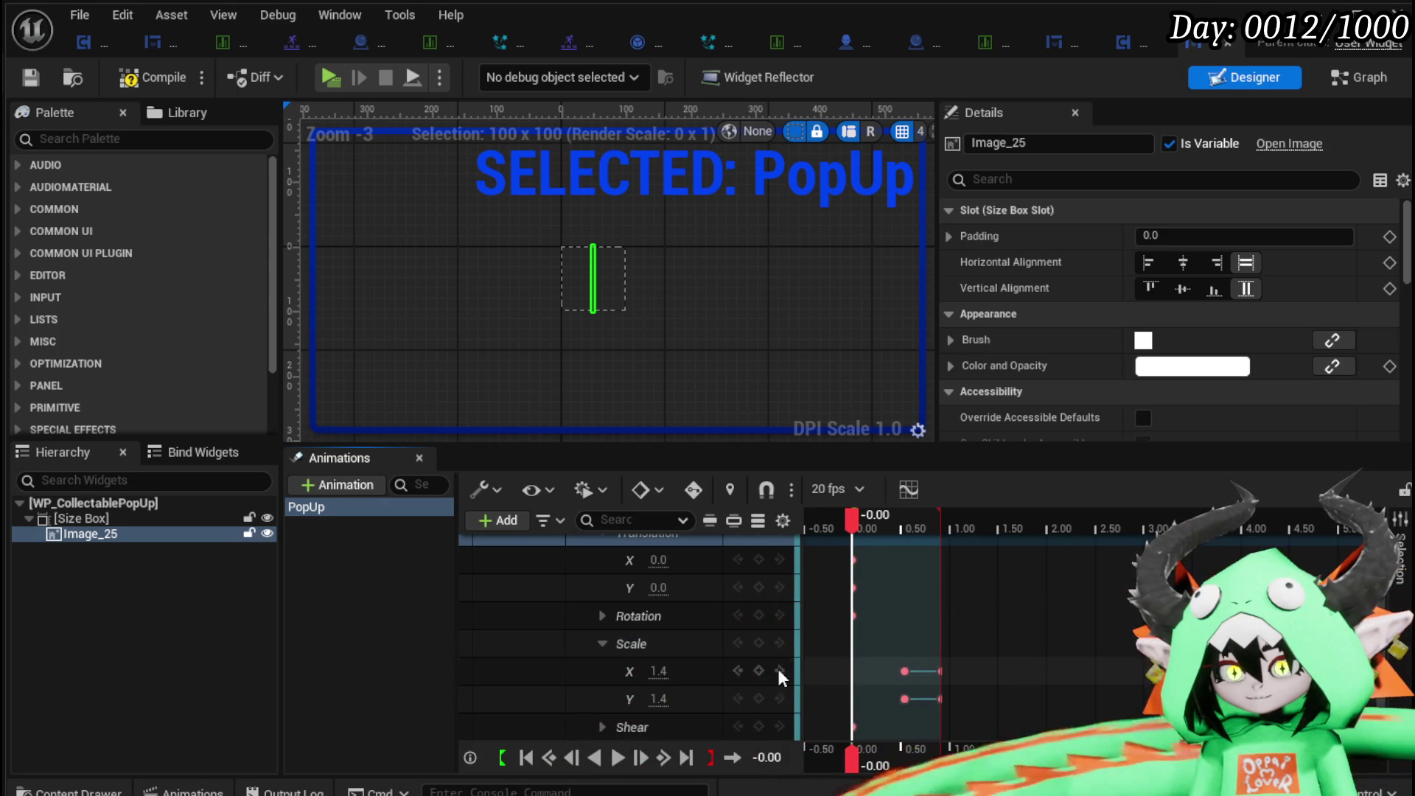
Key Scale X and Y to 0 at 0.00 s and preview the grow.
{"action": "left_click", "coordinate": [661, 672]}
{"action": "type", "text": "0"}
{"action": "key", "text": "Return"}
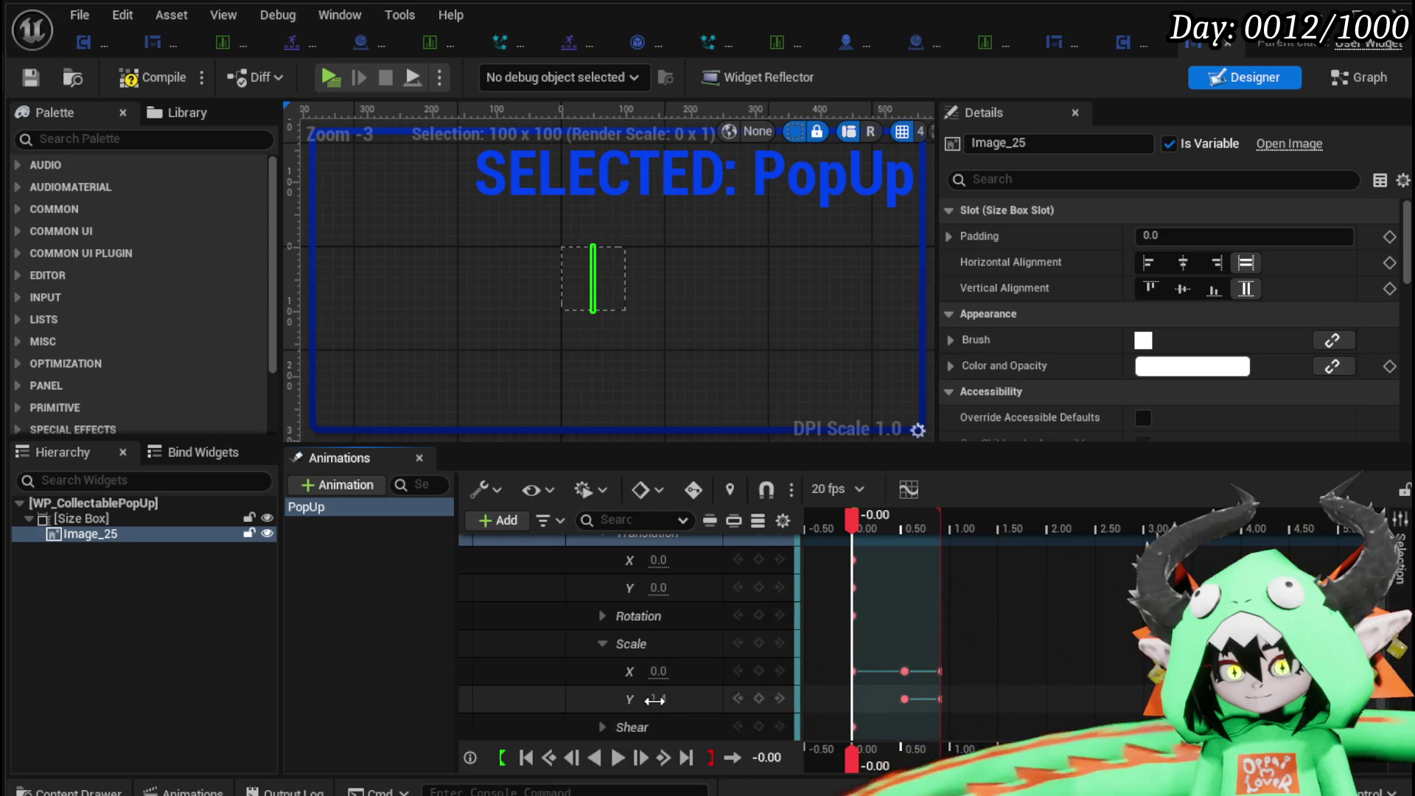
{"action": "type", "text": "0"}
{"action": "key", "text": "Return"}
{"action": "mouse_move", "coordinate": [852, 520]}
{"action": "left_mouse_down"}
{"action": "mouse_move", "coordinate": [824, 521]}
{"action": "mouse_move", "coordinate": [969, 529]}
{"action": "left_mouse_up"}
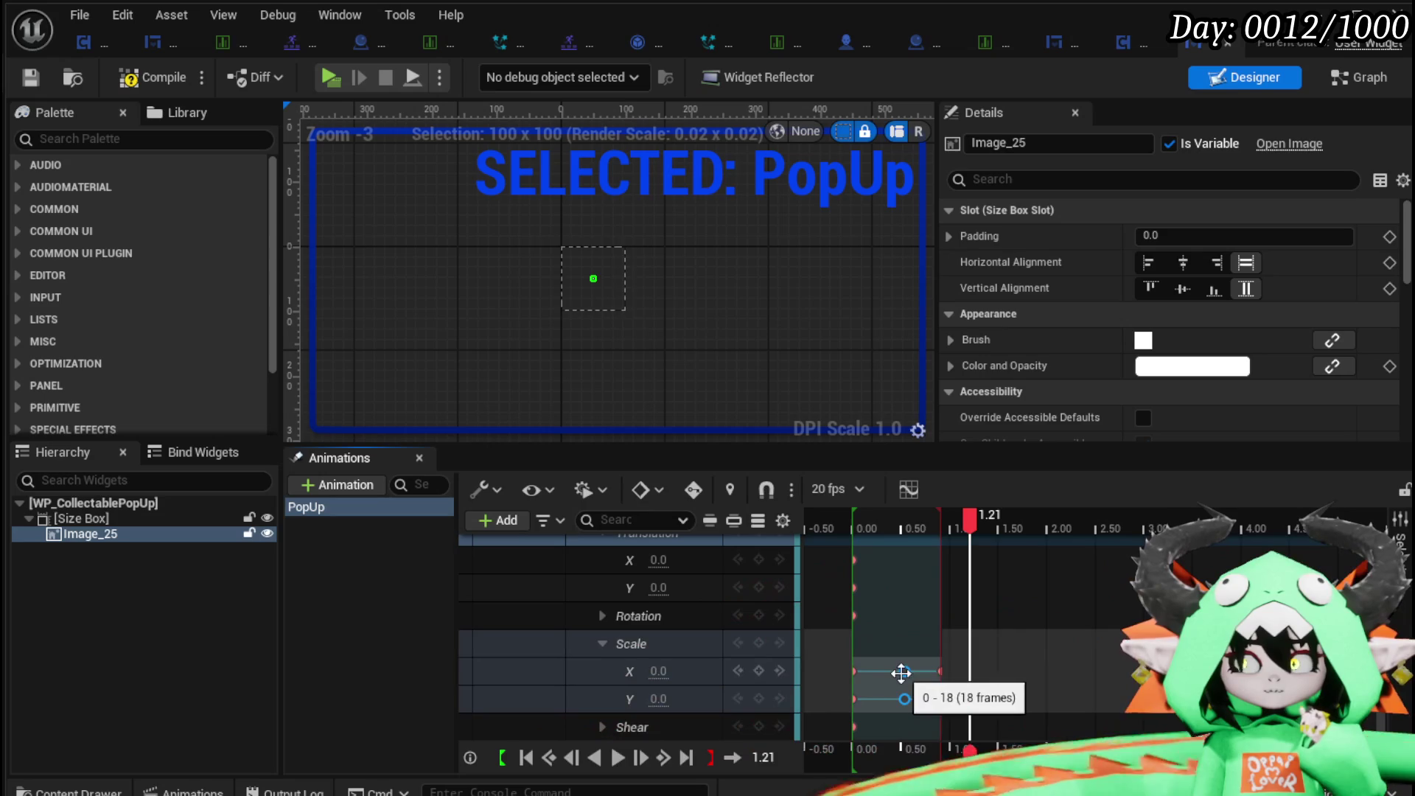
Move the 1.4 peak Scale keys to 0.68 s, compile, and return to the SetIcon graph.
{"action": "left_click", "coordinate": [900, 673]}
{"action": "left_click_drag", "start_coordinate": [901, 673], "coordinate": [915, 671]}
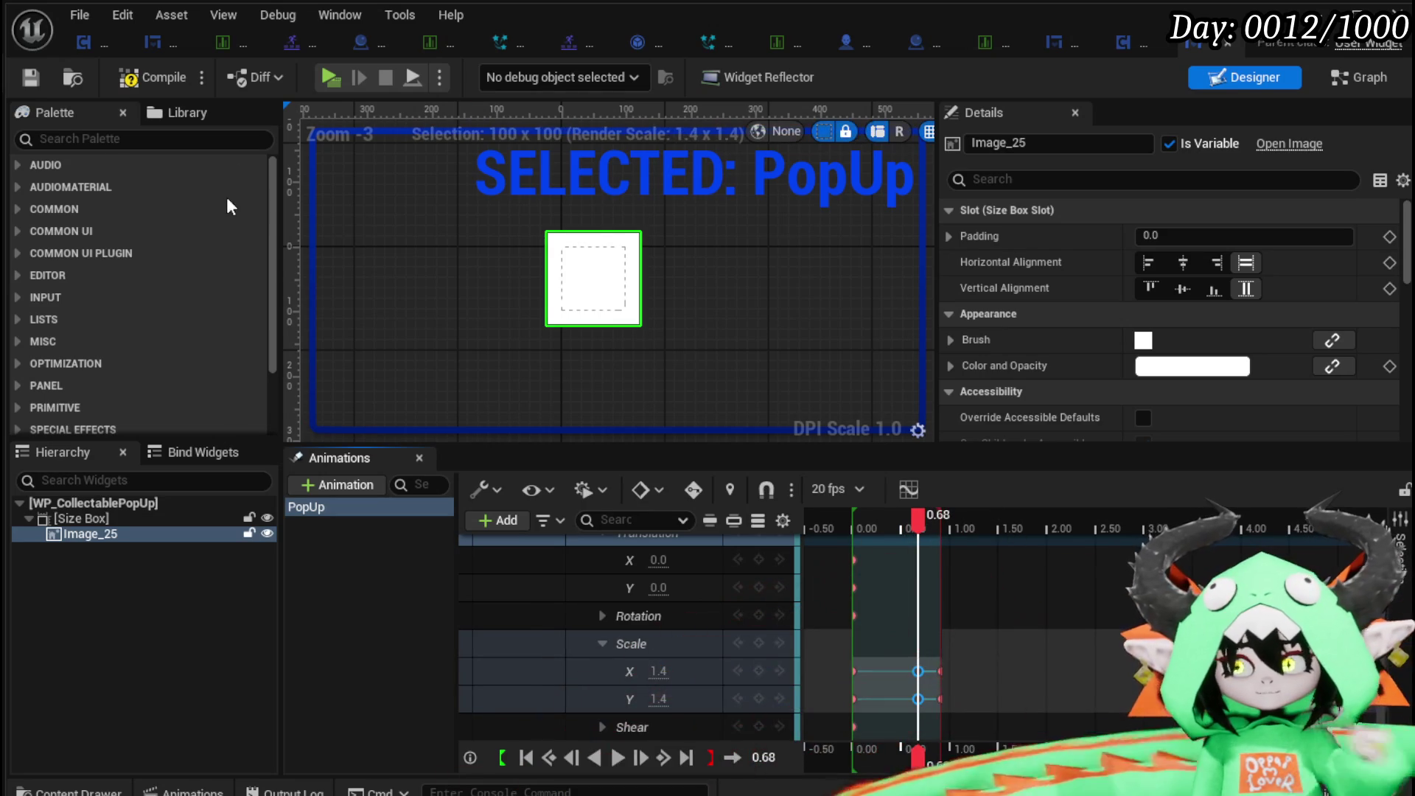
{"action": "left_click", "coordinate": [127, 80]}
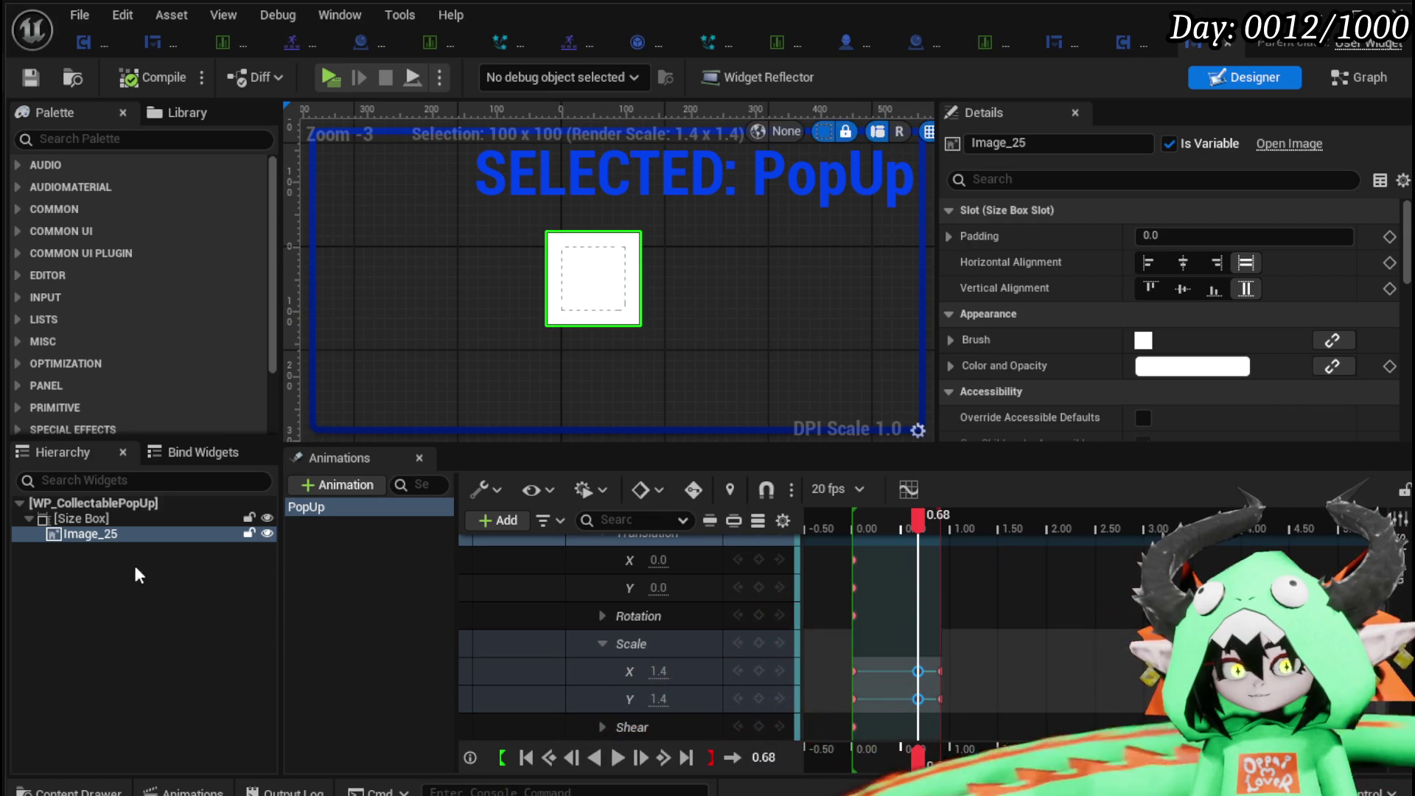
{"action": "left_click", "coordinate": [1358, 77]}
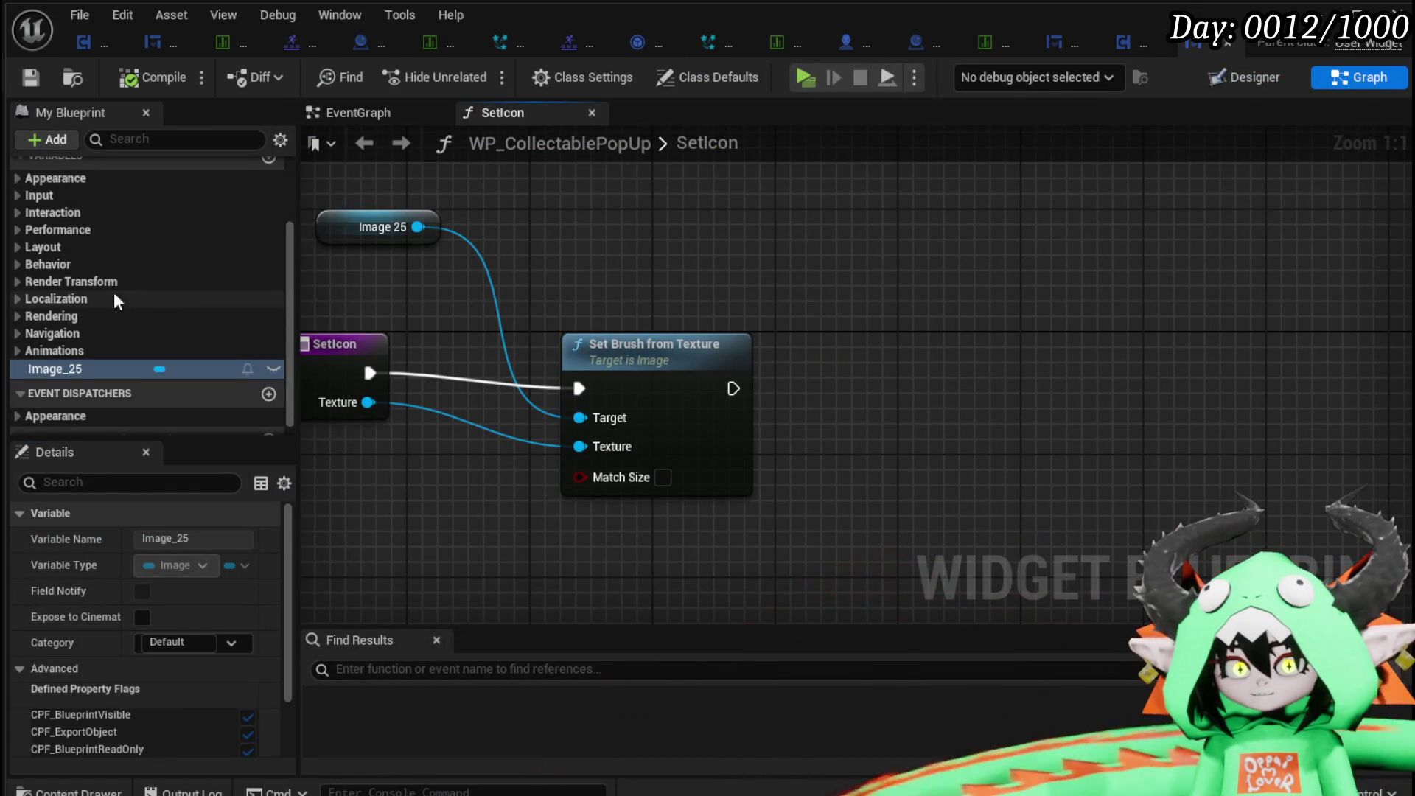
Add Queue Play Animation Forward after Set Brush from Texture with PopUp as In Animation.
{"action": "right_click", "coordinate": [905, 242]}
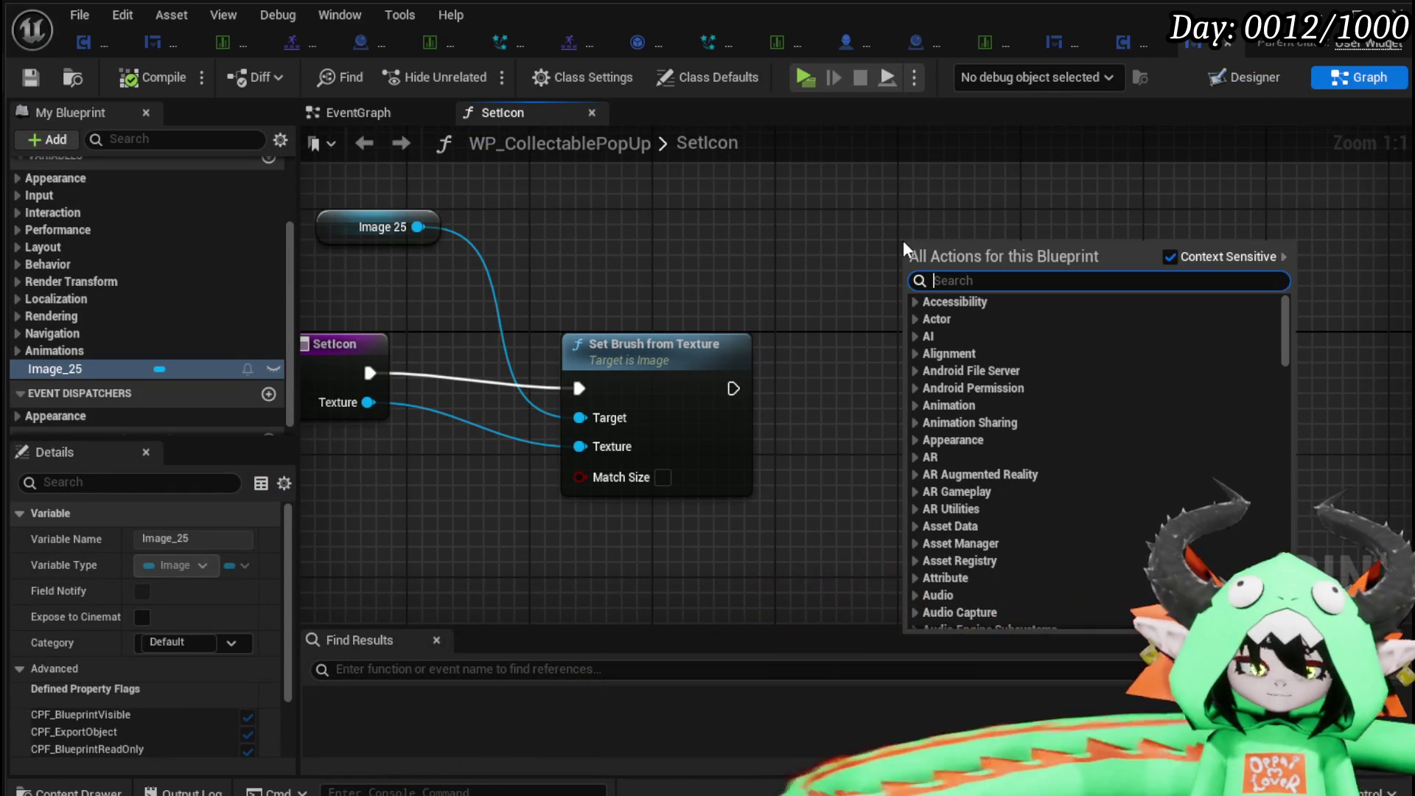
{"action": "type", "text": "play animat"}
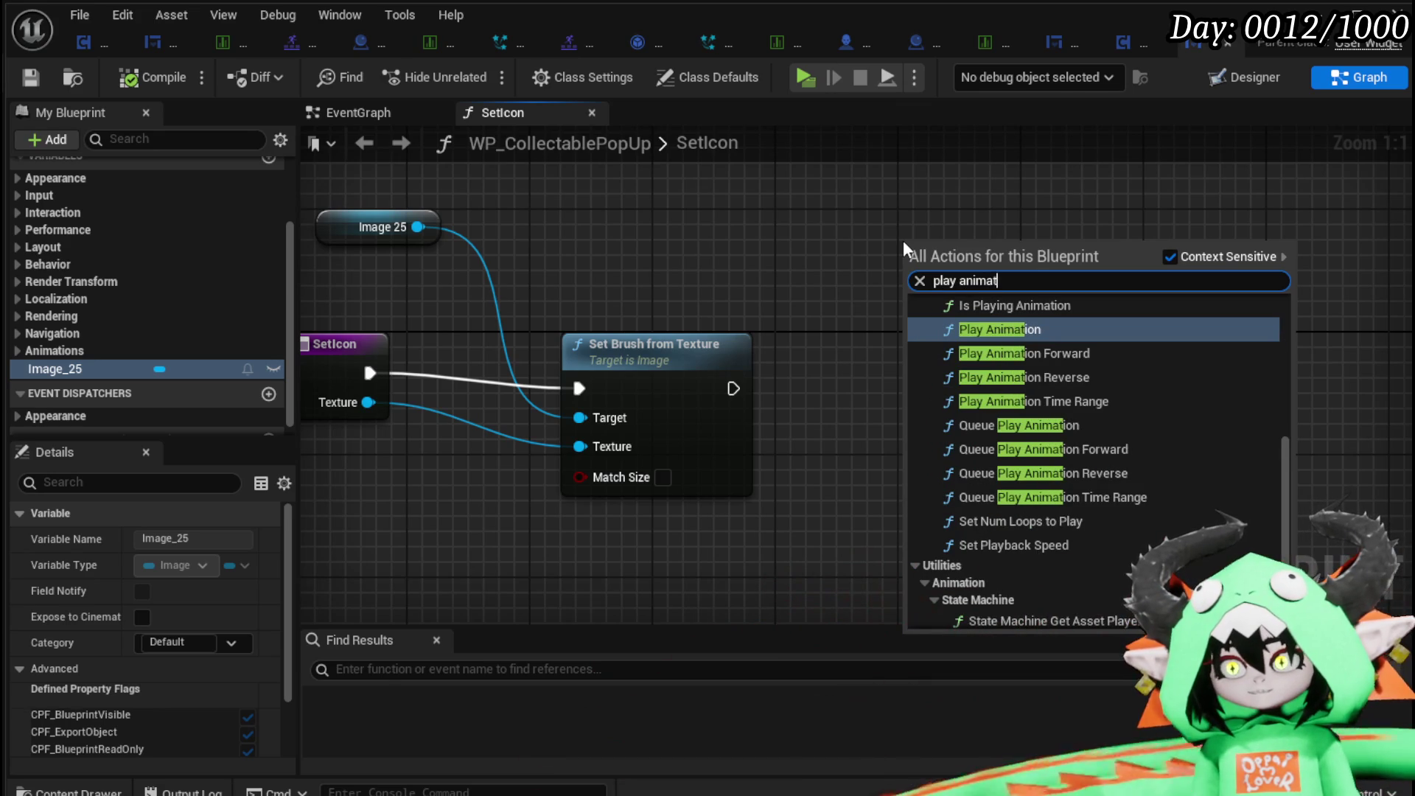
{"action": "left_click", "coordinate": [1085, 449]}
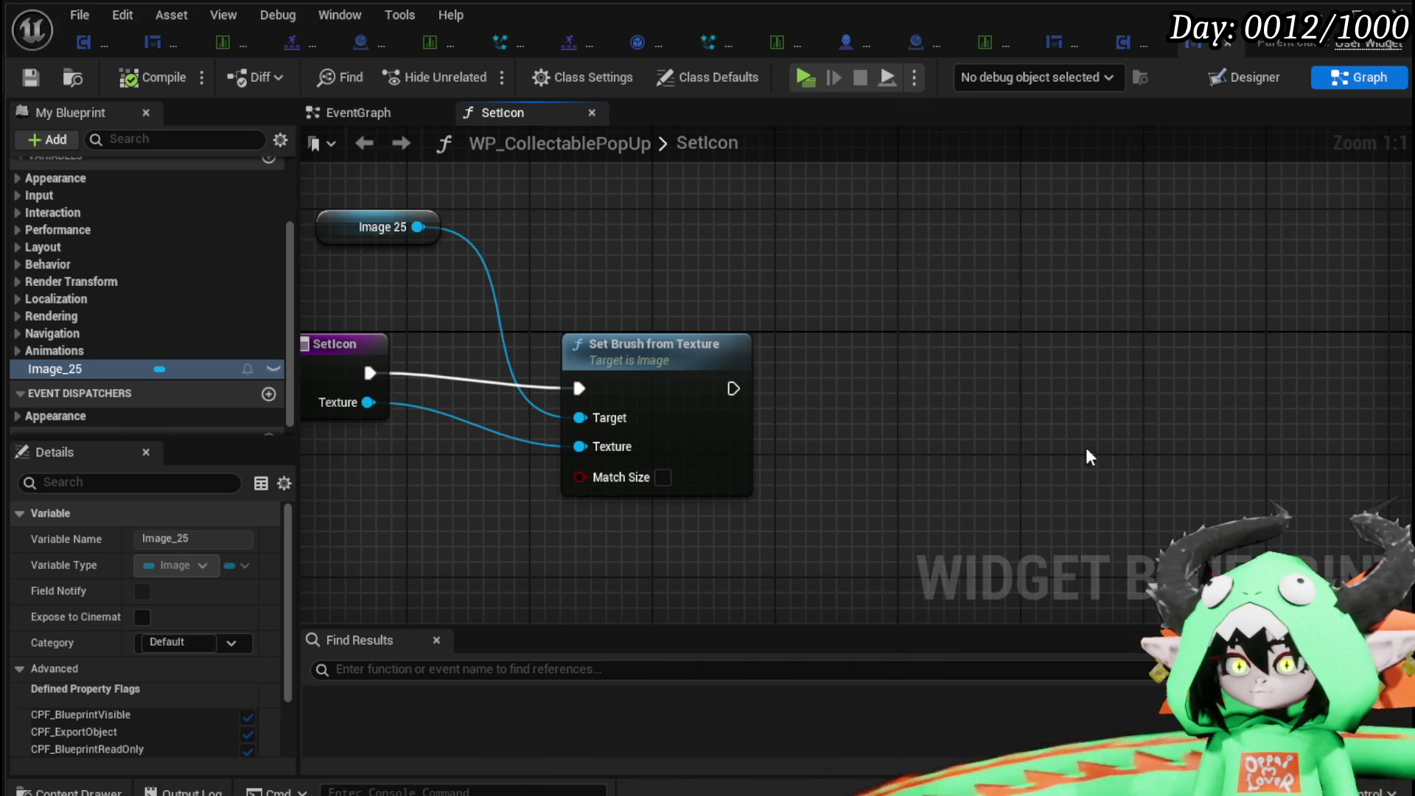
{"action": "left_click_drag", "start_coordinate": [733, 389], "coordinate": [917, 296]}
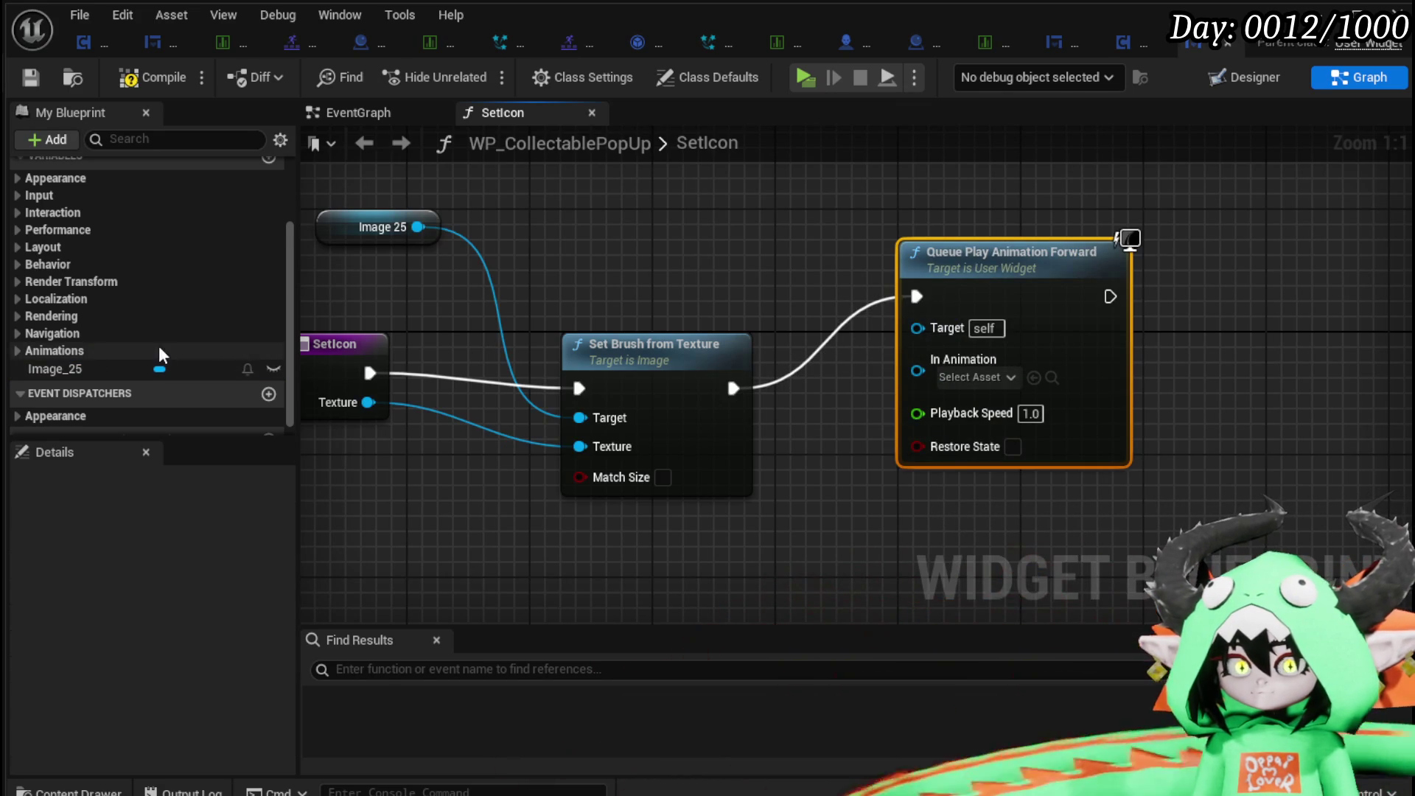
{"action": "left_click", "coordinate": [17, 350]}
{"action": "mouse_move", "coordinate": [13, 364]}
{"action": "left_mouse_down"}
{"action": "mouse_move", "coordinate": [848, 404]}
{"action": "mouse_move", "coordinate": [917, 370]}
{"action": "left_mouse_up"}
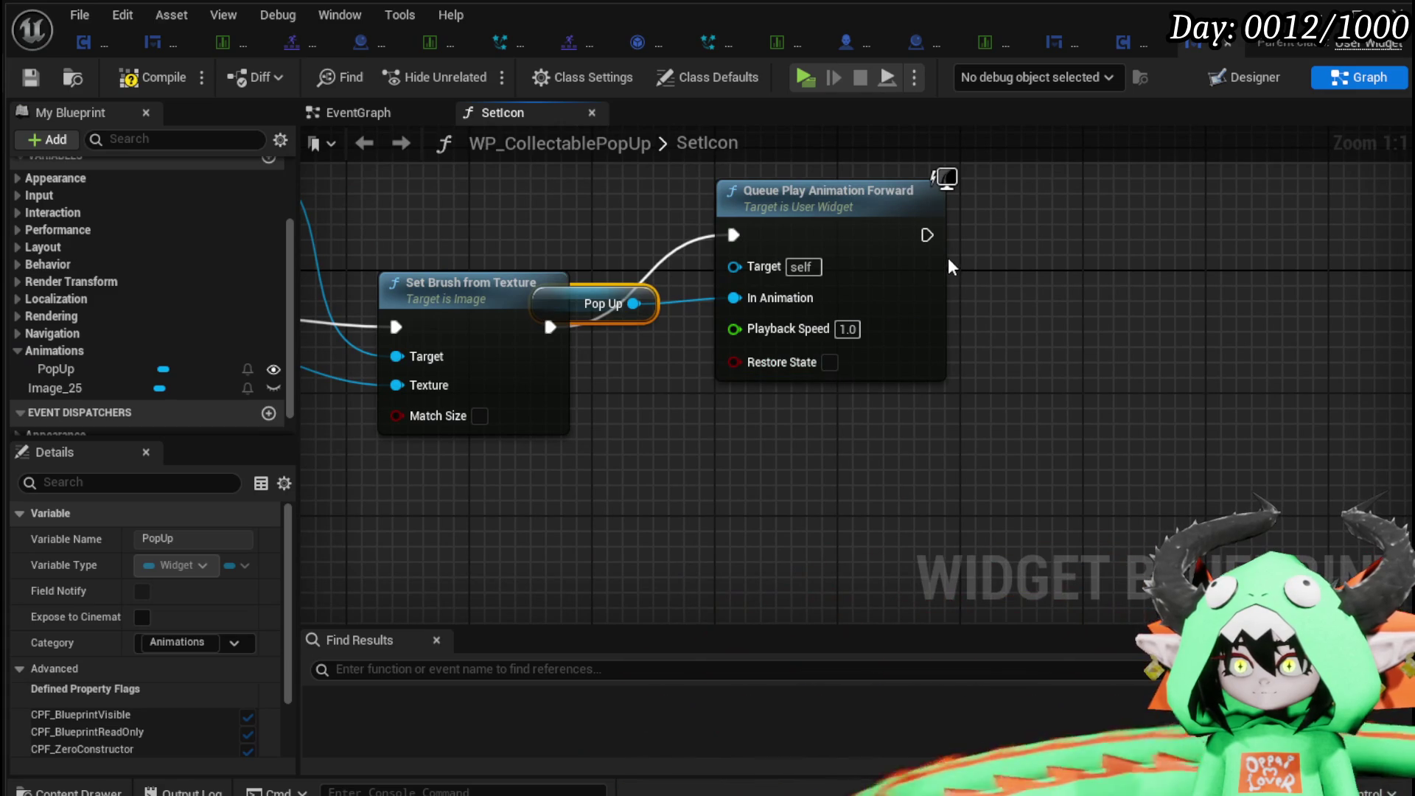
Search the Pop Up animation's 'on end' actions, then delete the Queue Play Animation Forward node.
{"action": "mouse_move", "coordinate": [634, 303]}
{"action": "left_mouse_down"}
{"action": "mouse_move", "coordinate": [665, 417]}
{"action": "mouse_move", "coordinate": [726, 474]}
{"action": "left_mouse_up"}
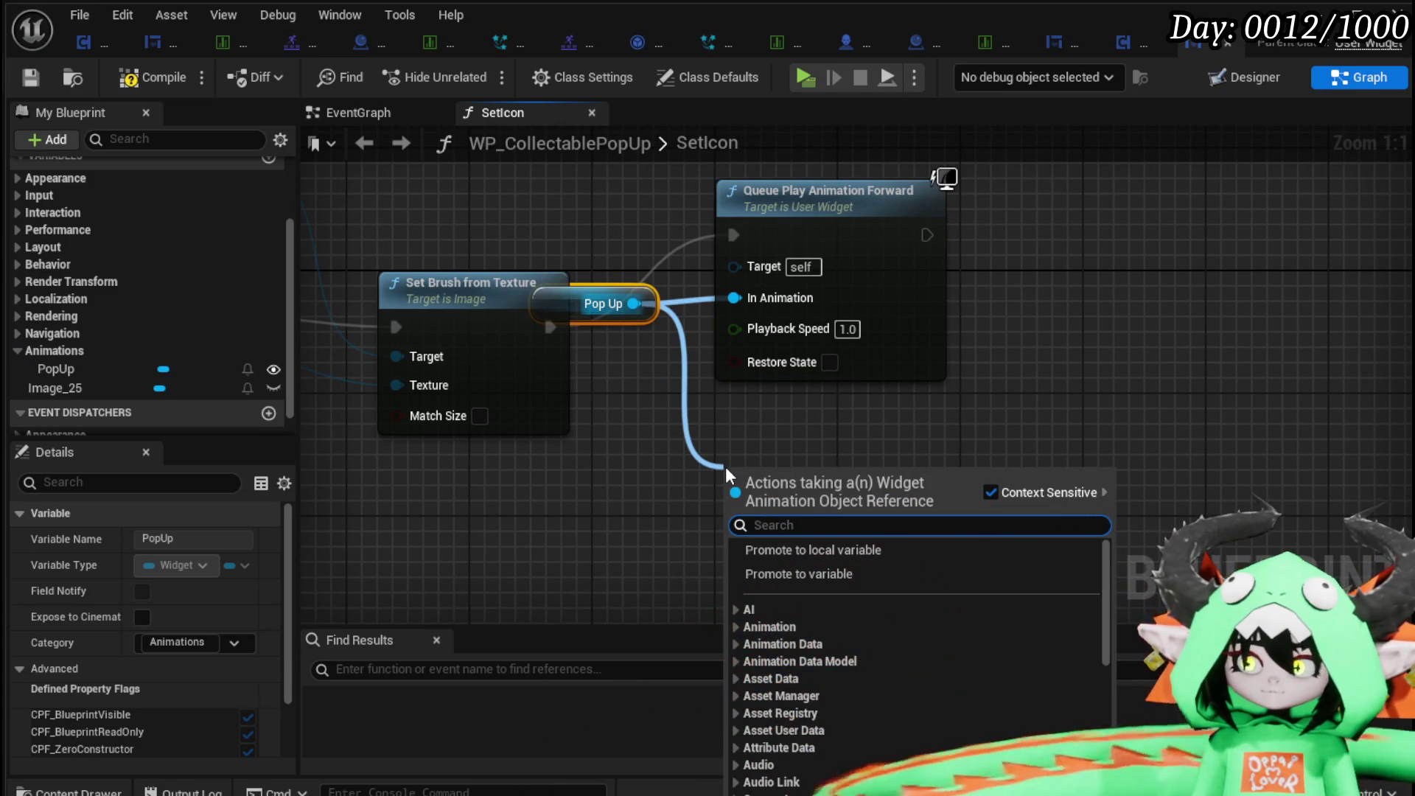
{"action": "type", "text": "on"}
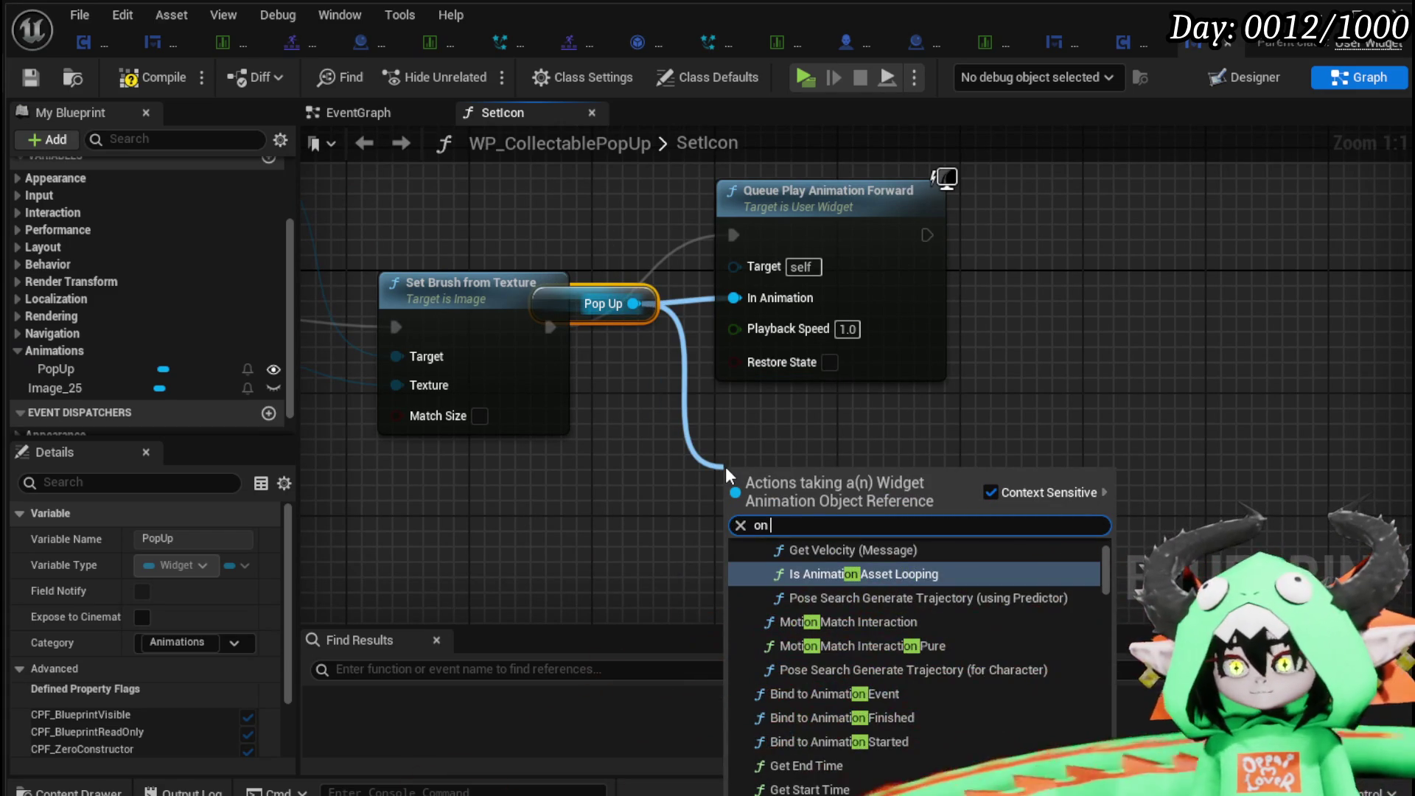
{"action": "type", "text": " end"}
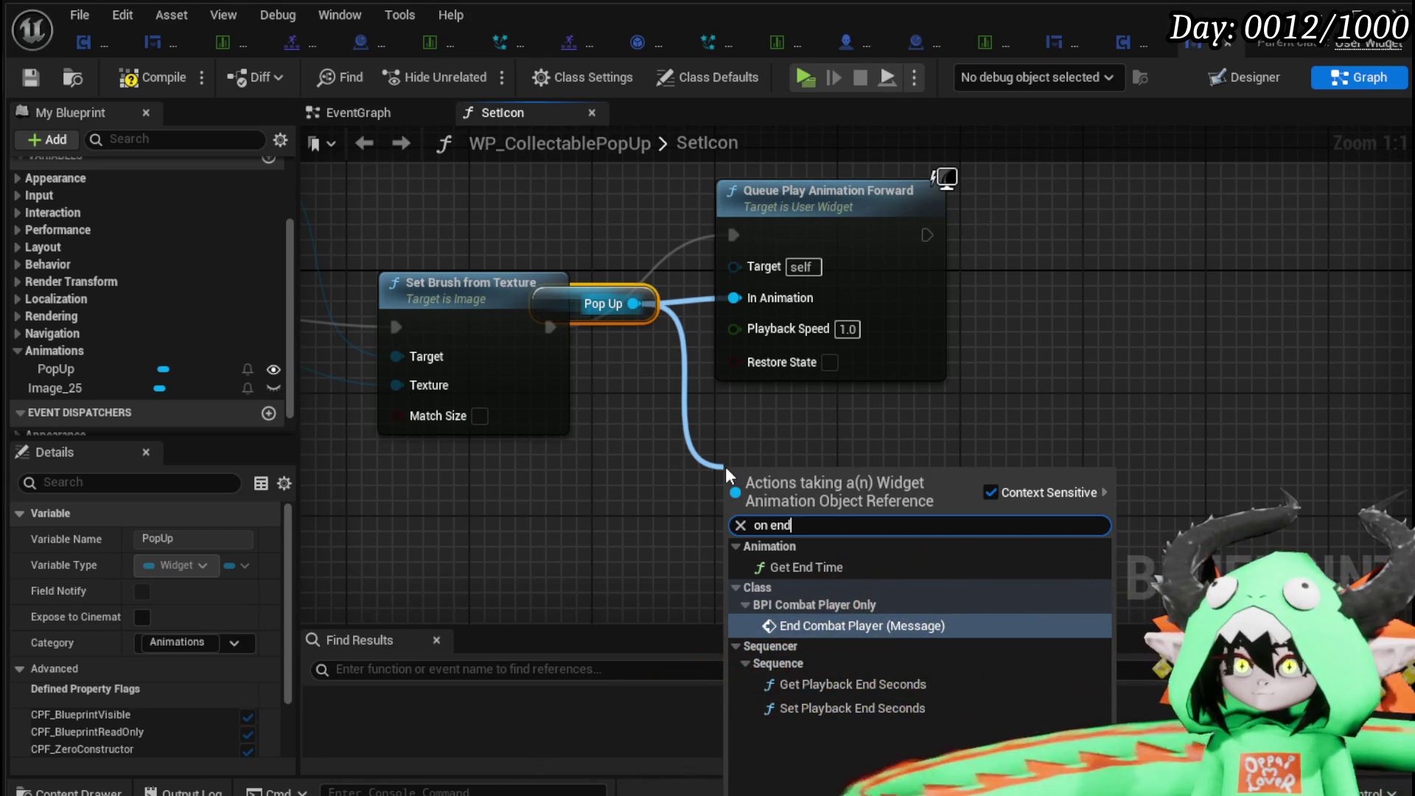
{"action": "key", "text": "Escape"}
{"action": "left_click", "coordinate": [926, 487]}
{"action": "key", "text": "Delete"}
{"action": "right_click", "coordinate": [815, 311]}
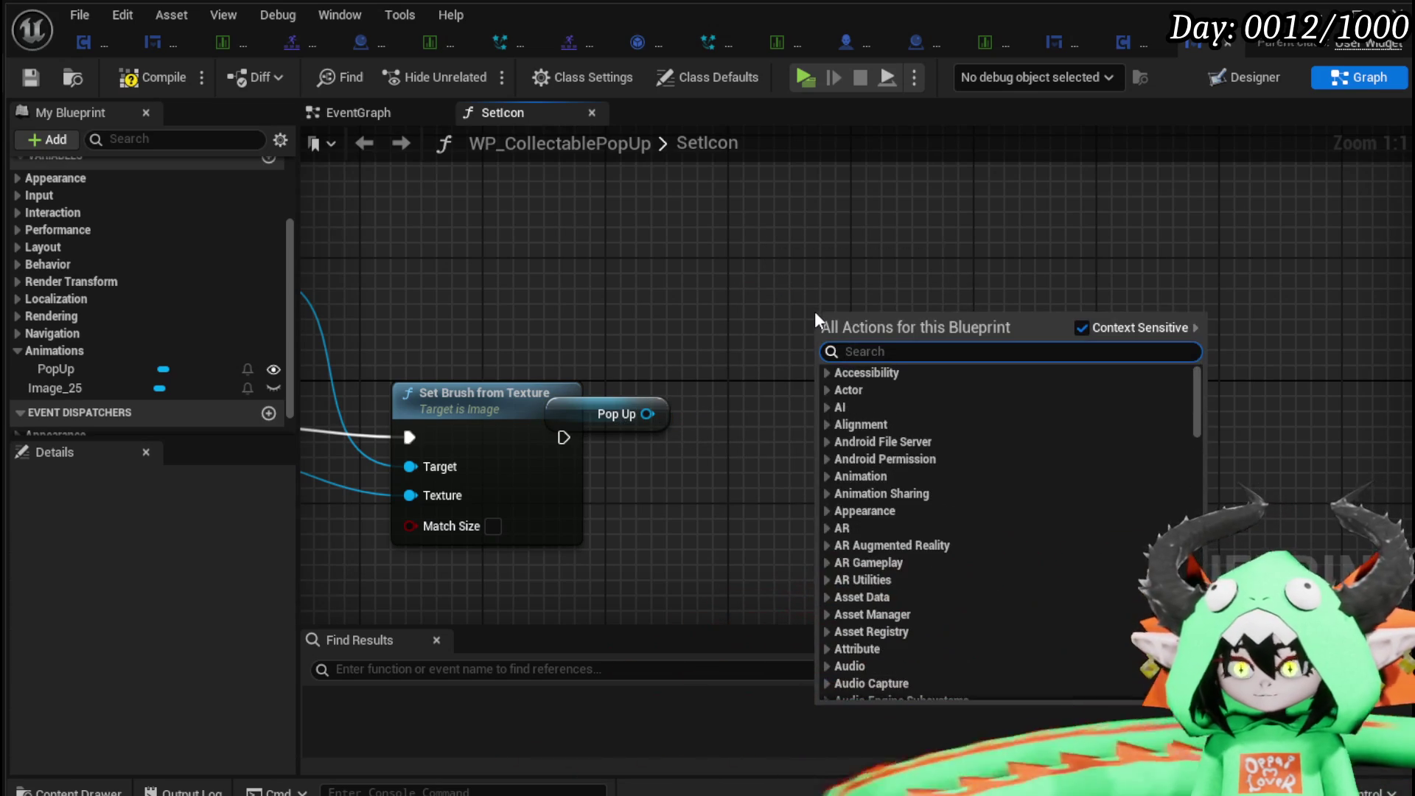
Add a Play Animation Forward node, feed it Pop Up and run it after Set Brush.
{"action": "type", "text": "play anim"}
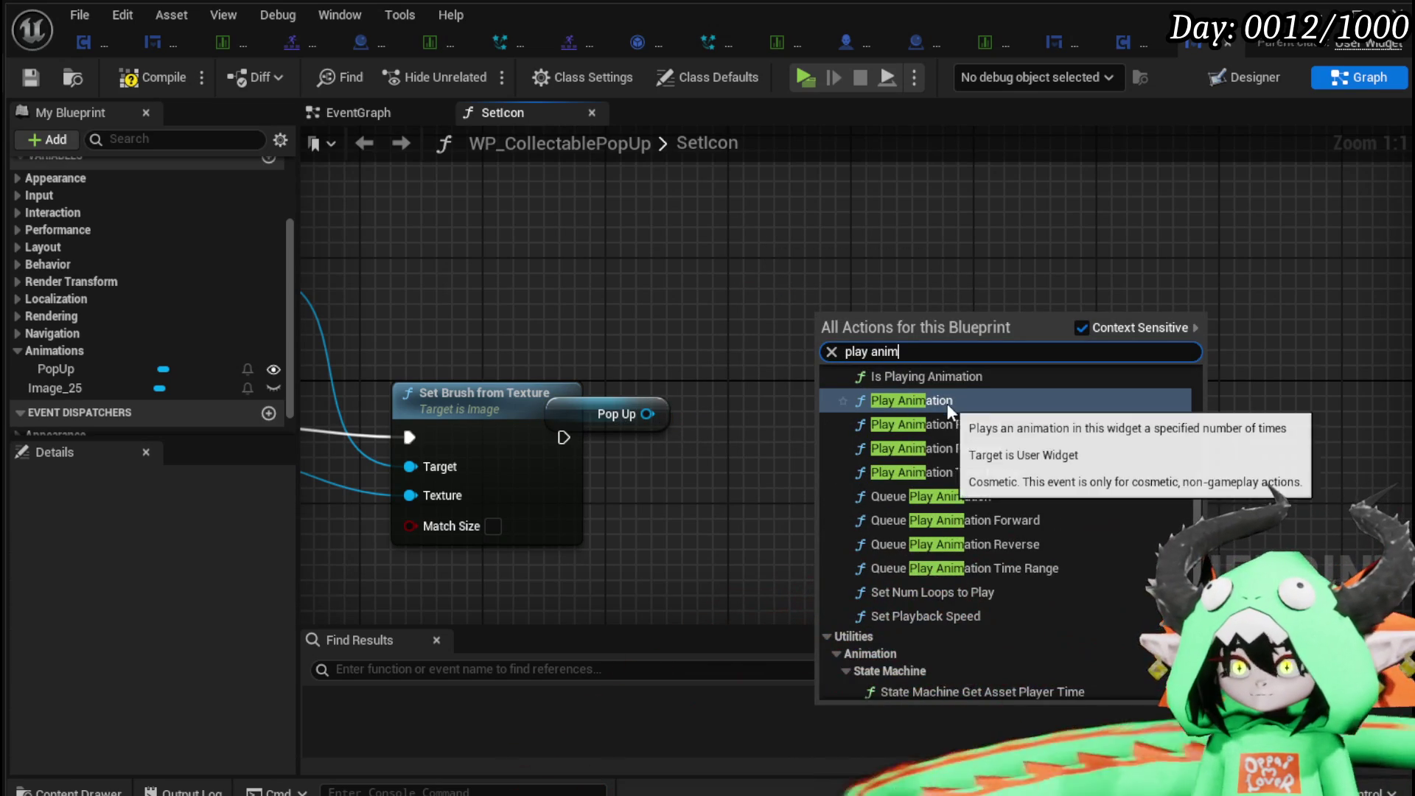
{"action": "left_click", "coordinate": [960, 426]}
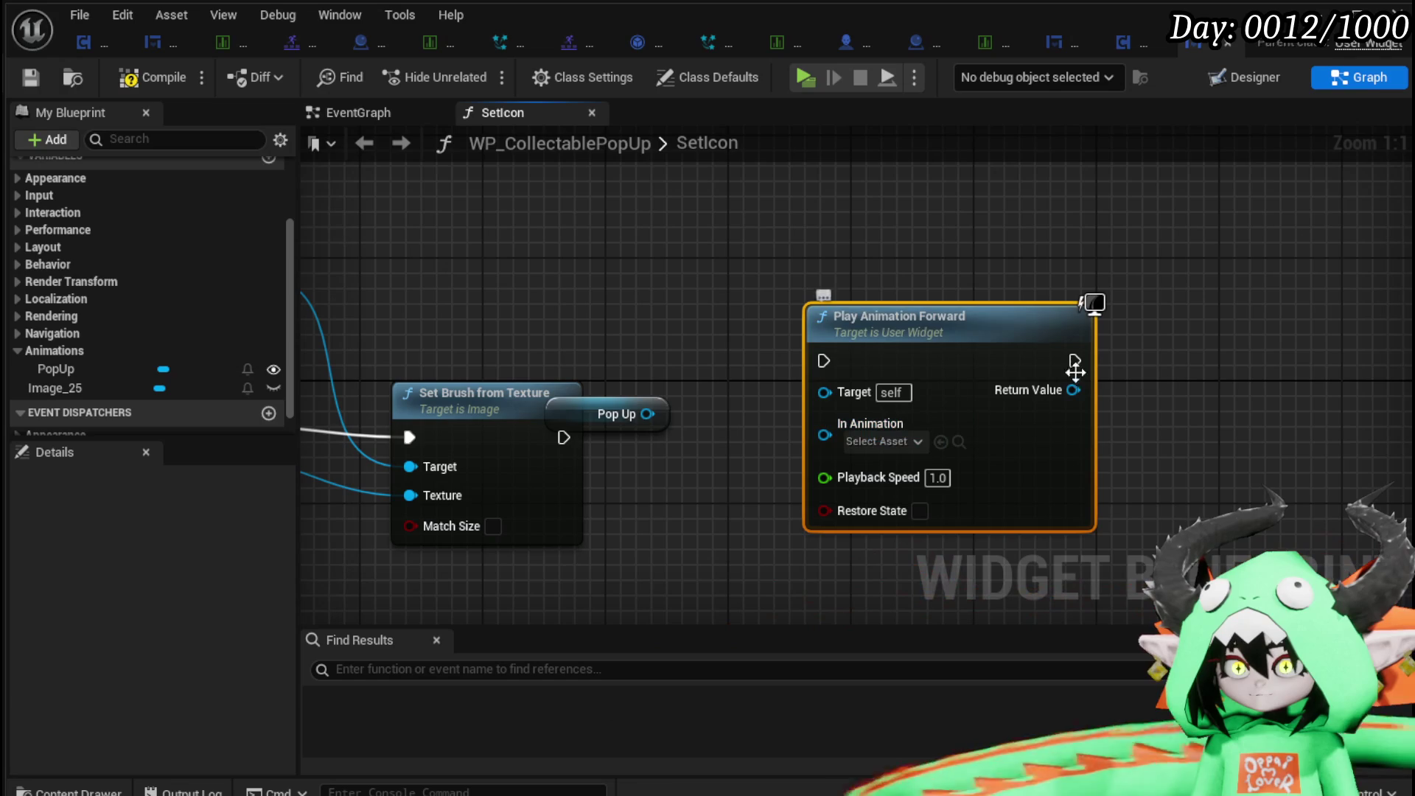
{"action": "mouse_move", "coordinate": [647, 414]}
{"action": "left_mouse_down"}
{"action": "mouse_move", "coordinate": [919, 444]}
{"action": "mouse_move", "coordinate": [826, 434]}
{"action": "left_mouse_up"}
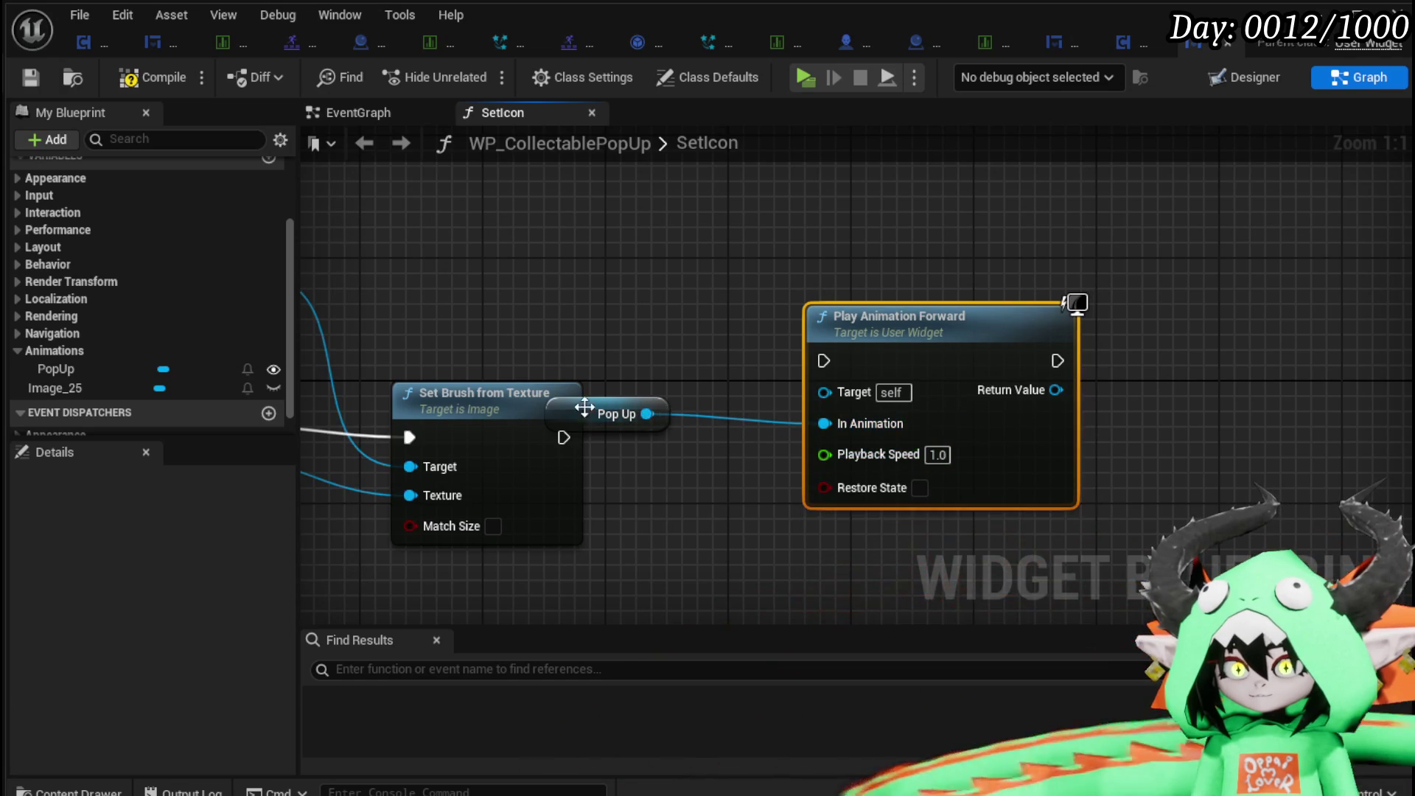
{"action": "left_click_drag", "start_coordinate": [584, 411], "coordinate": [686, 479]}
{"action": "left_click_drag", "start_coordinate": [562, 437], "coordinate": [824, 360]}
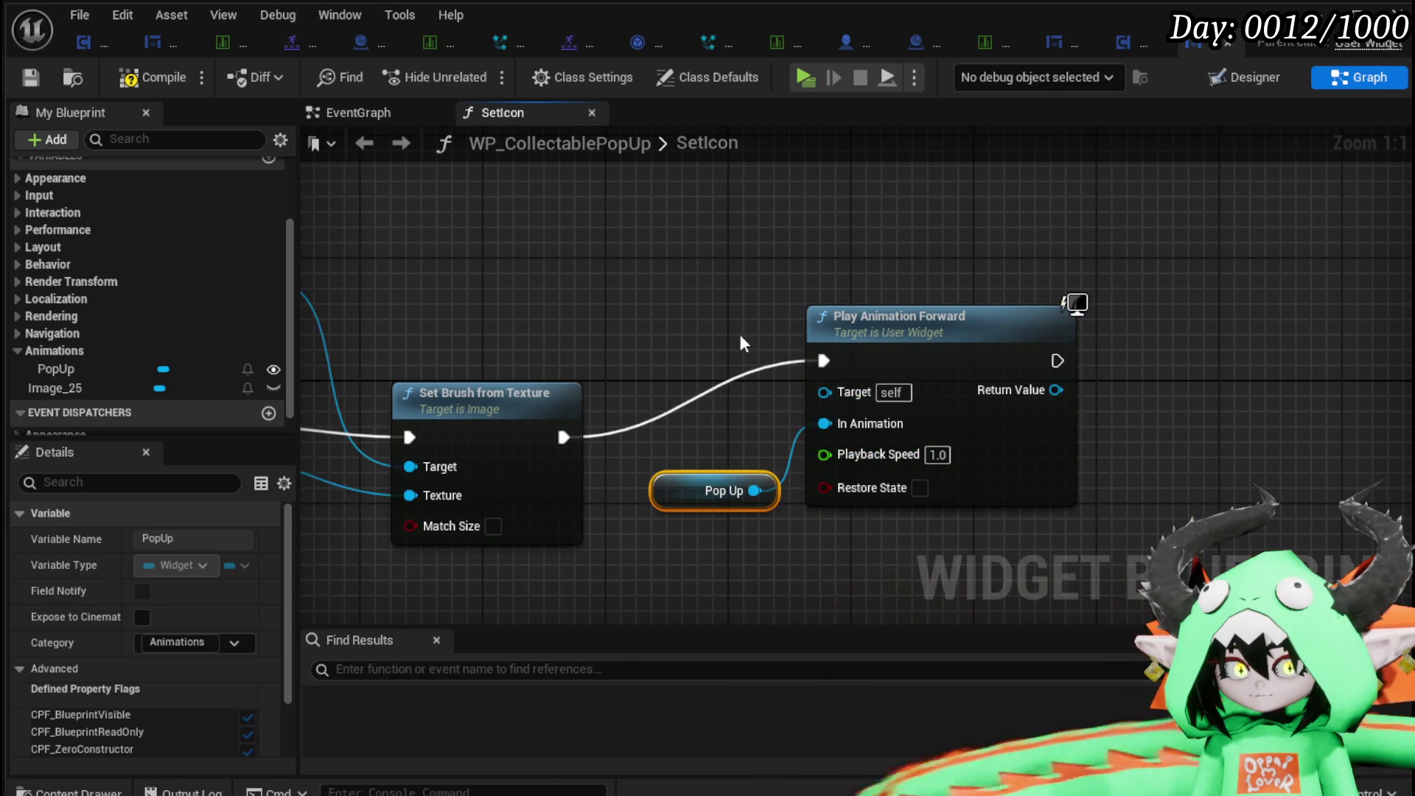
{"action": "left_click_drag", "start_coordinate": [939, 363], "coordinate": [544, 345]}
Search actions off Play Animation Forward's Return Value for 'End' without adding anything.
{"action": "left_click_drag", "start_coordinate": [656, 376], "coordinate": [821, 376]}
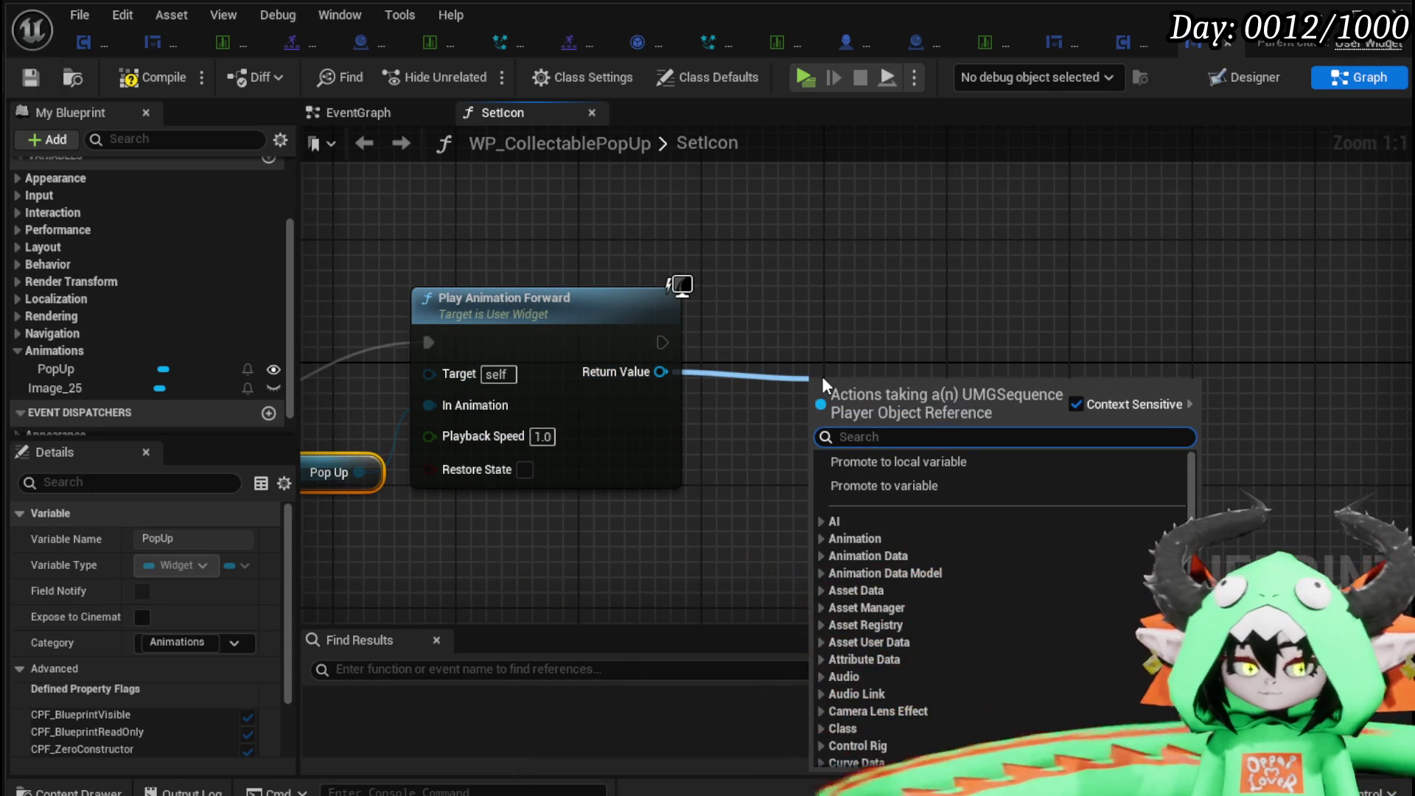
{"action": "type", "text": "End"}
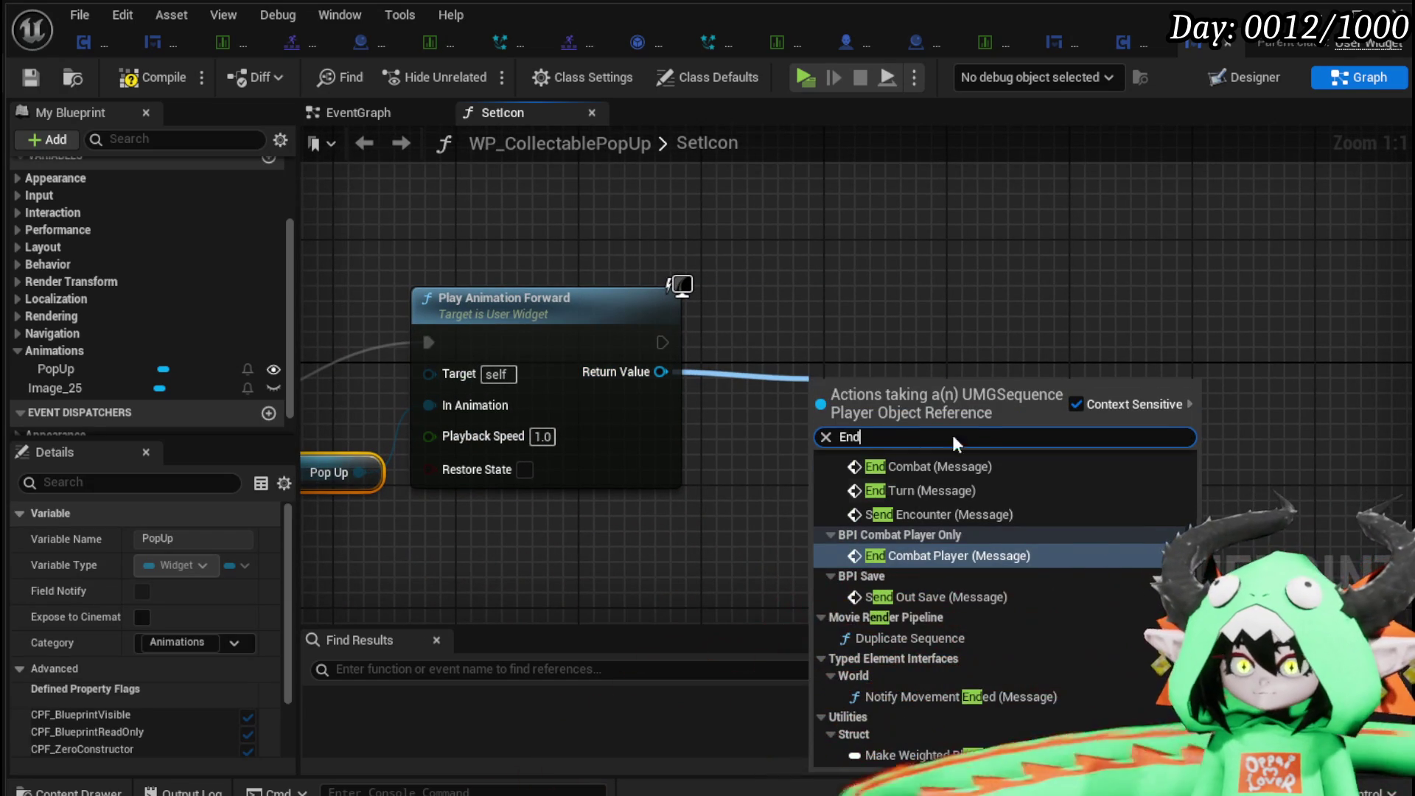
{"action": "scroll", "coordinate": [1032, 512], "scroll_direction": "up", "scroll_amount": 2}
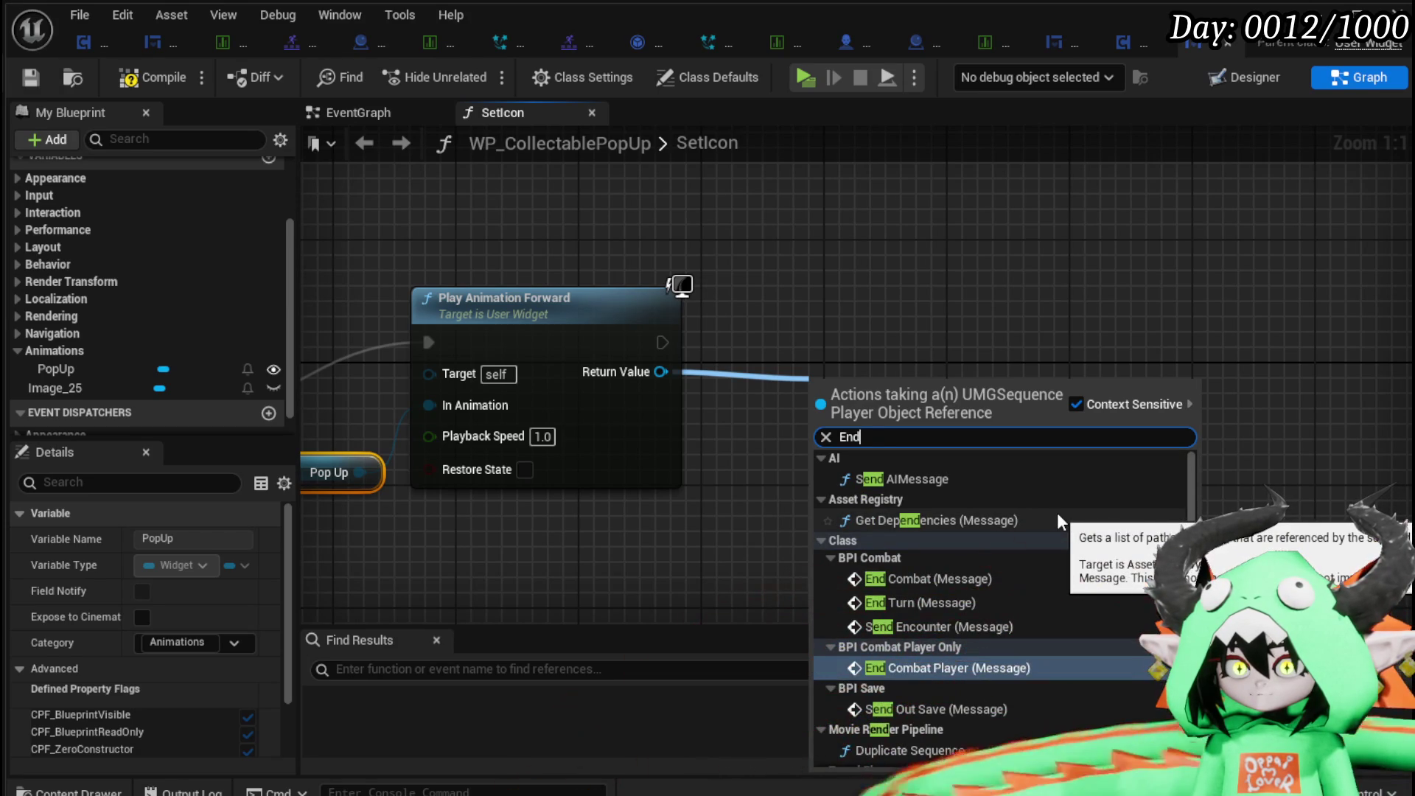
{"action": "scroll", "coordinate": [1059, 516], "scroll_direction": "down", "scroll_amount": 3}
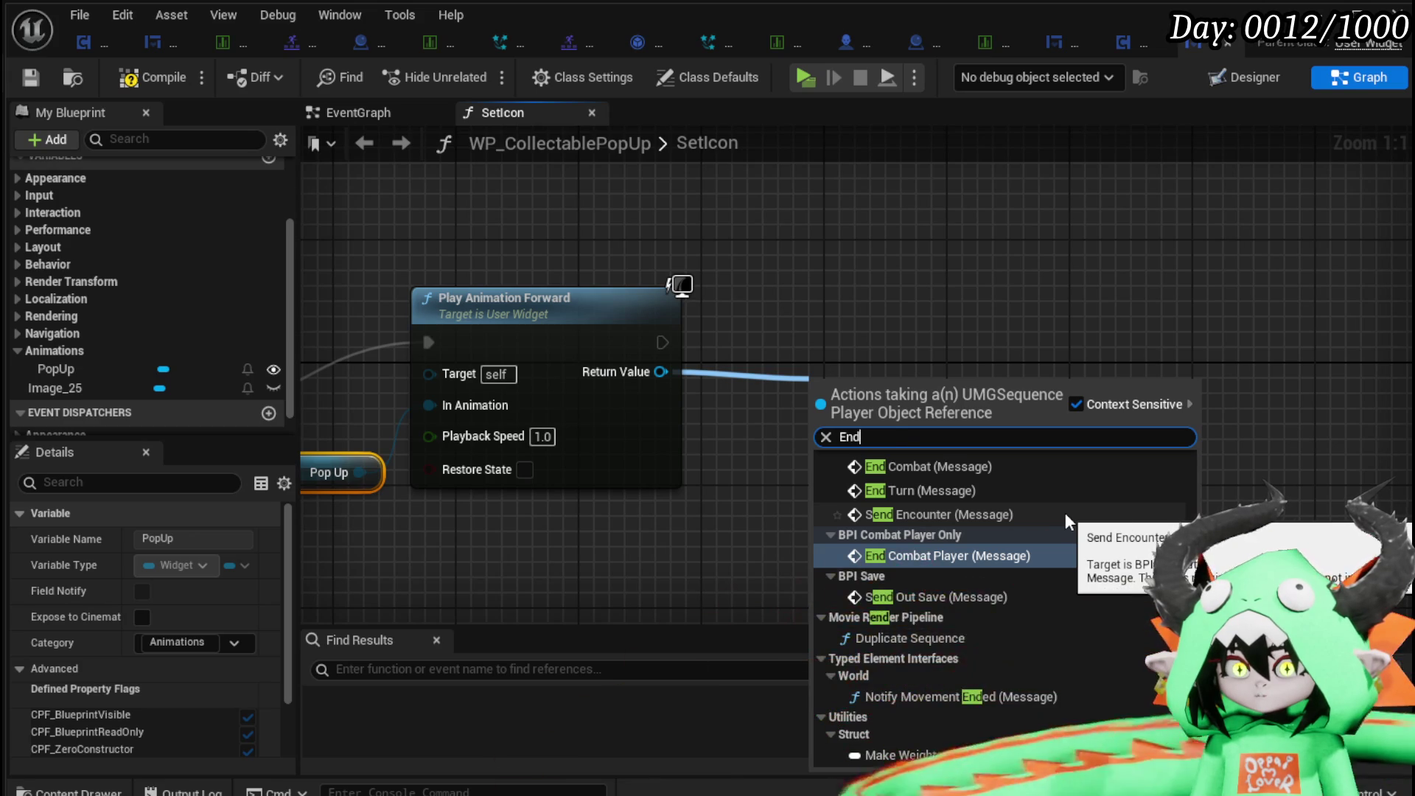
{"action": "scroll", "coordinate": [1066, 517], "scroll_direction": "up", "scroll_amount": 2}
{"action": "scroll", "coordinate": [1071, 518], "scroll_direction": "up", "scroll_amount": 2}
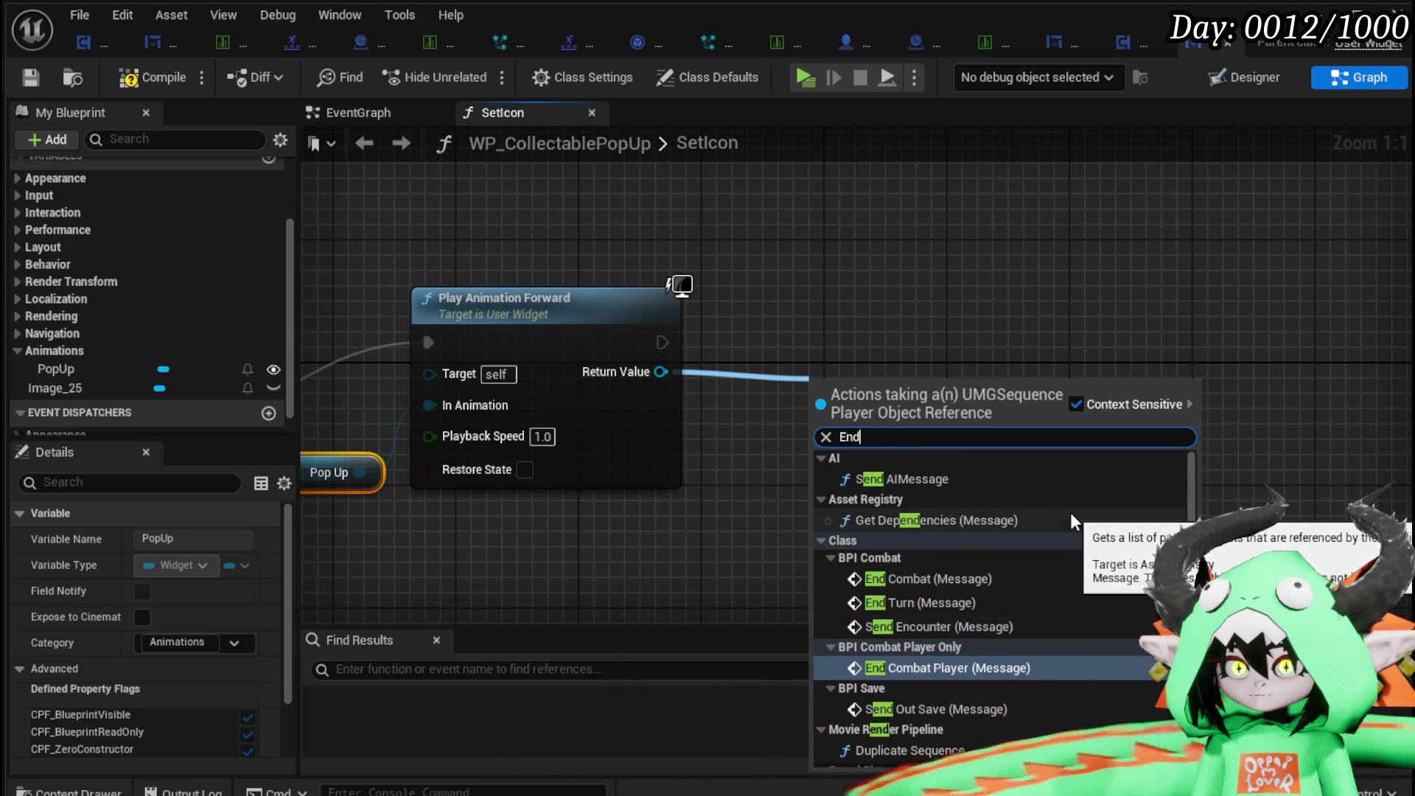
{"action": "scroll", "coordinate": [1071, 518], "scroll_direction": "down", "scroll_amount": 3}
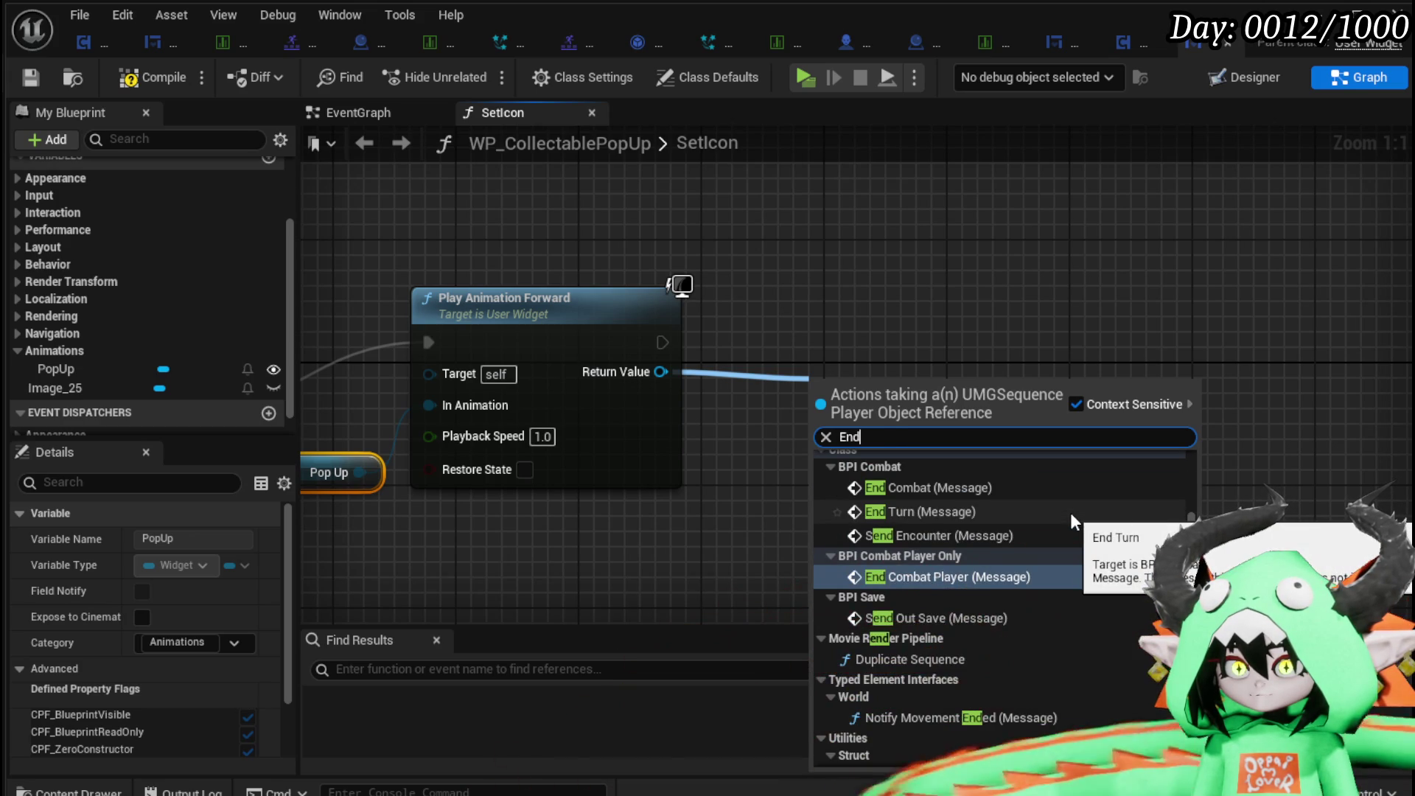
{"action": "scroll", "coordinate": [1071, 518], "scroll_direction": "down", "scroll_amount": 1}
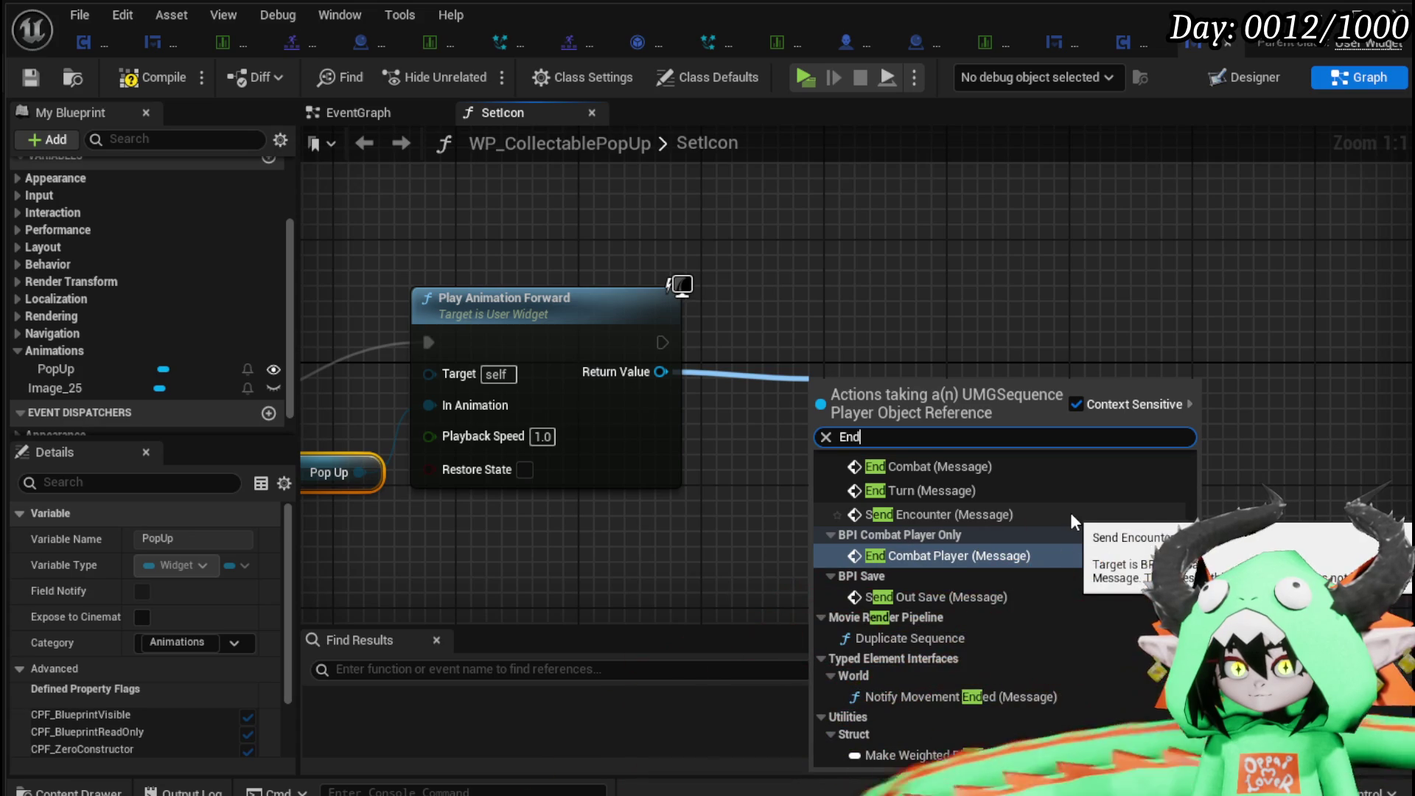
{"action": "left_click_drag", "start_coordinate": [719, 271], "coordinate": [954, 294]}
Add a spare Play Animation node to the SetIcon graph.
{"action": "right_click", "coordinate": [961, 294]}
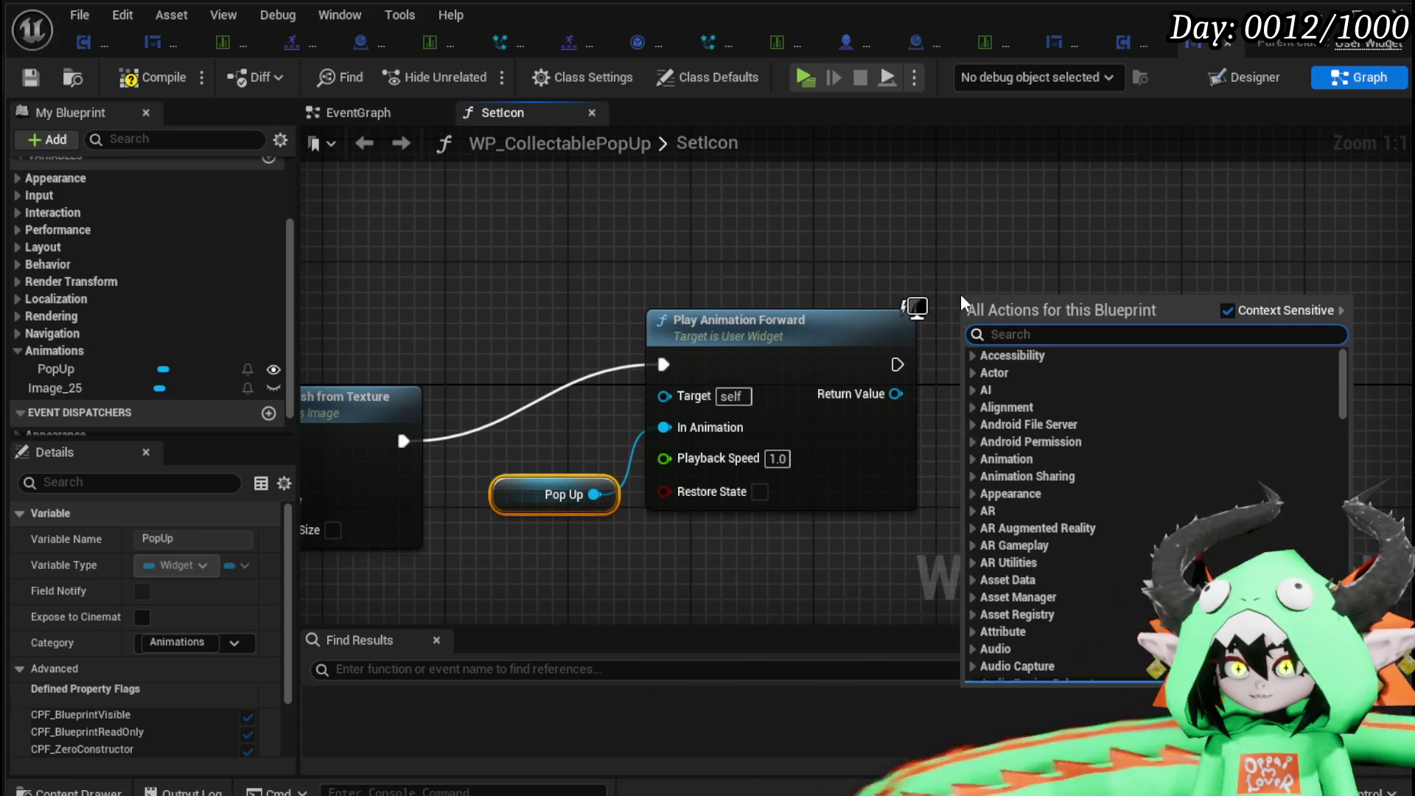
{"action": "type", "text": "play anim"}
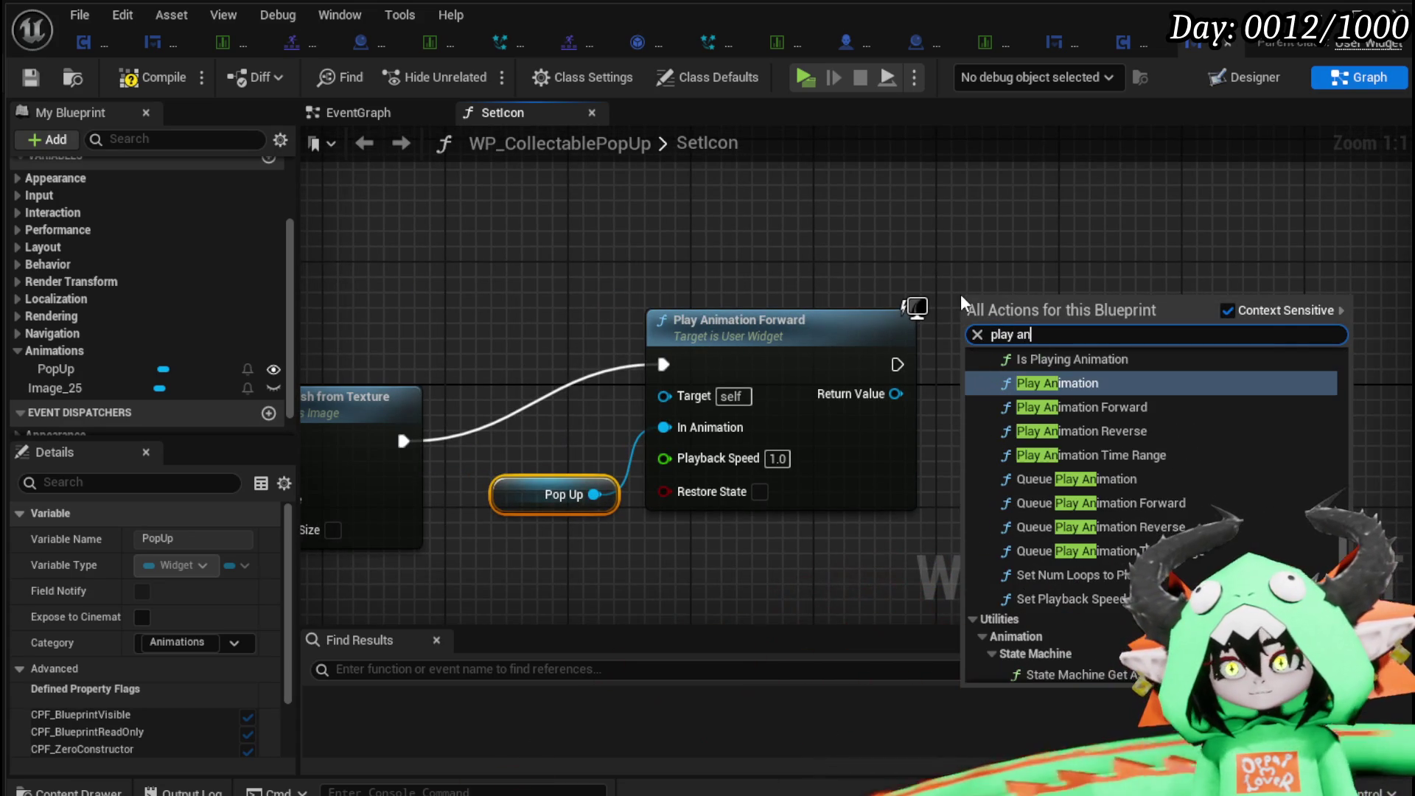
{"action": "left_click", "coordinate": [1054, 382]}
{"action": "mouse_move", "coordinate": [1332, 396]}
{"action": "left_mouse_down"}
{"action": "mouse_move", "coordinate": [987, 317]}
{"action": "mouse_move", "coordinate": [1080, 327]}
{"action": "left_mouse_up"}
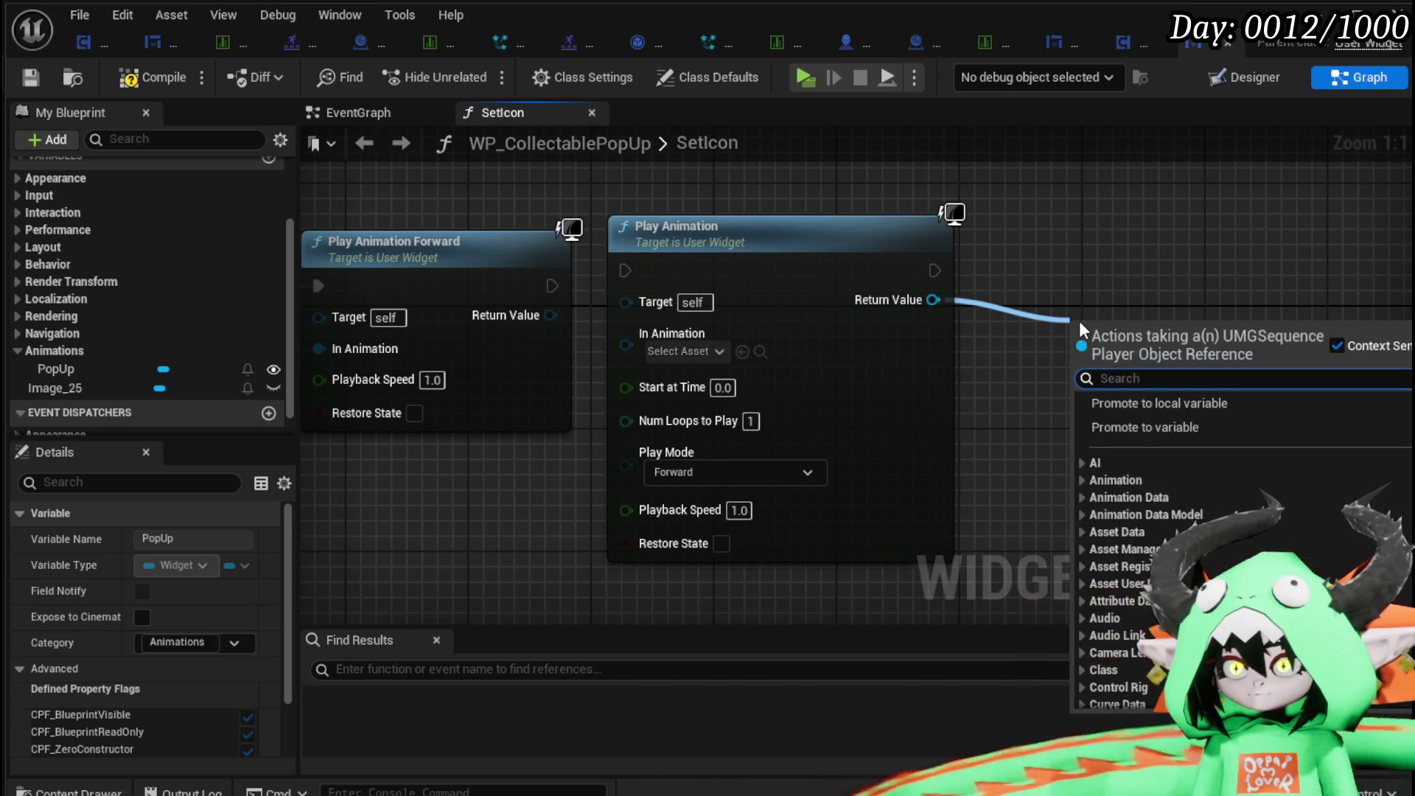
{"action": "type", "text": "end"}
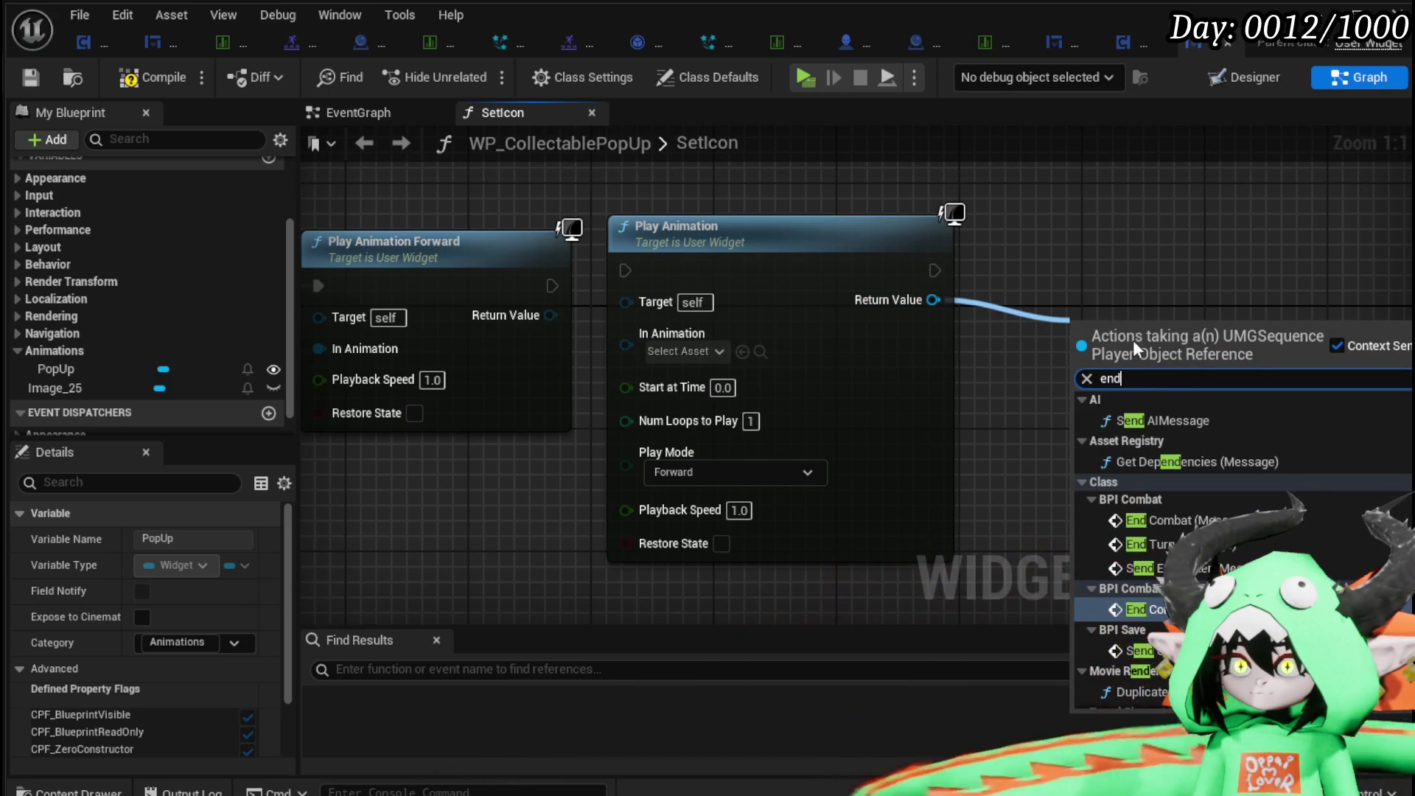
{"action": "right_click", "coordinate": [1046, 286]}
Search actions from Play Animation's Return Value ('fig', 'play'), then close without adding.
{"action": "left_click_drag", "start_coordinate": [863, 229], "coordinate": [1045, 264]}
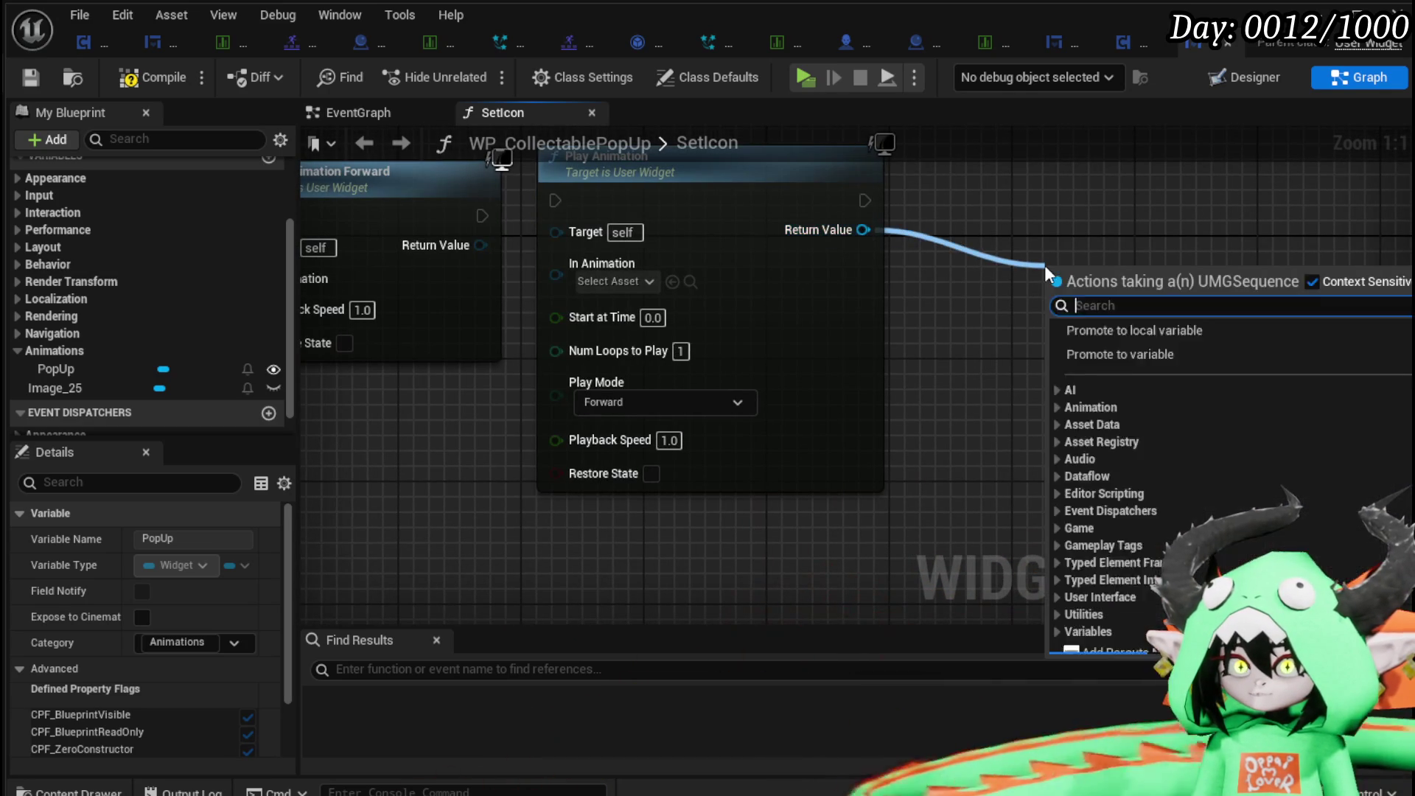
{"action": "type", "text": "fig"}
{"action": "key", "text": "BackSpace"}
{"action": "key", "text": "BackSpace"}
{"action": "key", "text": "BackSpace"}
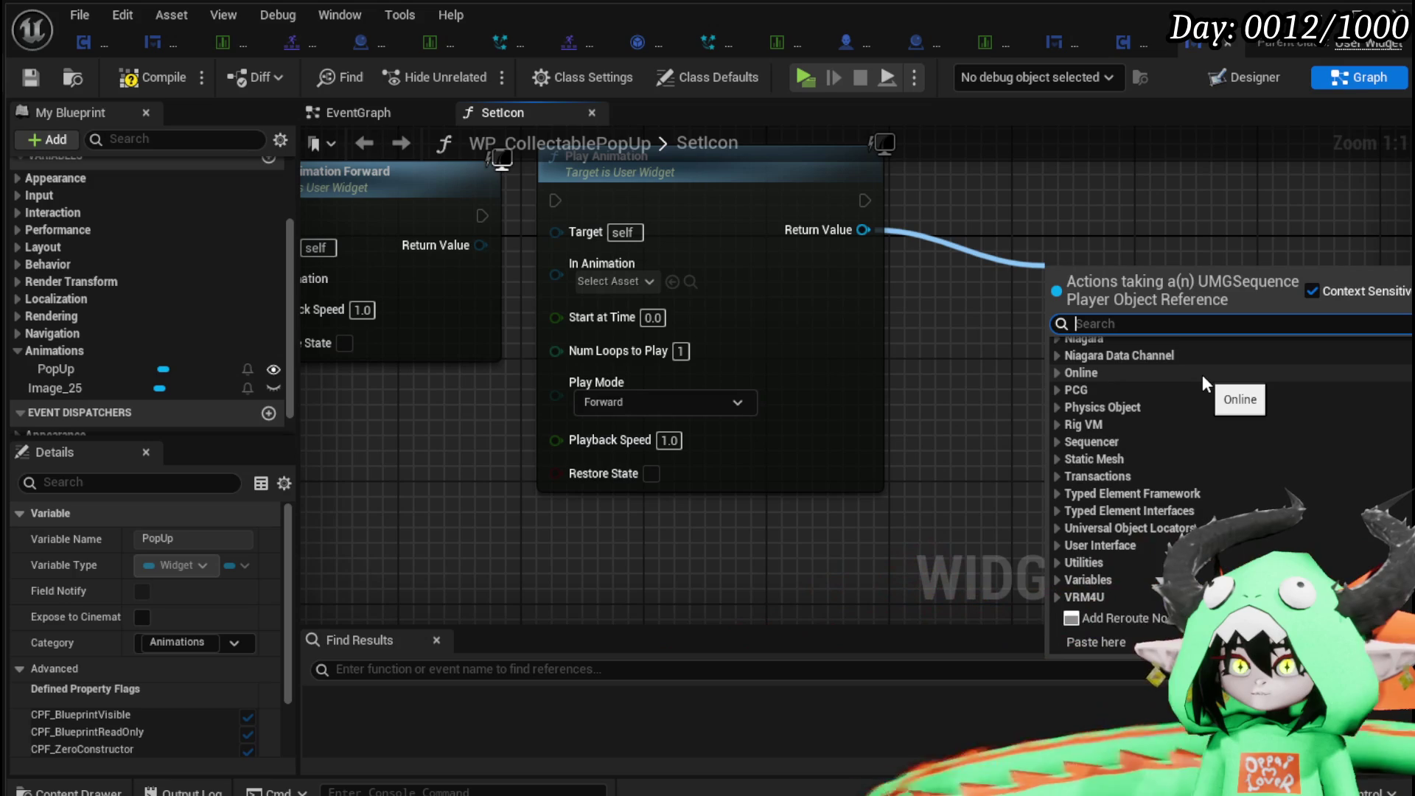
{"action": "scroll", "coordinate": [1201, 375], "scroll_direction": "up", "scroll_amount": 6}
{"action": "scroll", "coordinate": [1202, 374], "scroll_direction": "up", "scroll_amount": 2}
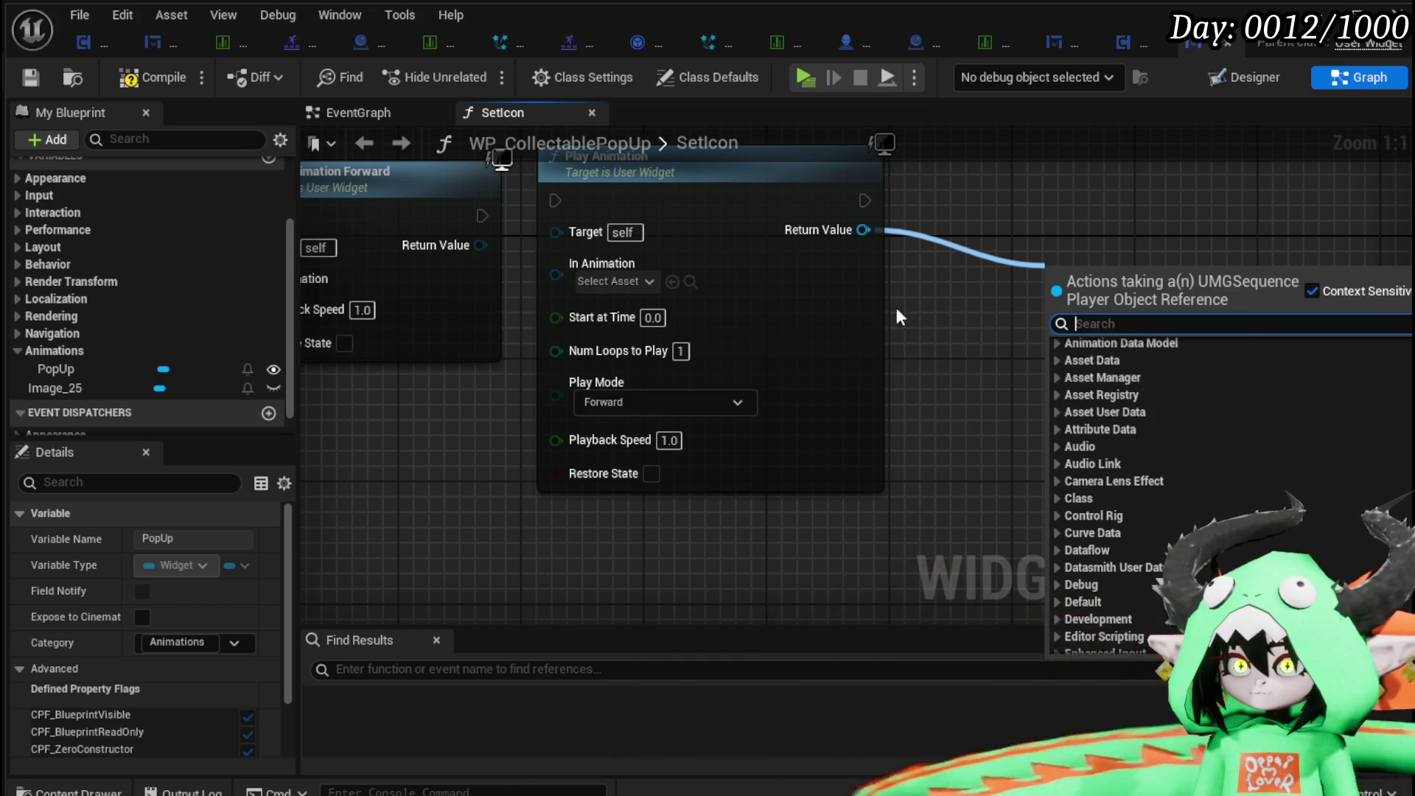
{"action": "left_click", "coordinate": [896, 308]}
{"action": "left_click_drag", "start_coordinate": [752, 288], "coordinate": [1008, 308]}
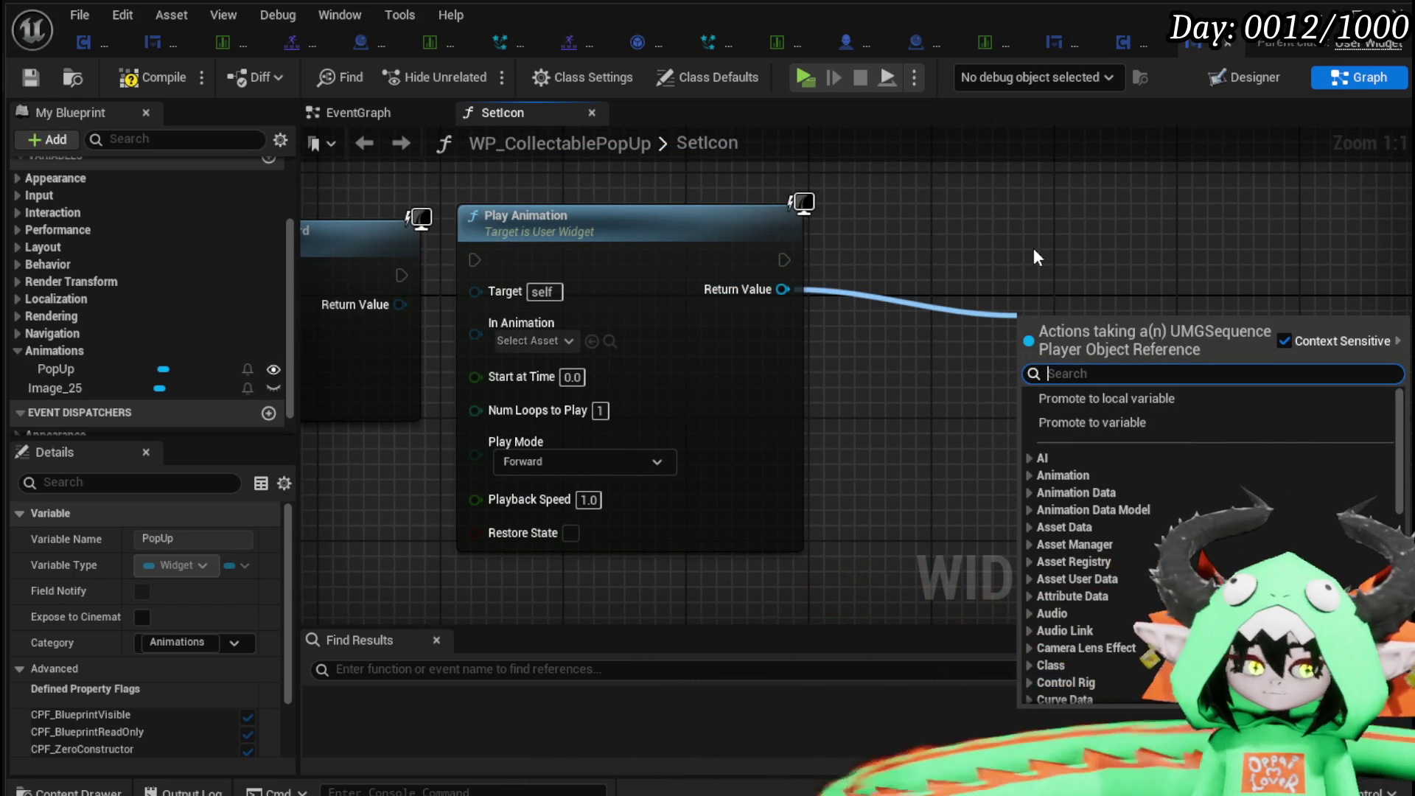
{"action": "type", "text": "play"}
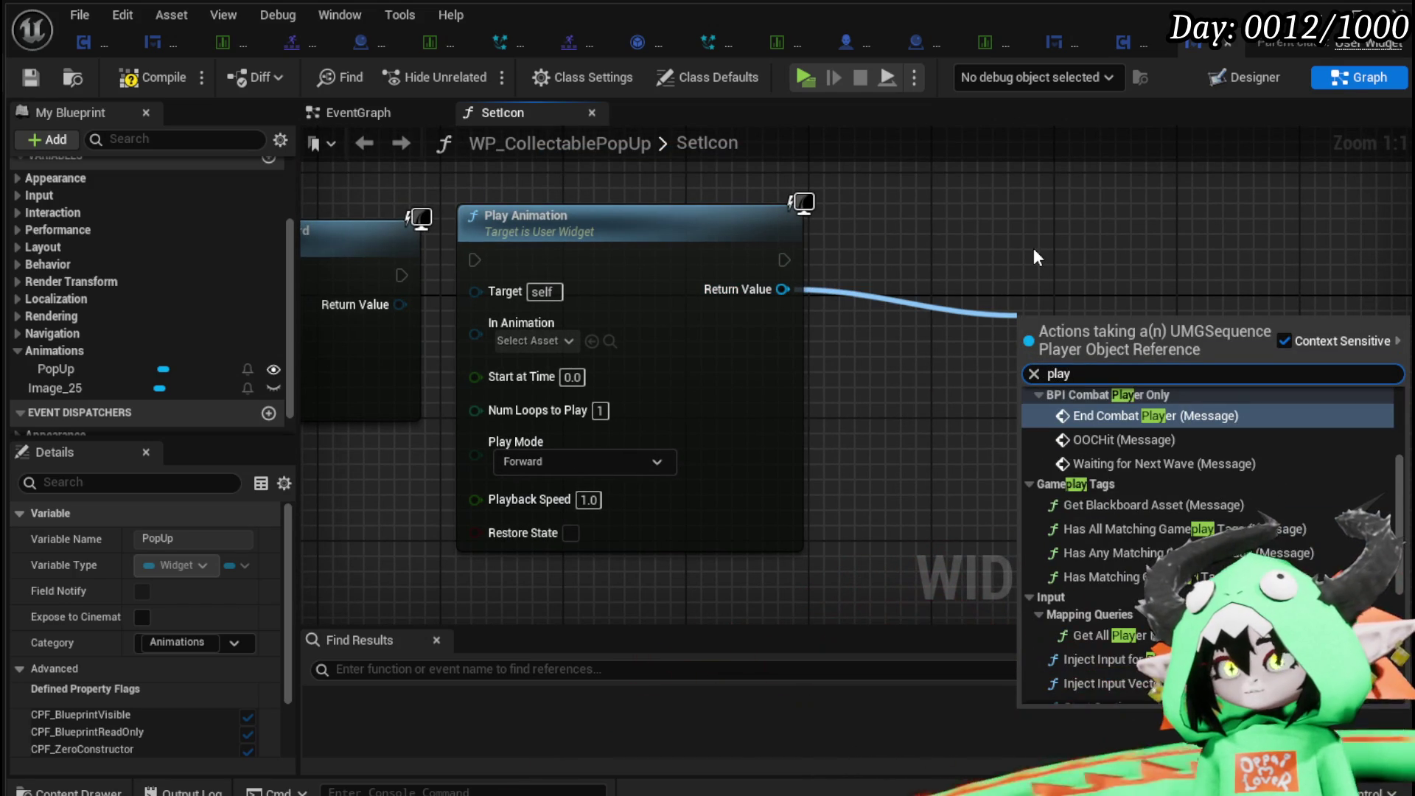
{"action": "scroll", "coordinate": [1213, 435], "scroll_direction": "up", "scroll_amount": 3}
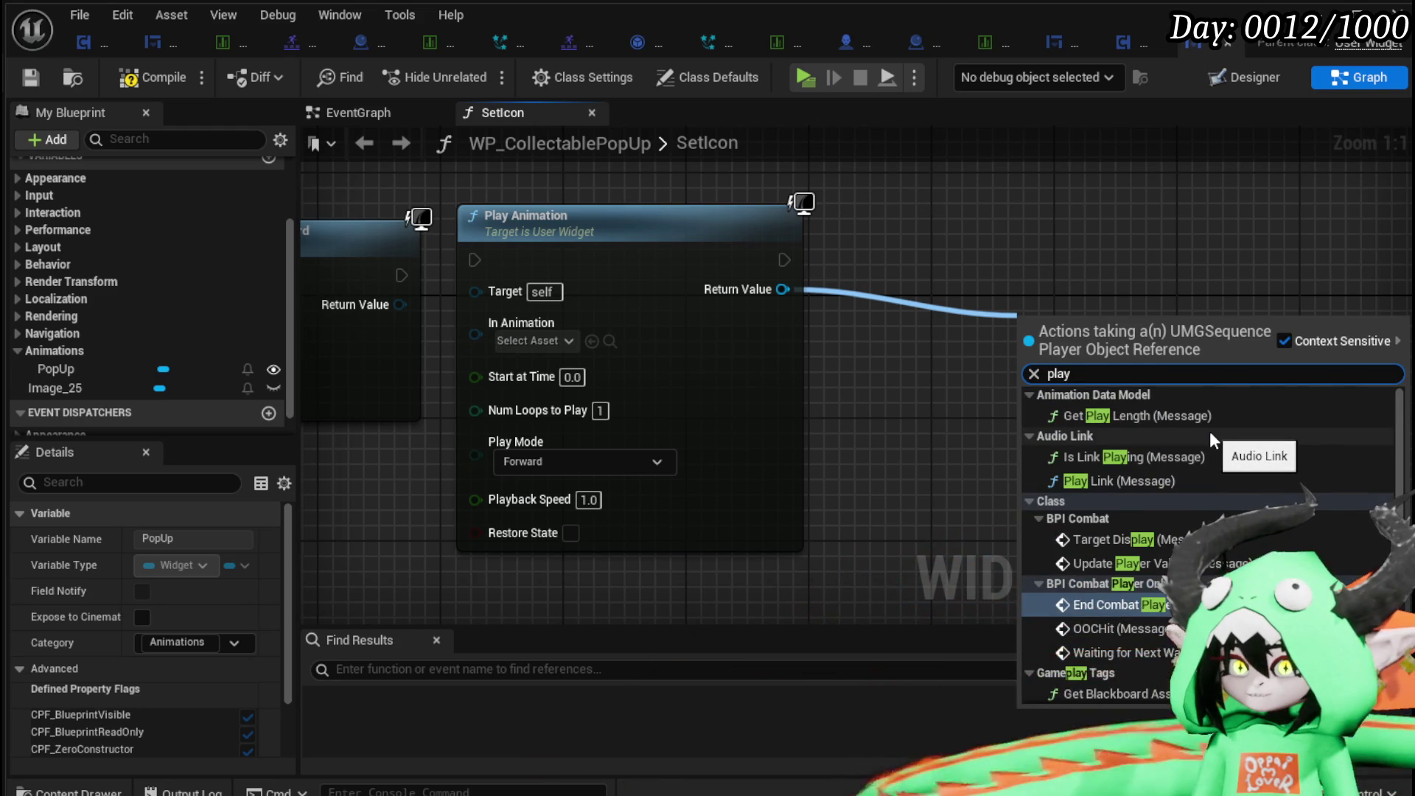
{"action": "scroll", "coordinate": [1211, 436], "scroll_direction": "down", "scroll_amount": 5}
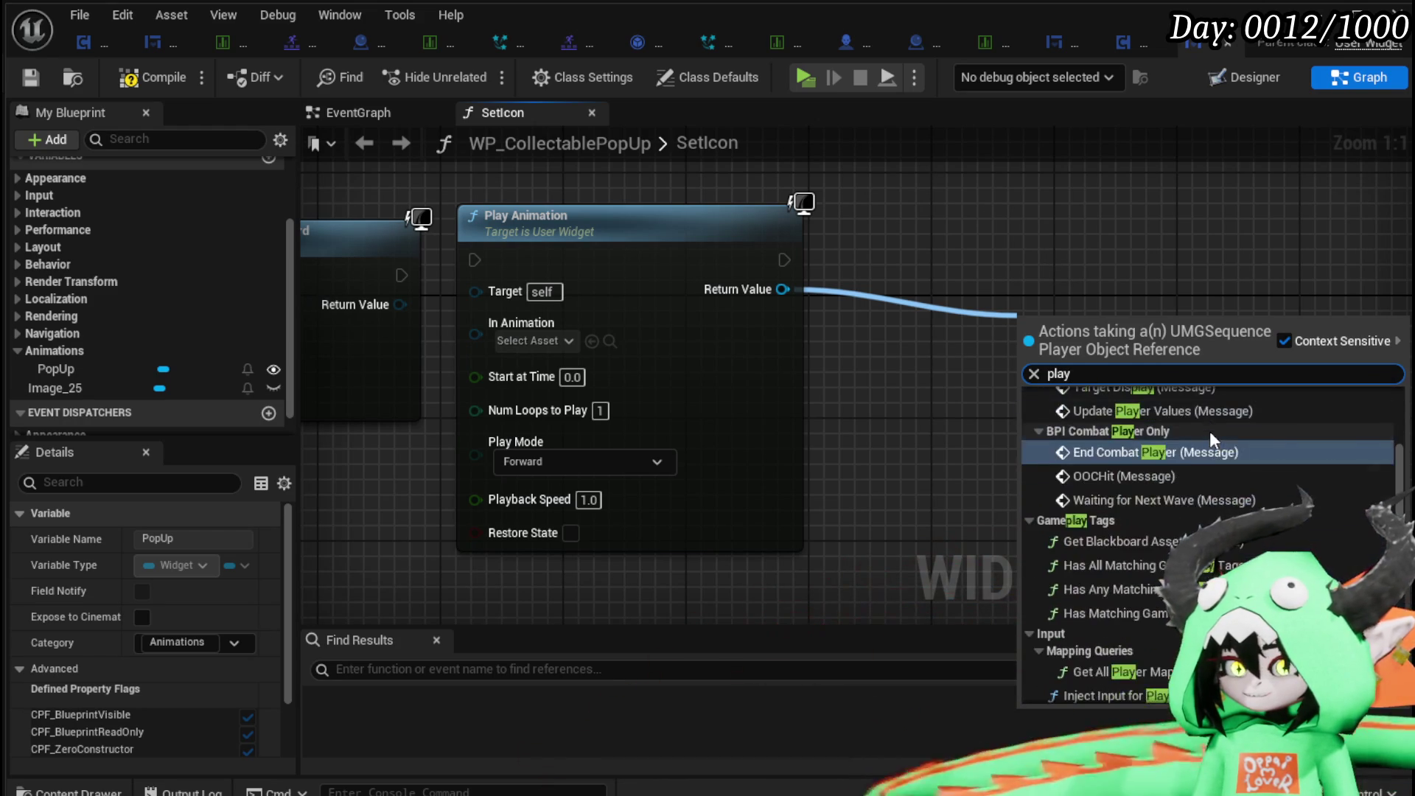
{"action": "scroll", "coordinate": [1210, 431], "scroll_direction": "down", "scroll_amount": 8}
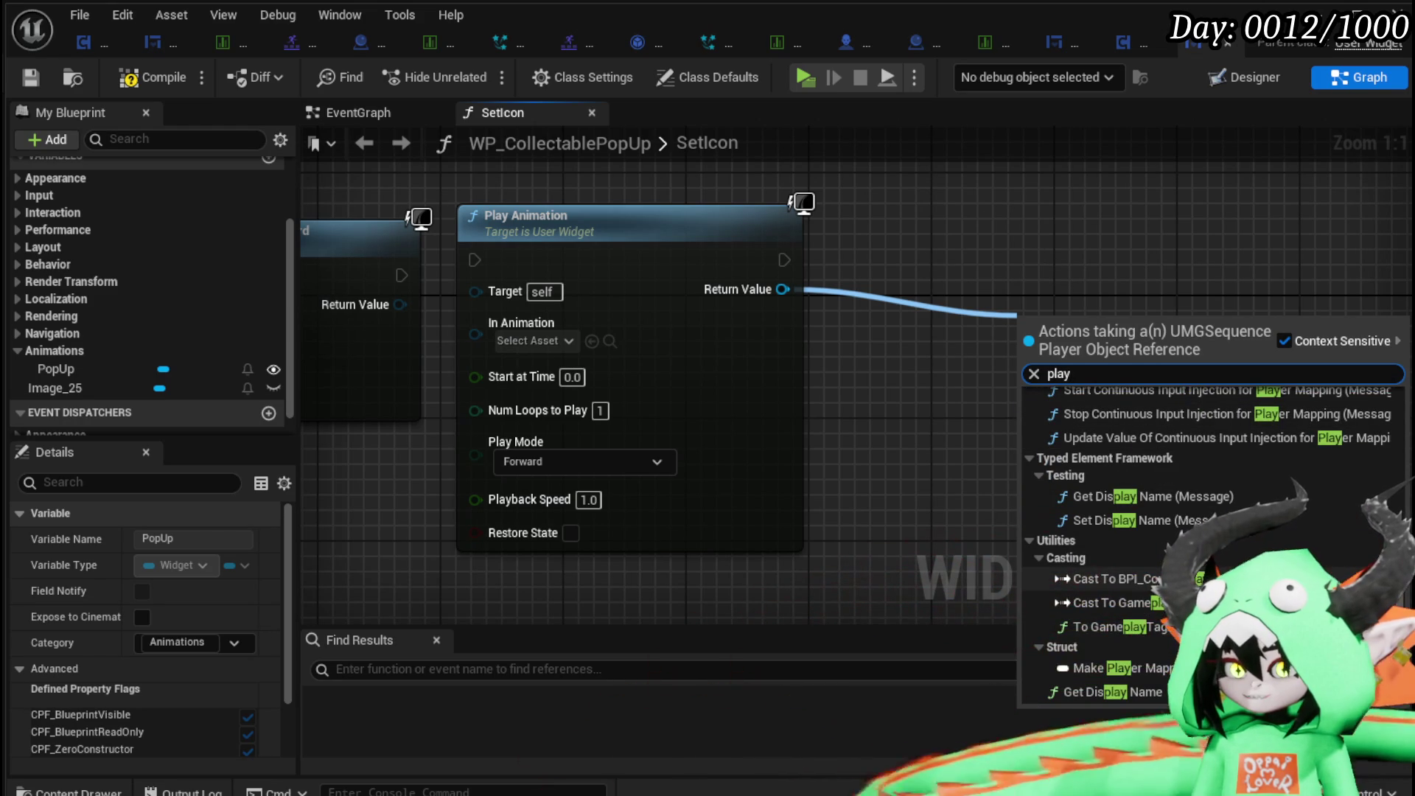
{"action": "scroll", "coordinate": [1209, 435], "scroll_direction": "up", "scroll_amount": 10}
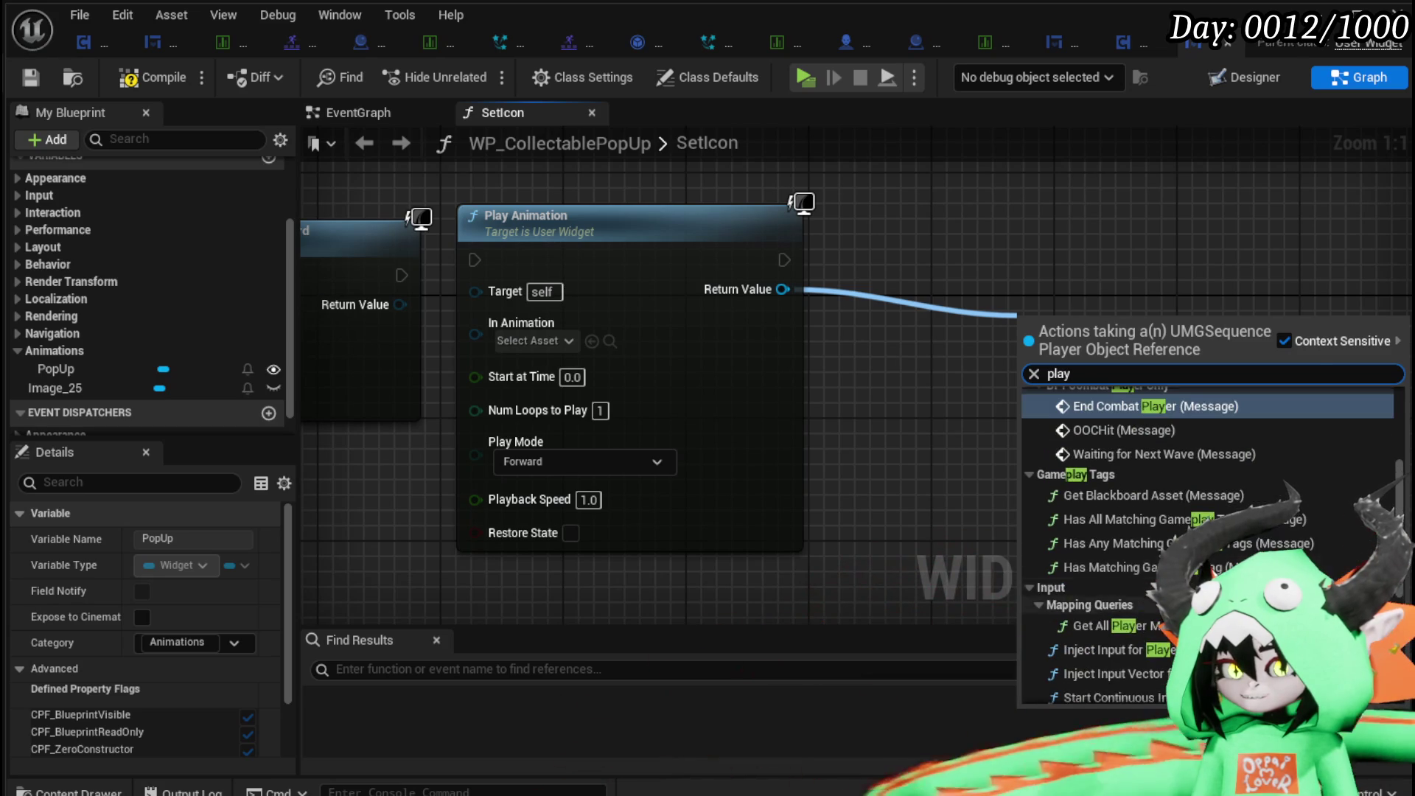
{"action": "left_click", "coordinate": [893, 466]}
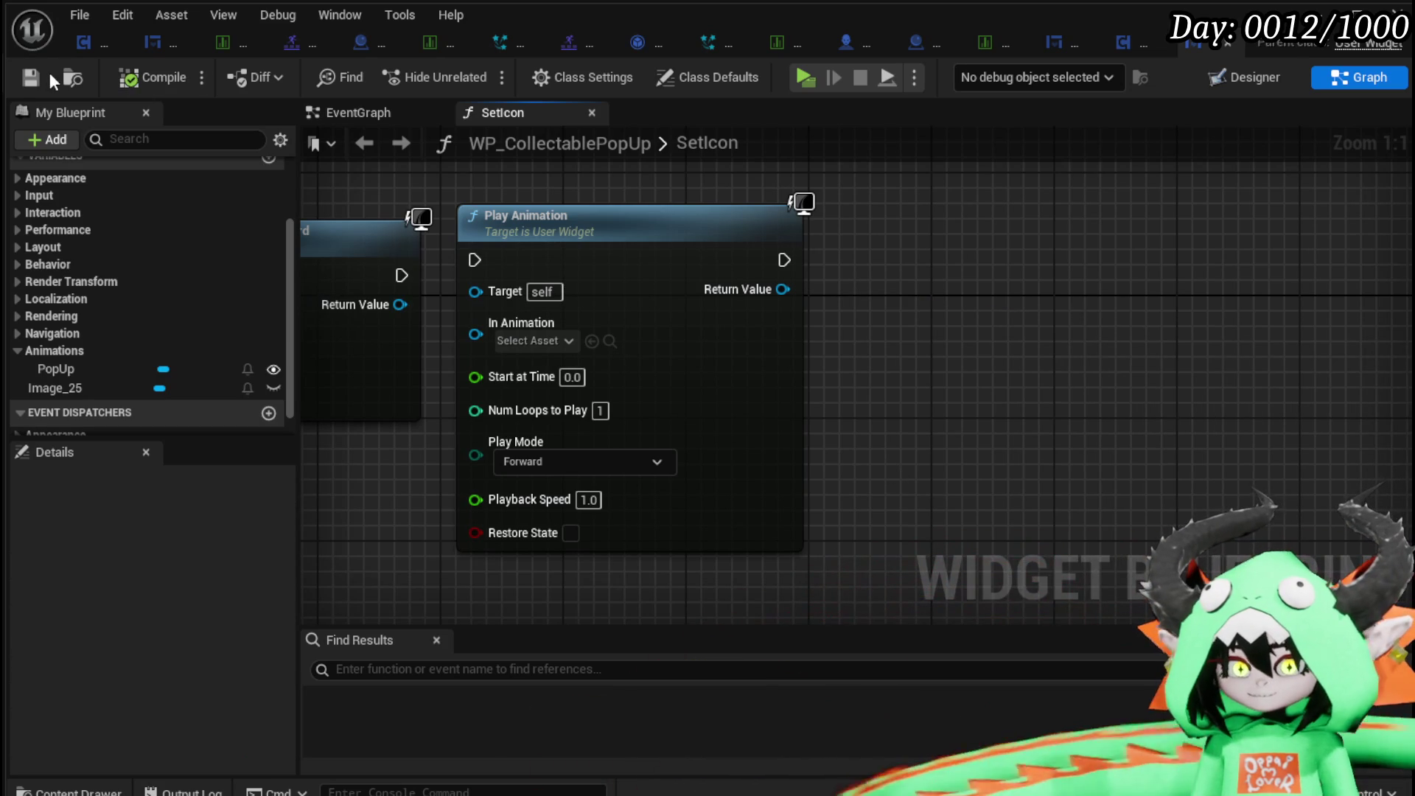
Return to the level editor and open W_DamageNumber from Content/Systems/CombatSystem/UI.
{"action": "left_click", "coordinate": [1338, 57]}
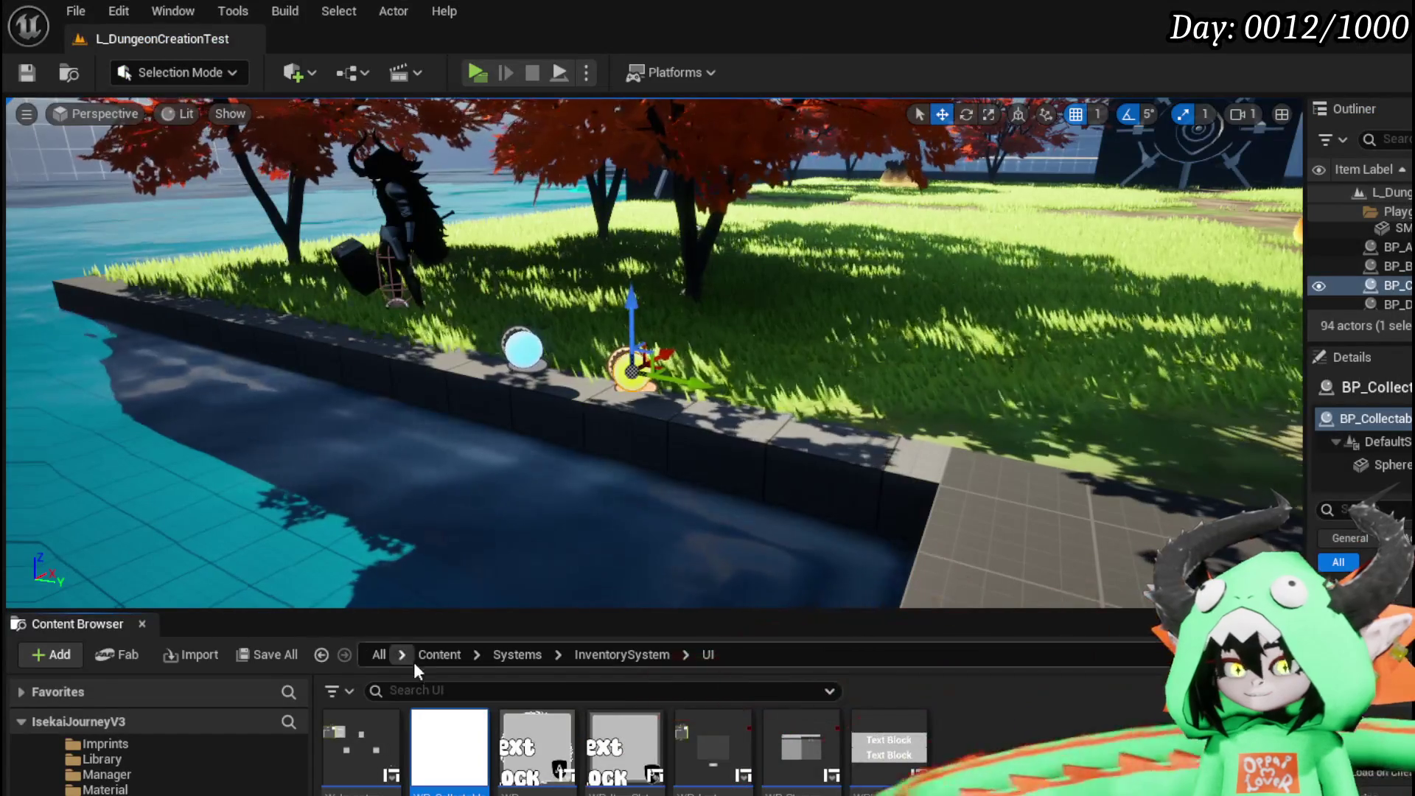
{"action": "scroll", "coordinate": [148, 766], "scroll_direction": "down", "scroll_amount": 3}
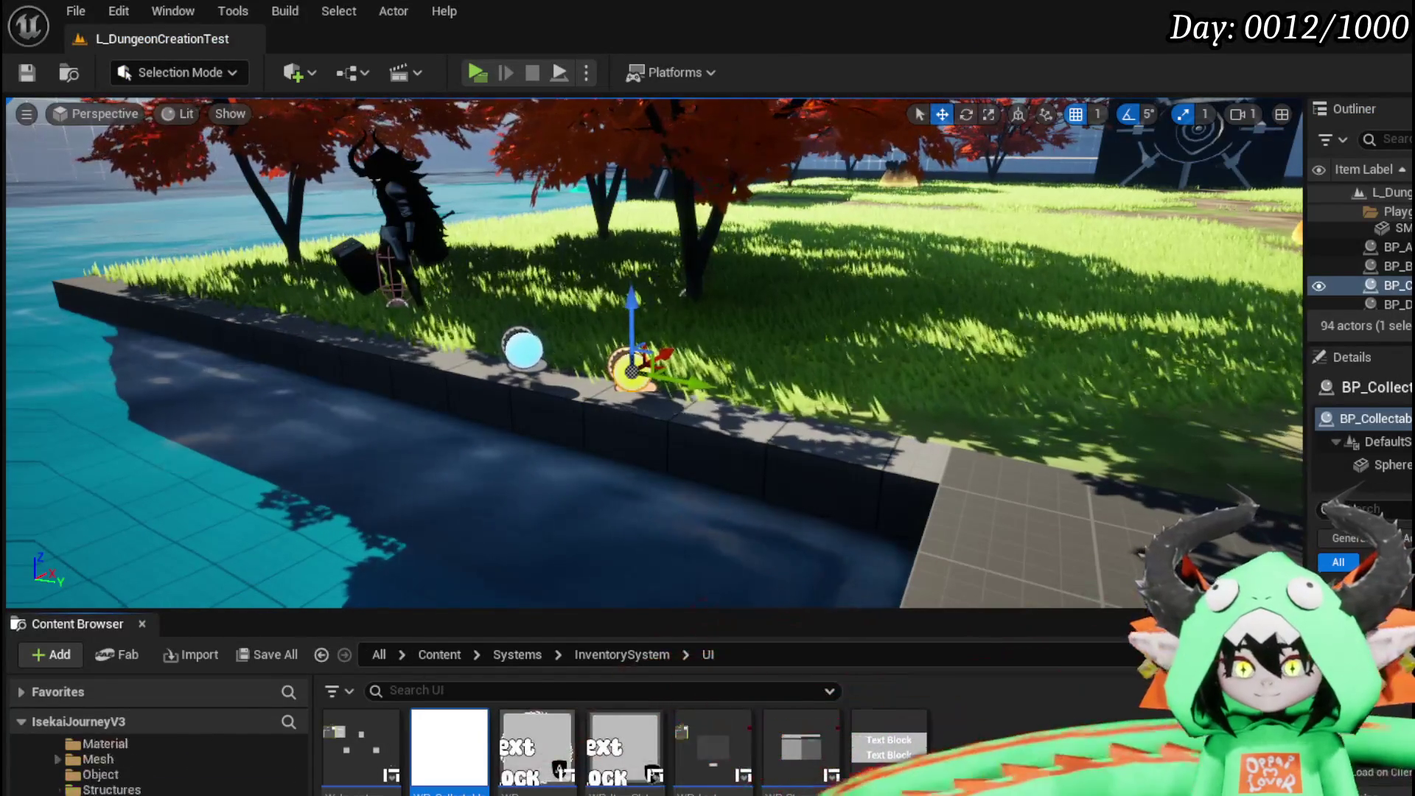
{"action": "scroll", "coordinate": [147, 766], "scroll_direction": "up", "scroll_amount": 3}
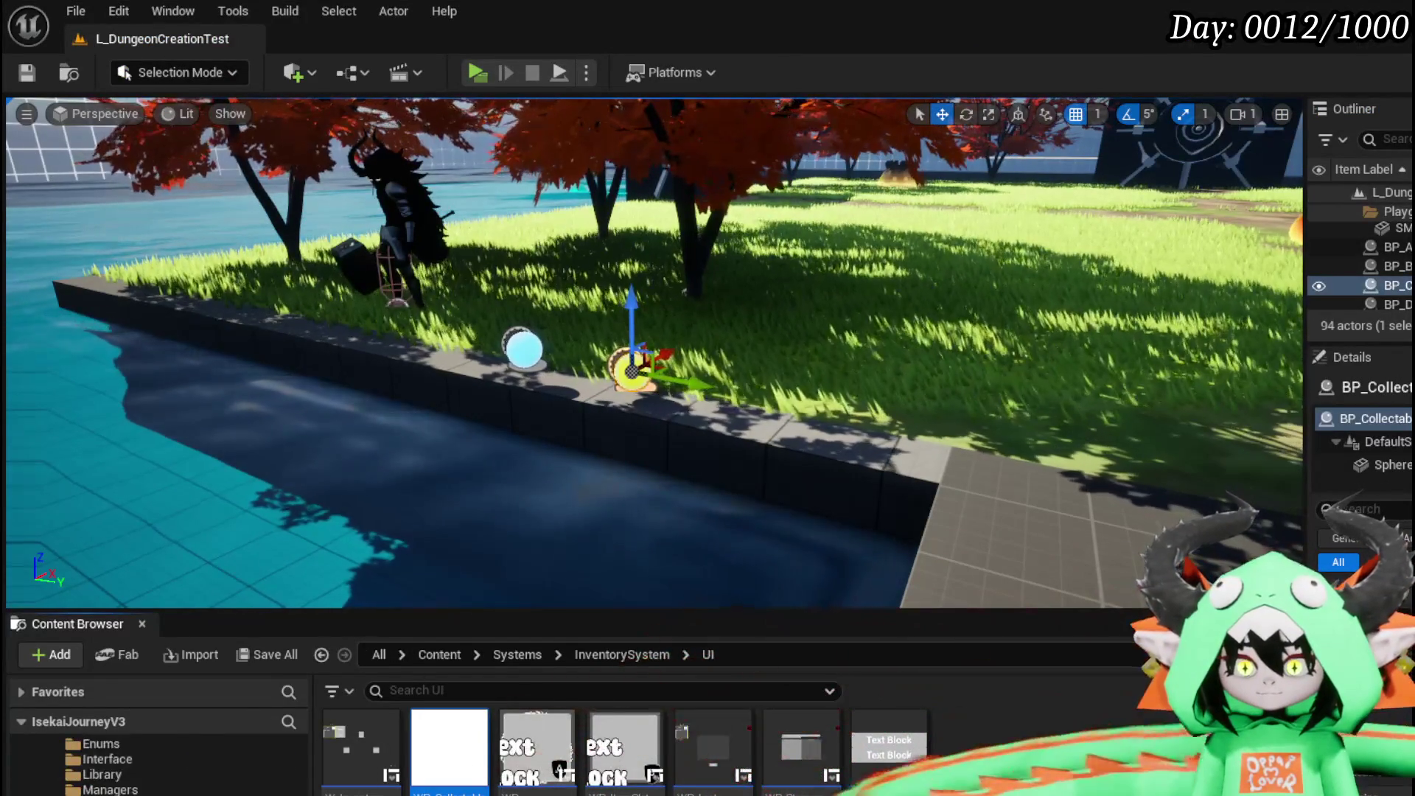
{"action": "left_click", "coordinate": [111, 792]}
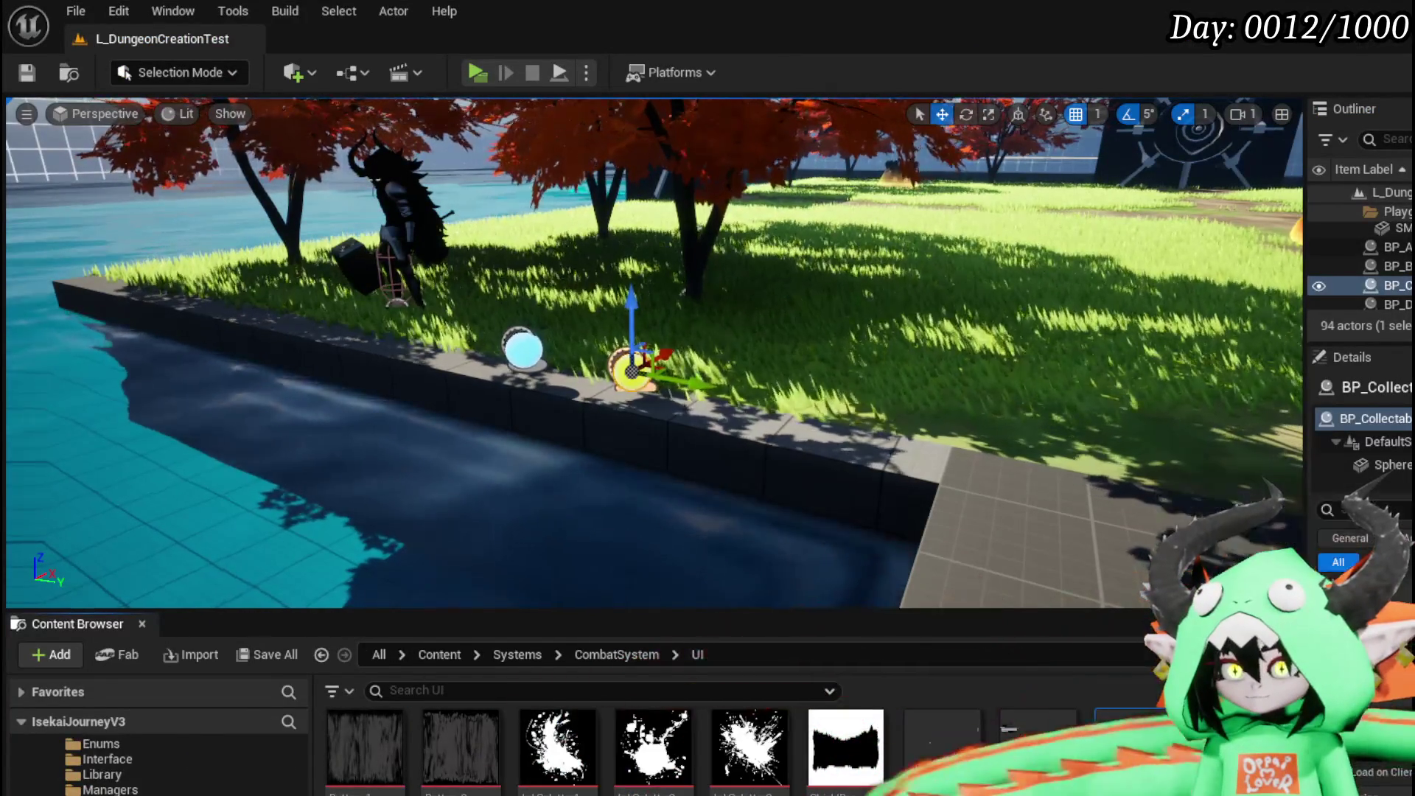
{"action": "double_click", "coordinate": [1128, 744]}
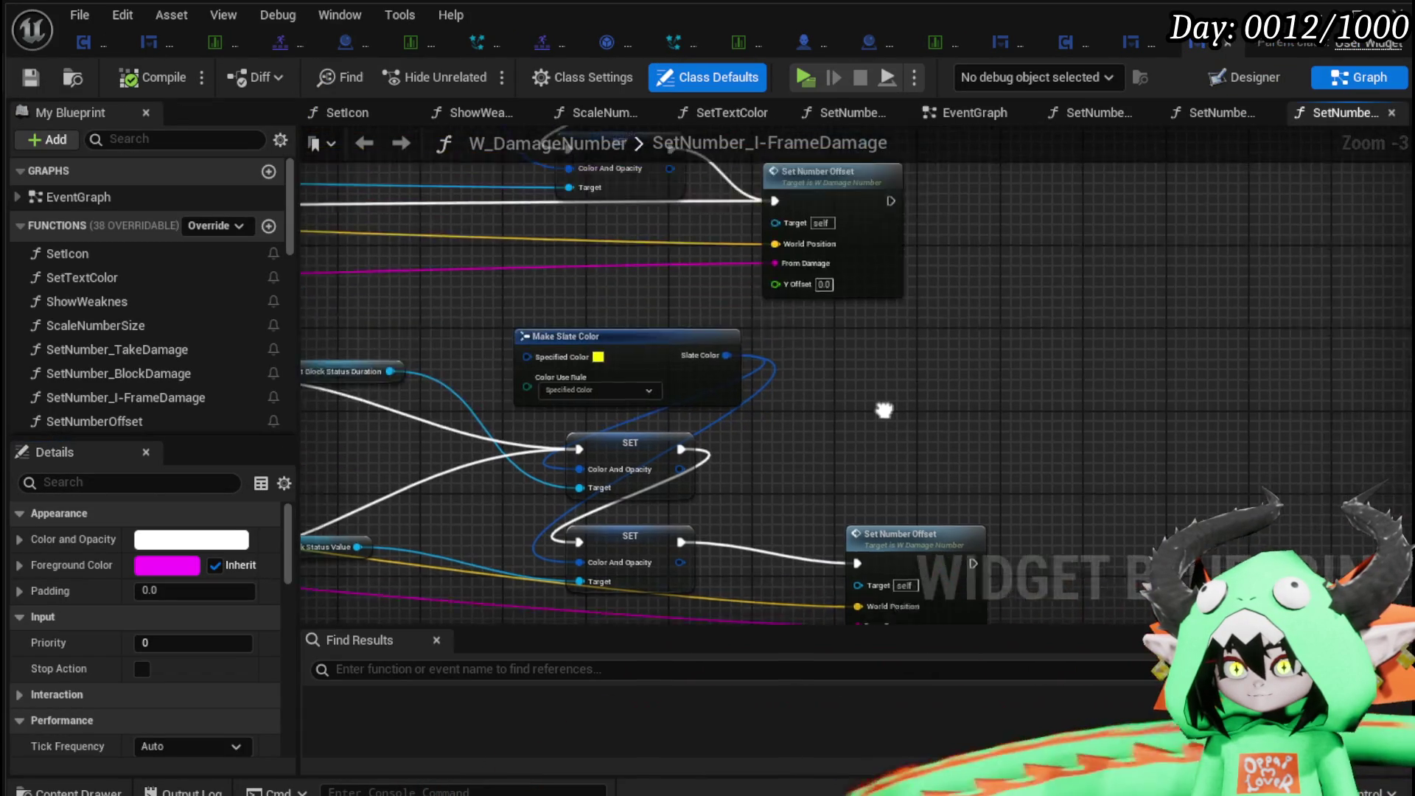
Open W_DamageNumber's EventGraph and bring its Play Animation node into view.
{"action": "scroll", "coordinate": [851, 417], "scroll_direction": "down", "scroll_amount": 5}
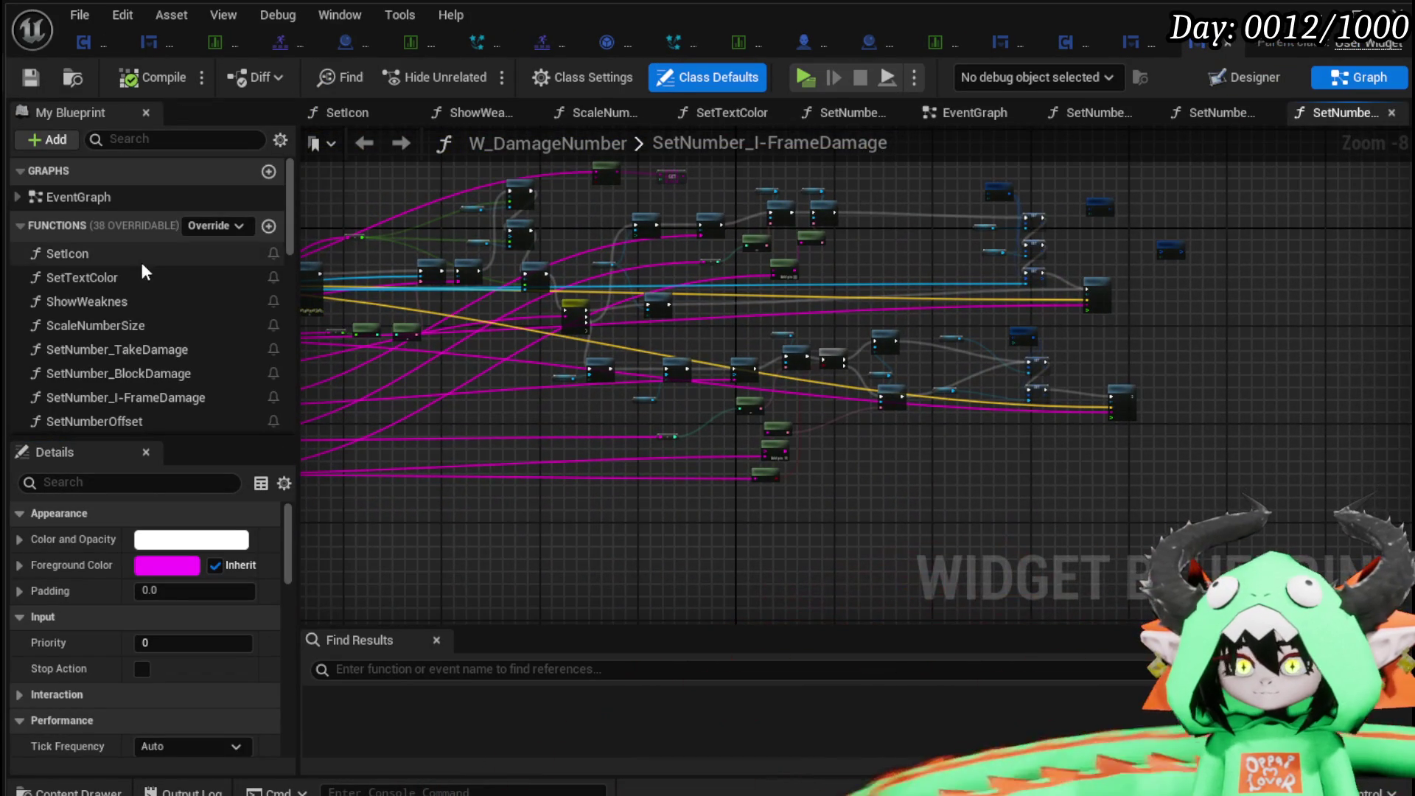
{"action": "scroll", "coordinate": [149, 293], "scroll_direction": "down", "scroll_amount": 1}
{"action": "scroll", "coordinate": [149, 293], "scroll_direction": "down", "scroll_amount": 4}
{"action": "scroll", "coordinate": [102, 303], "scroll_direction": "up", "scroll_amount": 3}
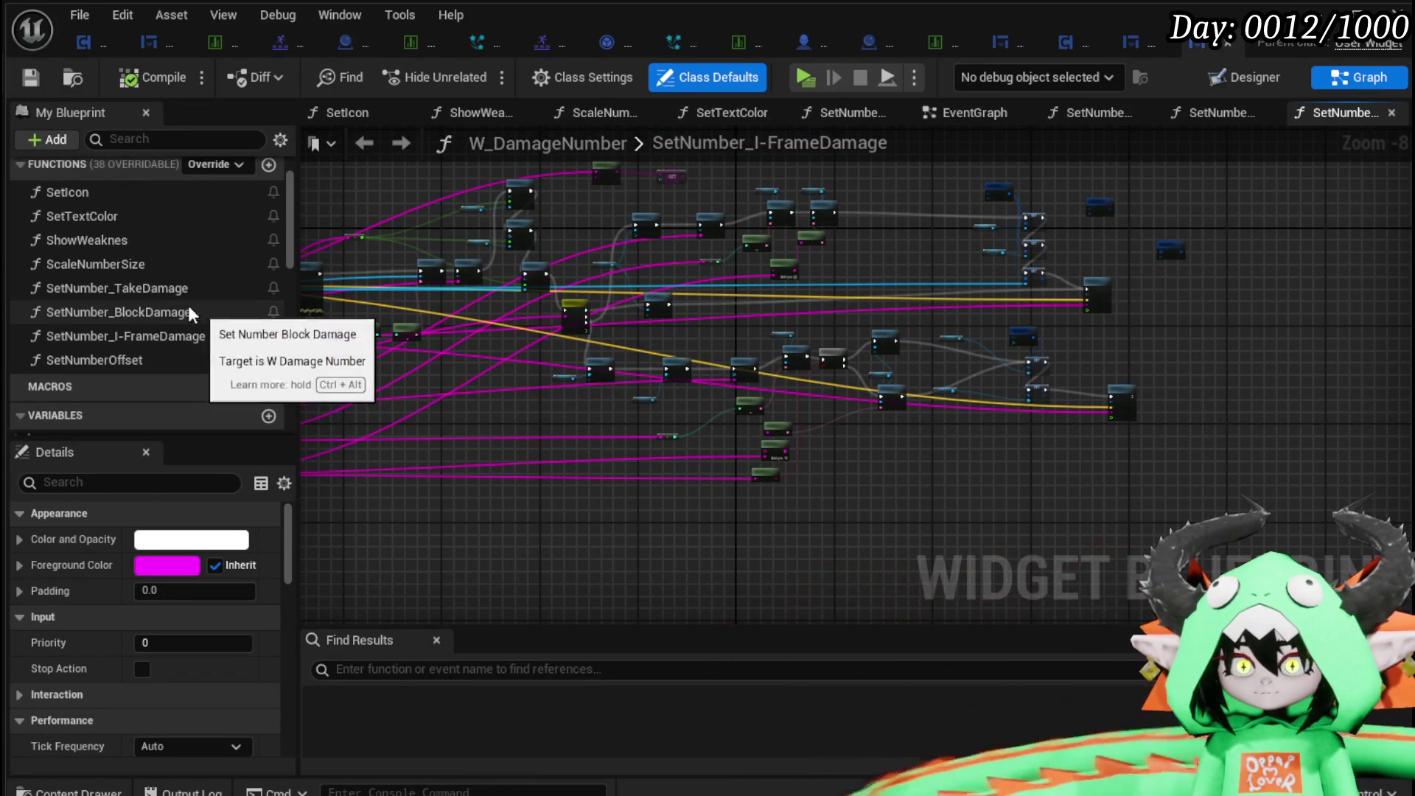
{"action": "scroll", "coordinate": [127, 202], "scroll_direction": "up", "scroll_amount": 3}
{"action": "double_click", "coordinate": [81, 197]}
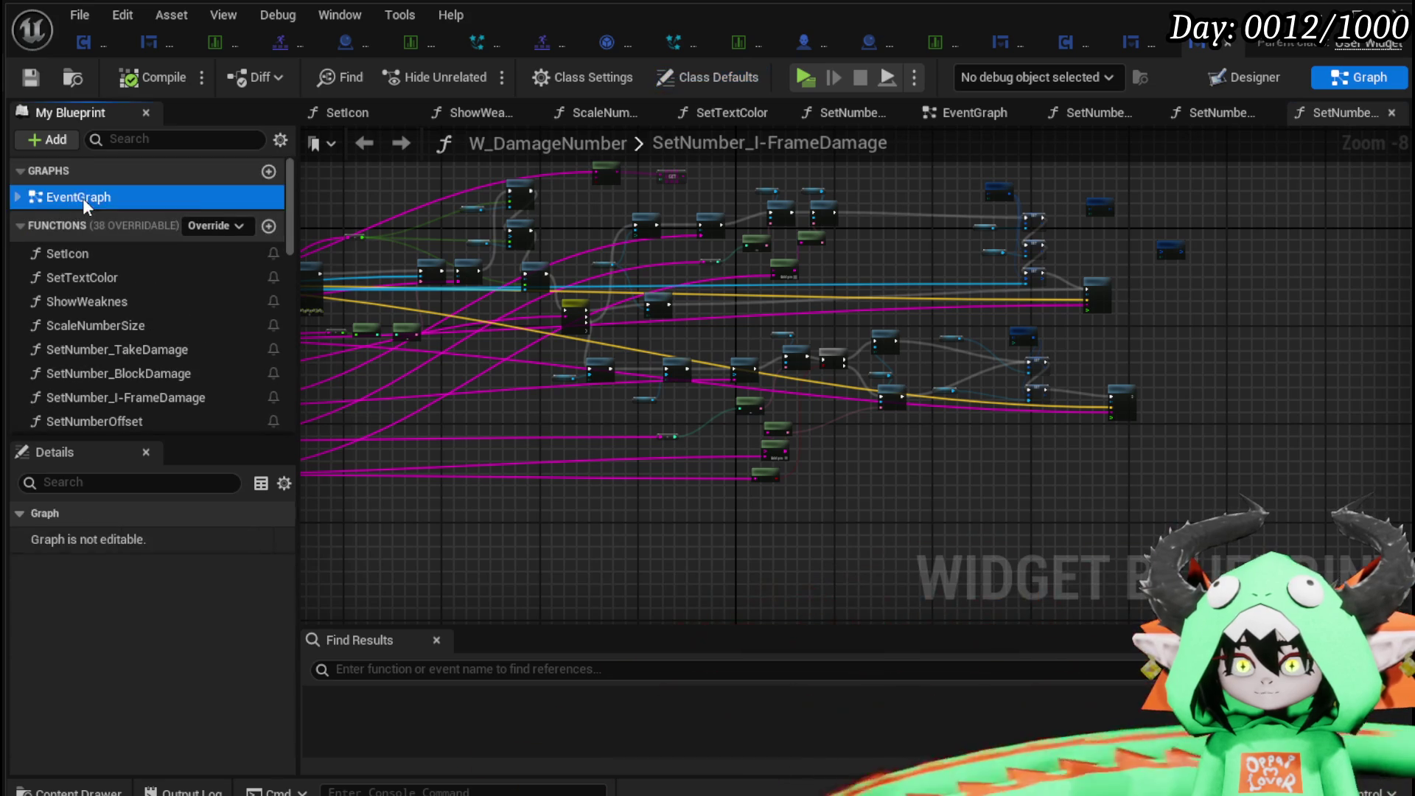
{"action": "scroll", "coordinate": [781, 475], "scroll_direction": "up", "scroll_amount": 3}
{"action": "left_click_drag", "start_coordinate": [821, 529], "coordinate": [612, 466]}
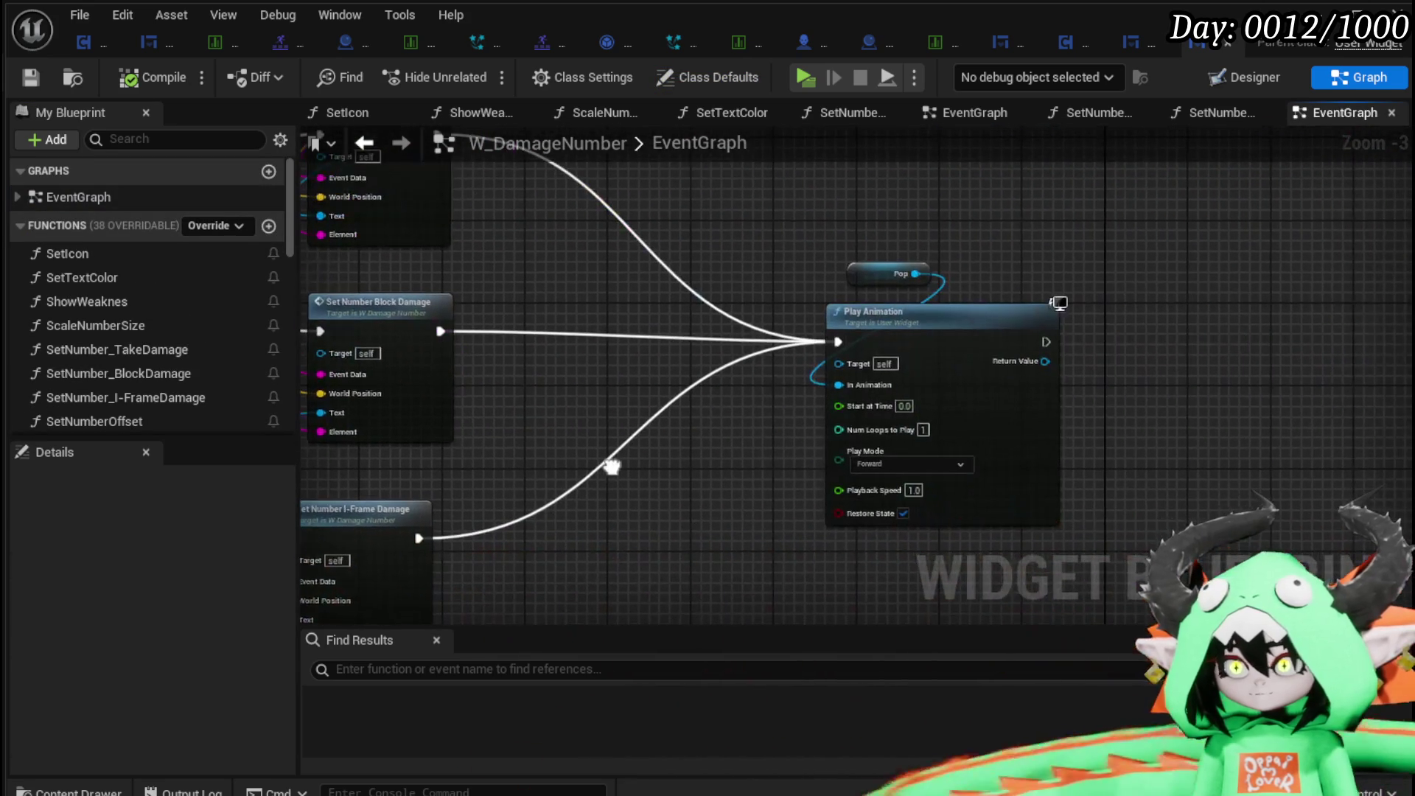
Inspect the Animation Finished (Pop) → Remove from Parent nodes, then return to WP_CollectablePopUp.
{"action": "scroll", "coordinate": [1280, 332], "scroll_direction": "down", "scroll_amount": 3}
{"action": "scroll", "coordinate": [673, 550], "scroll_direction": "up", "scroll_amount": 5}
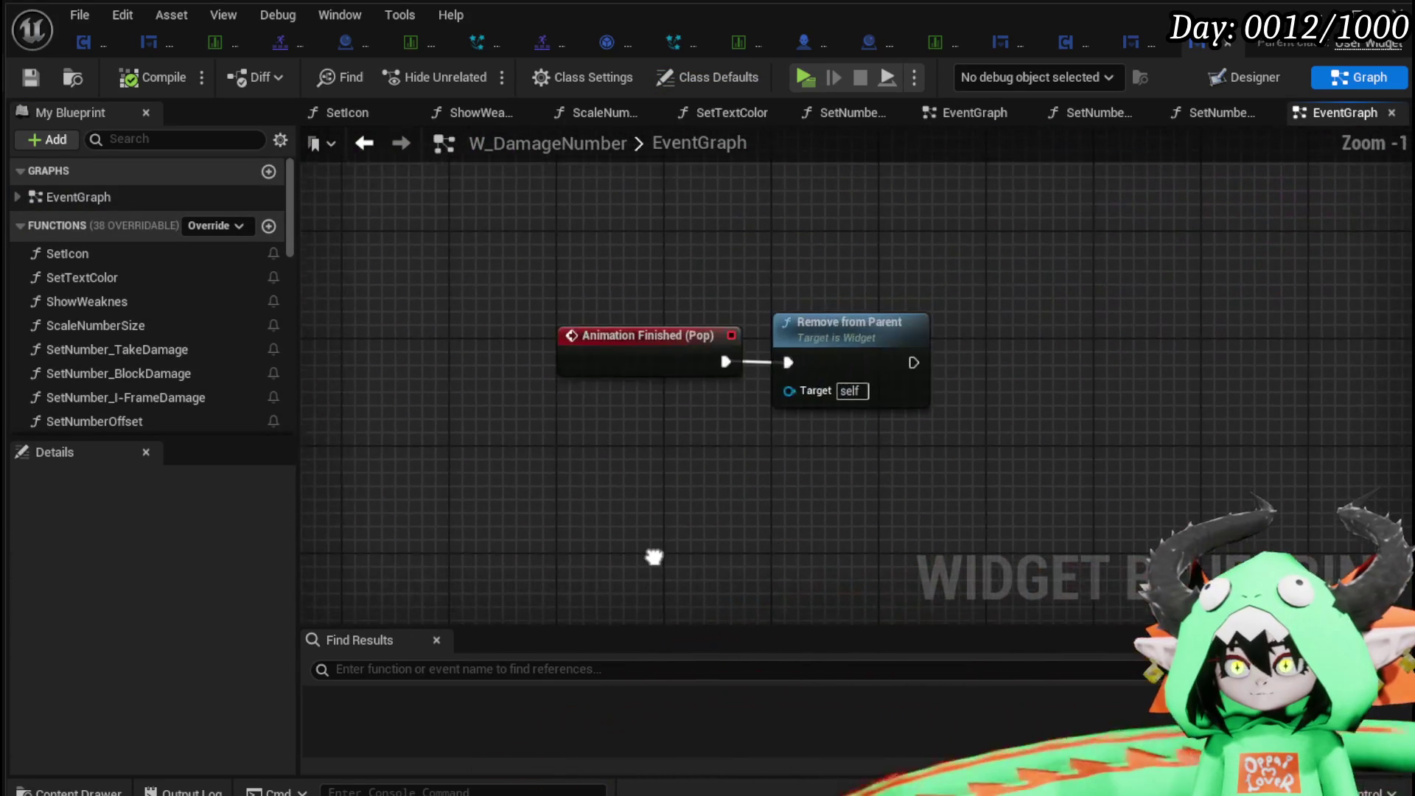
{"action": "left_click_drag", "start_coordinate": [538, 439], "coordinate": [772, 278]}
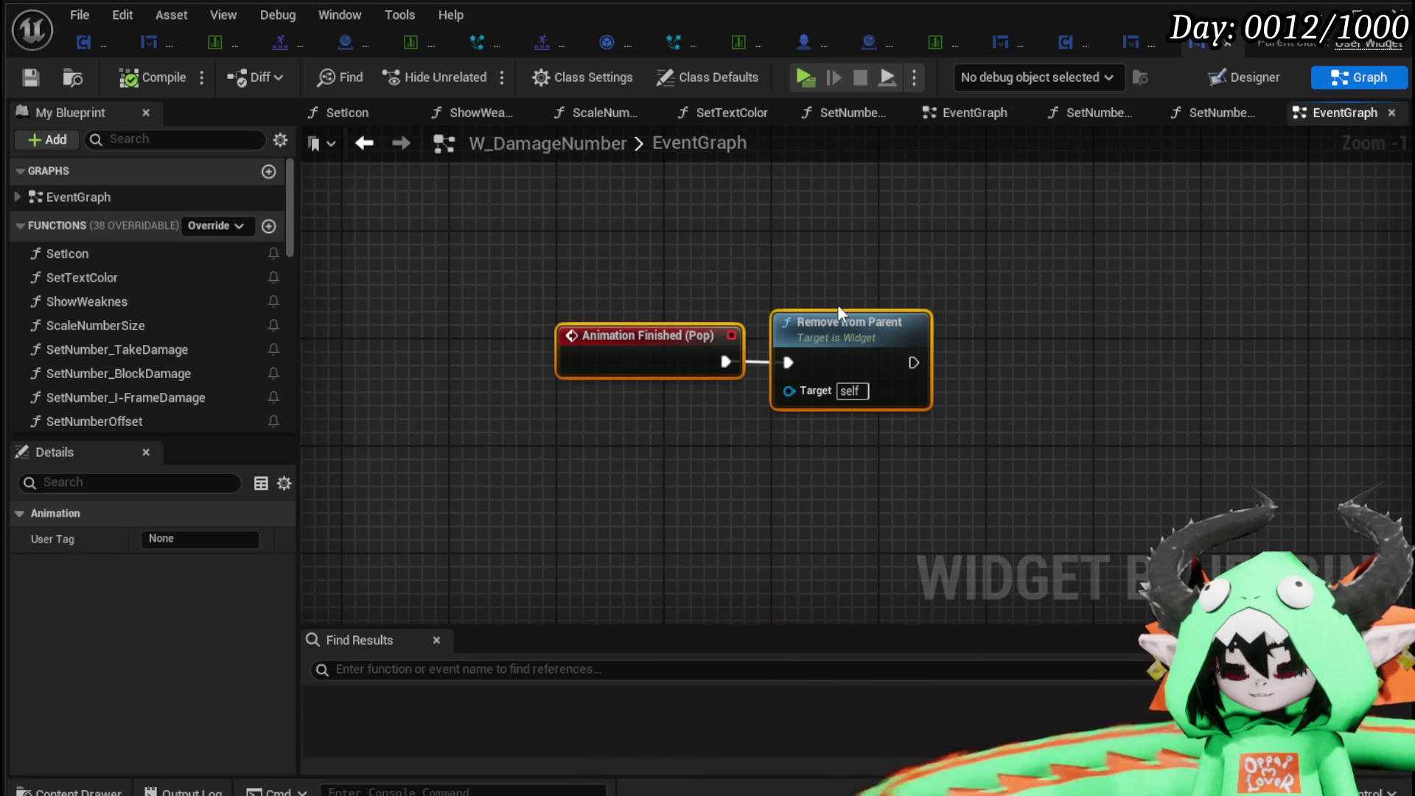
{"action": "left_click_drag", "start_coordinate": [992, 223], "coordinate": [992, 223]}
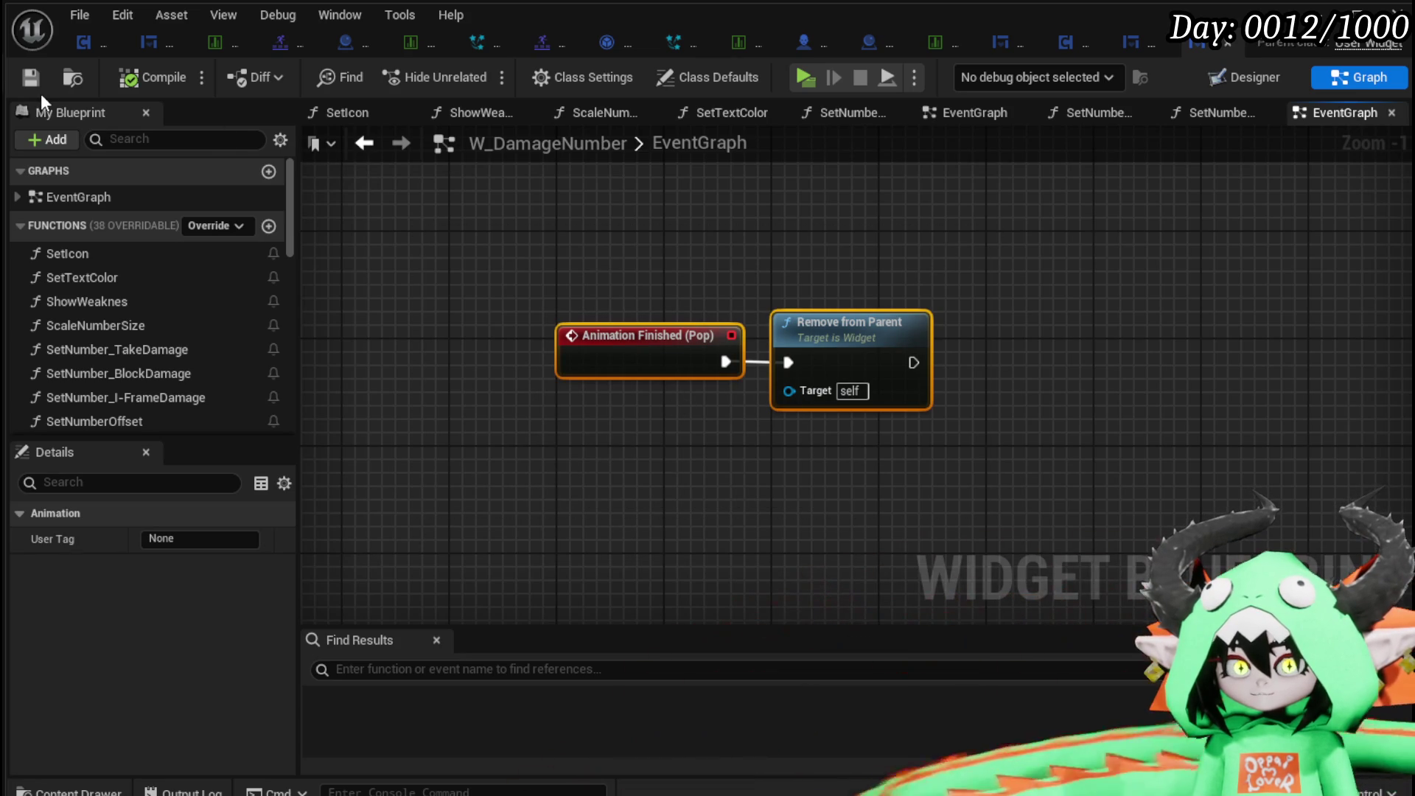
{"action": "scroll", "coordinate": [799, 343], "scroll_direction": "down", "scroll_amount": 3}
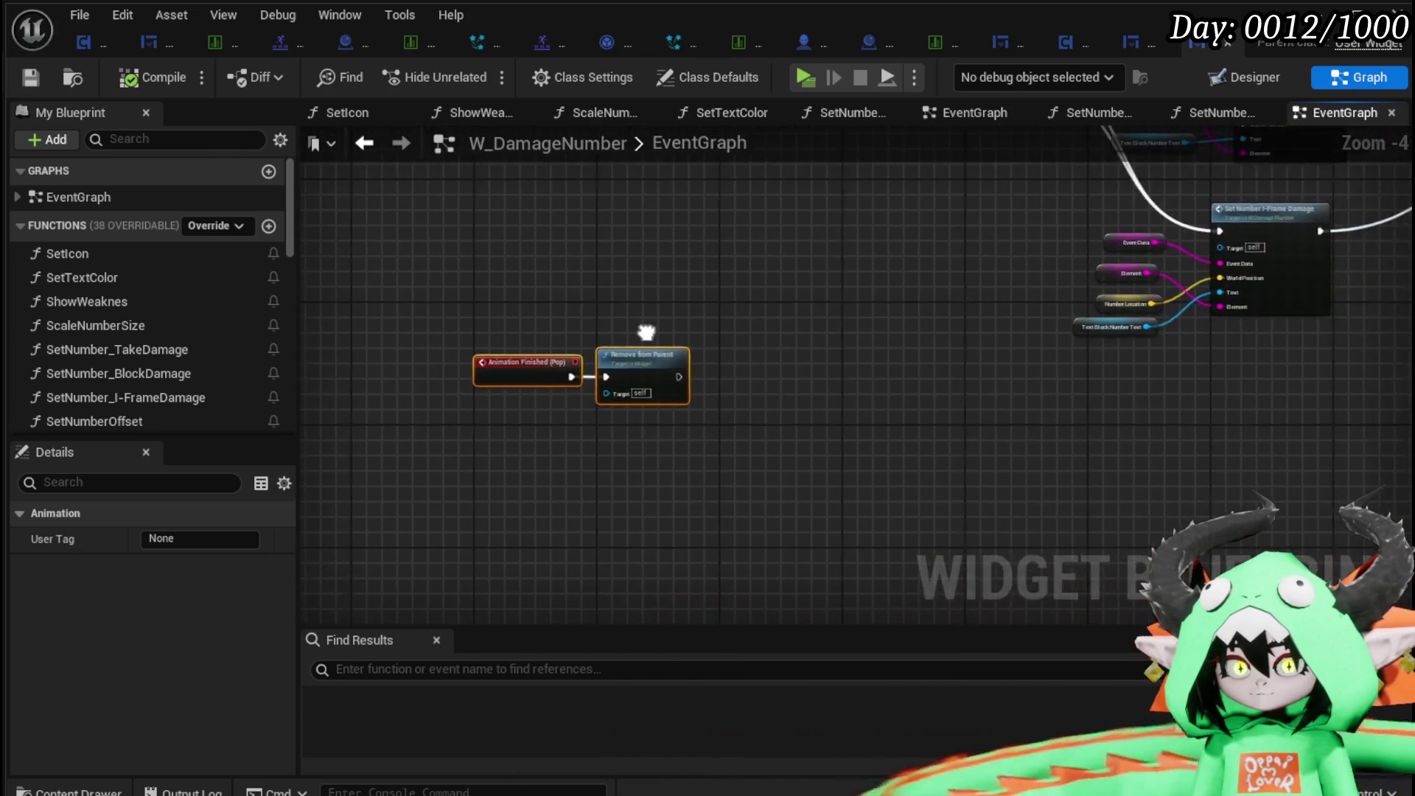
{"action": "scroll", "coordinate": [618, 382], "scroll_direction": "up", "scroll_amount": 3}
{"action": "scroll", "coordinate": [157, 324], "scroll_direction": "down", "scroll_amount": 5}
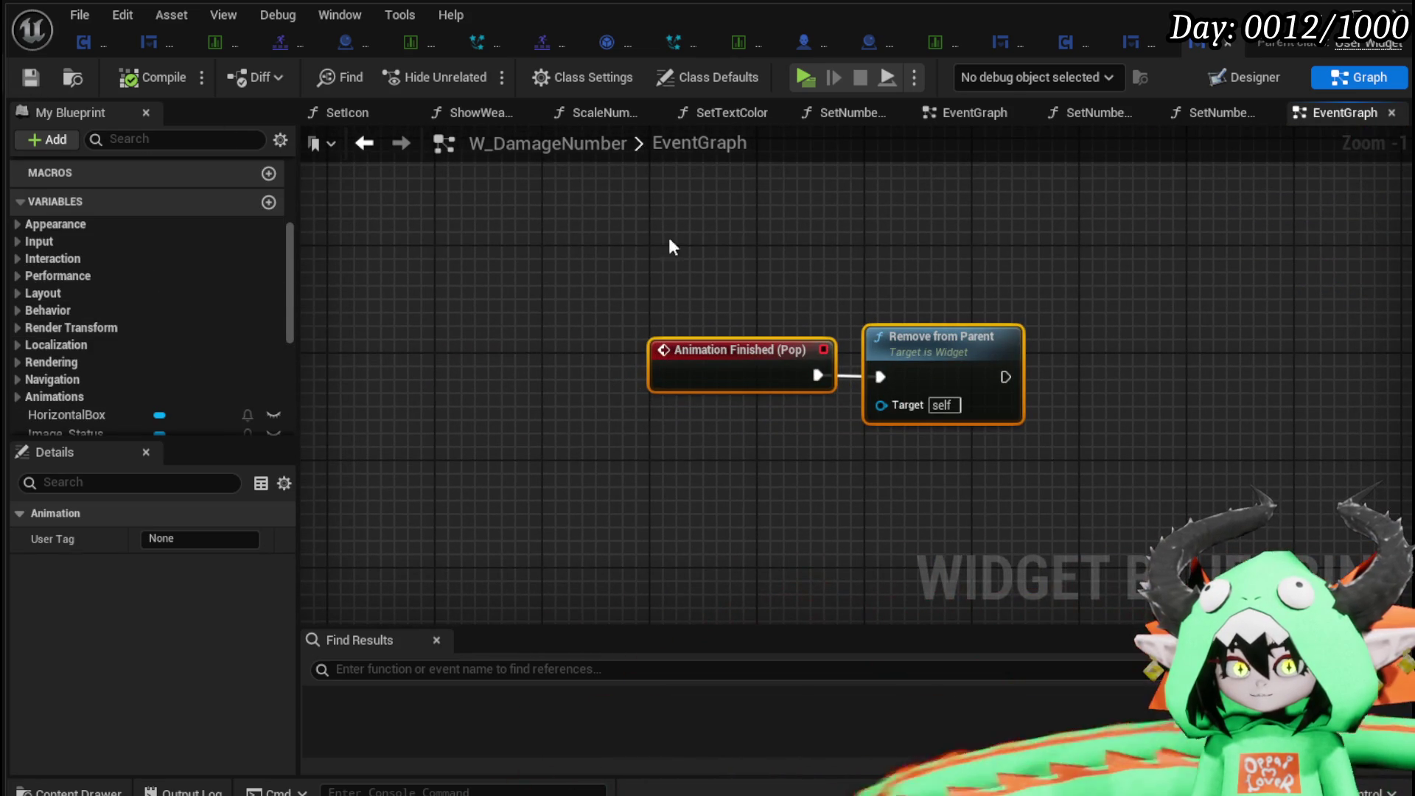
{"action": "left_click", "coordinate": [543, 324]}
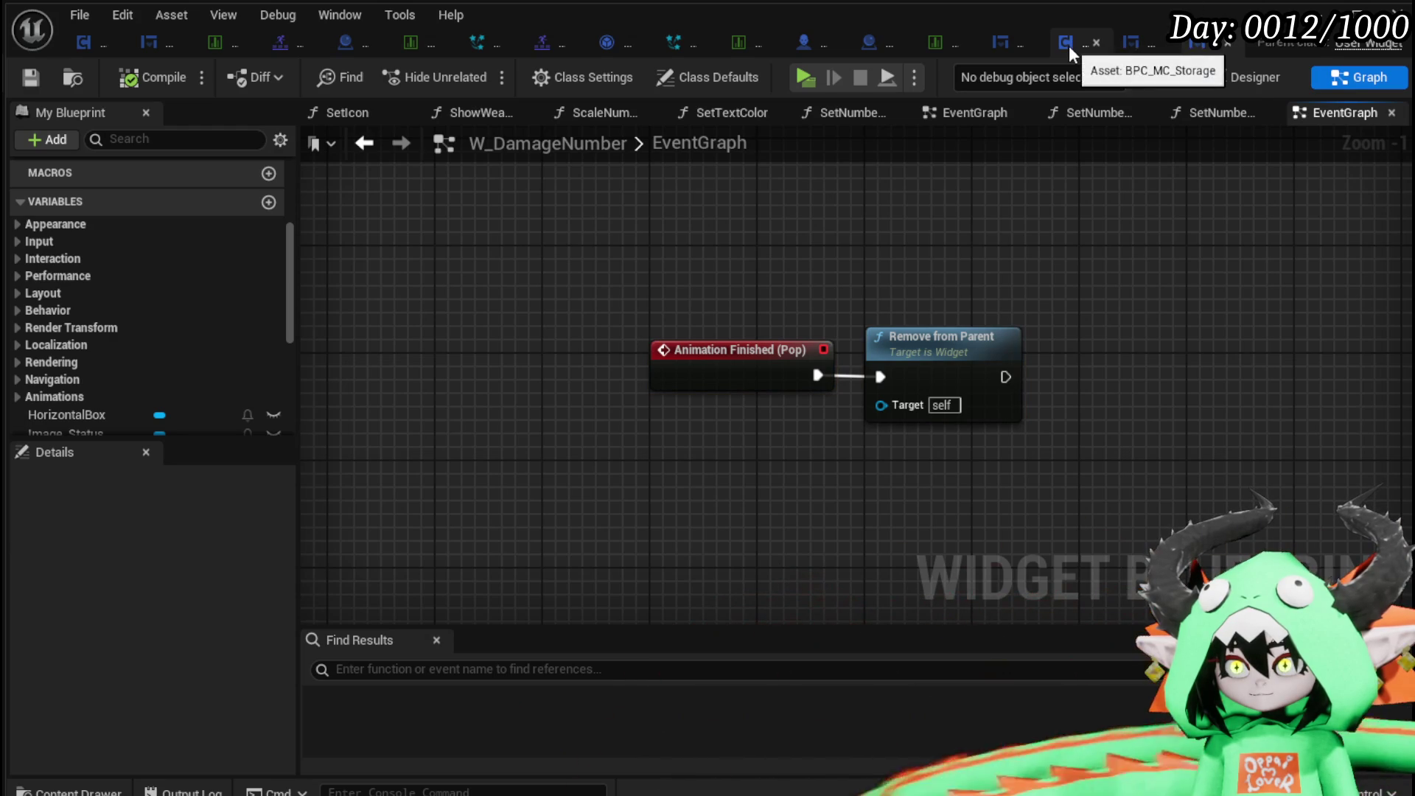
{"action": "left_click", "coordinate": [1015, 43]}
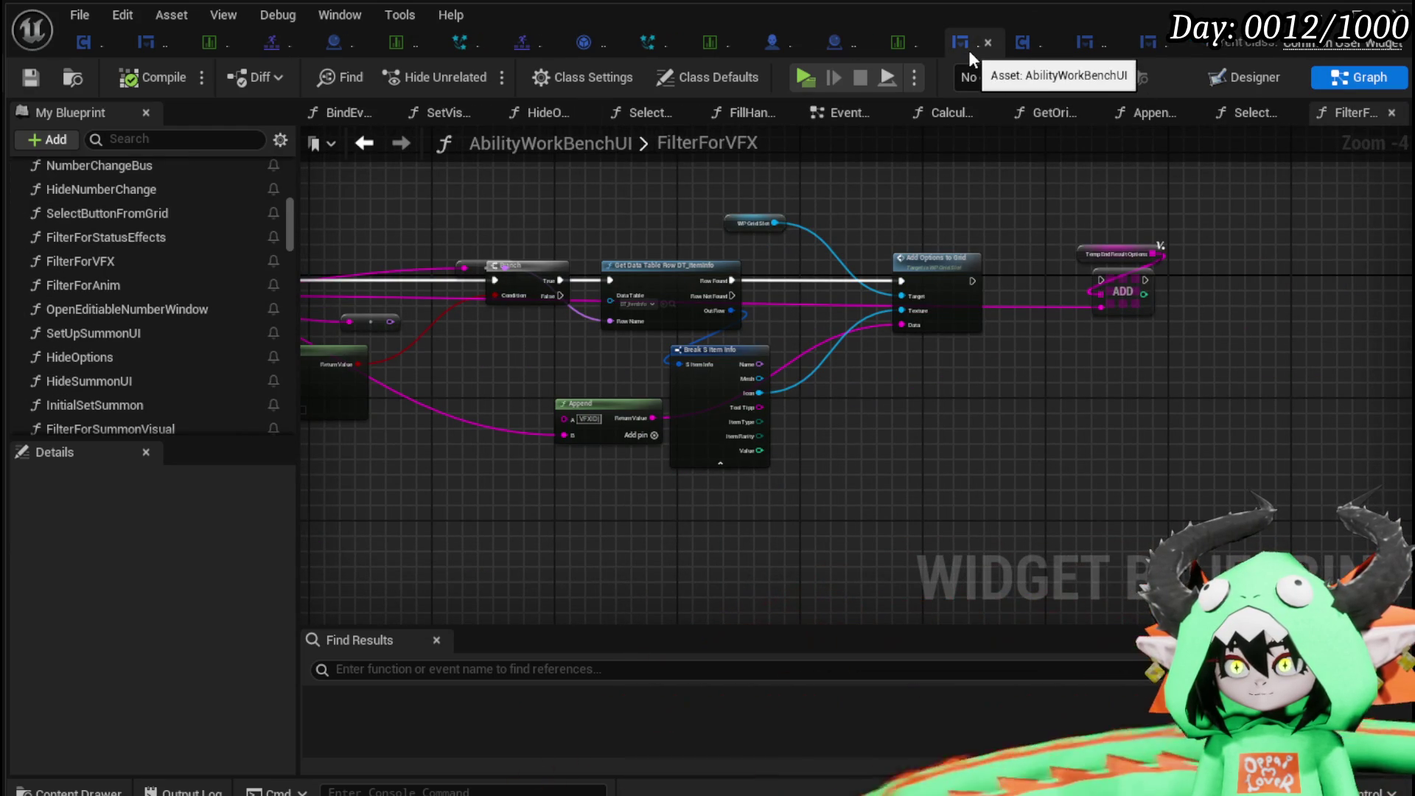
{"action": "left_click", "coordinate": [1092, 48]}
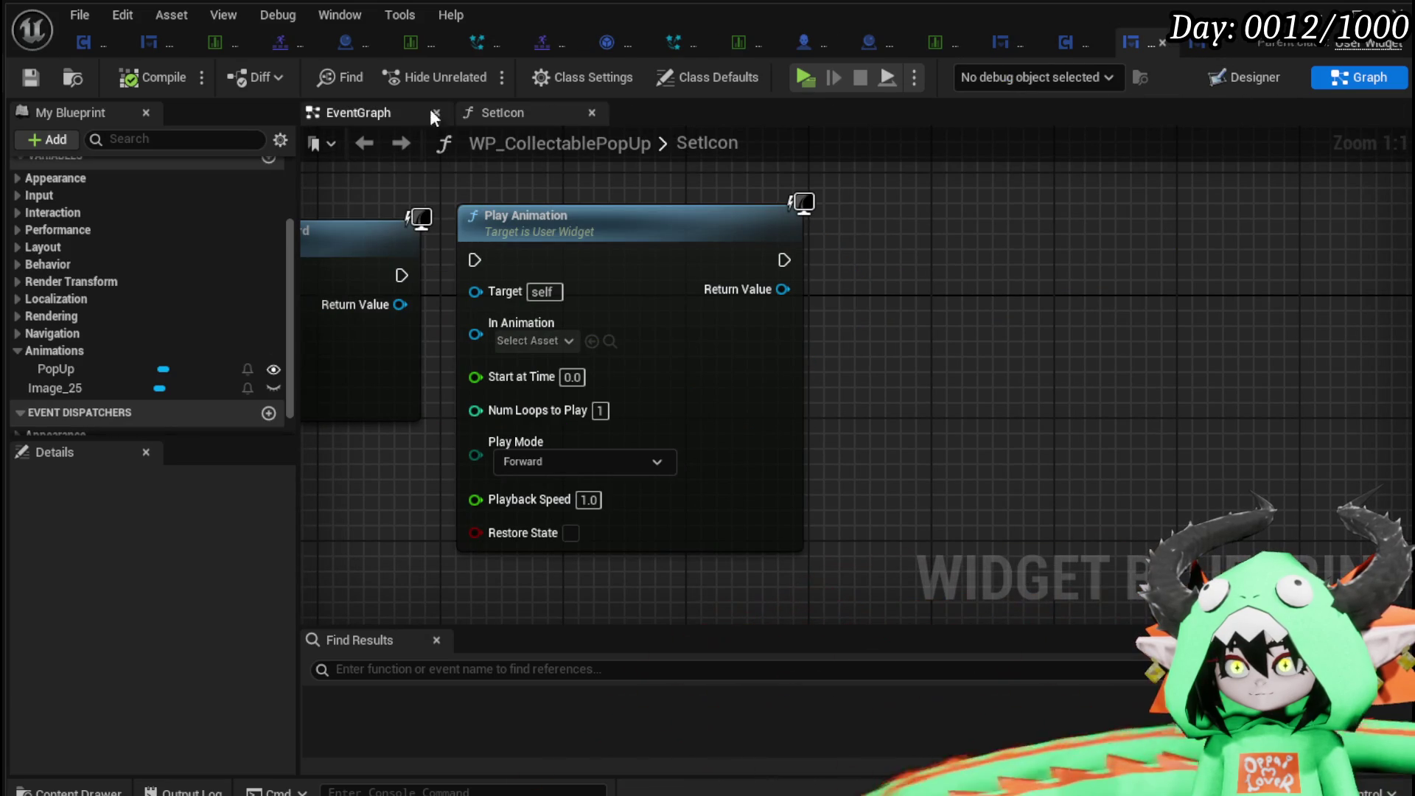
Delete WP_CollectablePopUp's three default events and add an Animation Finished (PopUp) event.
{"action": "left_click", "coordinate": [329, 118]}
{"action": "scroll", "coordinate": [470, 317], "scroll_direction": "down", "scroll_amount": 2}
{"action": "left_click_drag", "start_coordinate": [445, 206], "coordinate": [745, 537]}
{"action": "key", "text": "Delete"}
{"action": "right_click", "coordinate": [489, 338]}
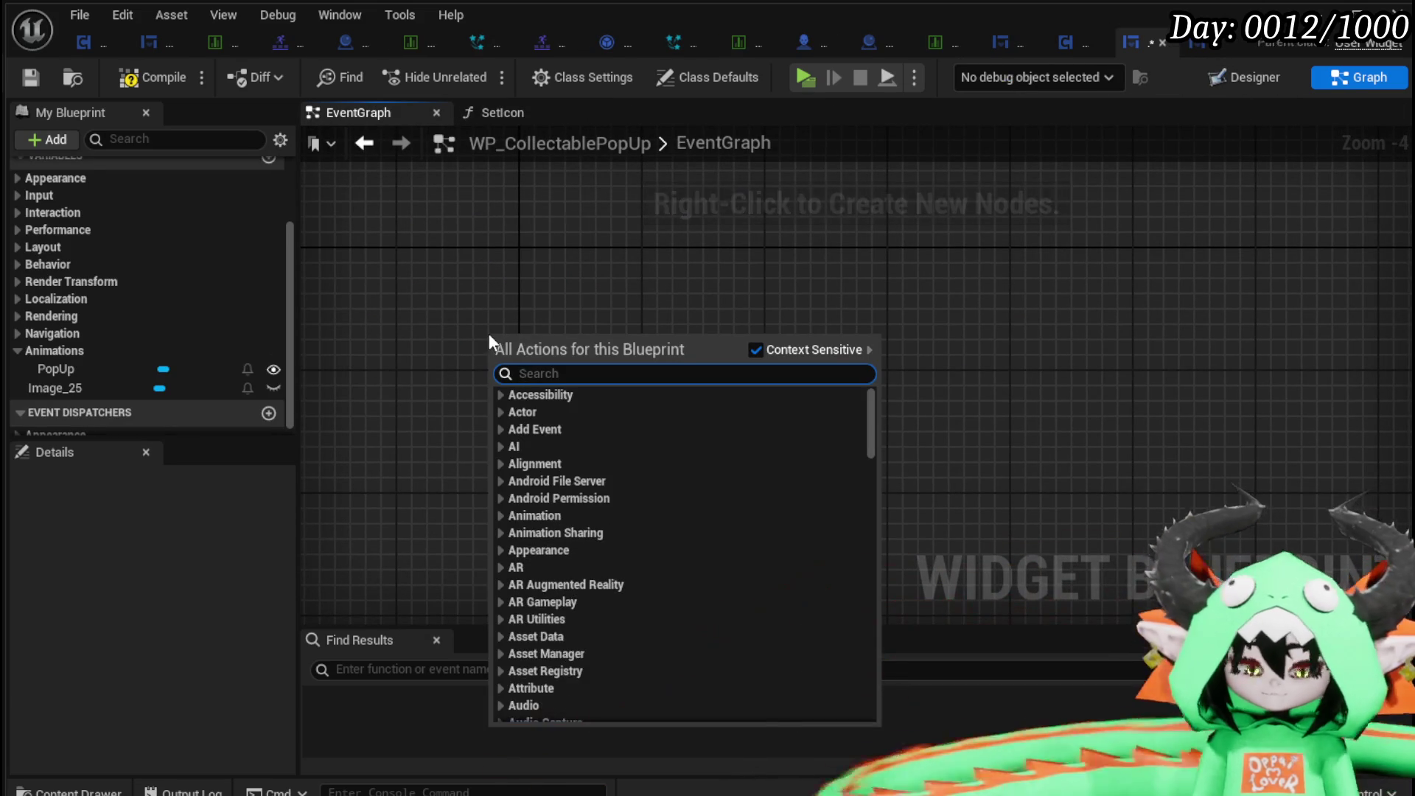
{"action": "type", "text": "animation "}
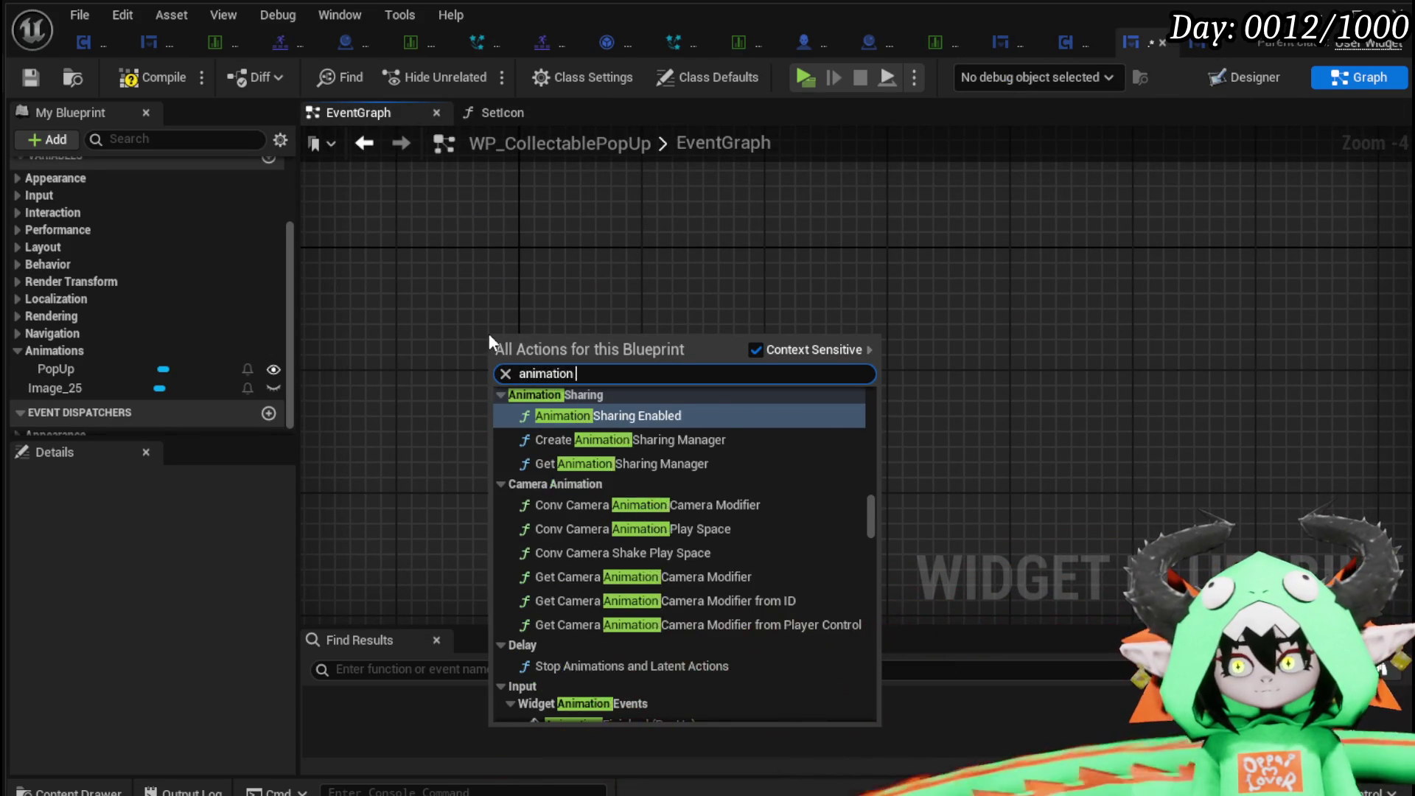
{"action": "type", "text": "fini"}
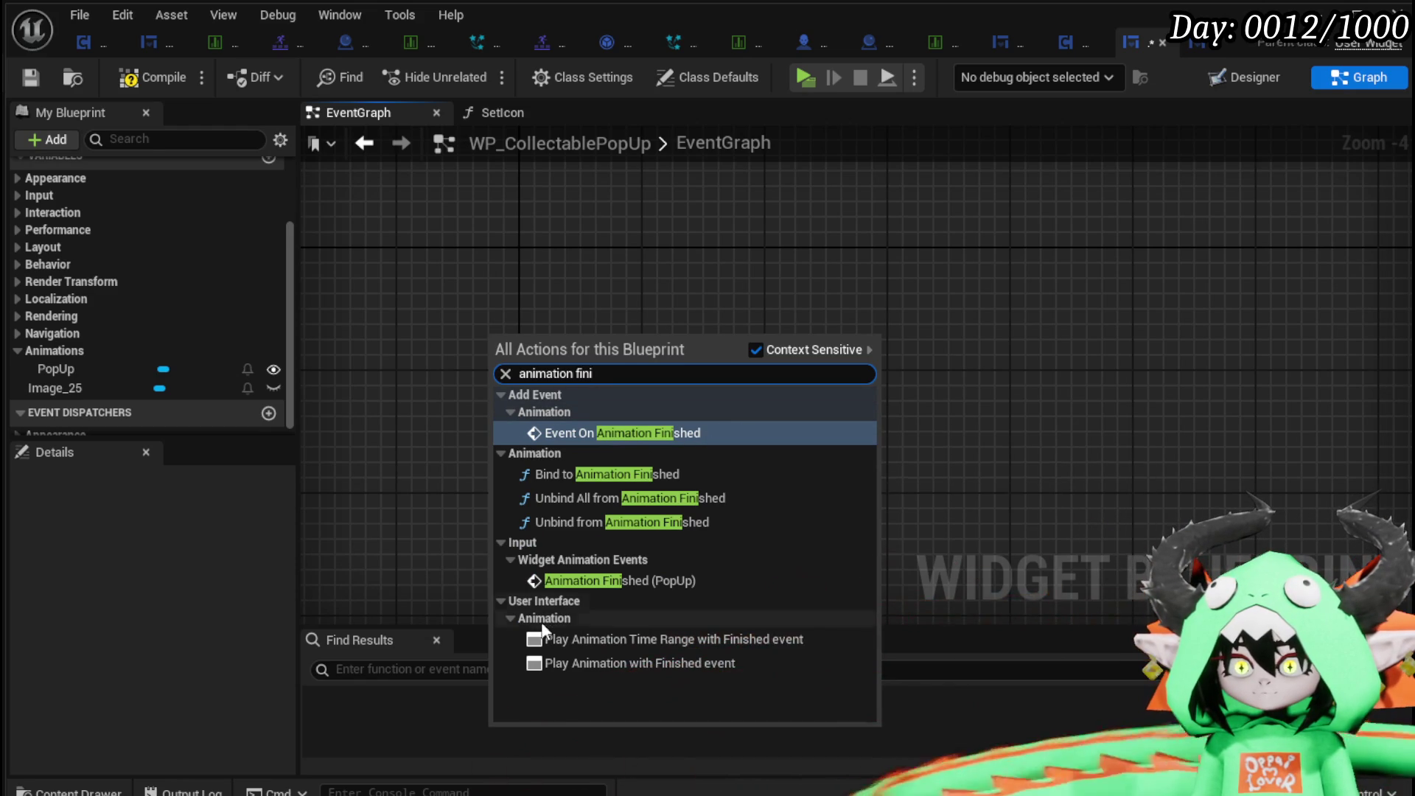
{"action": "left_click", "coordinate": [573, 580]}
Wire a Remove from Parent node to the Animation Finished event, save, and return to SetIcon.
{"action": "scroll", "coordinate": [636, 465], "scroll_direction": "up", "scroll_amount": 4}
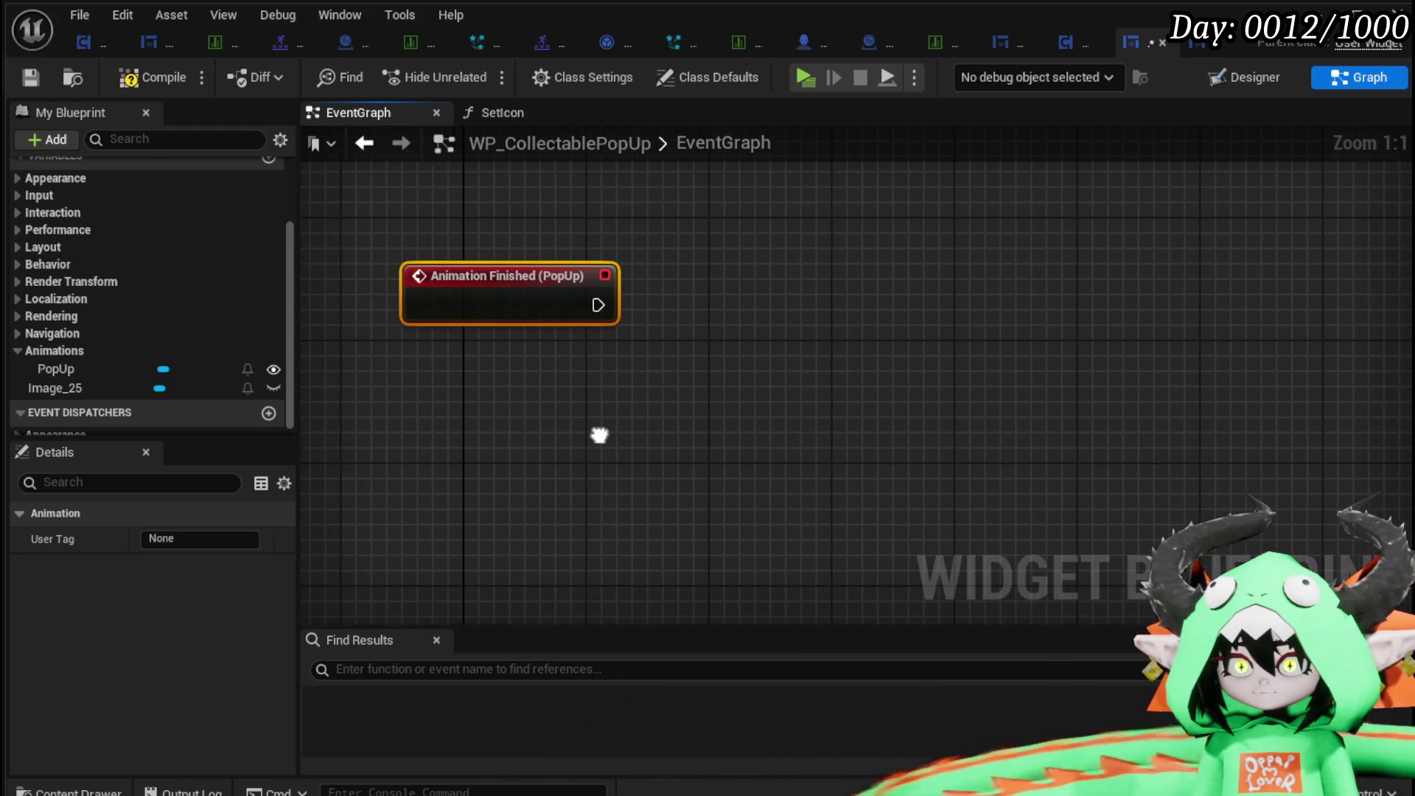
{"action": "left_click_drag", "start_coordinate": [599, 435], "coordinate": [609, 440]}
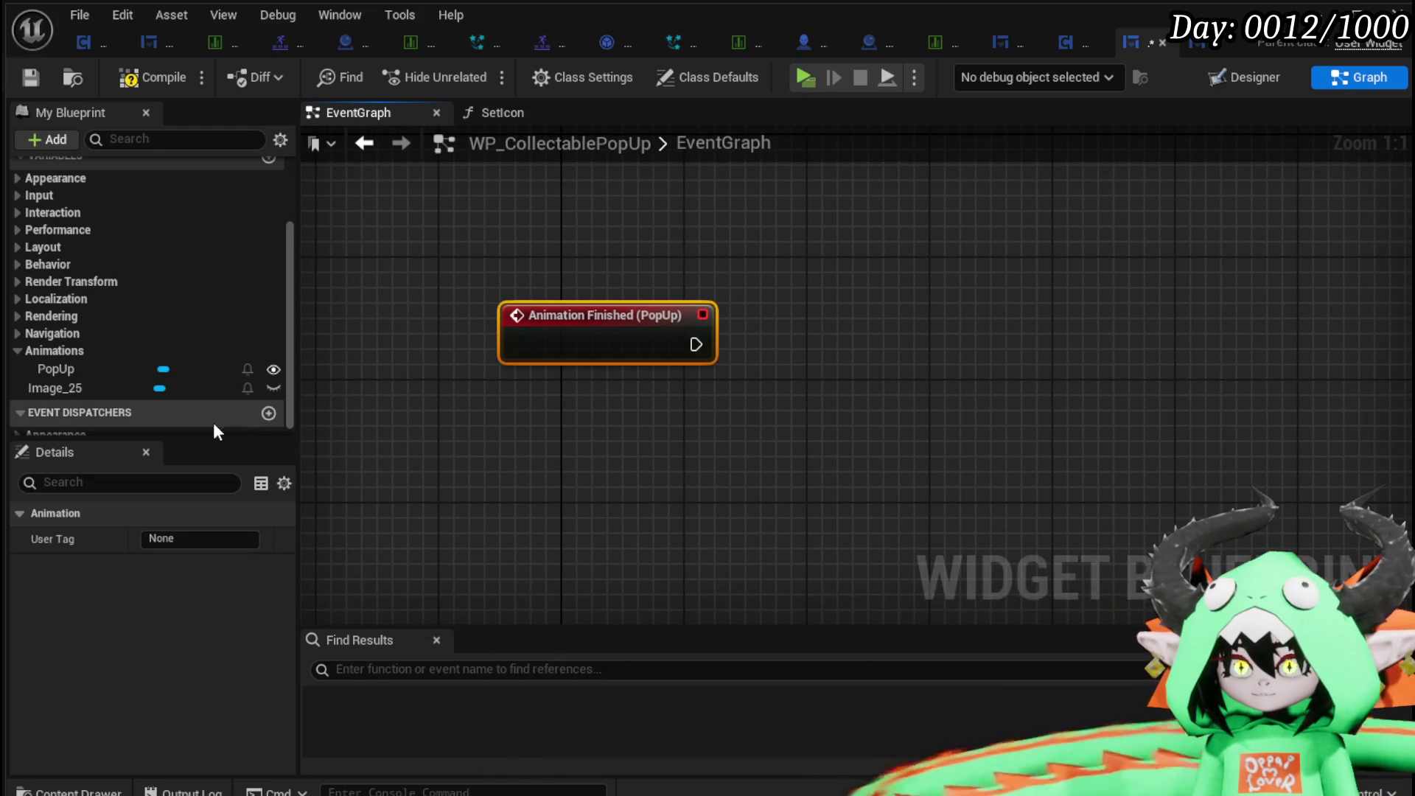
{"action": "left_click_drag", "start_coordinate": [694, 407], "coordinate": [824, 400]}
{"action": "type", "text": "Remove"}
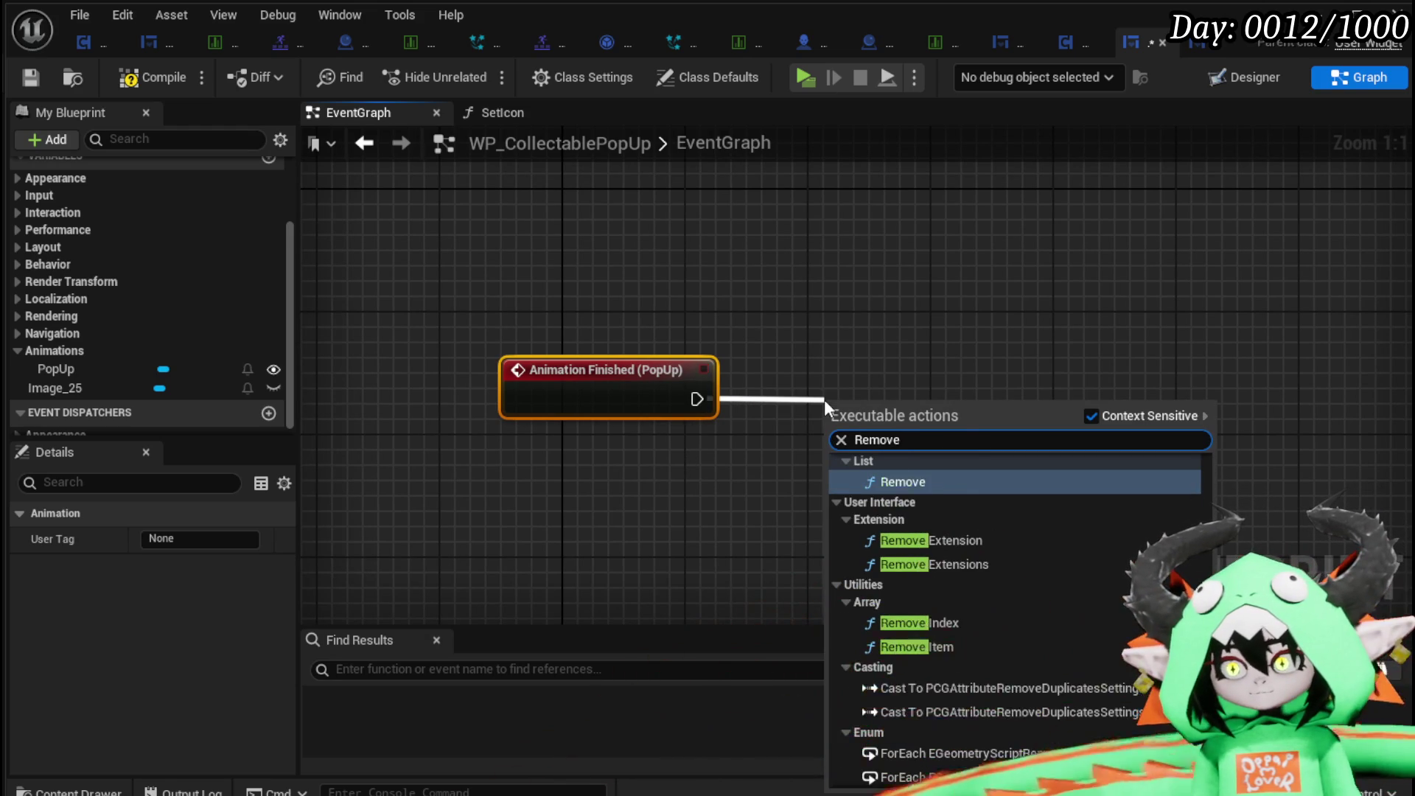
{"action": "type", "text": " from"}
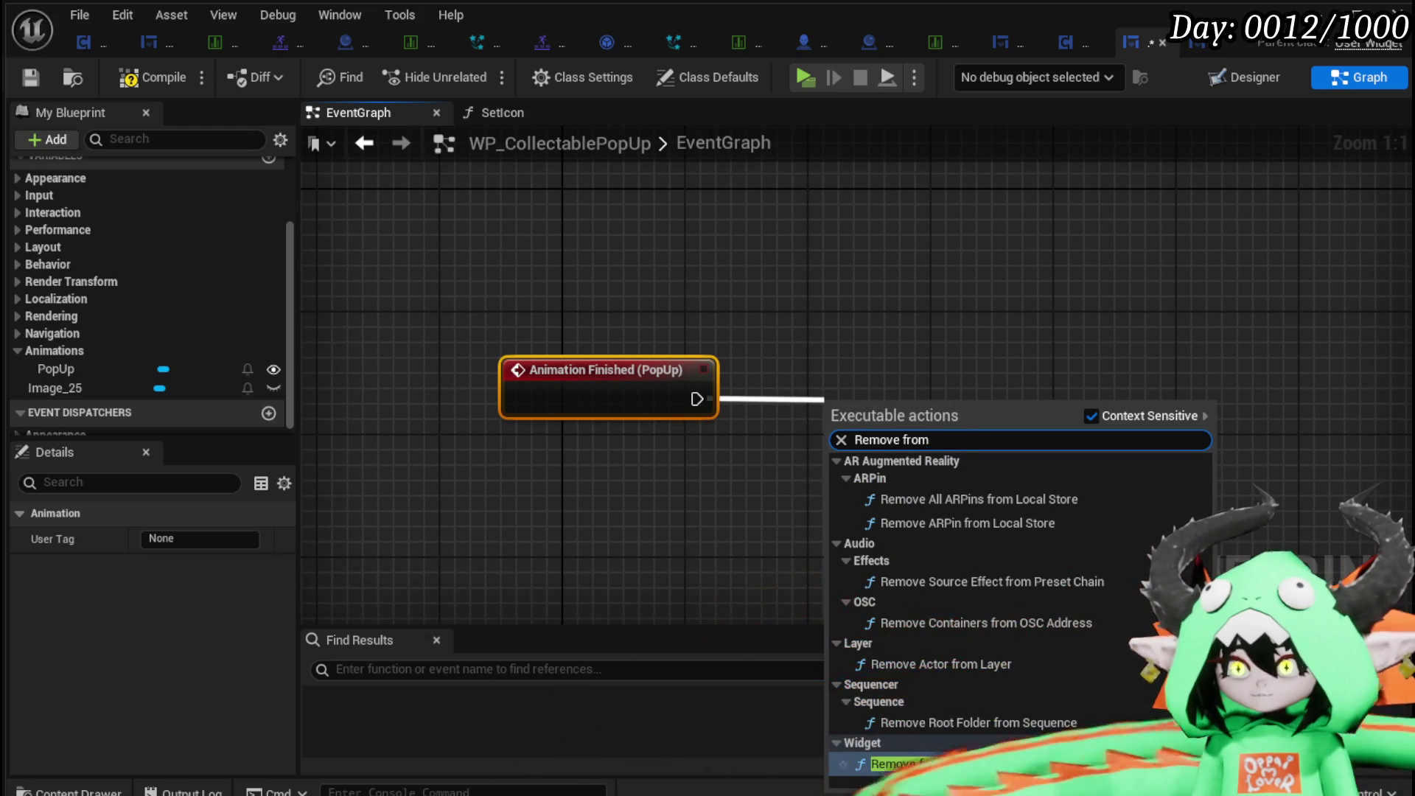
{"action": "key", "text": "Return"}
{"action": "left_click_drag", "start_coordinate": [889, 402], "coordinate": [825, 340]}
{"action": "left_click", "coordinate": [594, 250]}
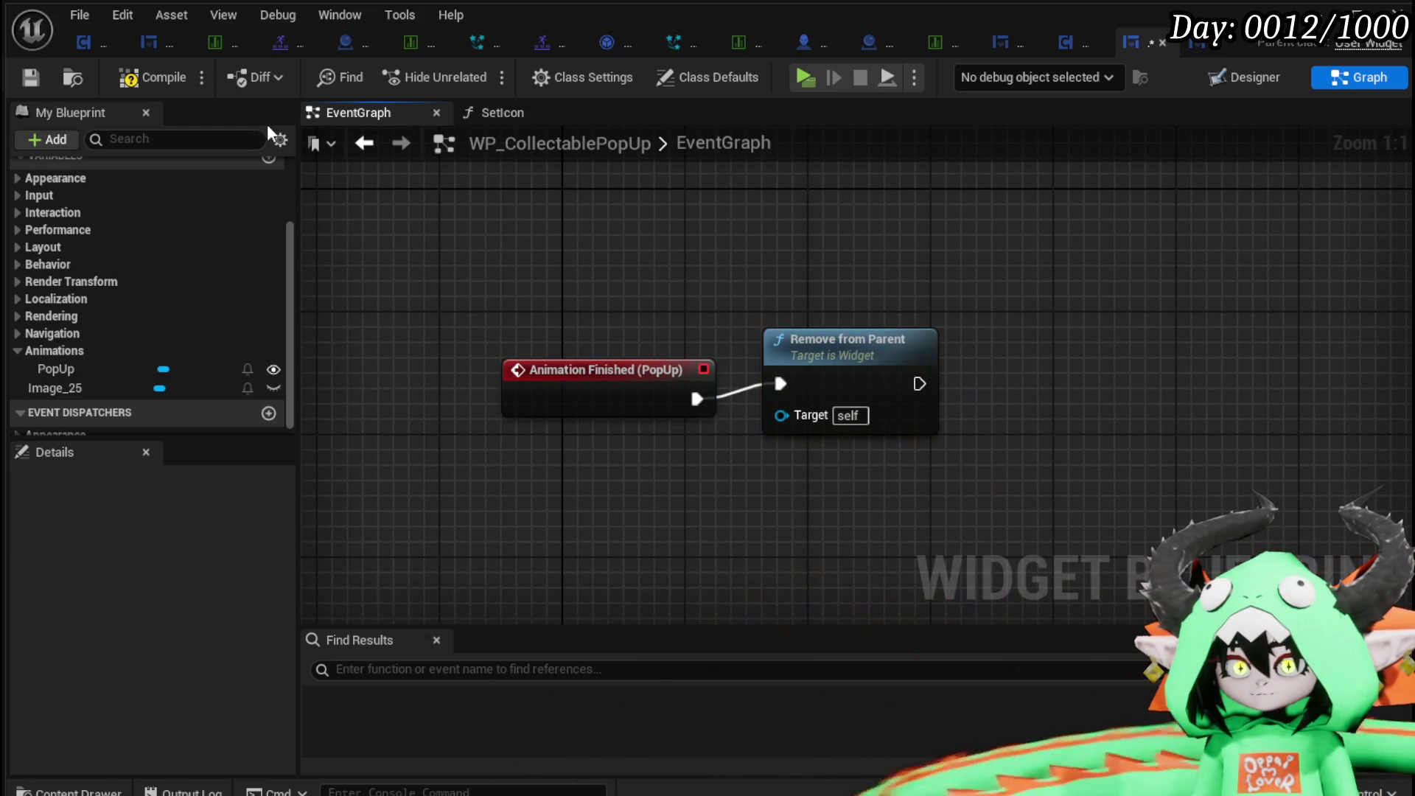
{"action": "left_click", "coordinate": [30, 78]}
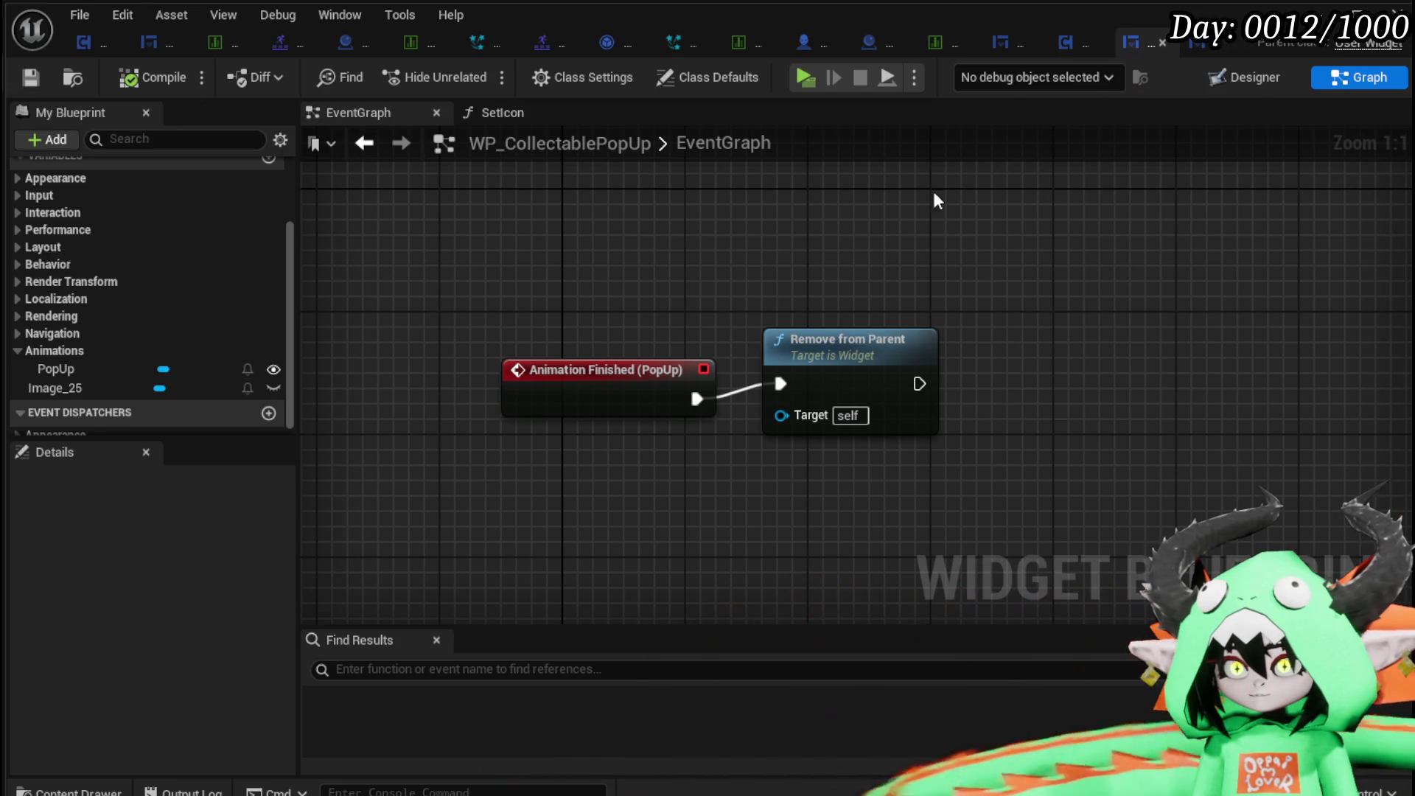
{"action": "left_click", "coordinate": [518, 113]}
{"action": "left_click_drag", "start_coordinate": [987, 325], "coordinate": [1327, 301]}
Delete the spare Play Animation node from SetIcon, compile and save, then open the VFX data table.
{"action": "left_click", "coordinate": [947, 228]}
{"action": "key", "text": "Delete"}
{"action": "left_click_drag", "start_coordinate": [770, 471], "coordinate": [1050, 441]}
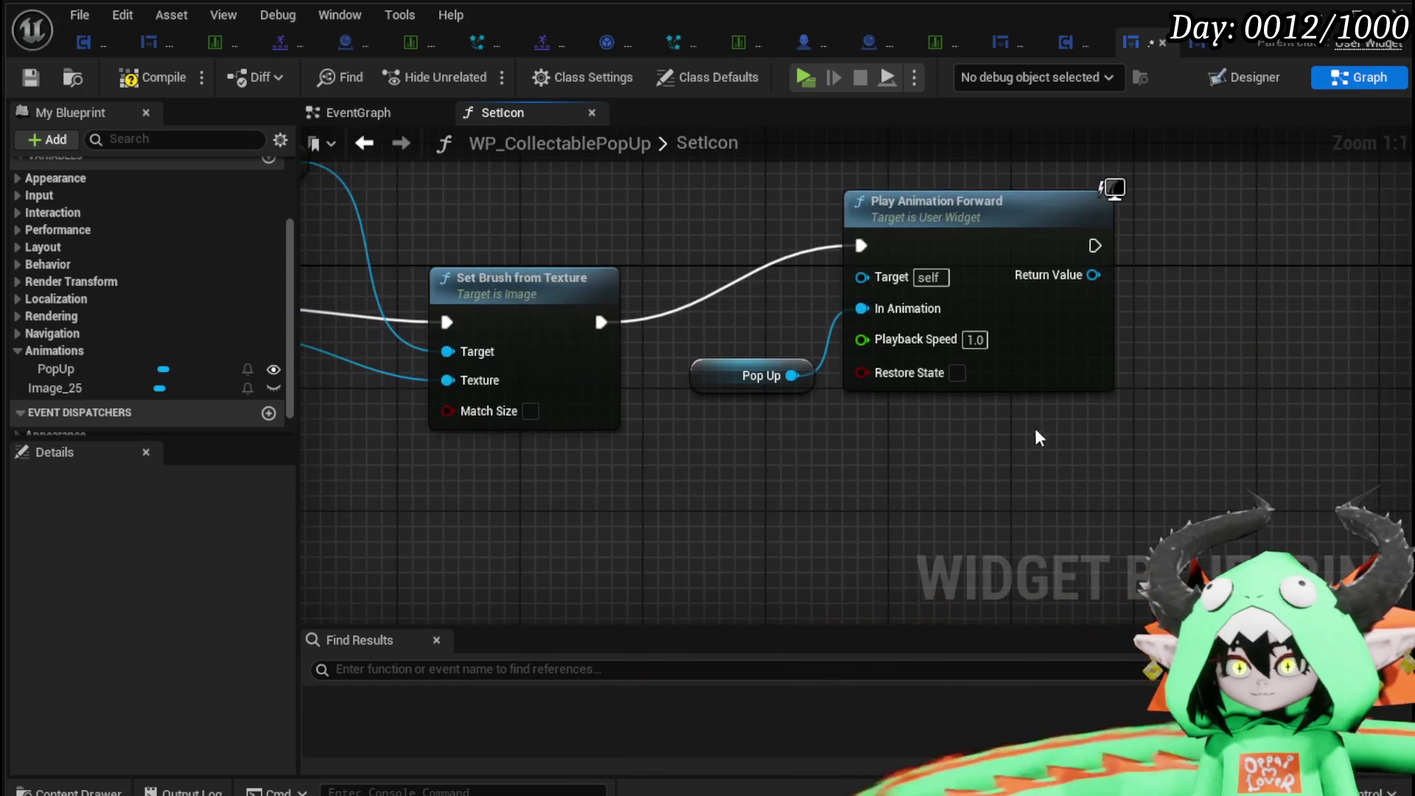
{"action": "left_click", "coordinate": [143, 78]}
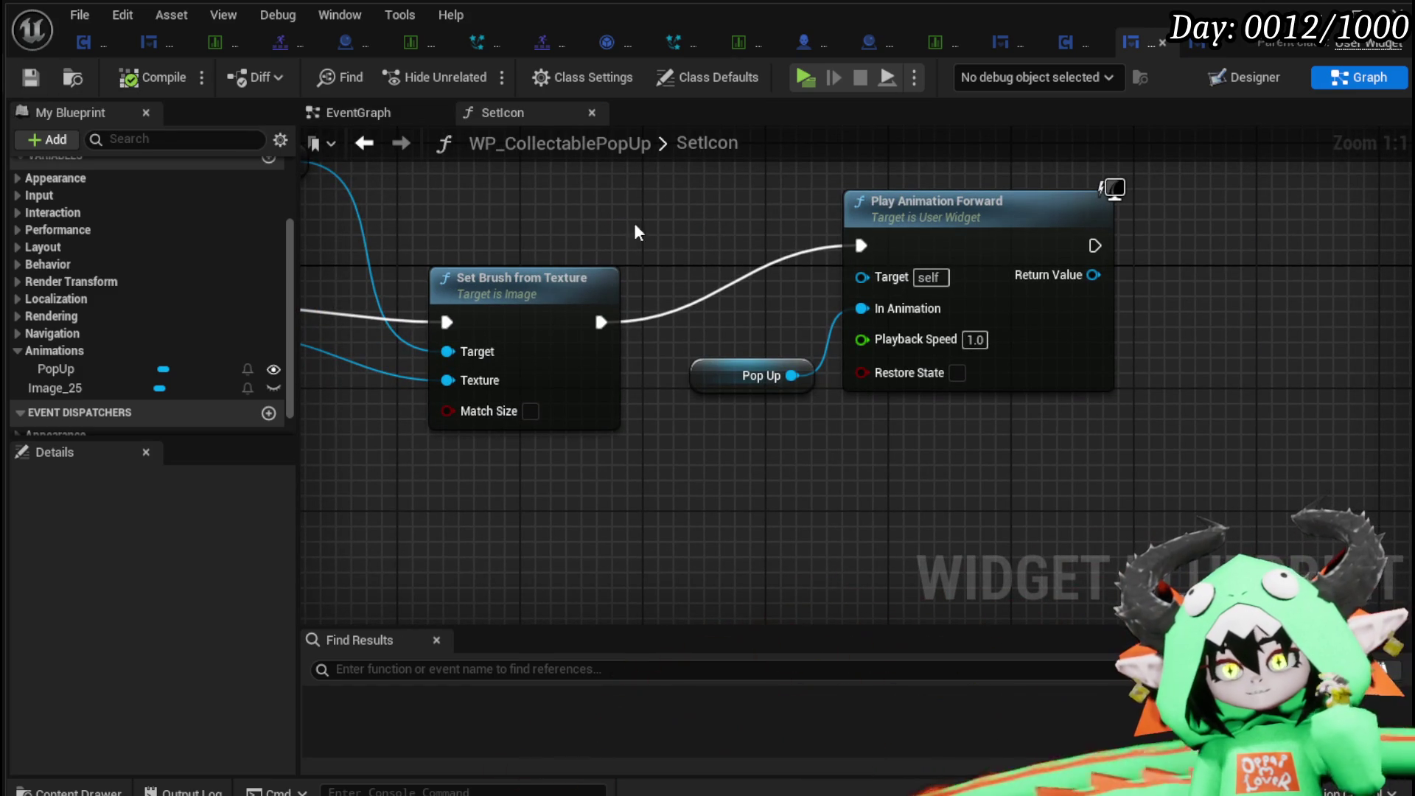
{"action": "left_click", "coordinate": [28, 78]}
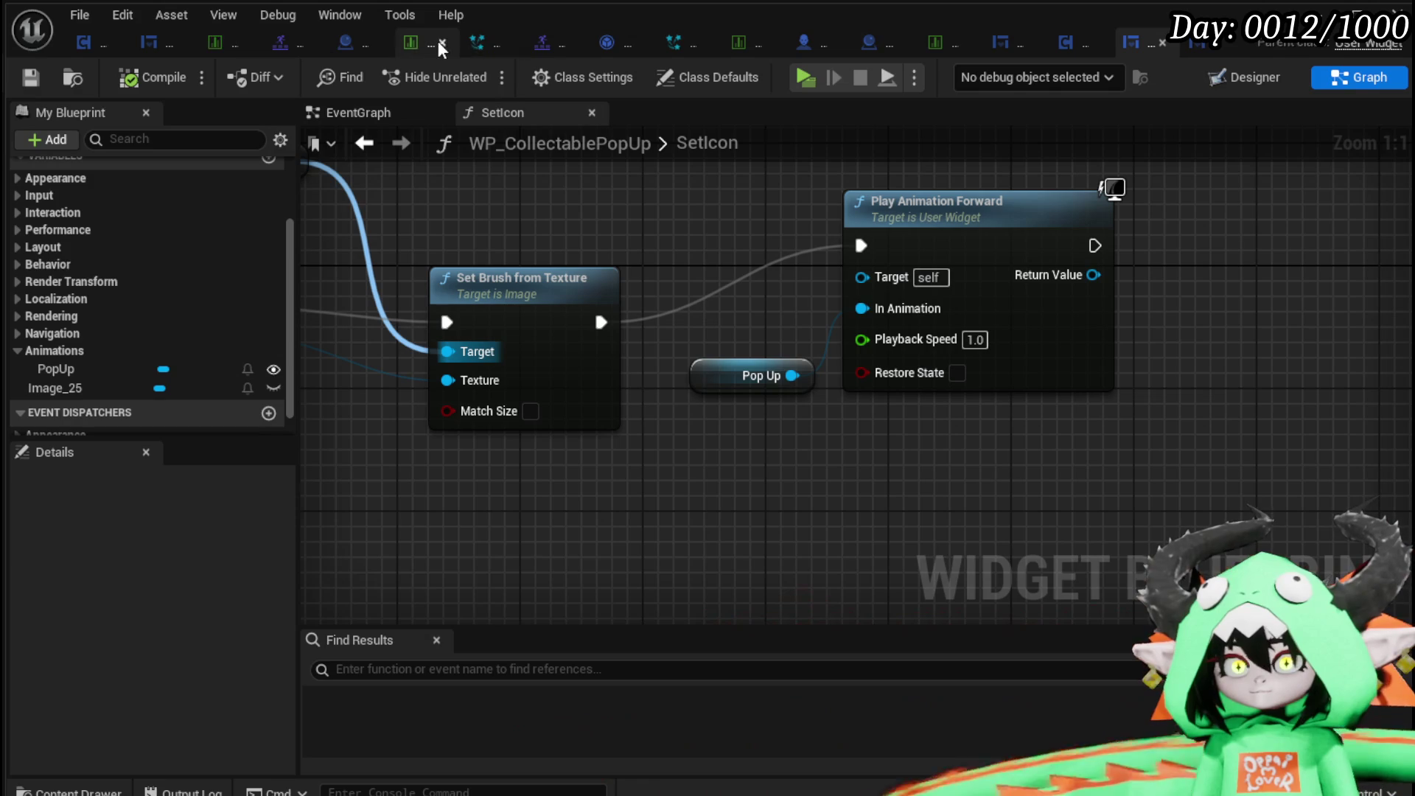
{"action": "left_click", "coordinate": [411, 42]}
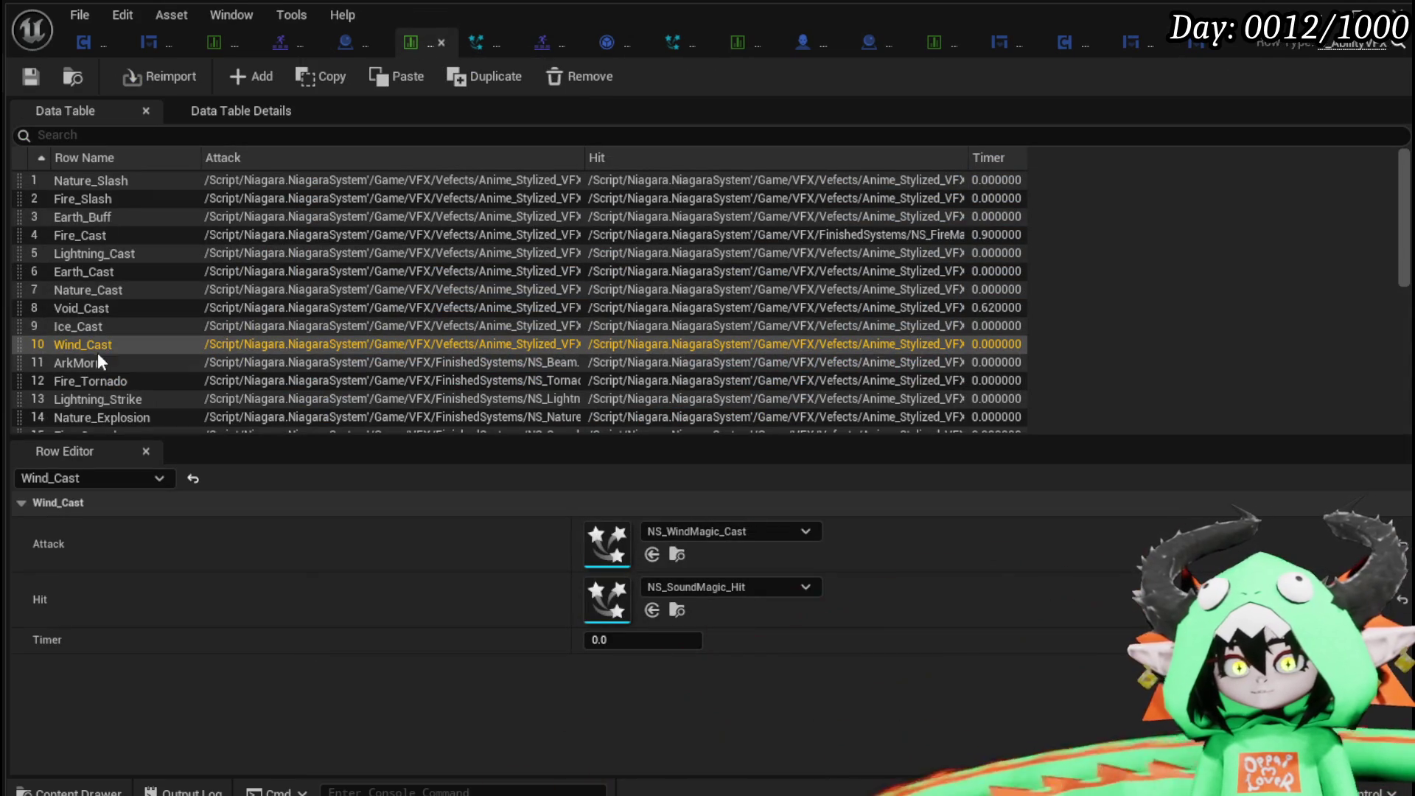
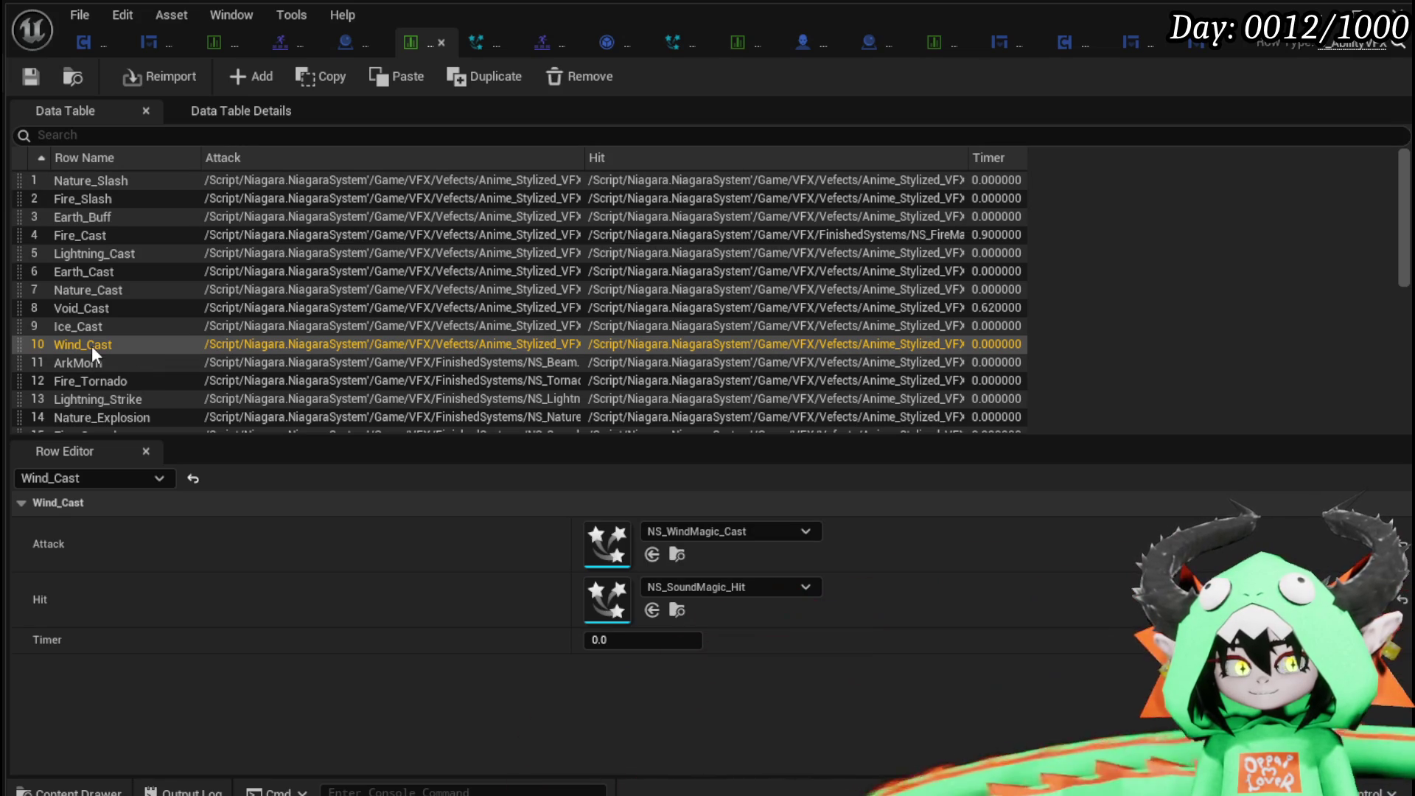
Confirm the Wind_Cast row name and save the VFX data table.
{"action": "scroll", "coordinate": [91, 347], "scroll_direction": "down", "scroll_amount": 3}
{"action": "scroll", "coordinate": [92, 346], "scroll_direction": "up", "scroll_amount": 3}
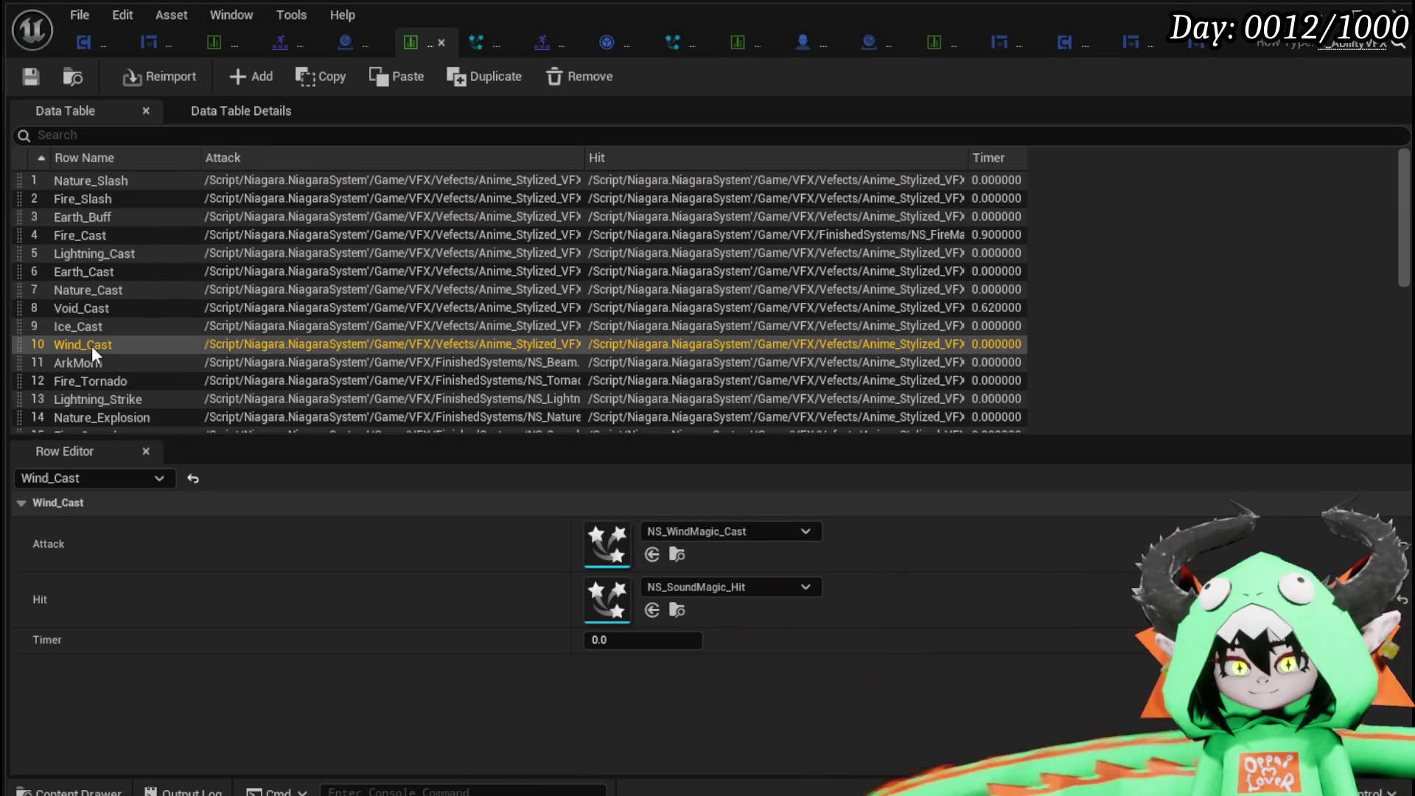
{"action": "double_click", "coordinate": [92, 346]}
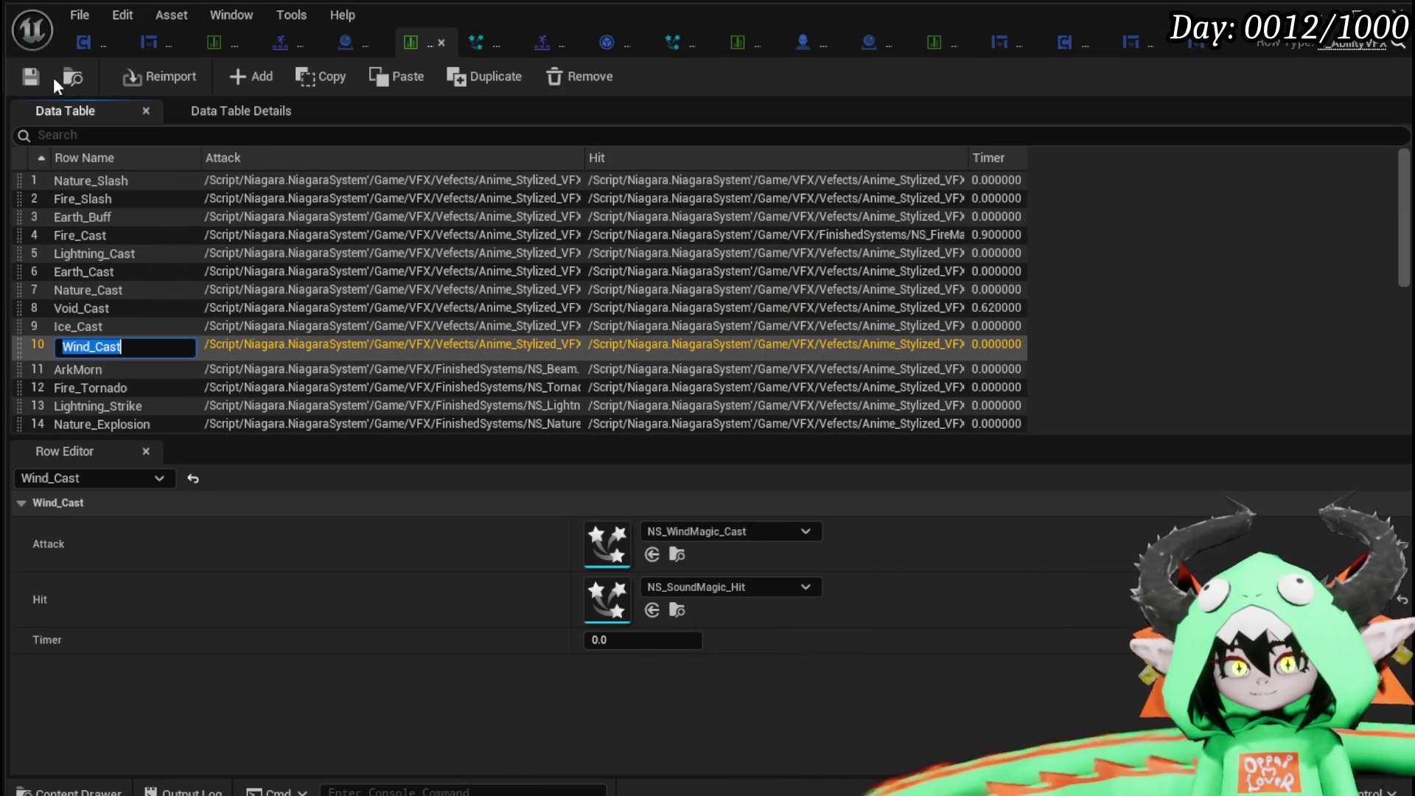
{"action": "left_click", "coordinate": [29, 76]}
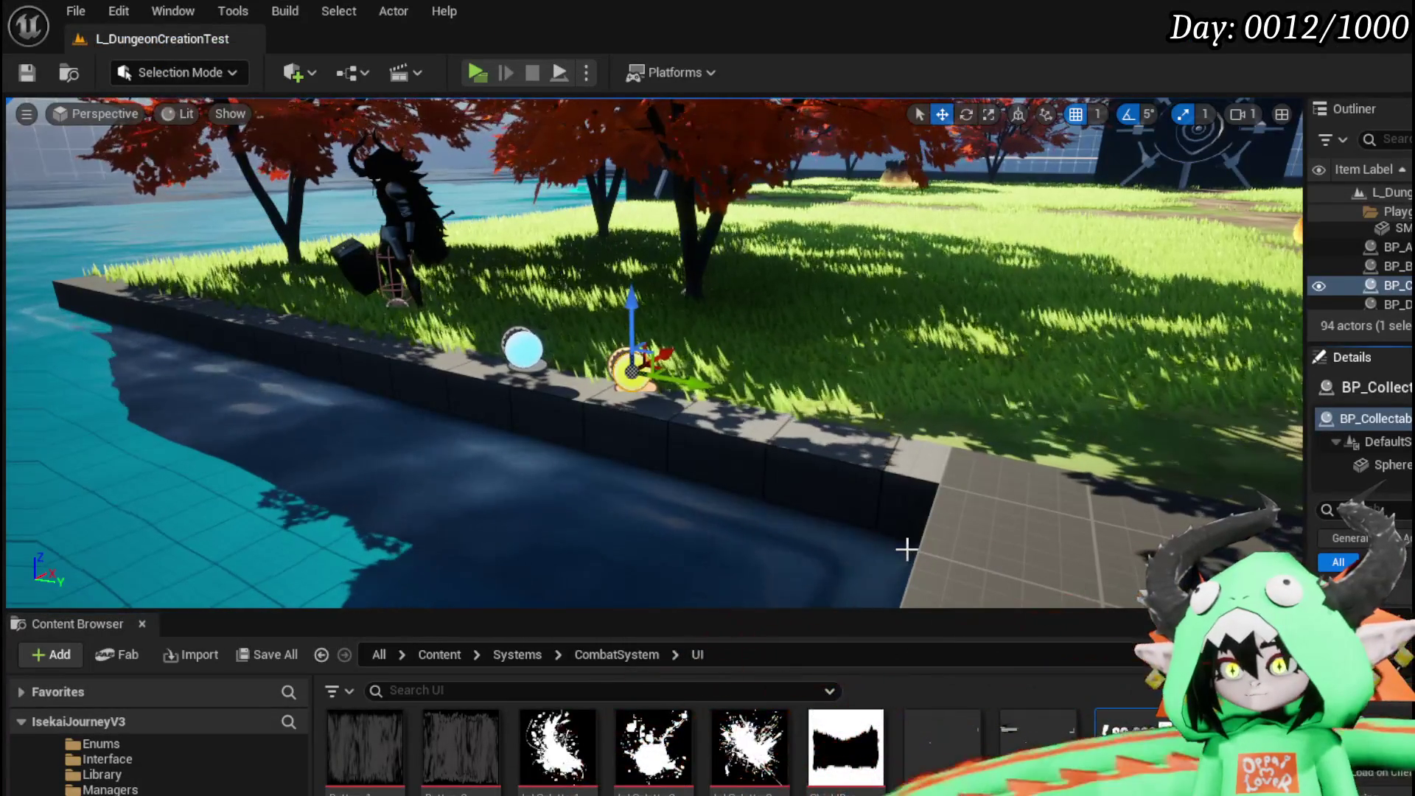
Save the level, play-test by walking around the arena casting Wind Cast, then stop and save again.
{"action": "key", "text": "ctrl+s"}
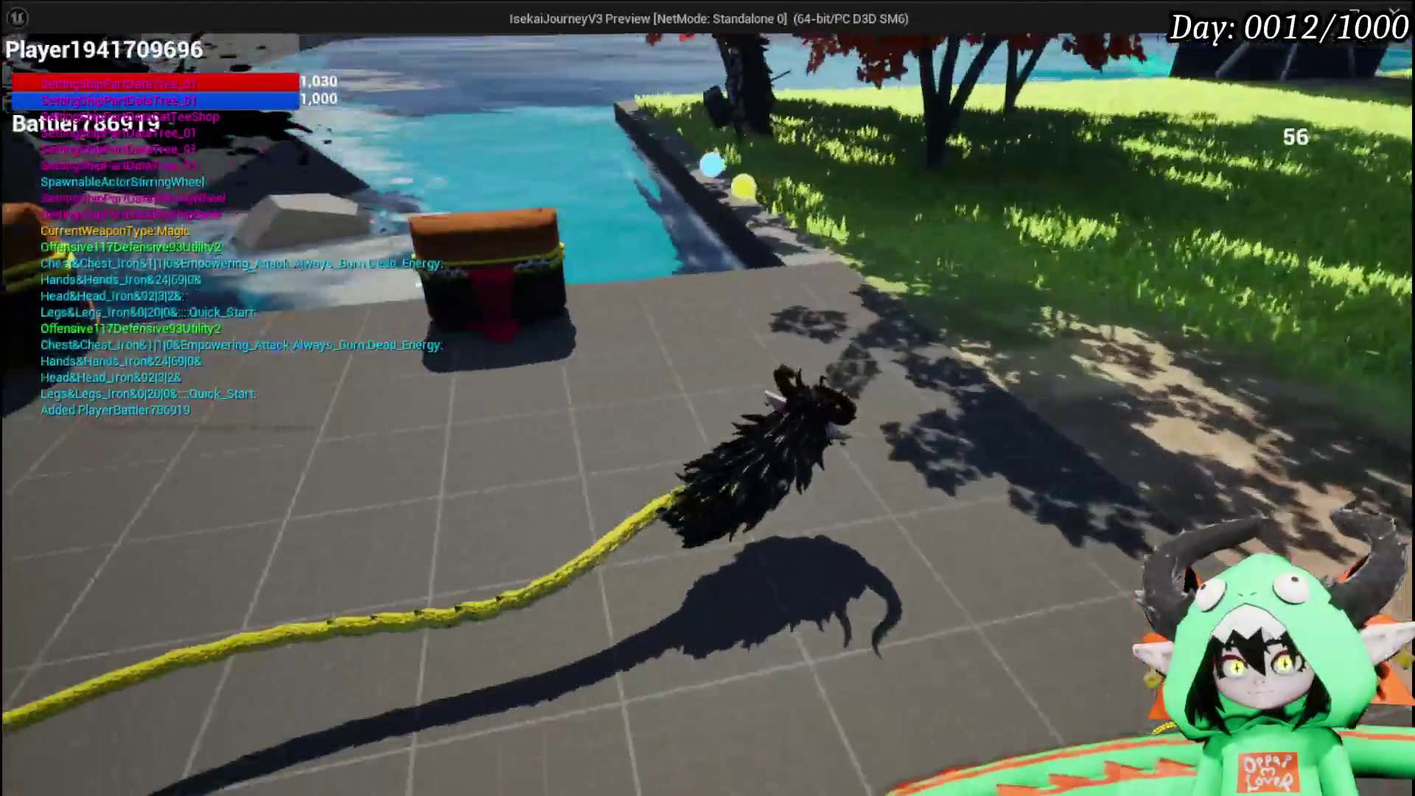
{"action": "key", "text": "w"}
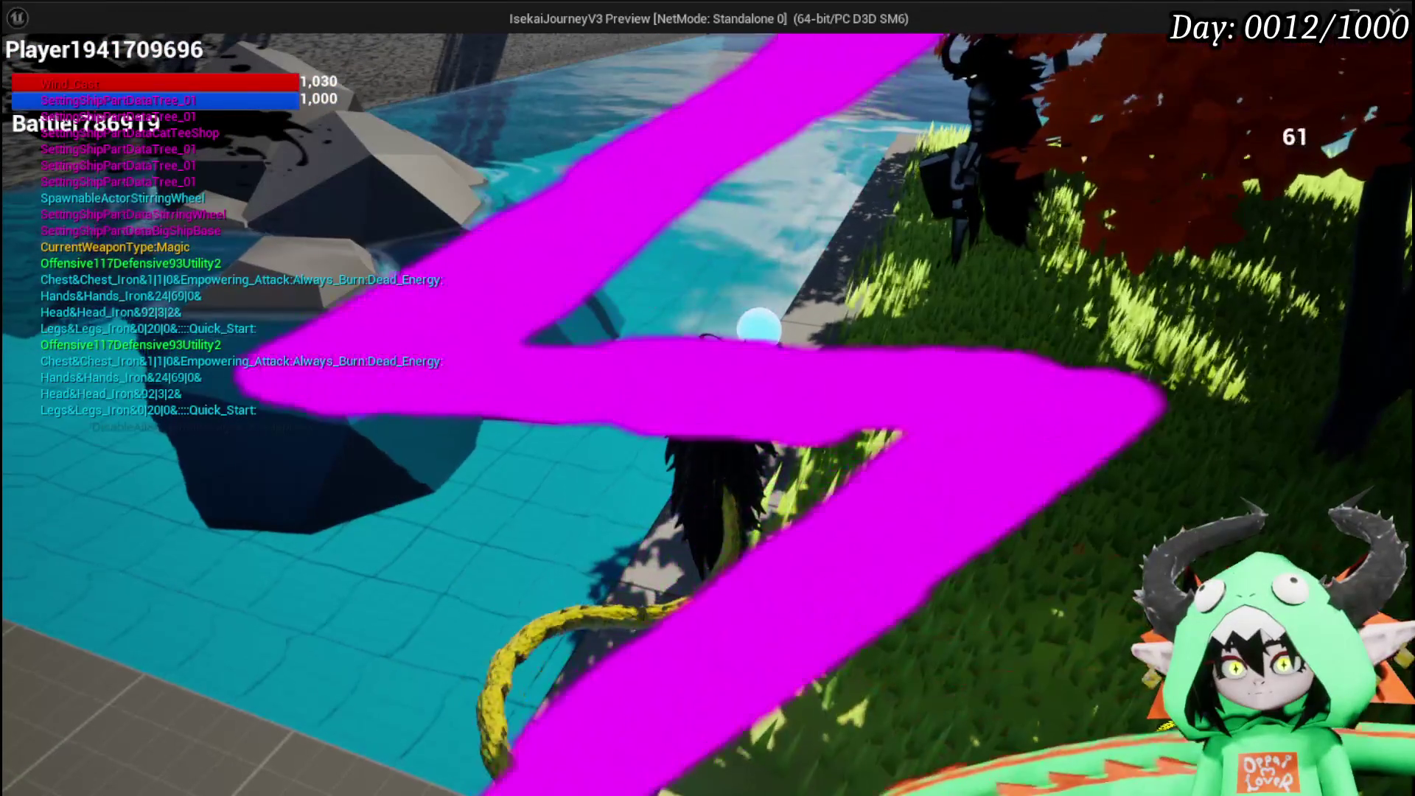
{"action": "key", "text": "w"}
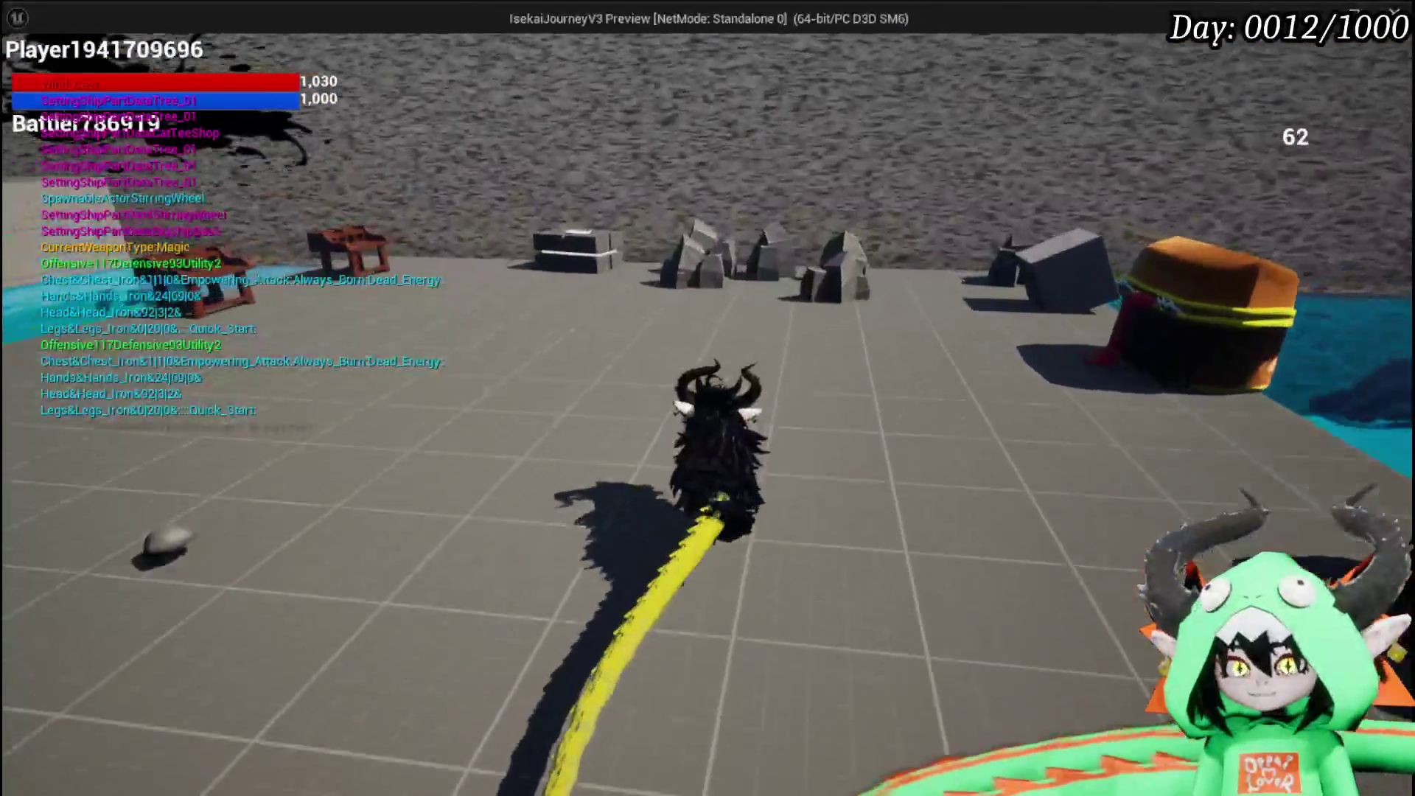
{"action": "key", "text": "w"}
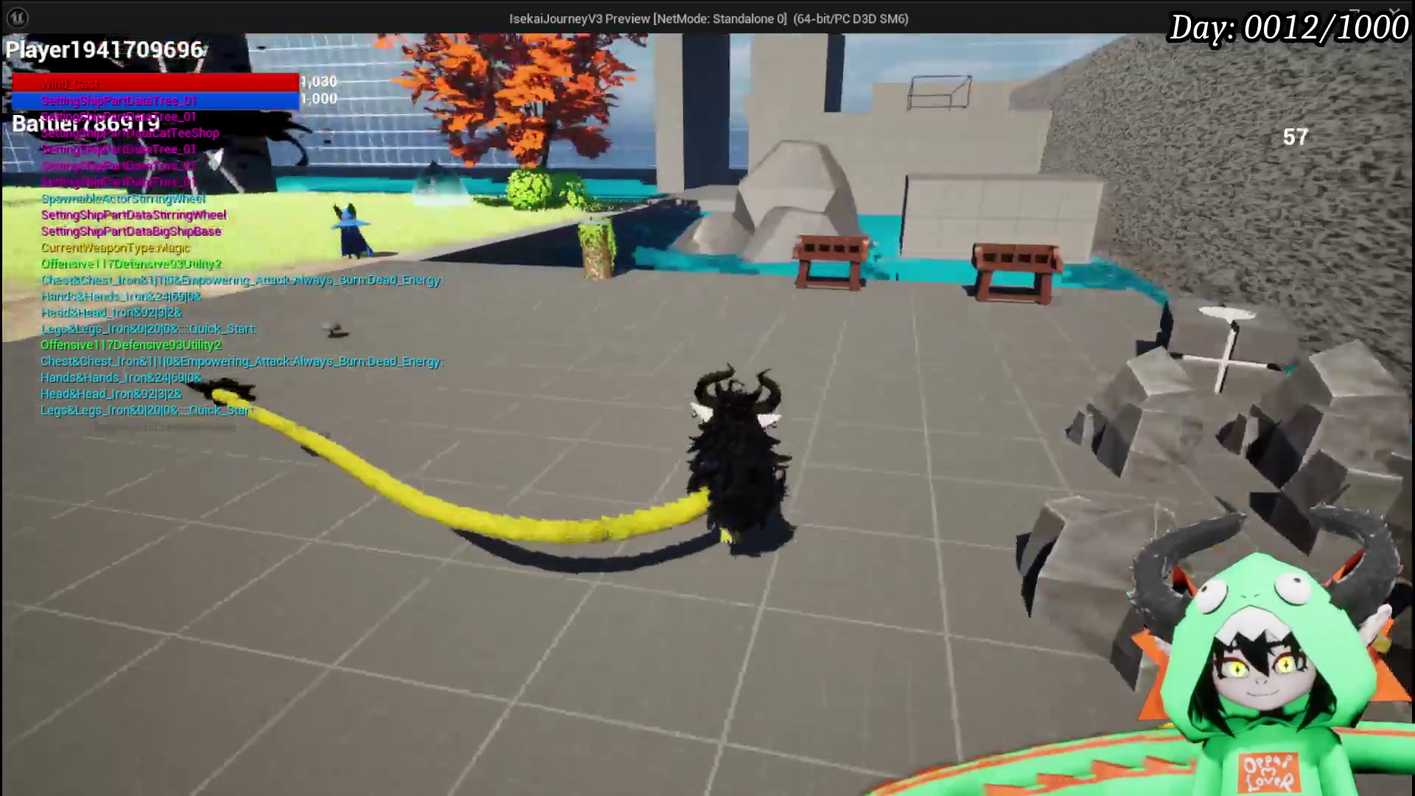
{"action": "key", "text": "w"}
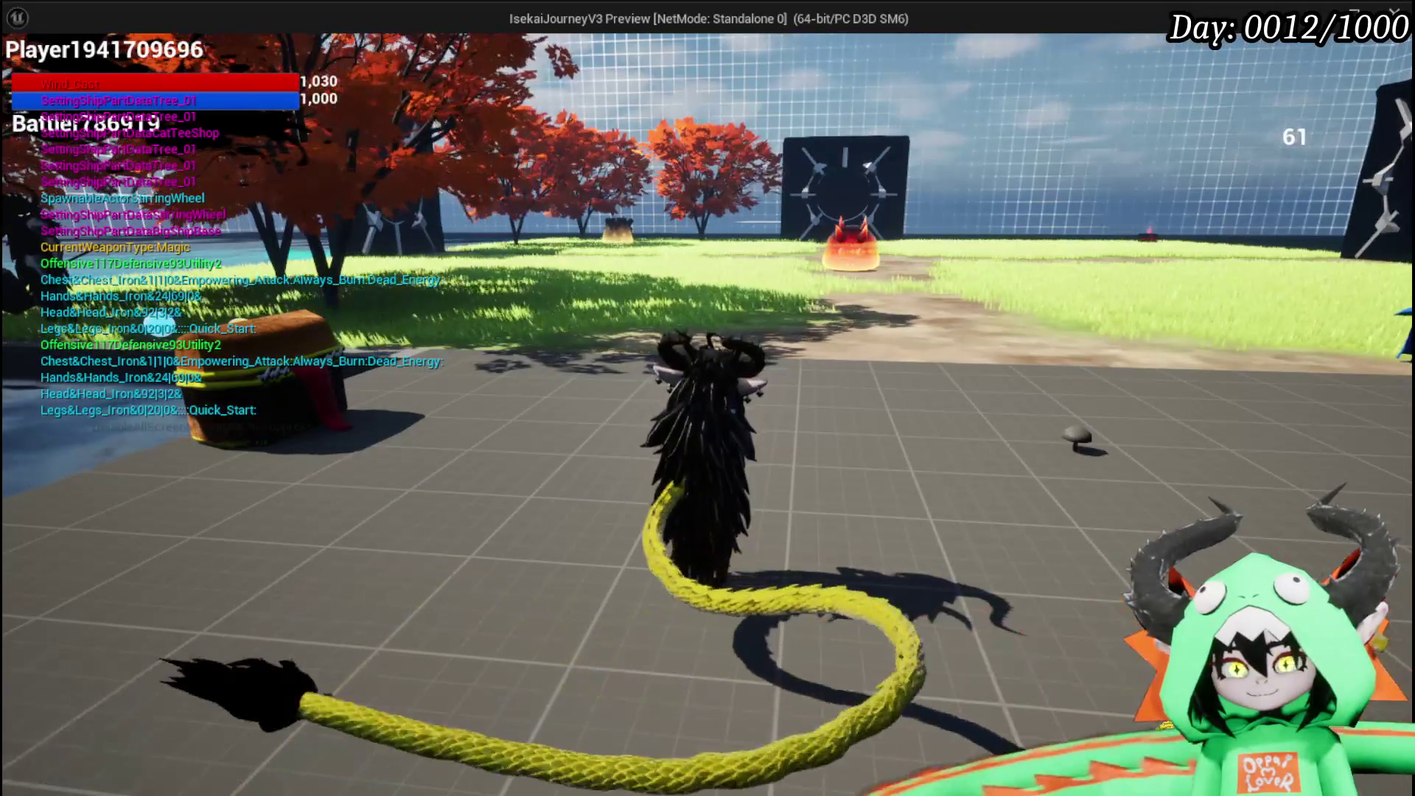
{"action": "key", "text": "w"}
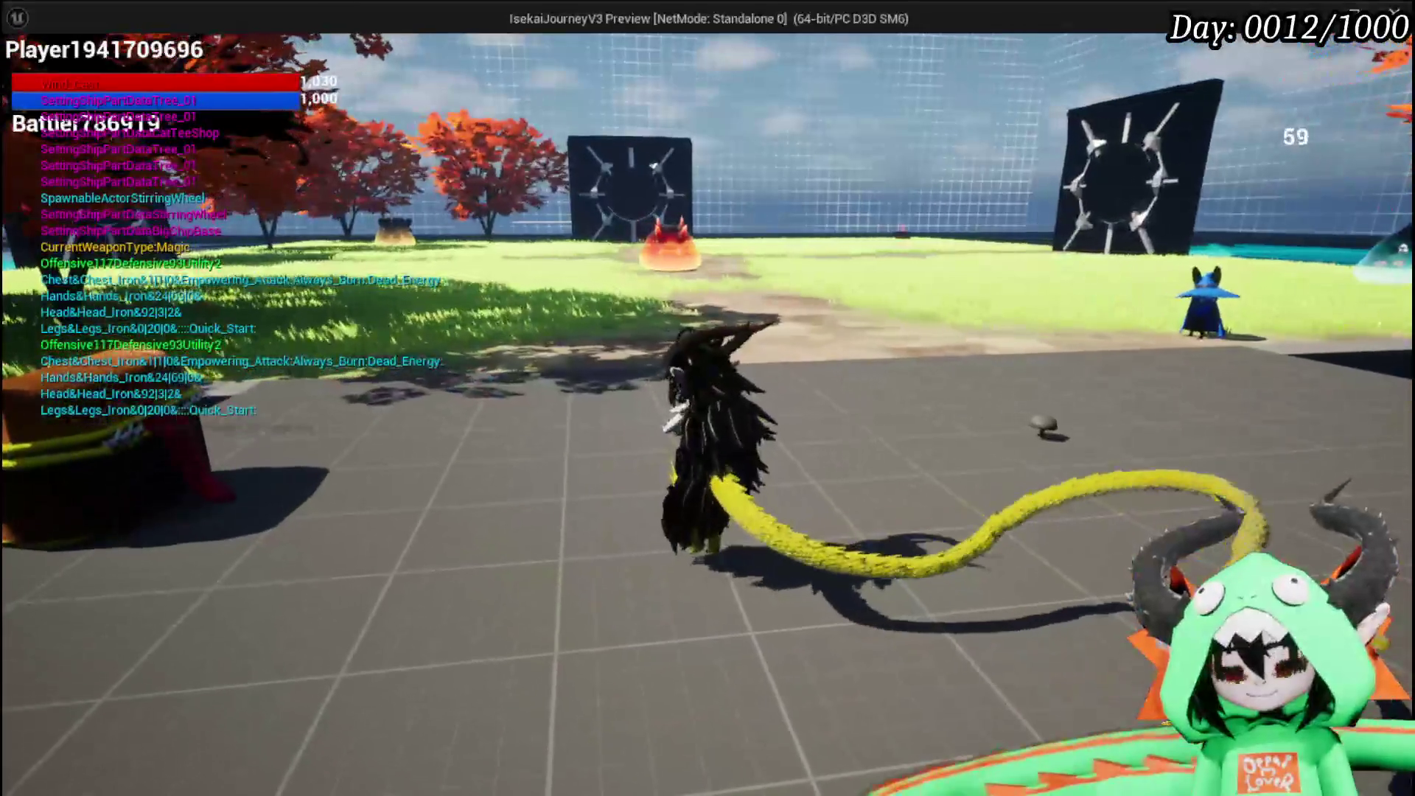
{"action": "key", "text": "Escape"}
{"action": "key", "text": "ctrl+s"}
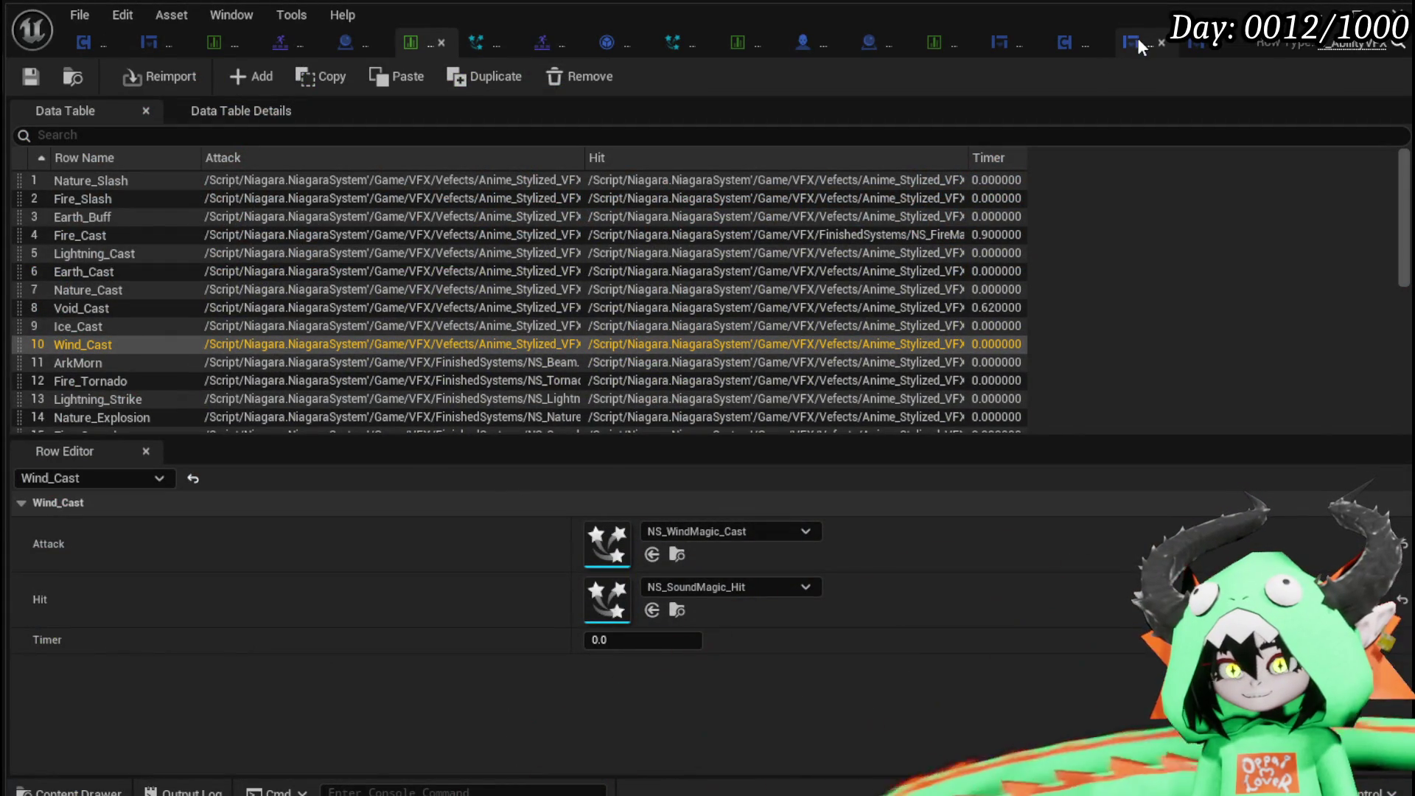
In WP_CollectablePopUp's SetIcon graph, rearrange the Play Animation Forward, Pop Up and SetIcon nodes.
{"action": "left_click", "coordinate": [1128, 43]}
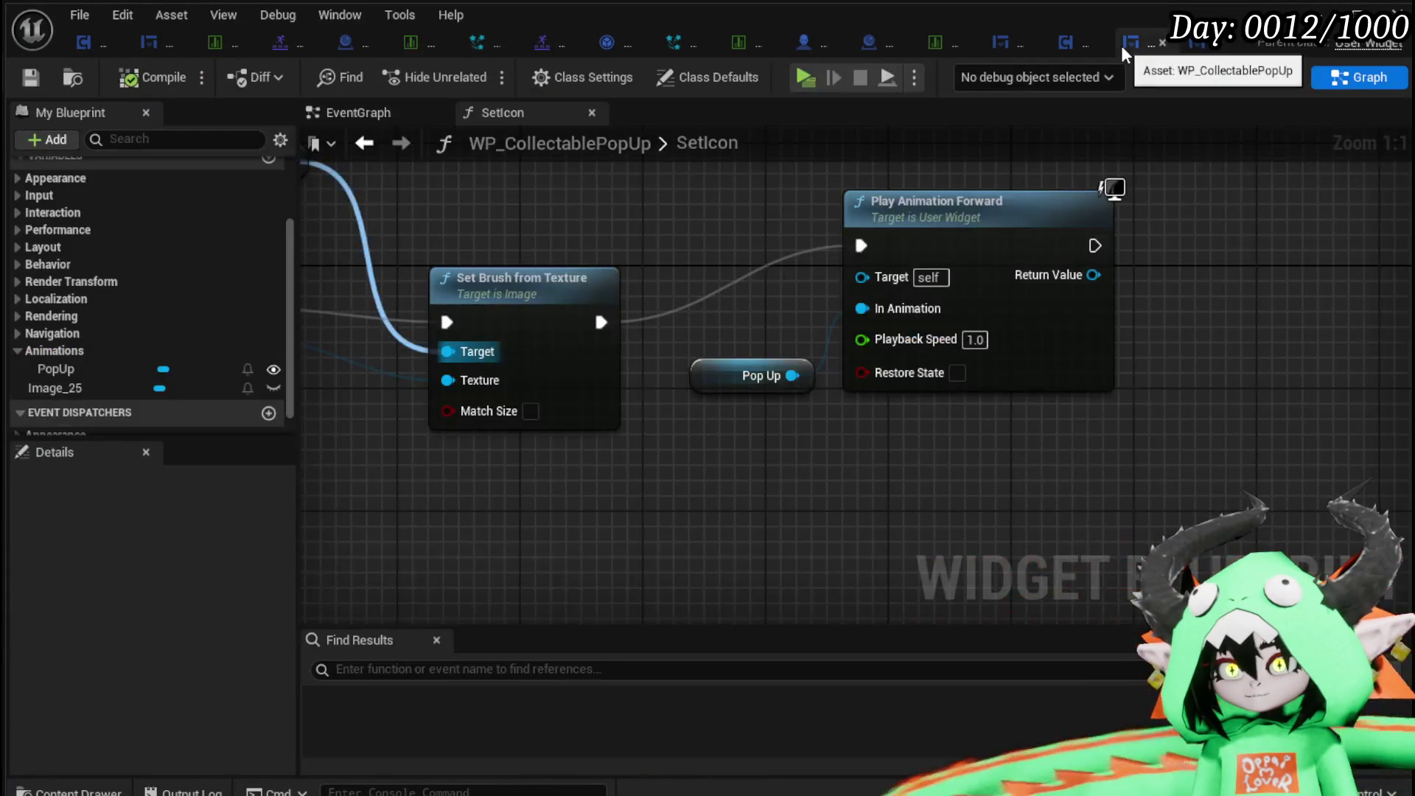
{"action": "left_click_drag", "start_coordinate": [736, 221], "coordinate": [862, 383]}
{"action": "mouse_move", "coordinate": [964, 215]}
{"action": "left_mouse_down"}
{"action": "mouse_move", "coordinate": [933, 261]}
{"action": "mouse_move", "coordinate": [872, 276]}
{"action": "left_mouse_up"}
{"action": "left_click", "coordinate": [624, 411]}
{"action": "left_click", "coordinate": [627, 444]}
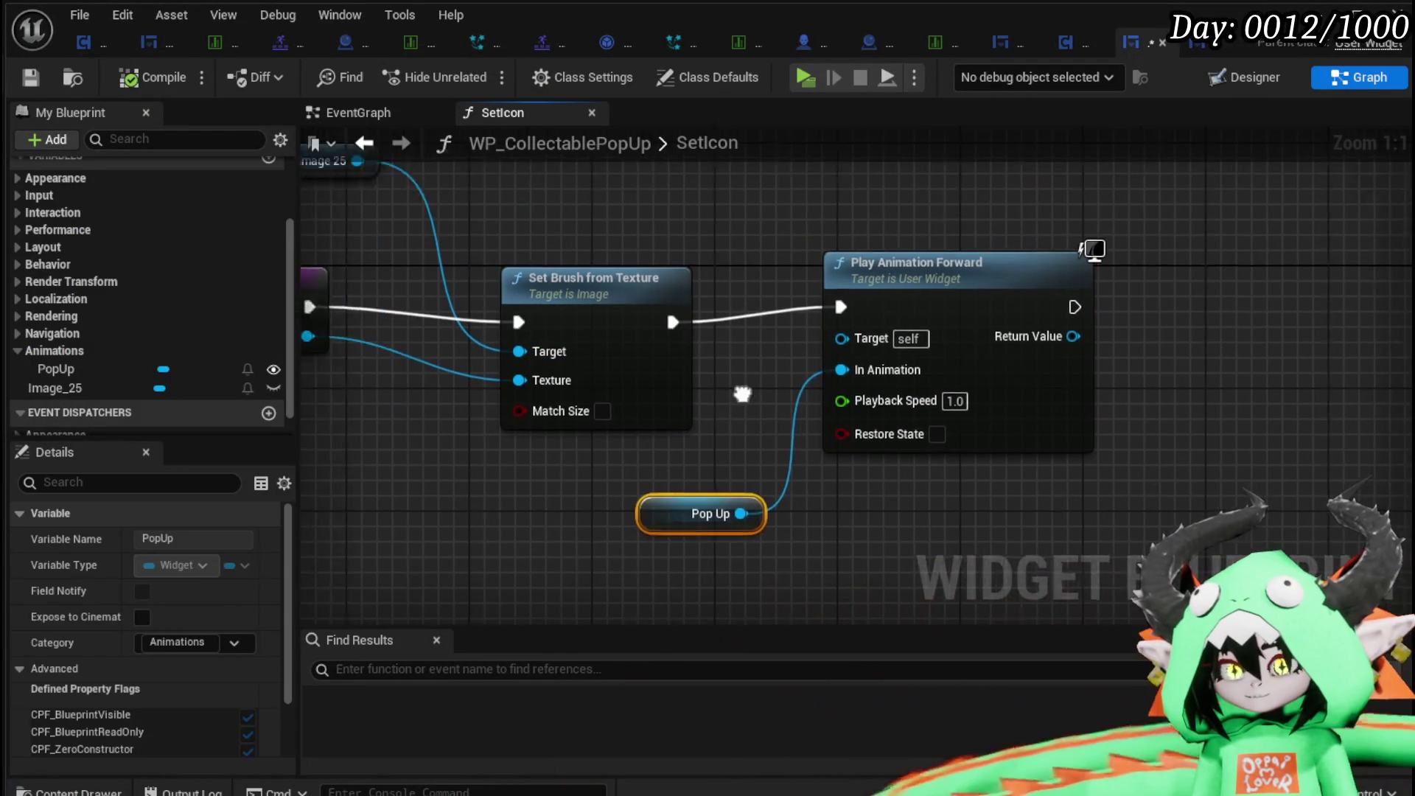
{"action": "left_click", "coordinate": [723, 360]}
{"action": "left_click_drag", "start_coordinate": [706, 353], "coordinate": [721, 353]}
{"action": "left_click", "coordinate": [385, 214]}
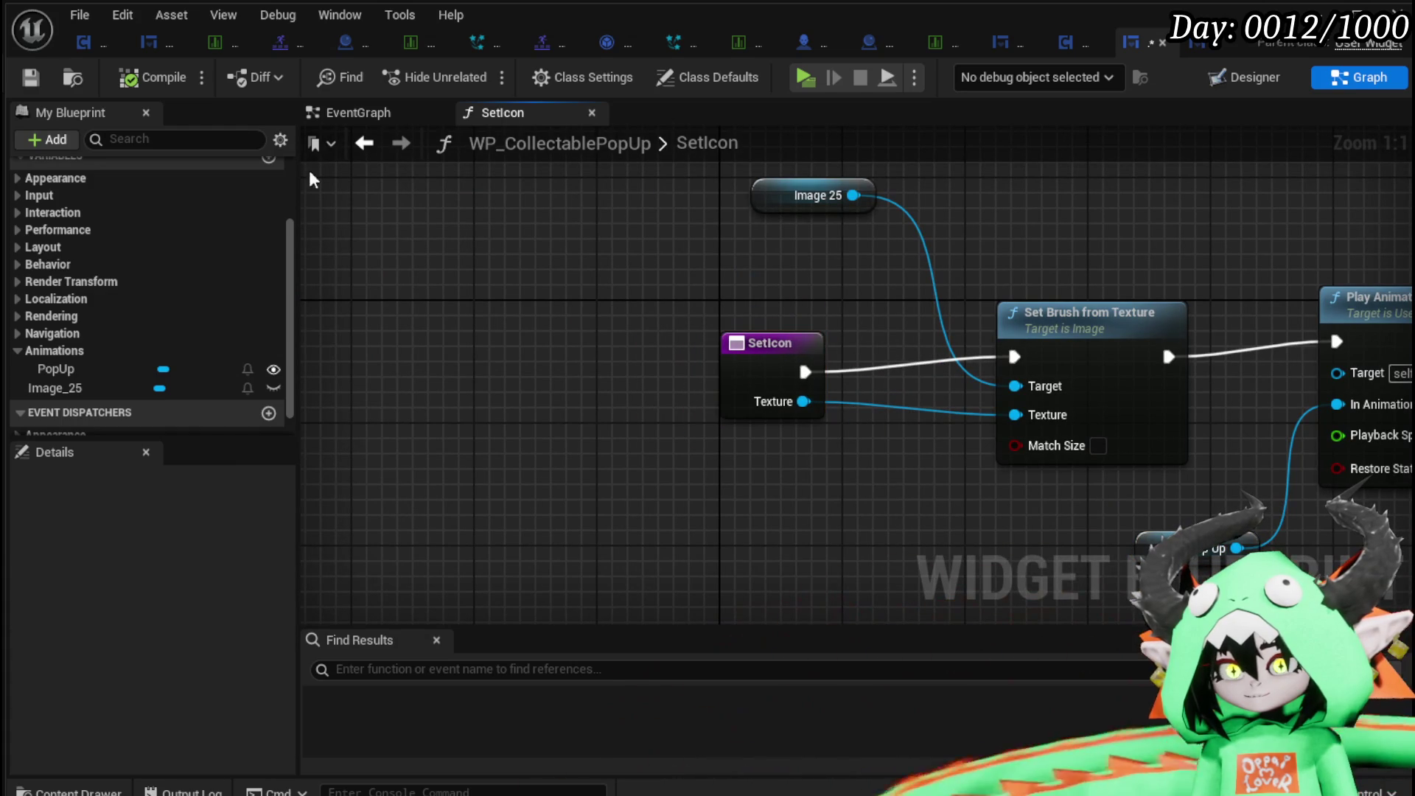
Review the EventGraph, then switch to the Designer and select the Size Box.
{"action": "left_click", "coordinate": [347, 112]}
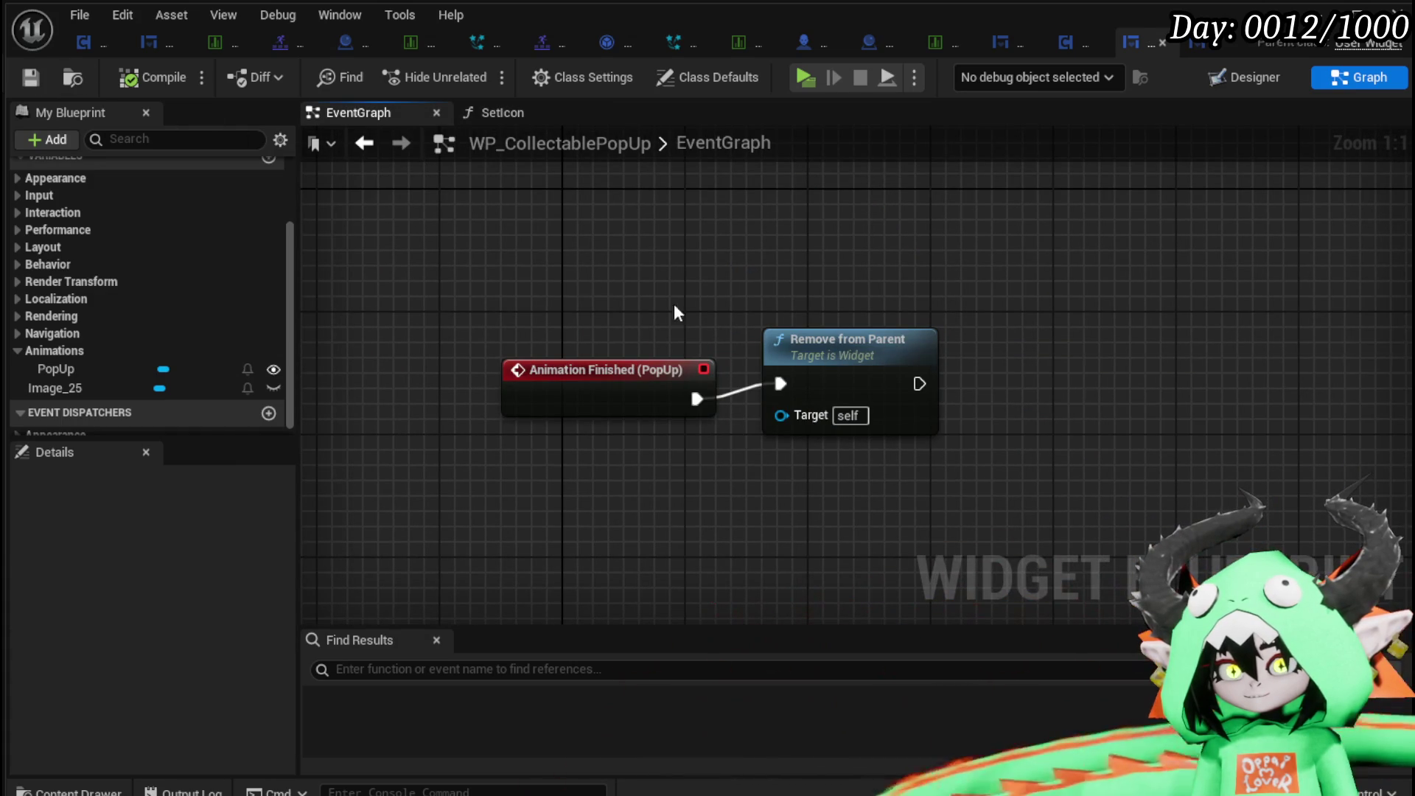
{"action": "scroll", "coordinate": [210, 324], "scroll_direction": "up", "scroll_amount": 3}
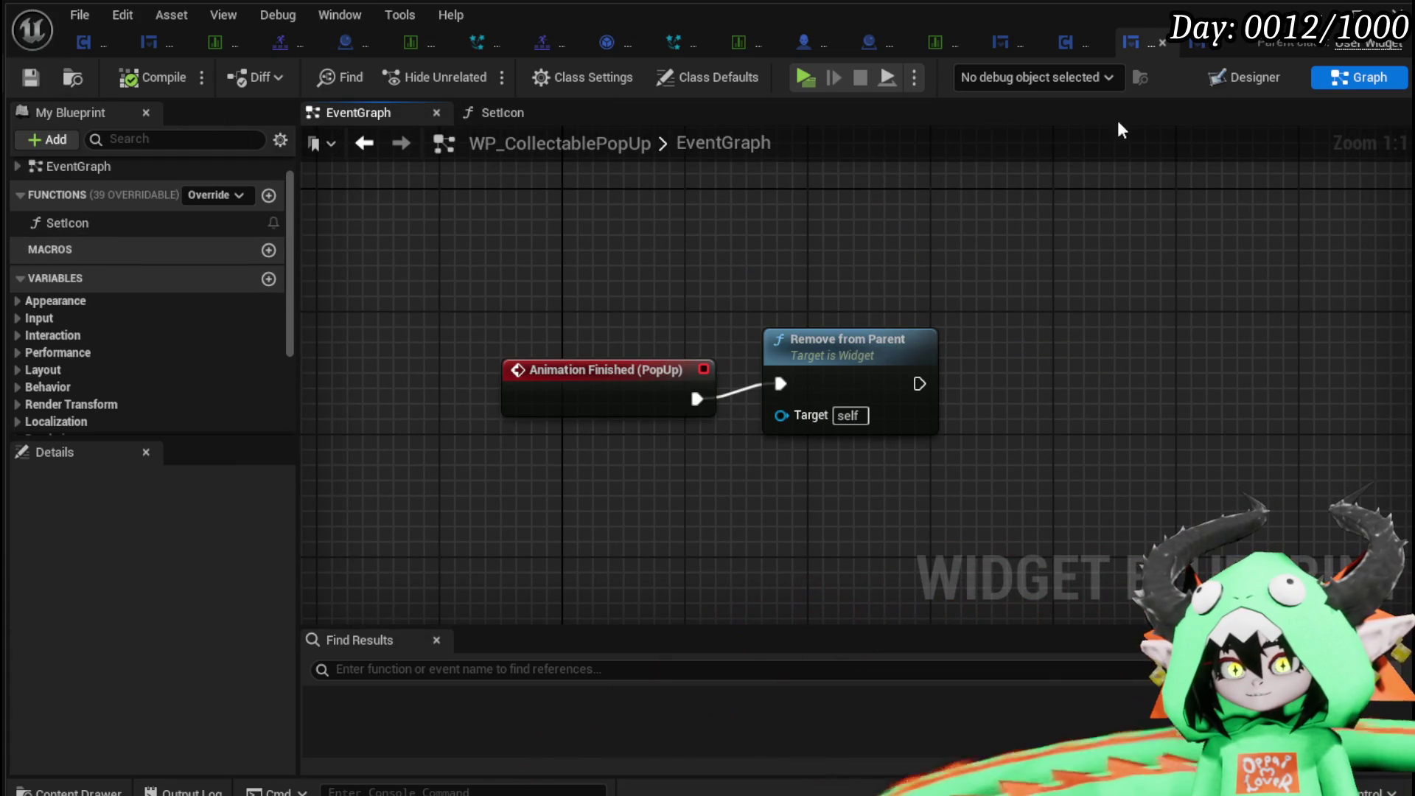
{"action": "key", "text": "shift+F12"}
{"action": "left_click", "coordinate": [712, 336]}
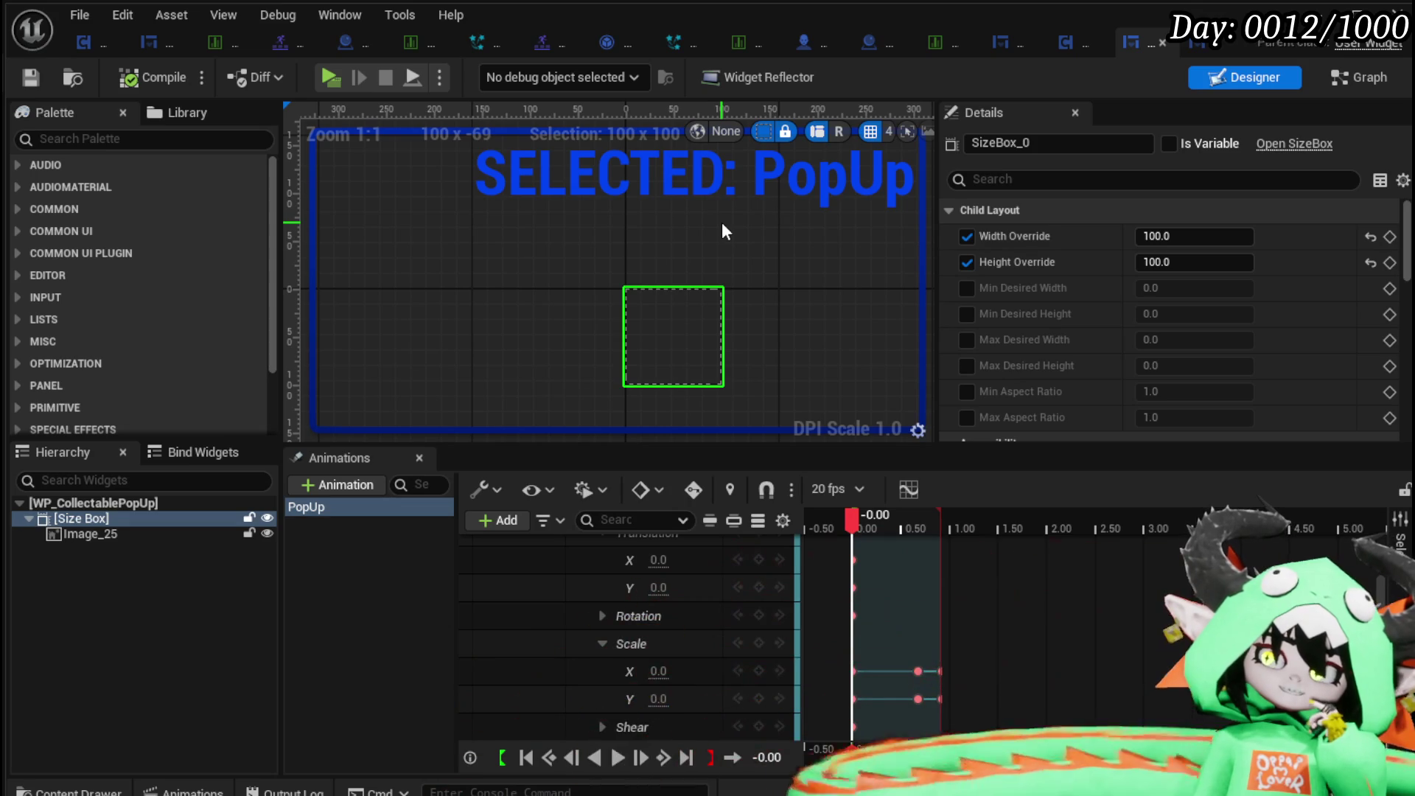
{"action": "mouse_move", "coordinate": [851, 524]}
{"action": "left_mouse_down"}
{"action": "mouse_move", "coordinate": [916, 521]}
{"action": "mouse_move", "coordinate": [845, 523]}
{"action": "mouse_move", "coordinate": [856, 524]}
{"action": "left_mouse_up"}
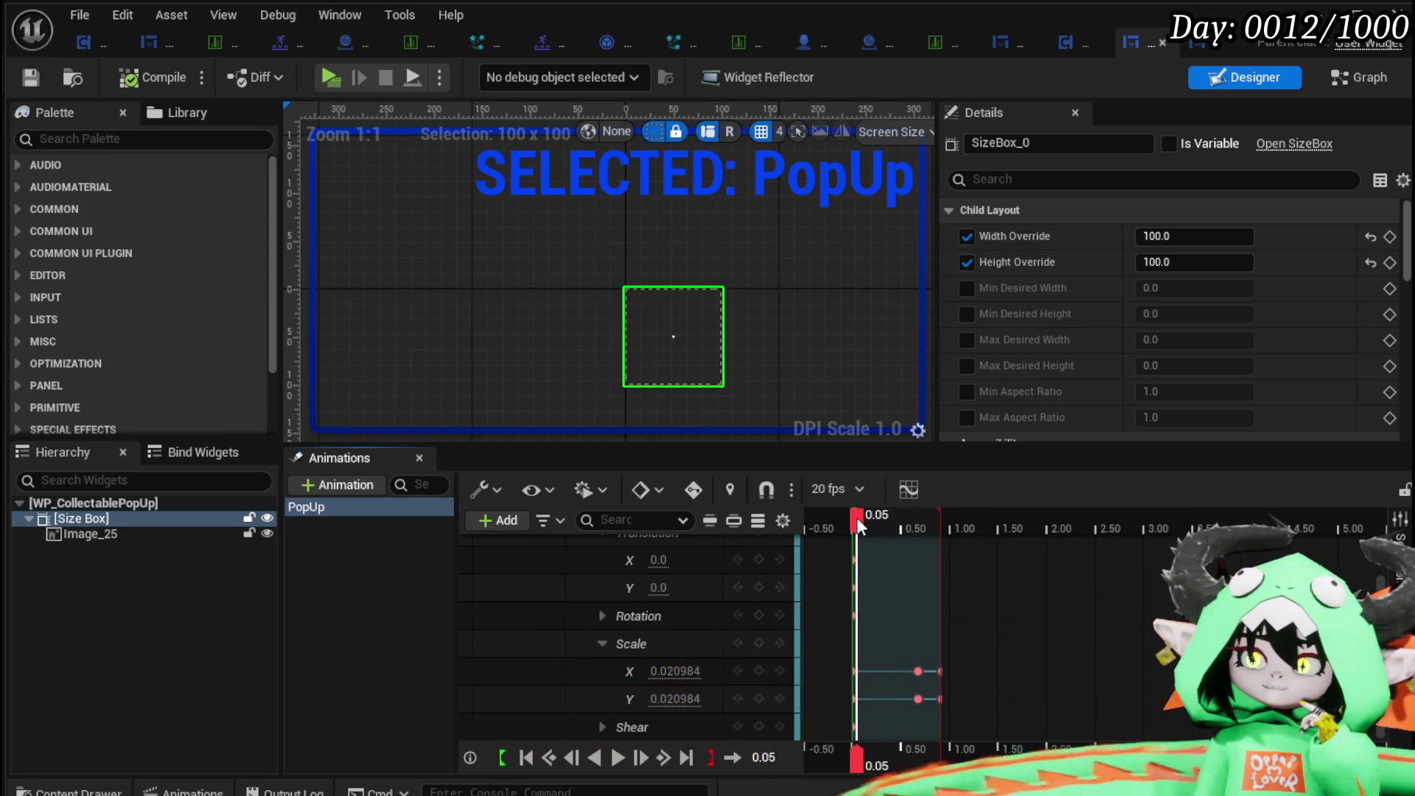
{"action": "left_click_drag", "start_coordinate": [856, 524], "coordinate": [850, 523]}
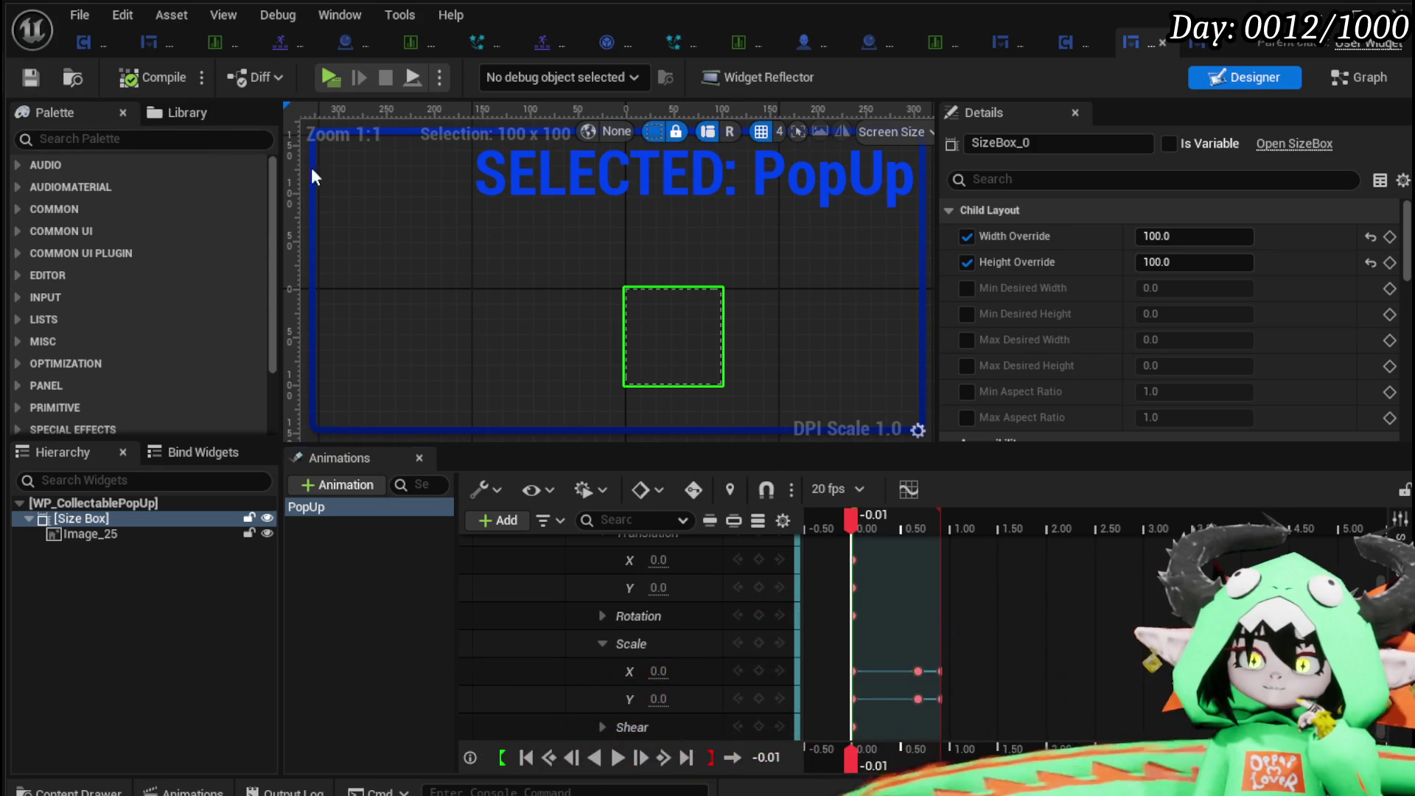
{"action": "right_click", "coordinate": [70, 518]}
Wrap the Size Box in a Canvas Panel and preview the layout at Fill Screen size.
{"action": "mouse_move", "coordinate": [154, 746]}
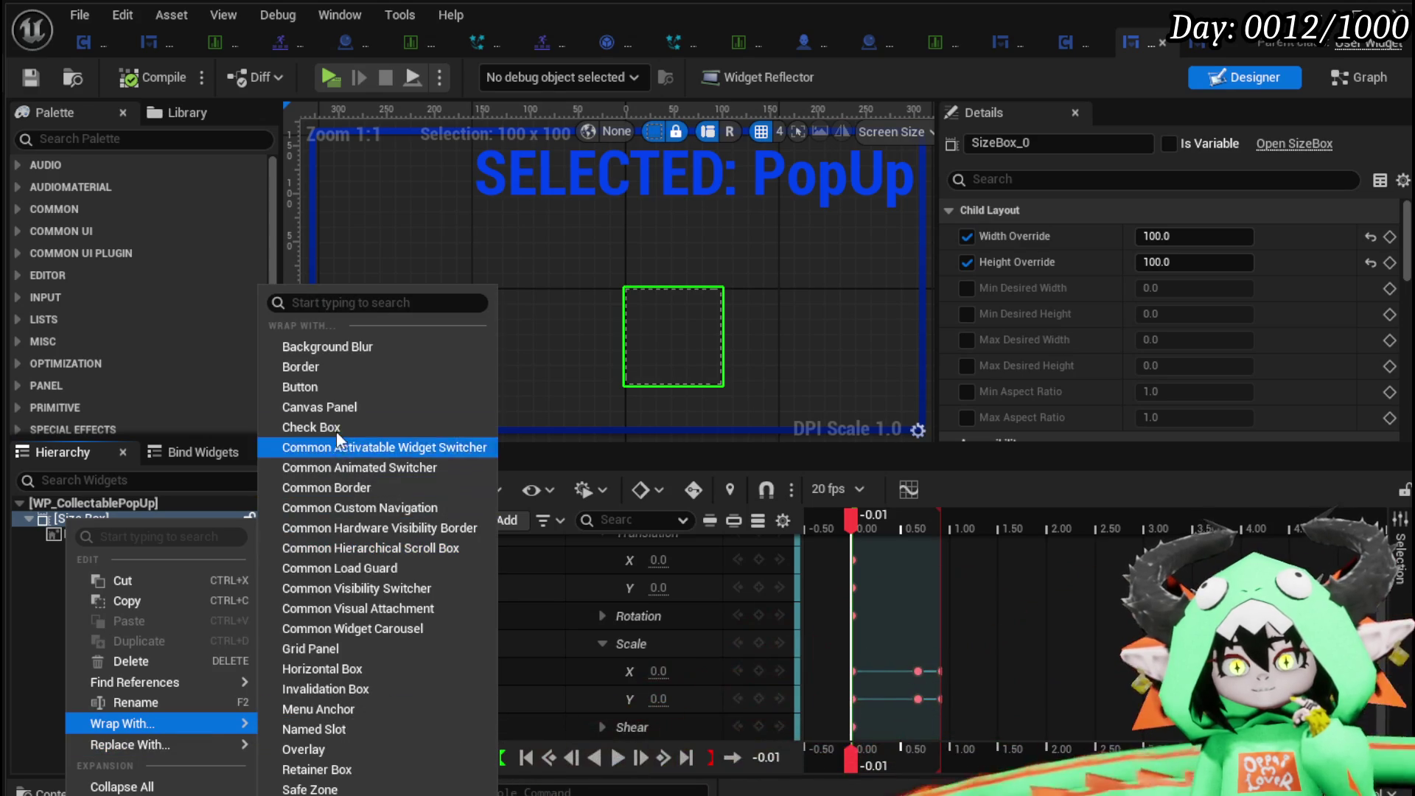
{"action": "left_click", "coordinate": [340, 408]}
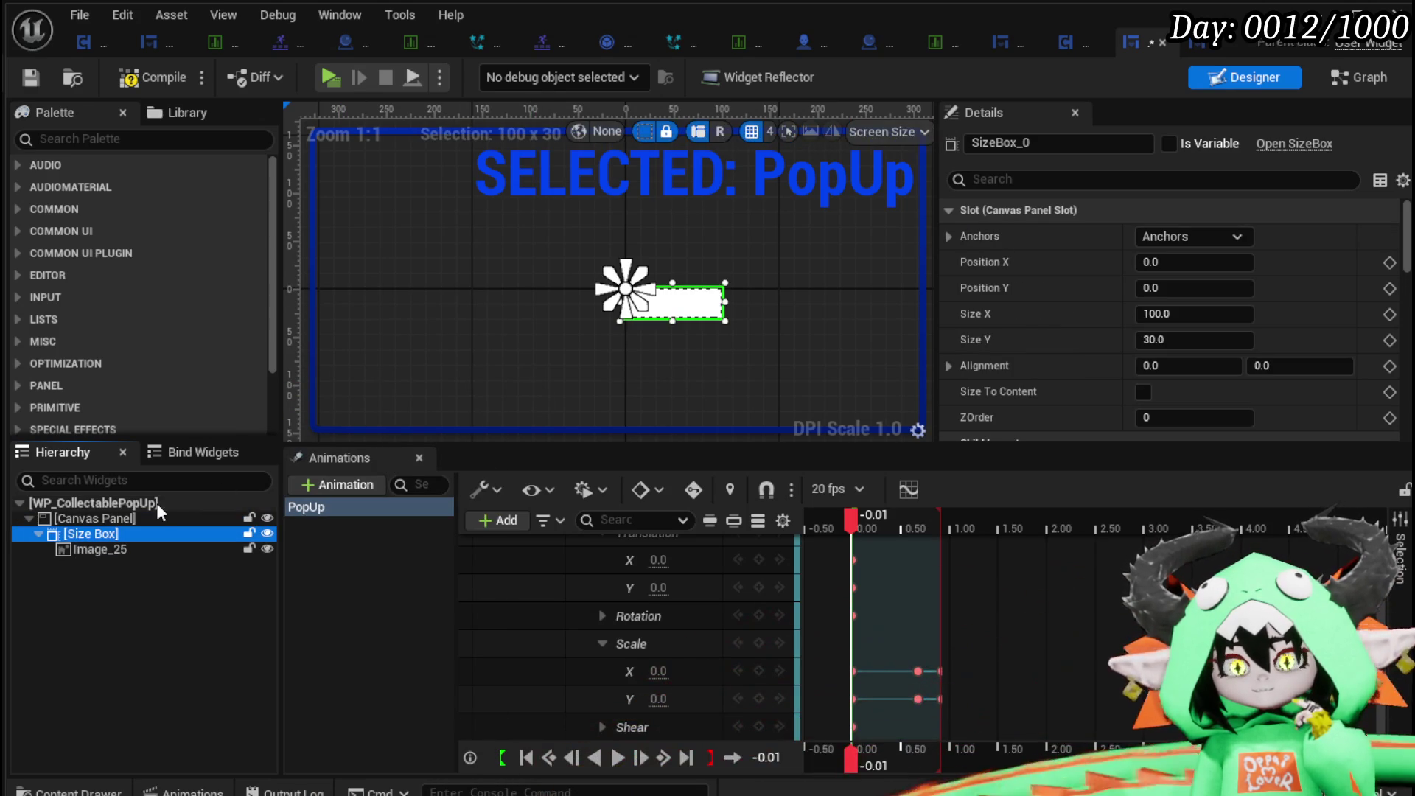
{"action": "left_click", "coordinate": [76, 519]}
{"action": "scroll", "coordinate": [665, 352], "scroll_direction": "down", "scroll_amount": 7}
{"action": "mouse_move", "coordinate": [666, 352]}
{"action": "left_mouse_down"}
{"action": "mouse_move", "coordinate": [582, 245]}
{"action": "mouse_move", "coordinate": [548, 258]}
{"action": "left_mouse_up"}
{"action": "left_click_drag", "start_coordinate": [933, 146], "coordinate": [1178, 148]}
{"action": "left_click", "coordinate": [1161, 129]}
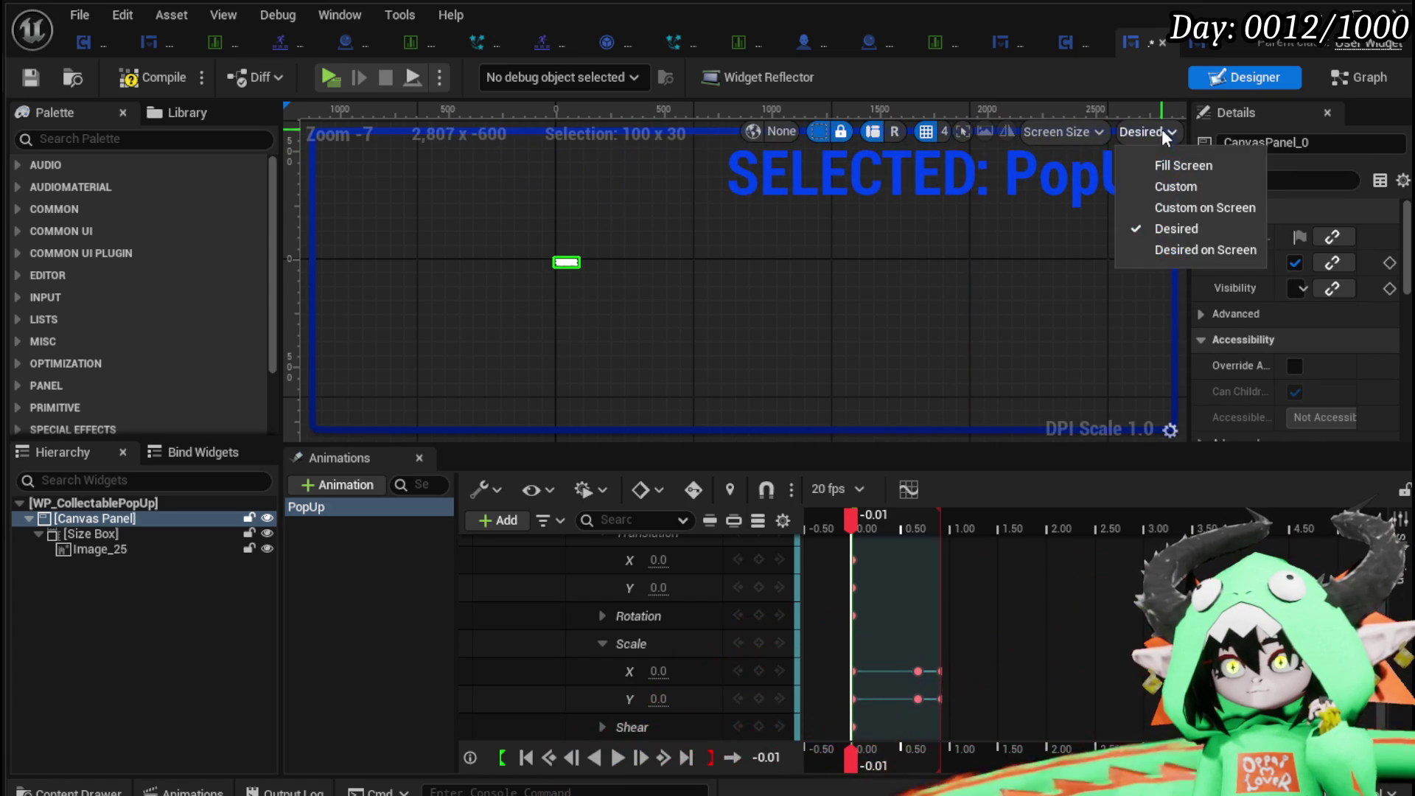
{"action": "left_click", "coordinate": [1184, 165]}
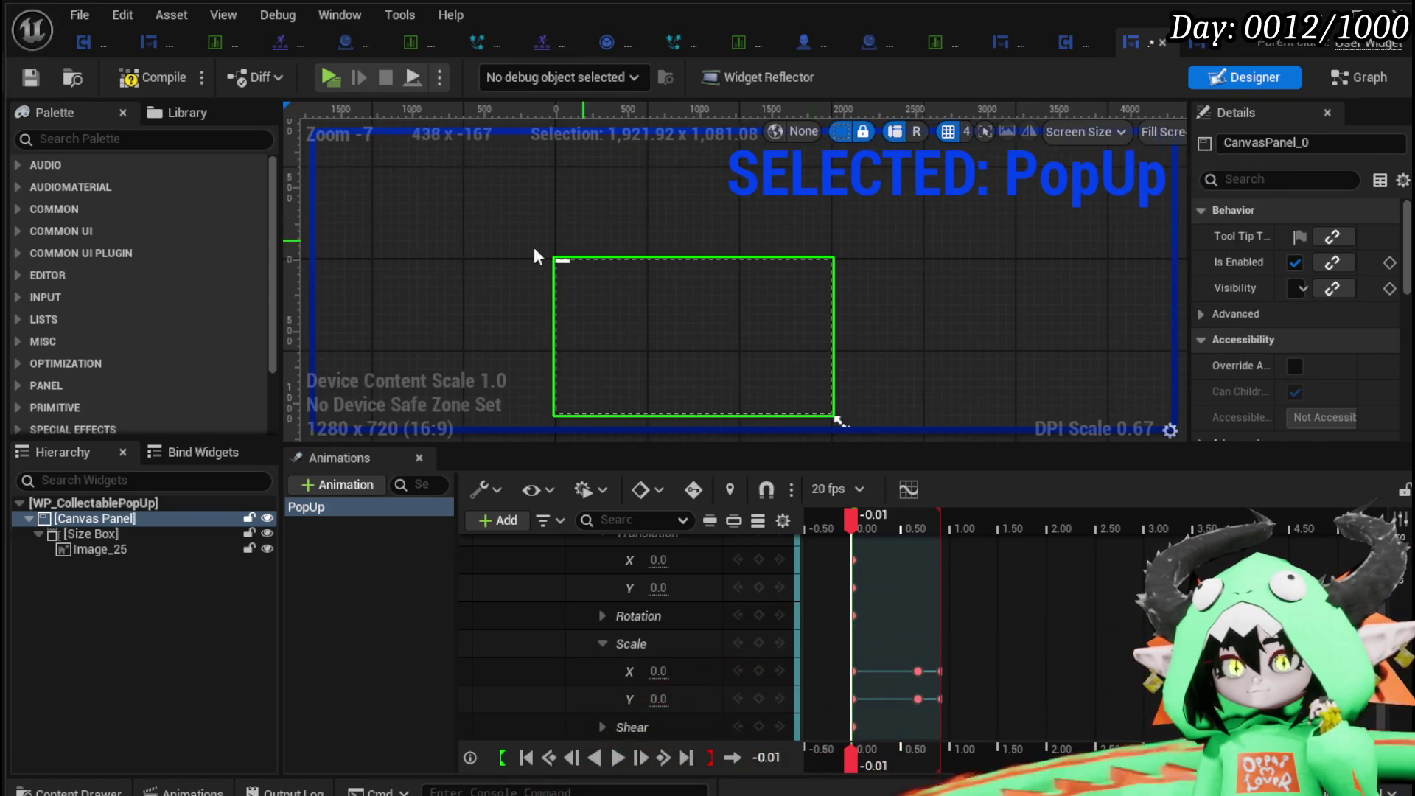
Anchor the Size Box to the centre and set its height to 100.
{"action": "left_click", "coordinate": [81, 533]}
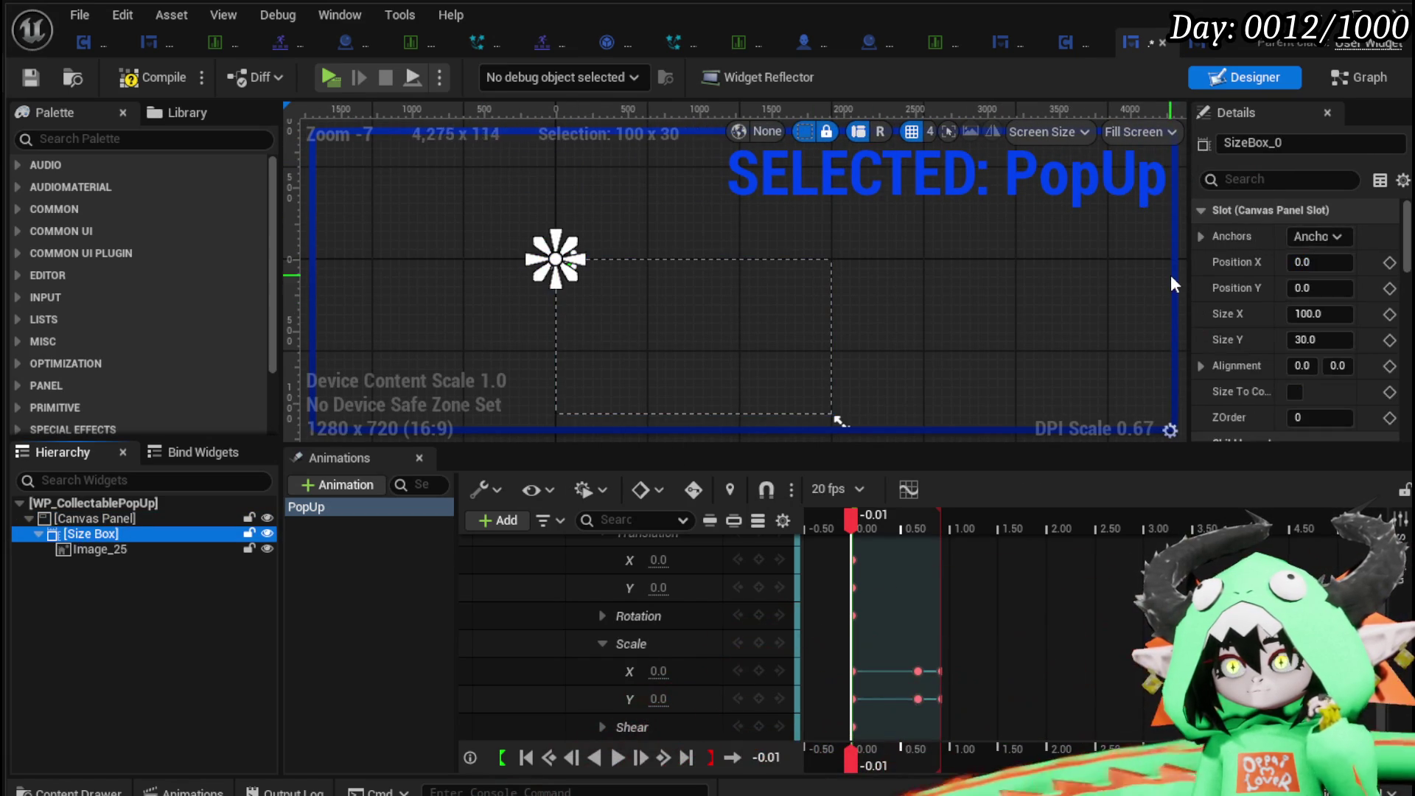
{"action": "left_click", "coordinate": [1325, 238]}
{"action": "left_click", "coordinate": [1351, 328], "text": "shift"}
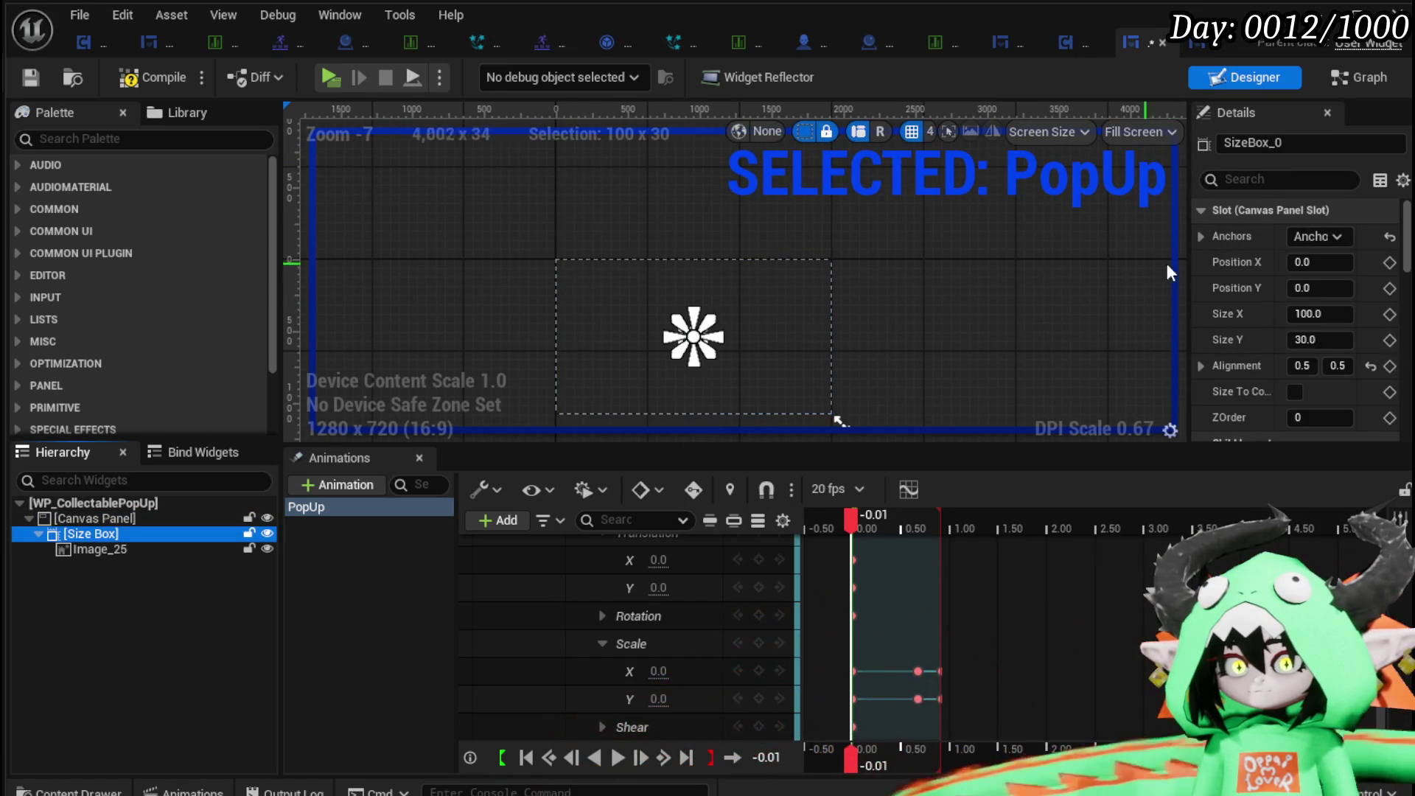
{"action": "scroll", "coordinate": [556, 366], "scroll_direction": "up", "scroll_amount": 4}
{"action": "scroll", "coordinate": [555, 367], "scroll_direction": "up", "scroll_amount": 1}
{"action": "left_click", "coordinate": [1319, 339]}
{"action": "type", "text": "100"}
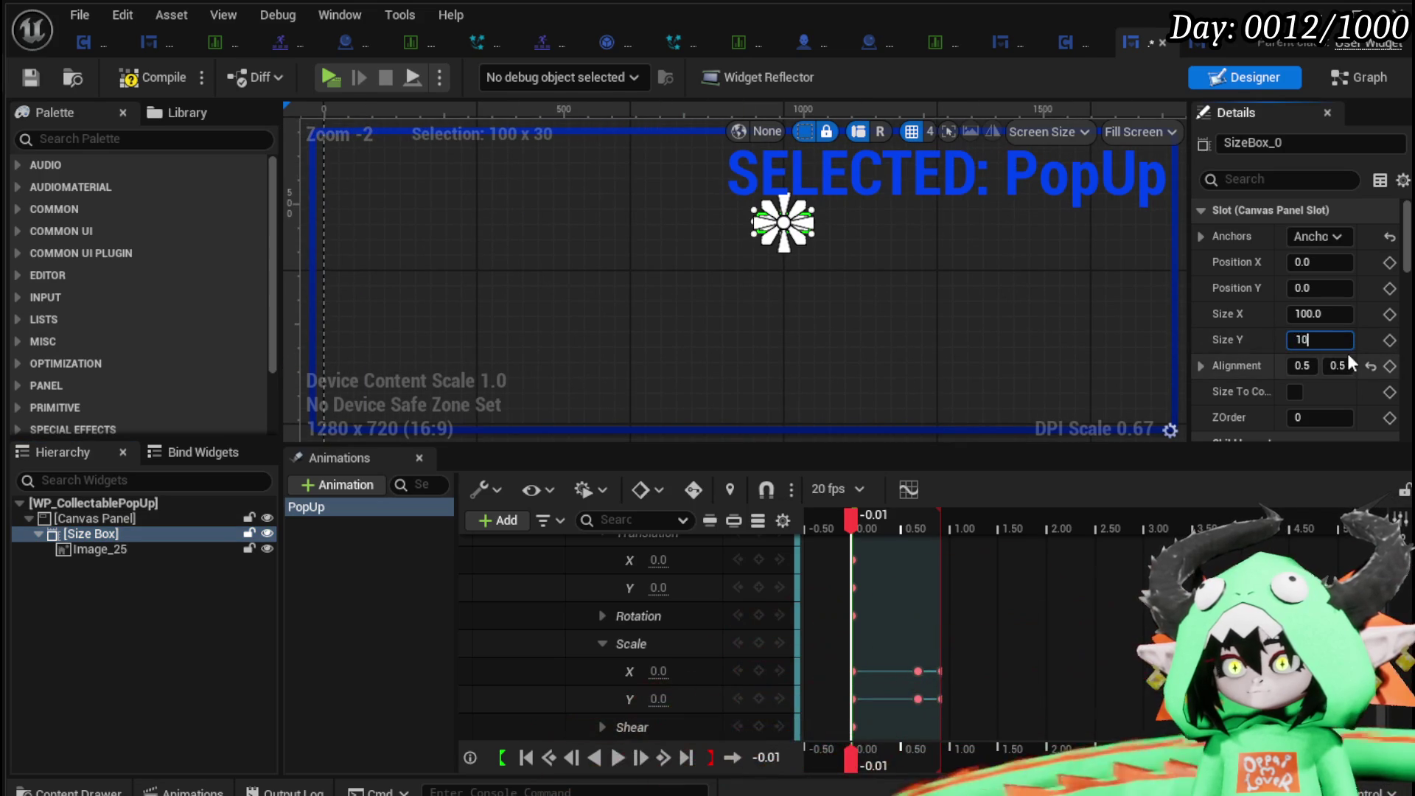
{"action": "key", "text": "Return"}
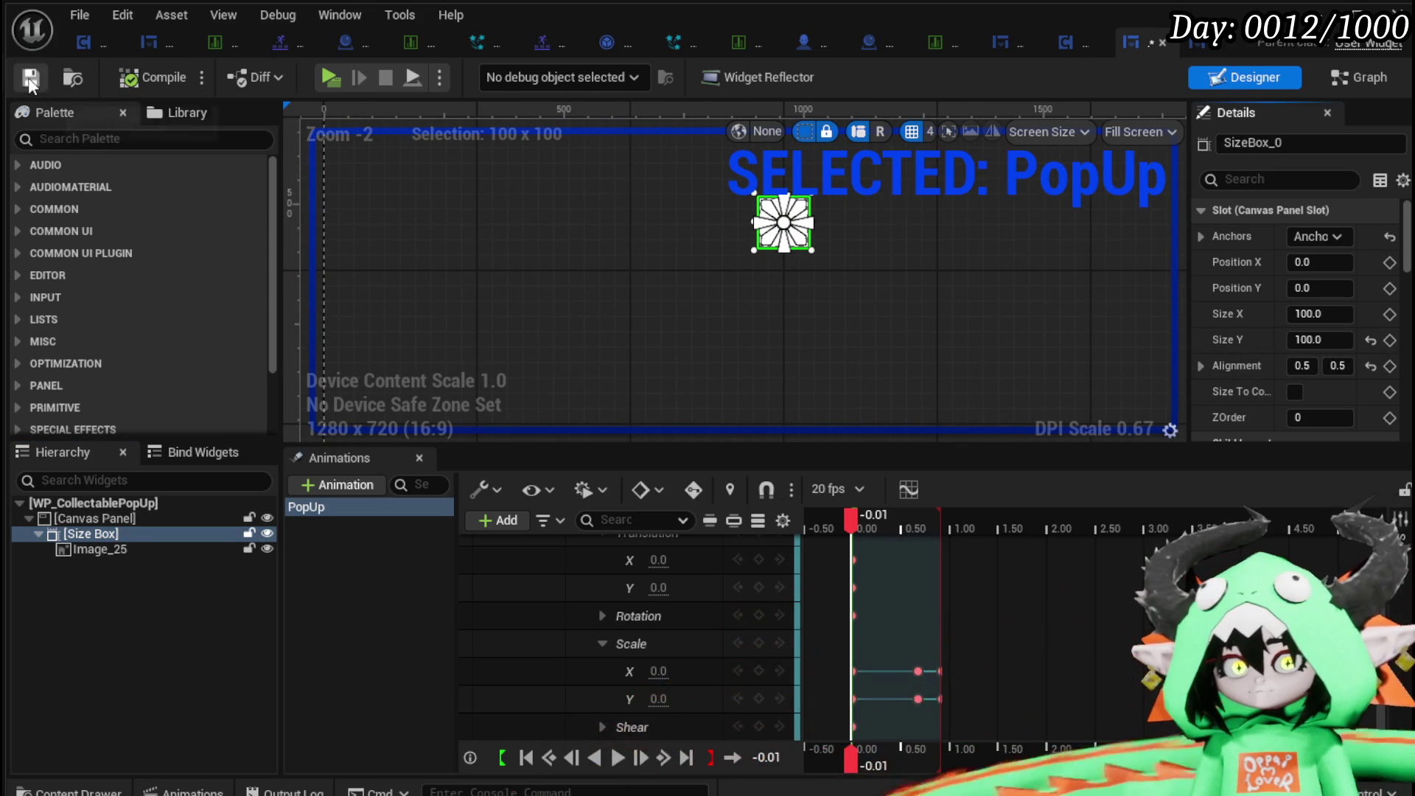
Scrub the PopUp animation to preview the centred pop-up.
{"action": "left_click_drag", "start_coordinate": [967, 527], "coordinate": [856, 525]}
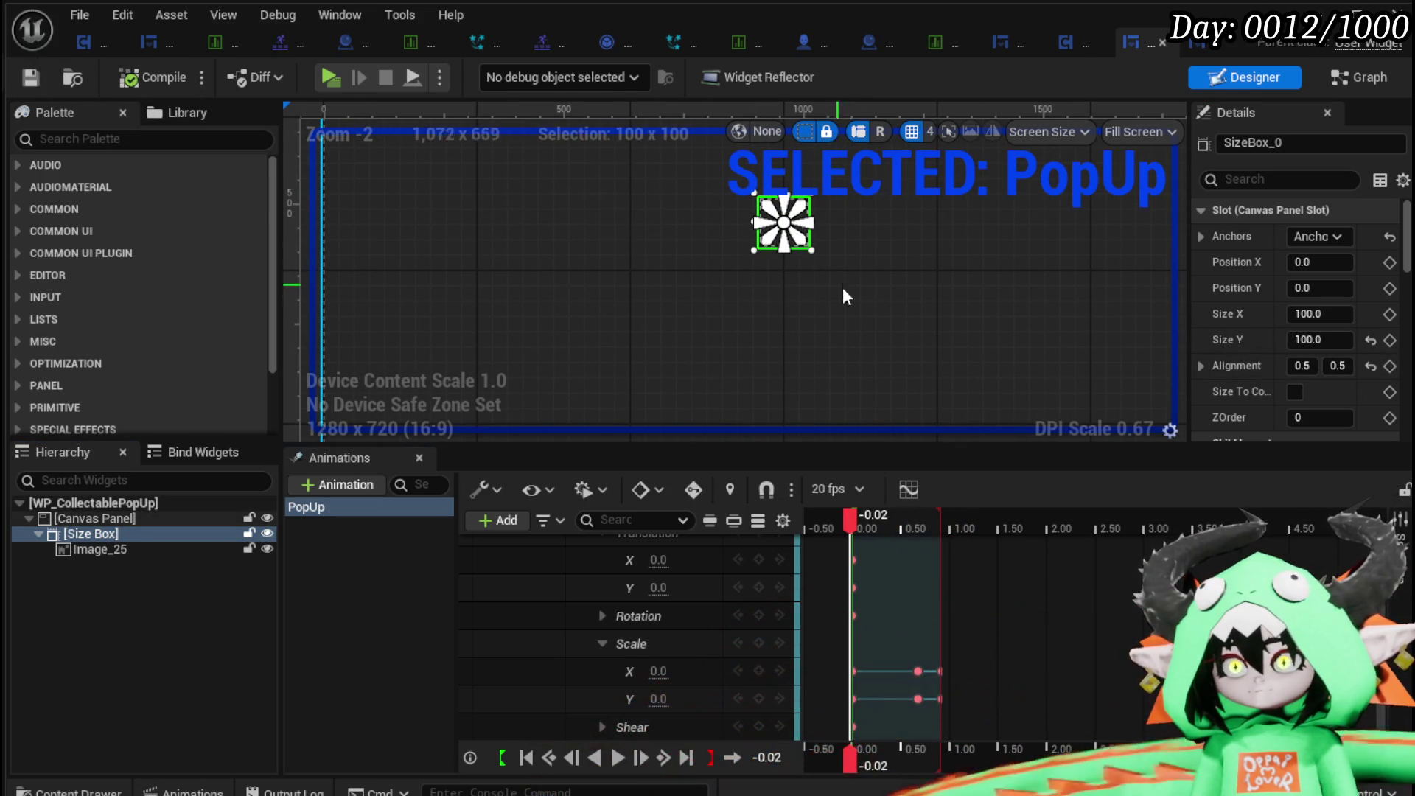
{"action": "scroll", "coordinate": [500, 265], "scroll_direction": "down", "scroll_amount": 4}
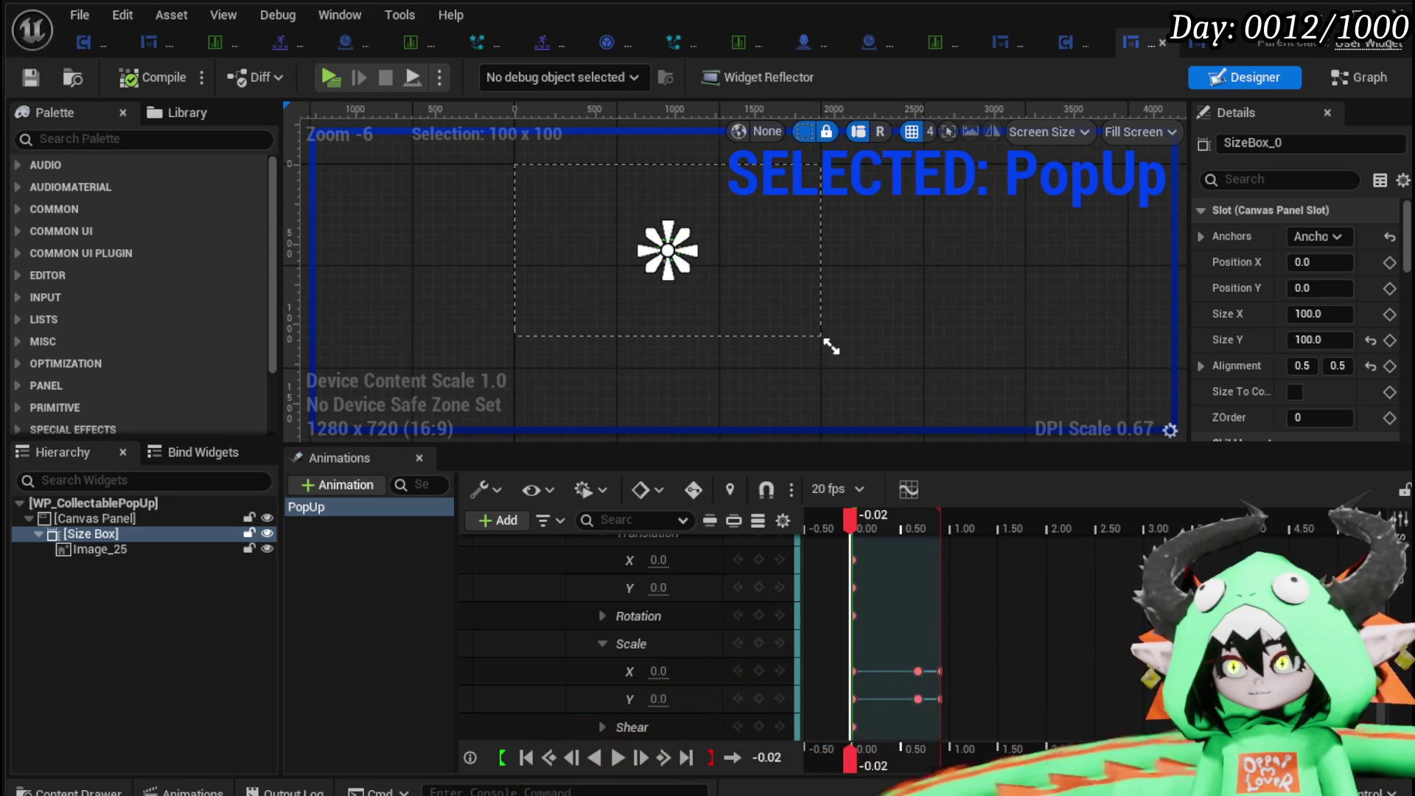
{"action": "key", "text": "alt+Tab"}
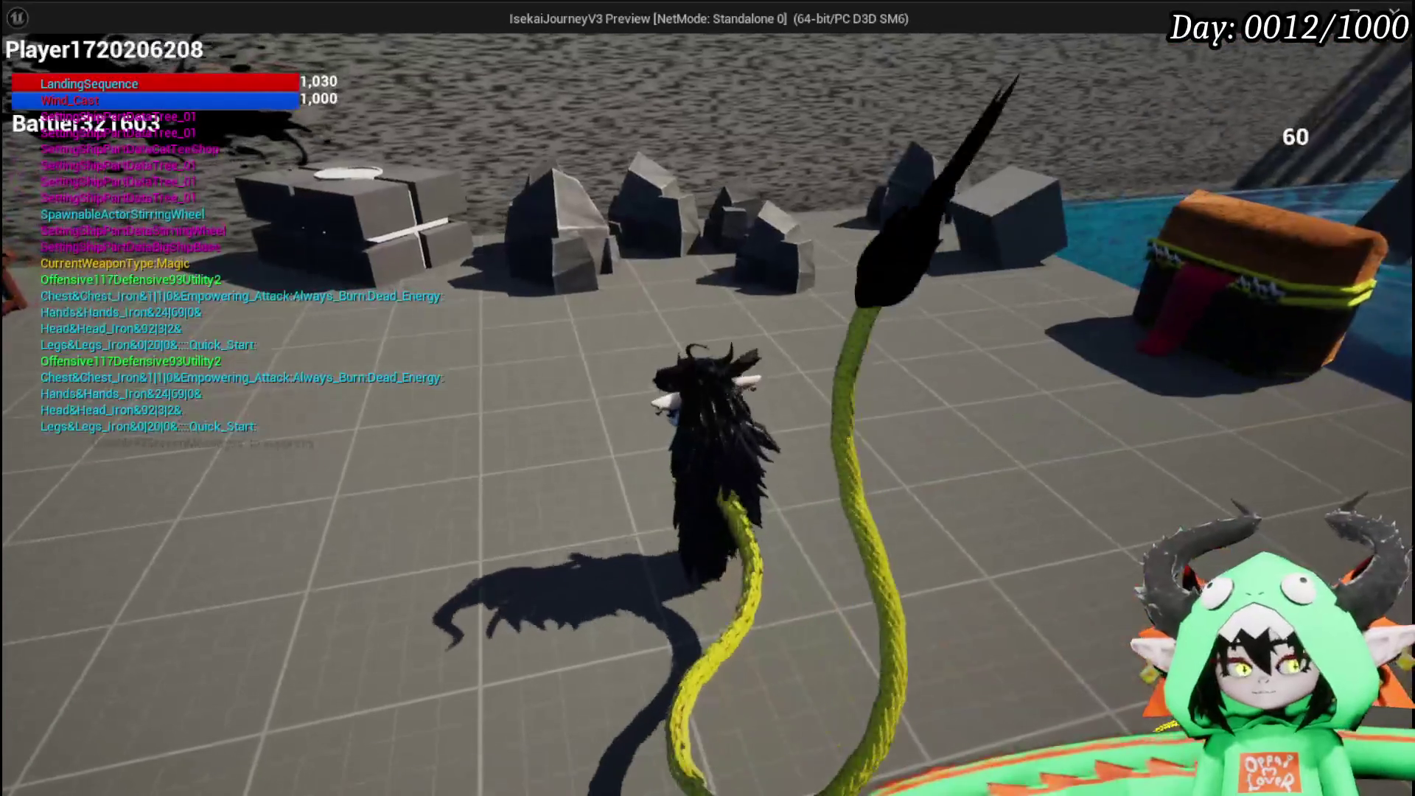
Stop the standalone game preview with Escape.
{"action": "key", "text": "Escape"}
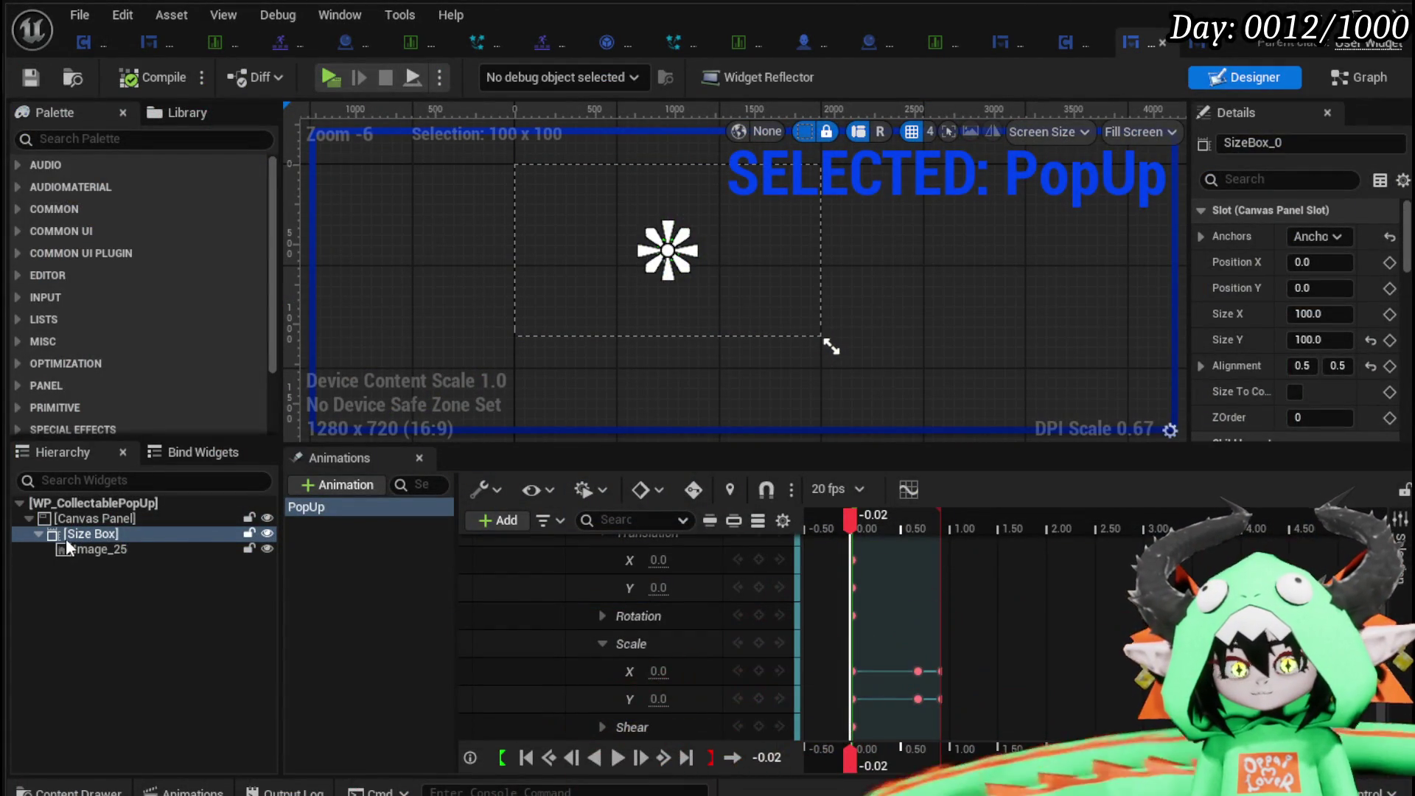
Search the Palette for 'Back' and add an MW Image Background to the Canvas Panel.
{"action": "right_click", "coordinate": [67, 535]}
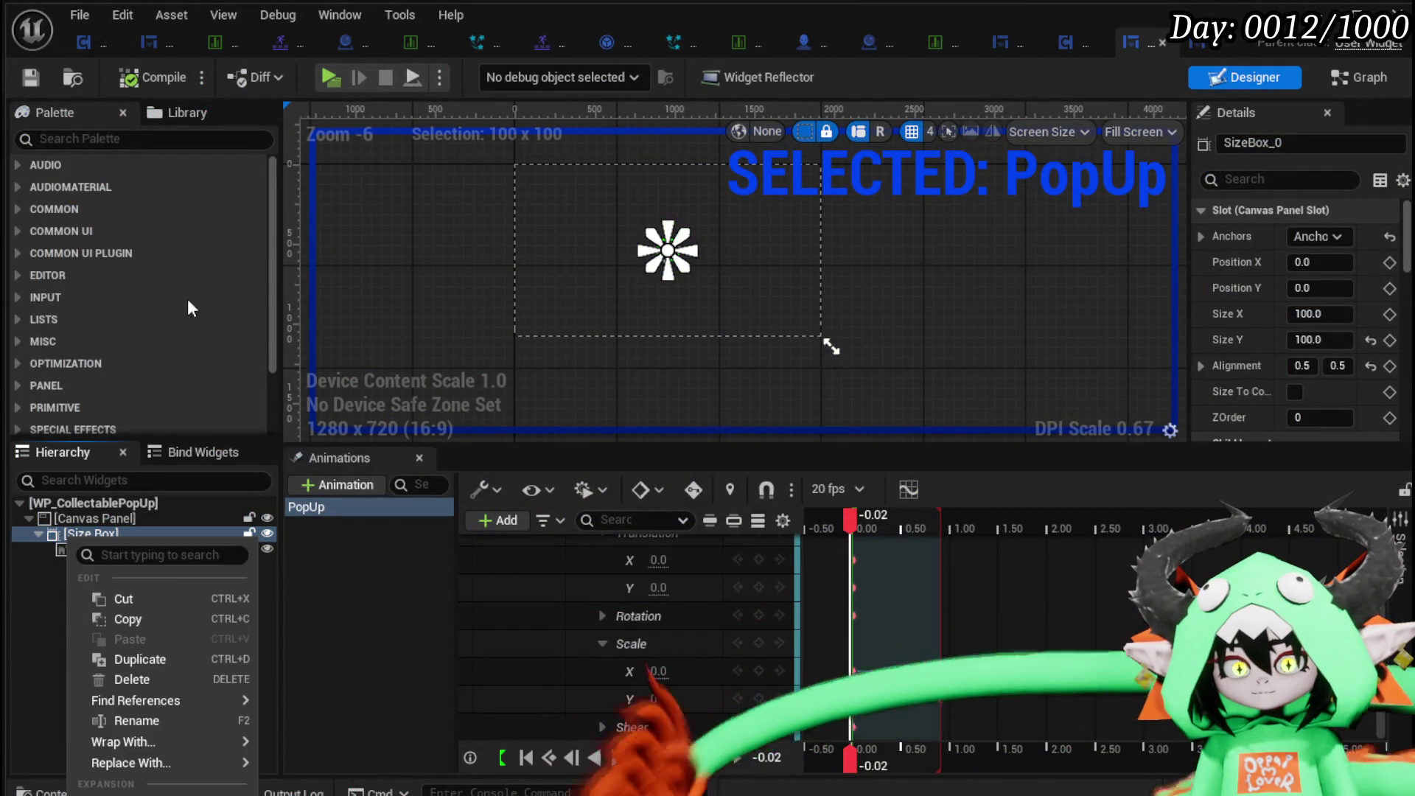
{"action": "left_click", "coordinate": [114, 145]}
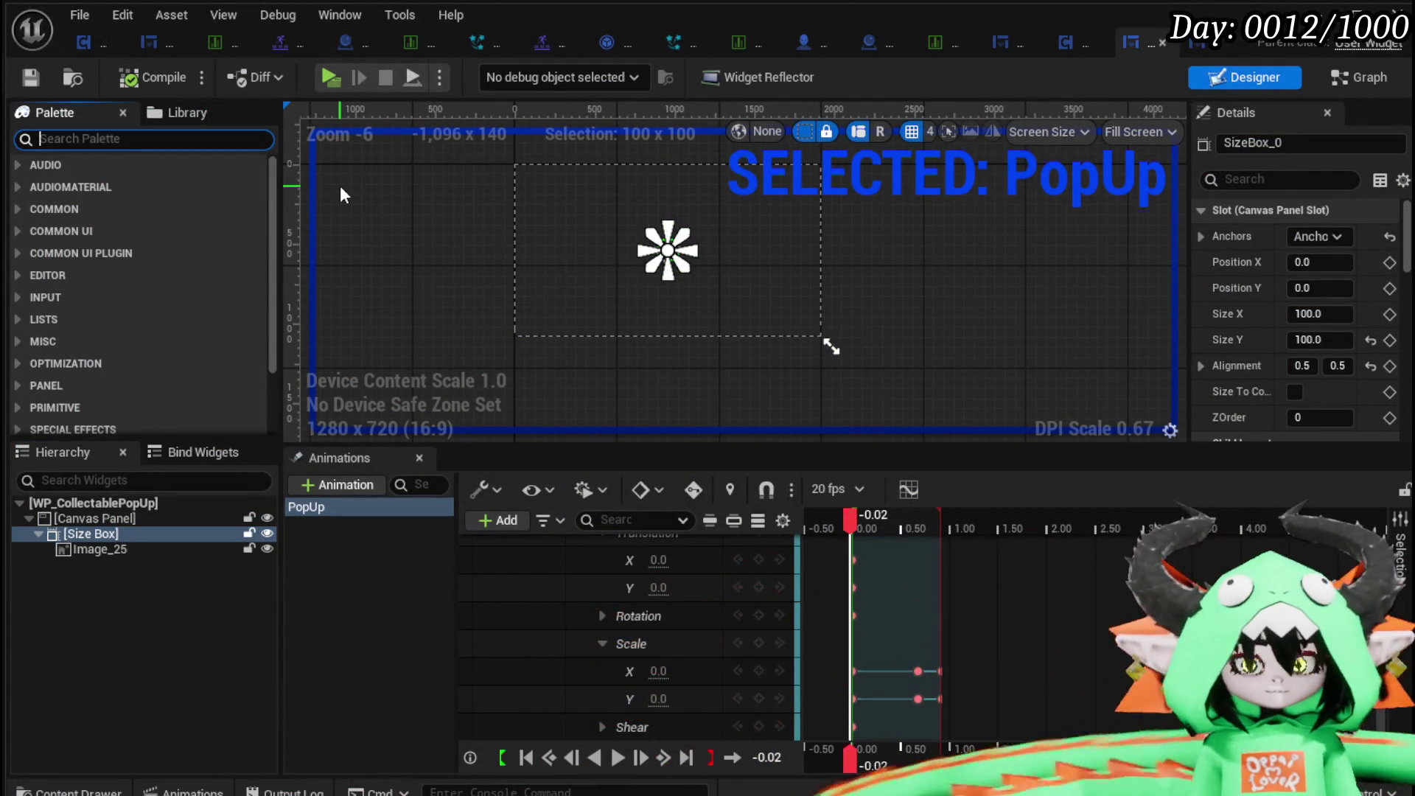
{"action": "type", "text": "Back"}
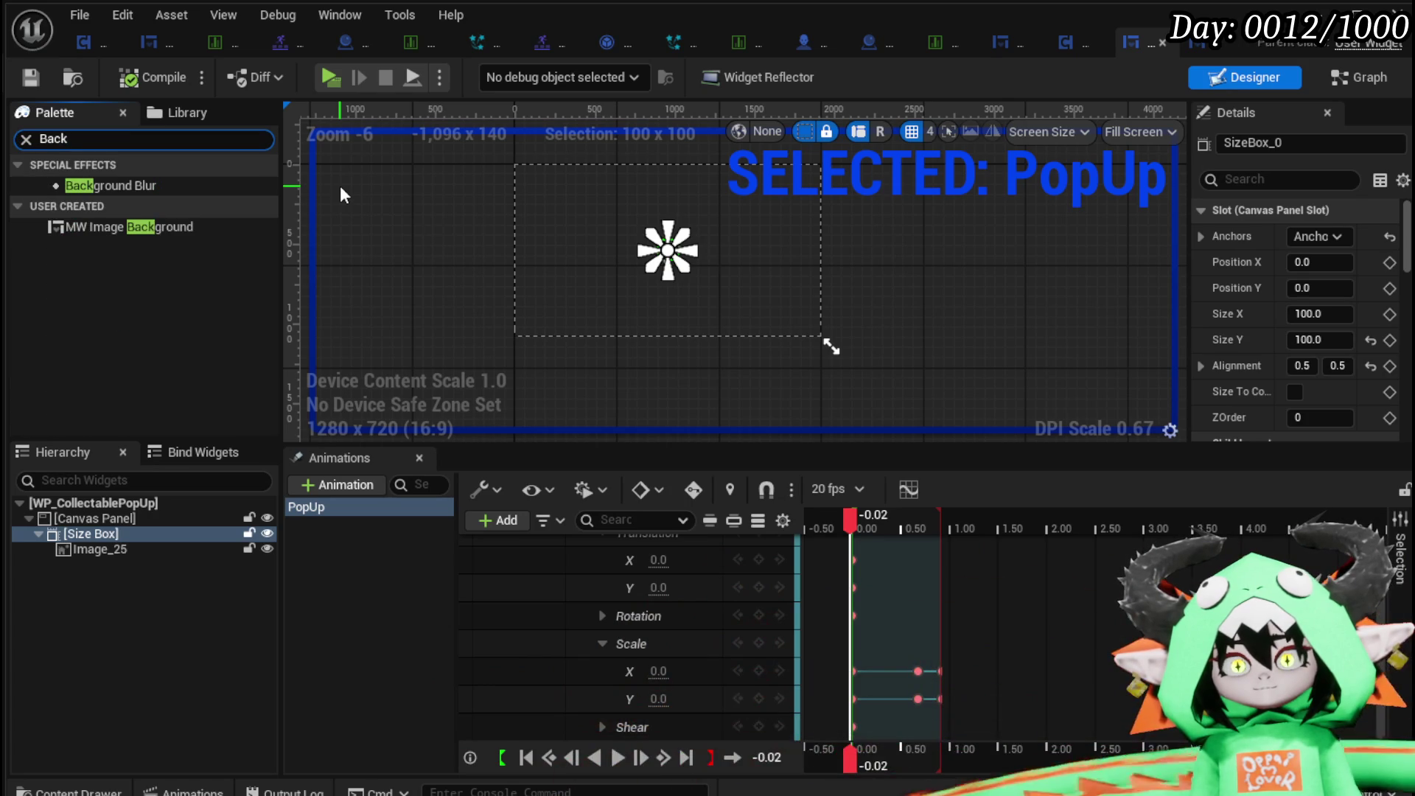
{"action": "mouse_move", "coordinate": [117, 227]}
{"action": "left_mouse_down"}
{"action": "mouse_move", "coordinate": [162, 496]}
{"action": "mouse_move", "coordinate": [70, 547]}
{"action": "mouse_move", "coordinate": [74, 528]}
{"action": "left_mouse_up"}
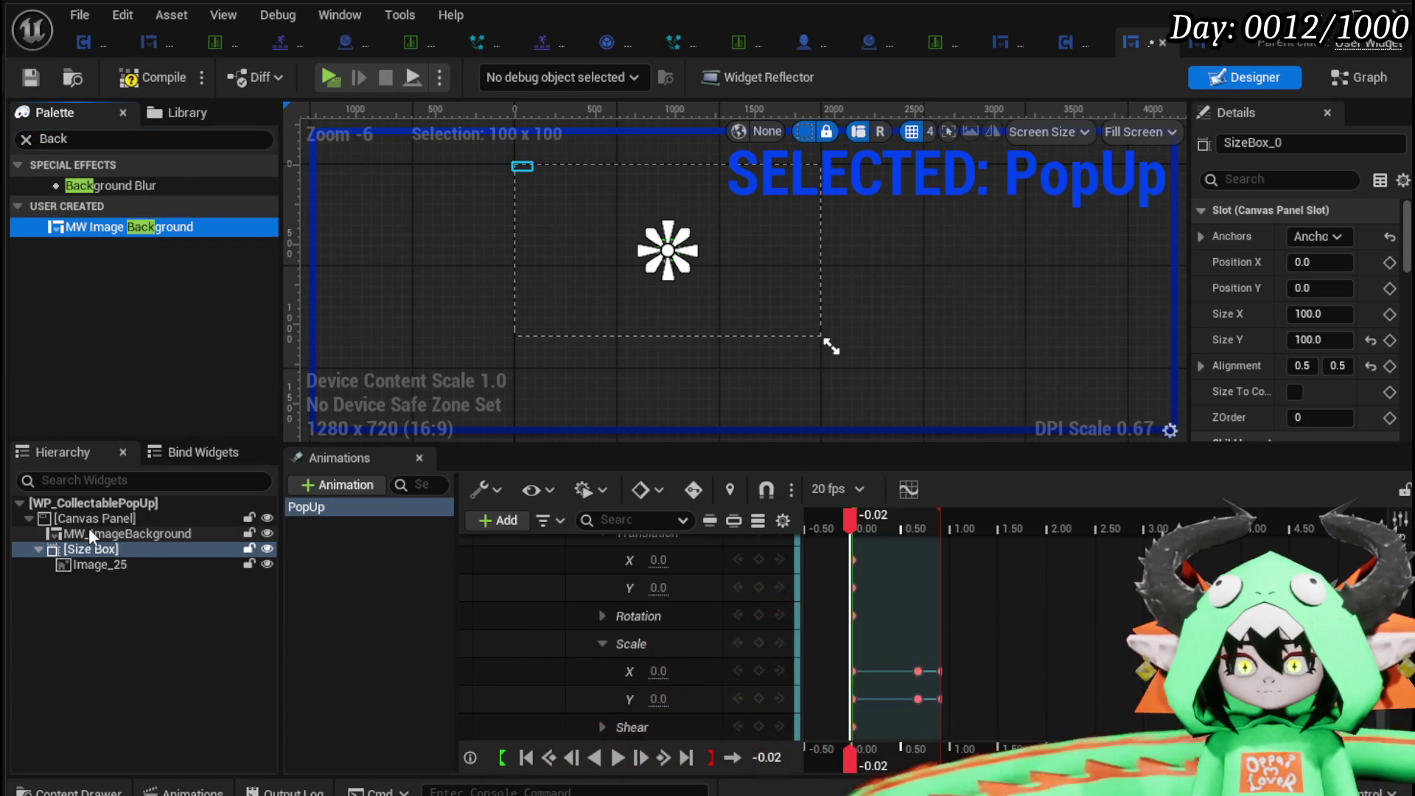
Centre-anchor the background at 300 by 300 and save the widget blueprint.
{"action": "left_click", "coordinate": [1317, 236]}
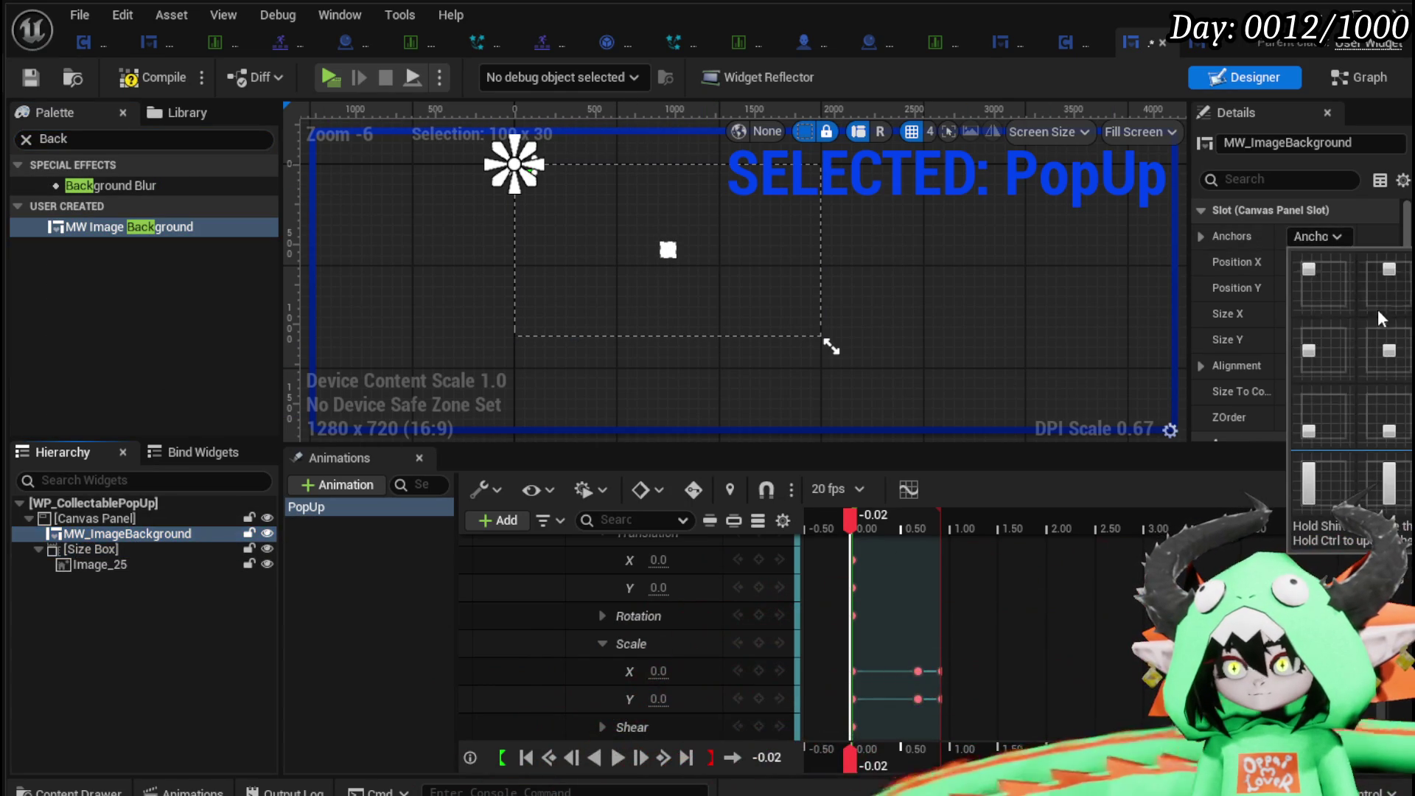
{"action": "left_click", "coordinate": [1393, 354], "text": "ctrl+shift"}
{"action": "scroll", "coordinate": [759, 300], "scroll_direction": "up", "scroll_amount": 4}
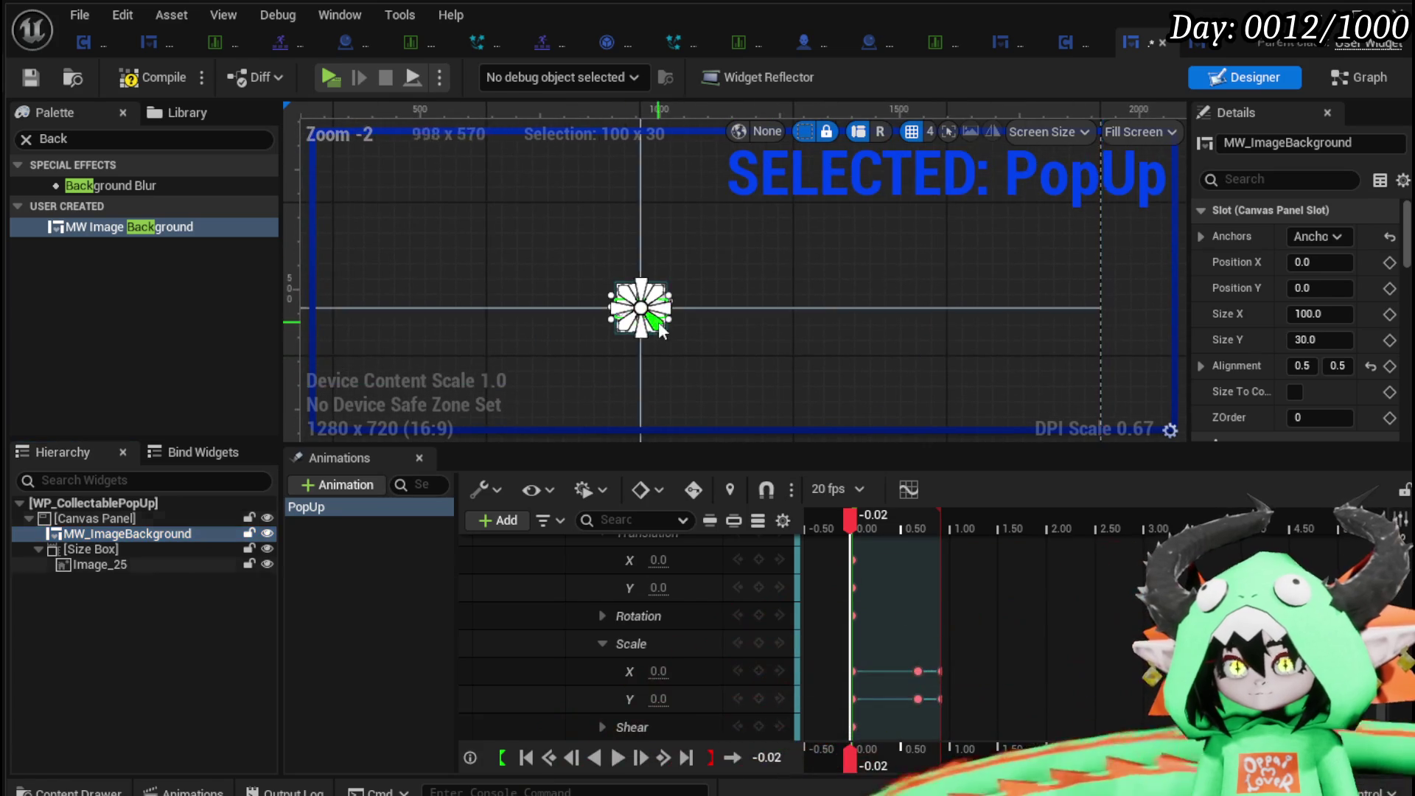
{"action": "left_click", "coordinate": [1337, 313]}
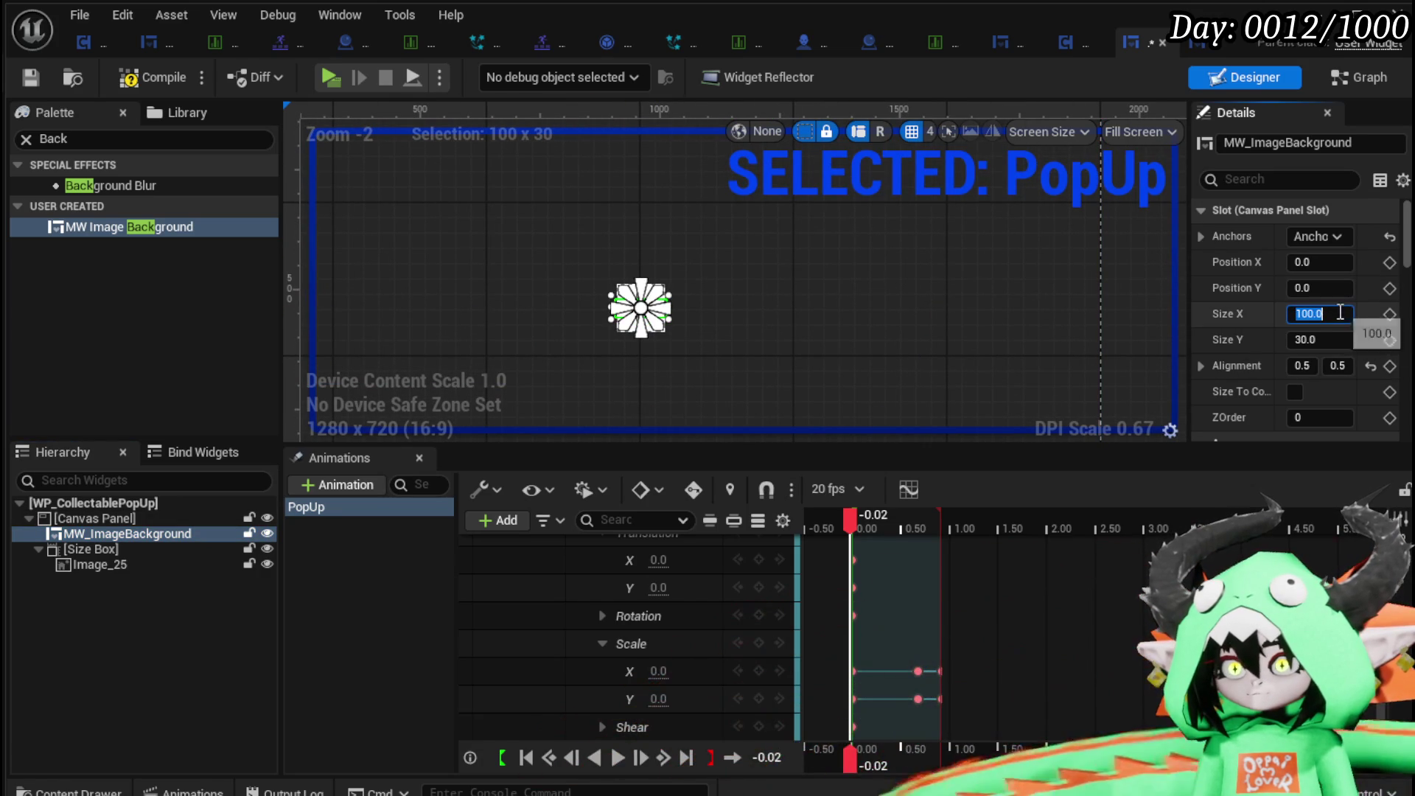
{"action": "type", "text": "300"}
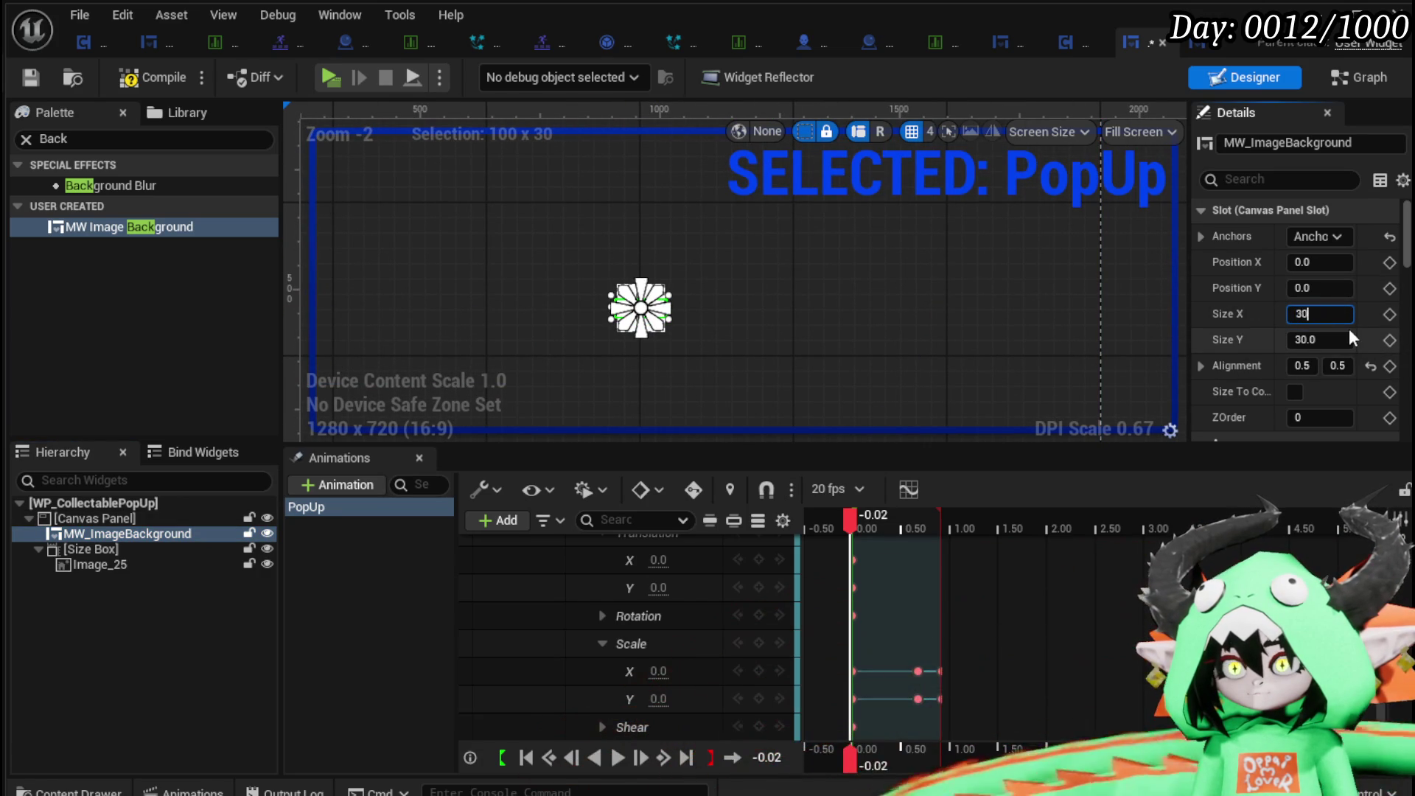
{"action": "key", "text": "Return"}
{"action": "left_click", "coordinate": [1341, 342]}
{"action": "type", "text": "300"}
{"action": "key", "text": "Return"}
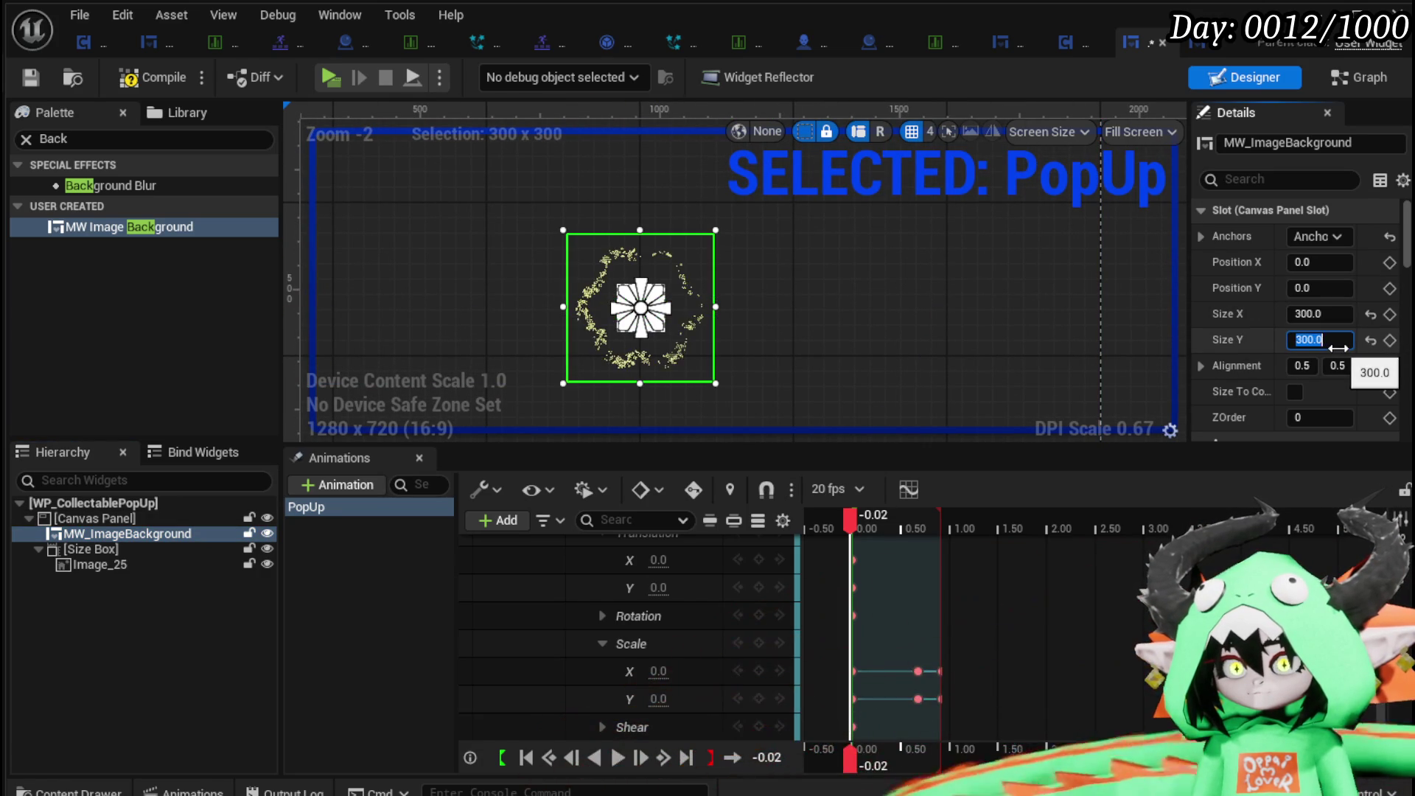
{"action": "left_click", "coordinate": [20, 76]}
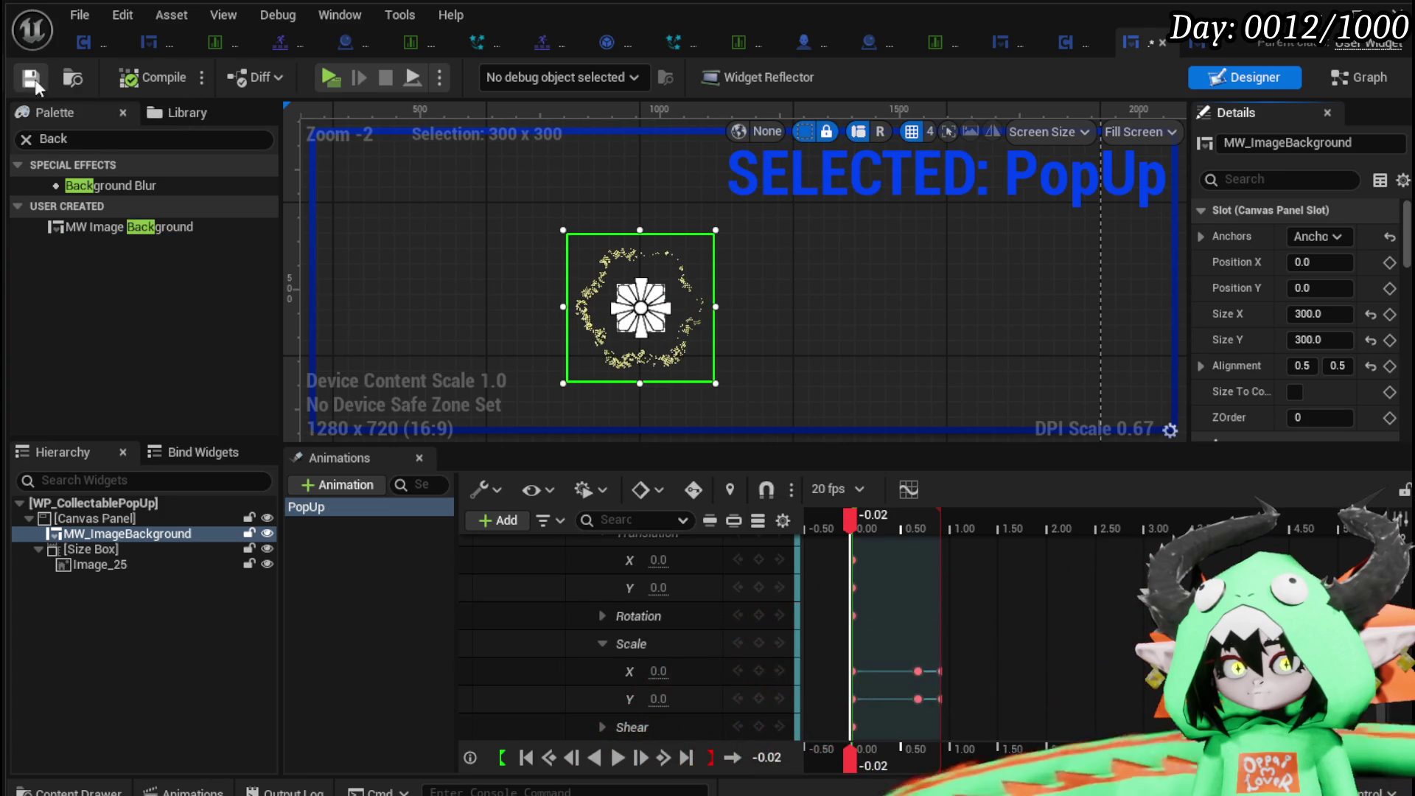
Assign M_OroBorder_Big_Inst as the background's material and compile the widget.
{"action": "left_click_drag", "start_coordinate": [1187, 314], "coordinate": [927, 314]}
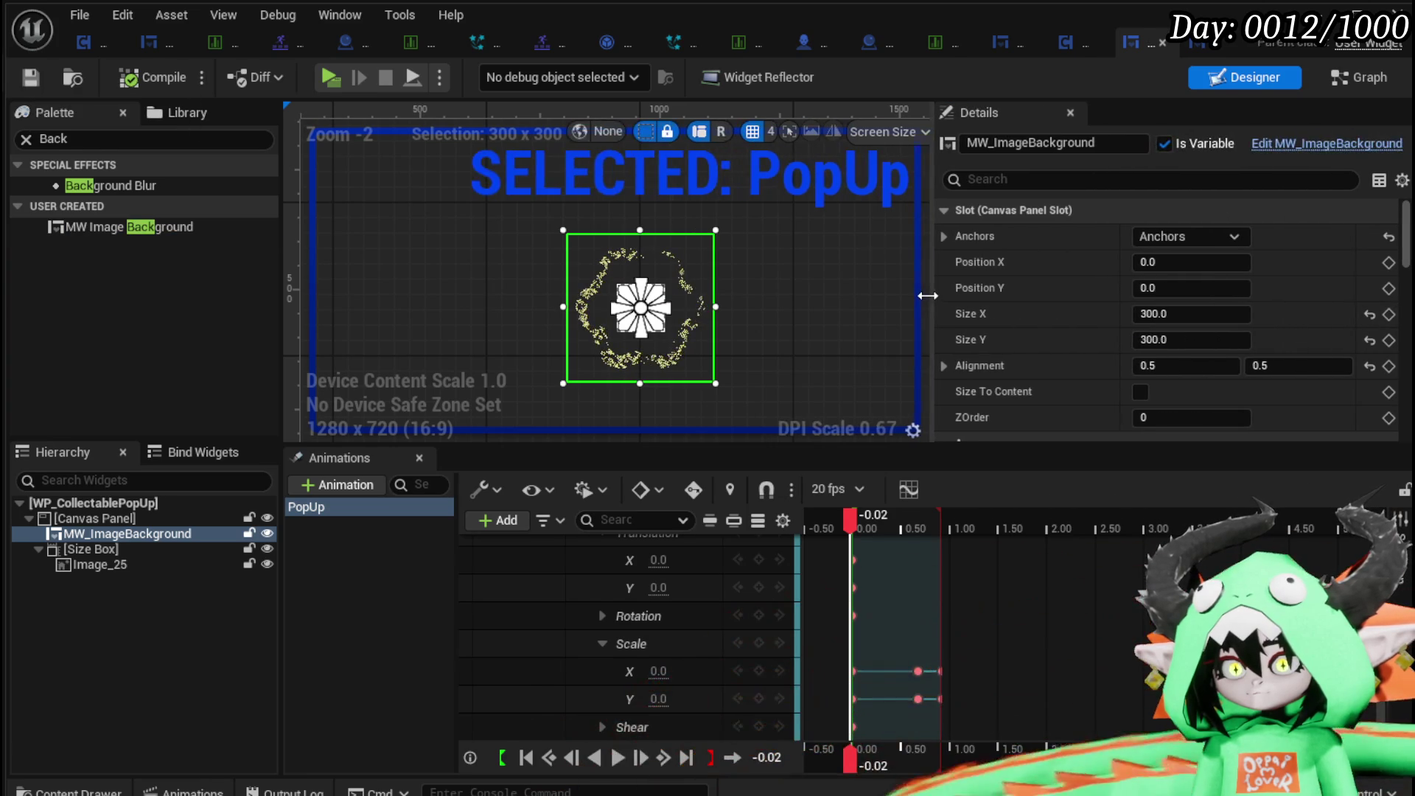
{"action": "left_click", "coordinate": [334, 533]}
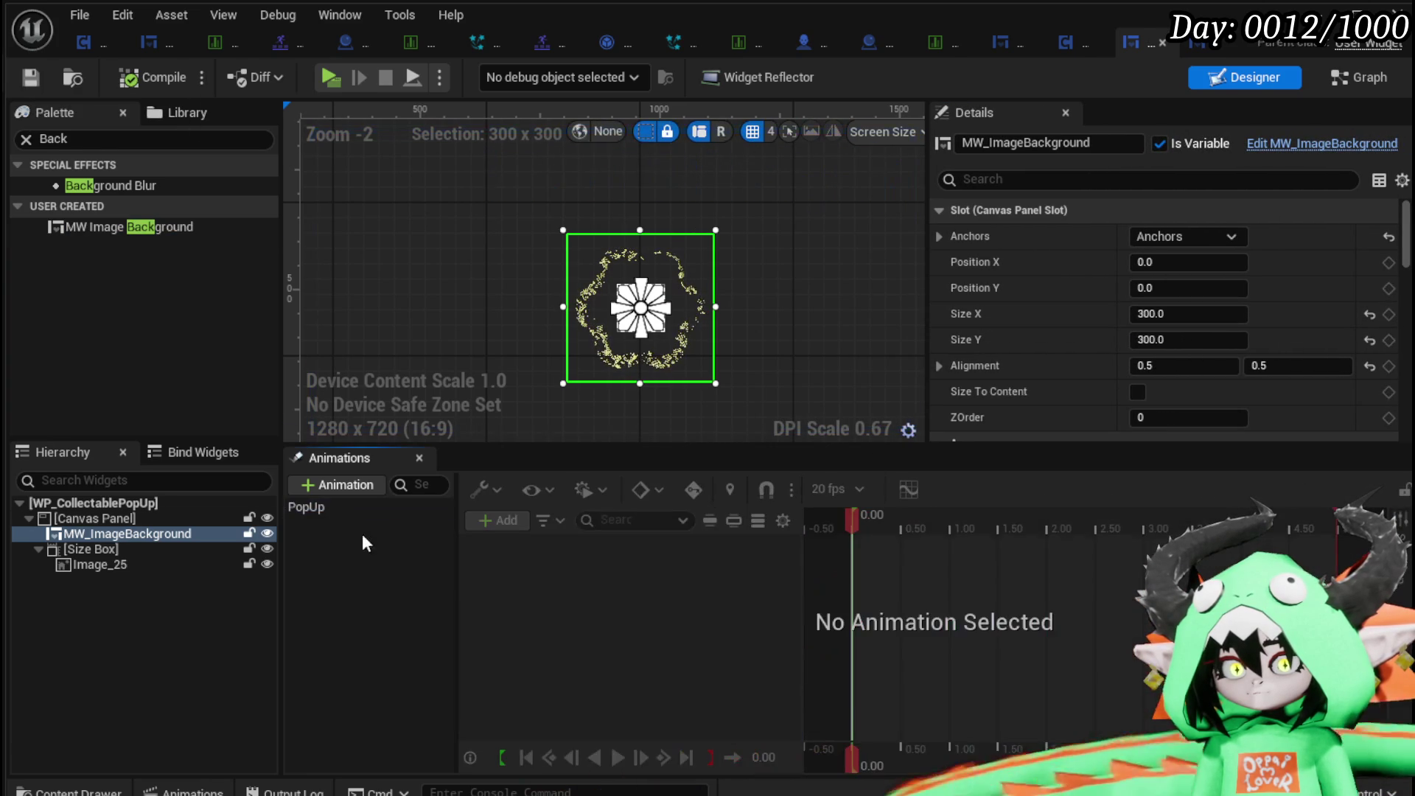
{"action": "scroll", "coordinate": [1302, 344], "scroll_direction": "down", "scroll_amount": 3}
{"action": "scroll", "coordinate": [1303, 343], "scroll_direction": "down", "scroll_amount": 3}
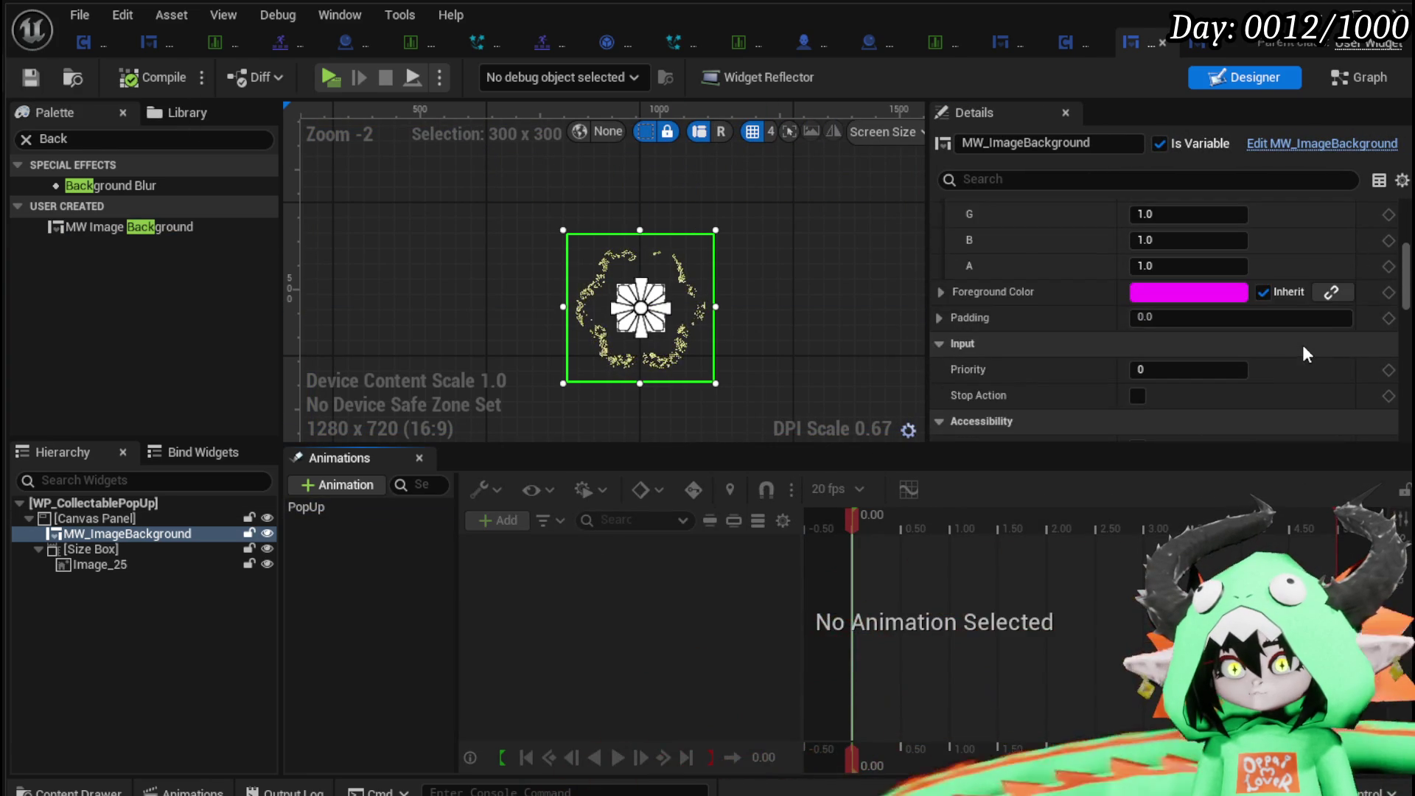
{"action": "scroll", "coordinate": [1303, 344], "scroll_direction": "up", "scroll_amount": 2}
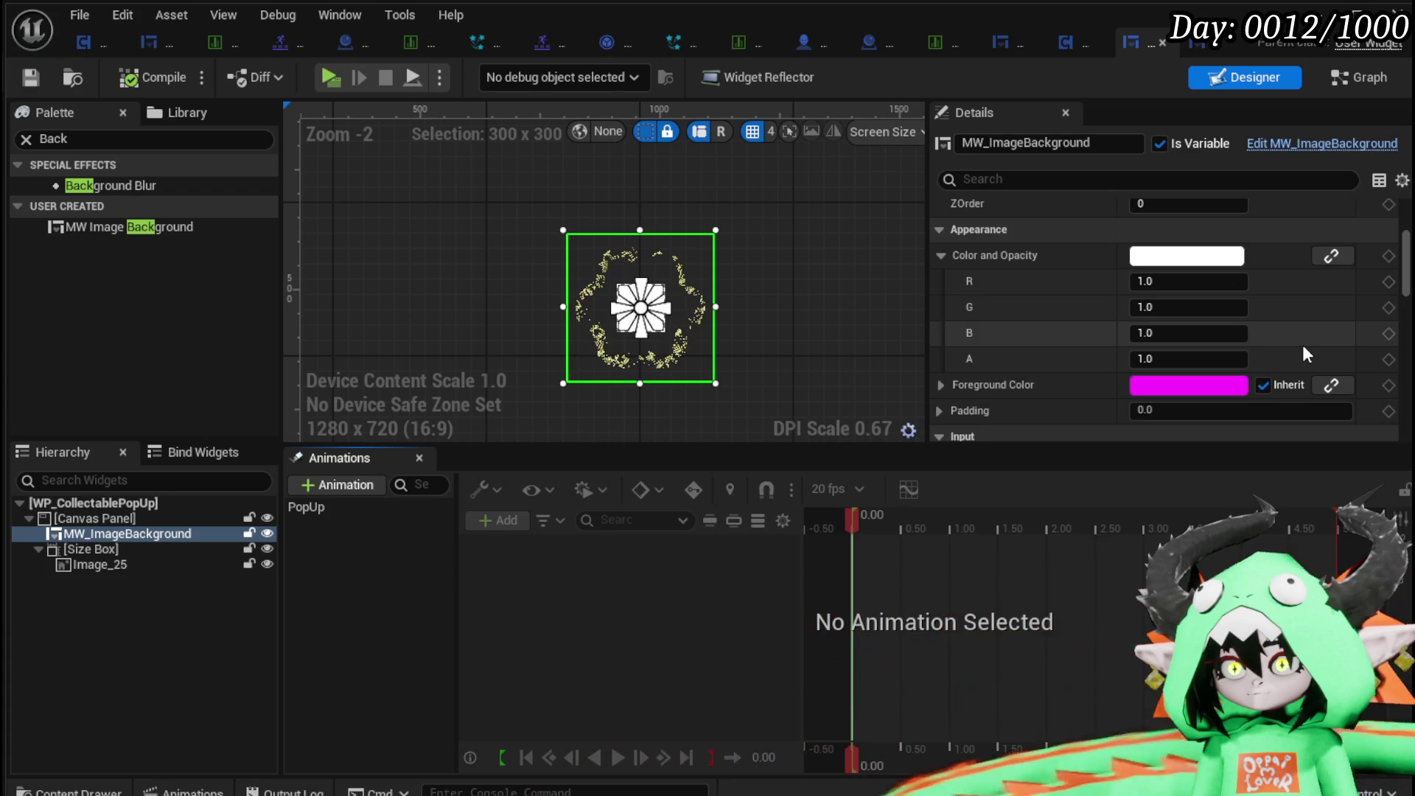
{"action": "scroll", "coordinate": [1303, 343], "scroll_direction": "down", "scroll_amount": 5}
{"action": "scroll", "coordinate": [1300, 345], "scroll_direction": "down", "scroll_amount": 10}
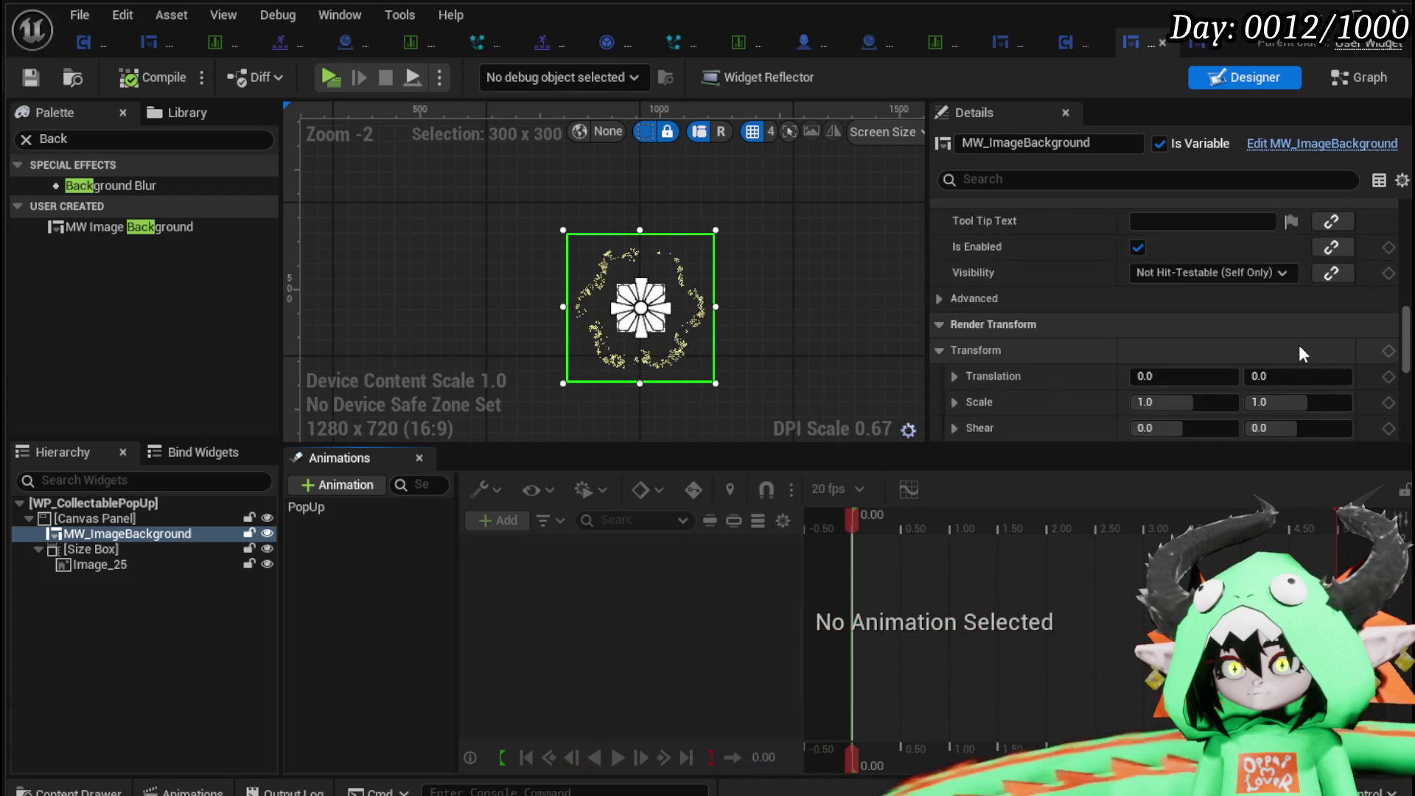
{"action": "scroll", "coordinate": [1286, 340], "scroll_direction": "up", "scroll_amount": 2}
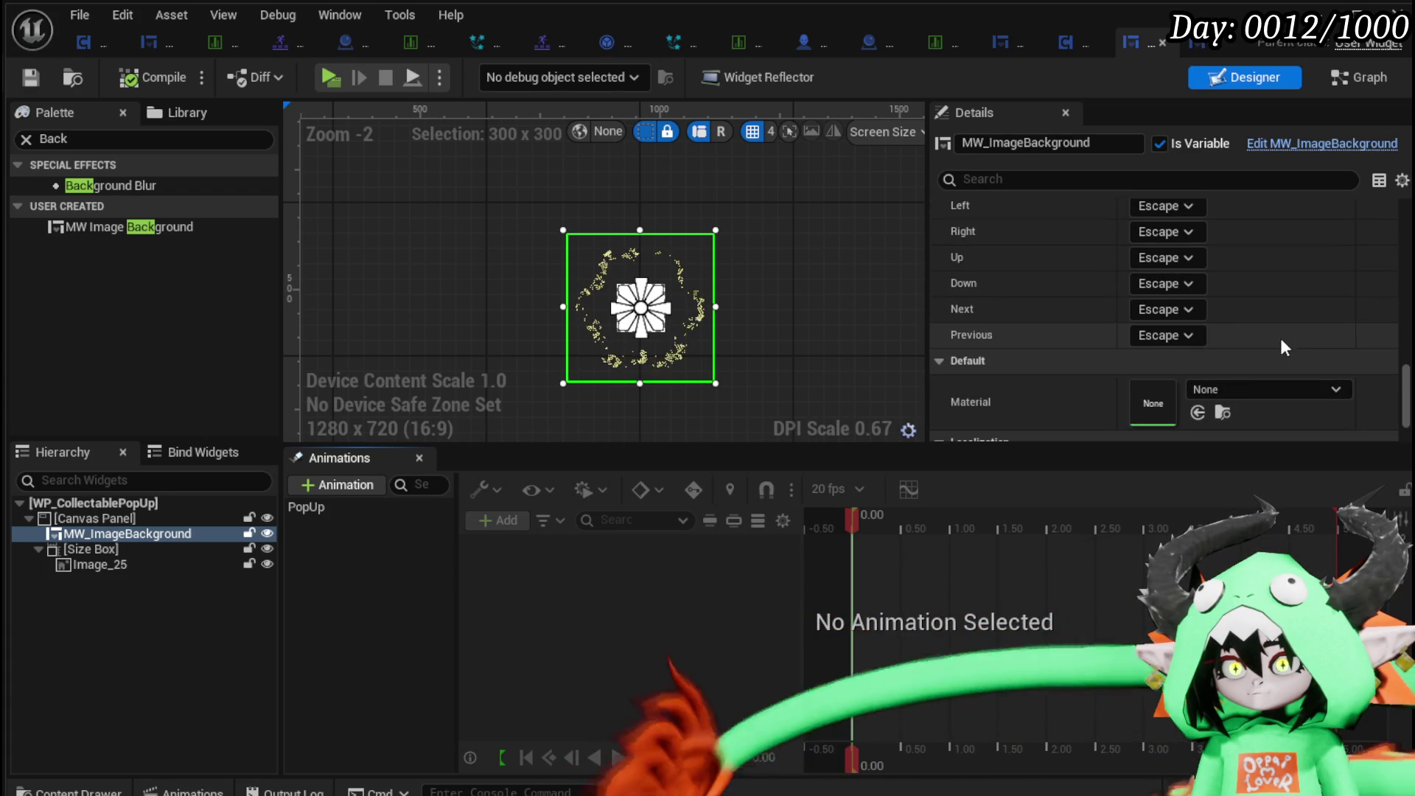
{"action": "left_click", "coordinate": [1231, 389]}
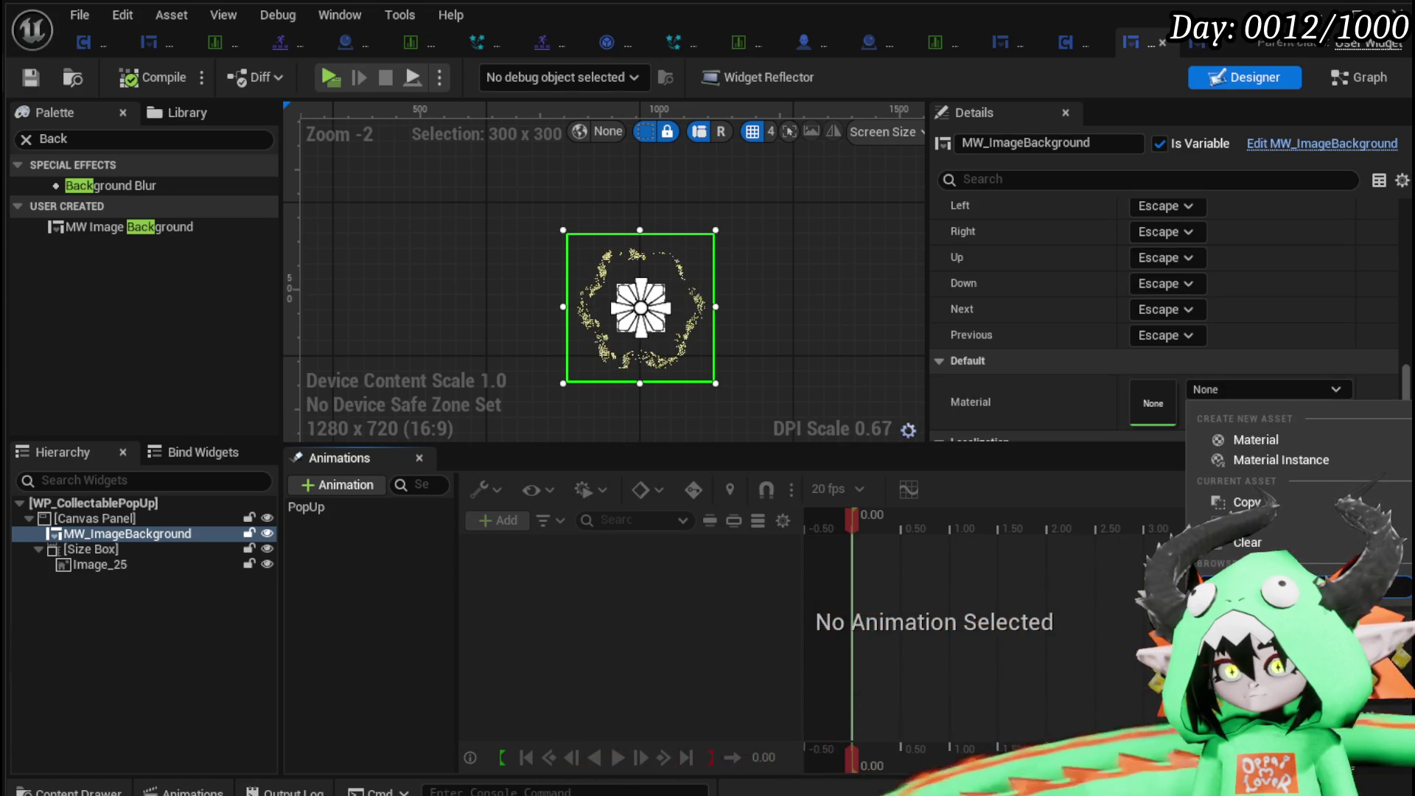
{"action": "left_click", "coordinate": [1271, 619]}
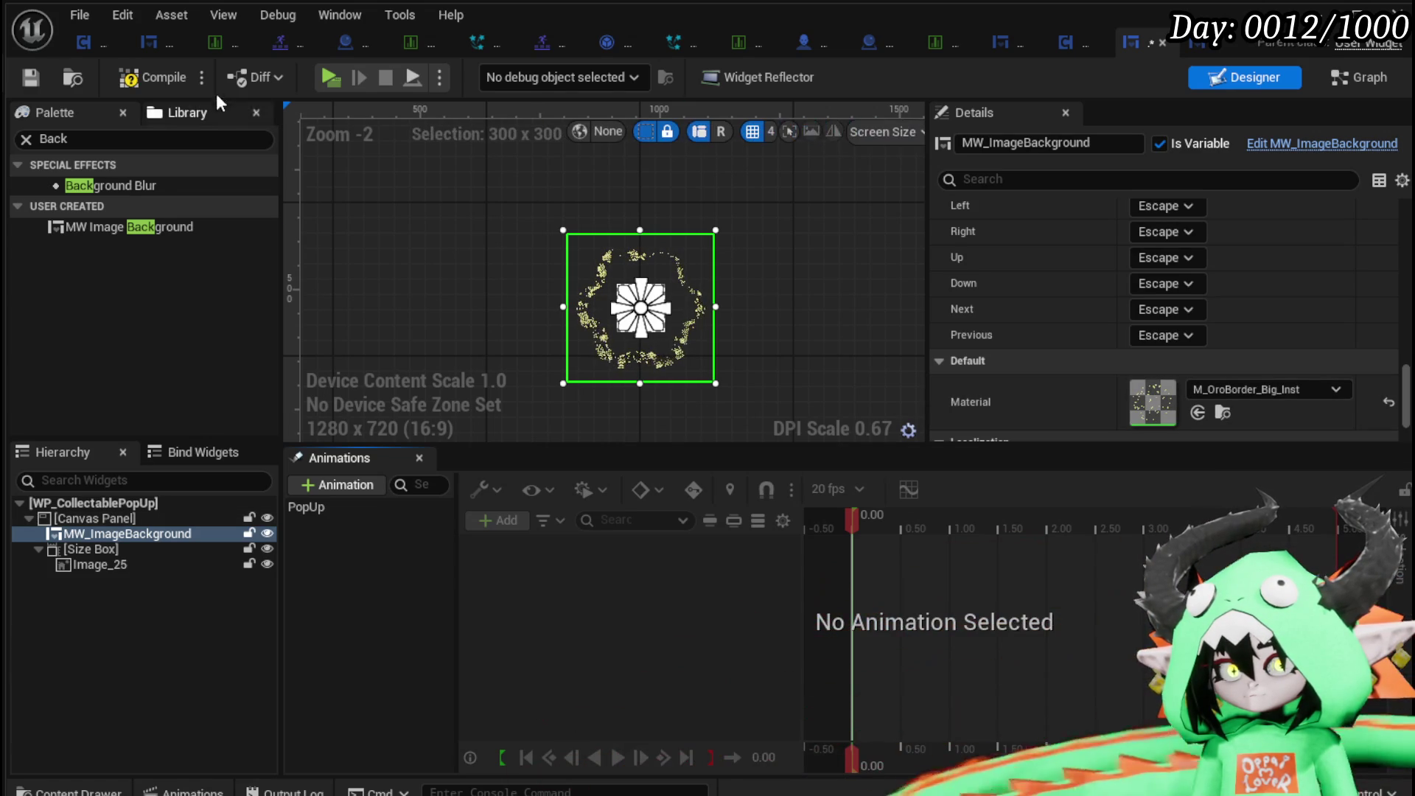
{"action": "left_click", "coordinate": [139, 84]}
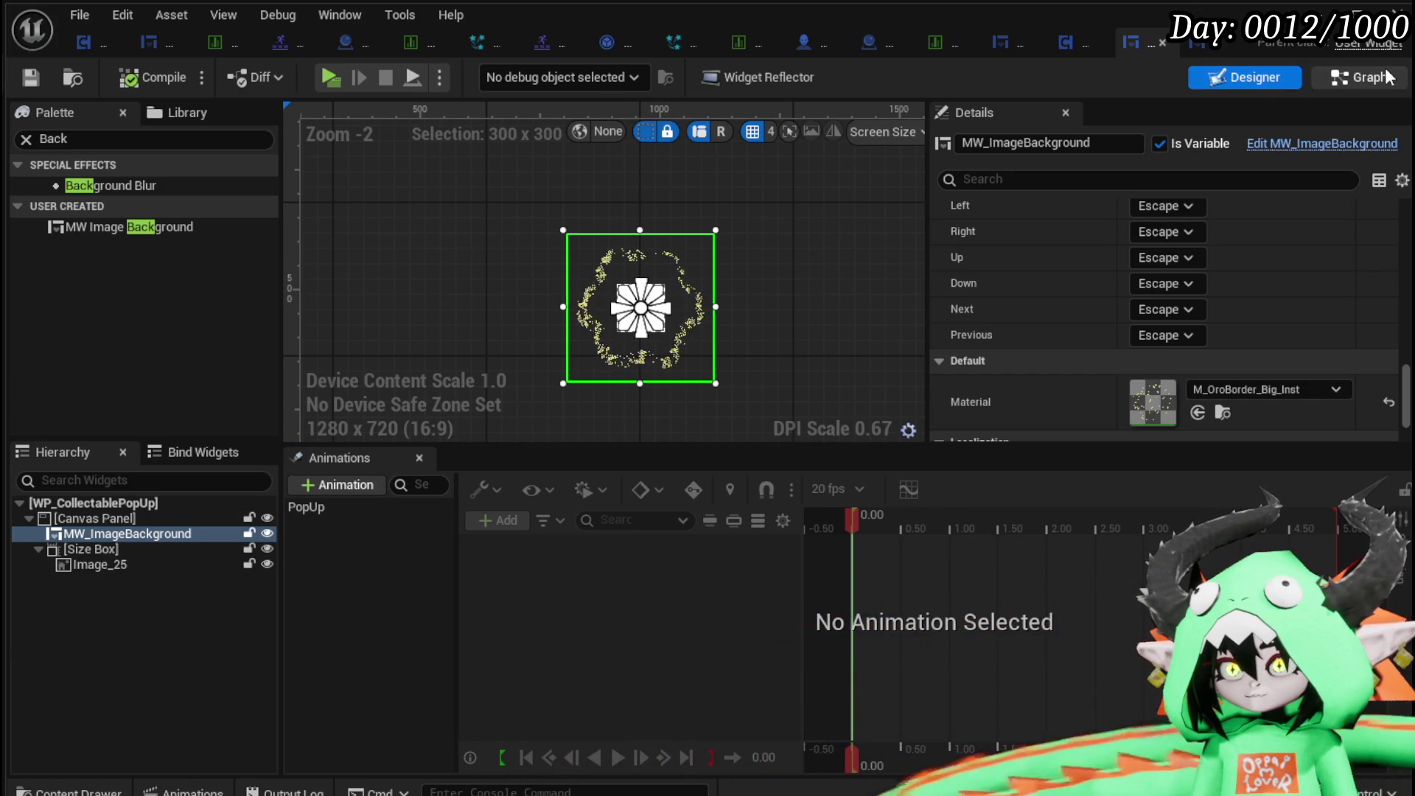
{"action": "left_click", "coordinate": [1363, 77]}
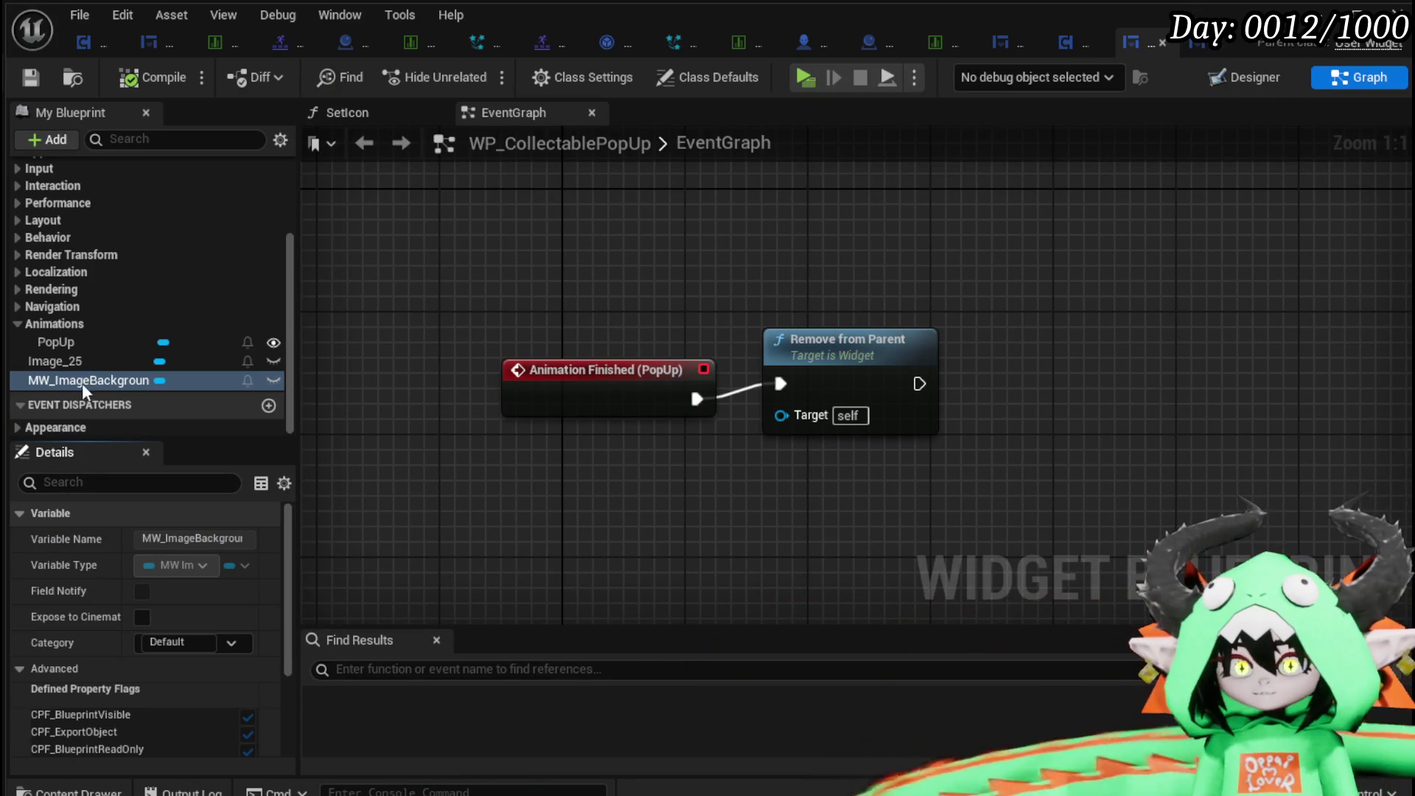
Open the SetIcon function graph.
{"action": "scroll", "coordinate": [139, 321], "scroll_direction": "up", "scroll_amount": 5}
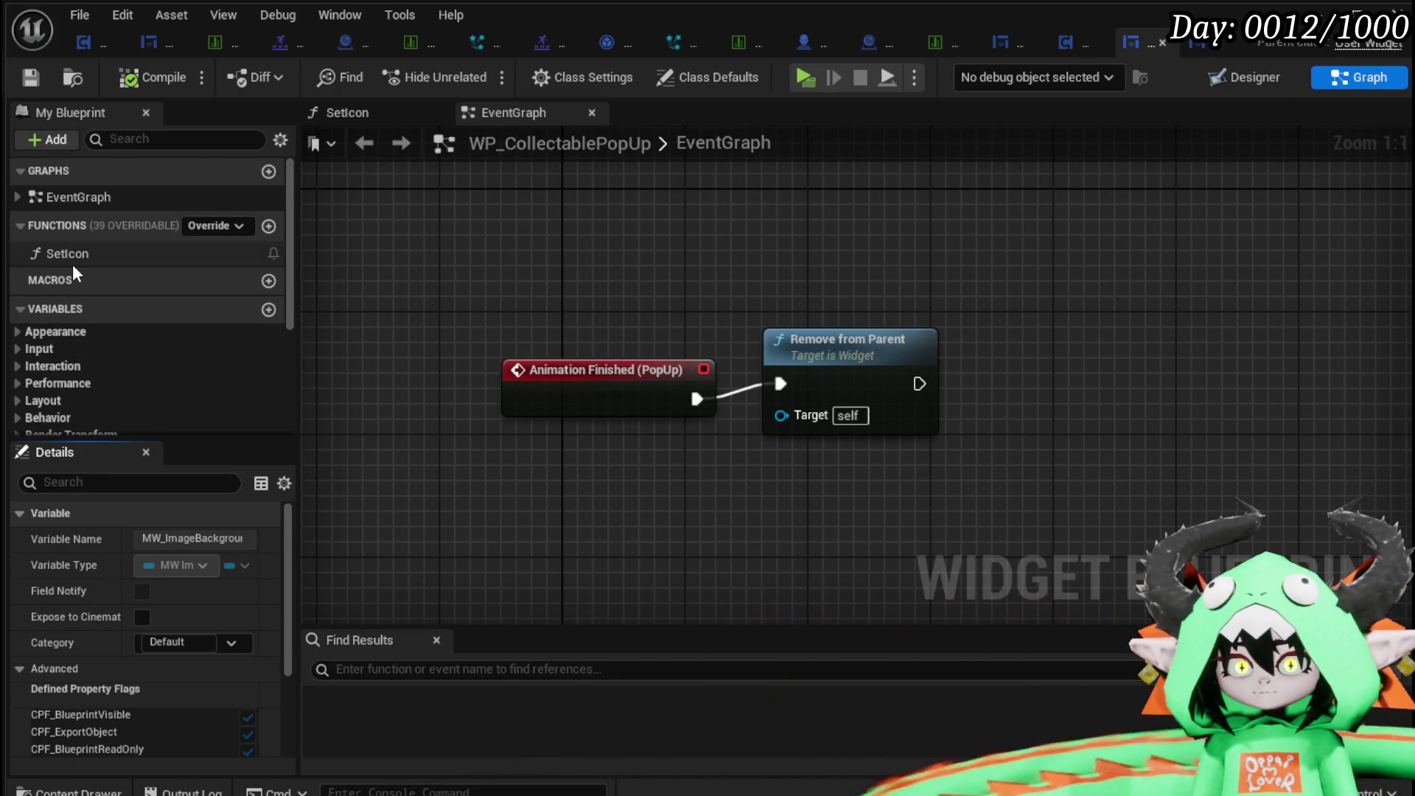
{"action": "left_click", "coordinate": [72, 264]}
{"action": "double_click", "coordinate": [72, 257]}
{"action": "left_click_drag", "start_coordinate": [563, 325], "coordinate": [342, 302]}
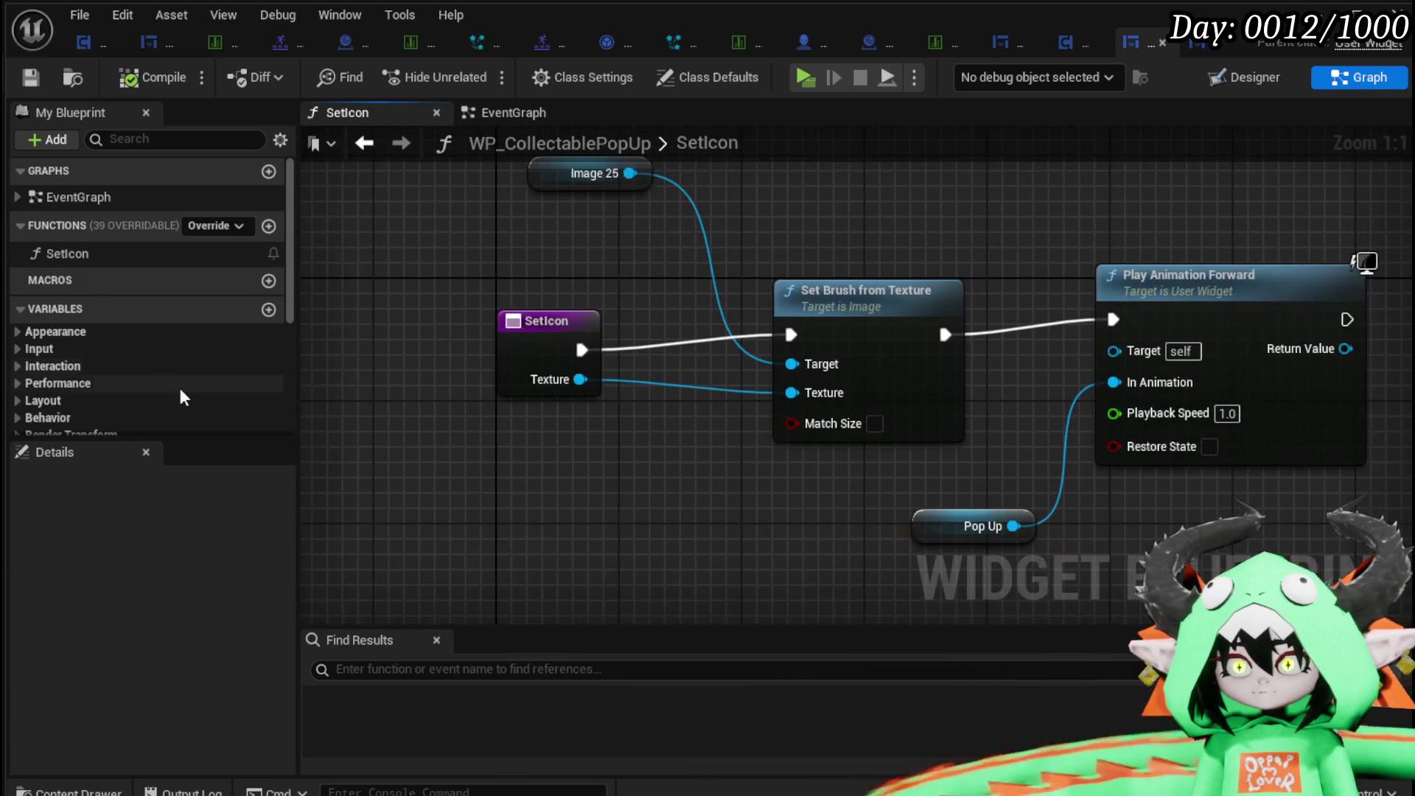
{"action": "scroll", "coordinate": [217, 380], "scroll_direction": "down", "scroll_amount": 5}
Add an MW_ImageBackground getter with a Play Anim node and wire it into SetIcon's execution chain.
{"action": "left_click_drag", "start_coordinate": [153, 359], "coordinate": [581, 339]}
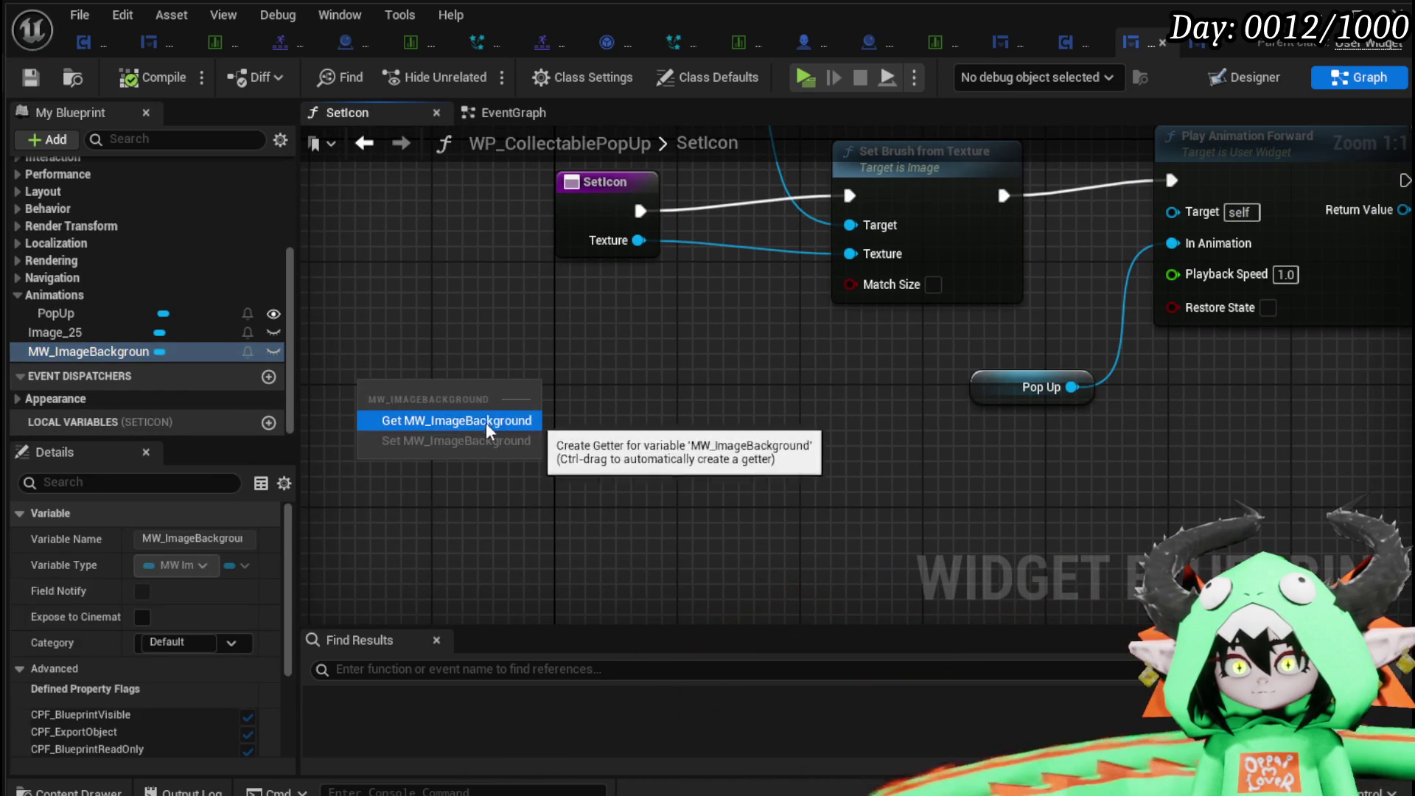
{"action": "left_click", "coordinate": [490, 423]}
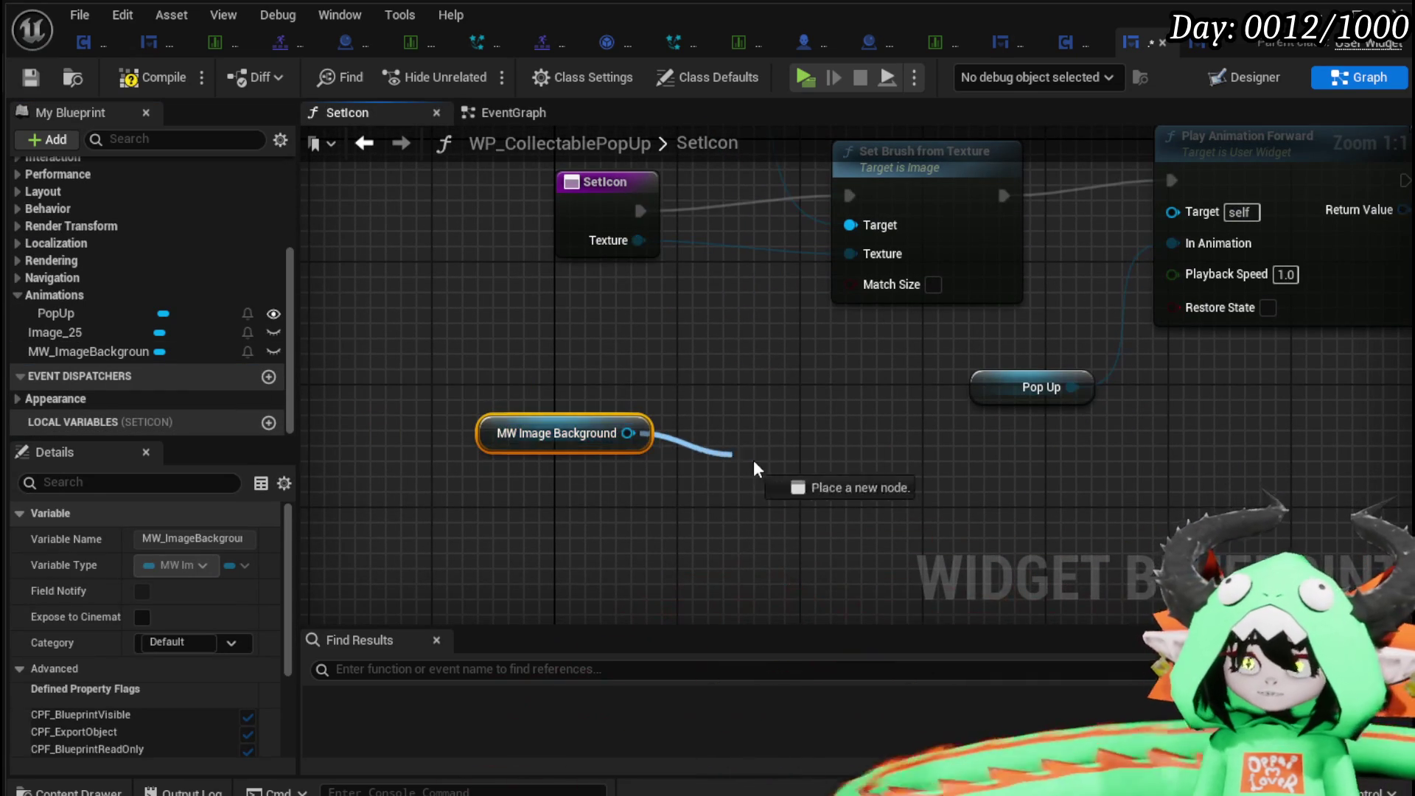
{"action": "left_click_drag", "start_coordinate": [721, 462], "coordinate": [754, 460]}
{"action": "type", "text": "Play"}
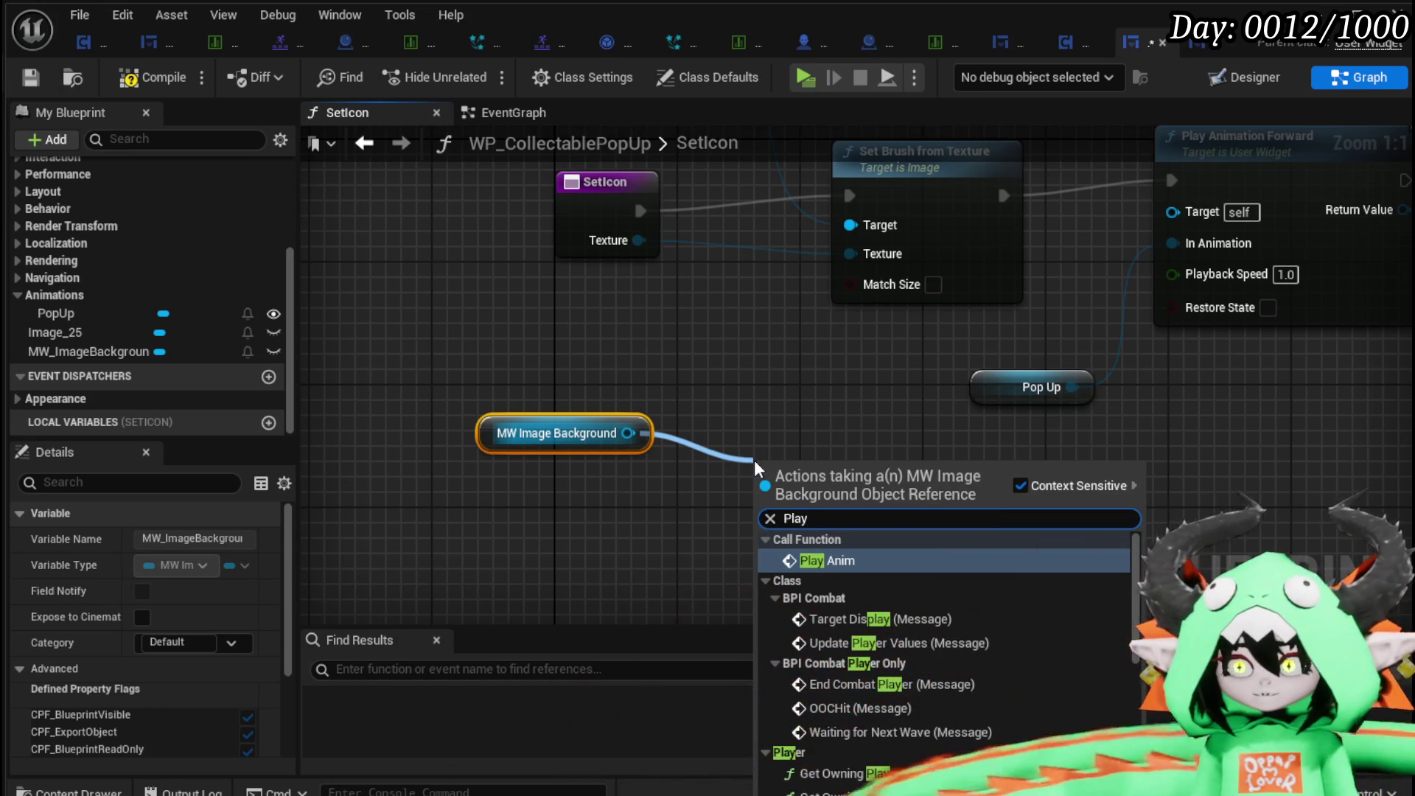
{"action": "key", "text": "Return"}
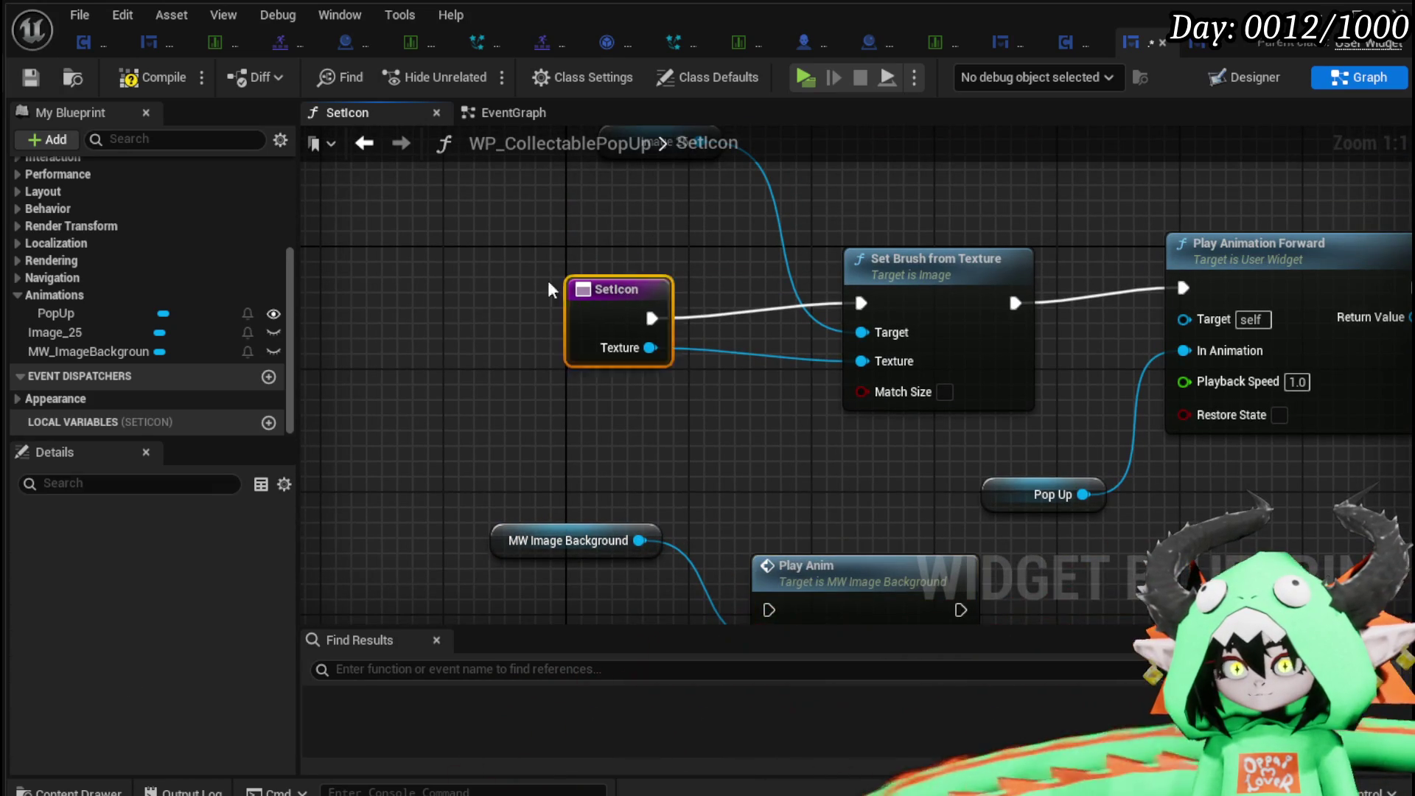
{"action": "left_click_drag", "start_coordinate": [571, 293], "coordinate": [396, 270]}
{"action": "left_click_drag", "start_coordinate": [846, 566], "coordinate": [642, 270]}
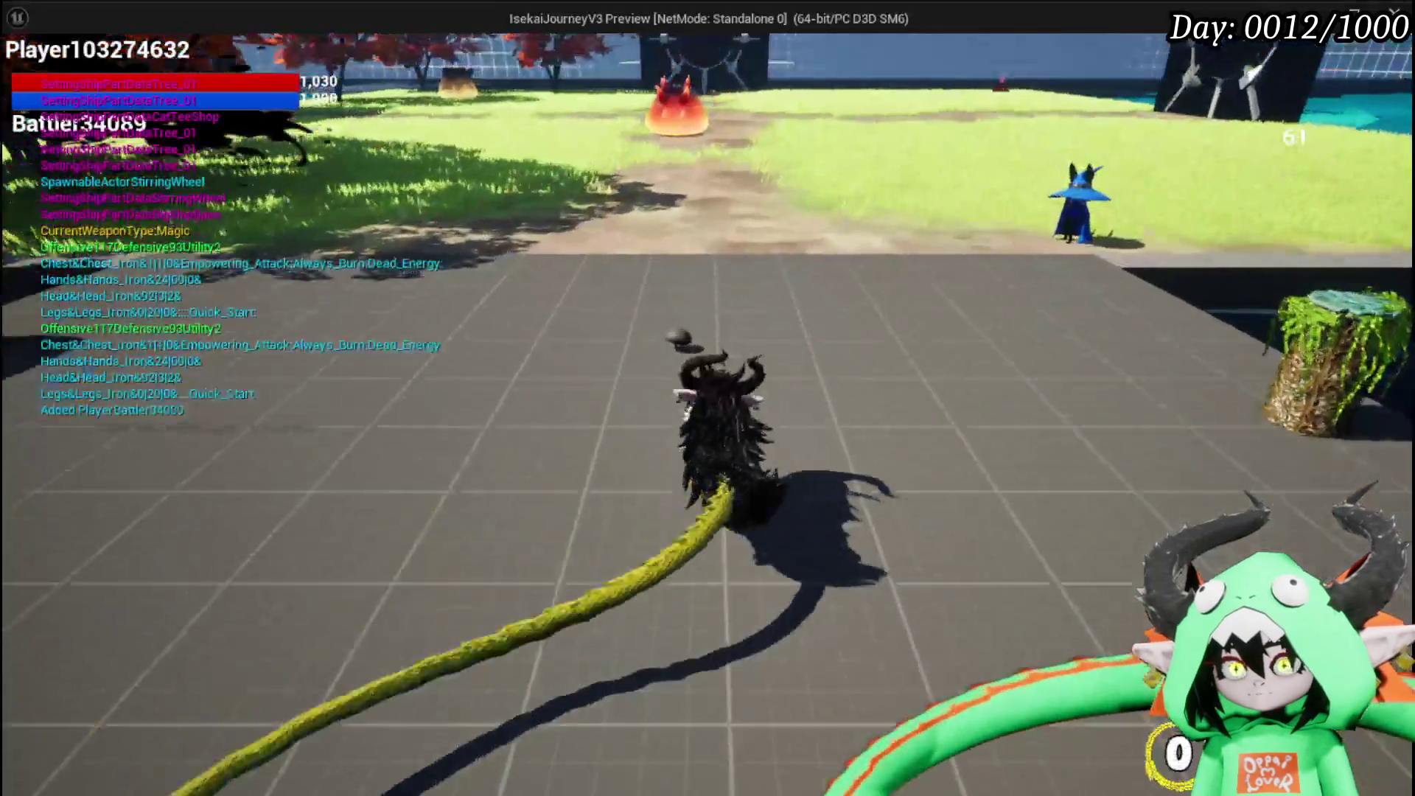
Walk to the glowing bench and open the MeleeHeal card for editing.
{"action": "key", "text": "w"}
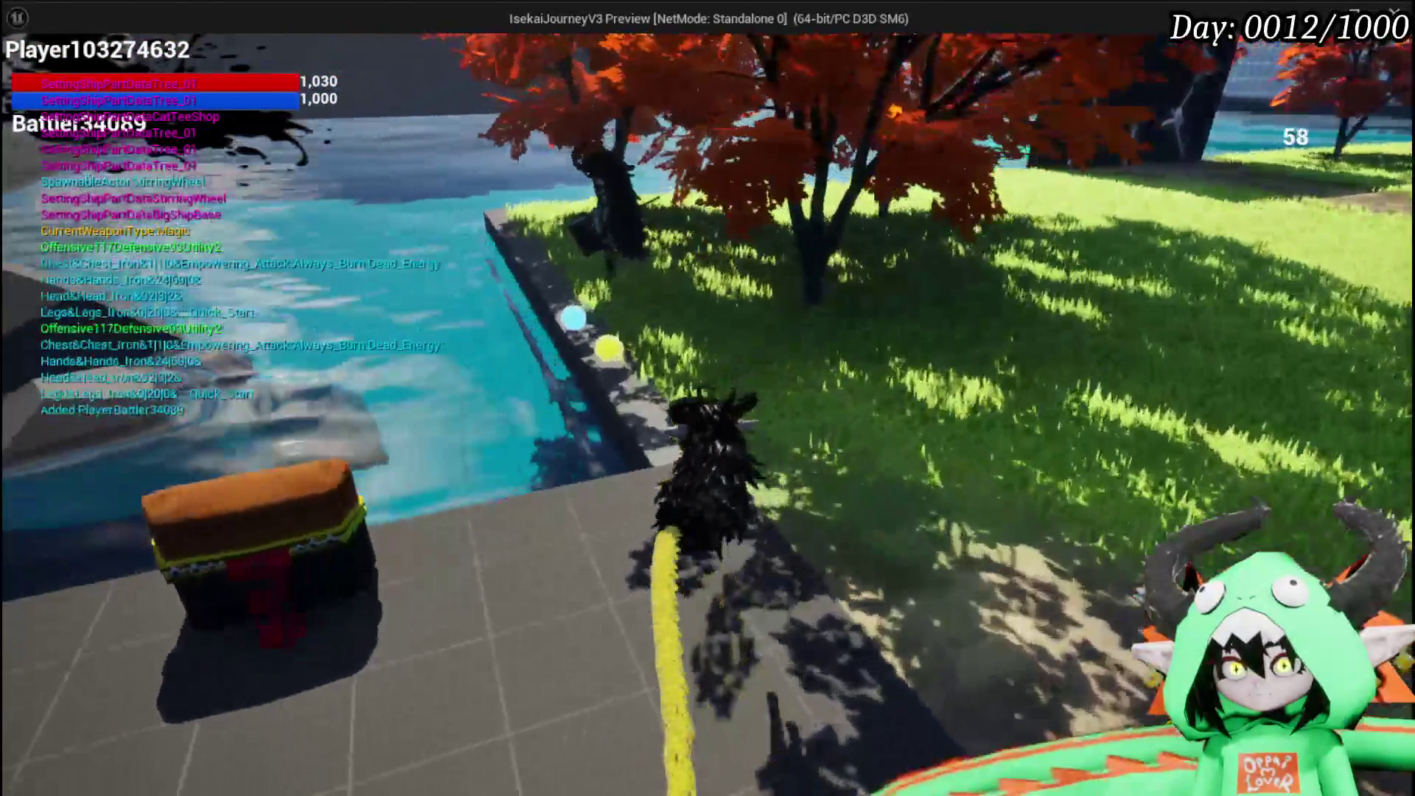
{"action": "key", "text": "w"}
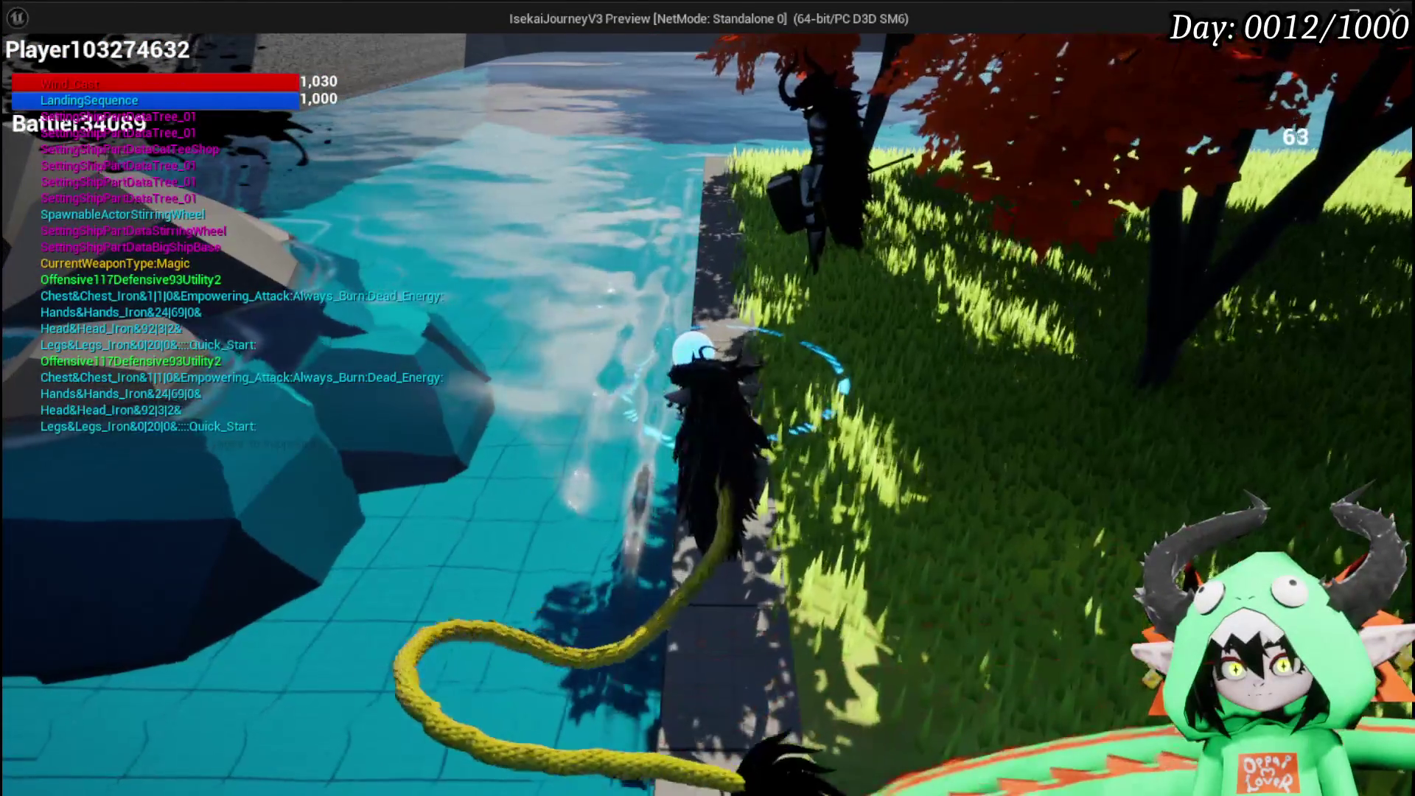
{"action": "key", "text": "w"}
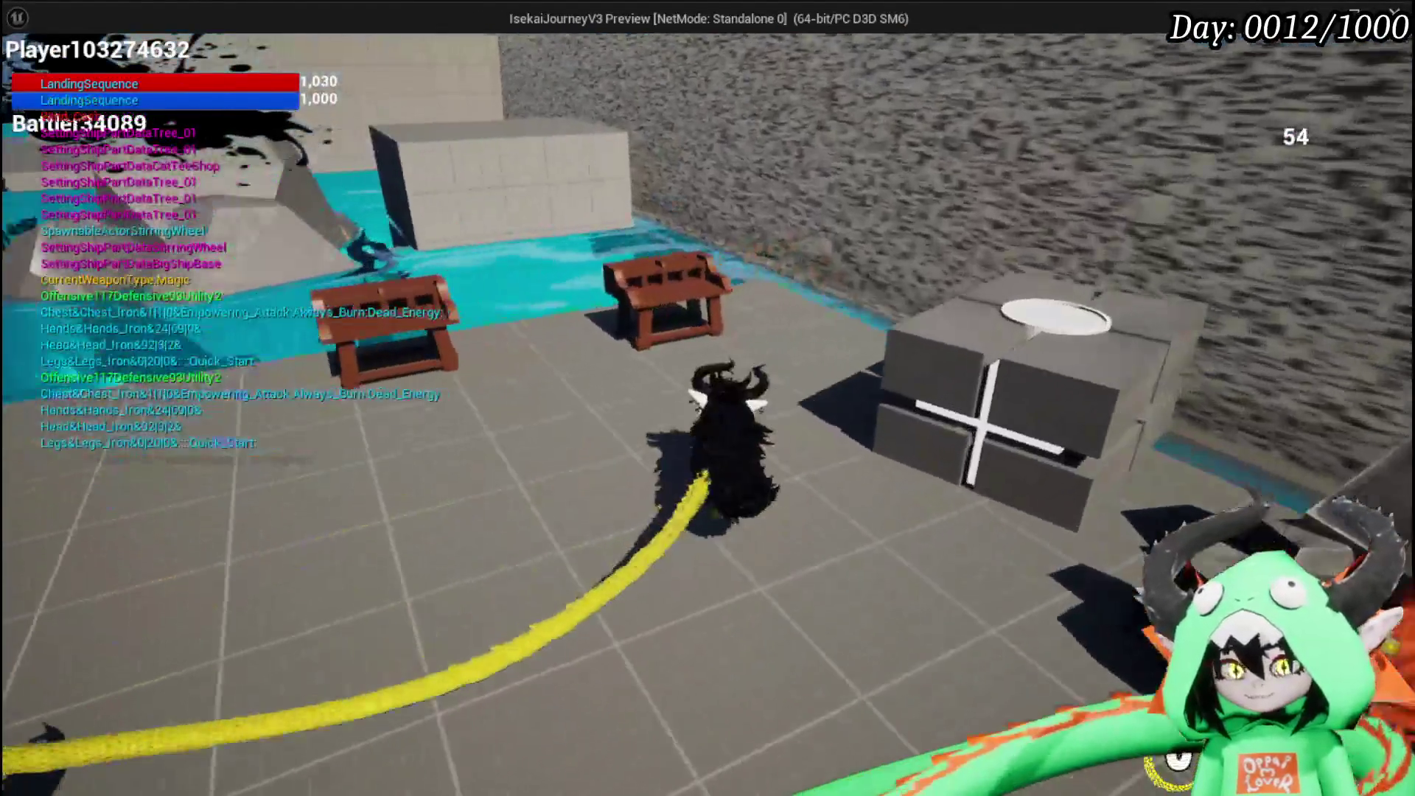
{"action": "key", "text": "e"}
{"action": "left_click", "coordinate": [73, 51]}
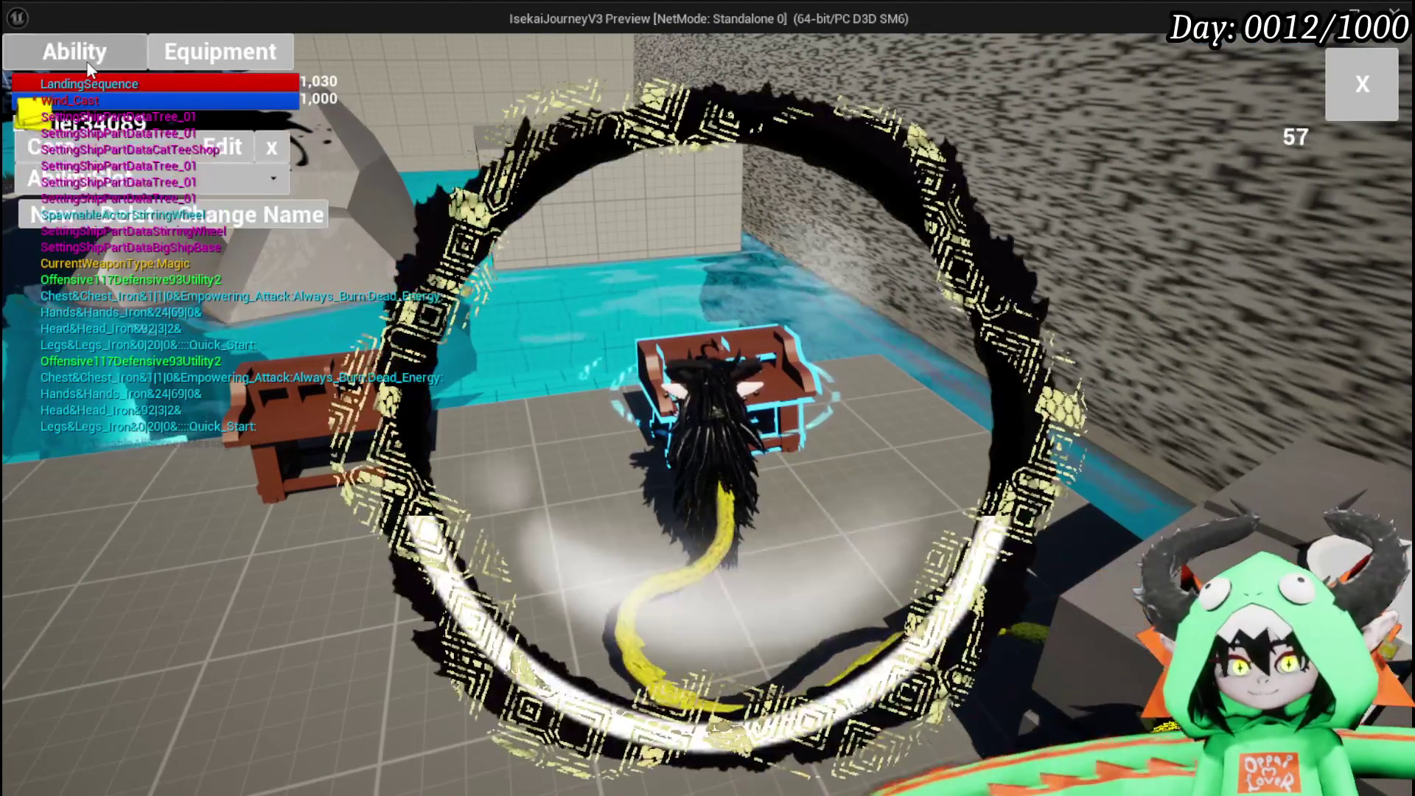
{"action": "left_click", "coordinate": [156, 189]}
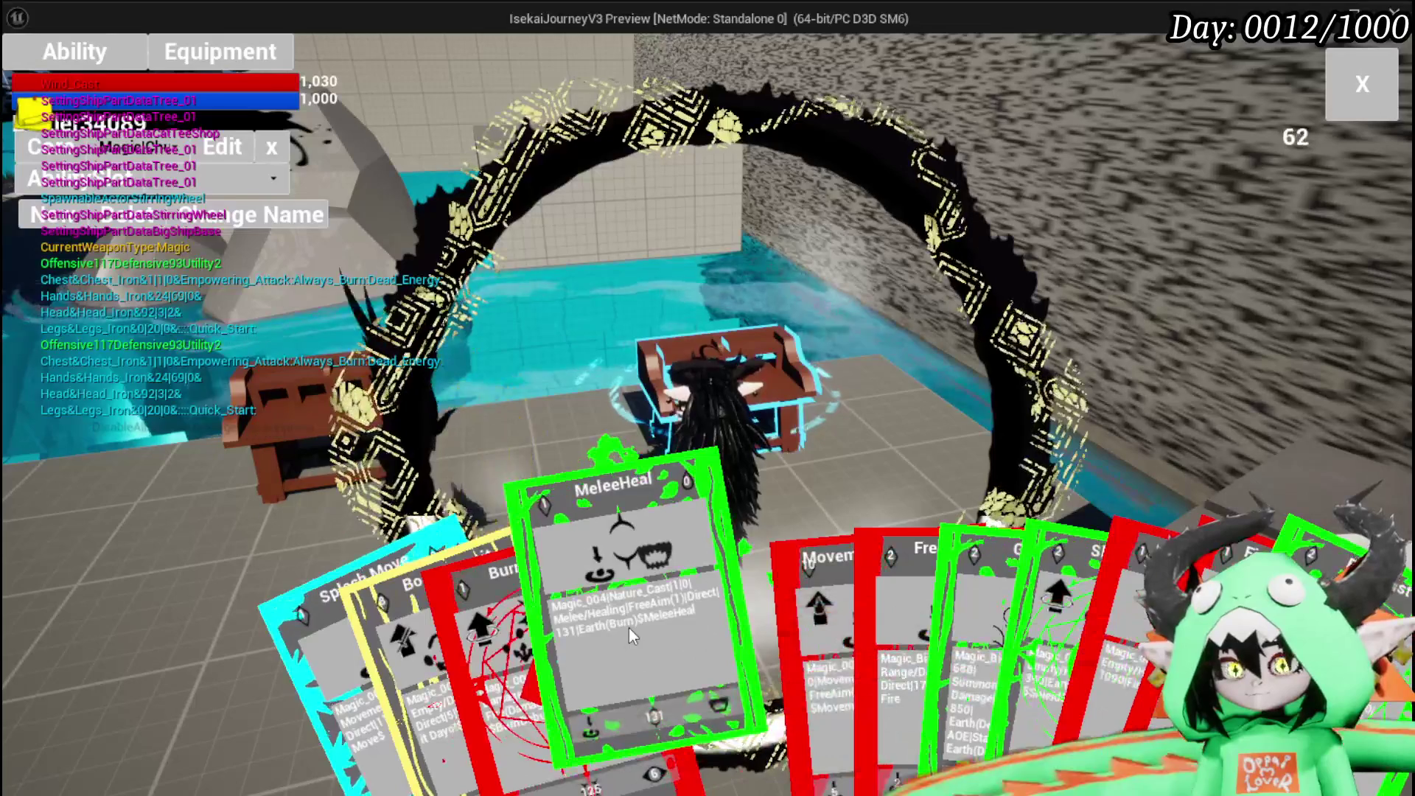
{"action": "left_click", "coordinate": [629, 626]}
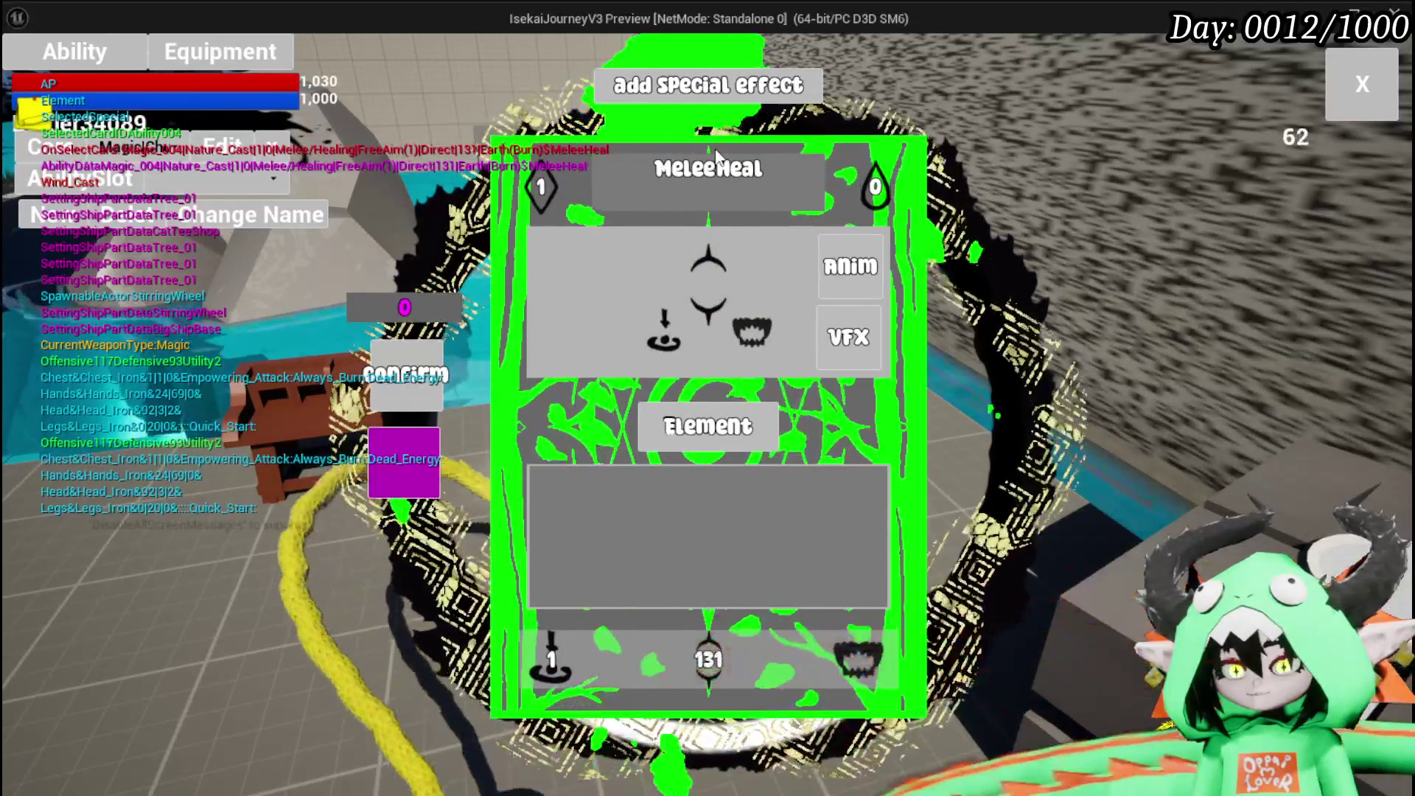
Change the MeleeHeal card's element from Earth to Wind, confirm, and close the card editor.
{"action": "left_click", "coordinate": [833, 352]}
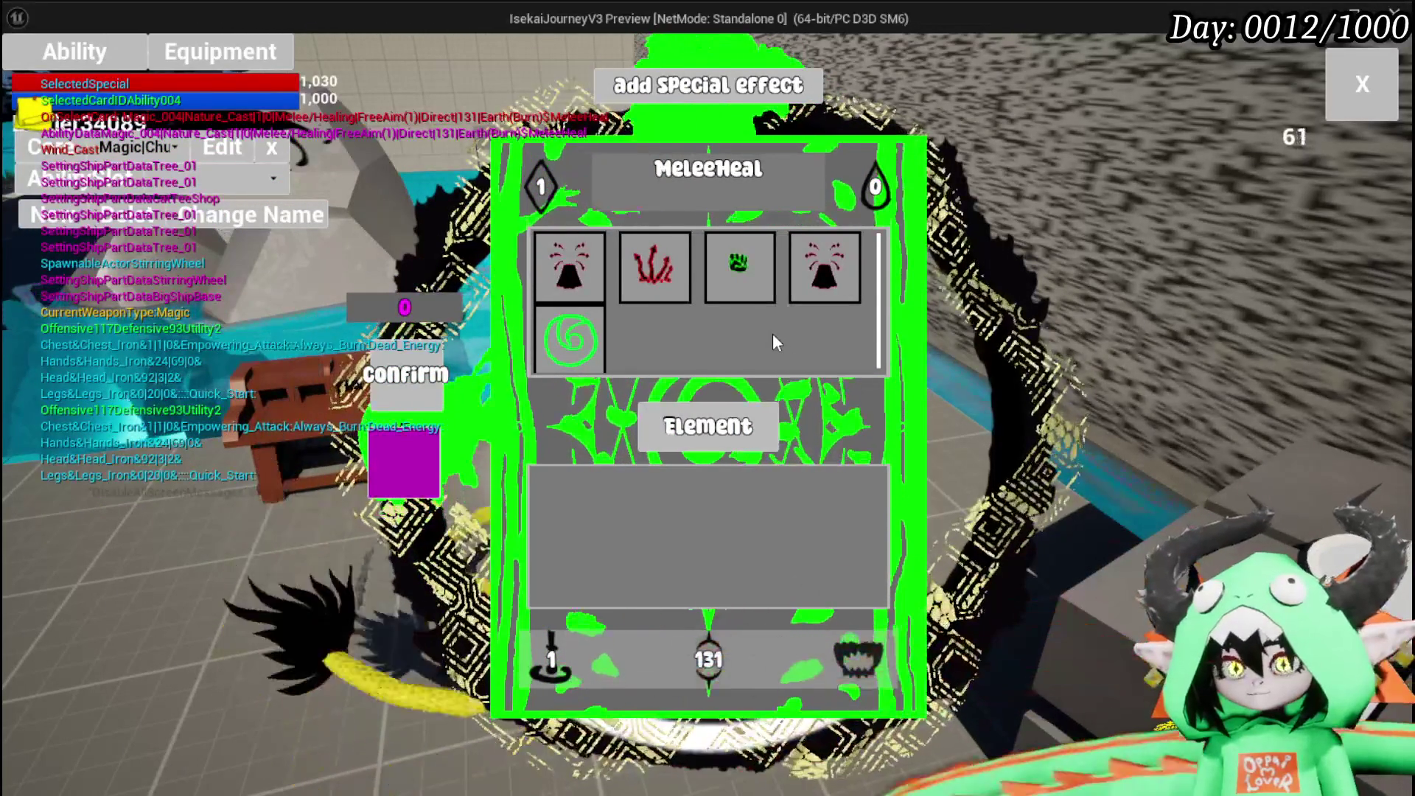
{"action": "left_click", "coordinate": [744, 426]}
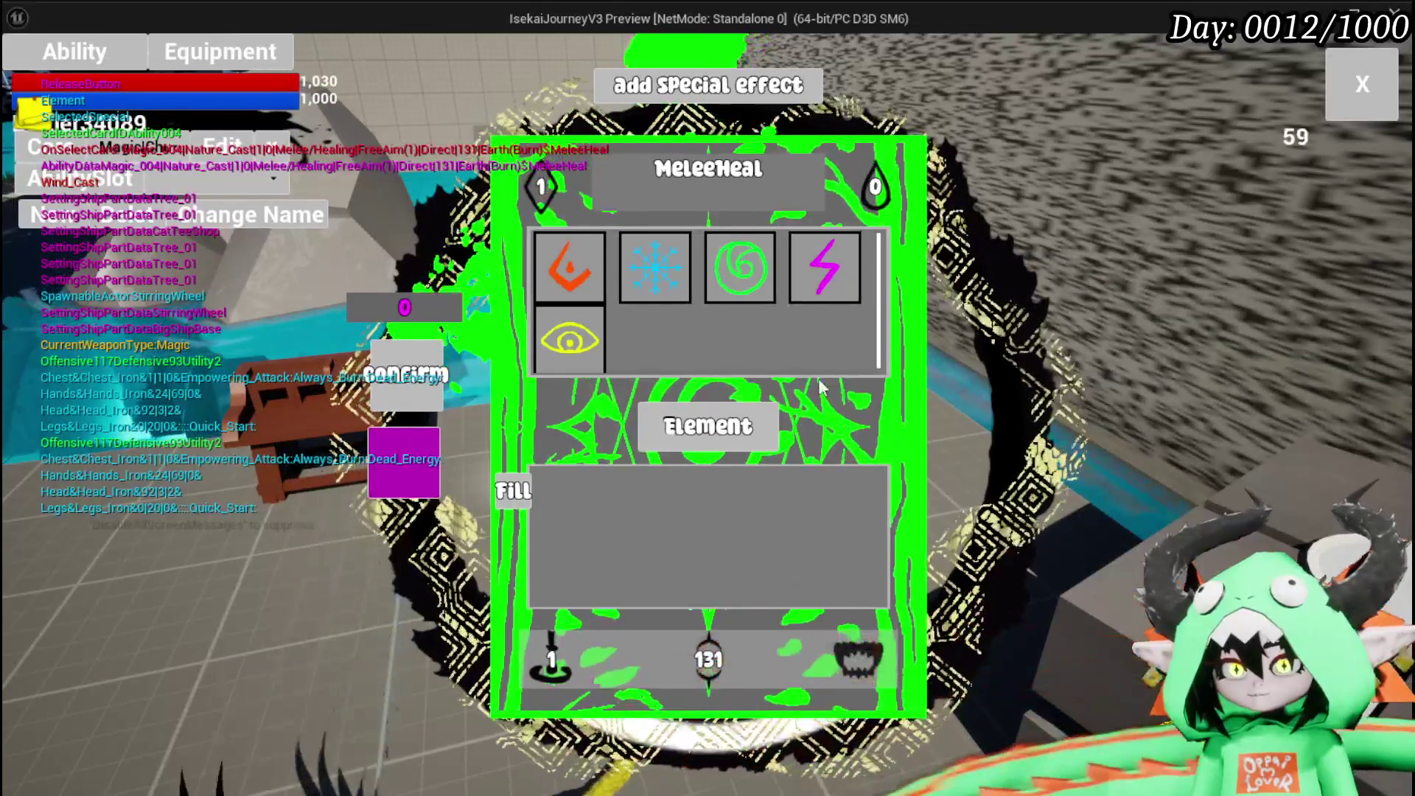
{"action": "left_click", "coordinate": [739, 266]}
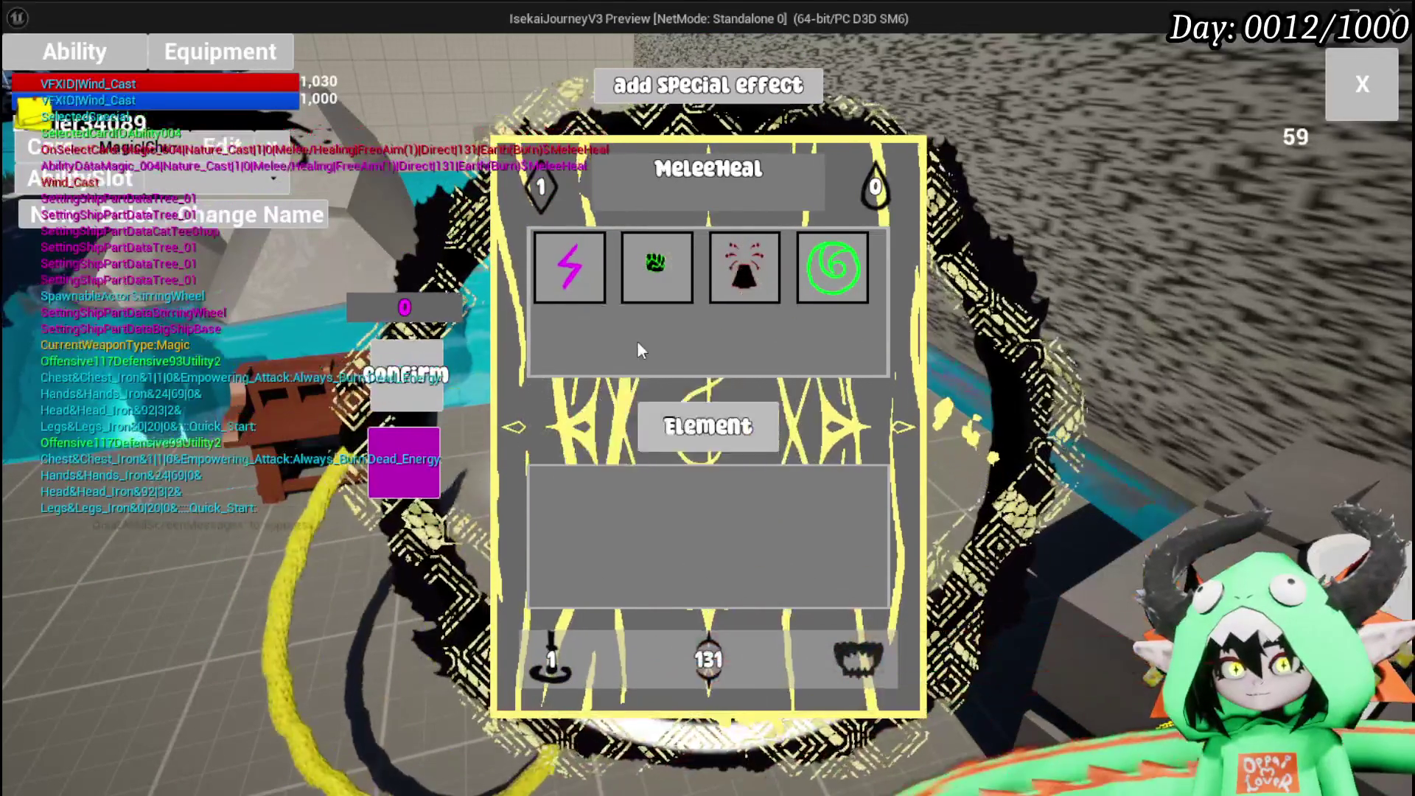
{"action": "left_click", "coordinate": [577, 286]}
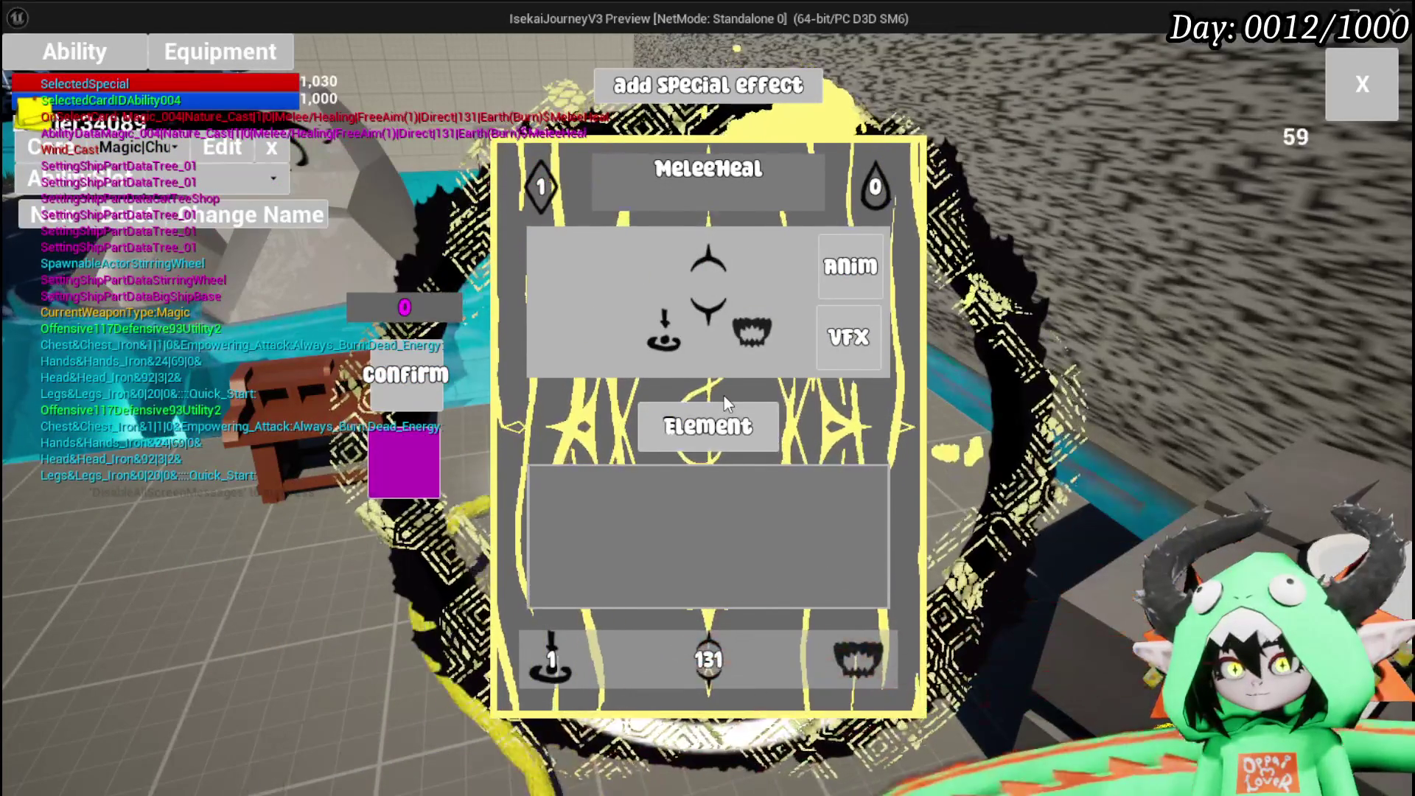
{"action": "left_click", "coordinate": [726, 406]}
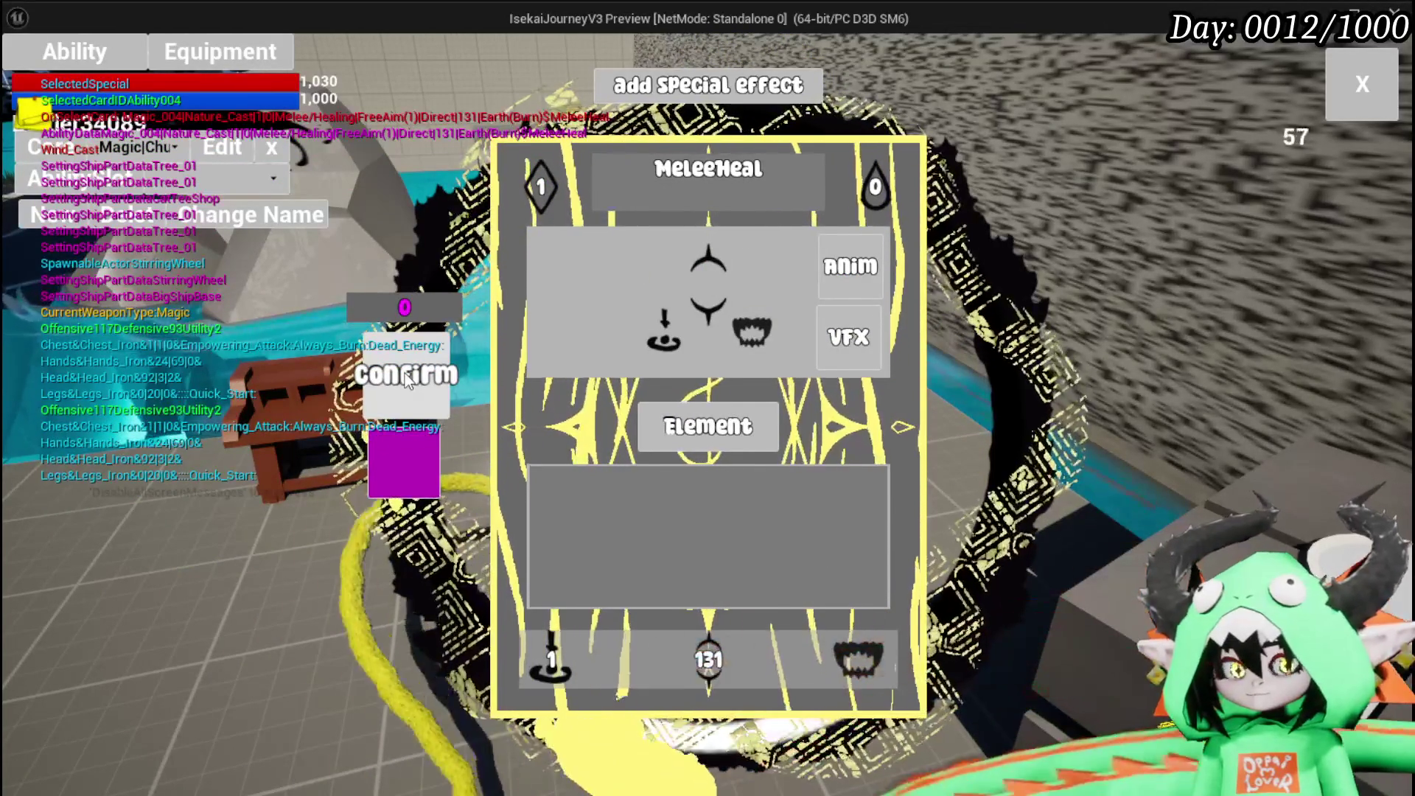
{"action": "left_click", "coordinate": [404, 373]}
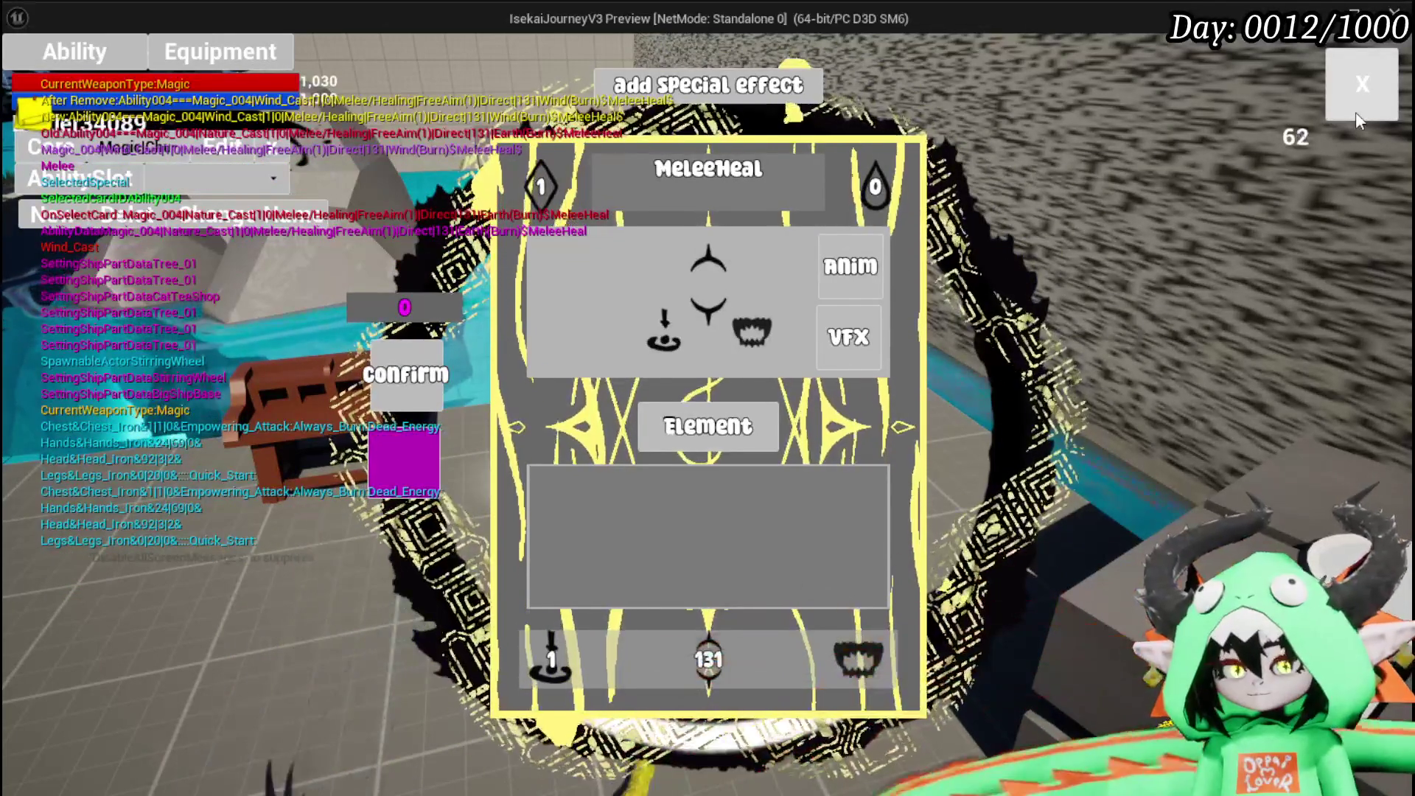
{"action": "left_click", "coordinate": [1355, 112]}
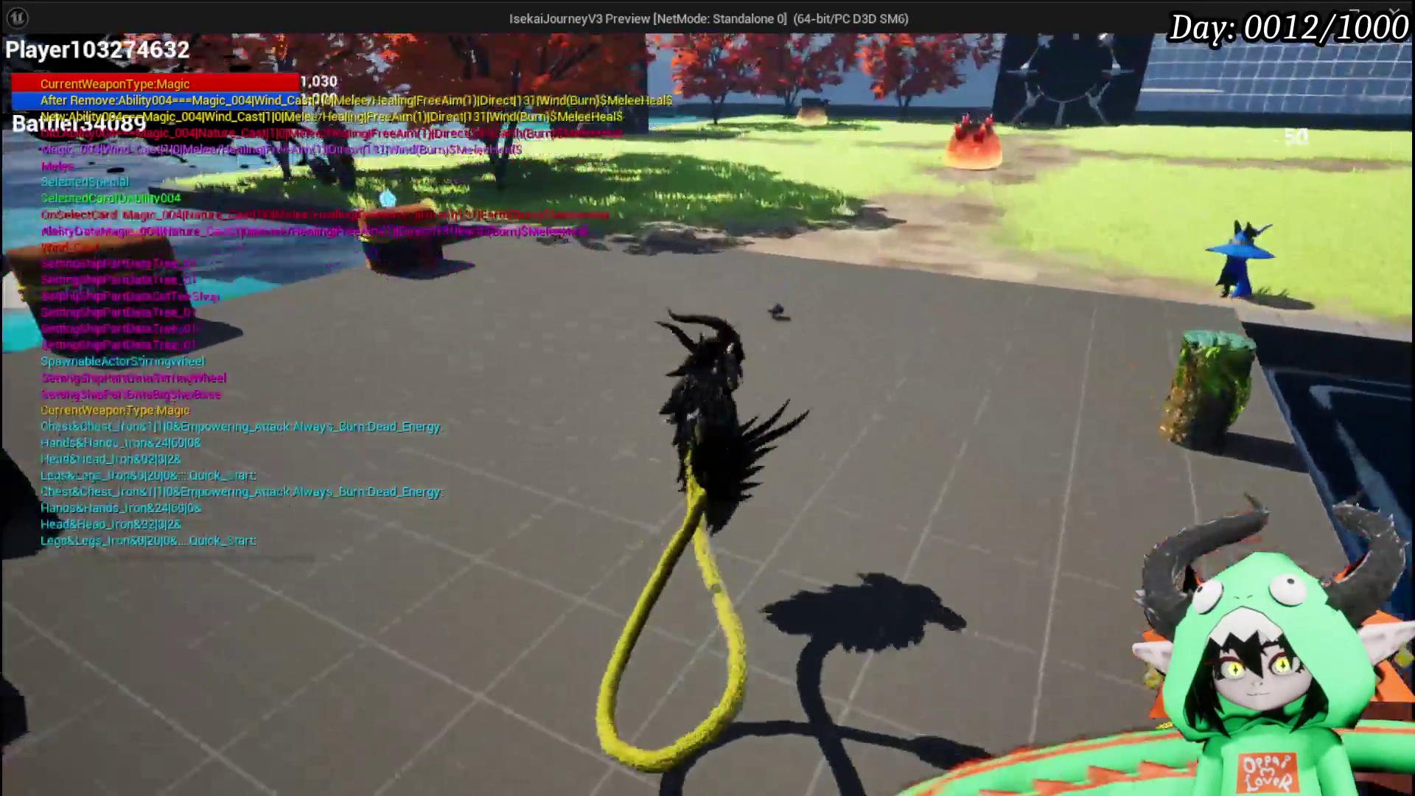
Walk into the orange Slime_Earth, accept the battle, and cast MeleeHeal at it.
{"action": "key", "text": "w"}
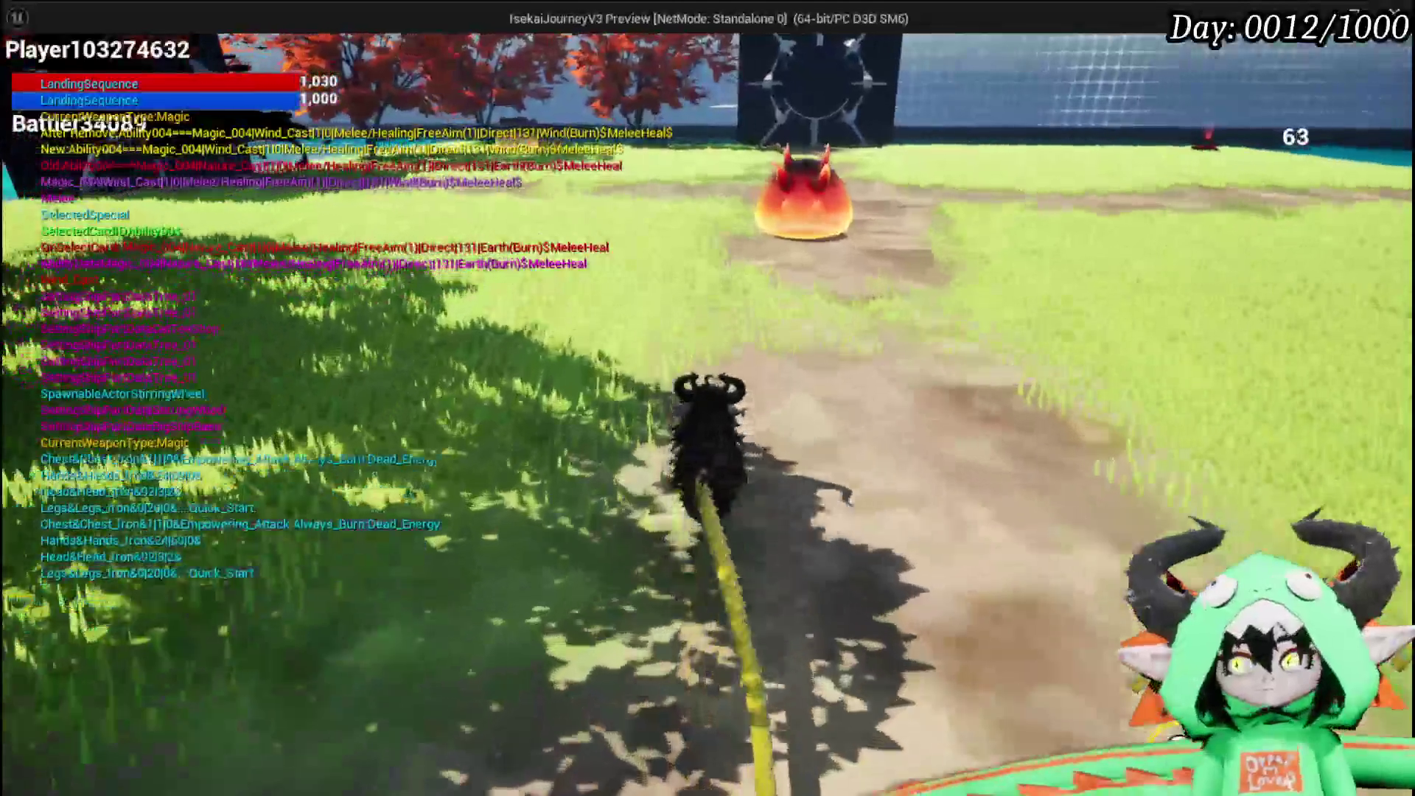
{"action": "key", "text": "w"}
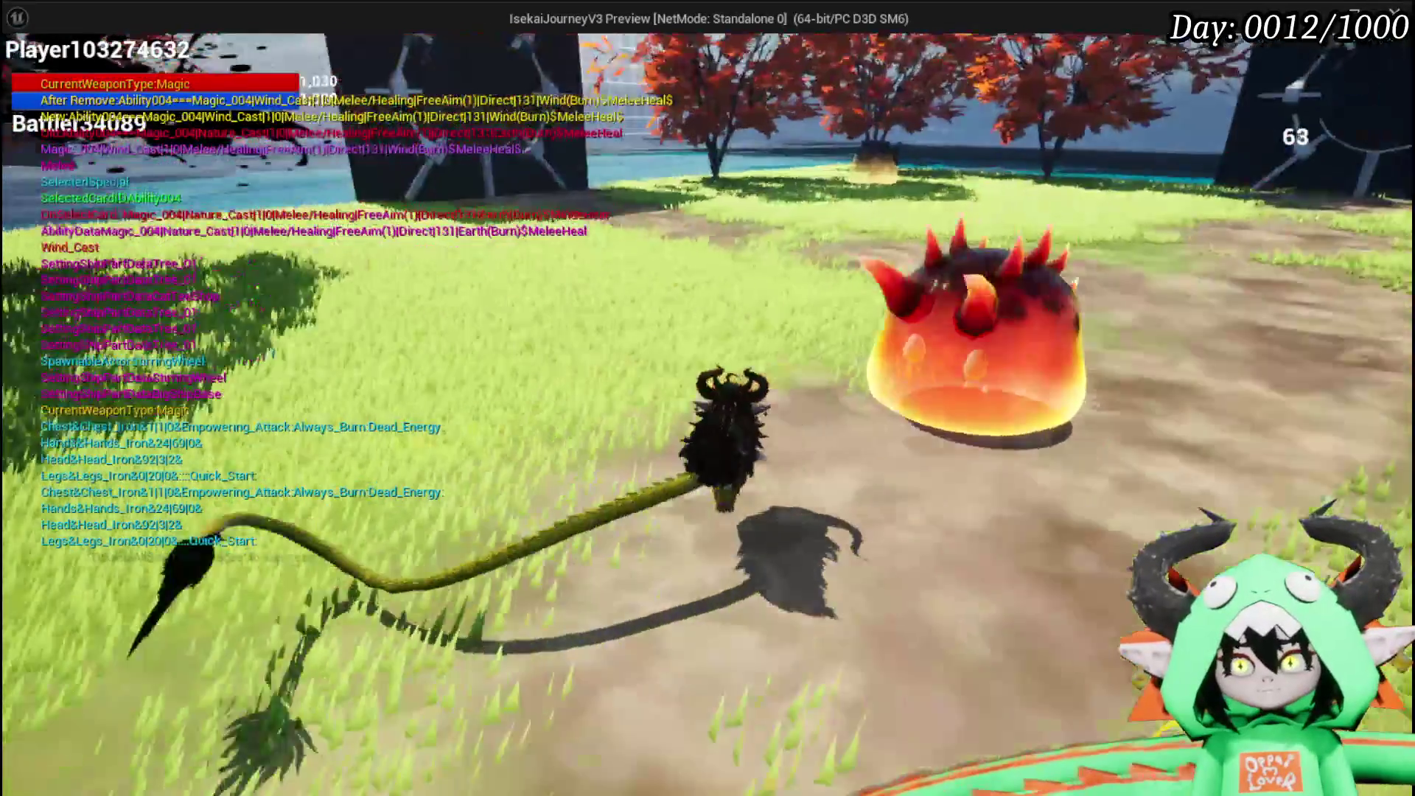
{"action": "key", "text": "w"}
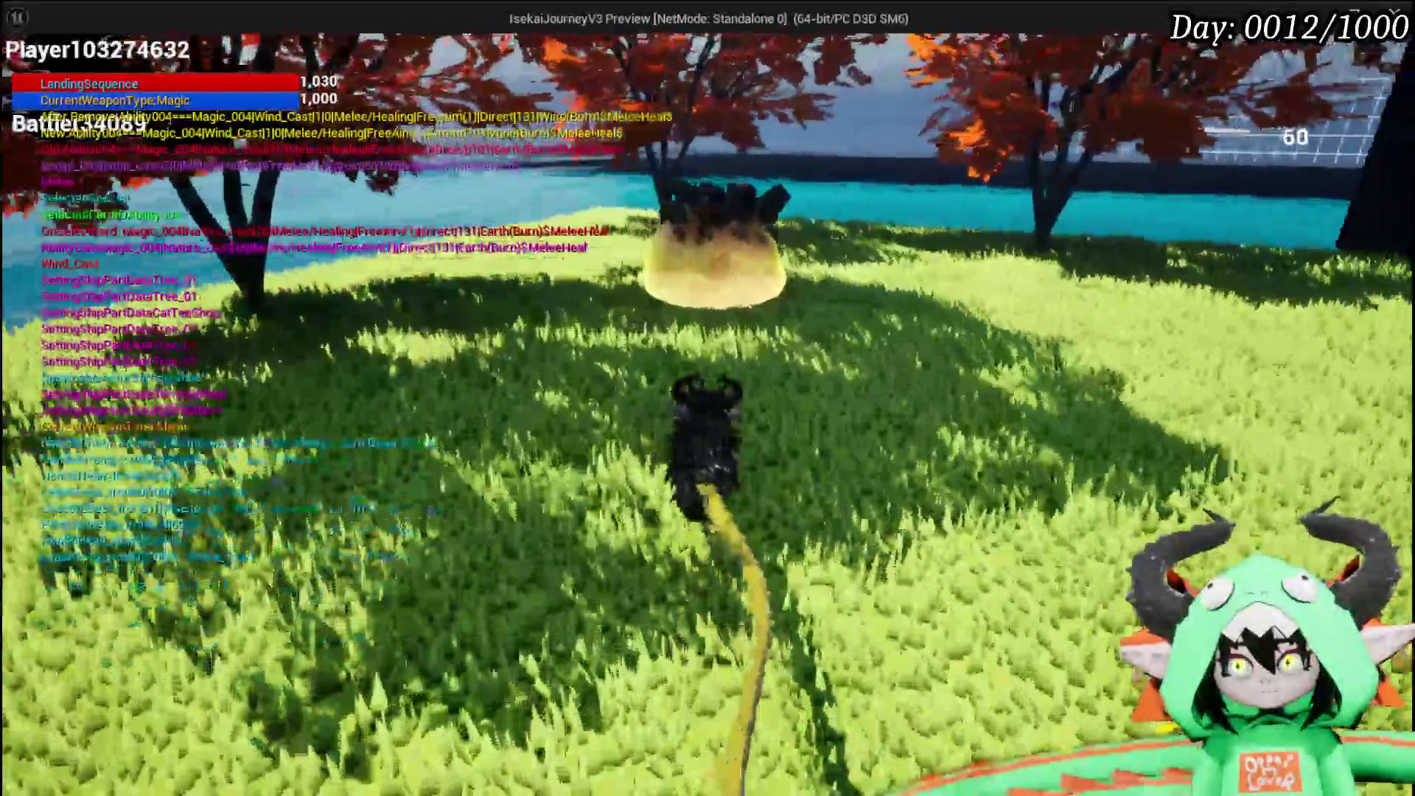
{"action": "key", "text": "w"}
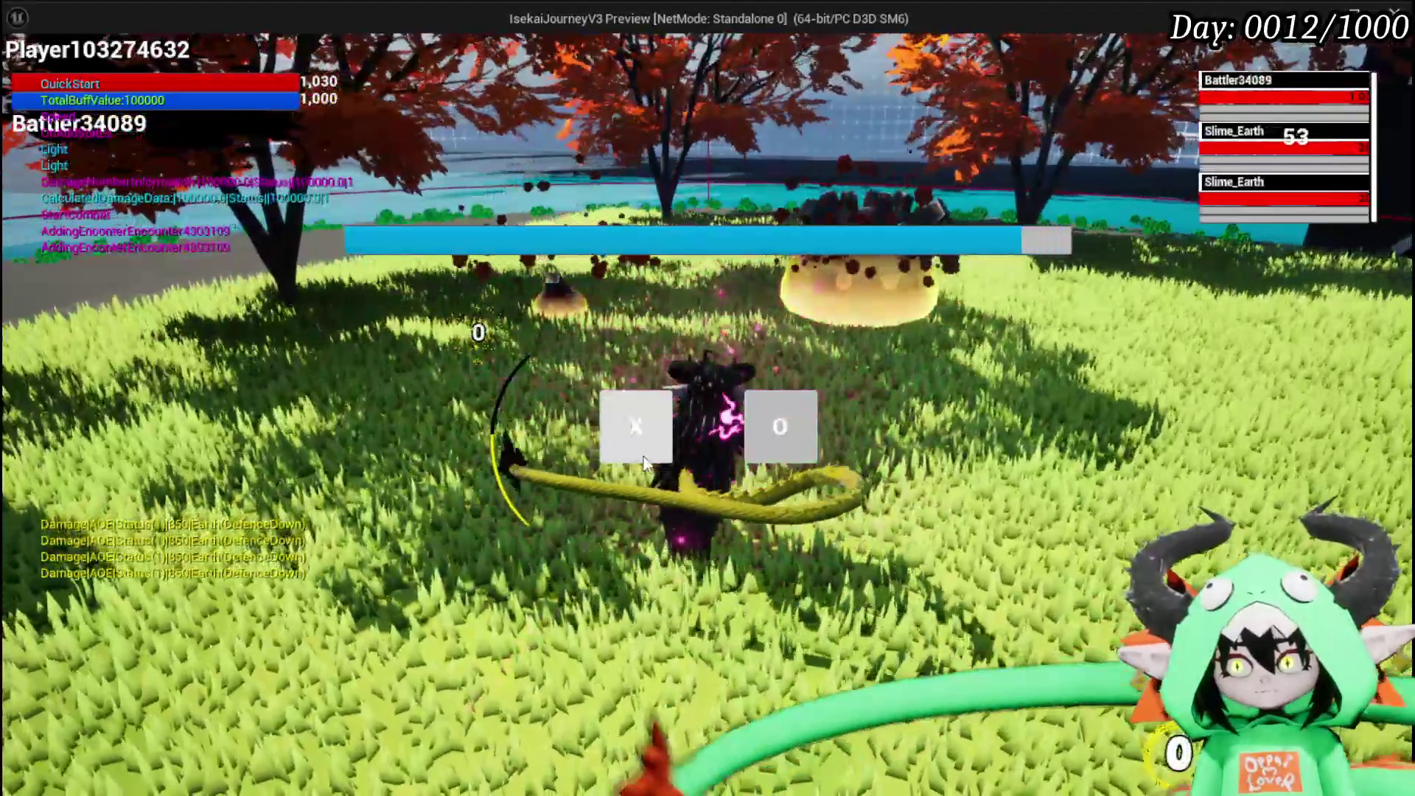
{"action": "left_click", "coordinate": [643, 461]}
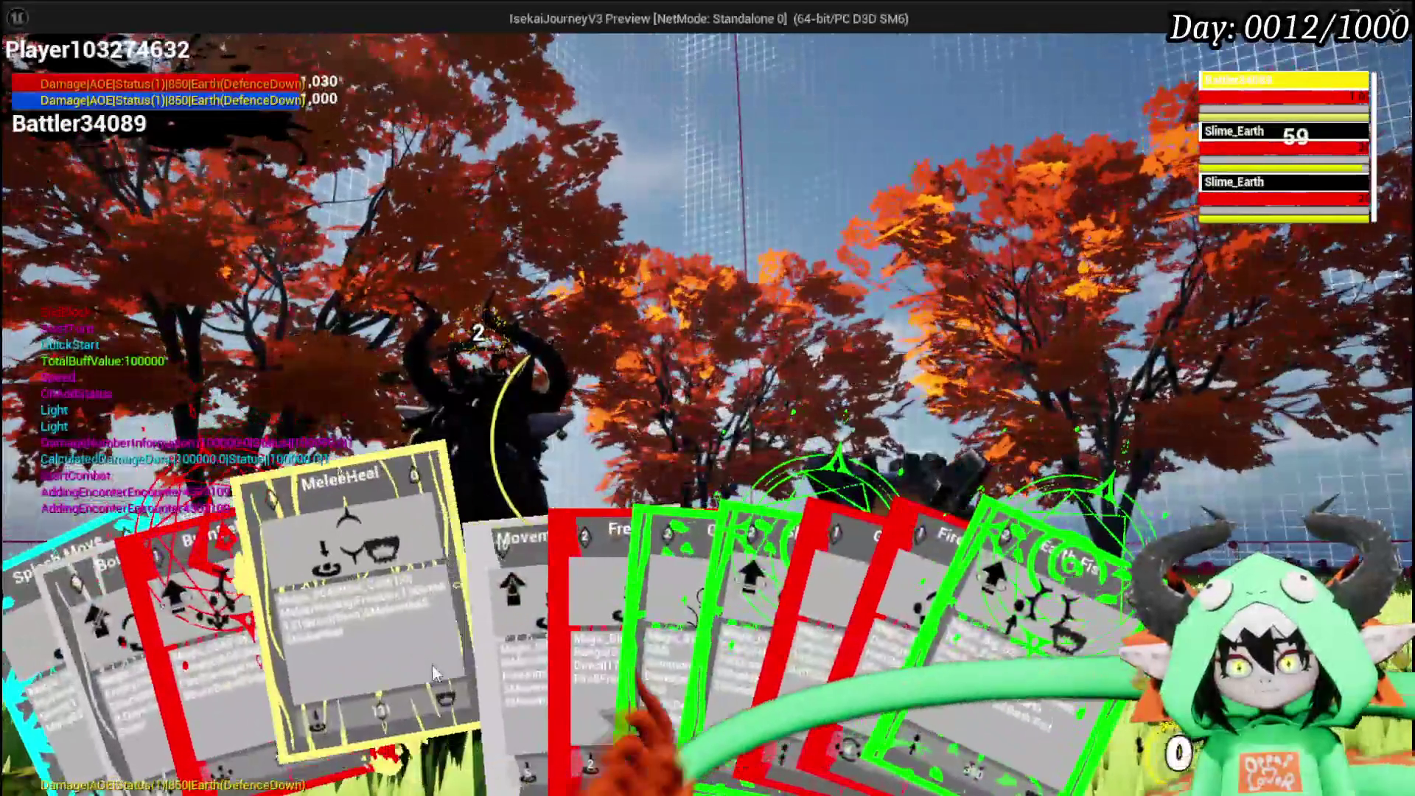
{"action": "left_click", "coordinate": [435, 673]}
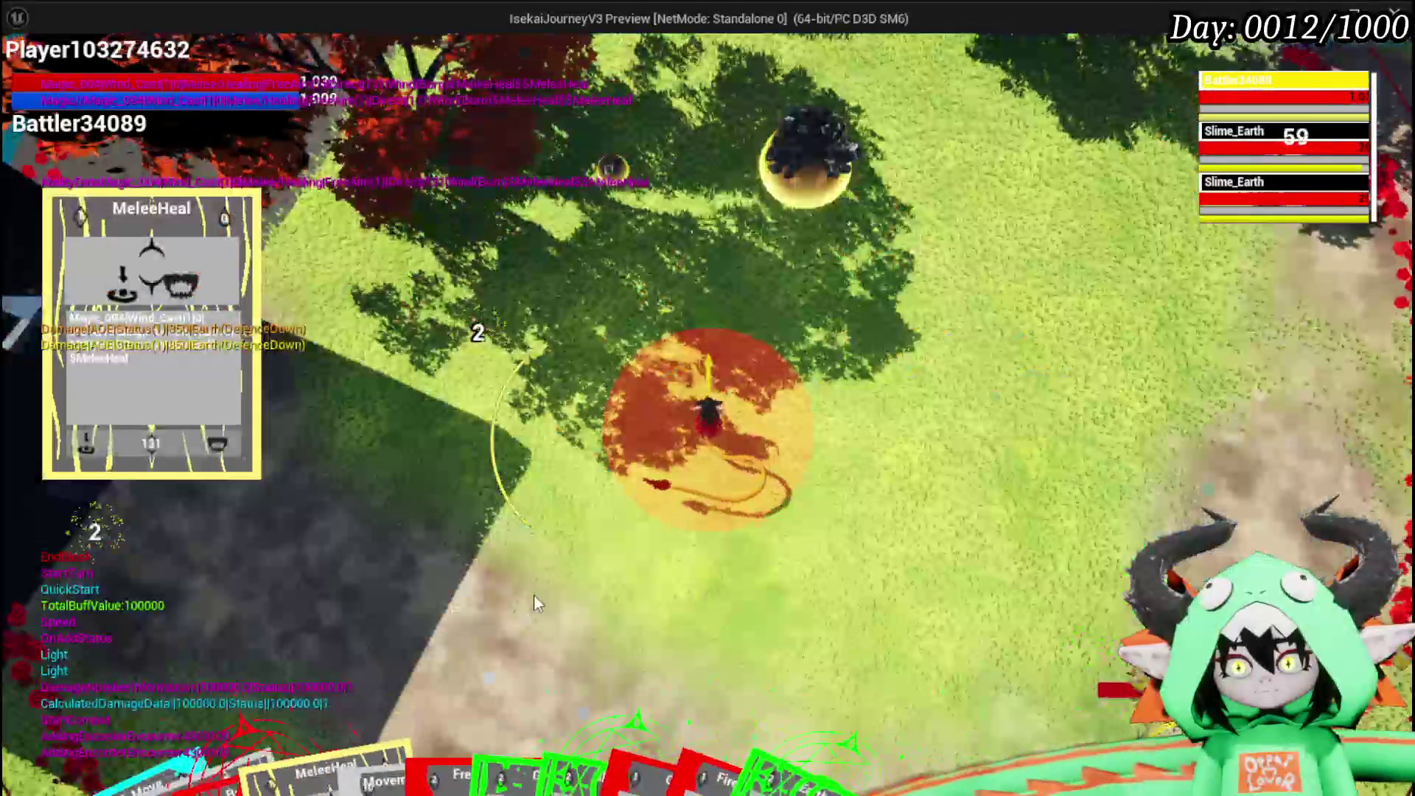
{"action": "left_click", "coordinate": [821, 561]}
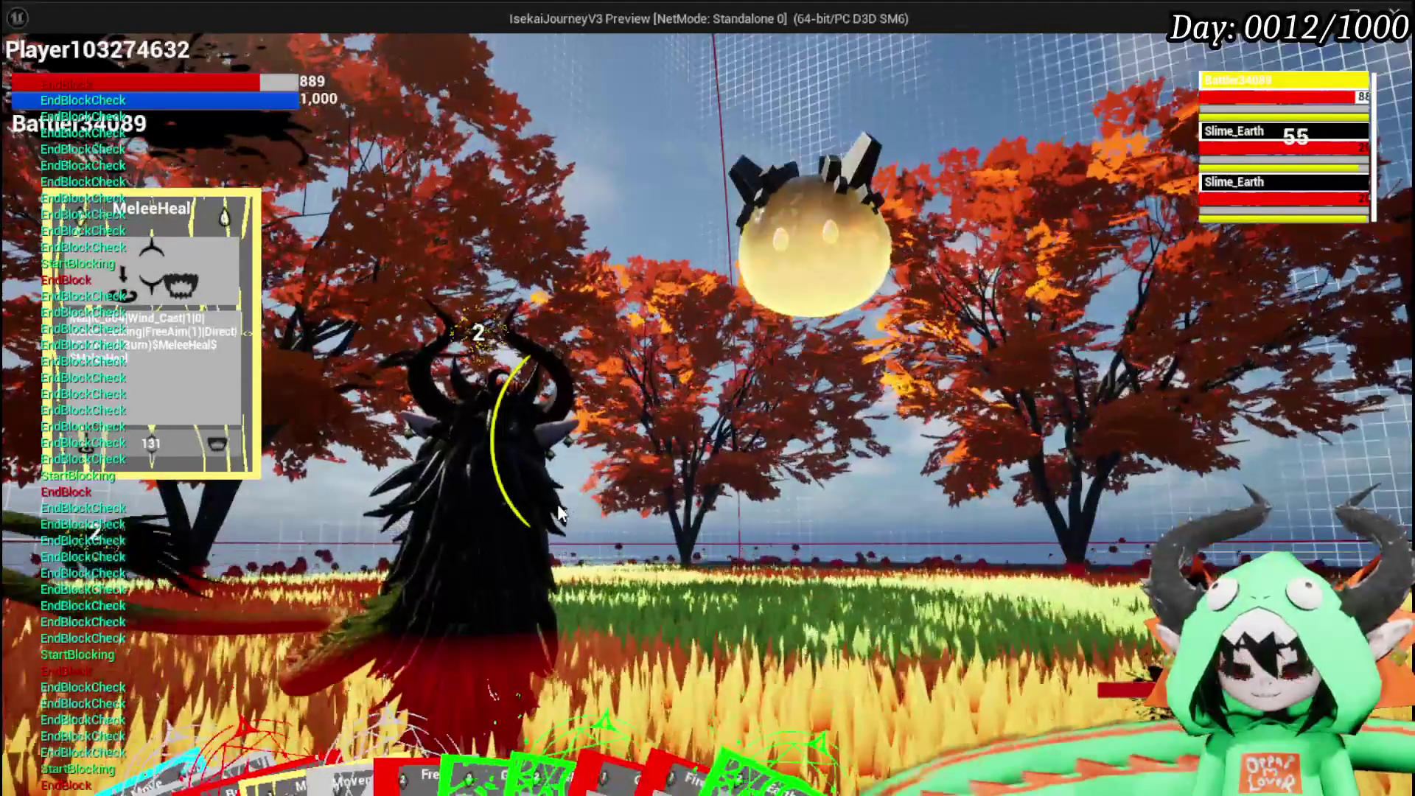
Cast the Splash Move card on the slime.
{"action": "mouse_move", "coordinate": [312, 644]}
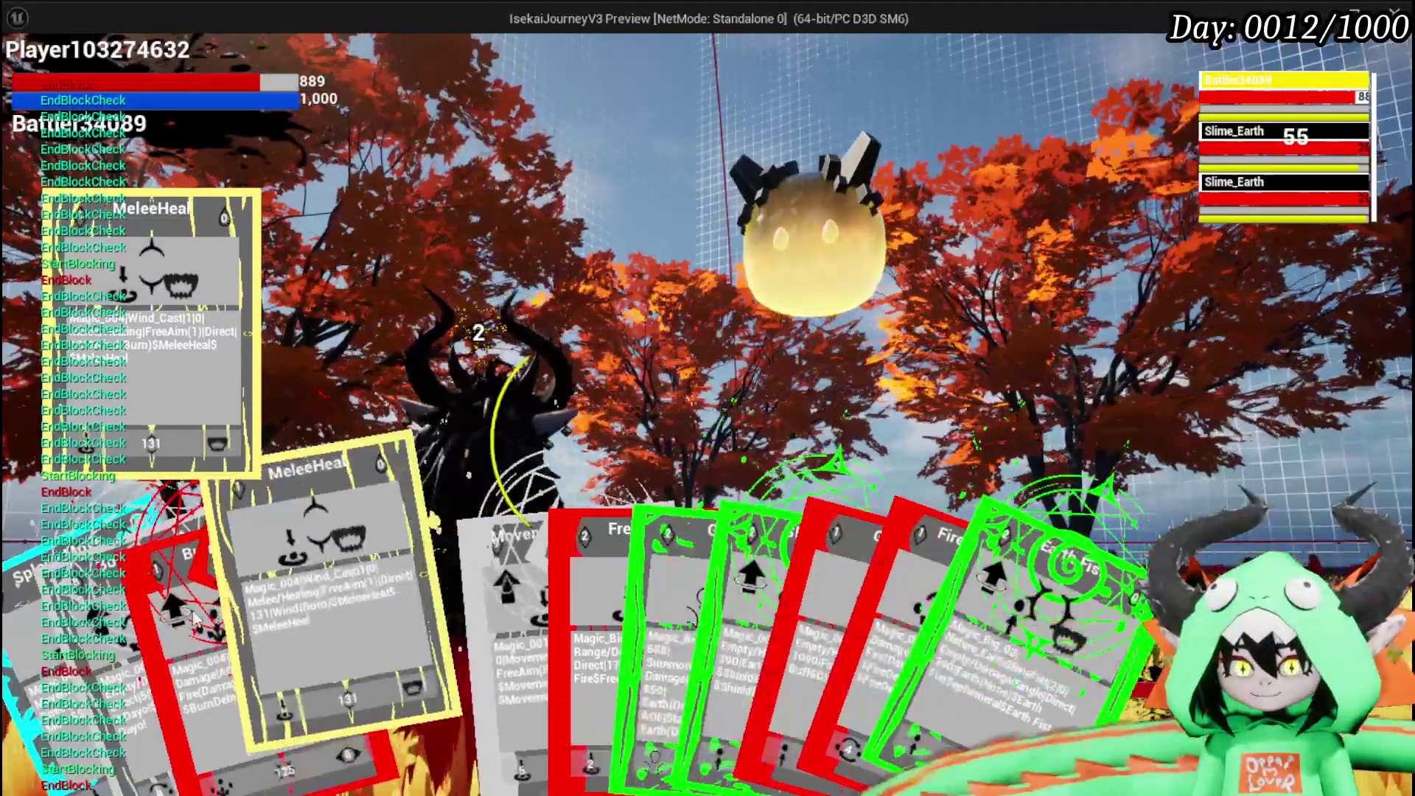
{"action": "mouse_move", "coordinate": [196, 612]}
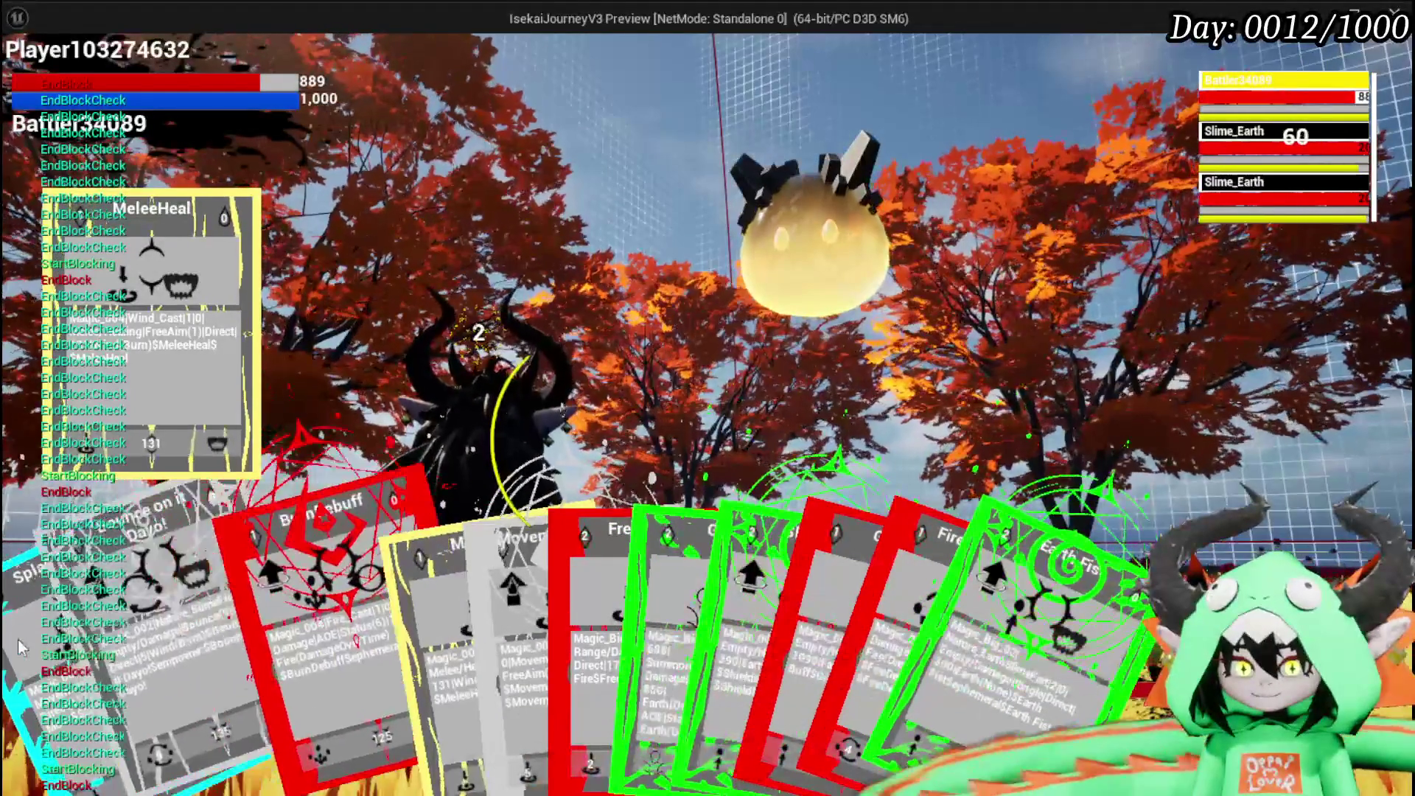
{"action": "left_click", "coordinate": [96, 643]}
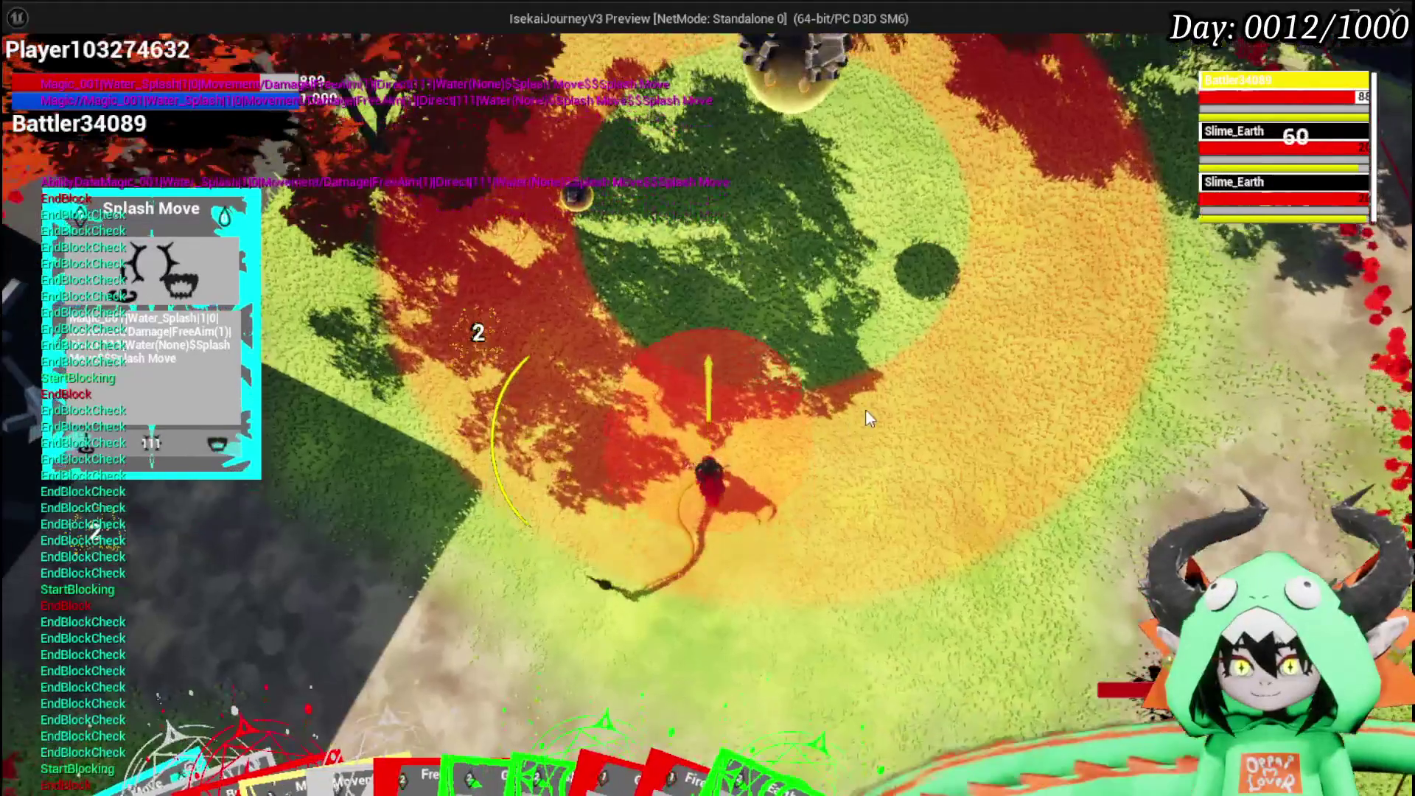
{"action": "left_click", "coordinate": [865, 409]}
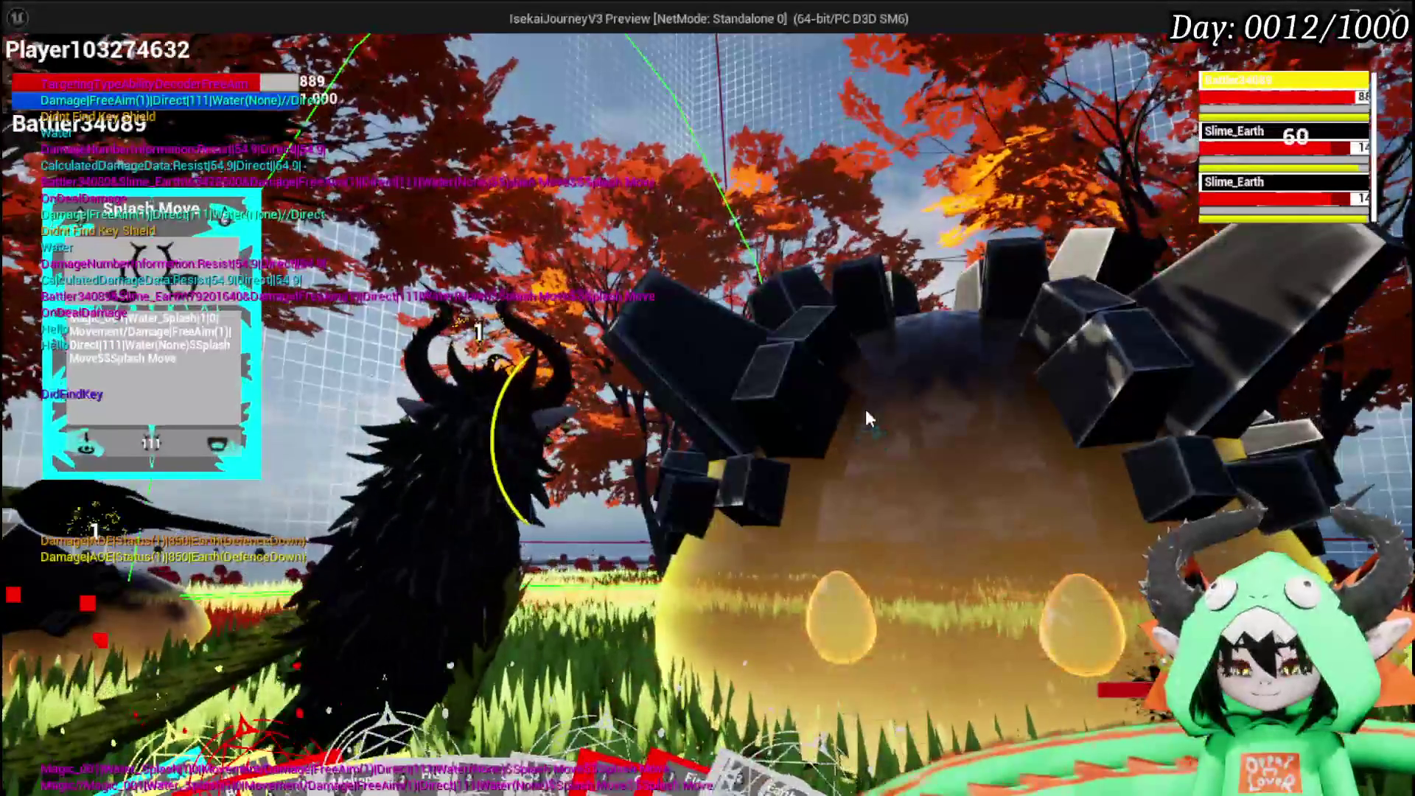
Play the FireDebuffTest card on the slime, watch the fire damage tick, then stop the preview.
{"action": "mouse_move", "coordinate": [89, 787]}
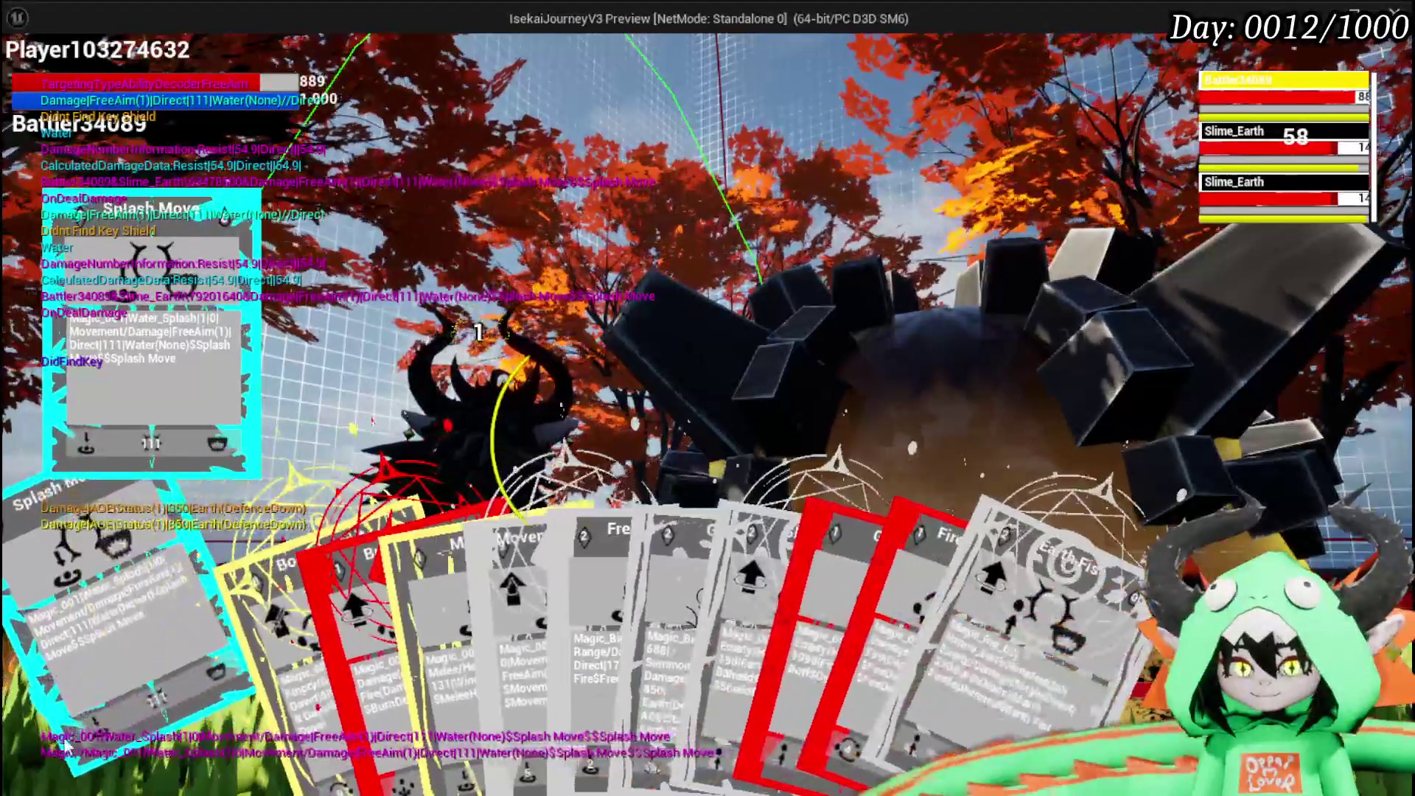
{"action": "mouse_move", "coordinate": [367, 643]}
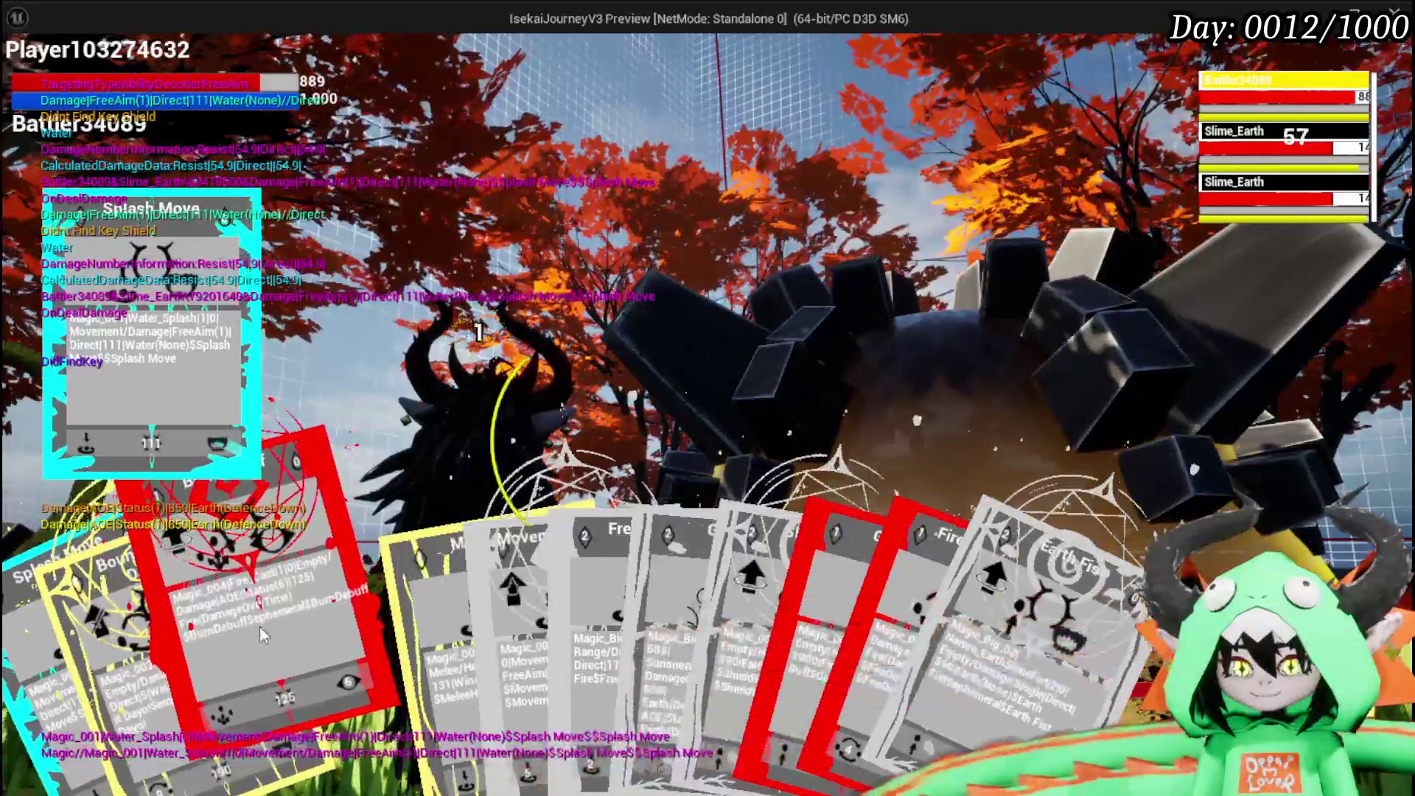
{"action": "mouse_move", "coordinate": [41, 684]}
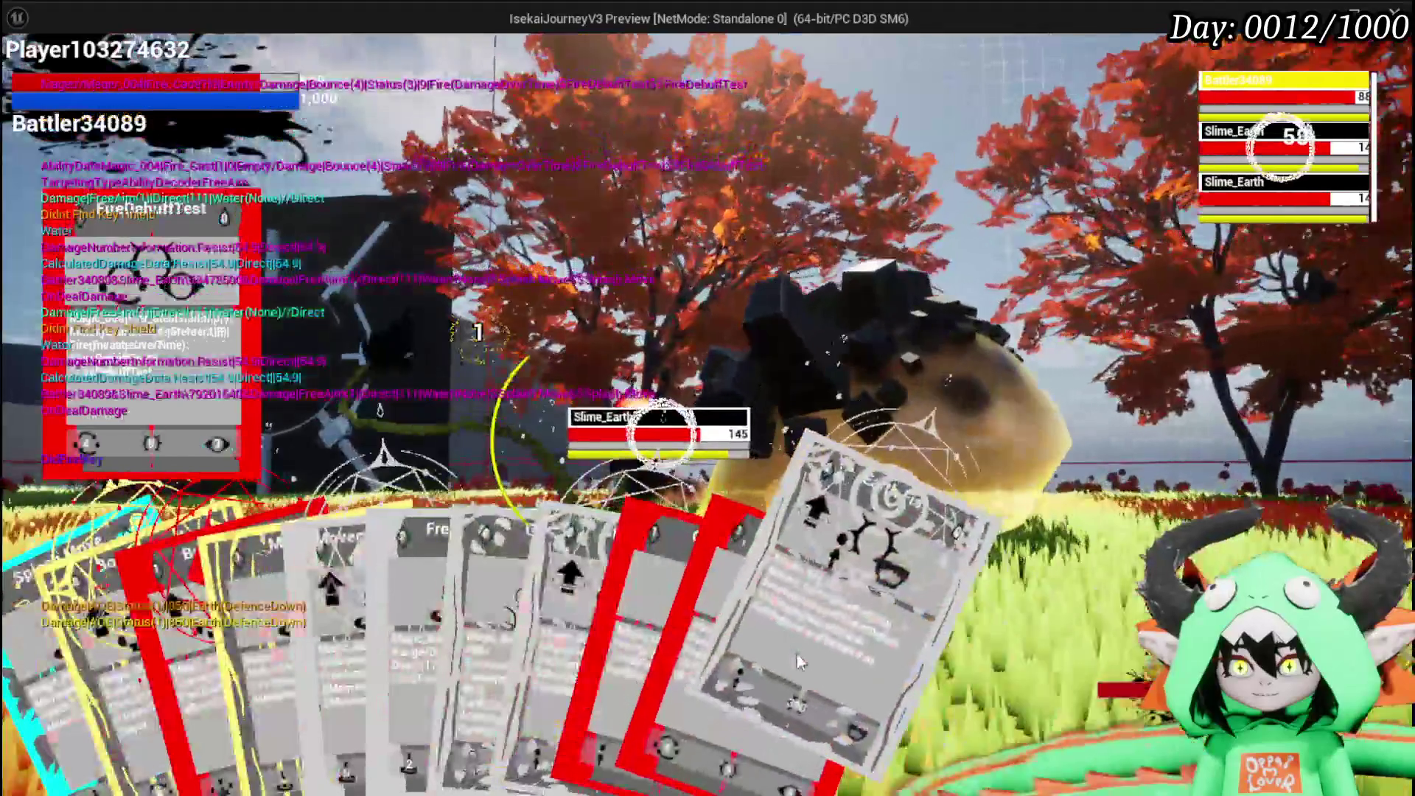
{"action": "left_click", "coordinate": [797, 653]}
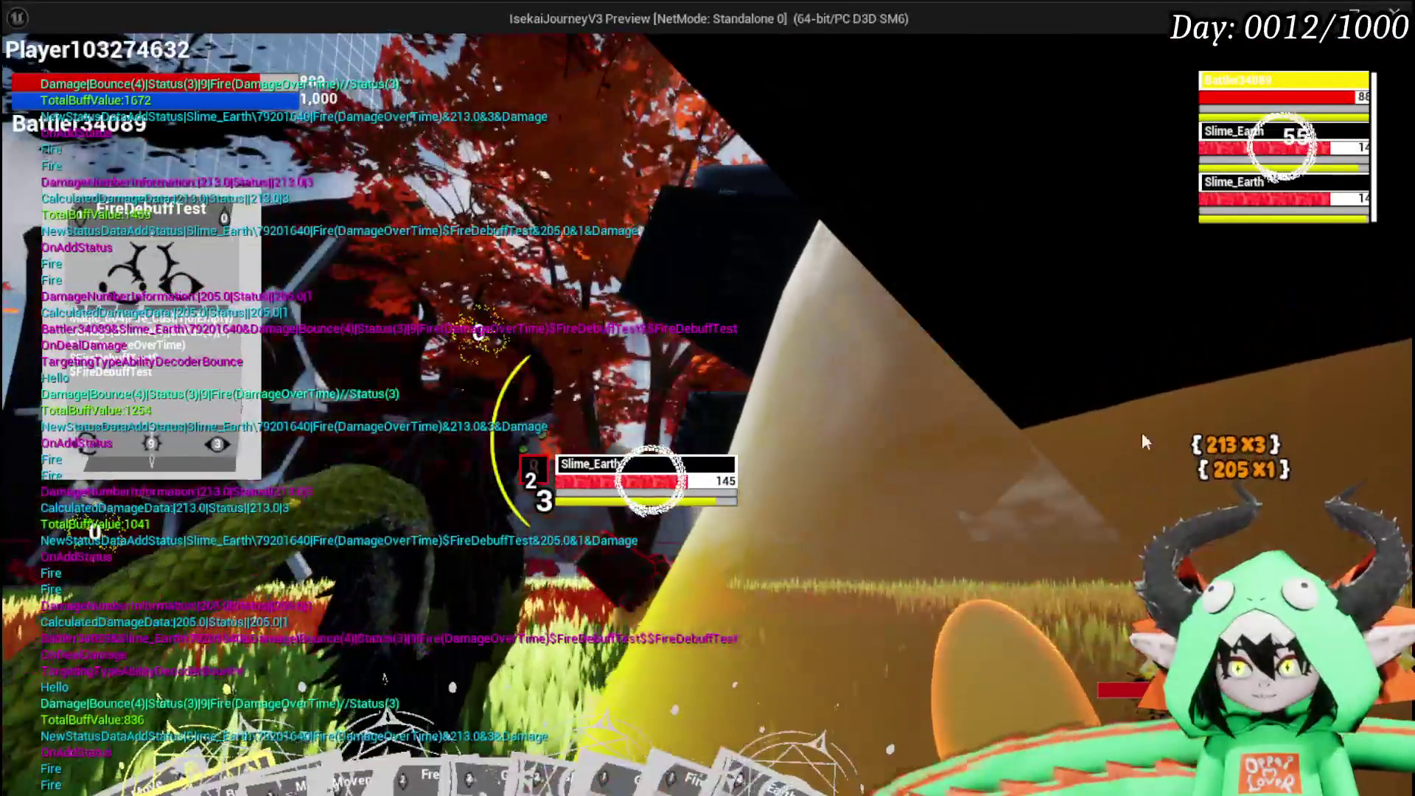
{"action": "mouse_move", "coordinate": [799, 753]}
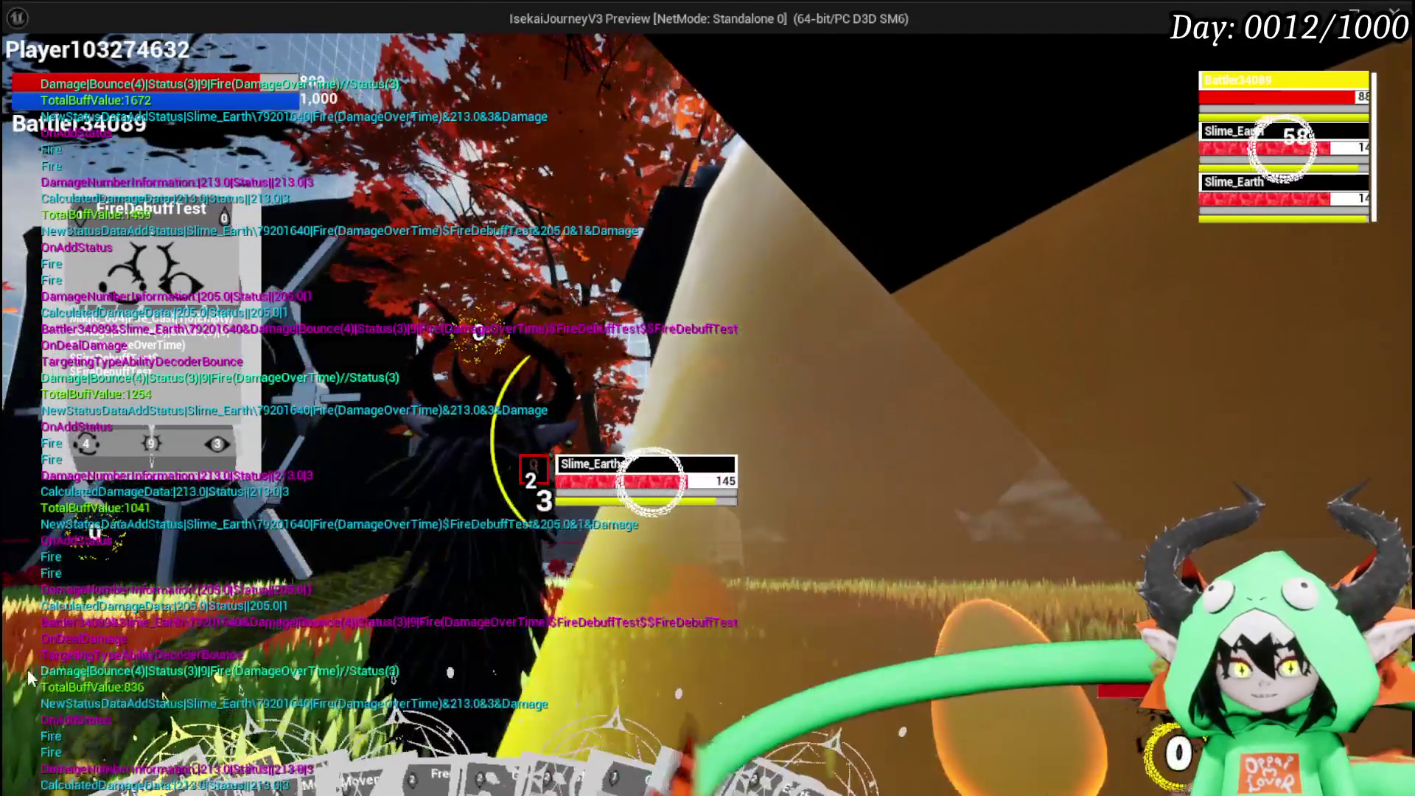
{"action": "mouse_move", "coordinate": [168, 713]}
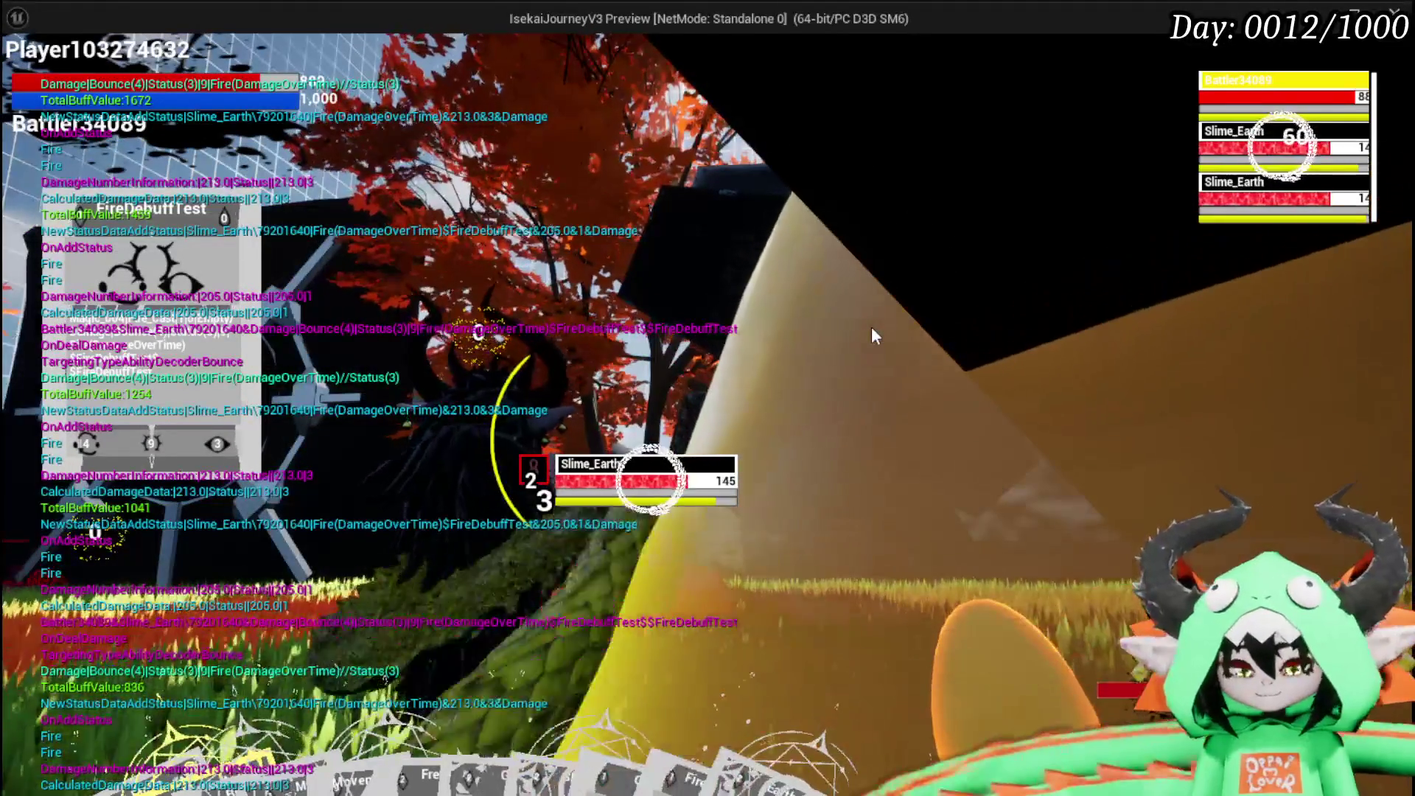
{"action": "key", "text": "Escape"}
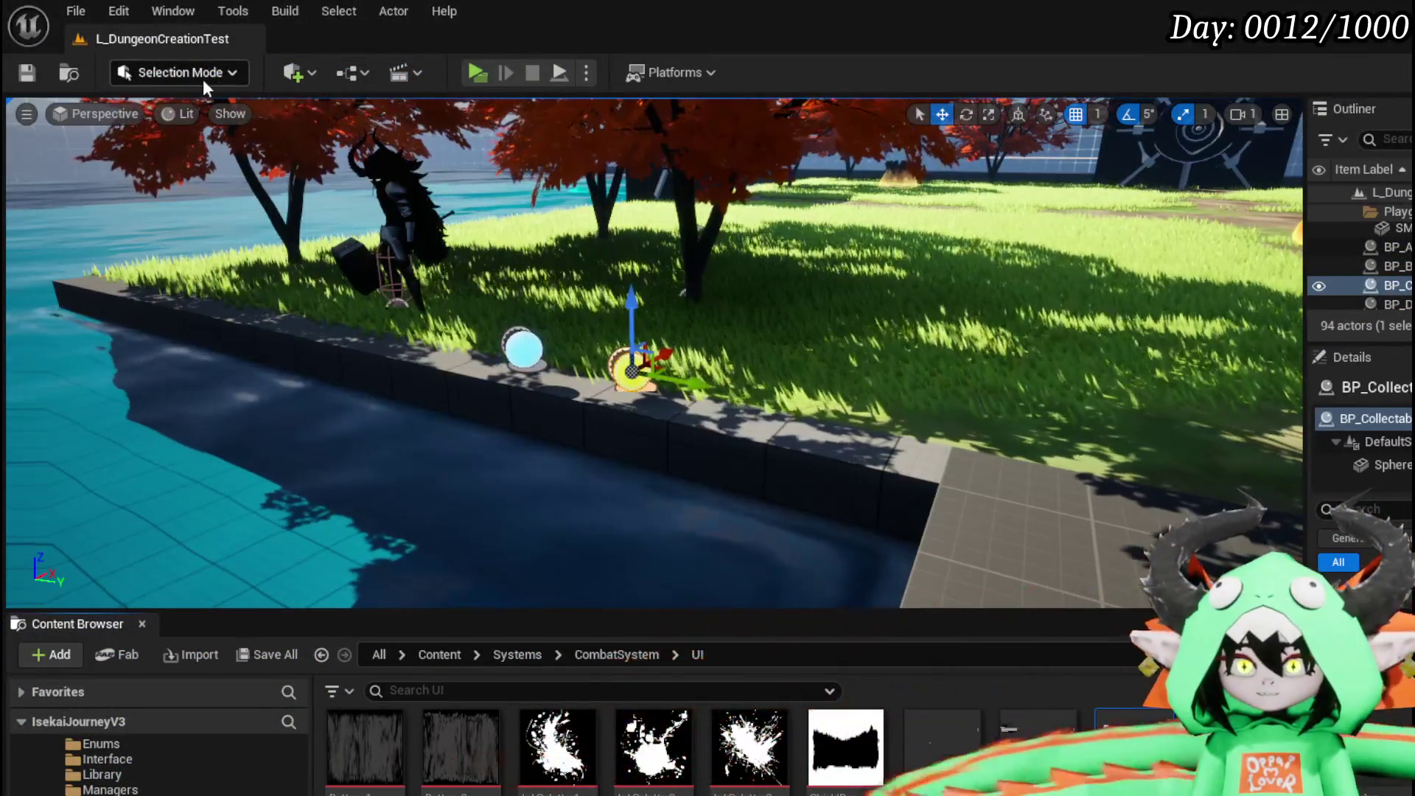
Start a play-test, walk onto the bench, and open the Free AIM Fire card from Magic|ChuraMagicSummon|001.
{"action": "left_click", "coordinate": [467, 72]}
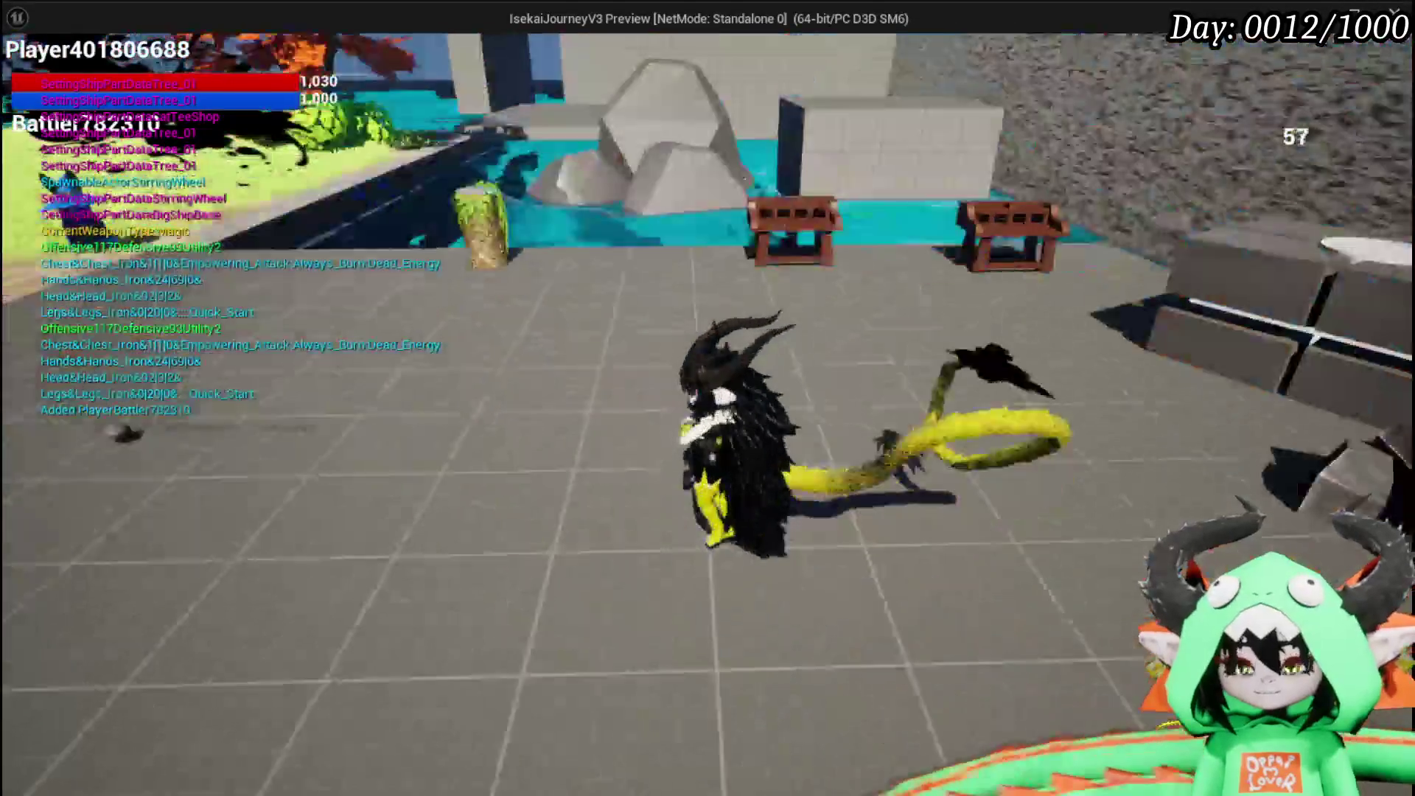
{"action": "key", "text": "w"}
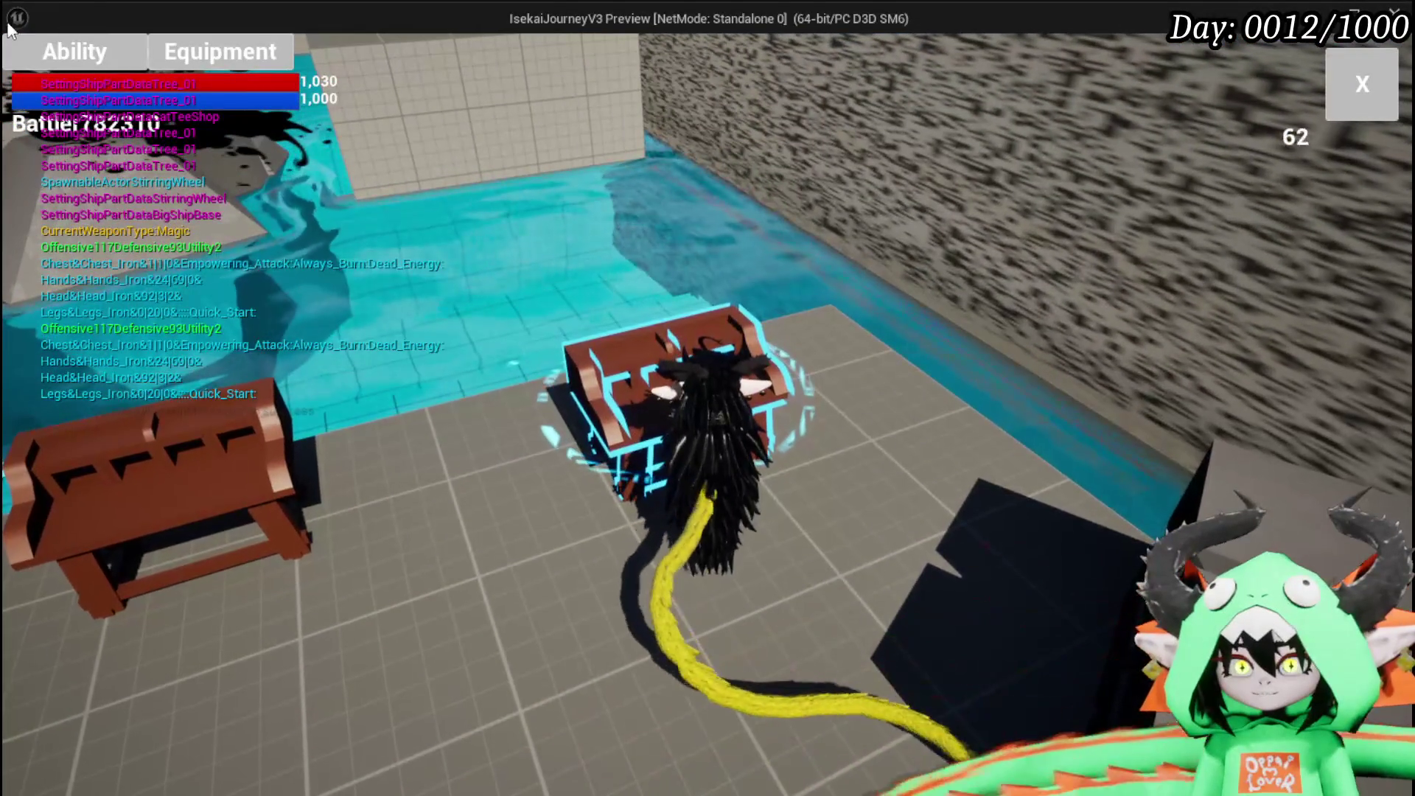
{"action": "left_click", "coordinate": [105, 60]}
{"action": "left_click", "coordinate": [147, 147]}
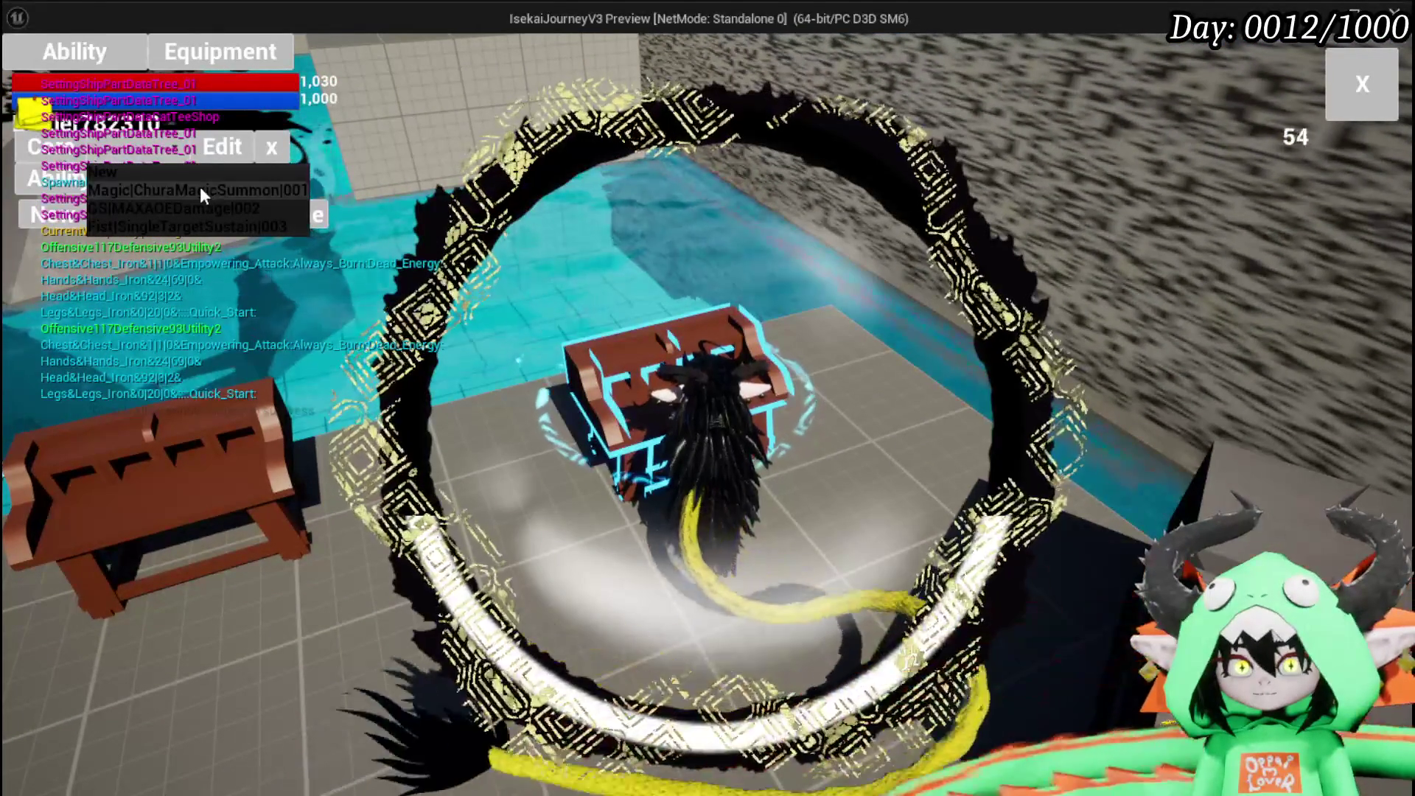
{"action": "left_click", "coordinate": [200, 187]}
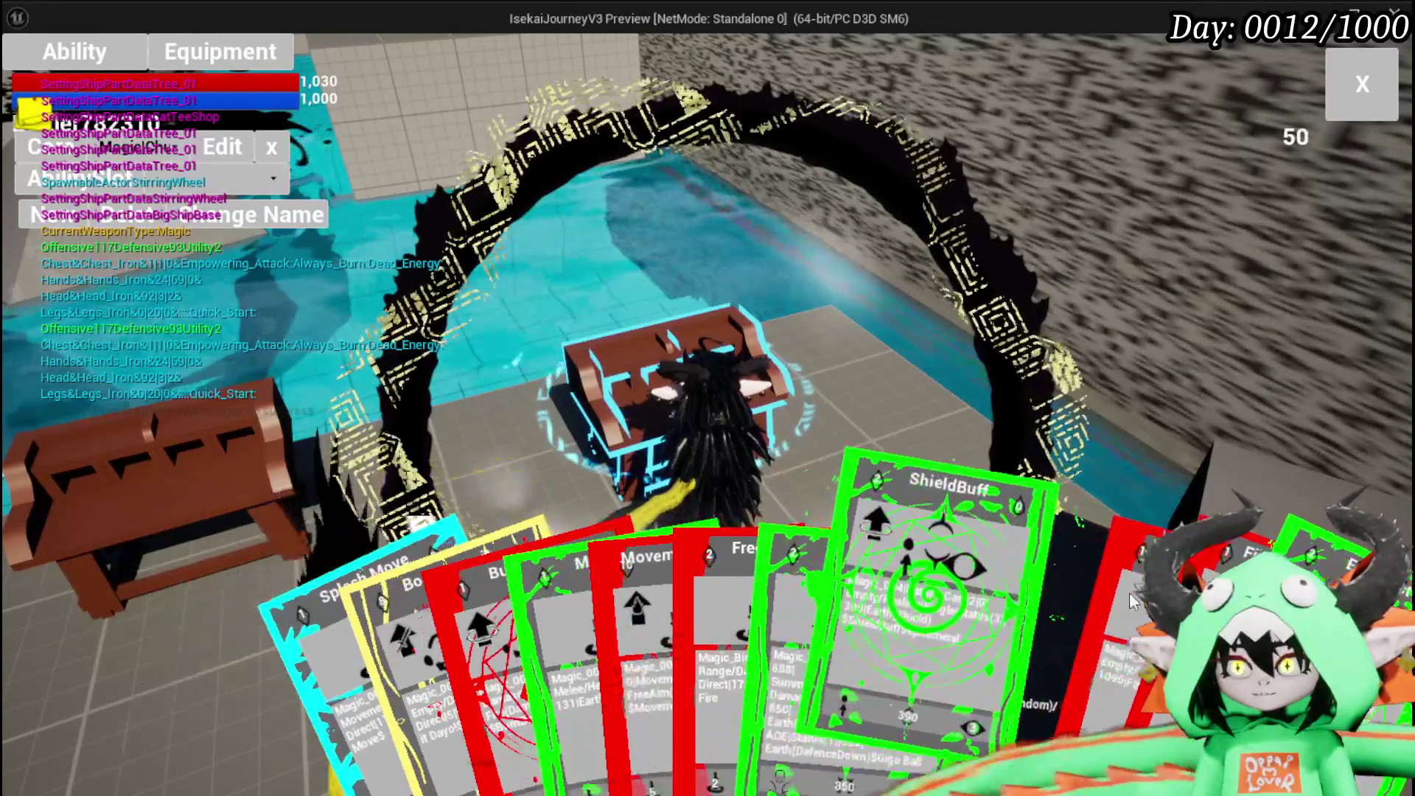
{"action": "left_click", "coordinate": [766, 590]}
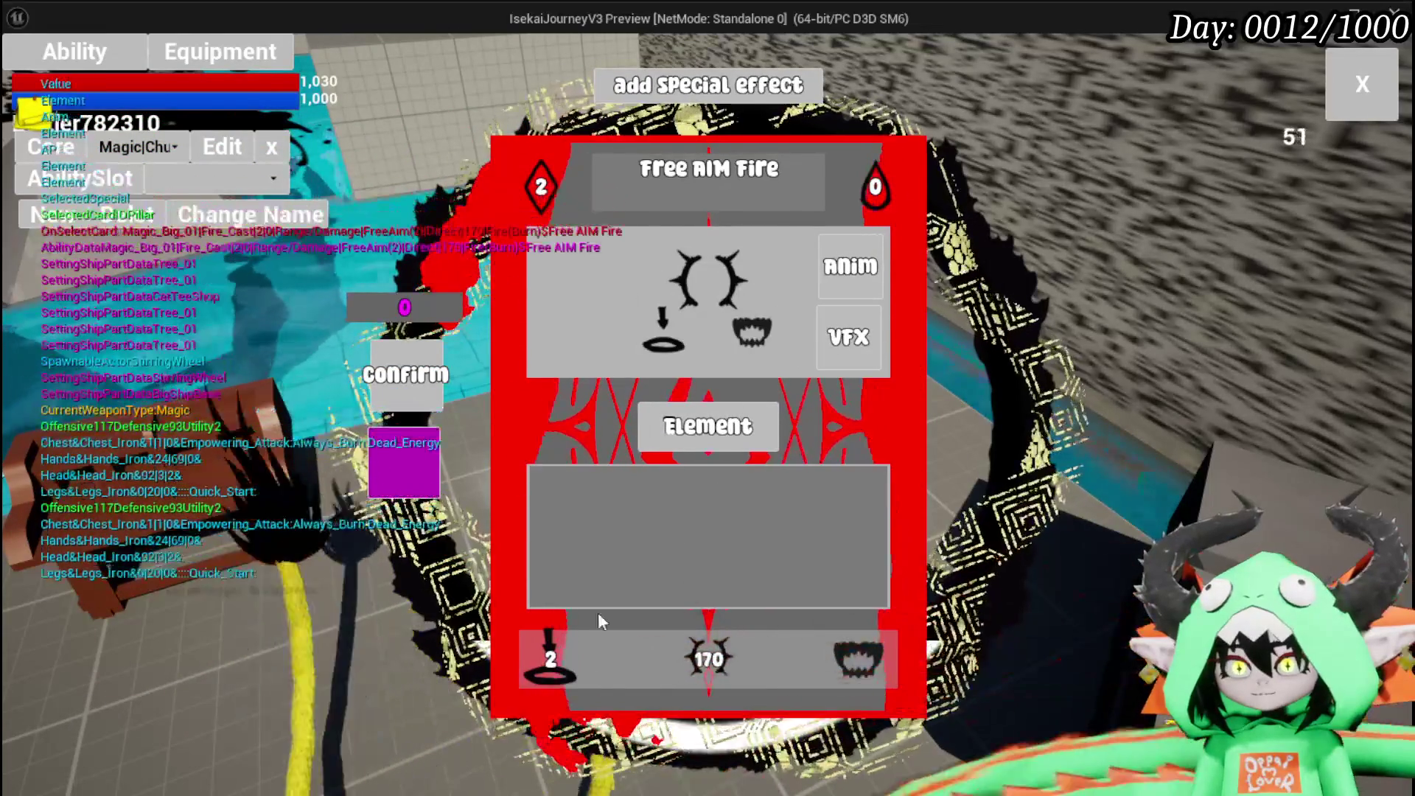
Switch the Free AIM Fire card's element to Wind, review its Wind effect options, and exit the card editor.
{"action": "left_click", "coordinate": [728, 402]}
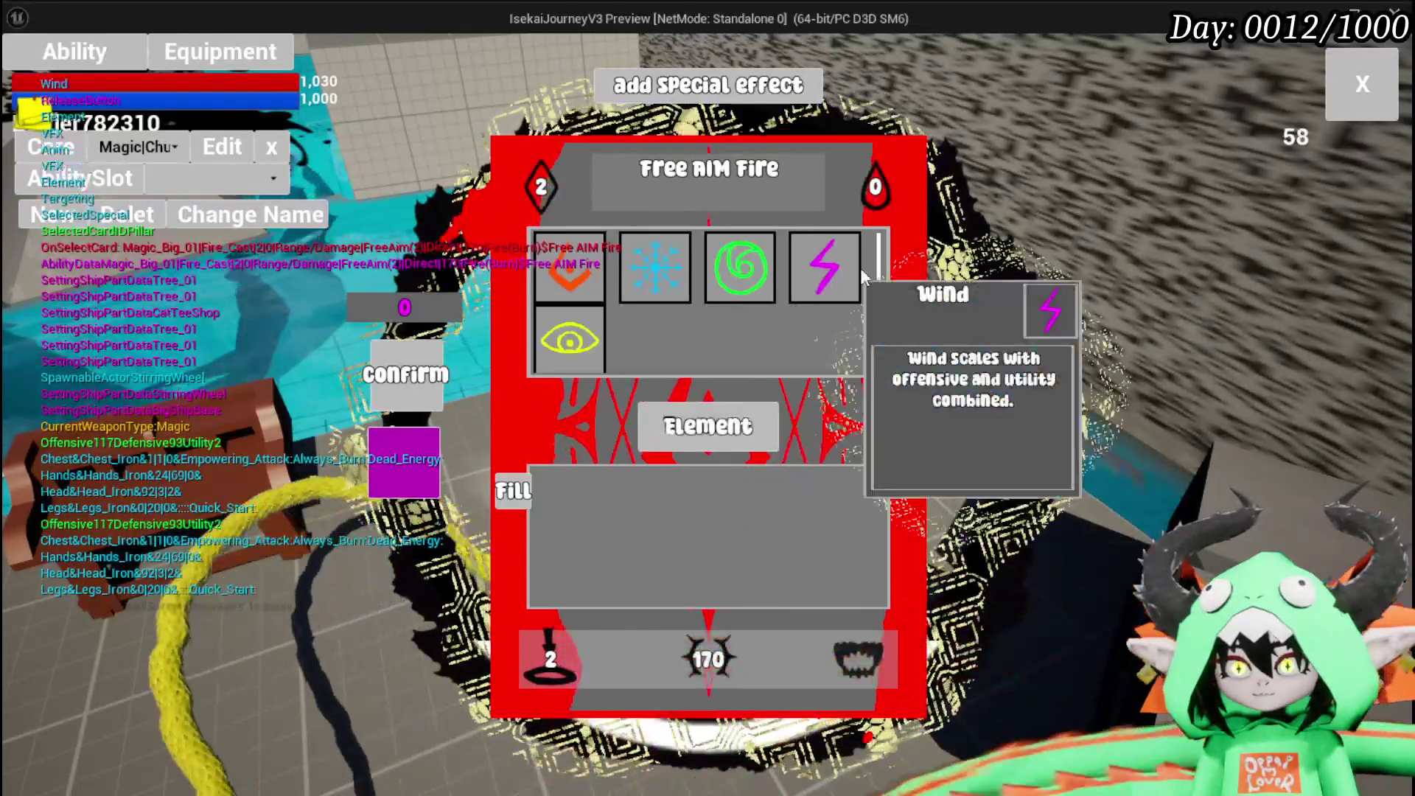
{"action": "left_click", "coordinate": [841, 270]}
{"action": "left_click", "coordinate": [848, 333]}
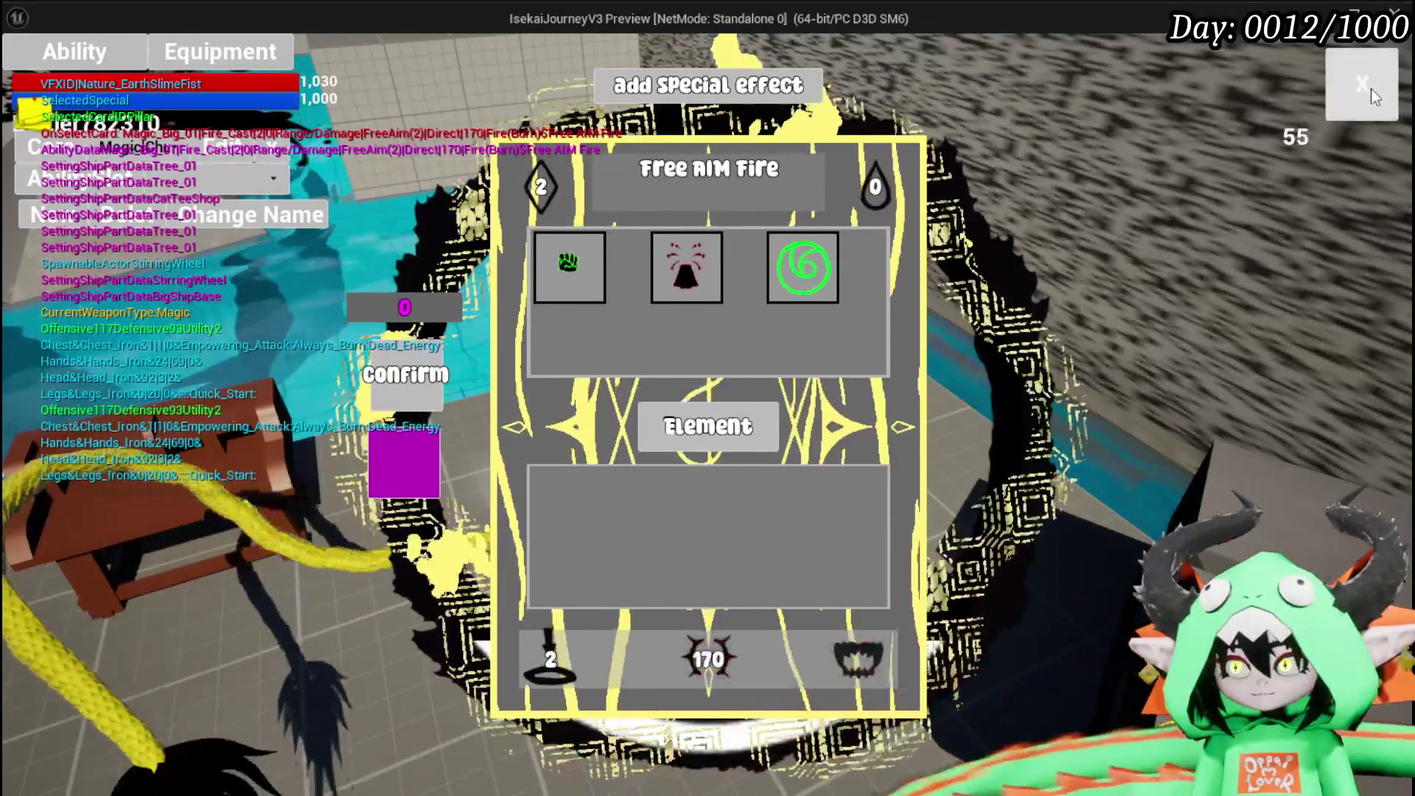
{"action": "left_click", "coordinate": [1371, 89]}
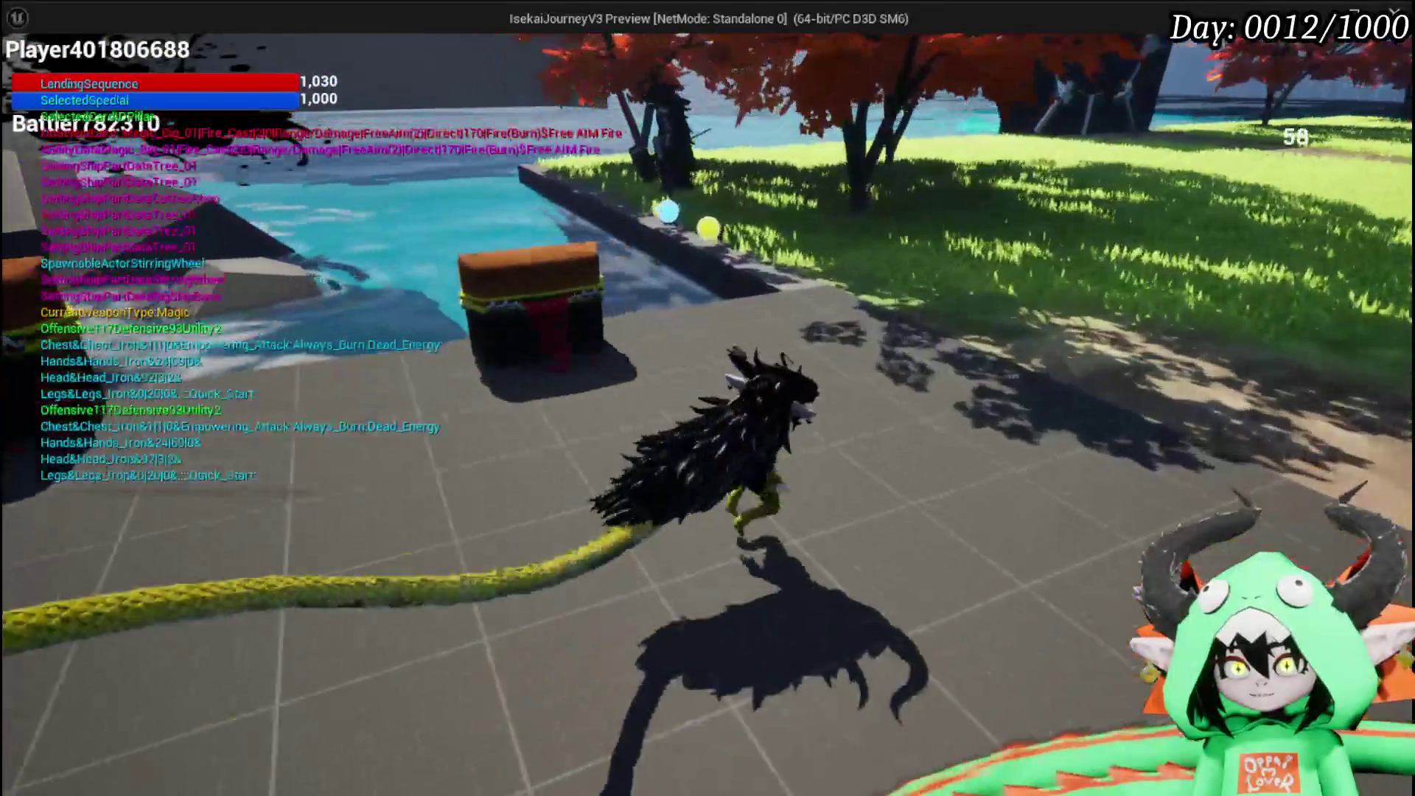
Walk the character past the pool, the rocks and chests, and back onto the open floor.
{"action": "key", "text": "w"}
{"action": "key", "text": "w"}
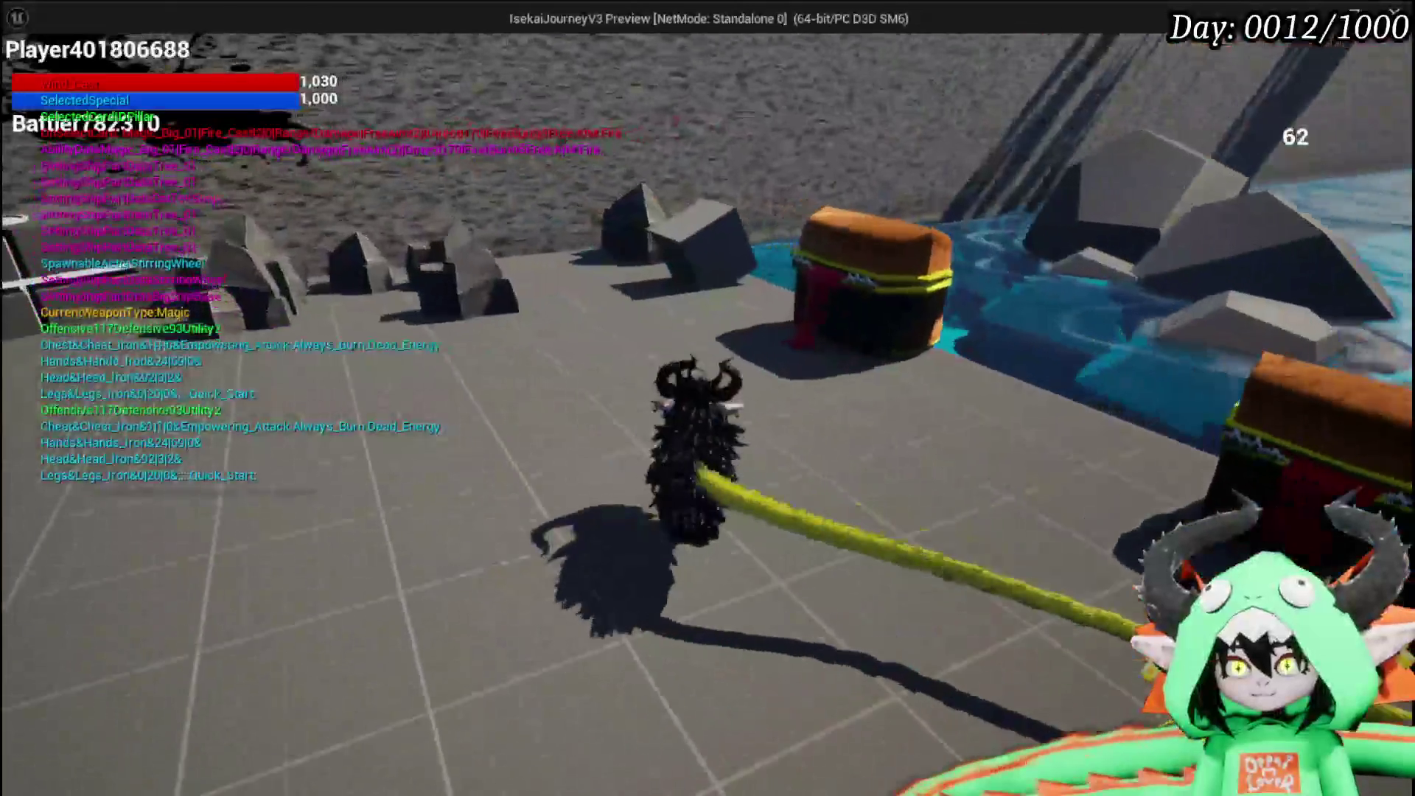
{"action": "key", "text": "w"}
{"action": "key", "text": "w"}
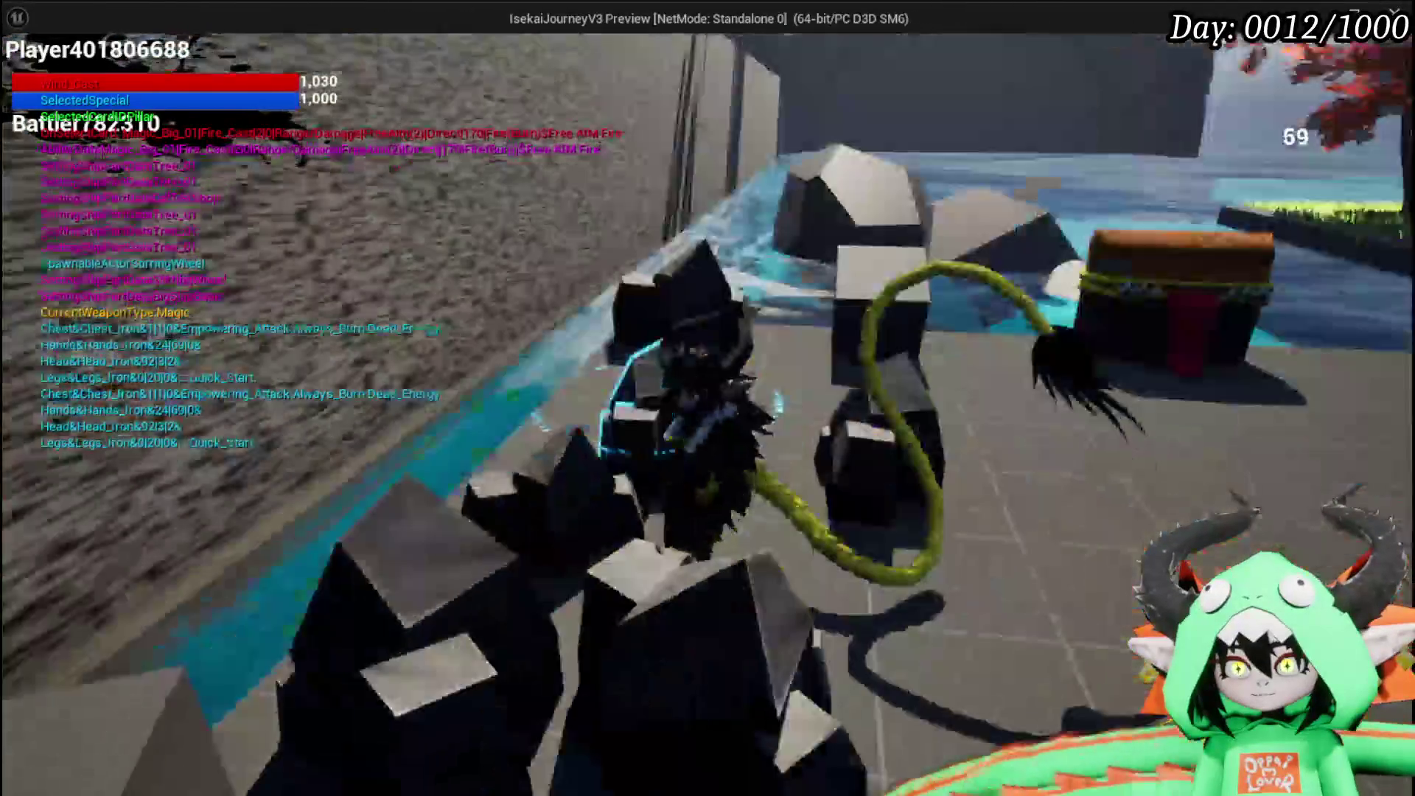
{"action": "key", "text": "w"}
{"action": "key", "text": "w"}
{"action": "key", "text": "w"}
Return to the bench and reopen the ChuraMagicSummon ability's Free AIM Fire card.
{"action": "key", "text": "e"}
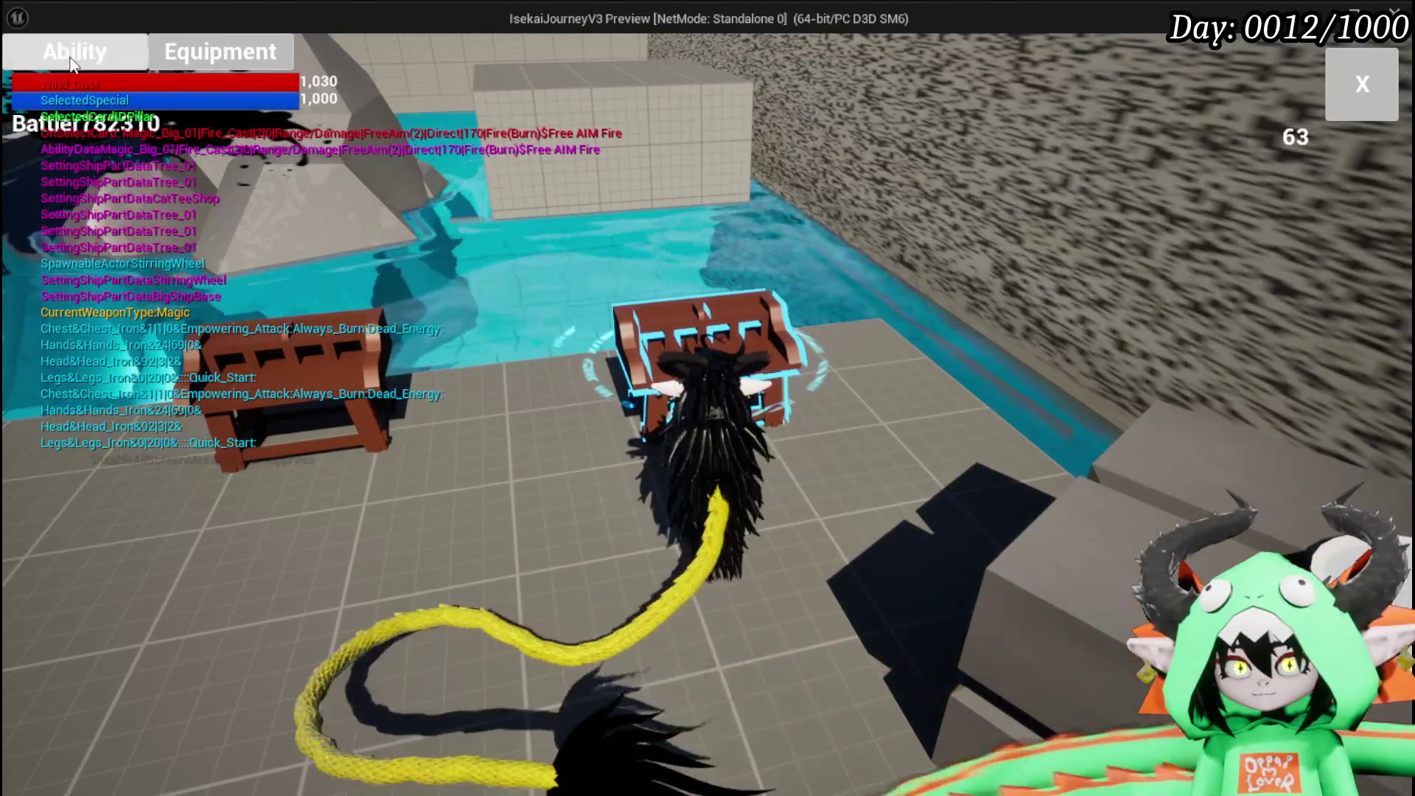
{"action": "left_click", "coordinate": [71, 59]}
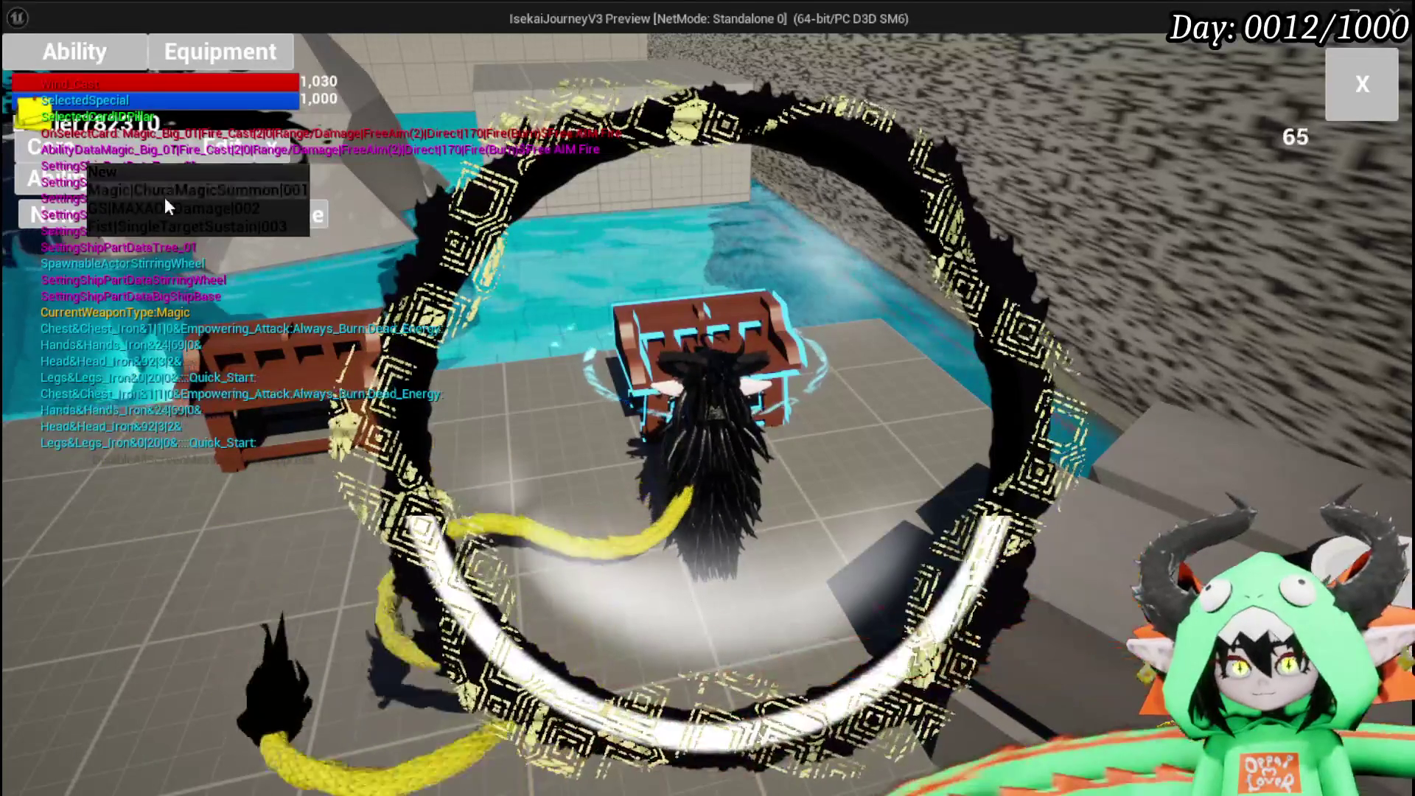
{"action": "left_click", "coordinate": [165, 196]}
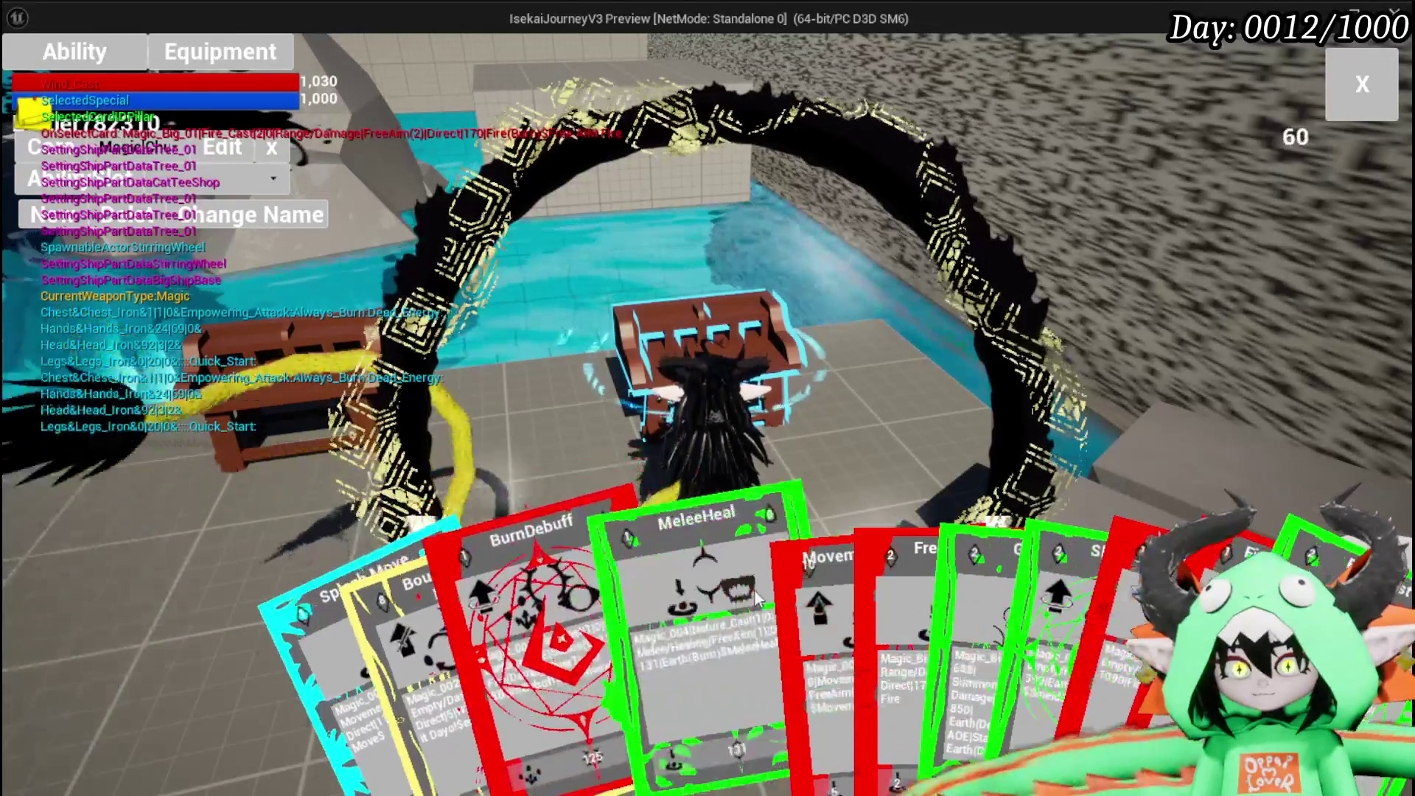
{"action": "left_click", "coordinate": [852, 597]}
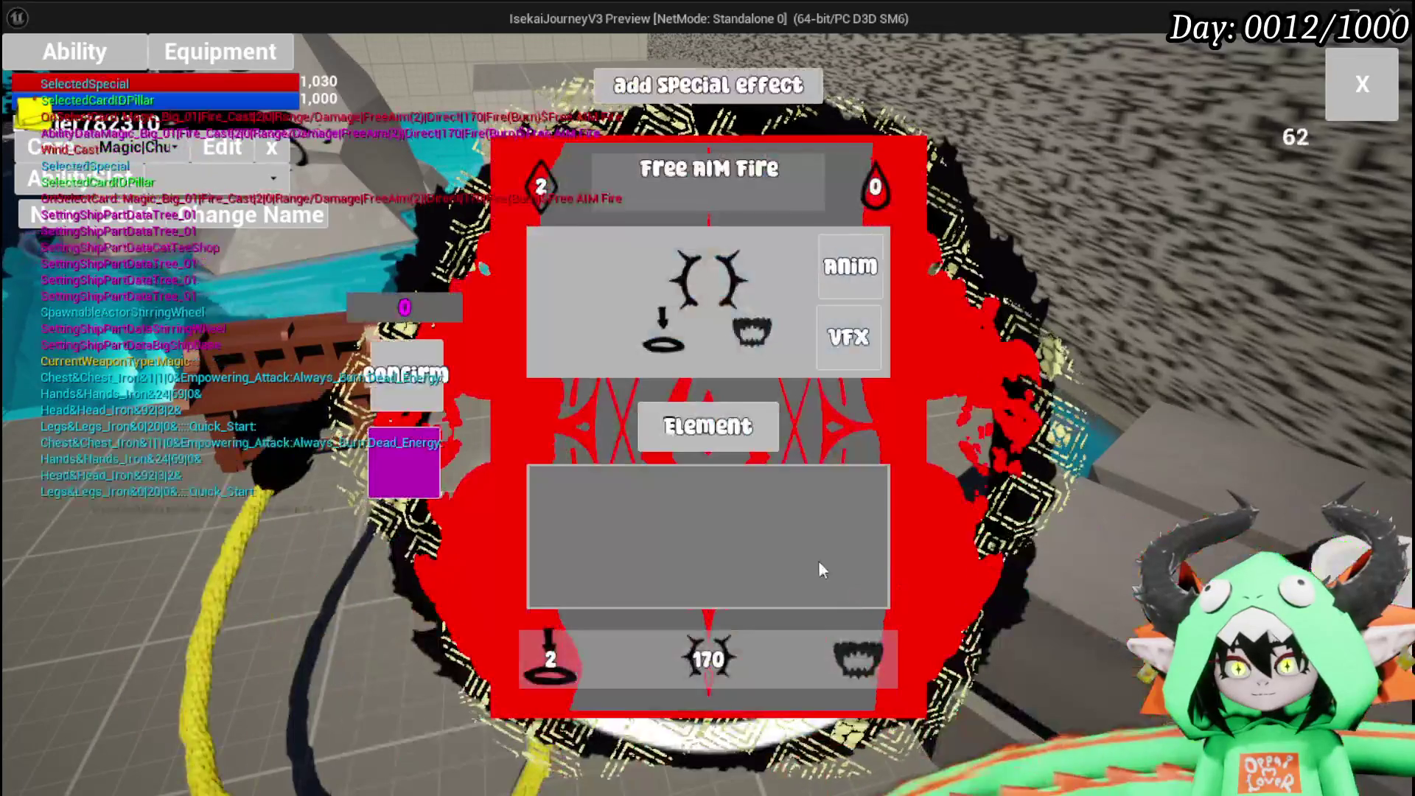
Give the card the Wind element and the Wind_Cast visual effect, leaving the animation unchanged.
{"action": "left_click", "coordinate": [707, 426]}
{"action": "left_click", "coordinate": [568, 338]}
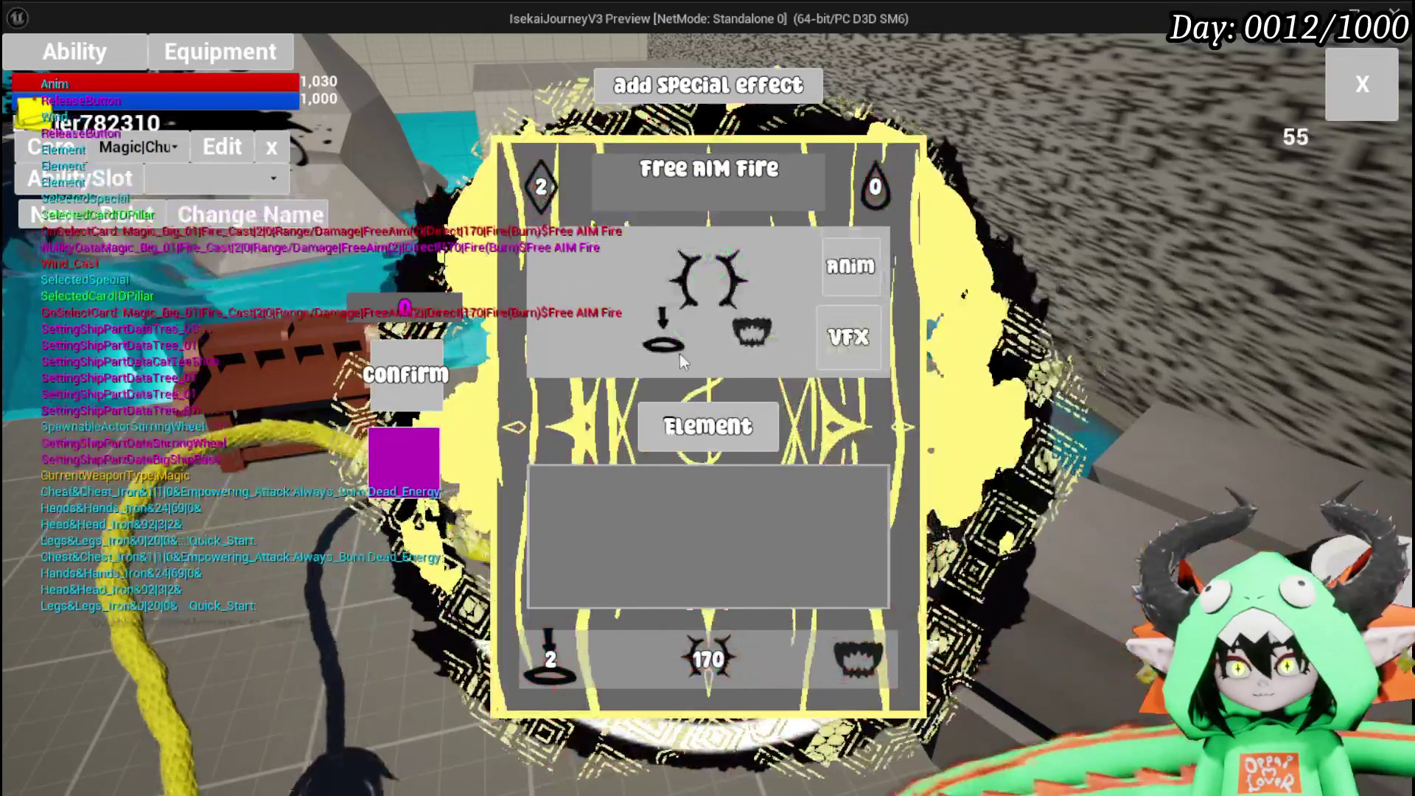
{"action": "left_click", "coordinate": [847, 337]}
{"action": "left_click", "coordinate": [575, 266]}
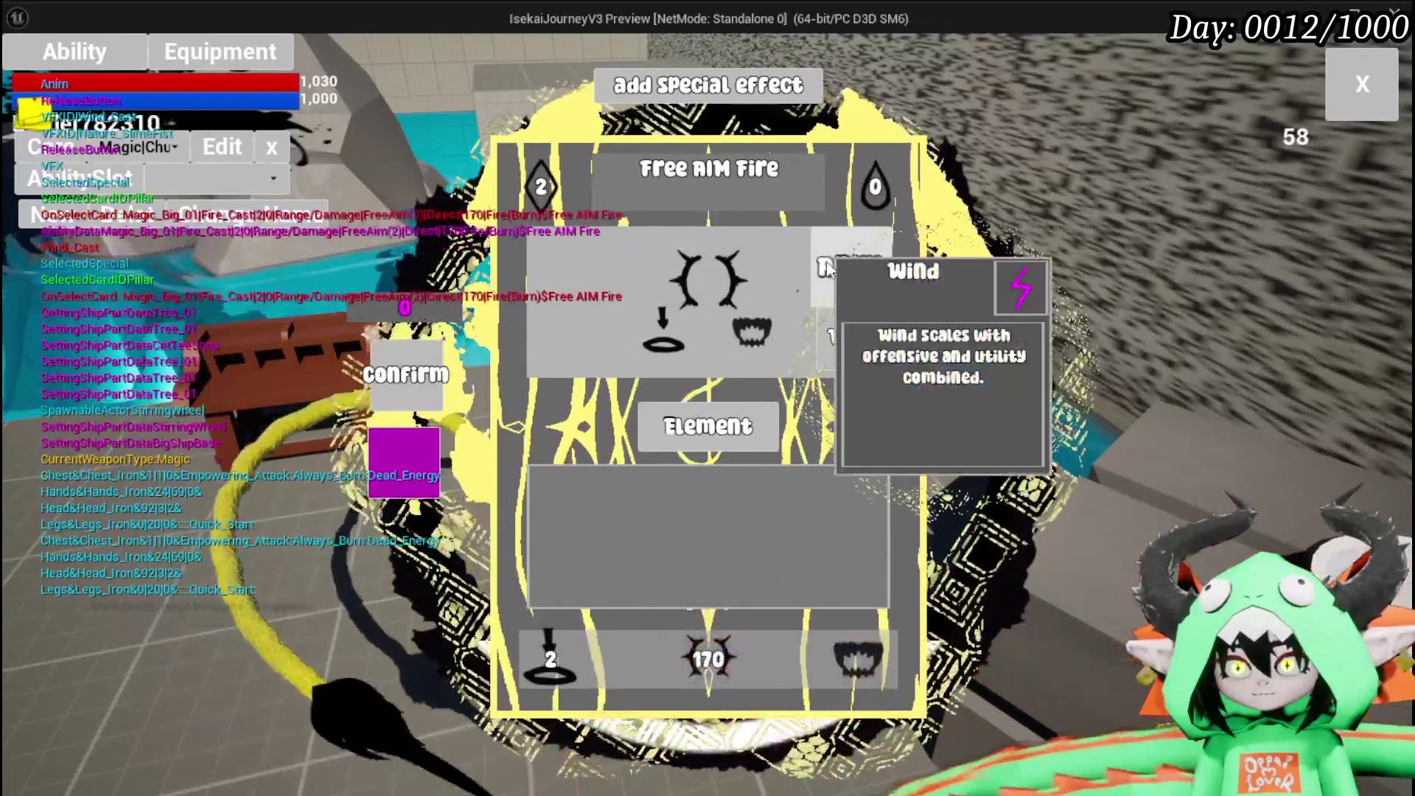
{"action": "left_click", "coordinate": [829, 270]}
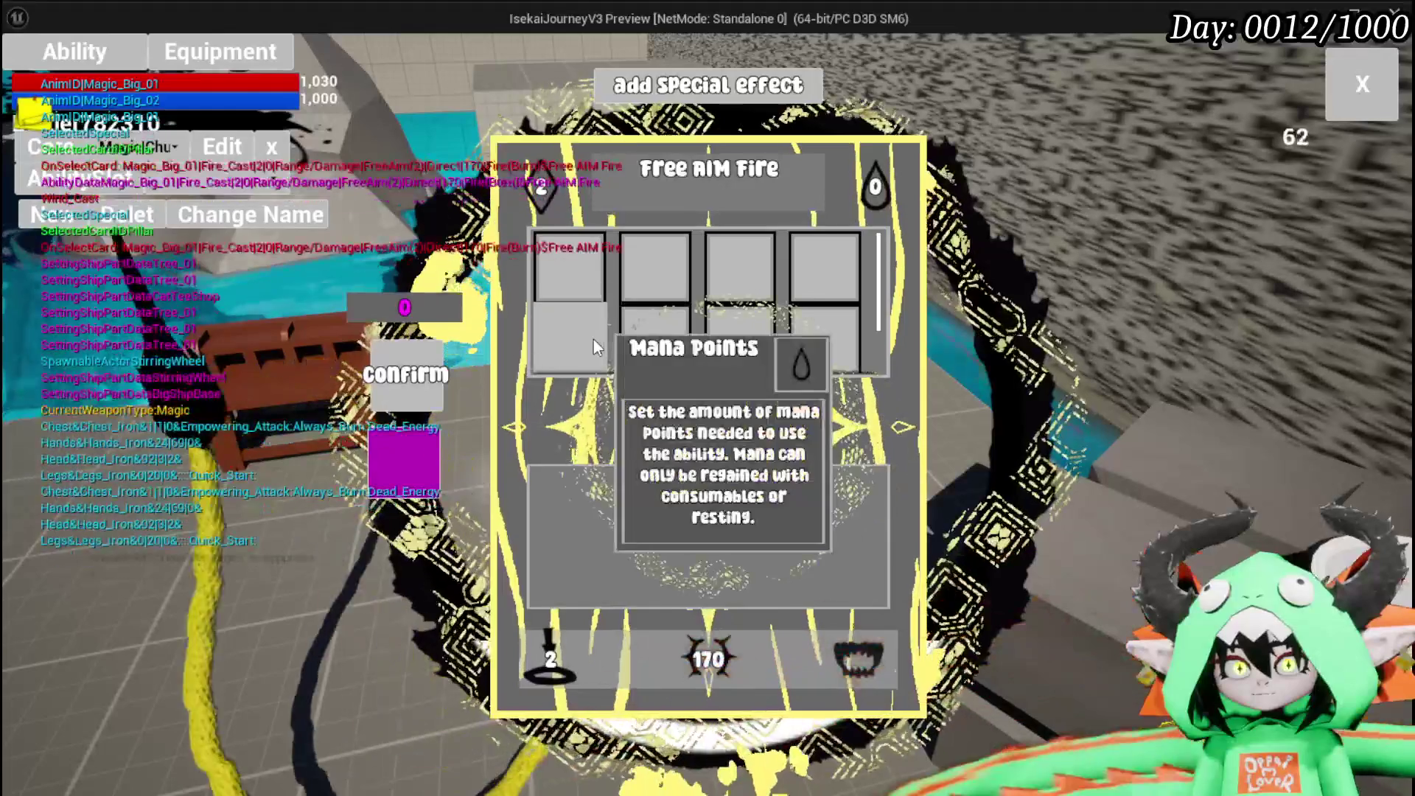
{"action": "left_click", "coordinate": [594, 339]}
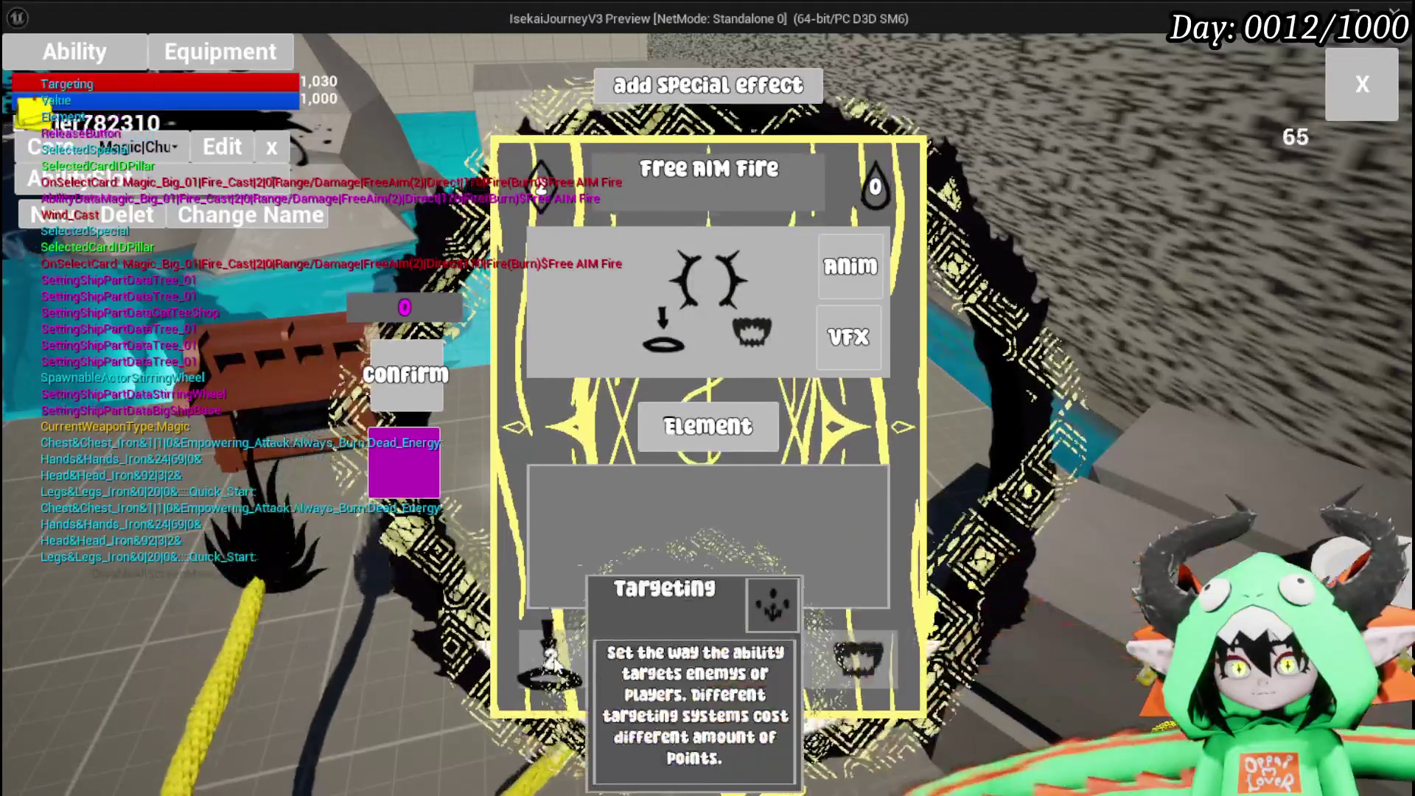
Set the card's targeting to Single Target and its strength value to 198.
{"action": "left_click", "coordinate": [553, 662]}
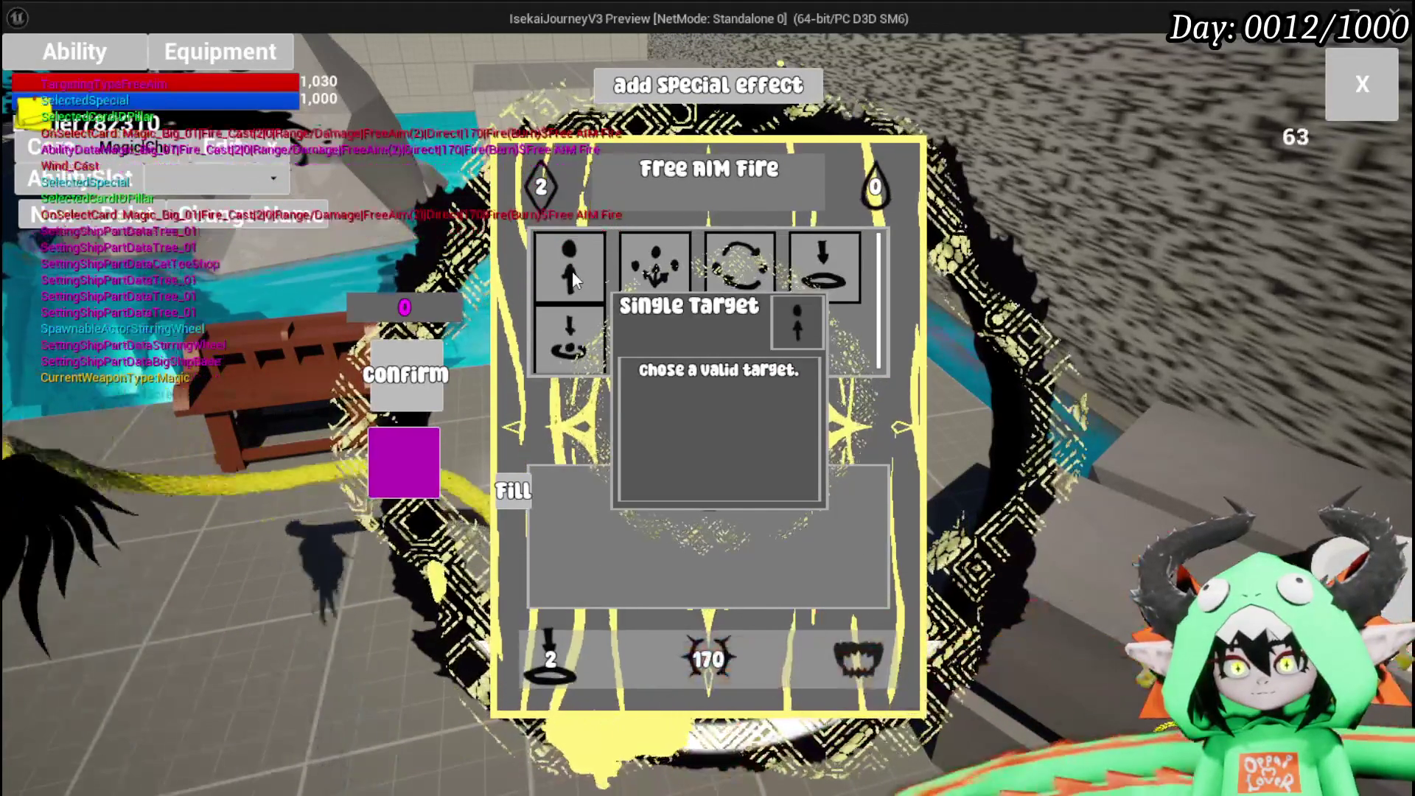
{"action": "left_click", "coordinate": [572, 271]}
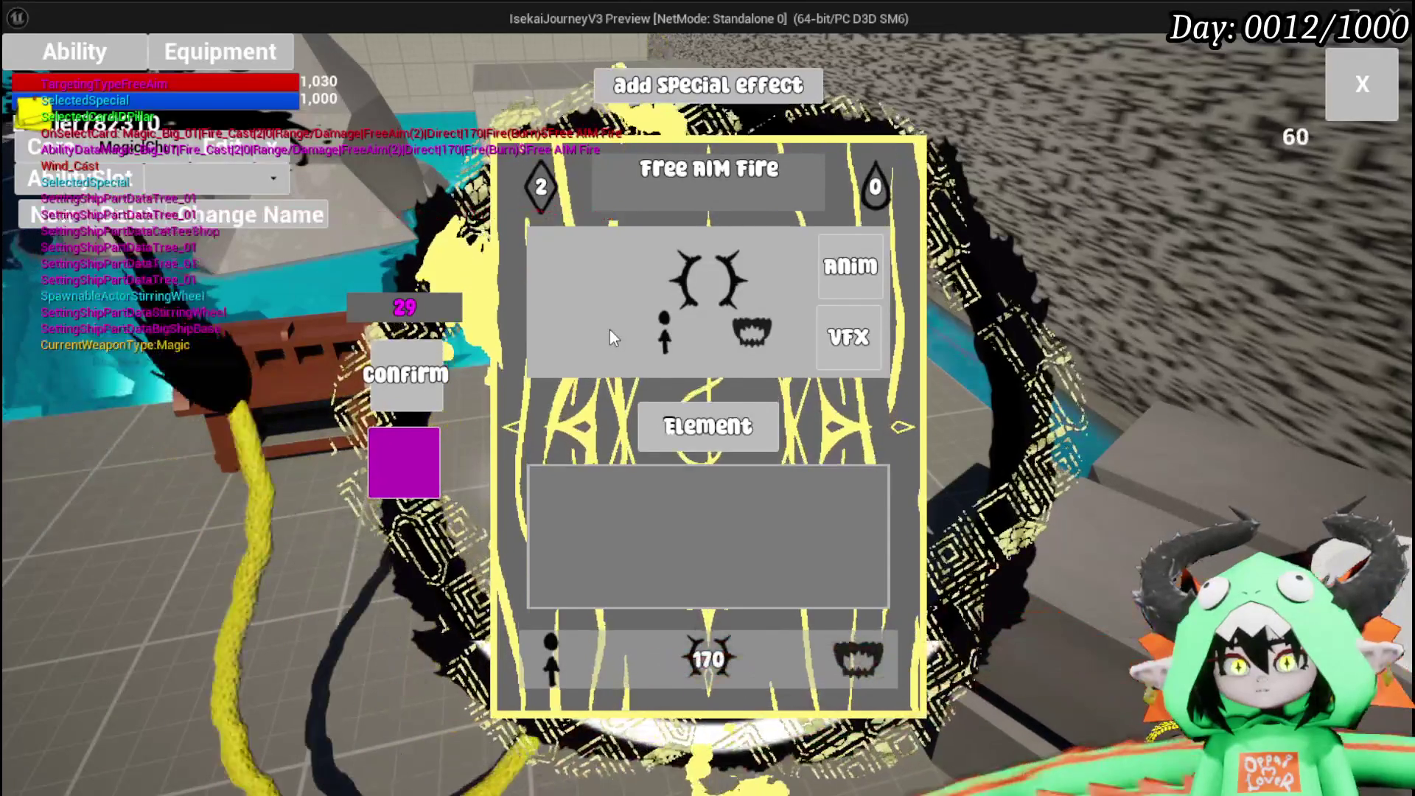
{"action": "left_click", "coordinate": [708, 426]}
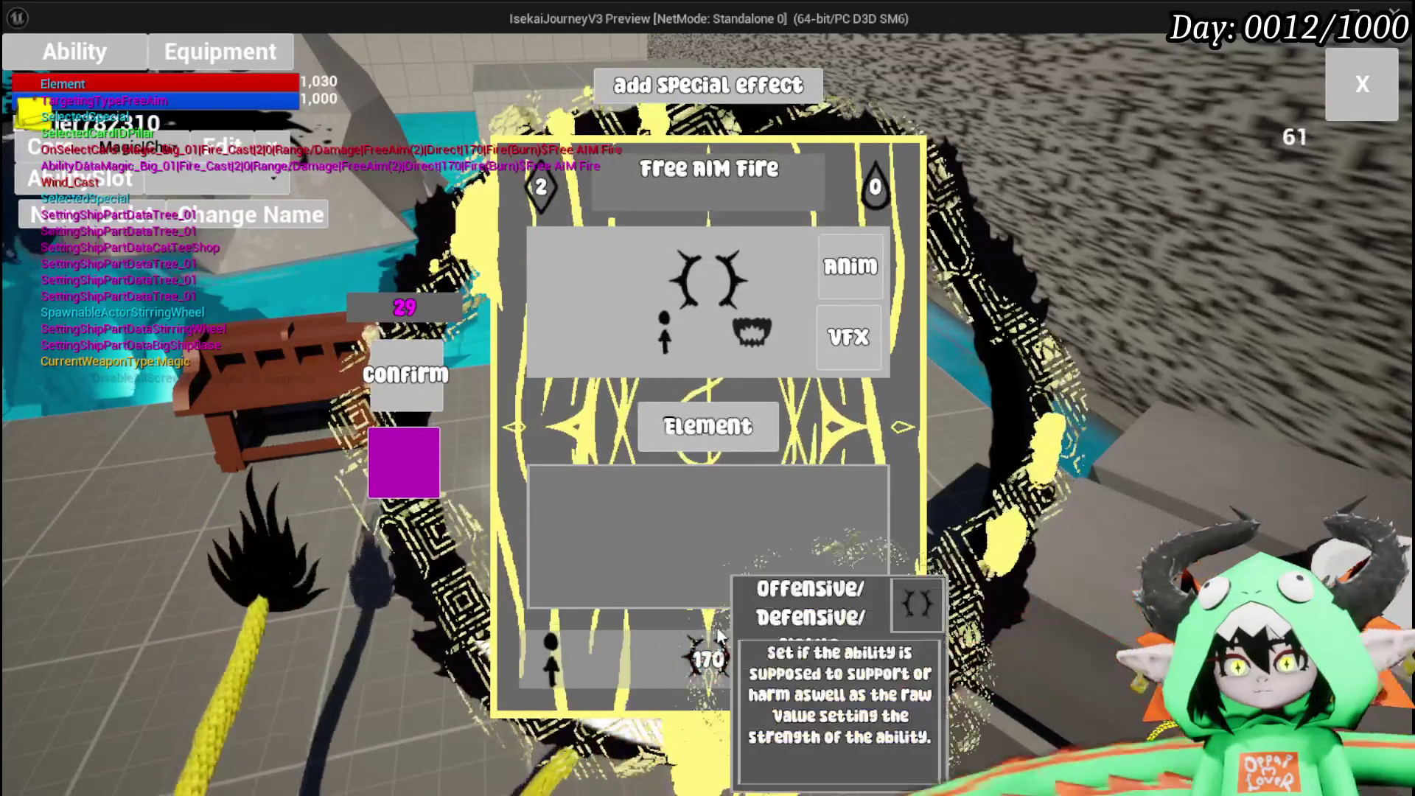
{"action": "left_click", "coordinate": [740, 676]}
{"action": "type", "text": "198"}
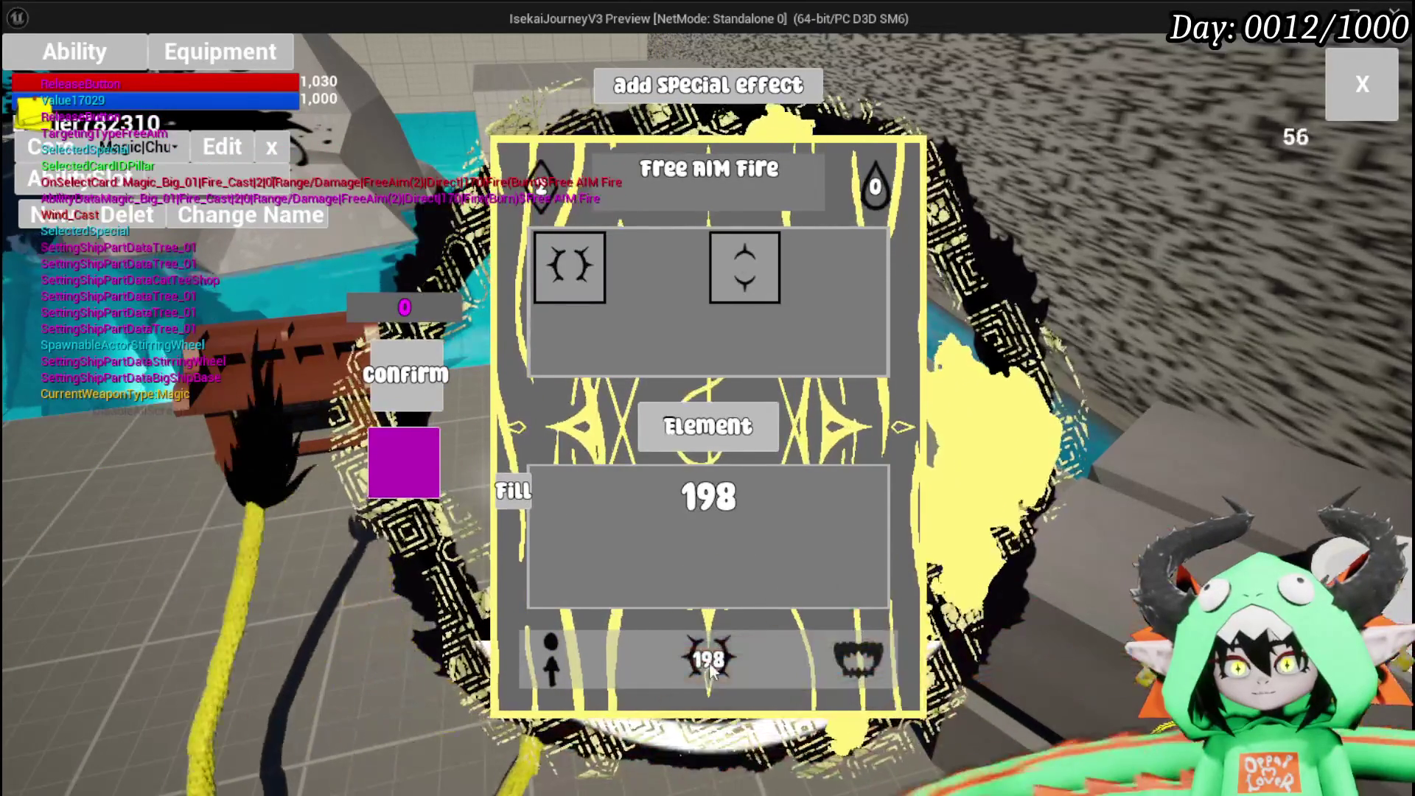
{"action": "key", "text": "Return"}
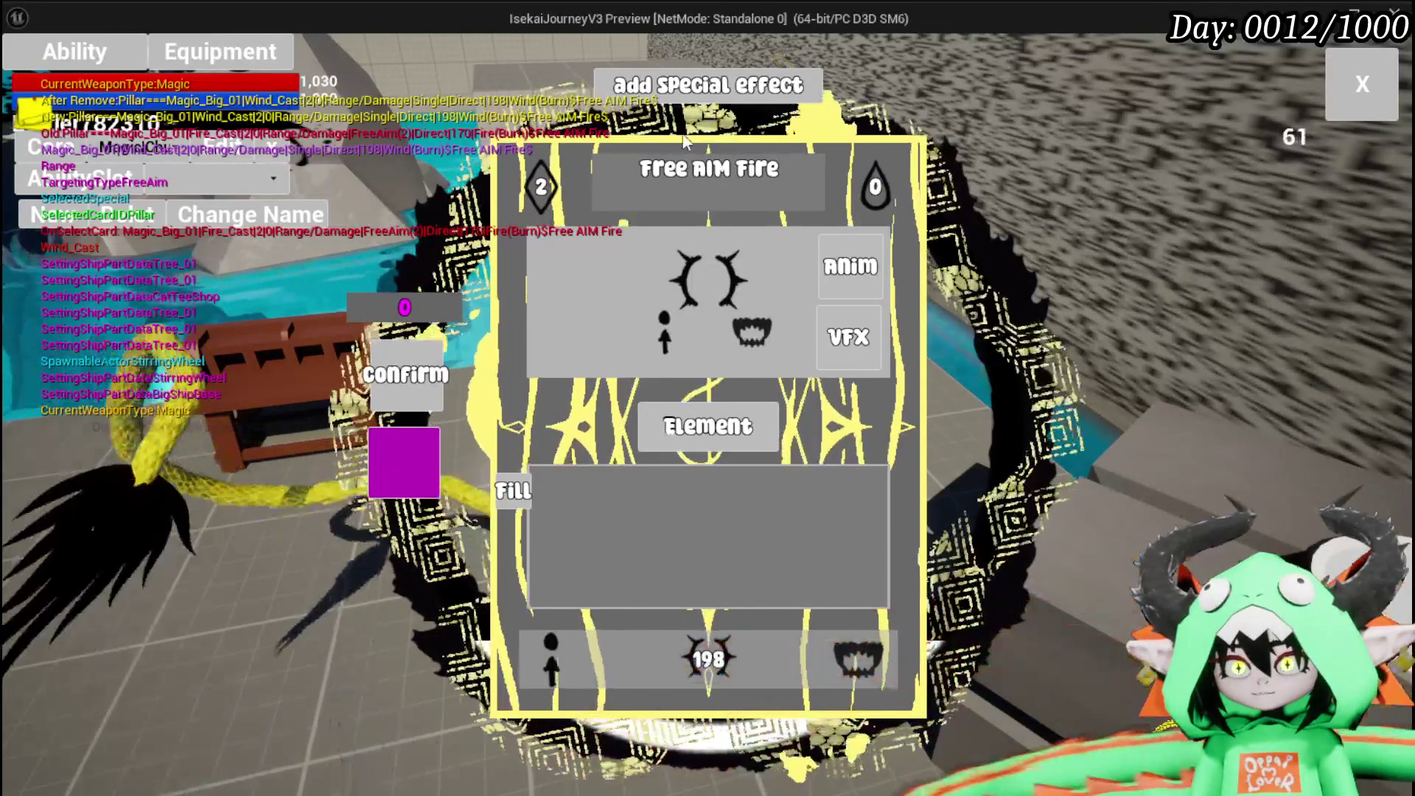
Leave the card editor, run to the creature, and cast the Wind Free AIM Fire card in battle.
{"action": "left_click", "coordinate": [1374, 87]}
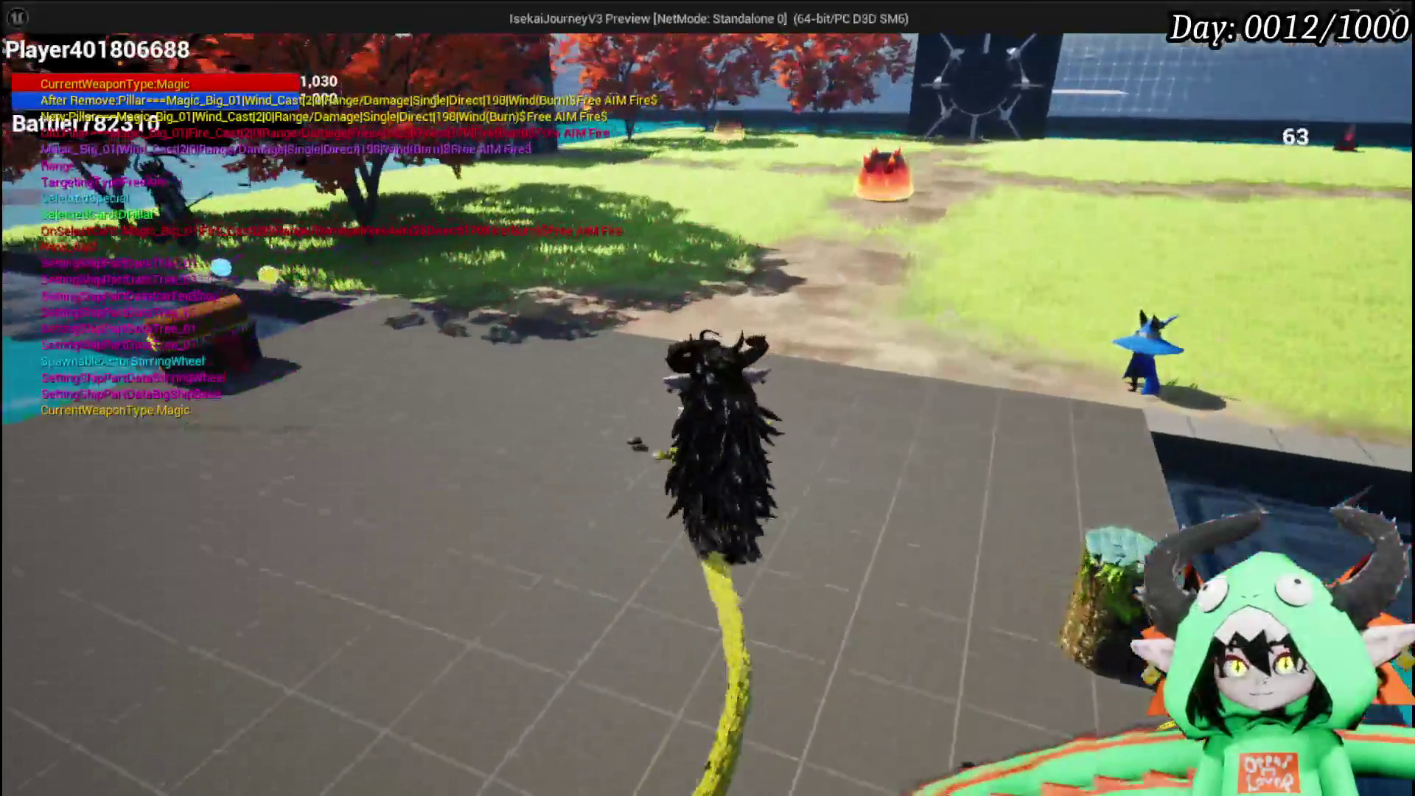
{"action": "key", "text": "w"}
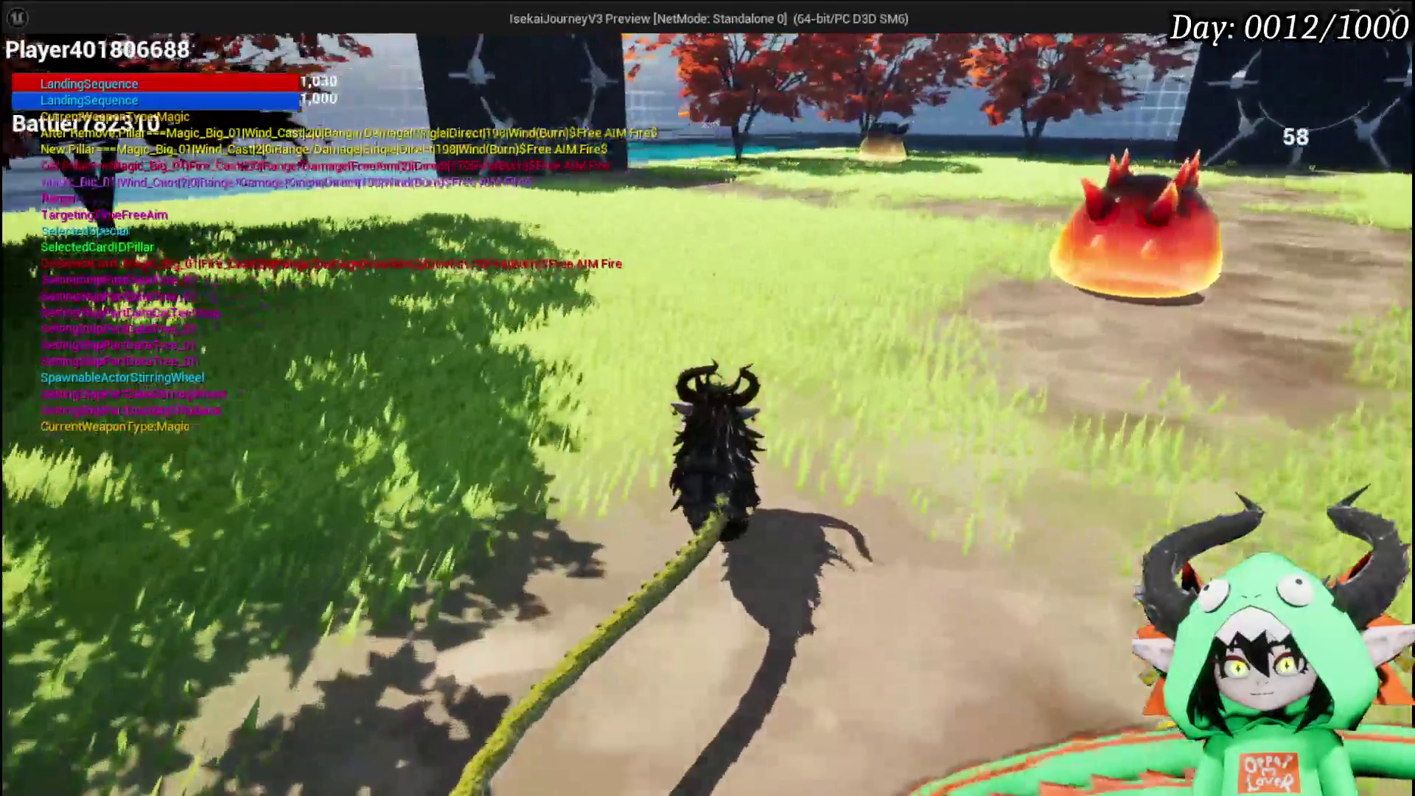
{"action": "key", "text": "w"}
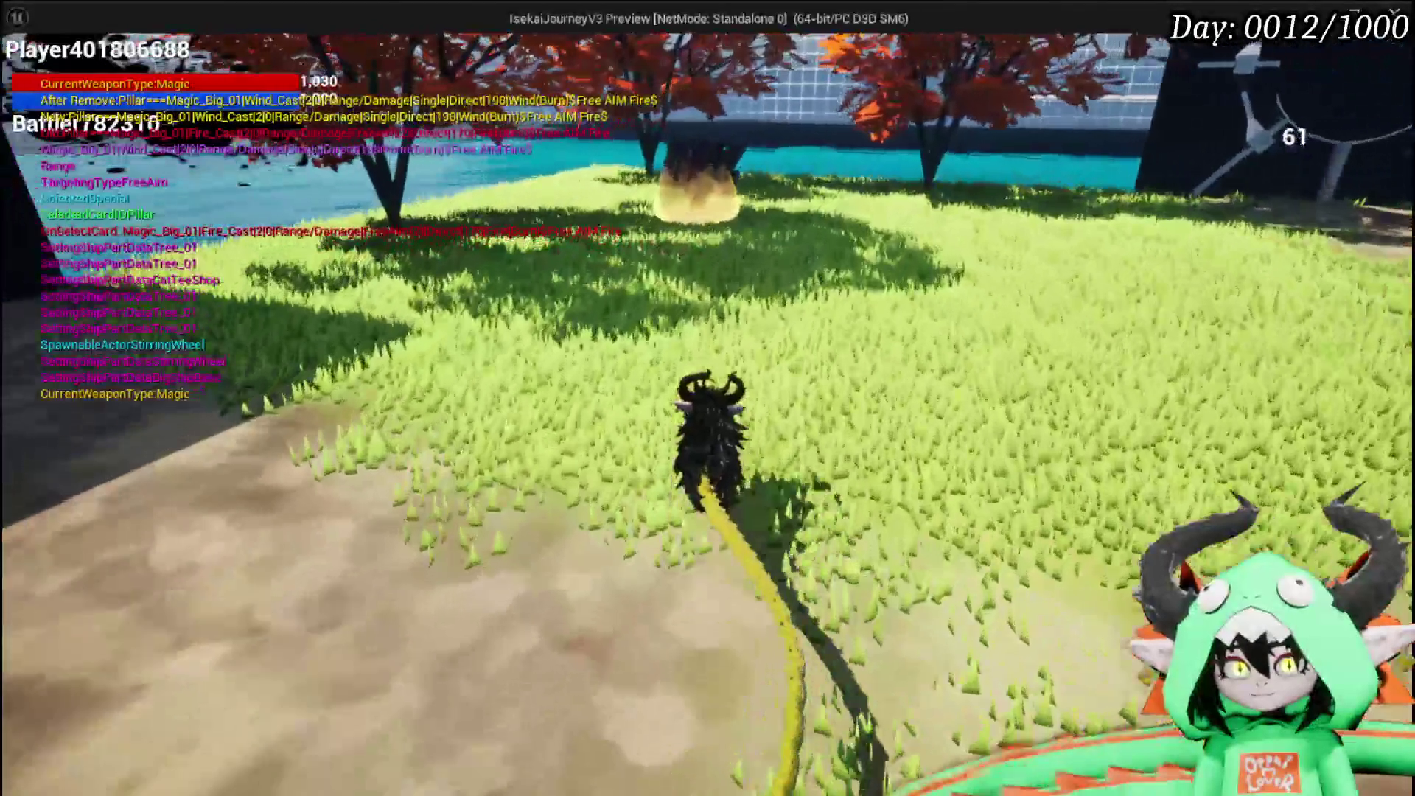
{"action": "key", "text": "w"}
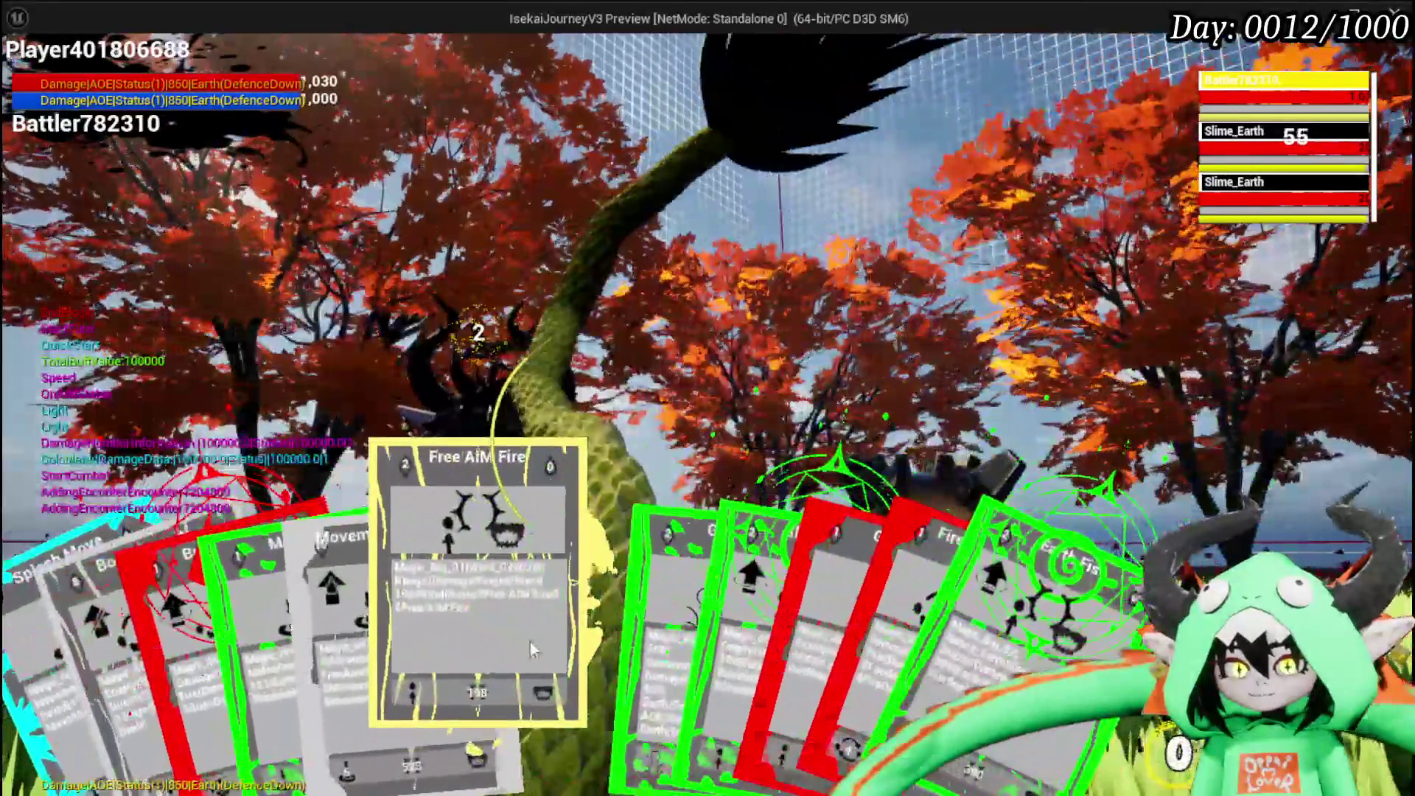
{"action": "left_click", "coordinate": [529, 643]}
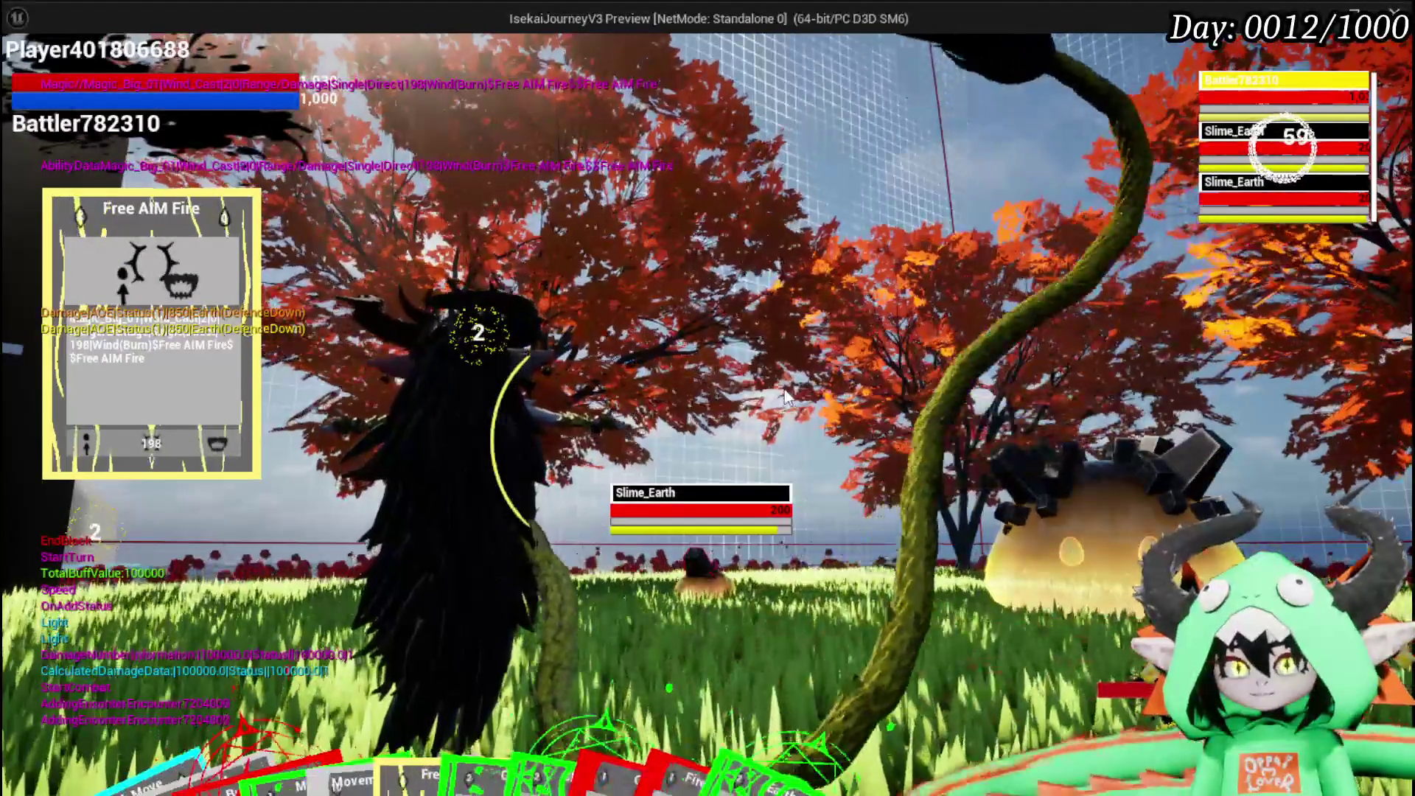
{"action": "left_click", "coordinate": [534, 521]}
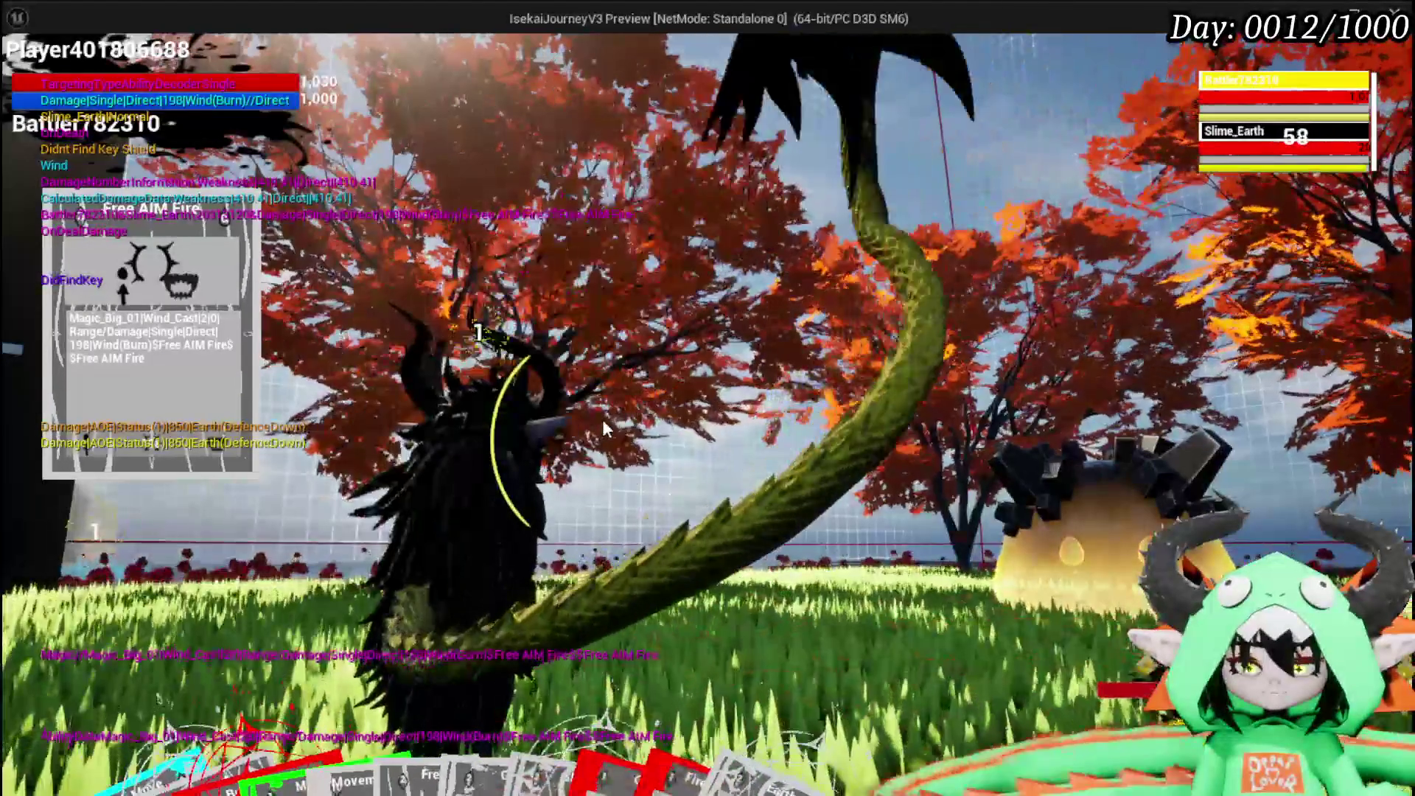
Save the game from the in-game settings menu and stop the play-test.
{"action": "key", "text": "Escape"}
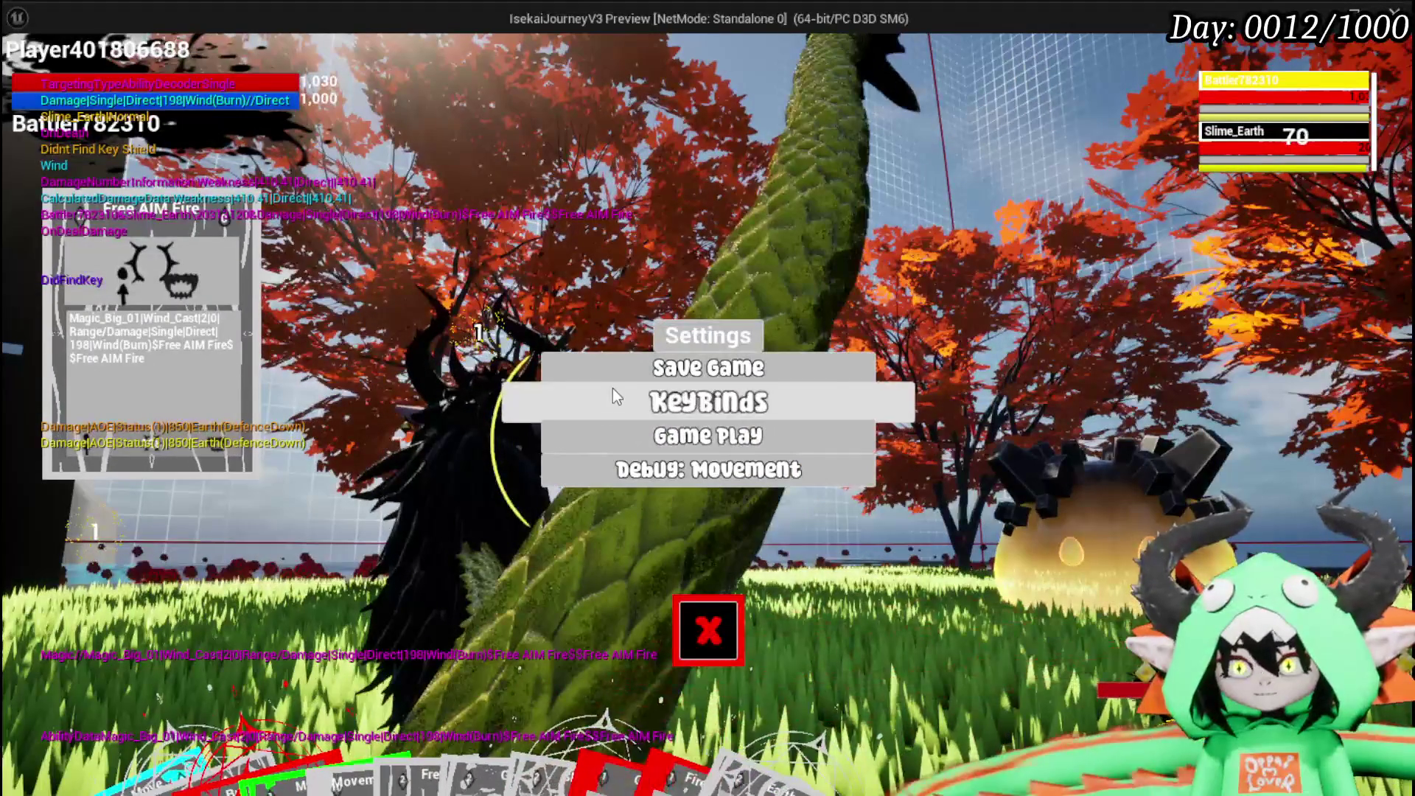
{"action": "left_click", "coordinate": [625, 371]}
{"action": "left_click", "coordinate": [708, 631]}
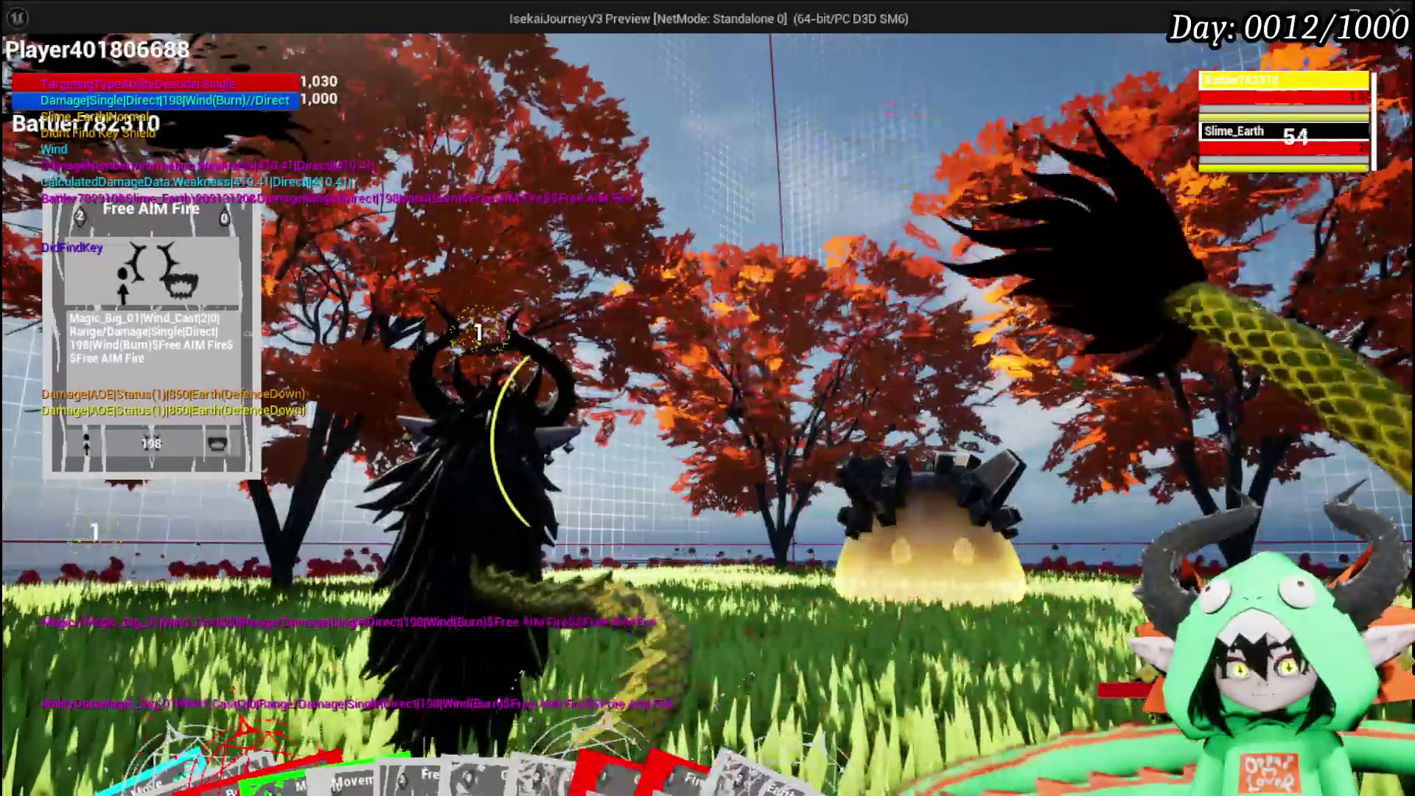
{"action": "key", "text": "Escape"}
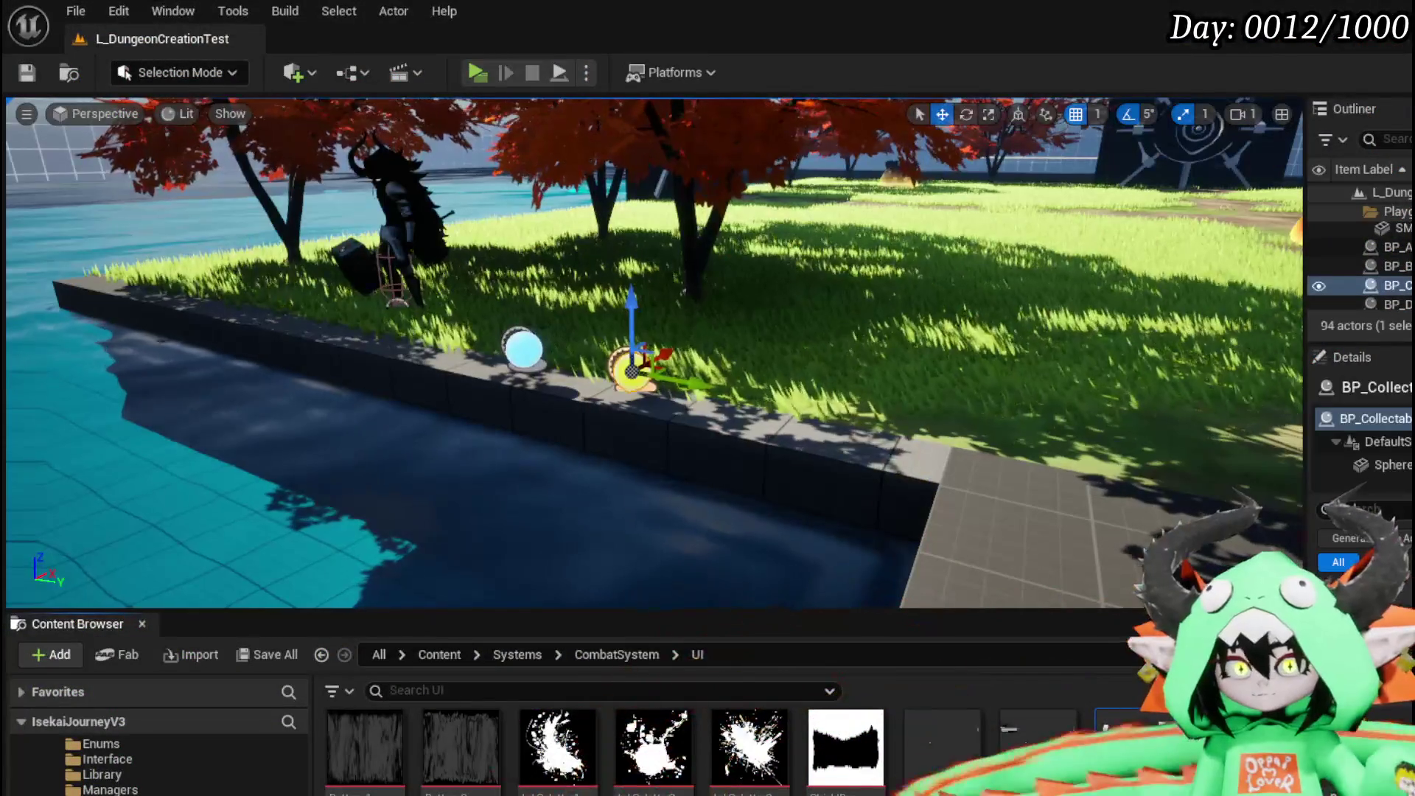
Save the level and scroll through the VFX/FinishedSystems Niagara systems in the Content Browser.
{"action": "left_click", "coordinate": [22, 75]}
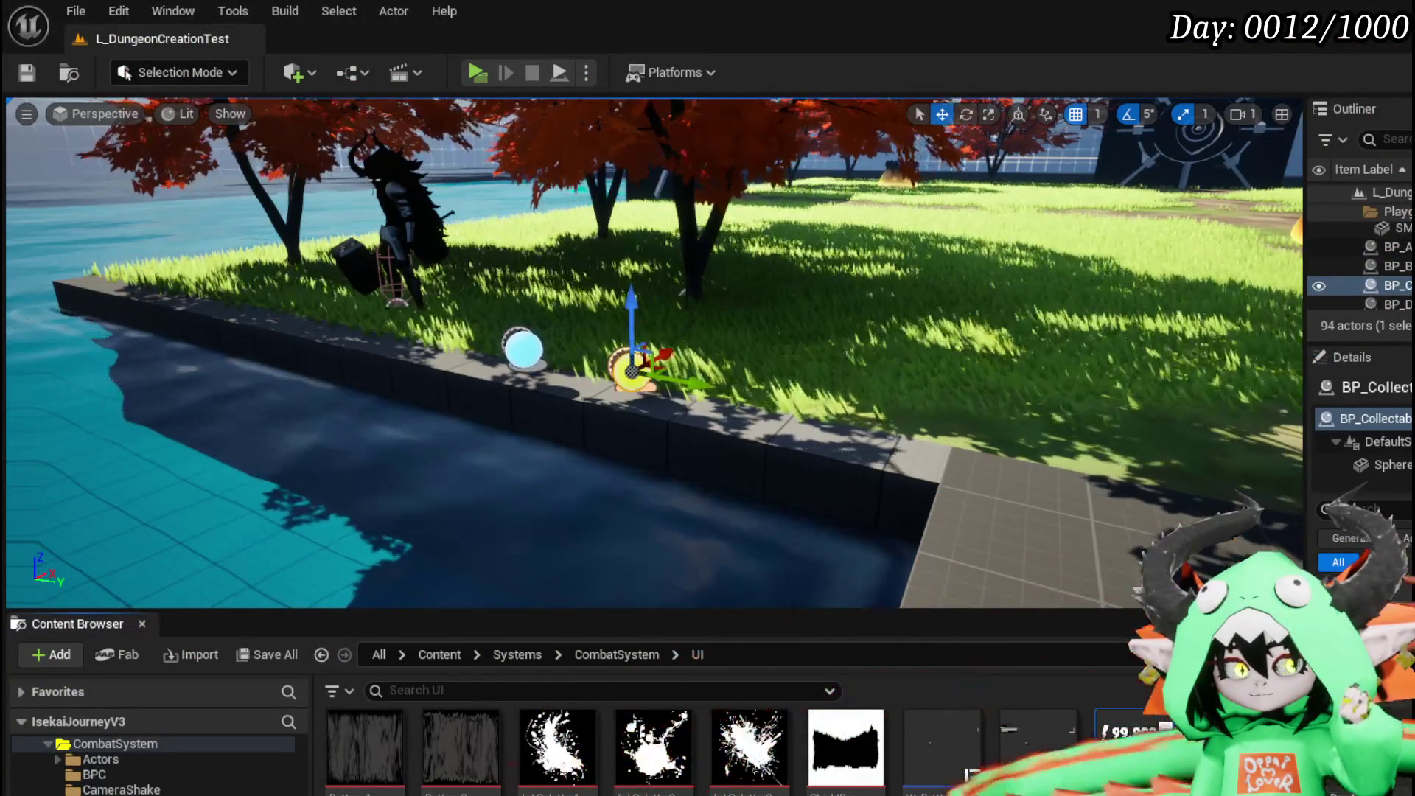
{"action": "scroll", "coordinate": [158, 766], "scroll_direction": "up", "scroll_amount": 2}
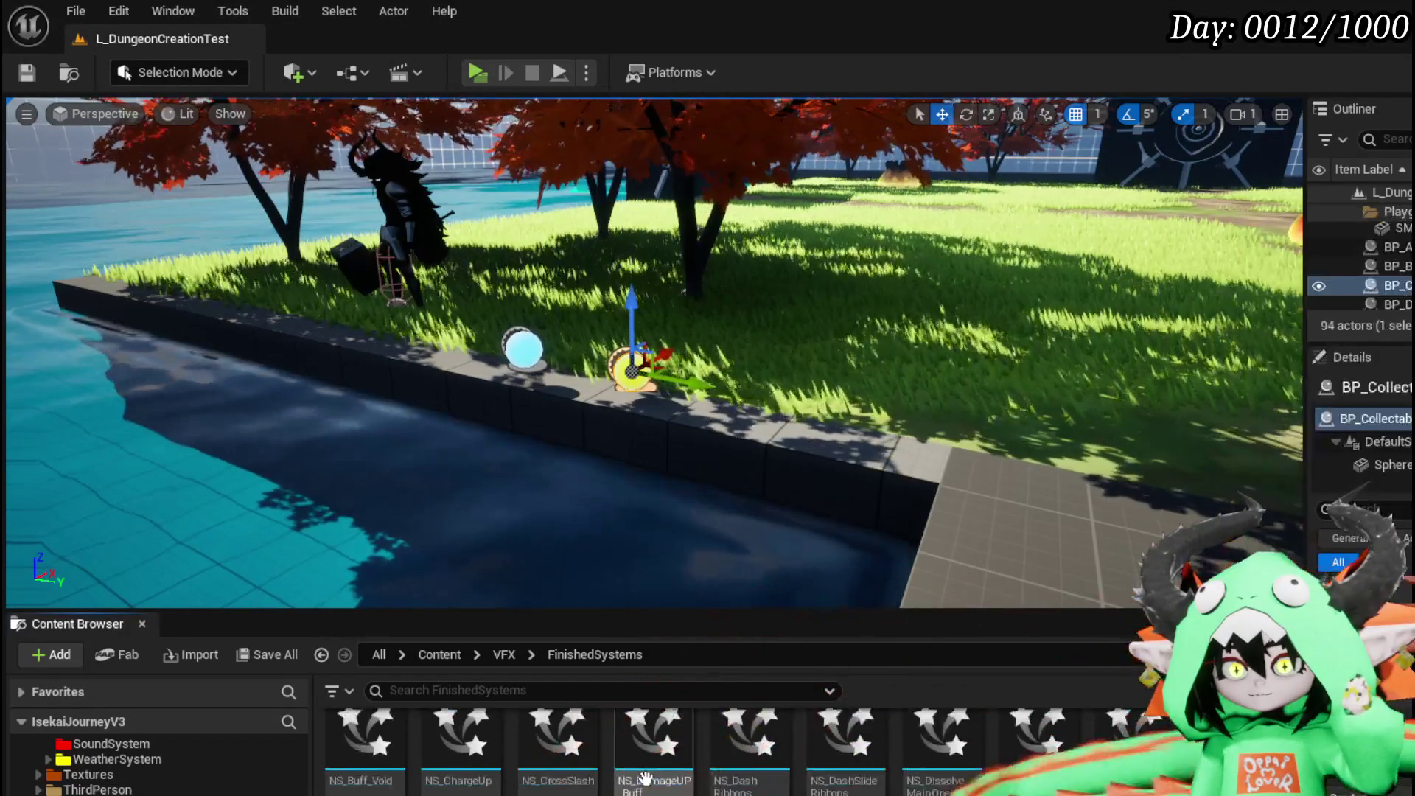
{"action": "scroll", "coordinate": [729, 763], "scroll_direction": "down", "scroll_amount": 1}
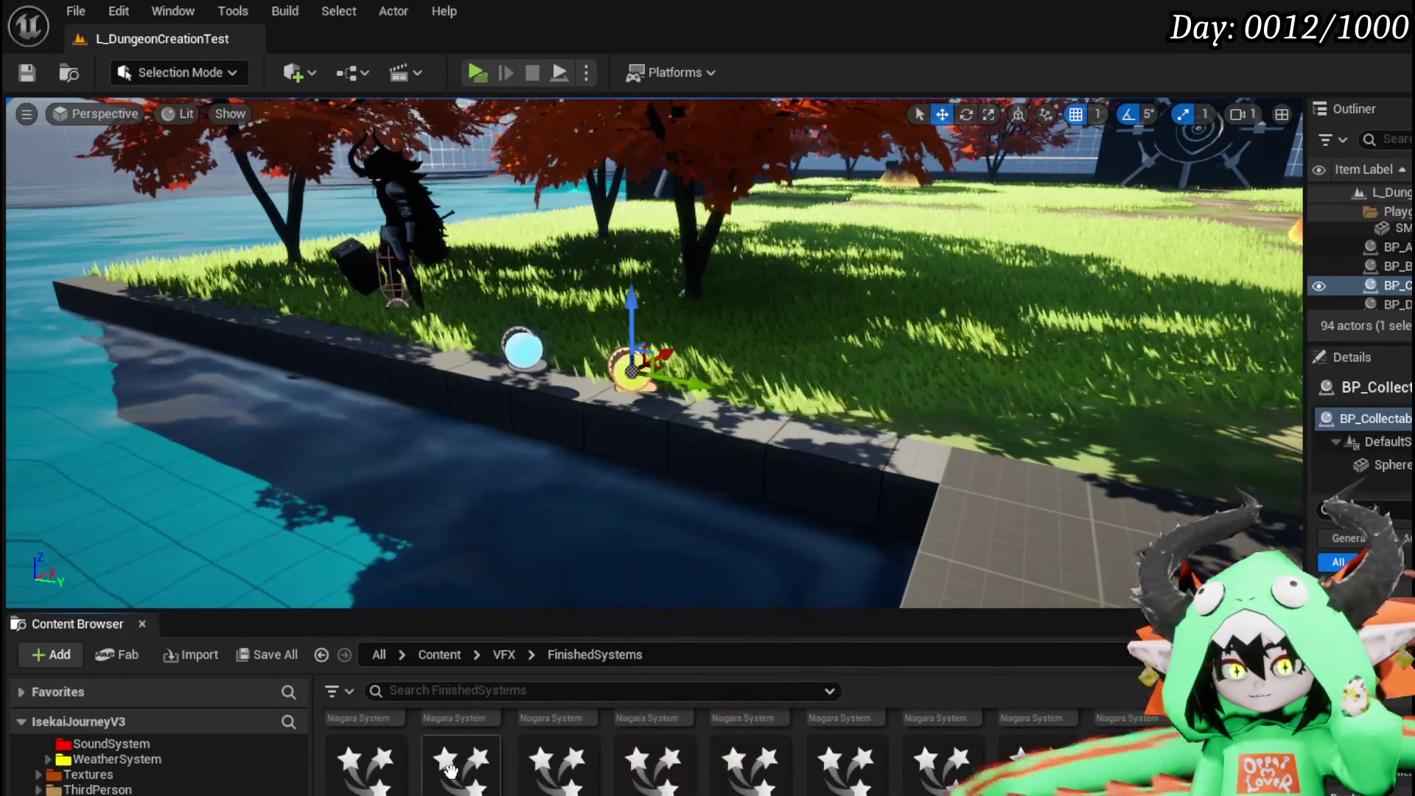
{"action": "scroll", "coordinate": [1062, 770], "scroll_direction": "down", "scroll_amount": 1}
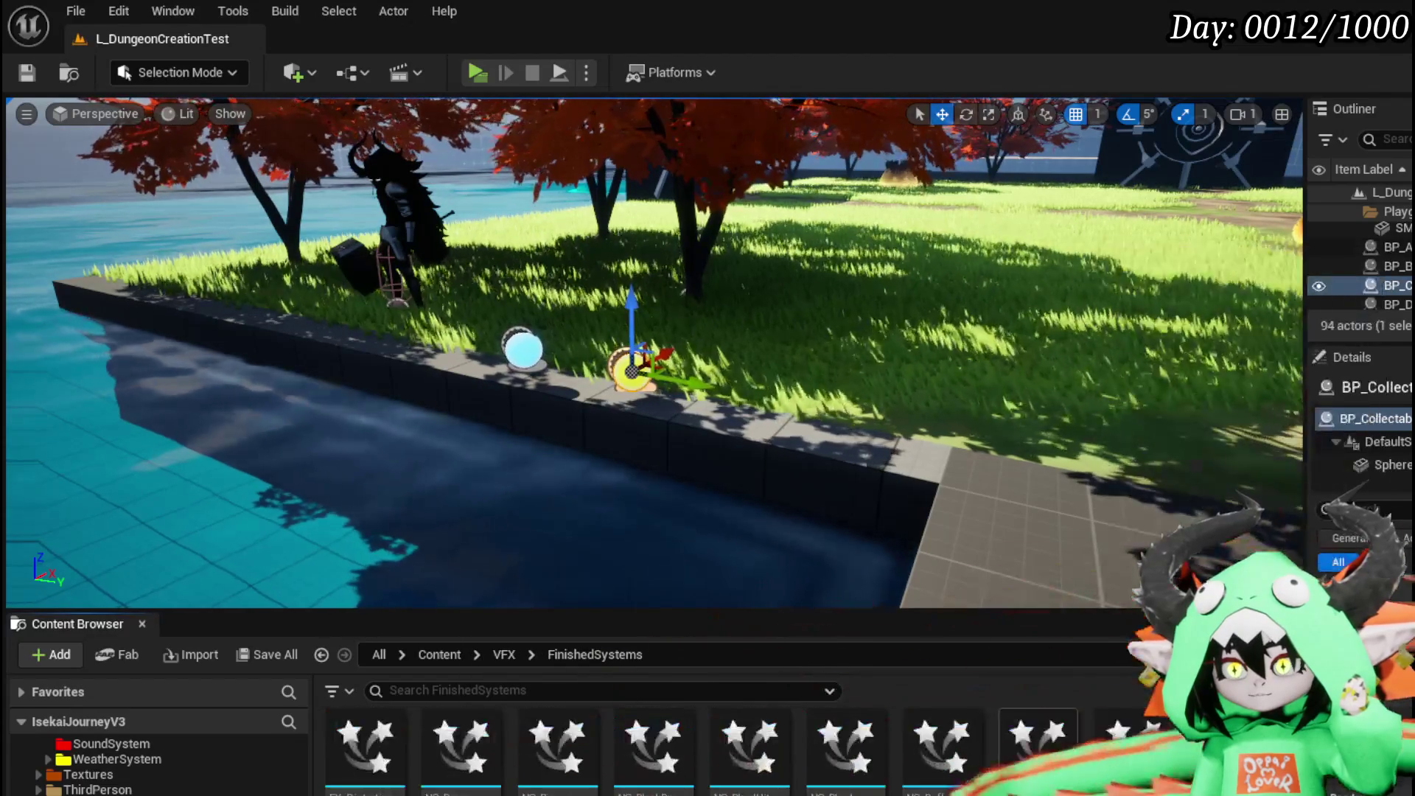
{"action": "scroll", "coordinate": [737, 752], "scroll_direction": "down", "scroll_amount": 1}
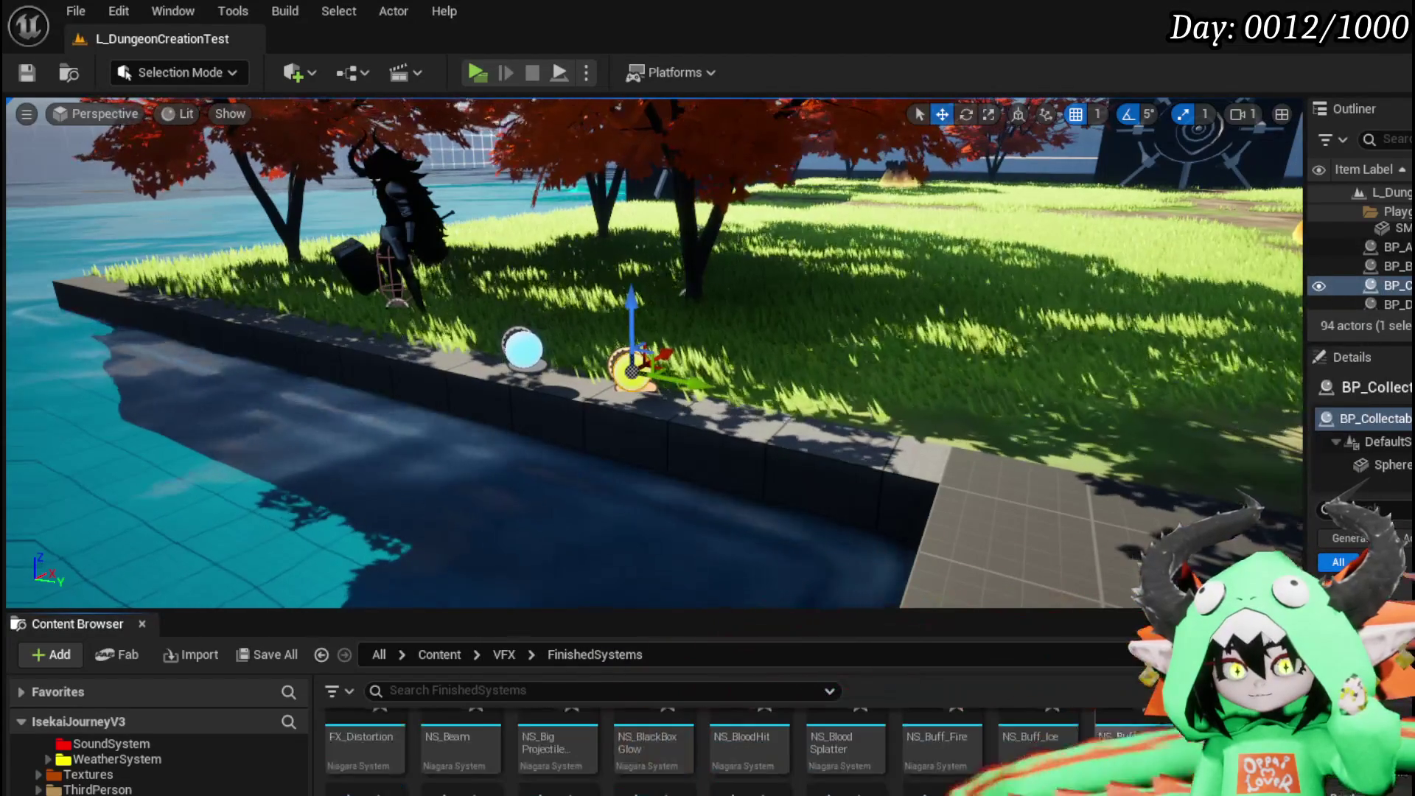
{"action": "scroll", "coordinate": [737, 744], "scroll_direction": "up", "scroll_amount": 1}
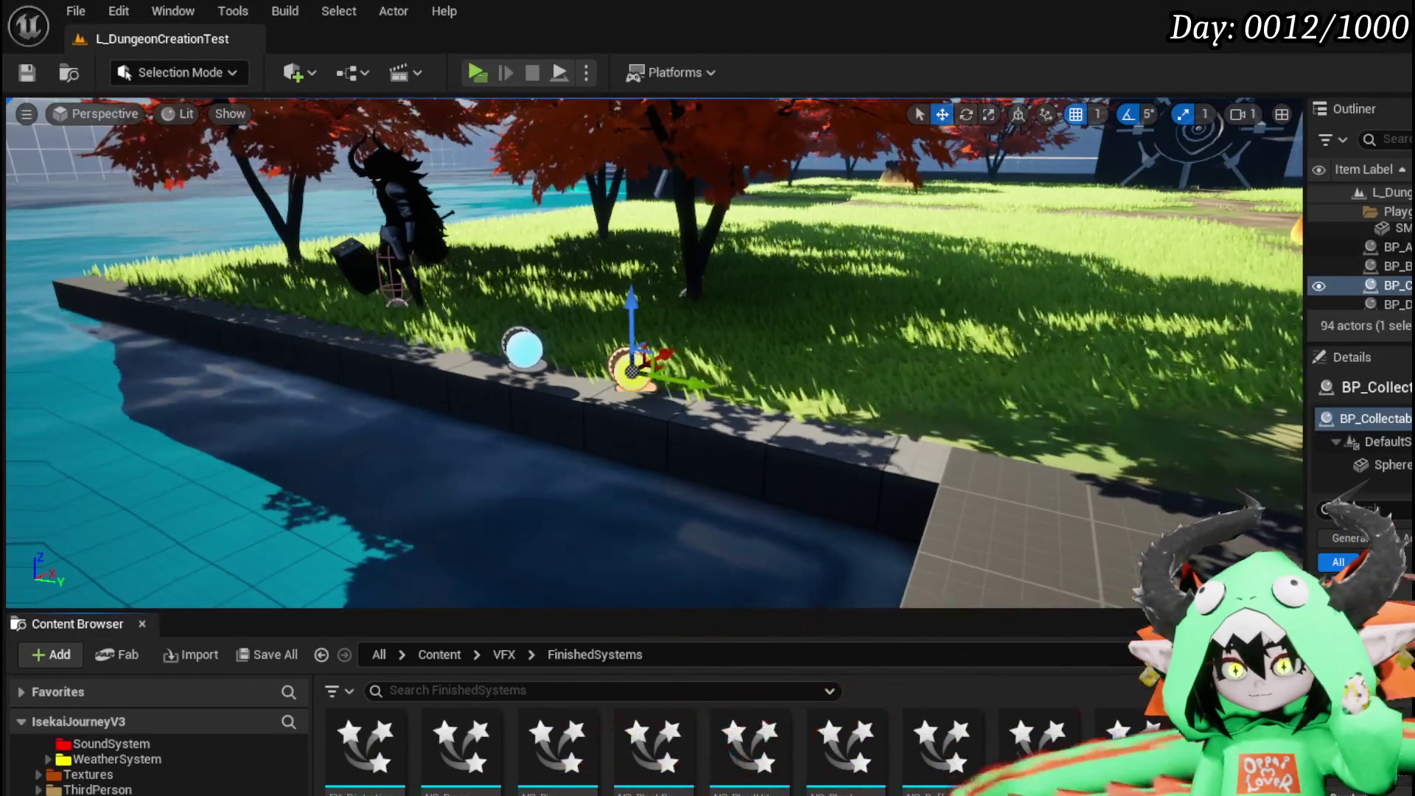
Open NS_Buff_Fire, confirm an effect asset rename in FinishedSystems, and bring up NS_Select_Fire's actions.
{"action": "double_click", "coordinate": [938, 752]}
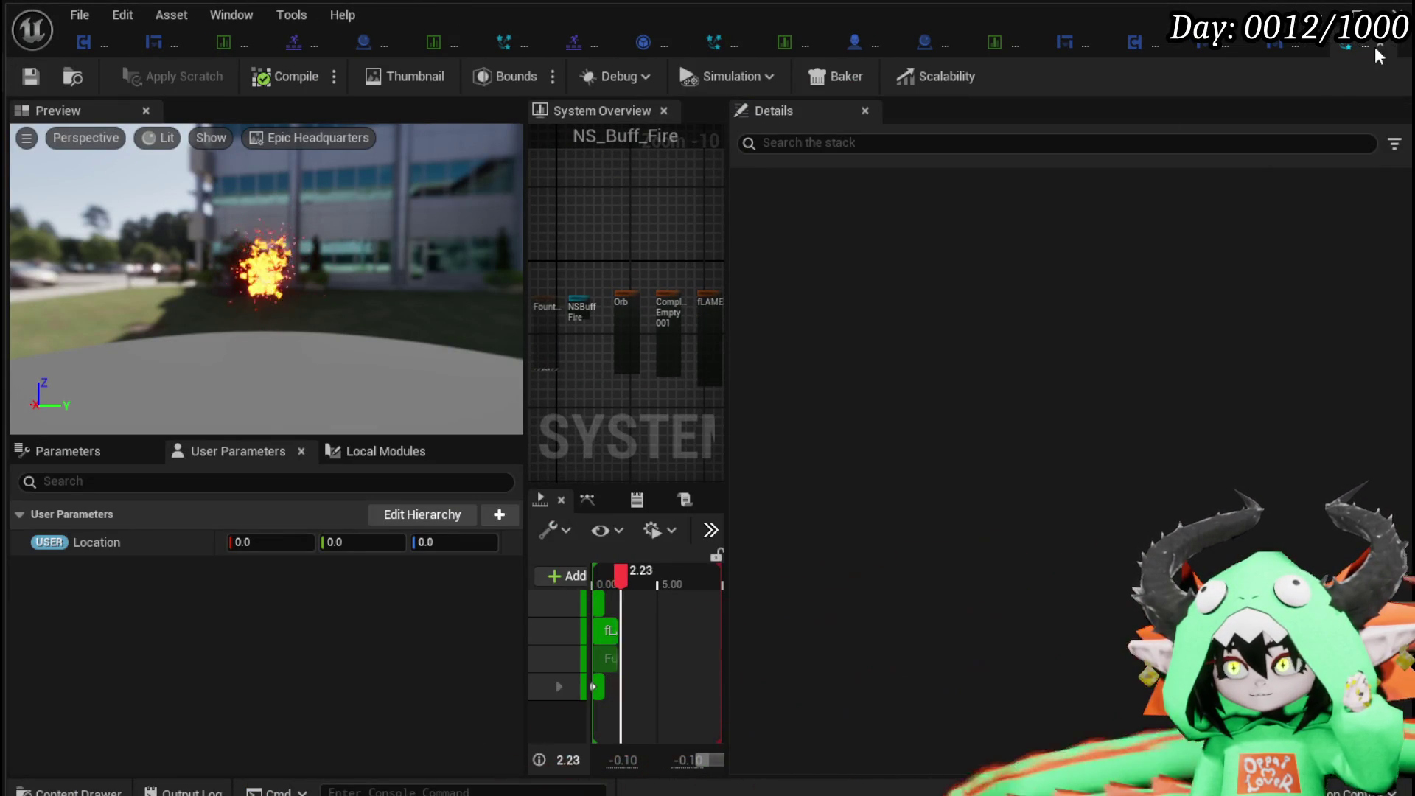
{"action": "left_click", "coordinate": [1266, 44]}
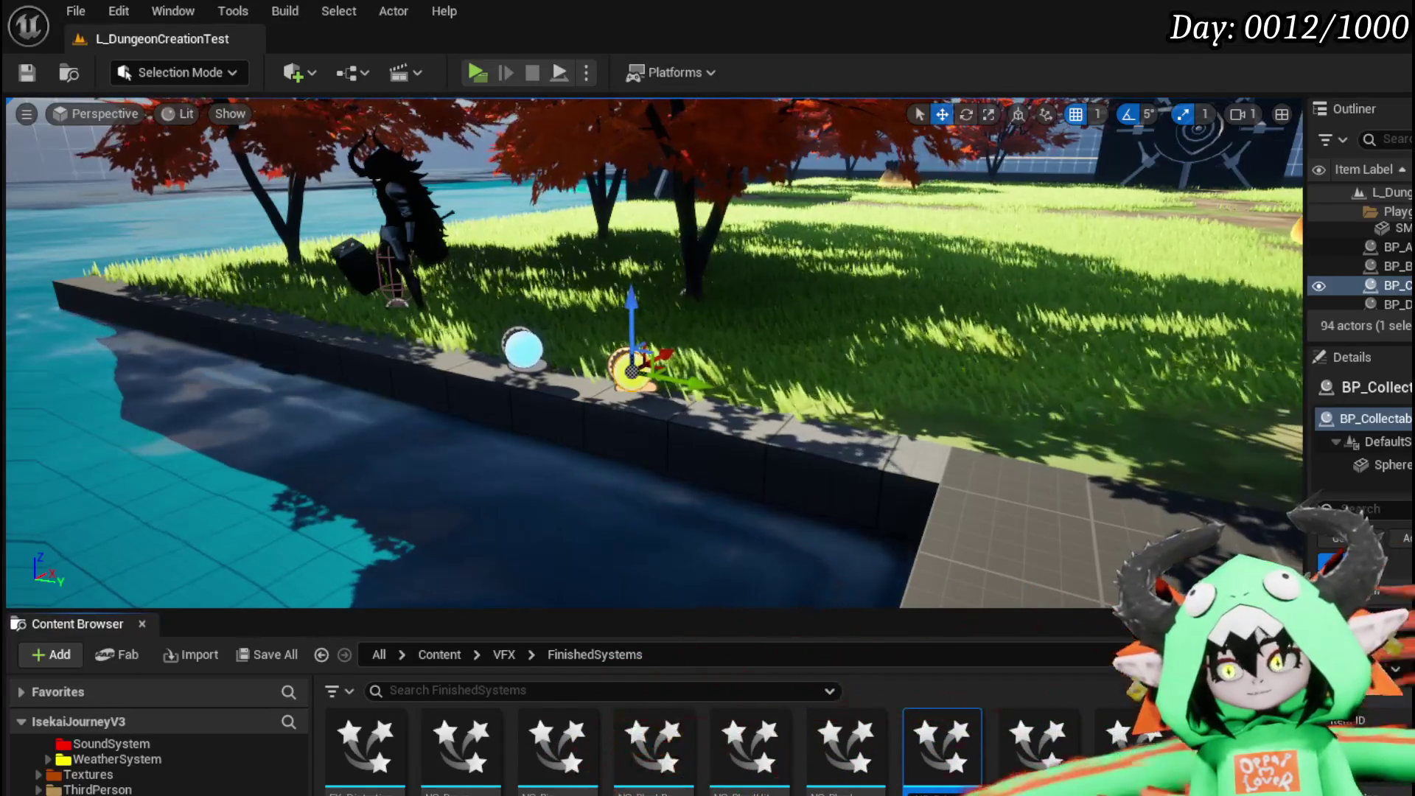
{"action": "key", "text": "Return"}
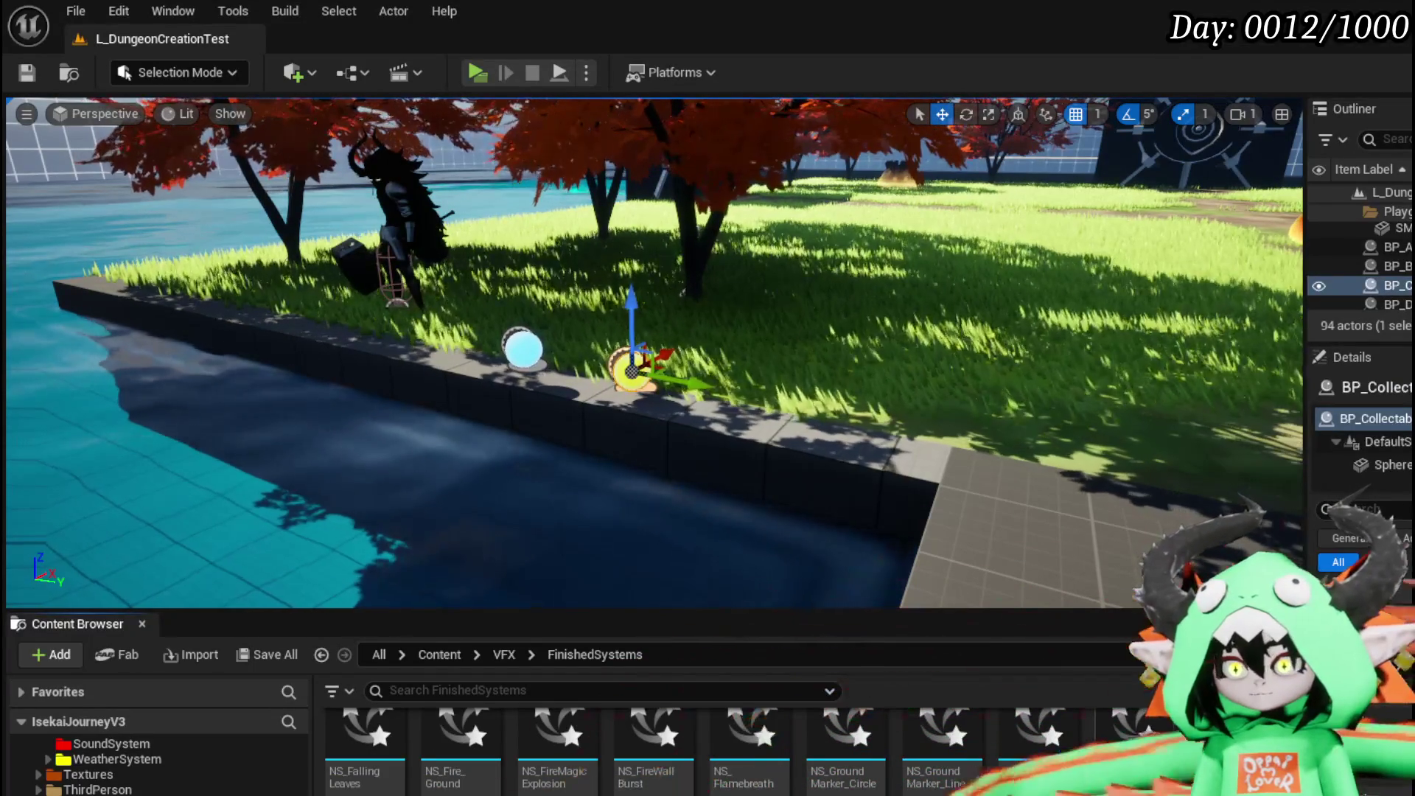
{"action": "scroll", "coordinate": [1137, 735], "scroll_direction": "down", "scroll_amount": 5}
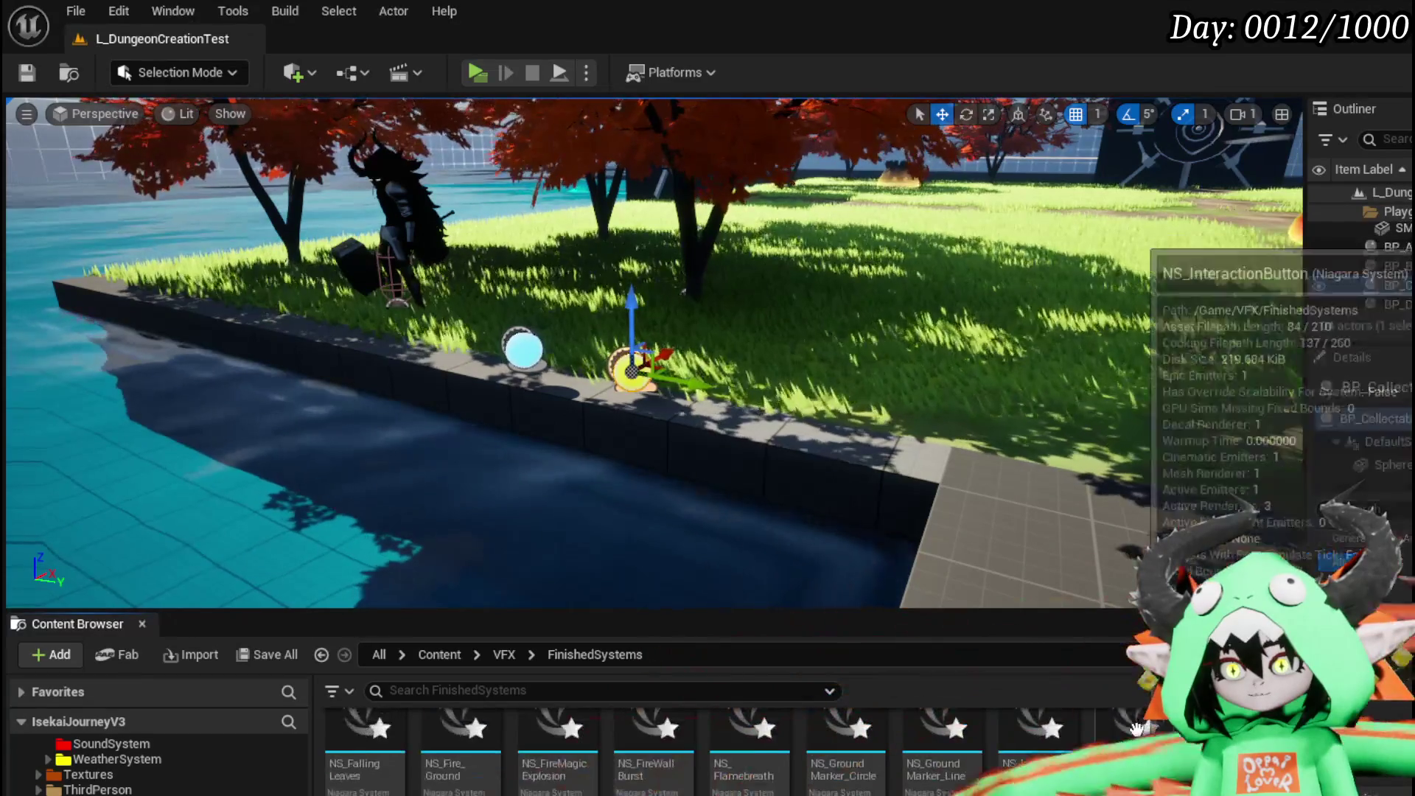
{"action": "right_click", "coordinate": [1136, 737]}
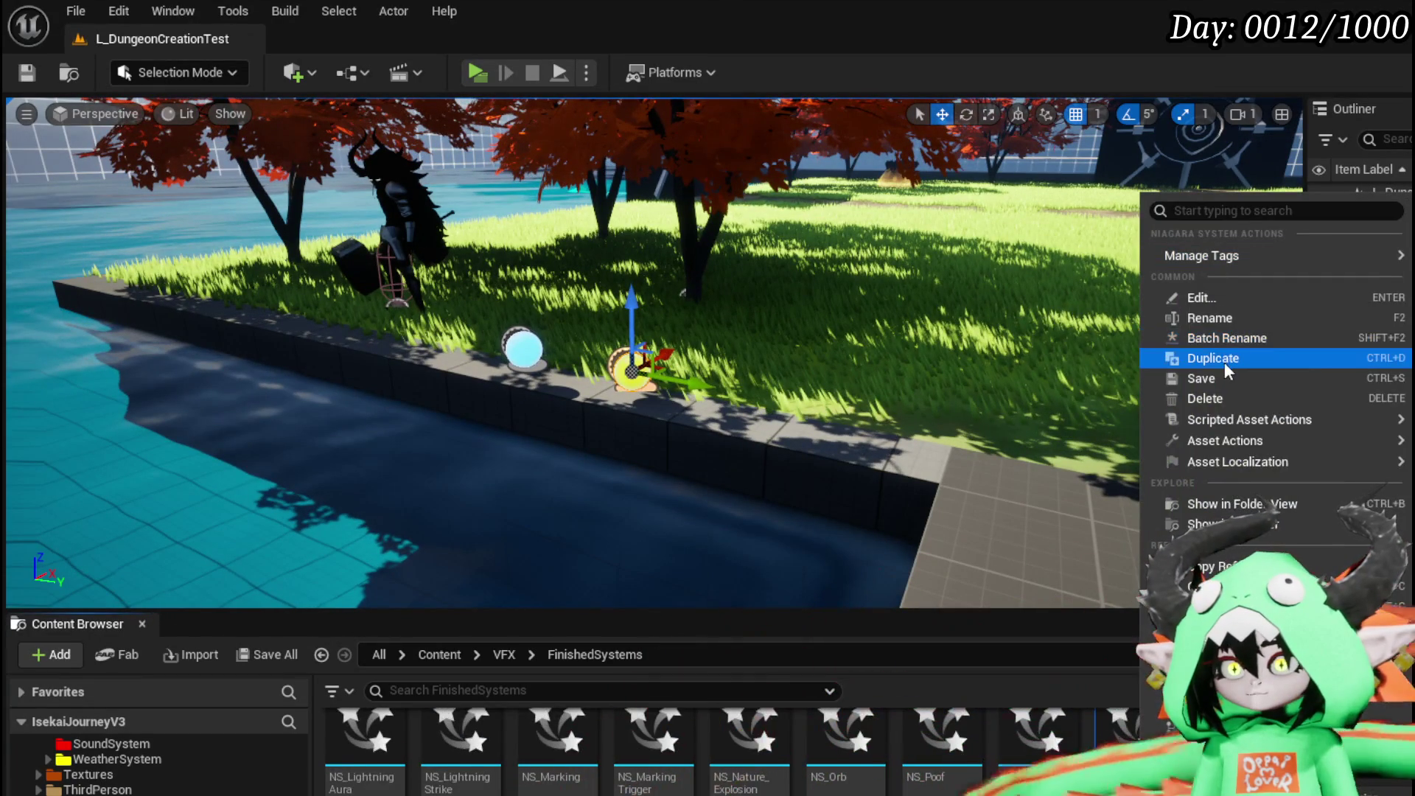
Duplicate NS_Select_Fire as NS_Select_Wind and save the new system.
{"action": "key", "text": "Escape"}
{"action": "scroll", "coordinate": [1095, 758], "scroll_direction": "up", "scroll_amount": 1}
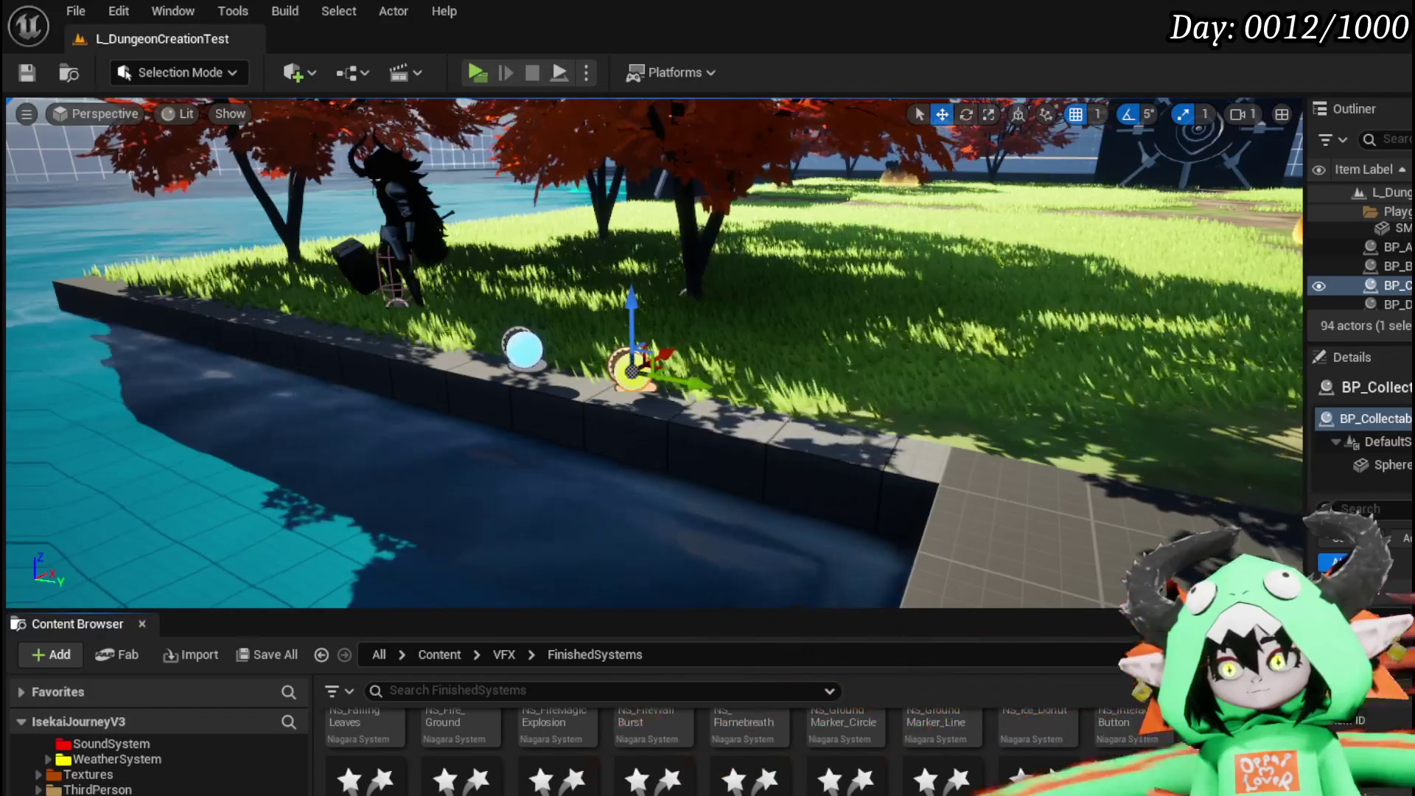
{"action": "key", "text": "ctrl+shift+s"}
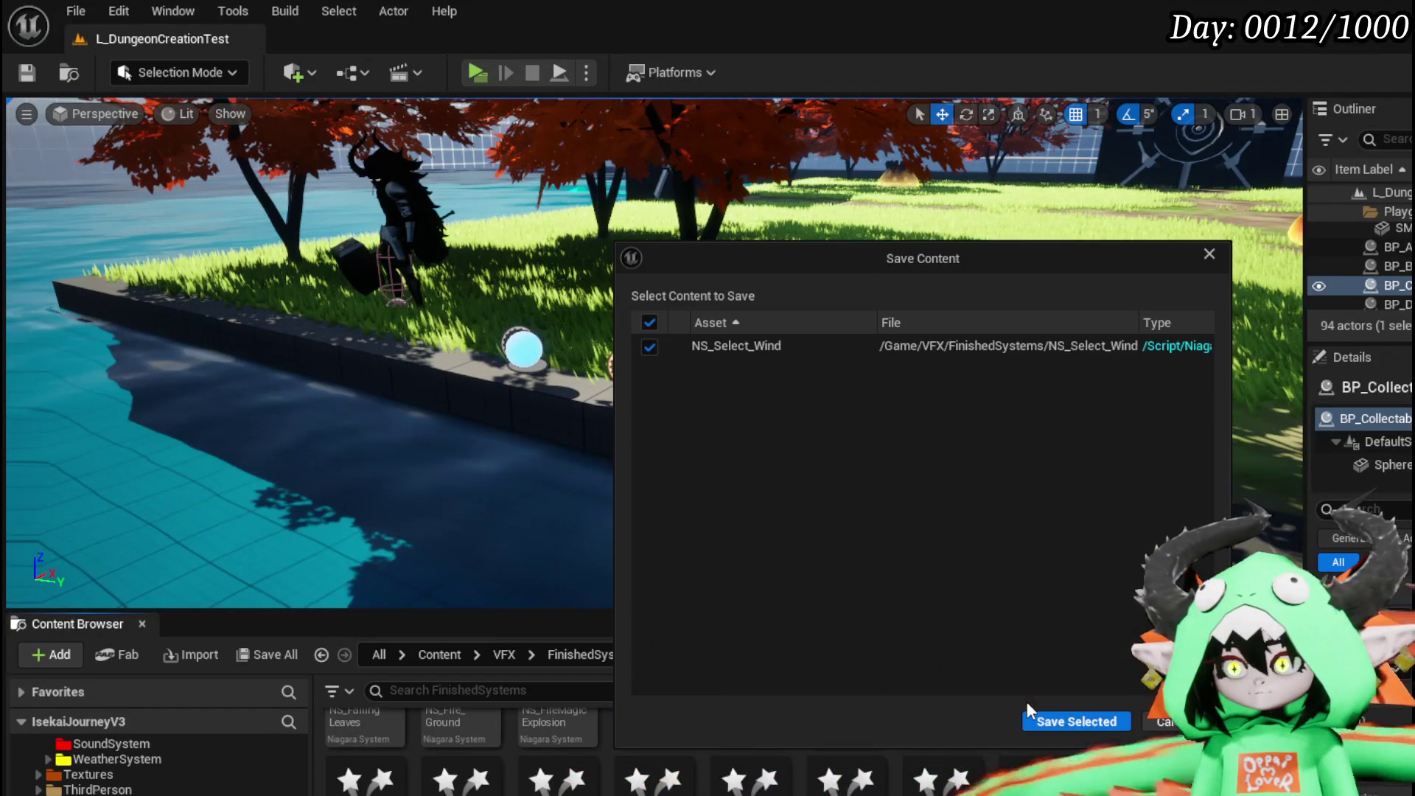
{"action": "key", "text": "Return"}
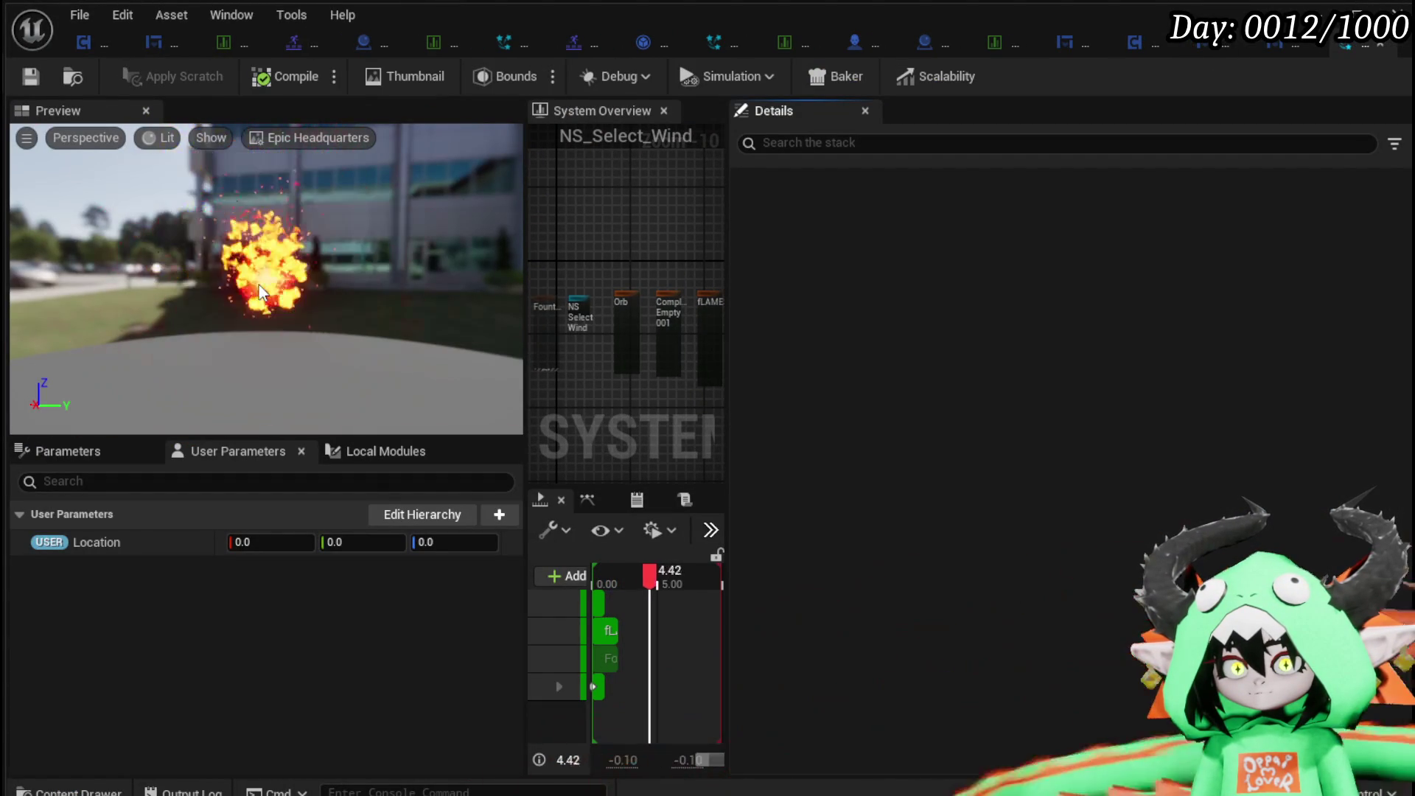
Widen NS_Select_Wind's System Overview and Timeline panels, save it, and show the Skills/MagicAttacks assets.
{"action": "left_click_drag", "start_coordinate": [725, 213], "coordinate": [1109, 217]}
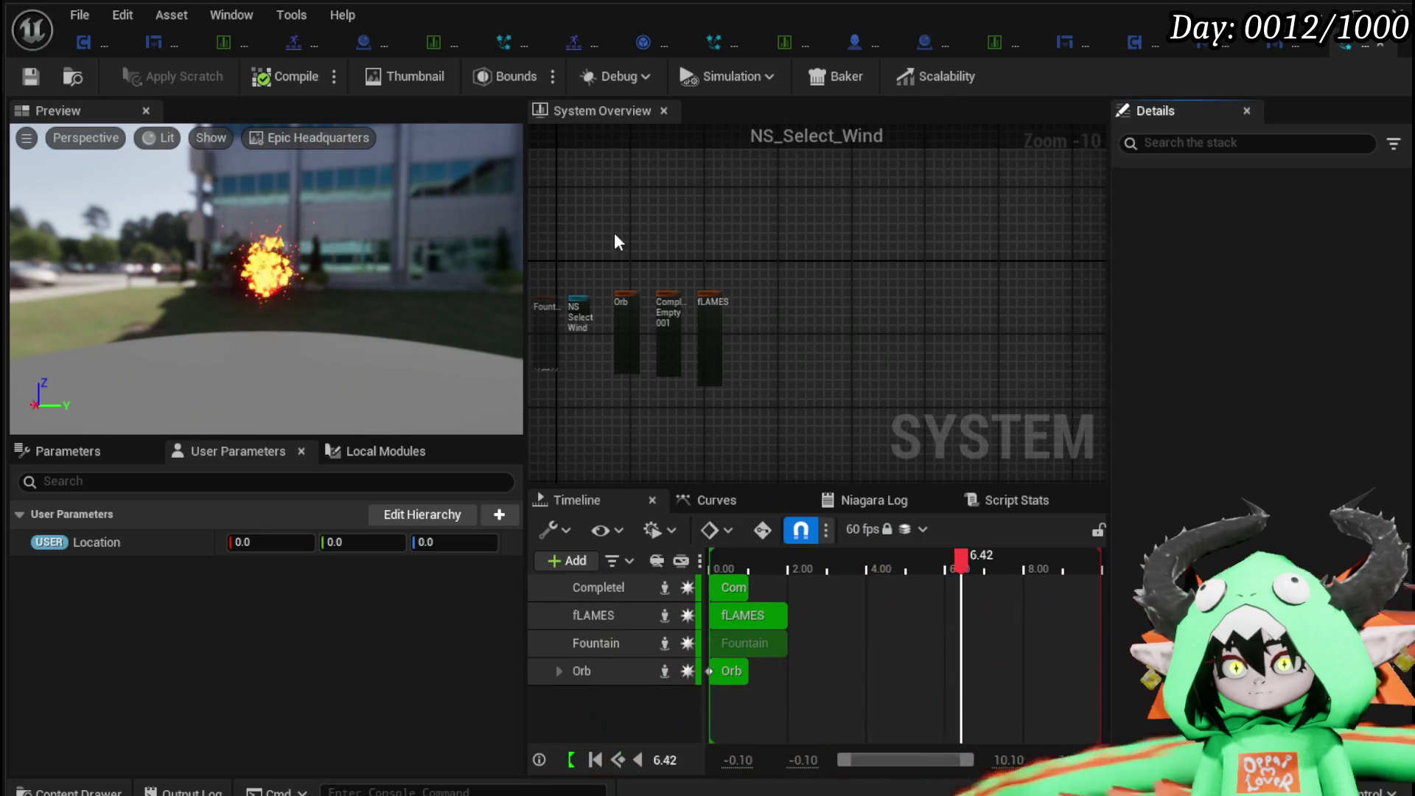
{"action": "left_click_drag", "start_coordinate": [525, 226], "coordinate": [283, 225]}
{"action": "left_click", "coordinate": [19, 81]}
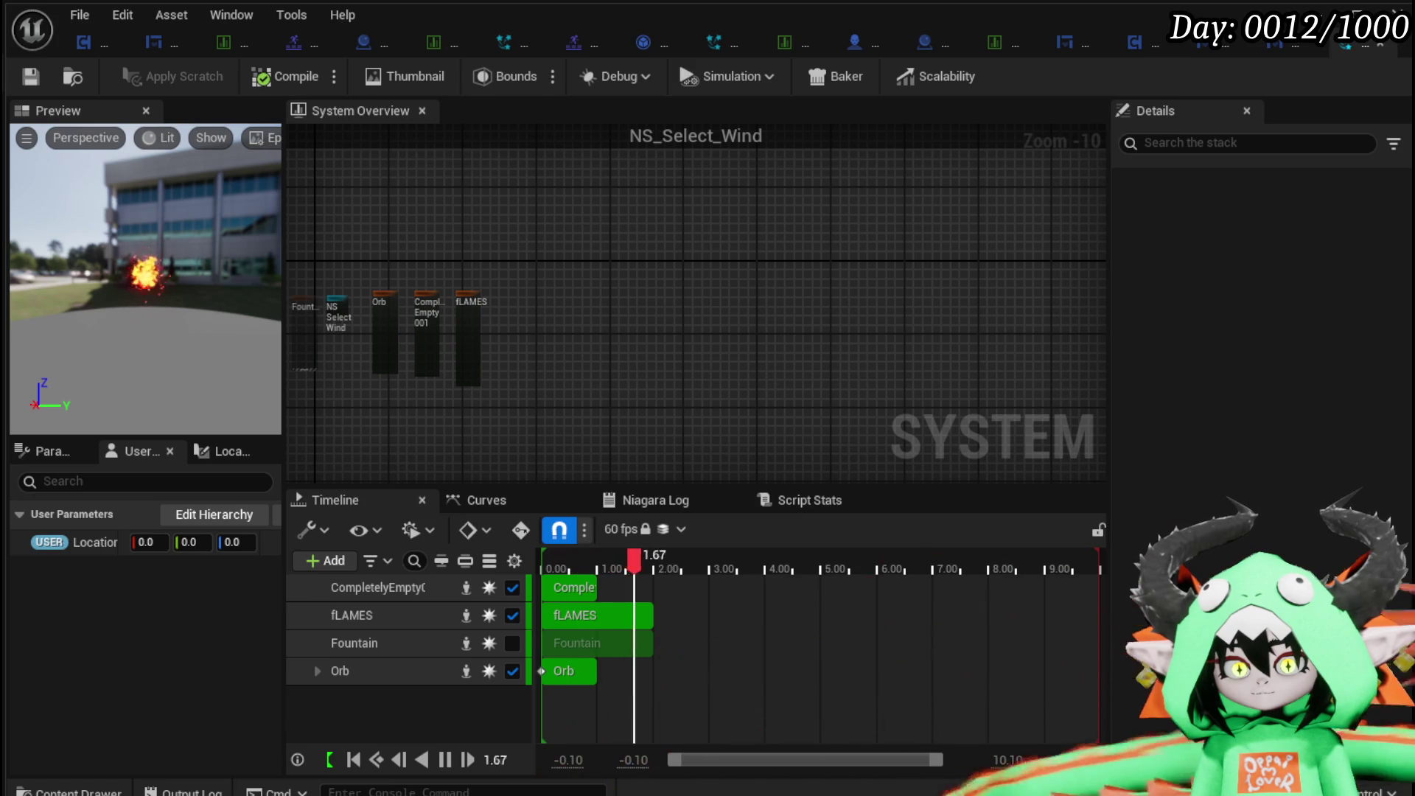
{"action": "key", "text": "ctrl+space"}
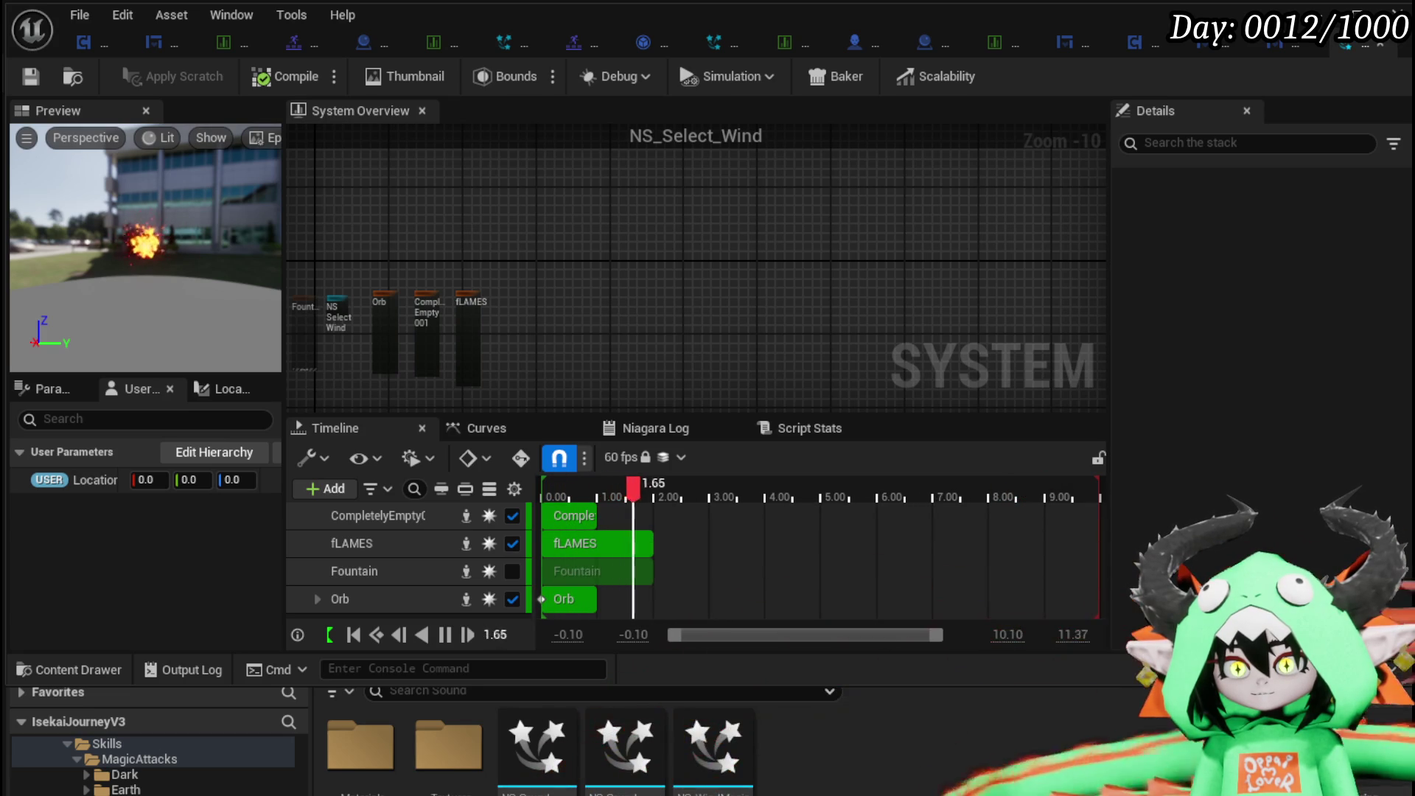
Open NS_SoundMagic_Hit from the Content Drawer and save it.
{"action": "mouse_move", "coordinate": [655, 779]}
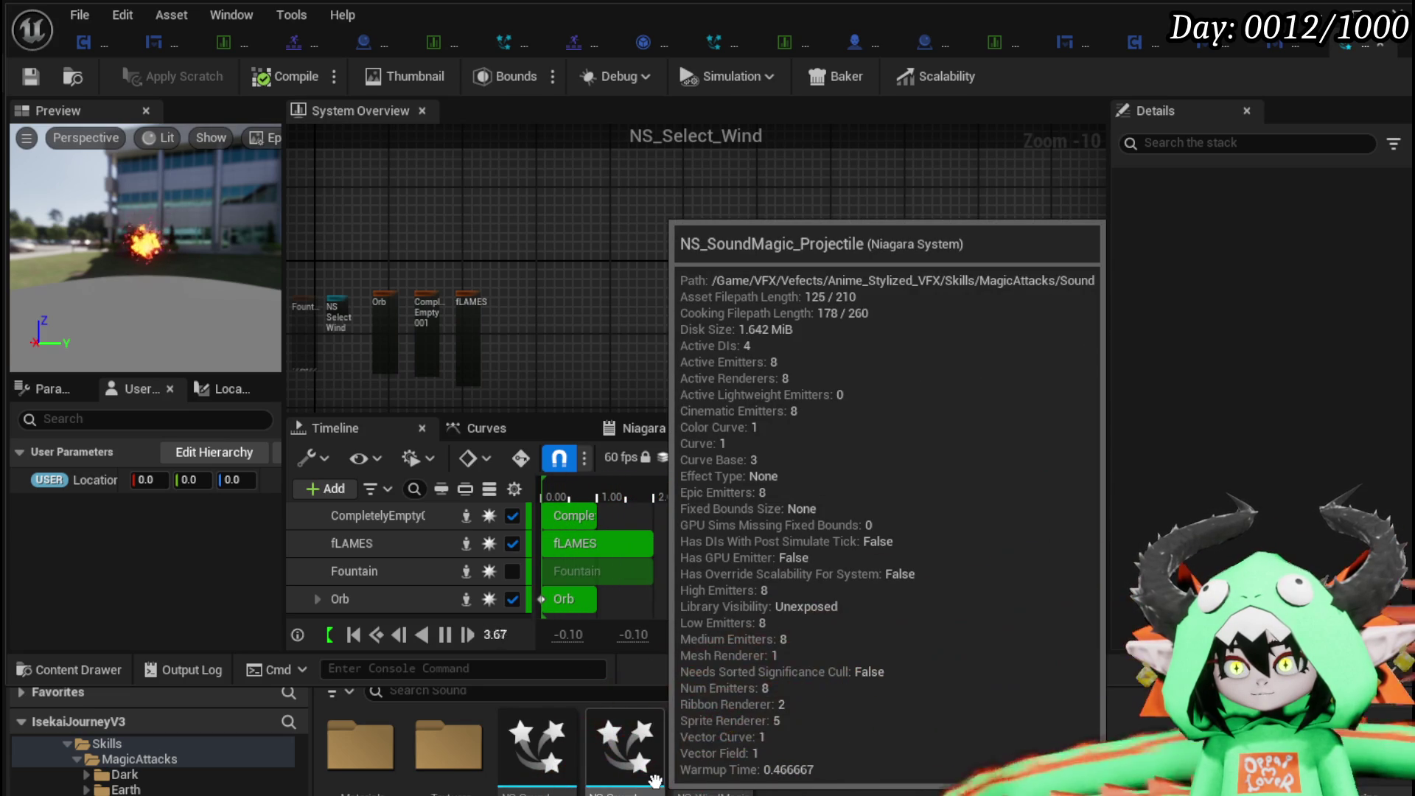
{"action": "mouse_move", "coordinate": [700, 779]}
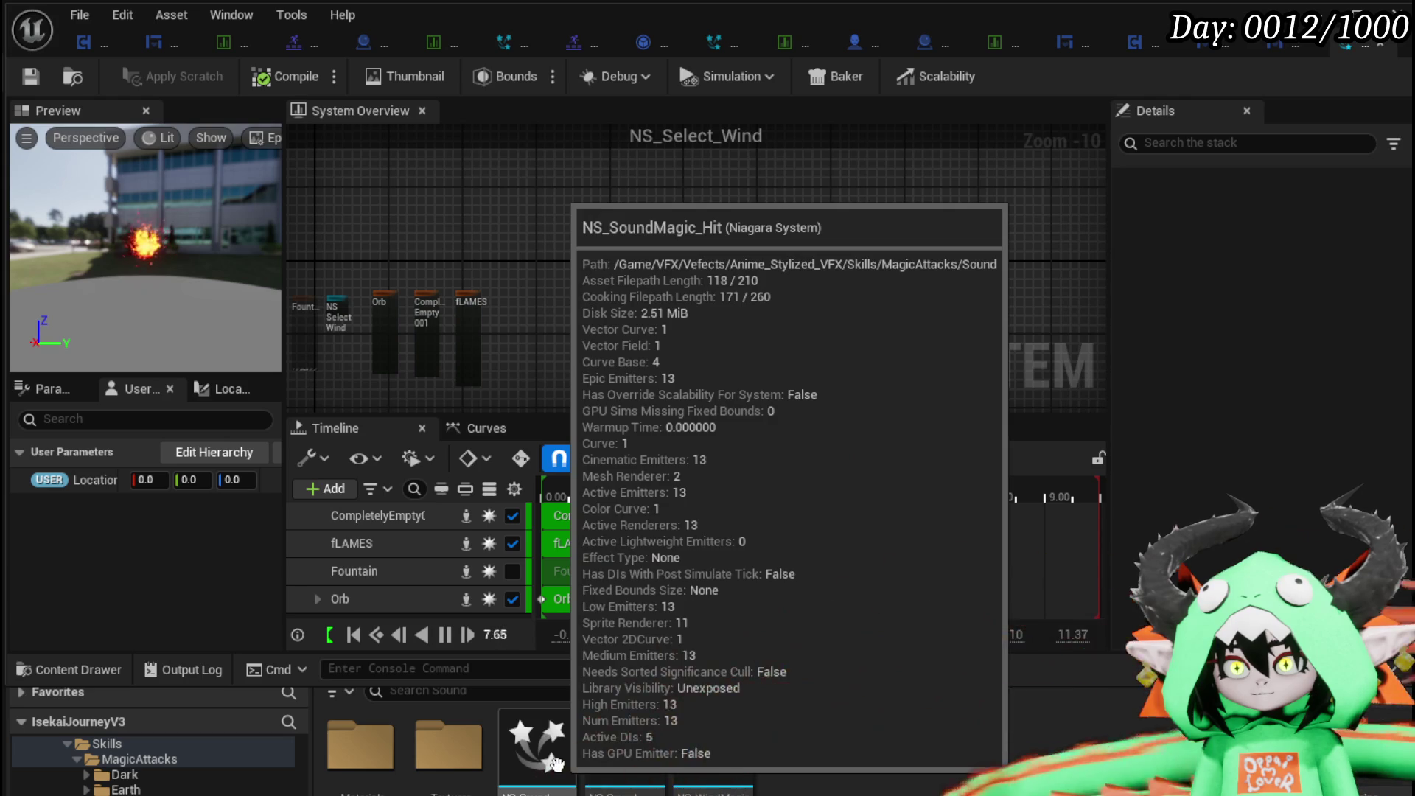
{"action": "double_click", "coordinate": [555, 763]}
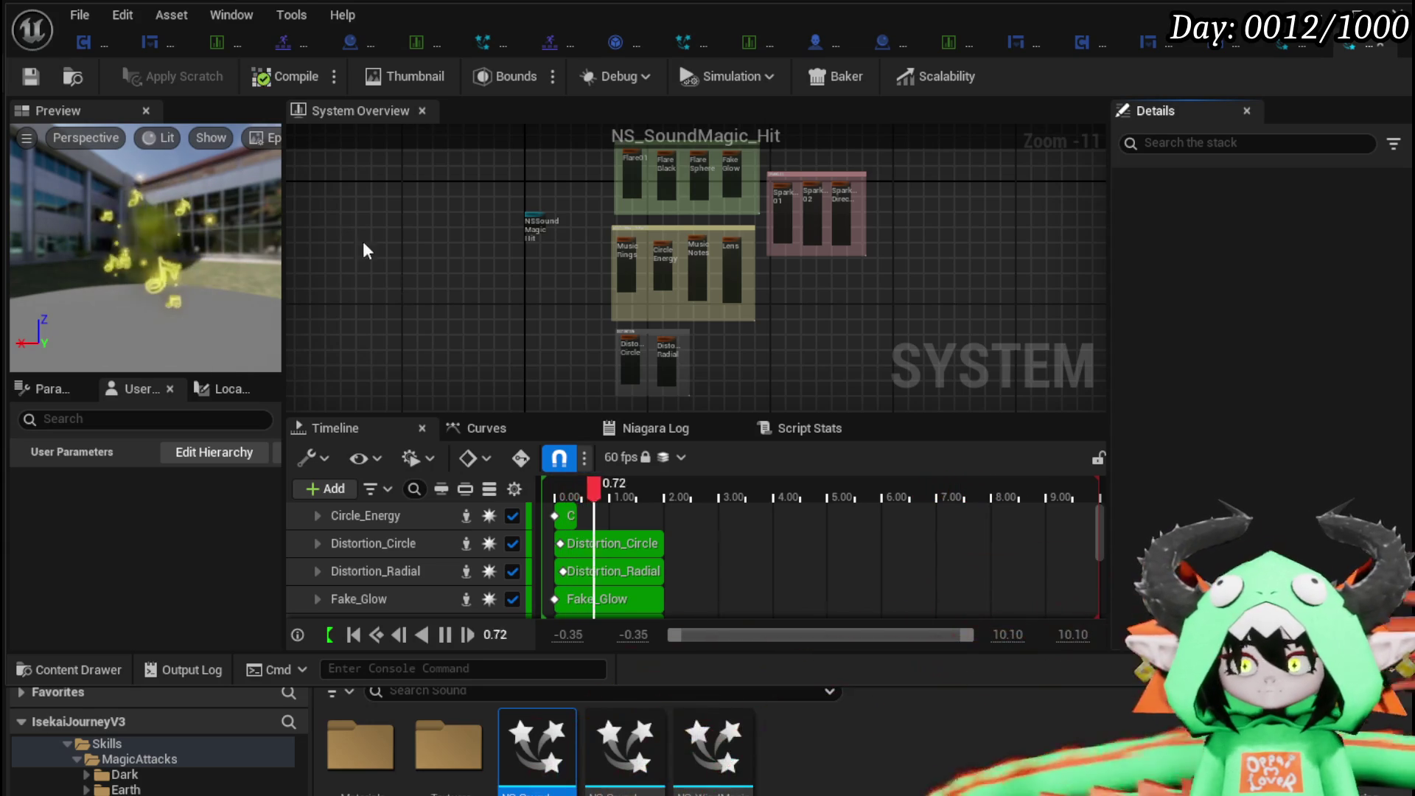
{"action": "left_click", "coordinate": [28, 77]}
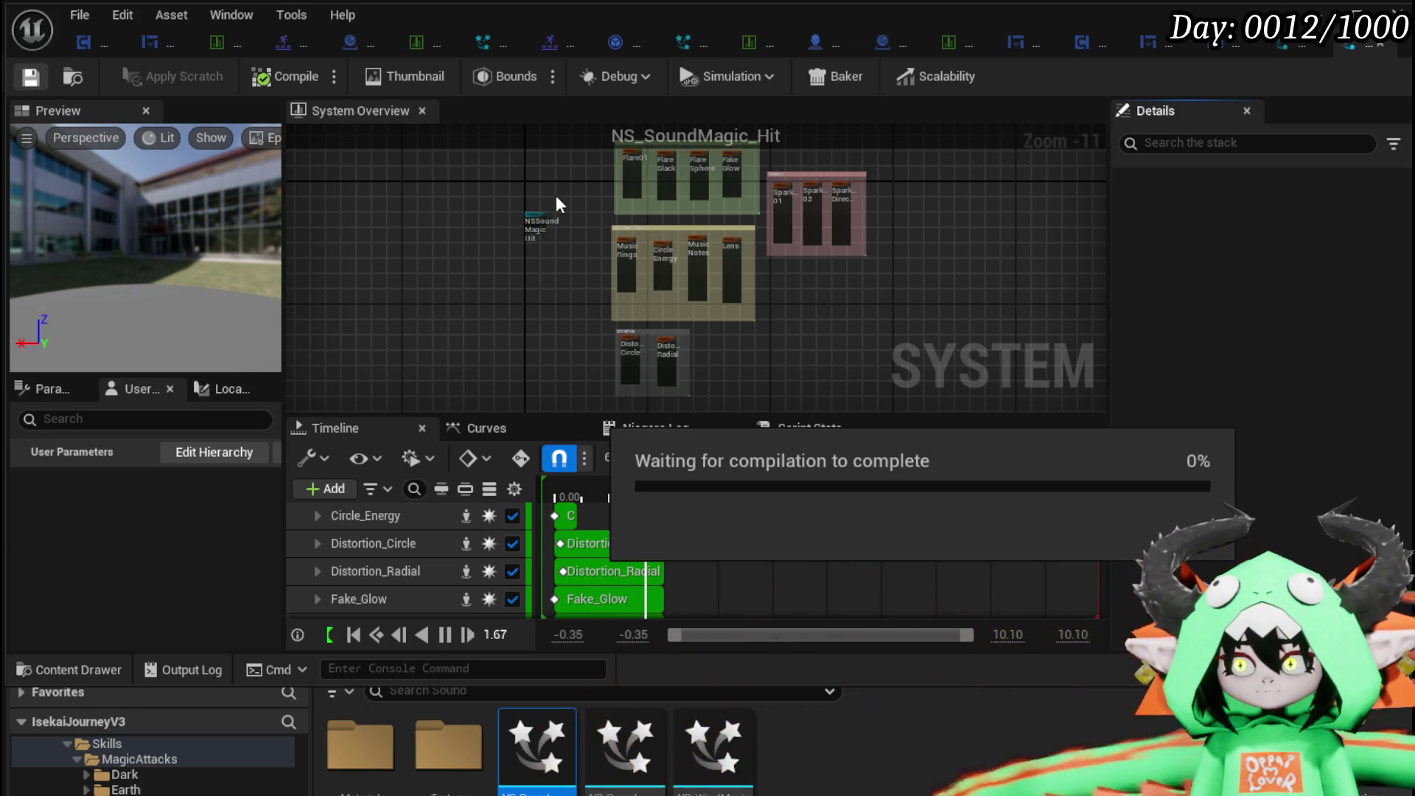
Select all of NS_SoundMagic_Hit's emitters, then go back to the NS_Select_Wind system.
{"action": "scroll", "coordinate": [567, 194], "scroll_direction": "down", "scroll_amount": 1}
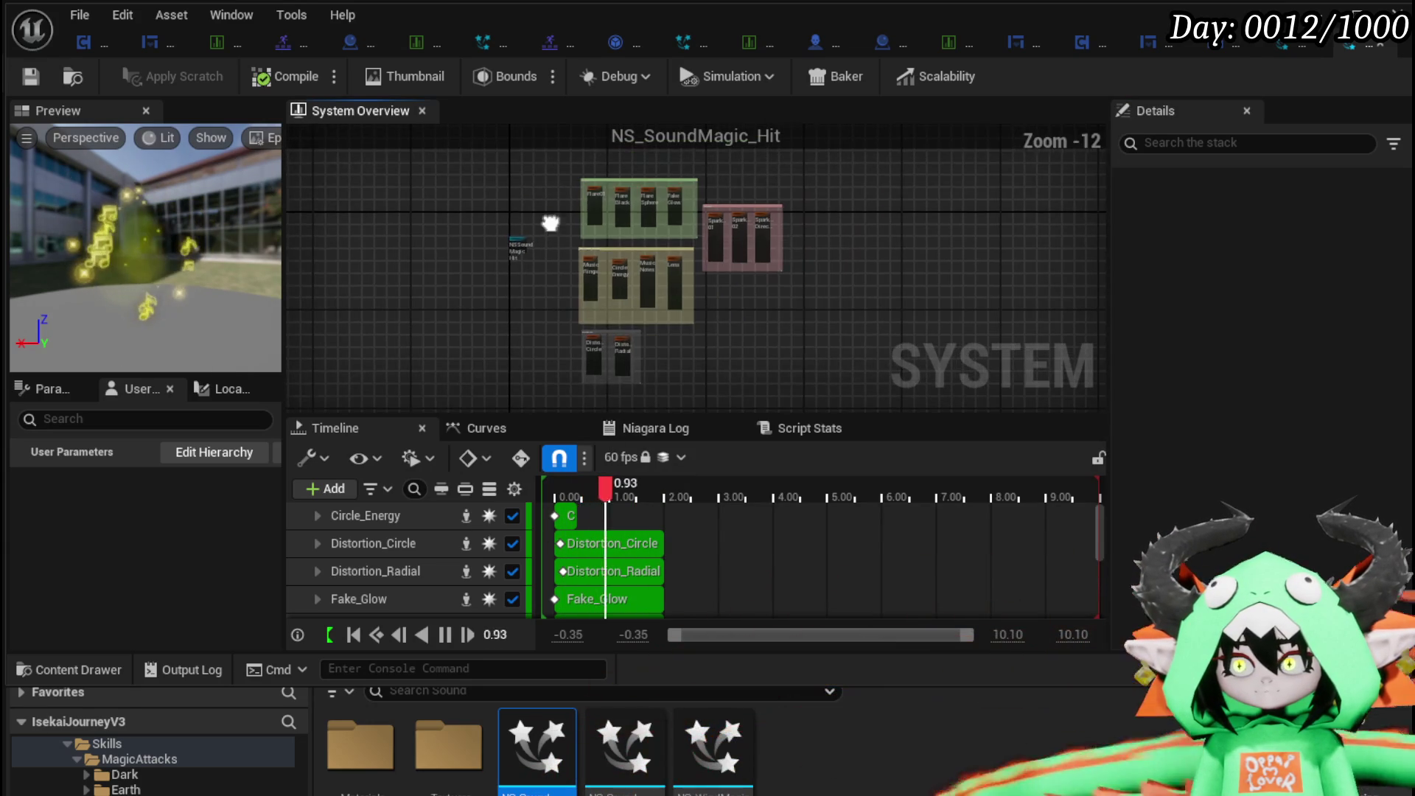
{"action": "mouse_move", "coordinate": [558, 180]}
{"action": "left_mouse_down"}
{"action": "mouse_move", "coordinate": [922, 436]}
{"action": "mouse_move", "coordinate": [895, 334]}
{"action": "left_mouse_up"}
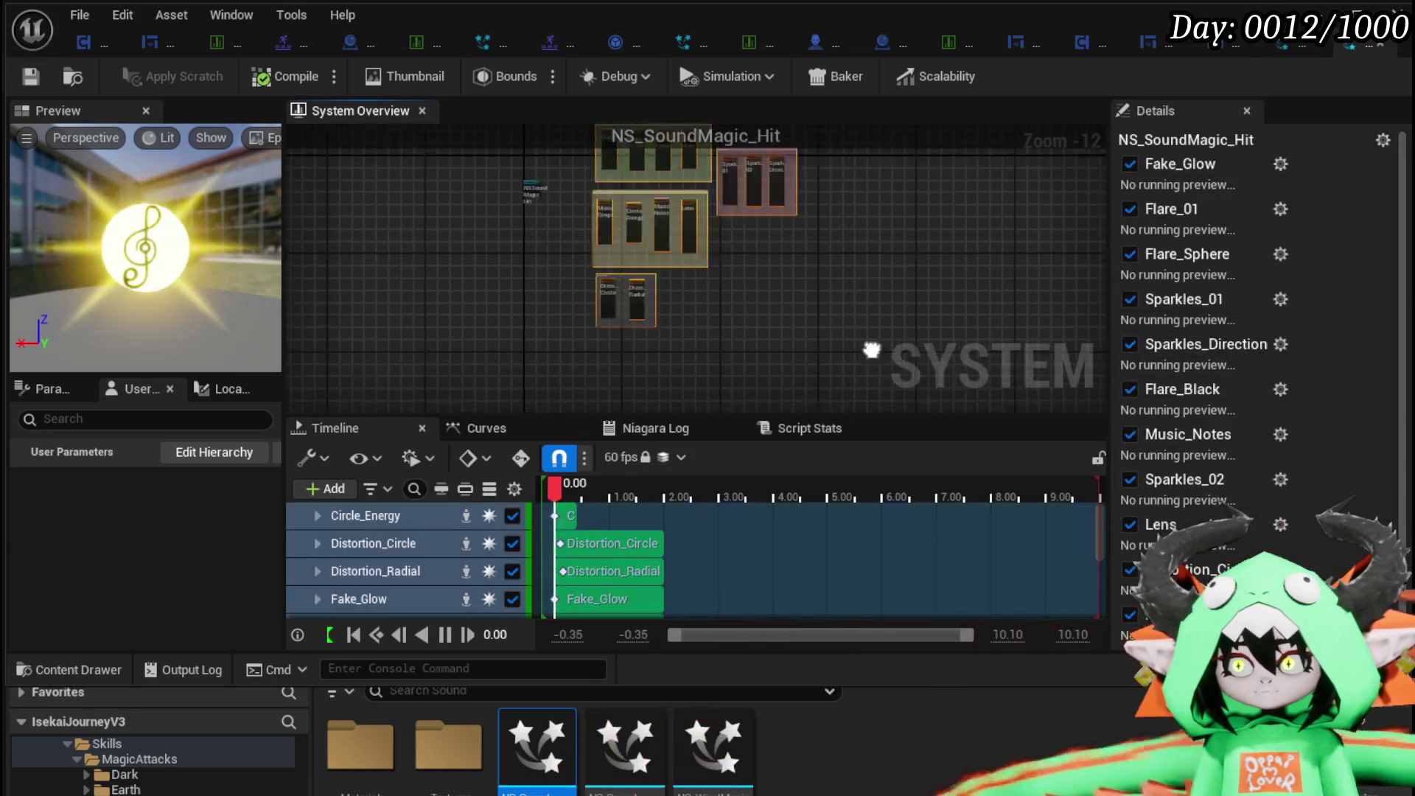
{"action": "left_click_drag", "start_coordinate": [878, 434], "coordinate": [869, 379]}
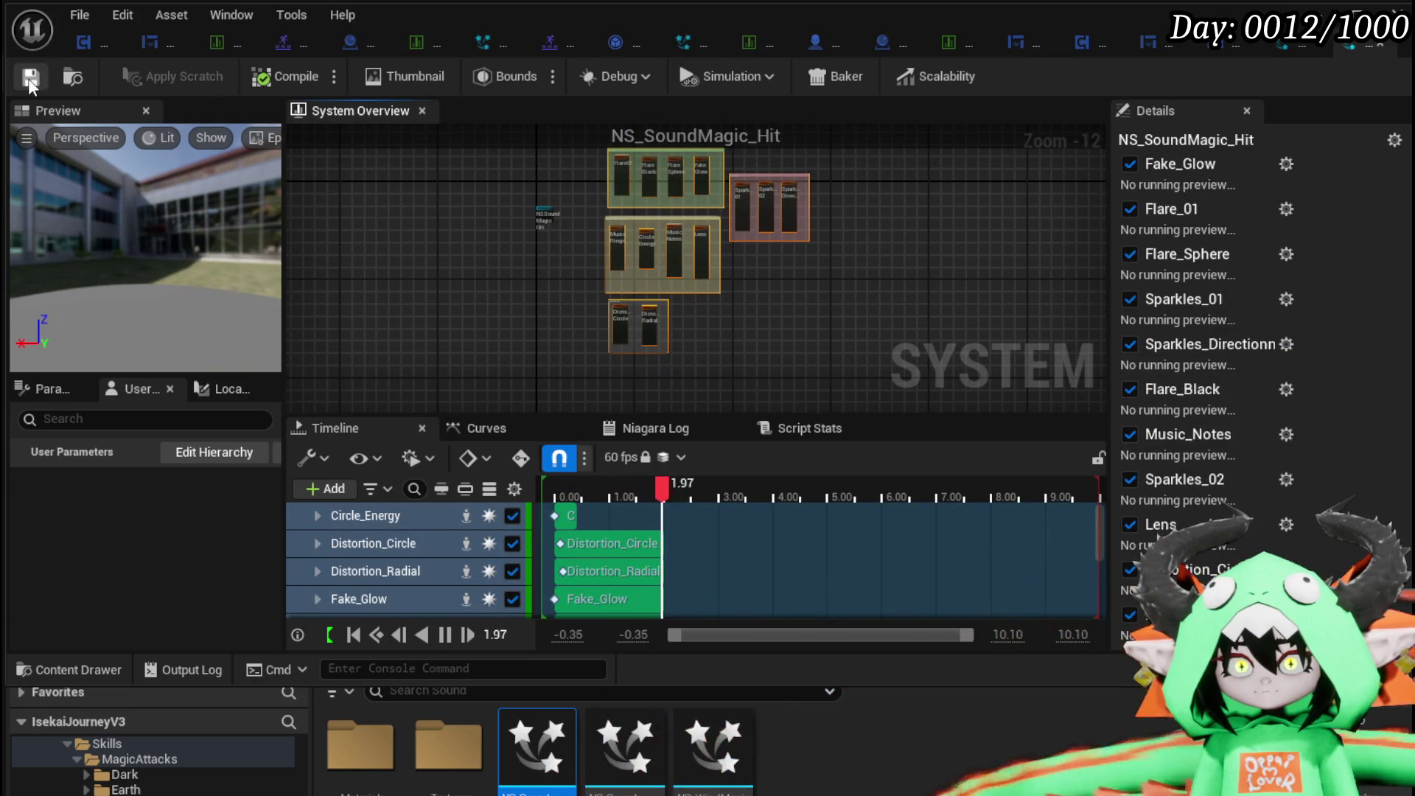
{"action": "left_click", "coordinate": [1280, 49]}
{"action": "scroll", "coordinate": [805, 209], "scroll_direction": "down", "scroll_amount": 2}
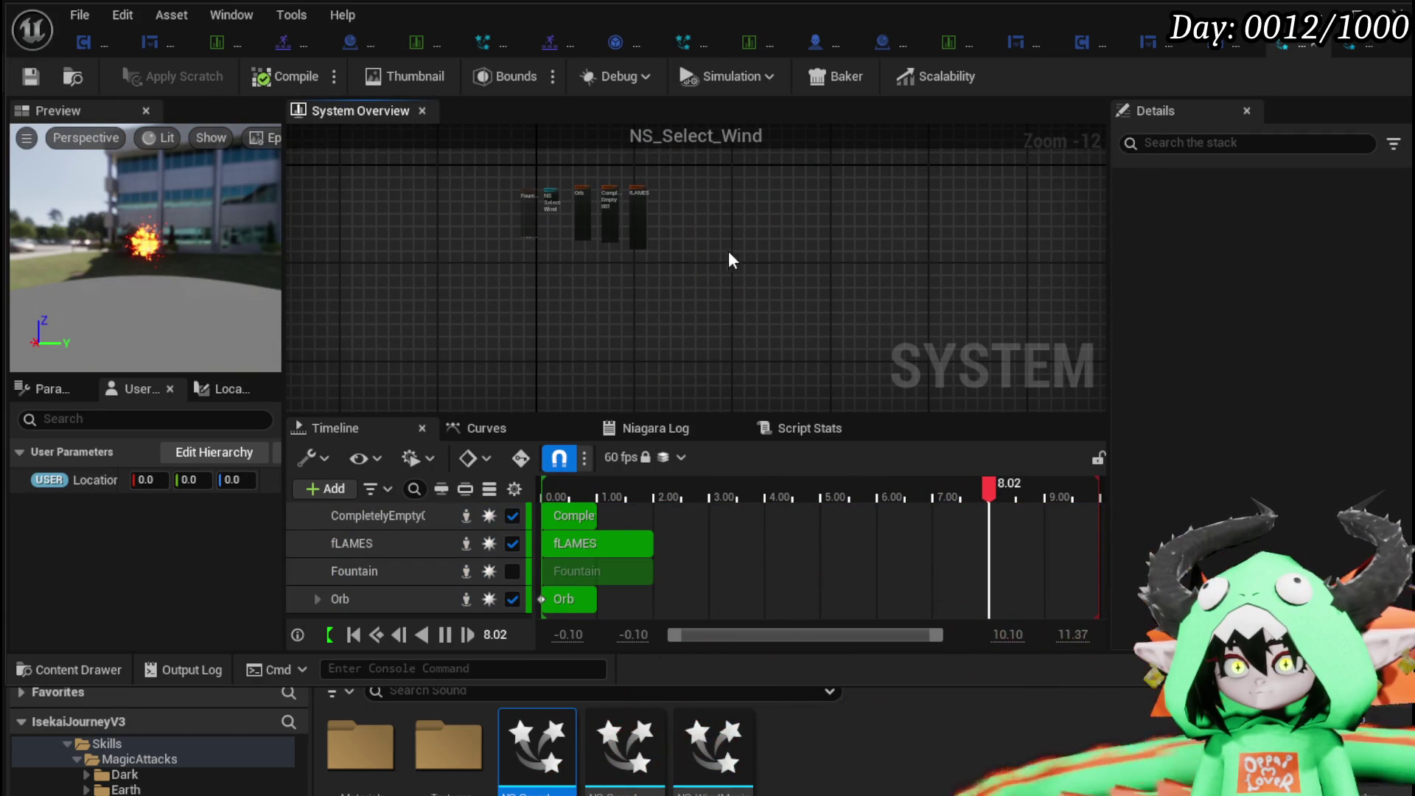
Paste the copied flares, sparkles, Music_Notes and Music_Rings groups into NS_Select_Wind.
{"action": "key", "text": "ctrl+v"}
{"action": "left_click_drag", "start_coordinate": [713, 198], "coordinate": [712, 227]}
{"action": "scroll", "coordinate": [647, 286], "scroll_direction": "up", "scroll_amount": 12}
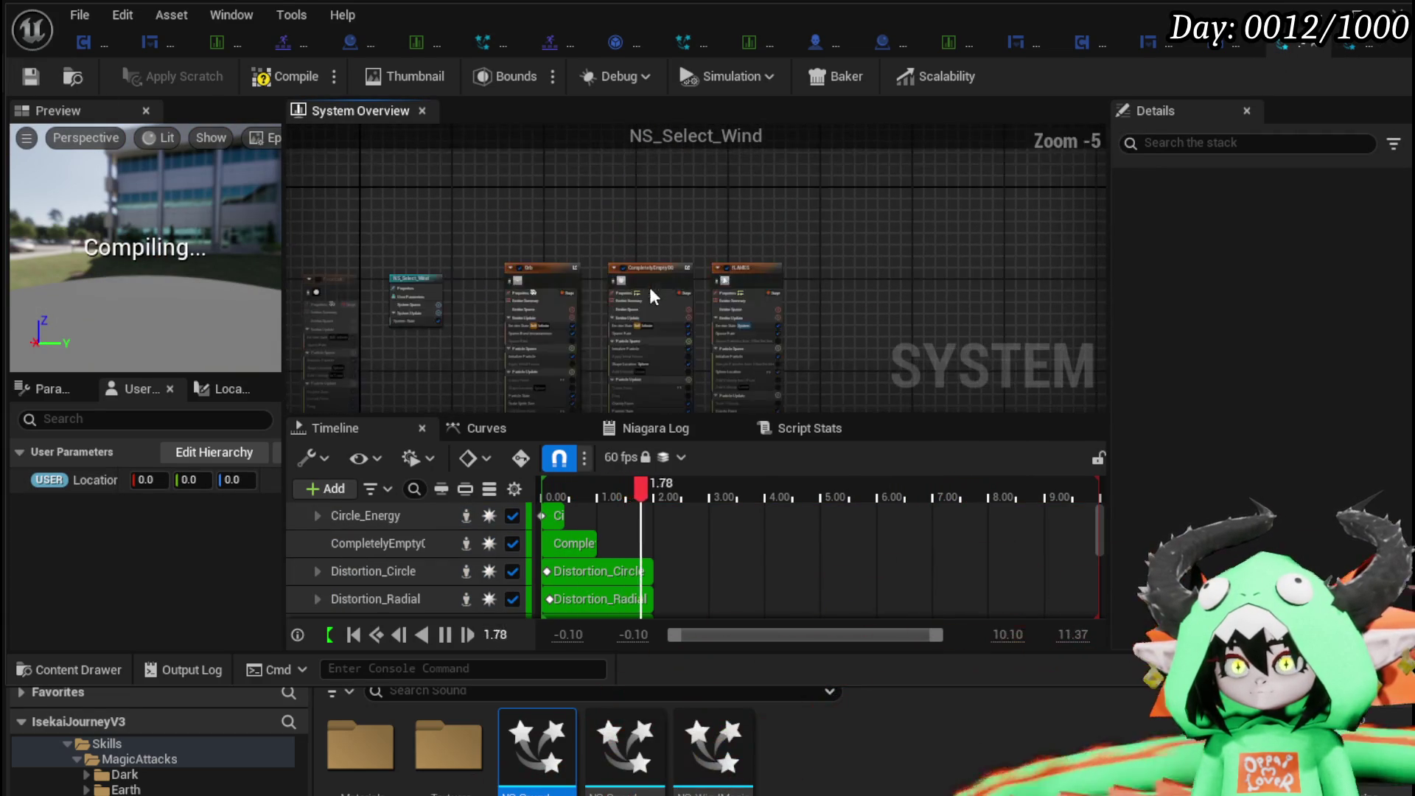
{"action": "mouse_move", "coordinate": [884, 282]}
{"action": "left_mouse_down"}
{"action": "mouse_move", "coordinate": [896, 197]}
{"action": "mouse_move", "coordinate": [922, 223]}
{"action": "left_mouse_up"}
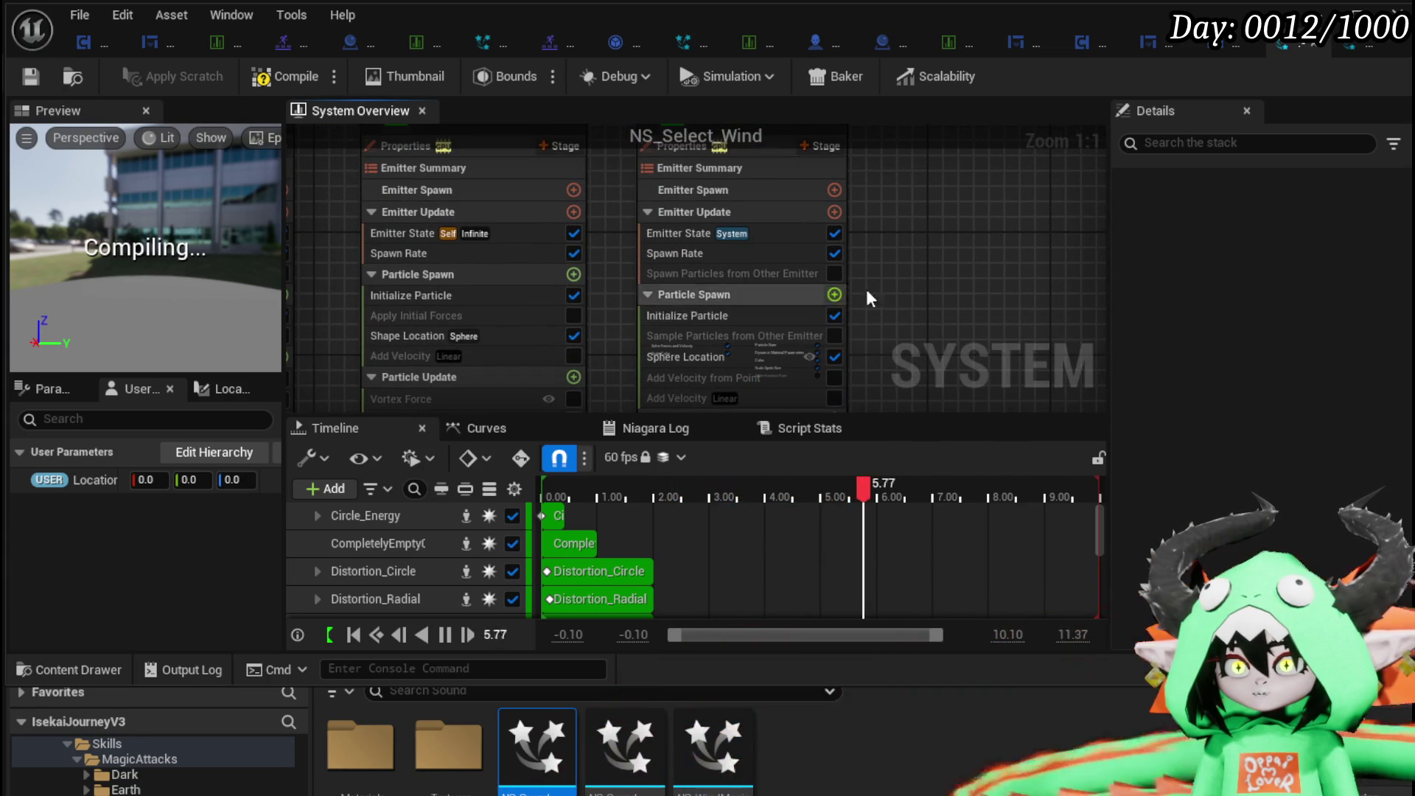
{"action": "scroll", "coordinate": [908, 277], "scroll_direction": "down", "scroll_amount": 2}
{"action": "mouse_move", "coordinate": [908, 277]}
{"action": "left_mouse_down"}
{"action": "mouse_move", "coordinate": [861, 332]}
{"action": "mouse_move", "coordinate": [863, 318]}
{"action": "left_mouse_up"}
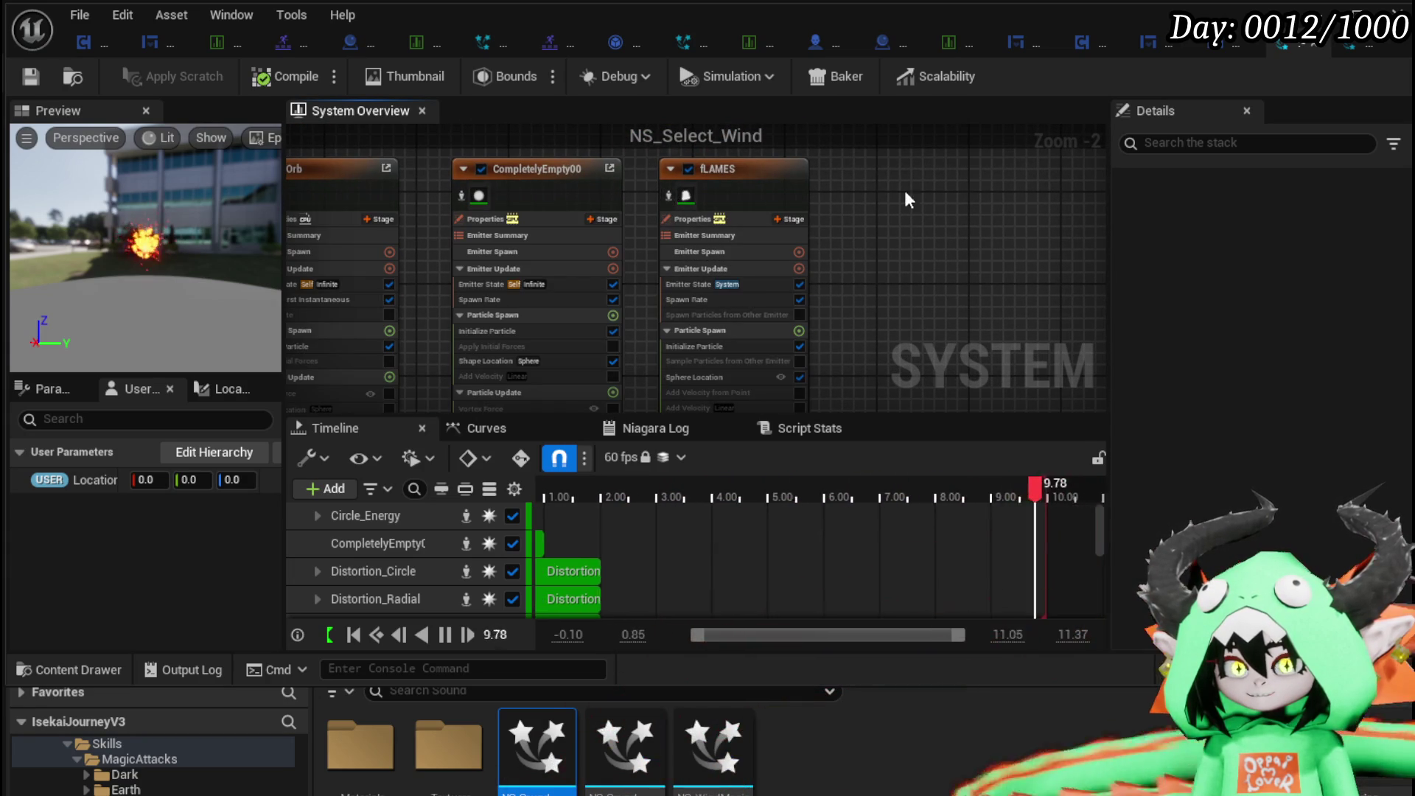
Close the NS_SoundMagic_Hit system and select the pasted Flare_01 emitter.
{"action": "left_click", "coordinate": [1354, 44]}
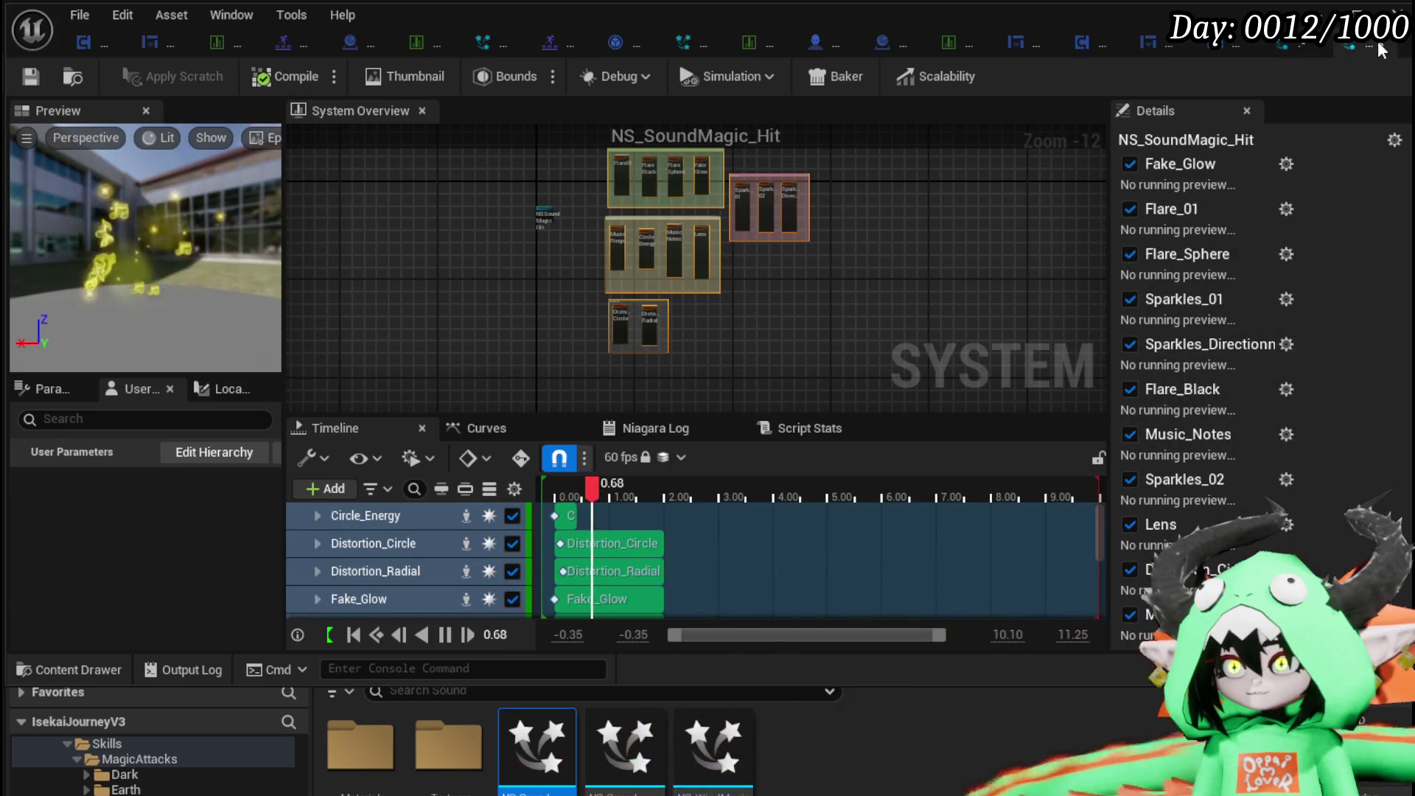
{"action": "left_click", "coordinate": [1380, 45]}
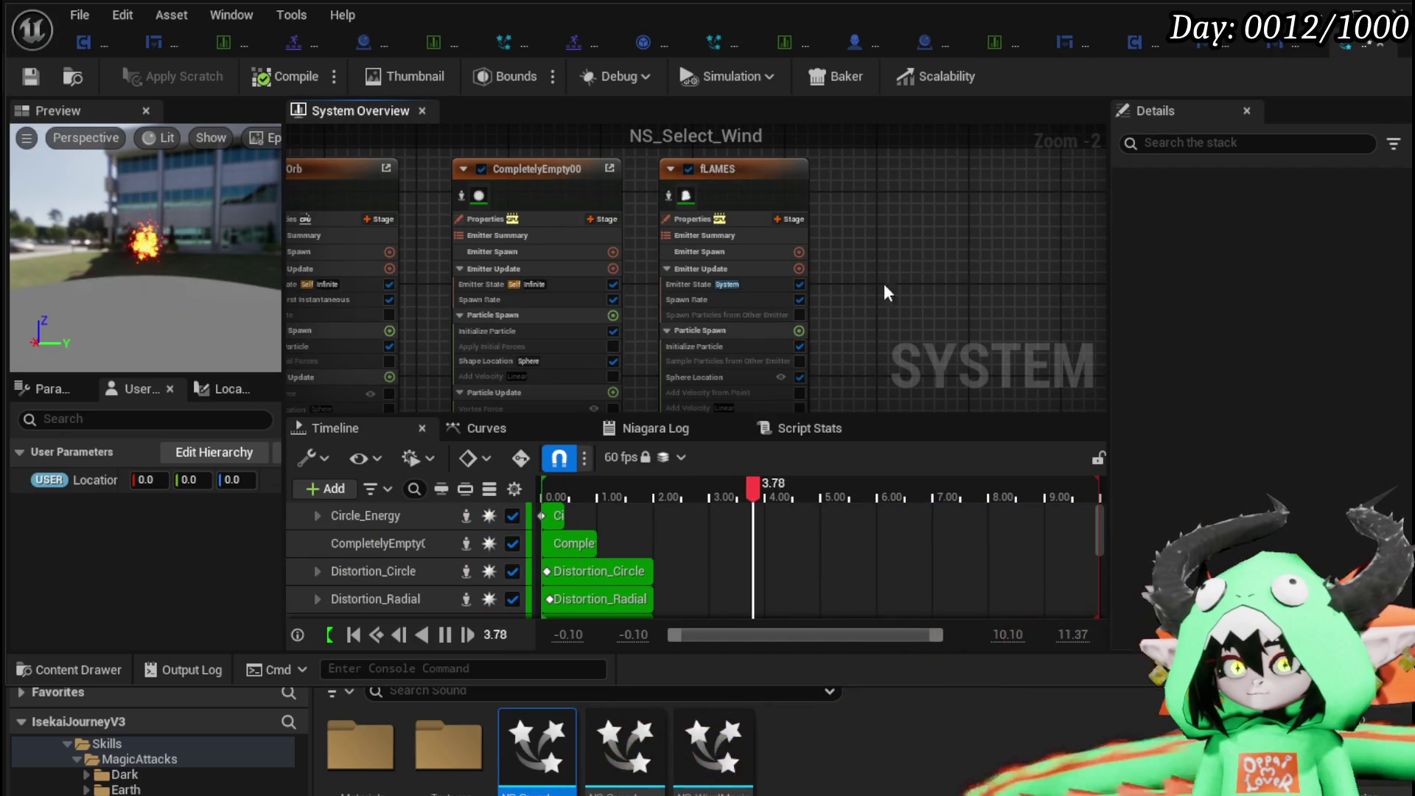
{"action": "scroll", "coordinate": [872, 255], "scroll_direction": "down", "scroll_amount": 2}
{"action": "scroll", "coordinate": [594, 263], "scroll_direction": "up", "scroll_amount": 5}
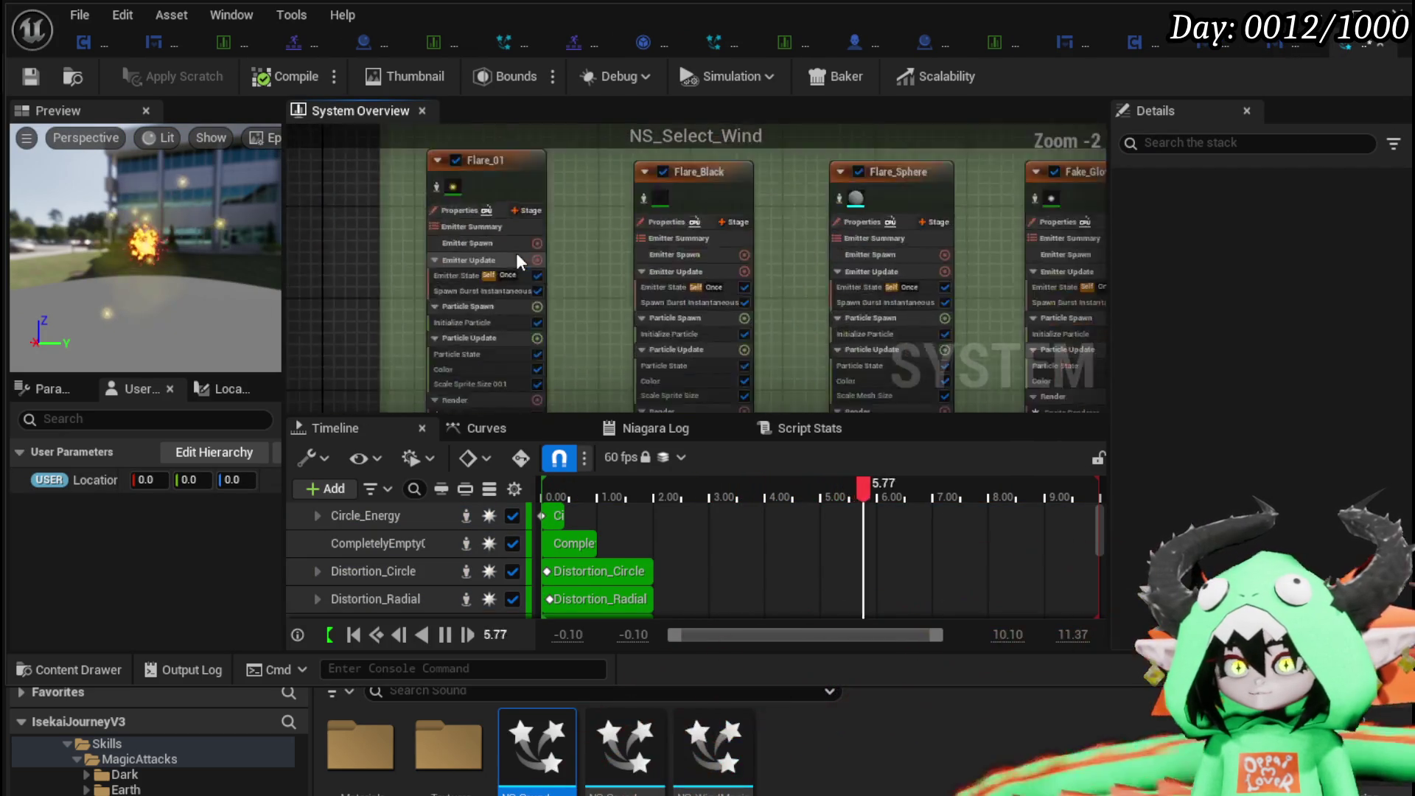
{"action": "left_click_drag", "start_coordinate": [594, 263], "coordinate": [613, 328]}
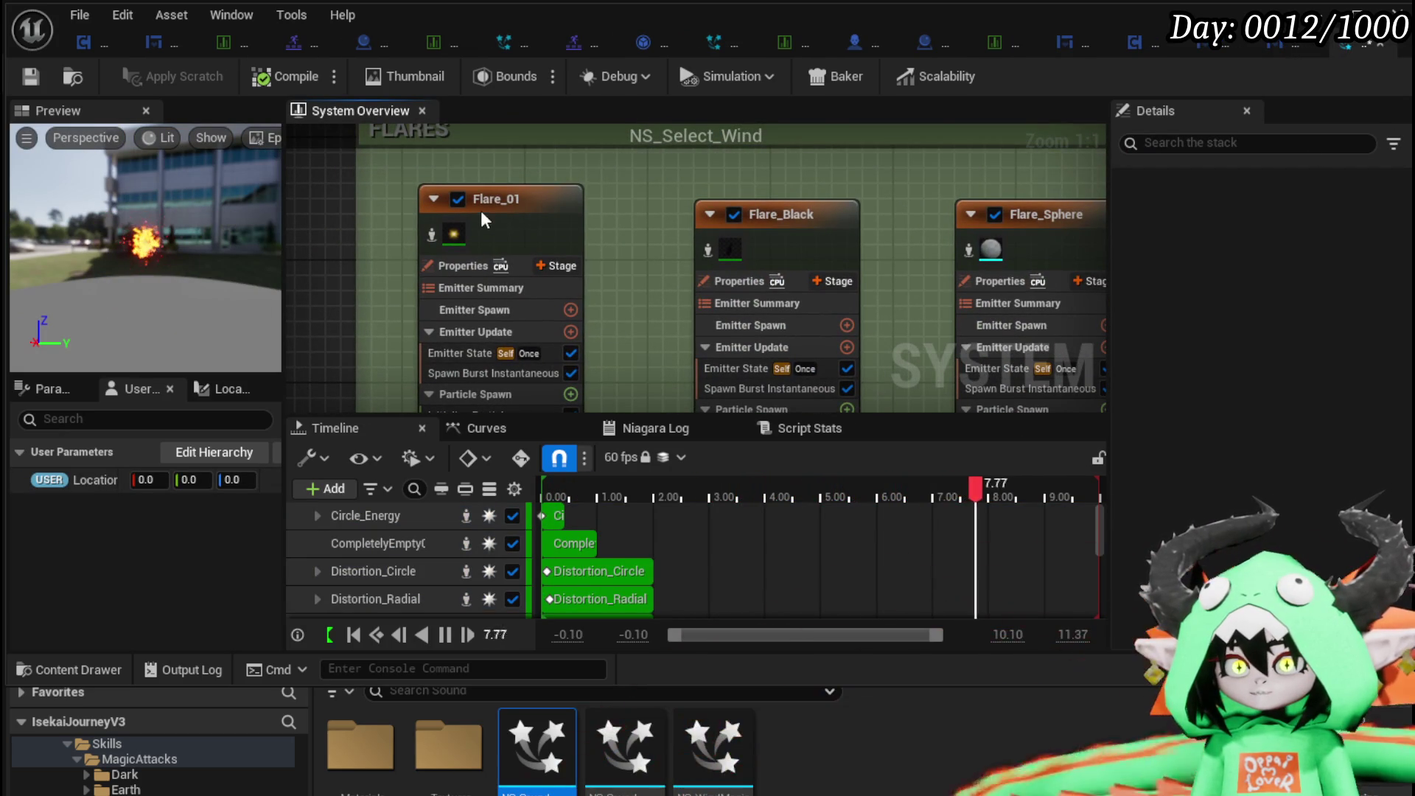
{"action": "left_click", "coordinate": [480, 210]}
Review the pasted Flare_Black, Flare_Sphere, Fake_Glow, sparkles and impacts emitters.
{"action": "mouse_move", "coordinate": [618, 246]}
{"action": "left_mouse_down"}
{"action": "mouse_move", "coordinate": [527, 228]}
{"action": "mouse_move", "coordinate": [451, 236]}
{"action": "left_mouse_up"}
{"action": "mouse_move", "coordinate": [718, 236]}
{"action": "left_mouse_down"}
{"action": "mouse_move", "coordinate": [412, 234]}
{"action": "mouse_move", "coordinate": [516, 222]}
{"action": "left_mouse_up"}
{"action": "left_click_drag", "start_coordinate": [708, 205], "coordinate": [569, 205]}
{"action": "mouse_move", "coordinate": [680, 183]}
{"action": "left_mouse_down"}
{"action": "mouse_move", "coordinate": [610, 206]}
{"action": "mouse_move", "coordinate": [547, 205]}
{"action": "left_mouse_up"}
{"action": "left_click_drag", "start_coordinate": [762, 174], "coordinate": [442, 169]}
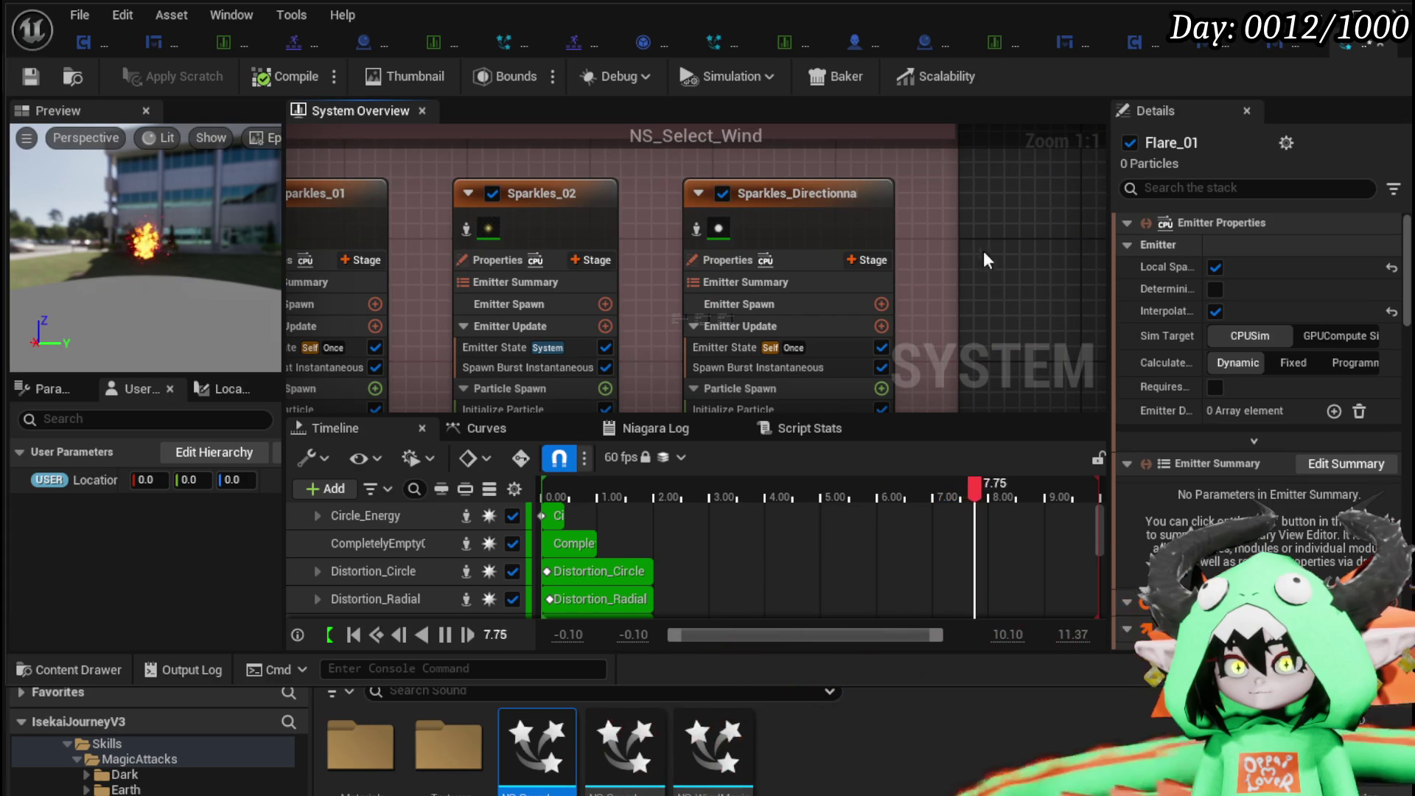
{"action": "mouse_move", "coordinate": [973, 293]}
{"action": "left_mouse_down"}
{"action": "mouse_move", "coordinate": [998, 171]}
{"action": "mouse_move", "coordinate": [636, 203]}
{"action": "left_mouse_up"}
{"action": "scroll", "coordinate": [998, 171], "scroll_direction": "down", "scroll_amount": 4}
{"action": "scroll", "coordinate": [501, 214], "scroll_direction": "up", "scroll_amount": 3}
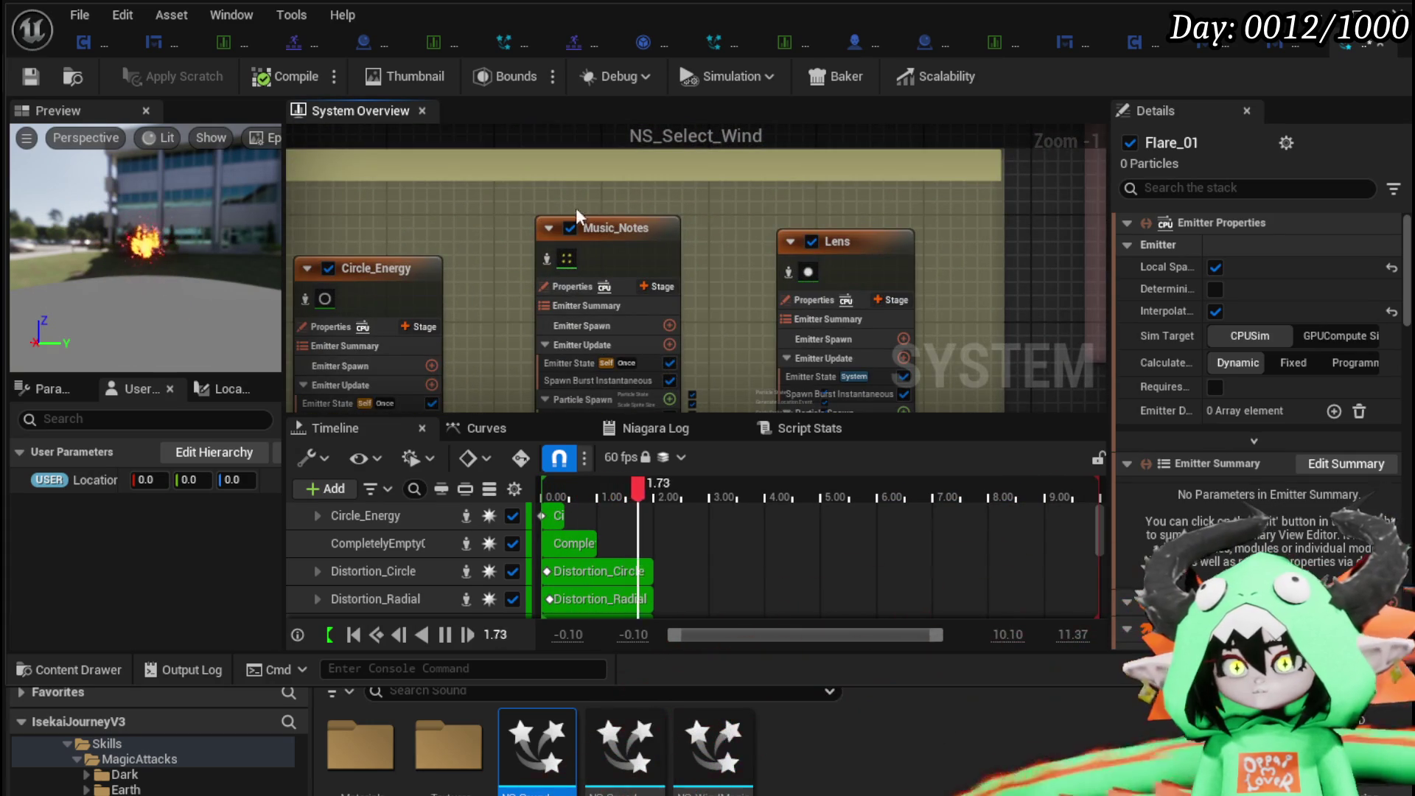
Select the Music_Notes emitter next to Music_Rings and view its lower modules.
{"action": "mouse_move", "coordinate": [527, 208]}
{"action": "left_mouse_down"}
{"action": "mouse_move", "coordinate": [1032, 198]}
{"action": "mouse_move", "coordinate": [762, 201]}
{"action": "left_mouse_up"}
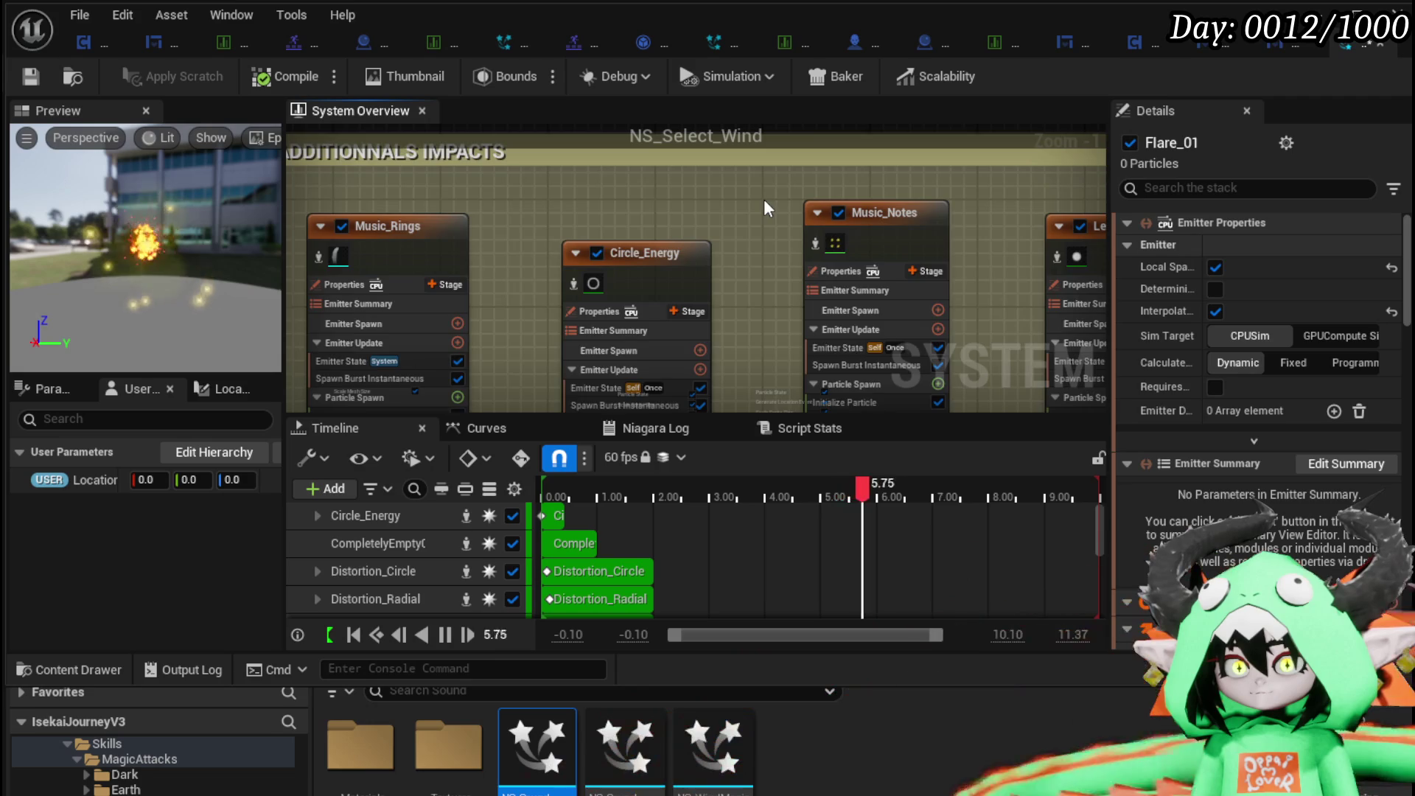
{"action": "scroll", "coordinate": [764, 199], "scroll_direction": "down", "scroll_amount": 2}
{"action": "left_click", "coordinate": [854, 218]}
{"action": "scroll", "coordinate": [651, 311], "scroll_direction": "up", "scroll_amount": 3}
{"action": "left_click_drag", "start_coordinate": [652, 311], "coordinate": [591, 177]}
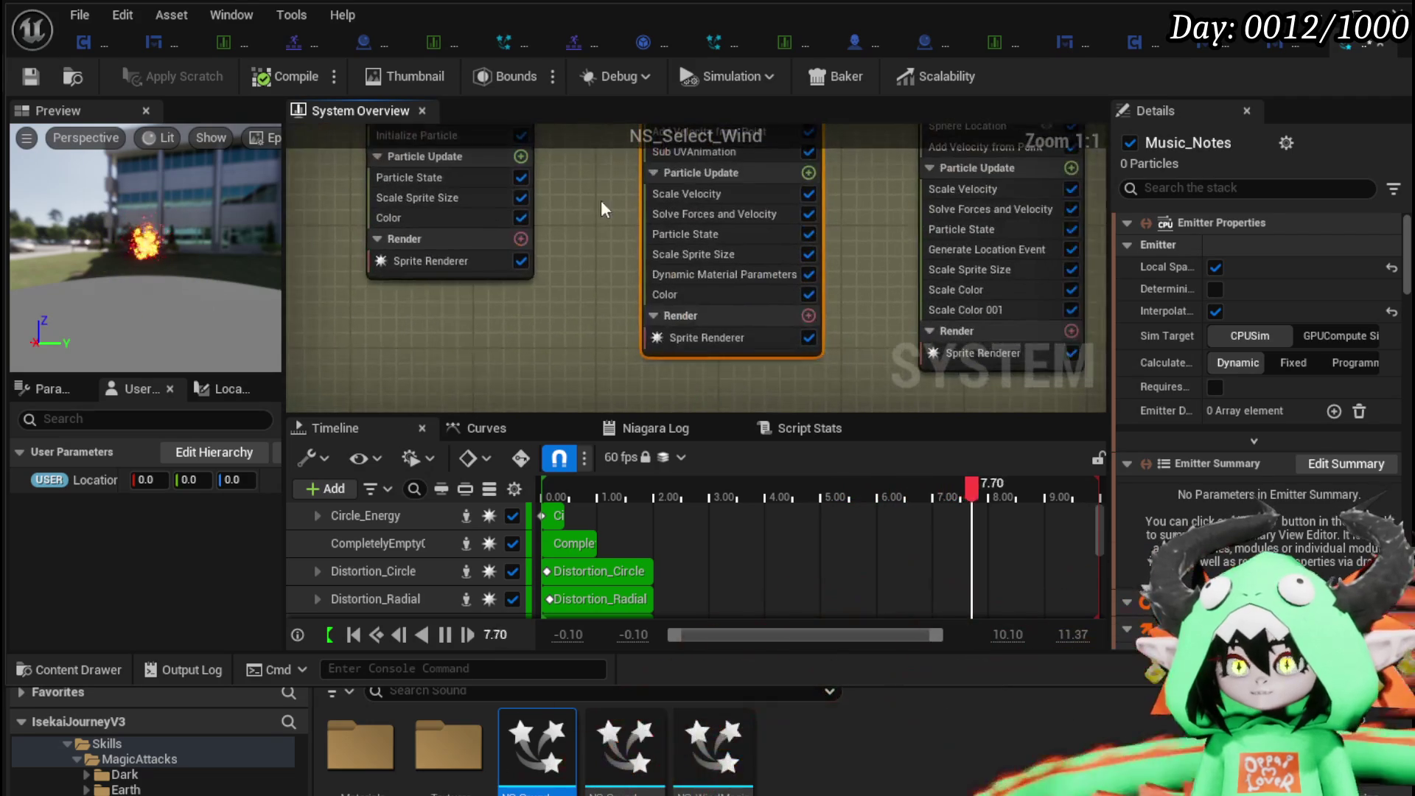
Inspect the Music_Notes sprite renderer and its M_VFX_SoundMagic_NotesSprite material.
{"action": "left_click", "coordinate": [719, 339]}
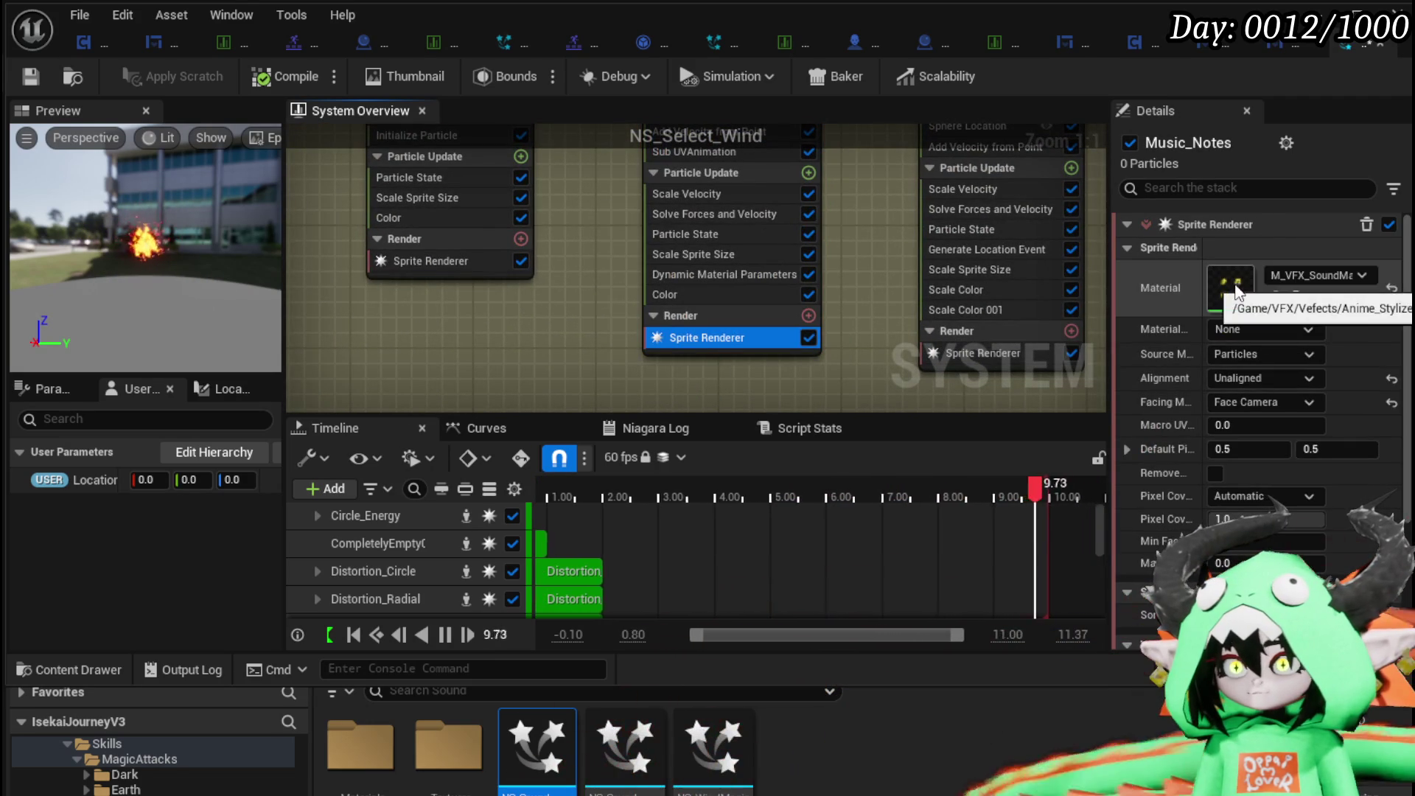
{"action": "right_click", "coordinate": [1235, 286]}
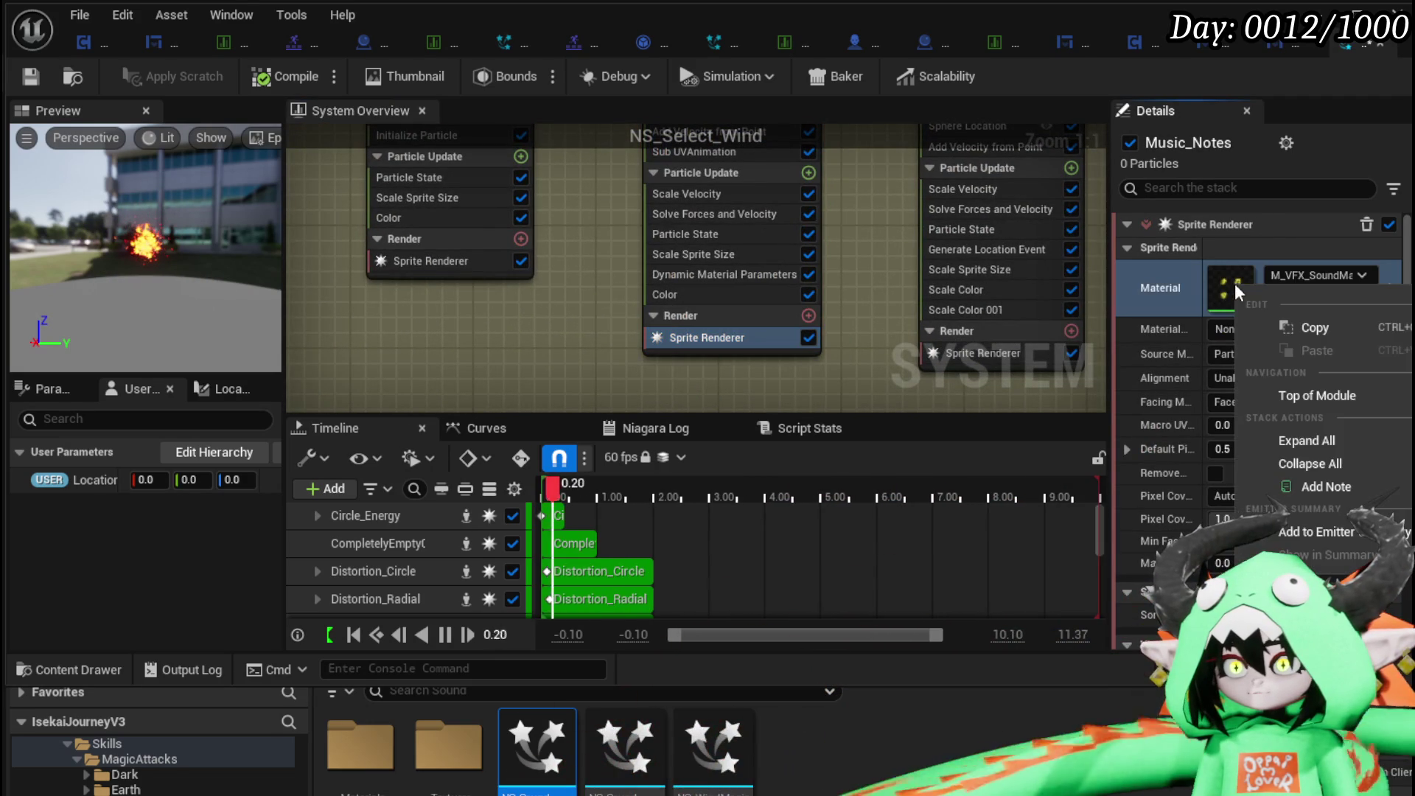
{"action": "left_click", "coordinate": [1313, 327]}
{"action": "scroll", "coordinate": [885, 271], "scroll_direction": "down", "scroll_amount": 4}
{"action": "scroll", "coordinate": [874, 275], "scroll_direction": "up", "scroll_amount": 5}
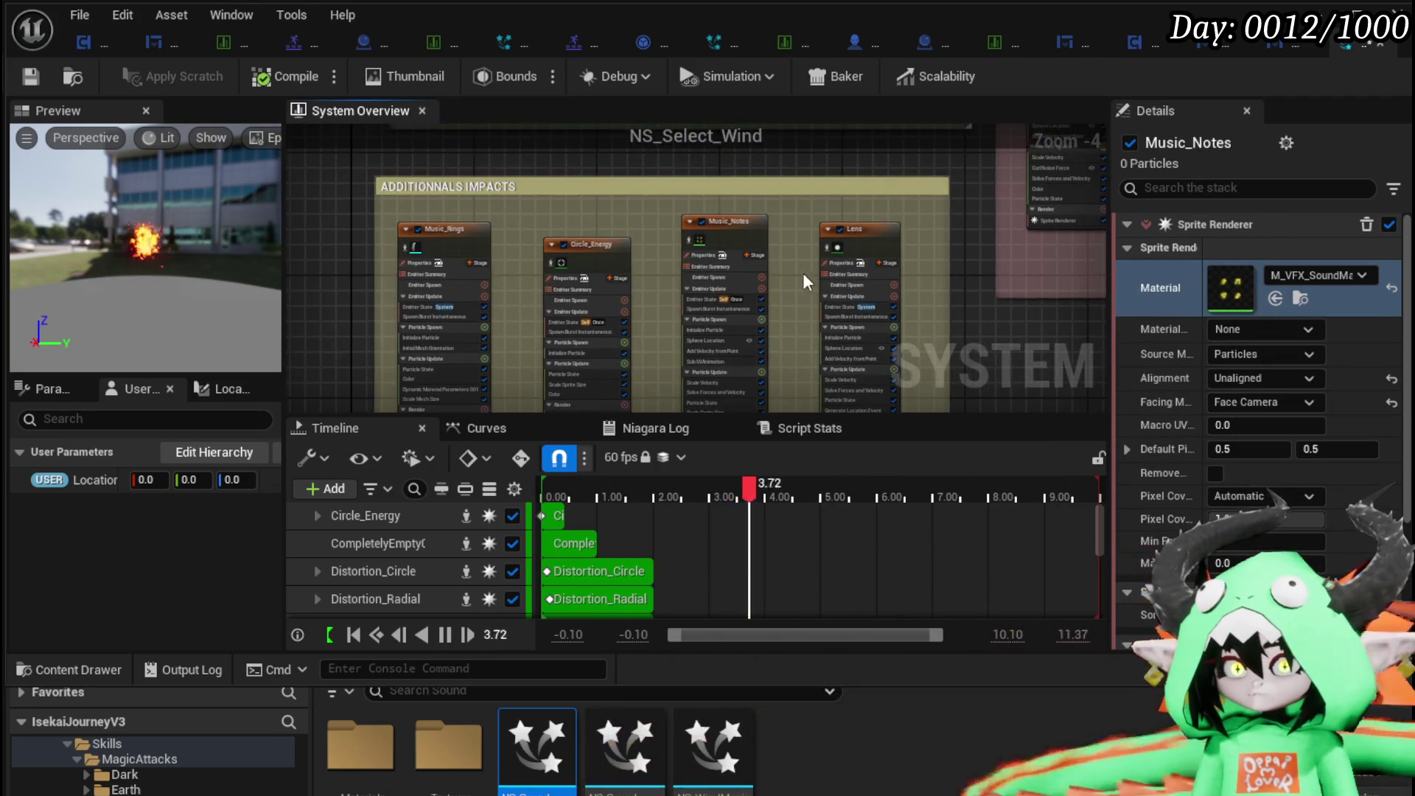
{"action": "mouse_move", "coordinate": [773, 189]}
{"action": "left_mouse_down"}
{"action": "mouse_move", "coordinate": [720, 212]}
{"action": "mouse_move", "coordinate": [774, 236]}
{"action": "mouse_move", "coordinate": [771, 250]}
{"action": "mouse_move", "coordinate": [765, 236]}
{"action": "left_mouse_up"}
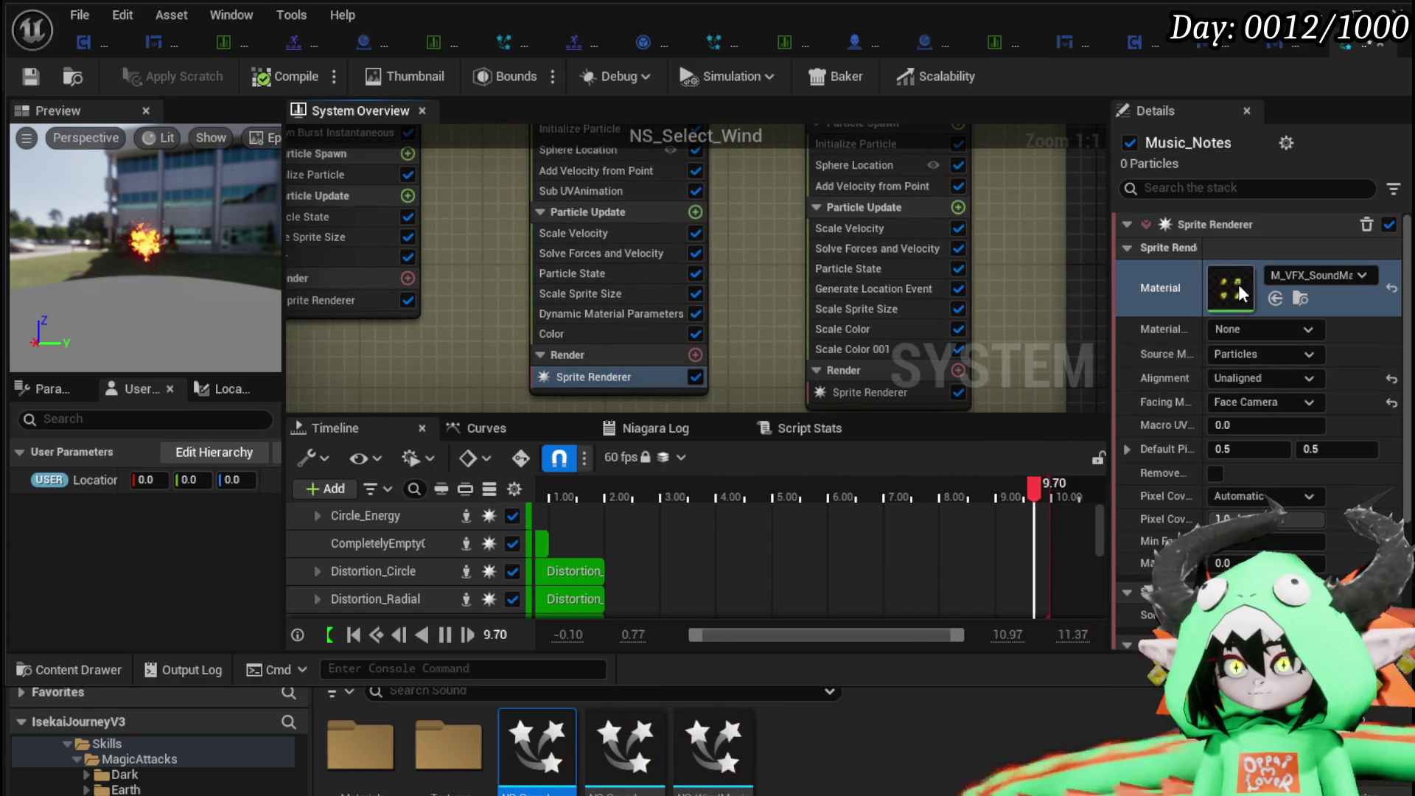
Review the Music_Notes dynamic material parameter curves in a widened details panel.
{"action": "scroll", "coordinate": [1347, 318], "scroll_direction": "down", "scroll_amount": 3}
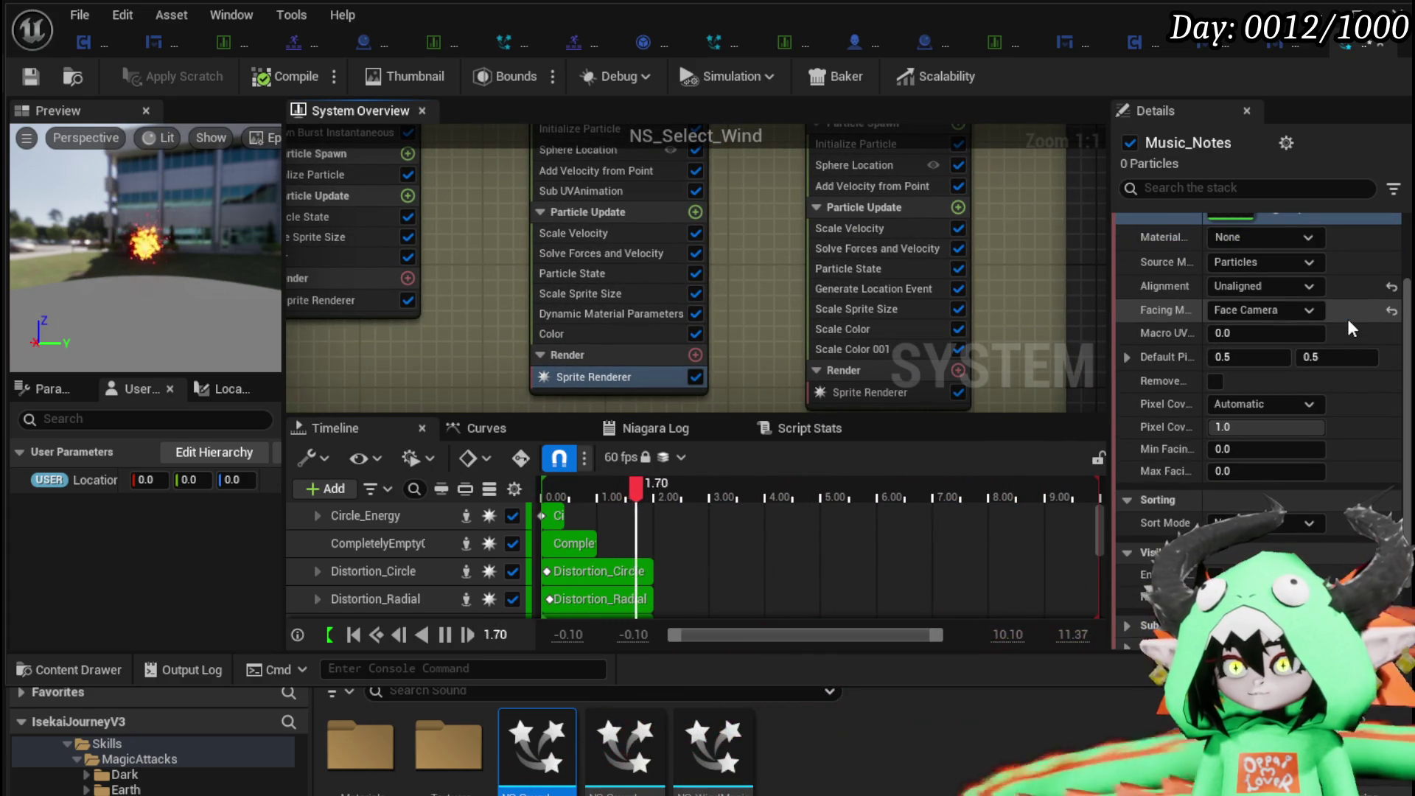
{"action": "scroll", "coordinate": [1347, 318], "scroll_direction": "down", "scroll_amount": 3}
{"action": "scroll", "coordinate": [1347, 319], "scroll_direction": "up", "scroll_amount": 4}
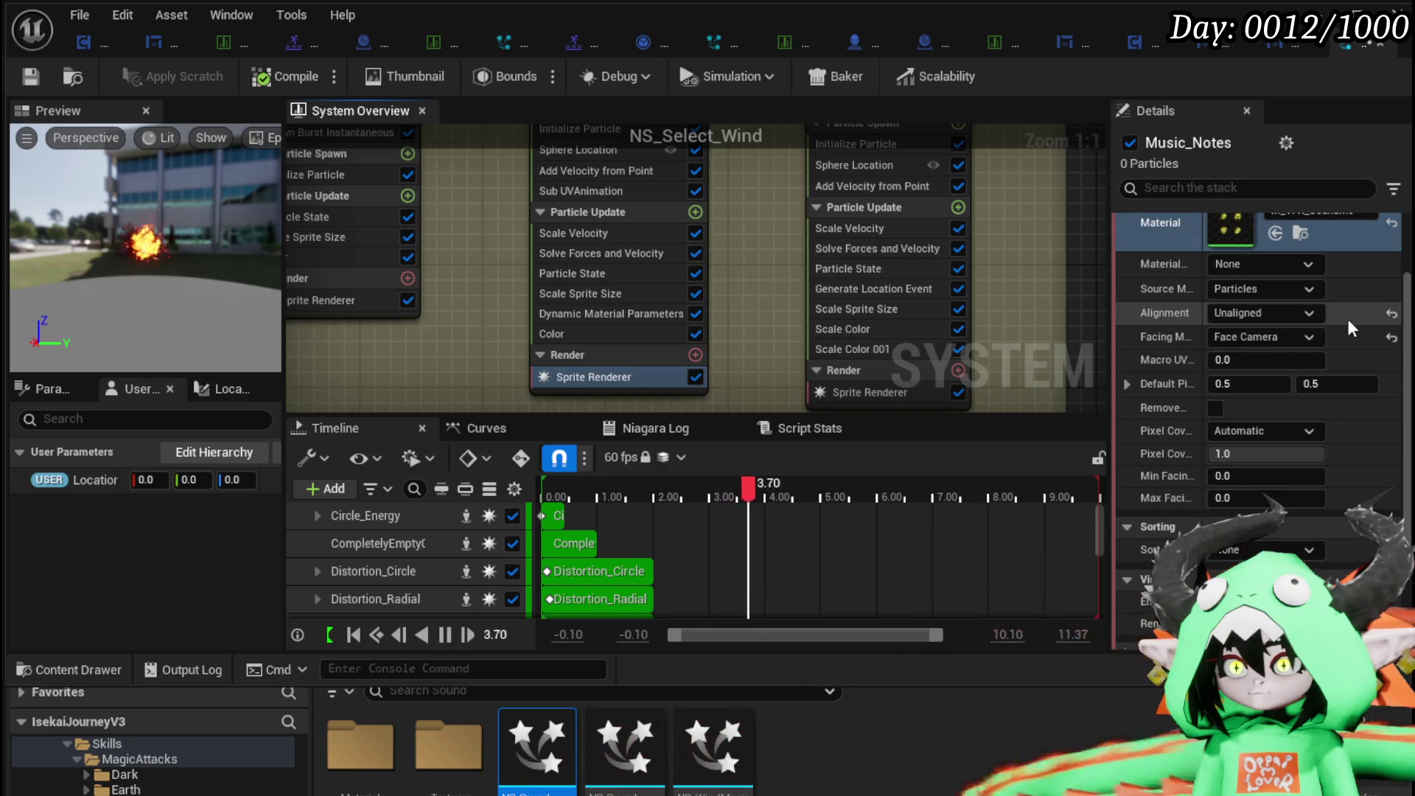
{"action": "left_click_drag", "start_coordinate": [726, 295], "coordinate": [753, 339]}
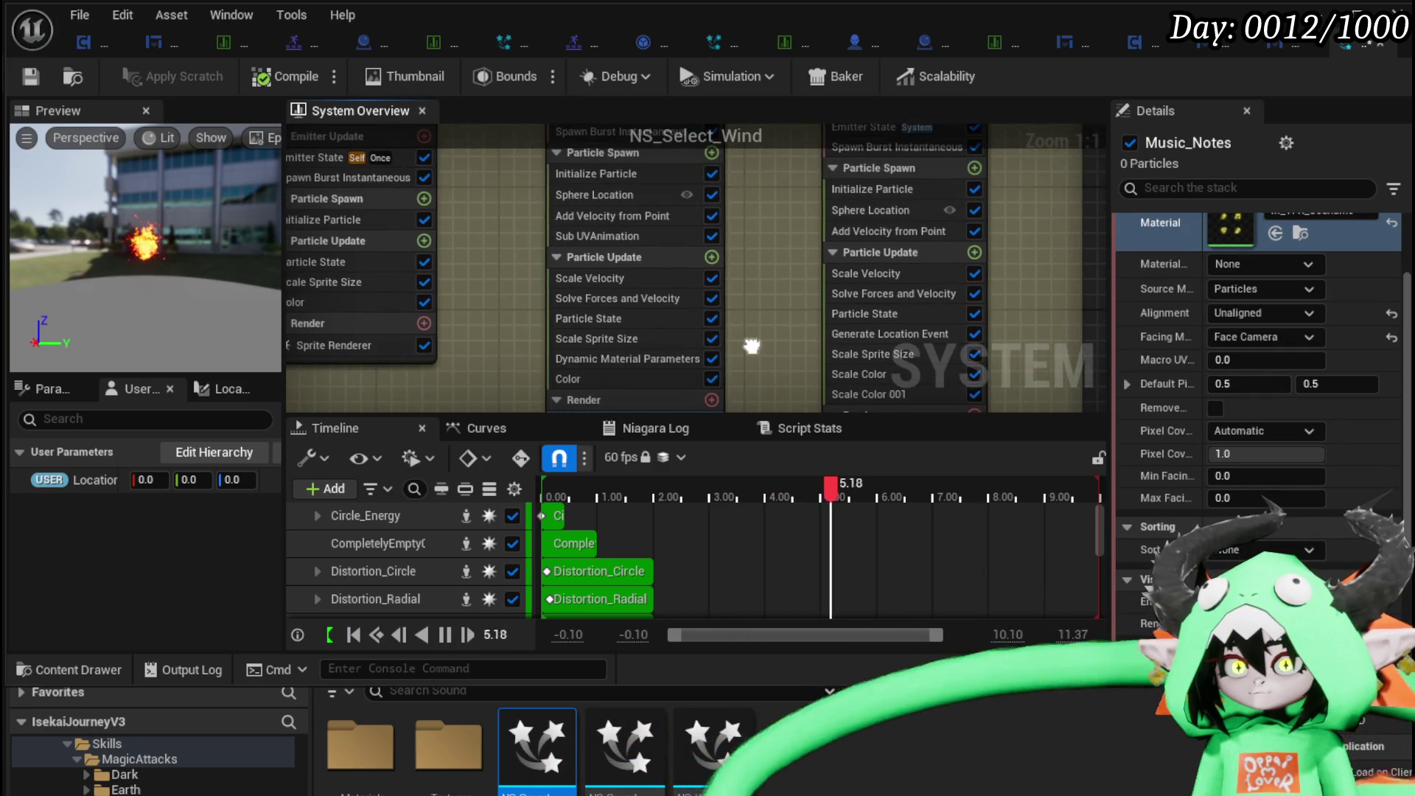
{"action": "left_click", "coordinate": [621, 361]}
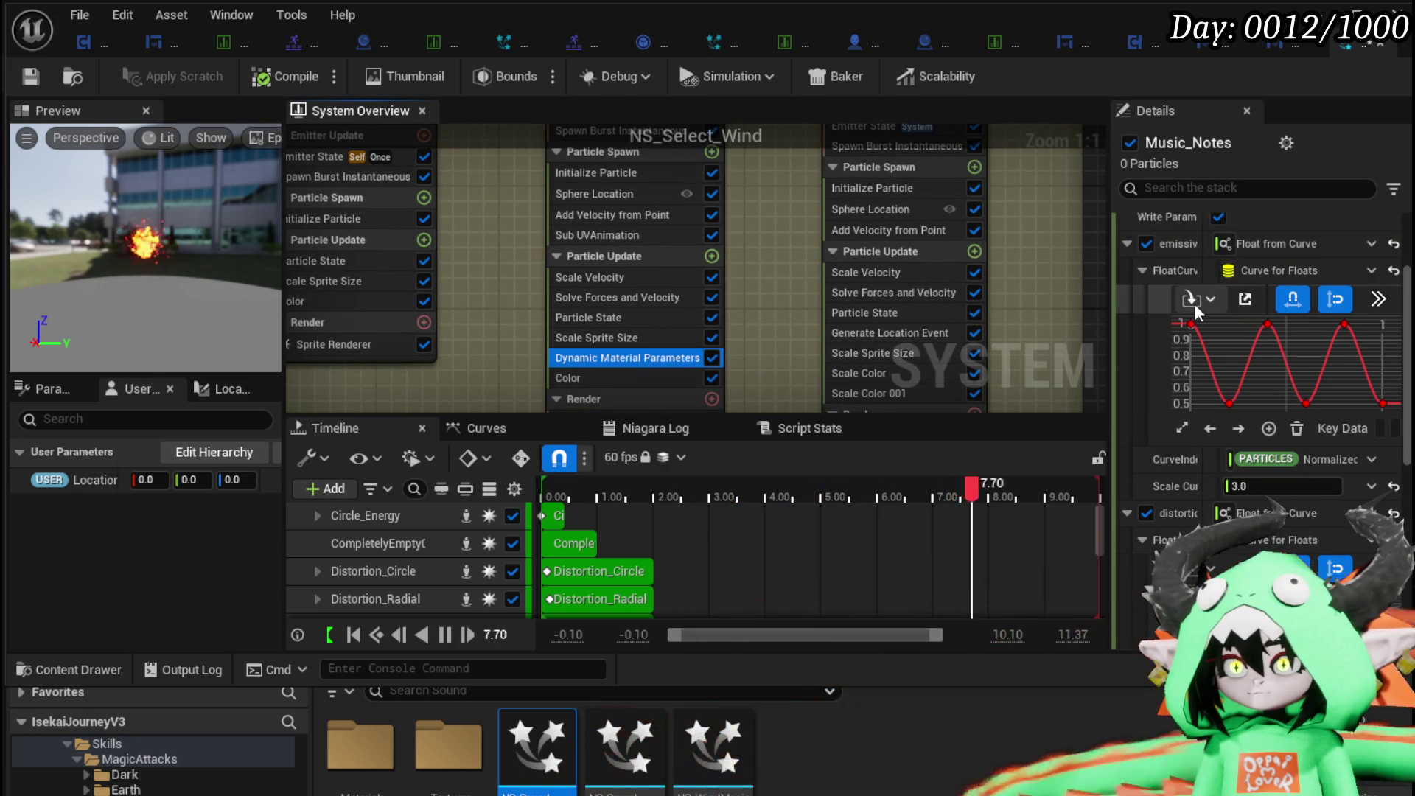
{"action": "scroll", "coordinate": [1195, 304], "scroll_direction": "down", "scroll_amount": 3}
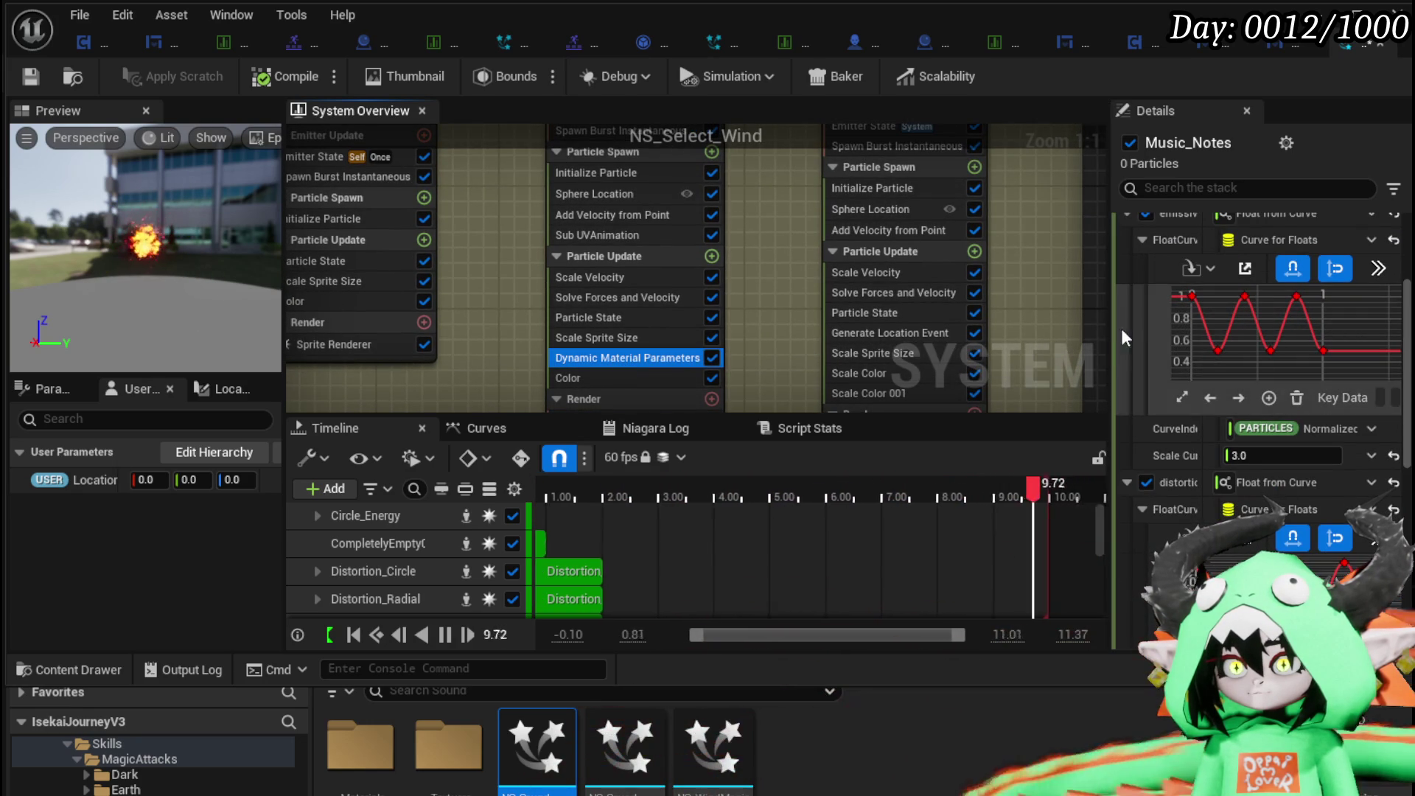
{"action": "left_click_drag", "start_coordinate": [1110, 331], "coordinate": [877, 308]}
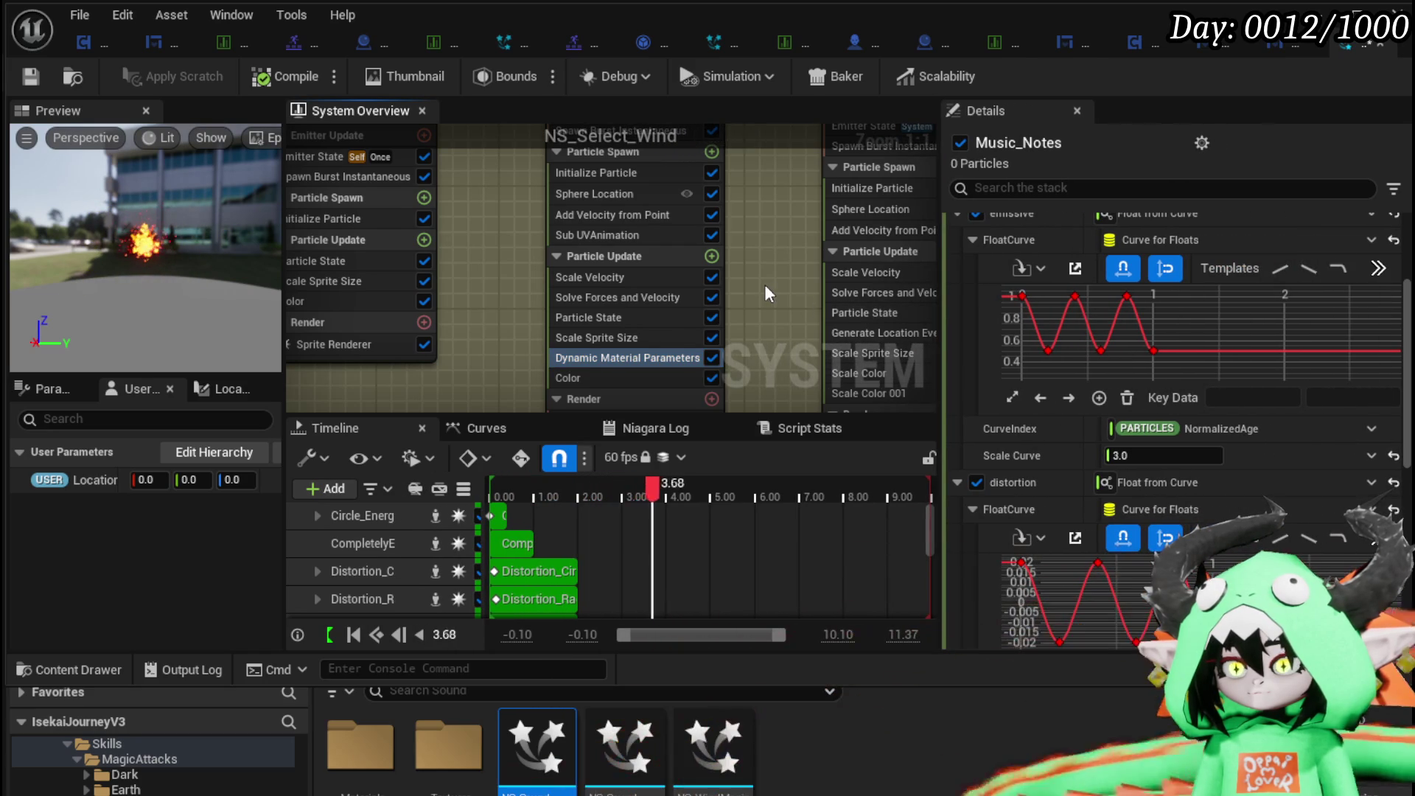
{"action": "scroll", "coordinate": [764, 292], "scroll_direction": "down", "scroll_amount": 2}
Expand the Sub UV settings of the Music_Notes sprite renderer.
{"action": "left_click", "coordinate": [601, 367]}
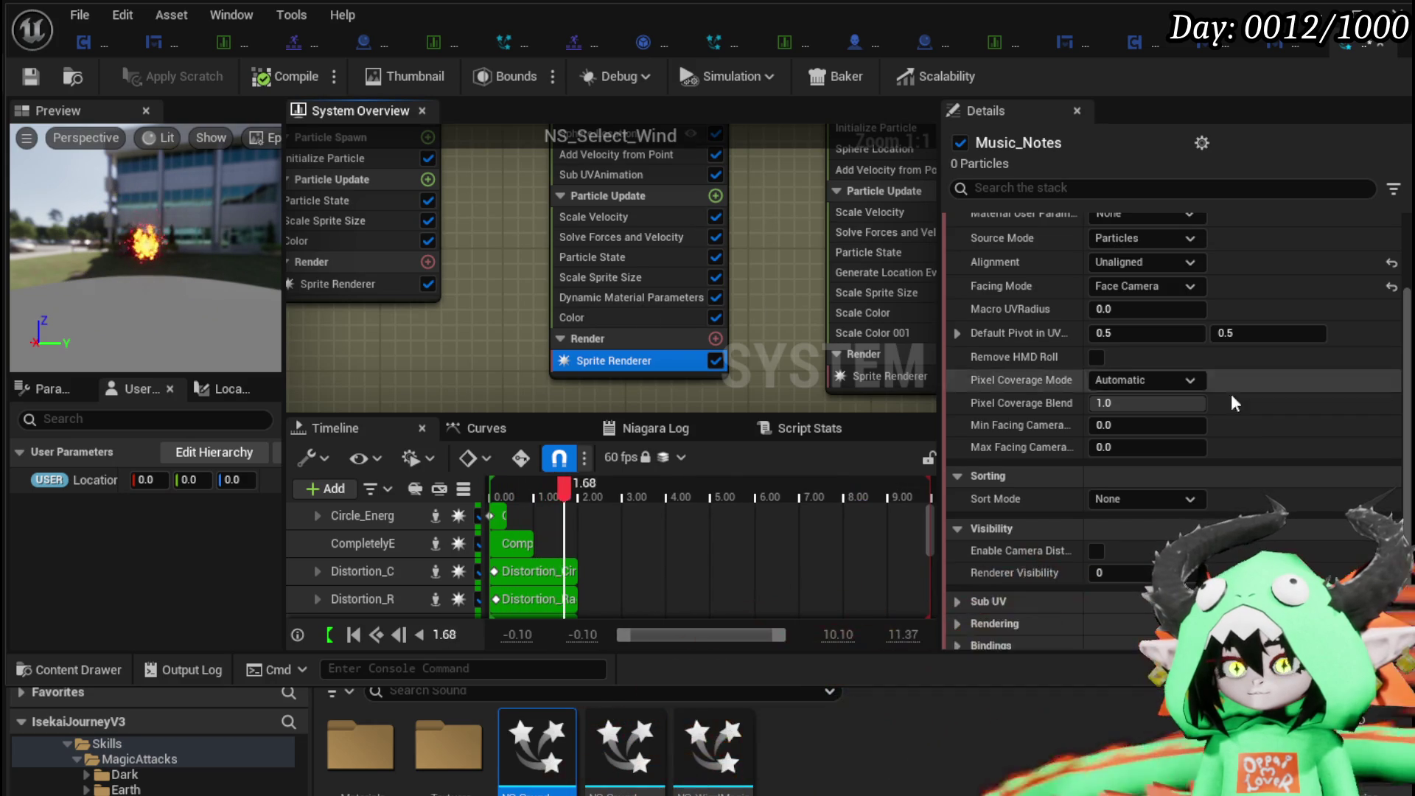
{"action": "scroll", "coordinate": [1247, 395], "scroll_direction": "down", "scroll_amount": 2}
{"action": "left_click", "coordinate": [966, 531]}
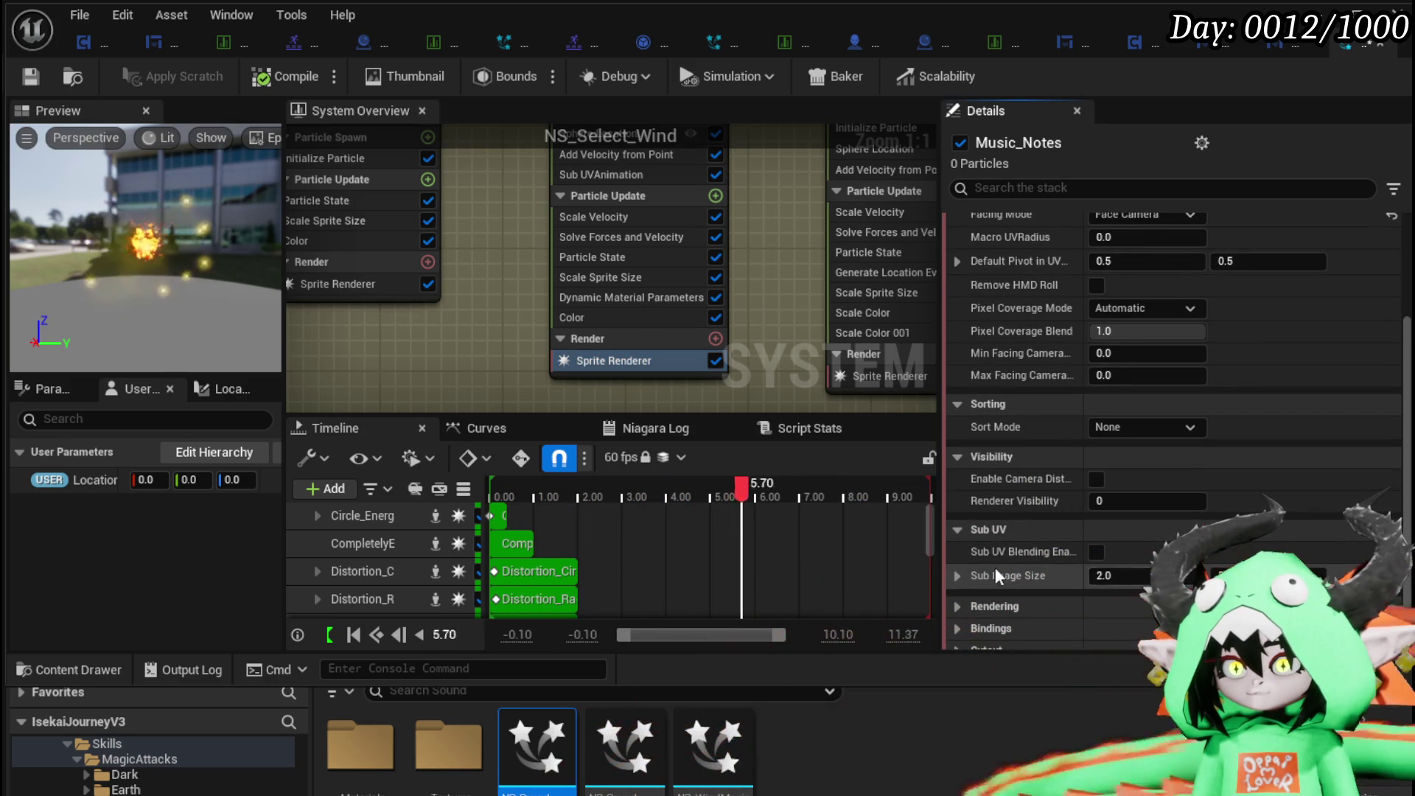
{"action": "scroll", "coordinate": [737, 295], "scroll_direction": "down", "scroll_amount": 4}
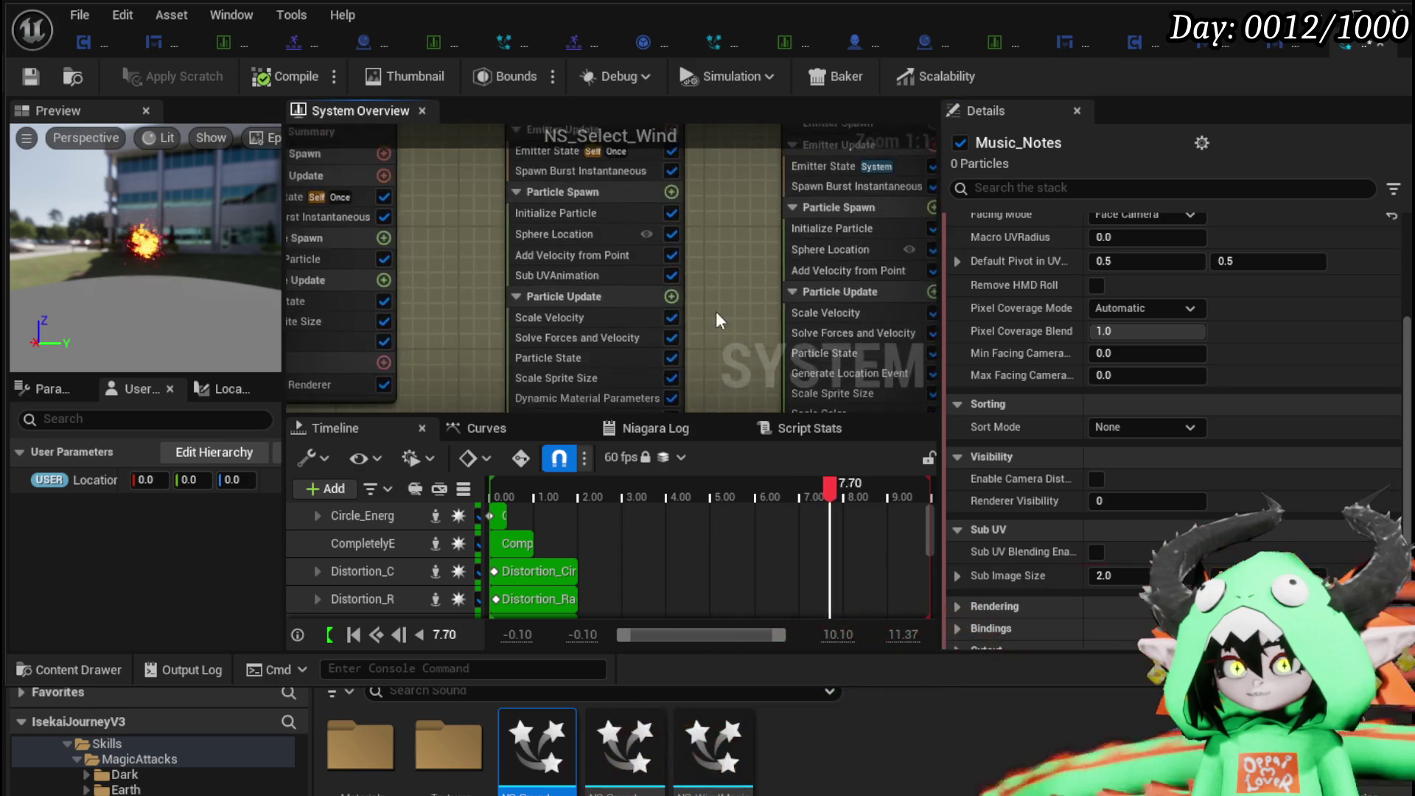
Attempt to remove the fLAMES sprite renderer, then select the fLAMES Render section.
{"action": "left_click_drag", "start_coordinate": [657, 333], "coordinate": [656, 212]}
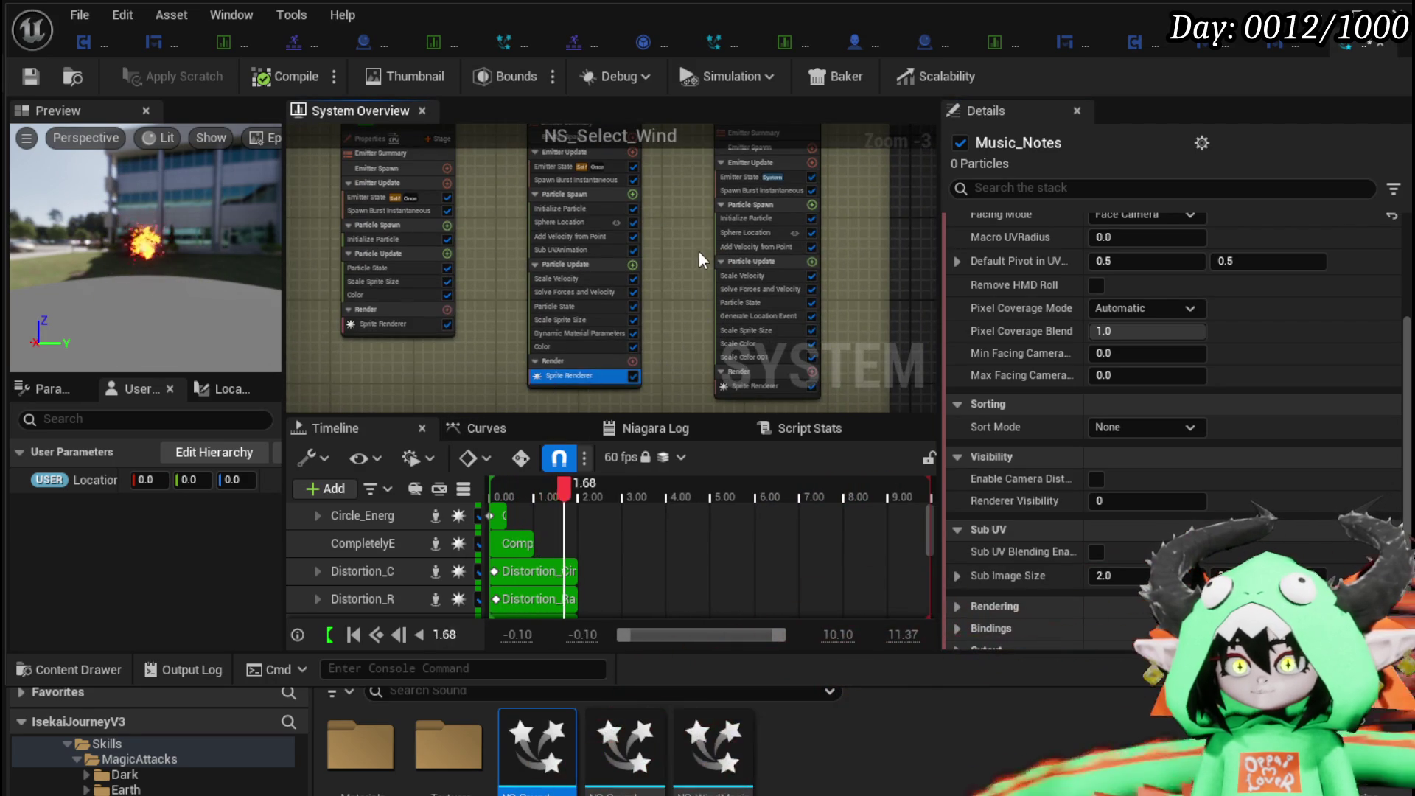
{"action": "scroll", "coordinate": [698, 251], "scroll_direction": "down", "scroll_amount": 2}
{"action": "scroll", "coordinate": [636, 325], "scroll_direction": "up", "scroll_amount": 4}
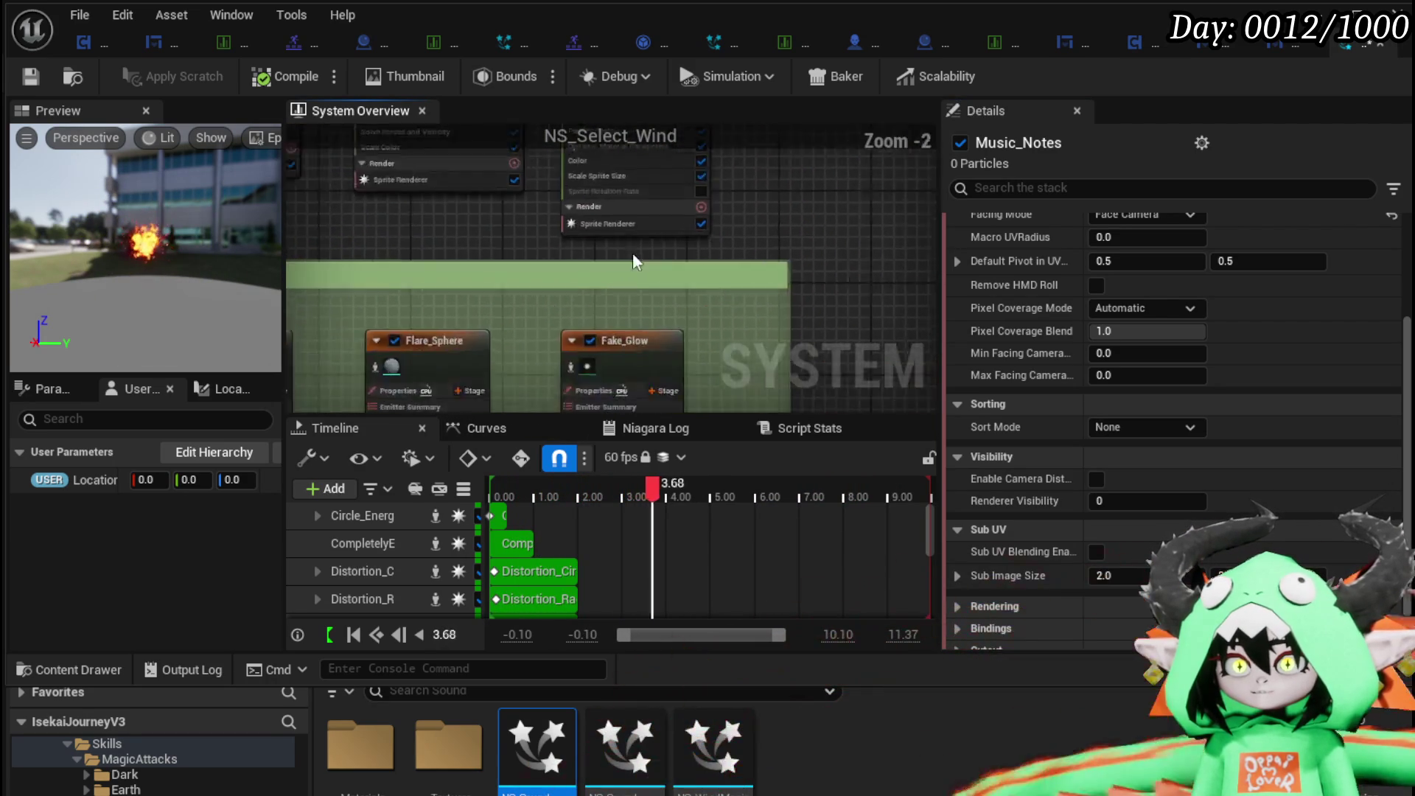
{"action": "left_click", "coordinate": [611, 295]}
{"action": "key", "text": "Delete"}
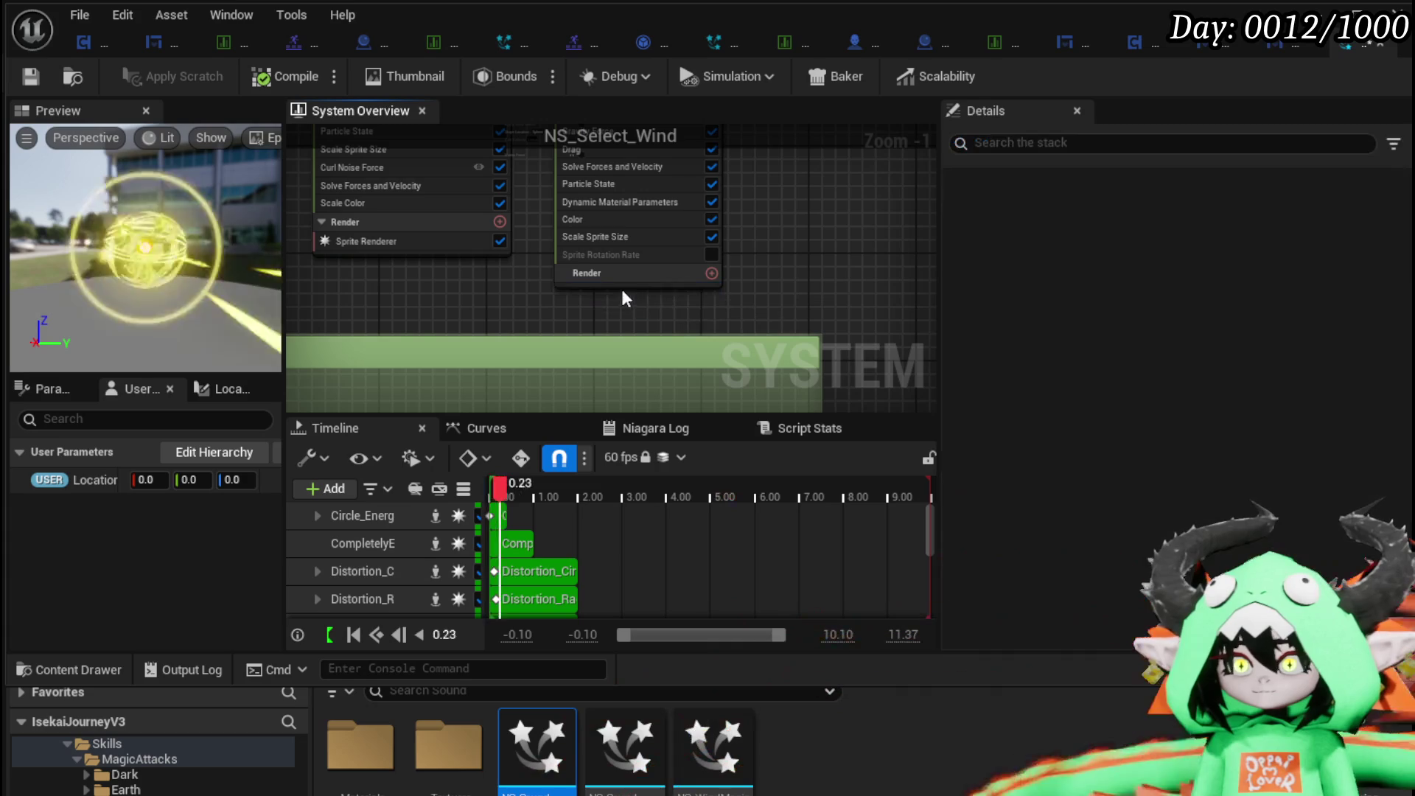
{"action": "left_click", "coordinate": [621, 286]}
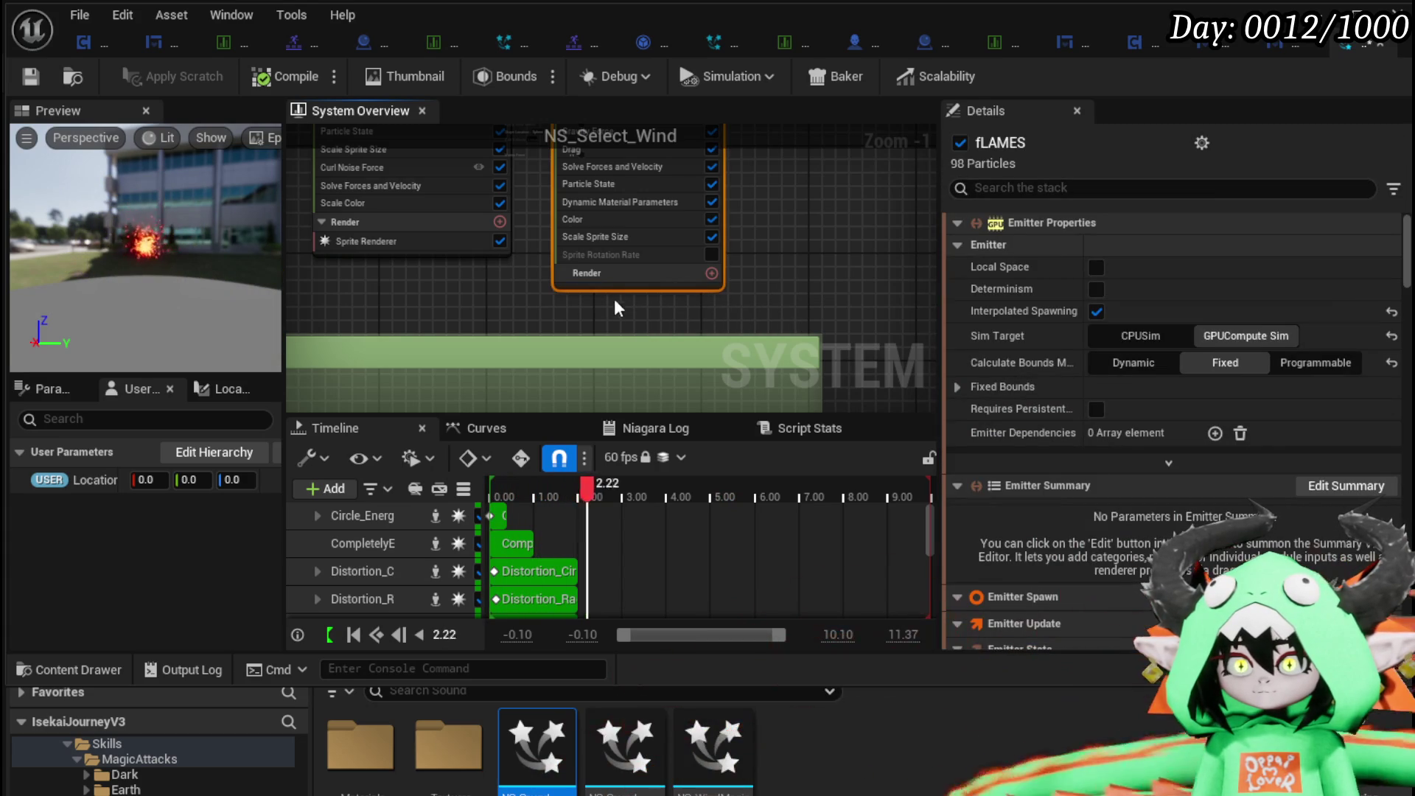
{"action": "left_click", "coordinate": [618, 277]}
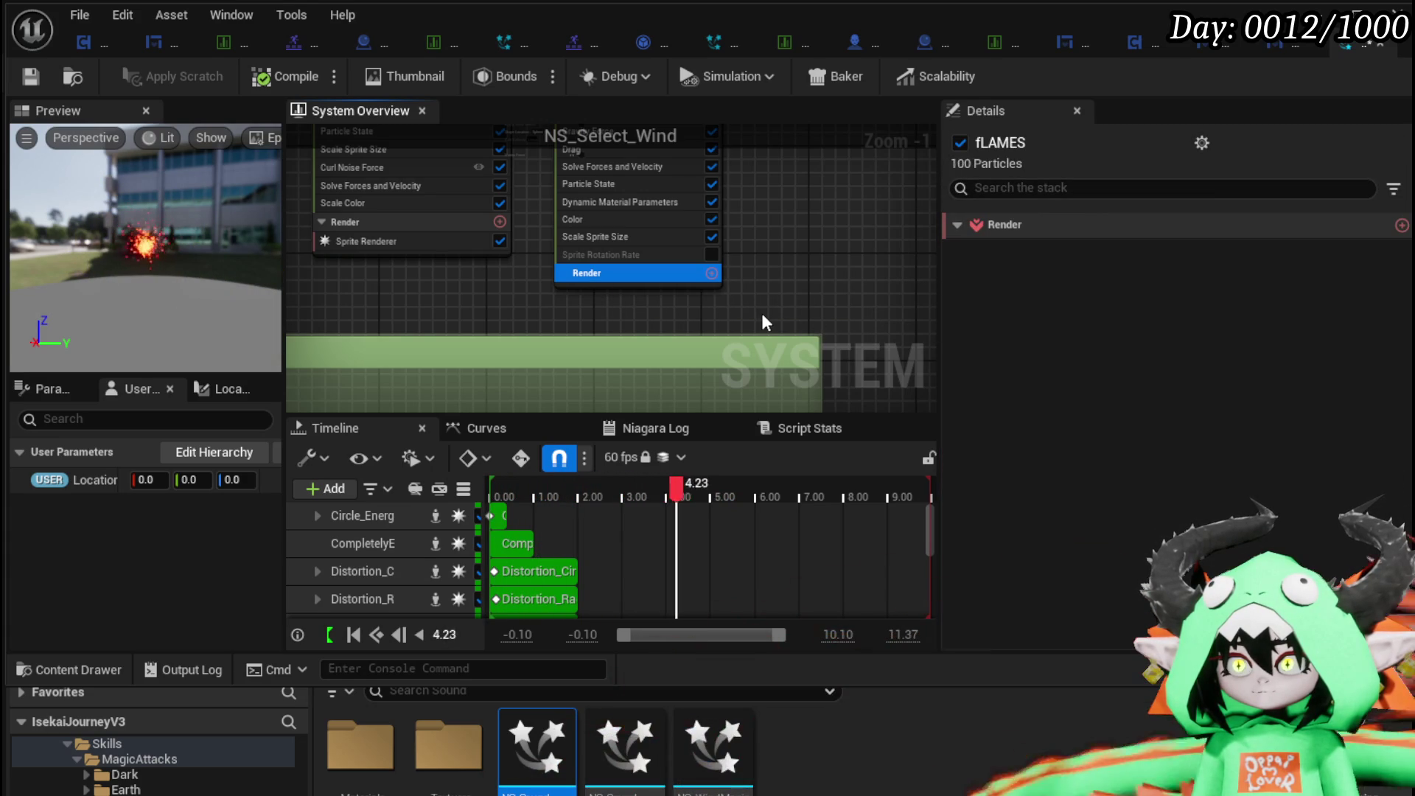
{"action": "scroll", "coordinate": [761, 317], "scroll_direction": "down", "scroll_amount": 5}
{"action": "scroll", "coordinate": [586, 302], "scroll_direction": "up", "scroll_amount": 5}
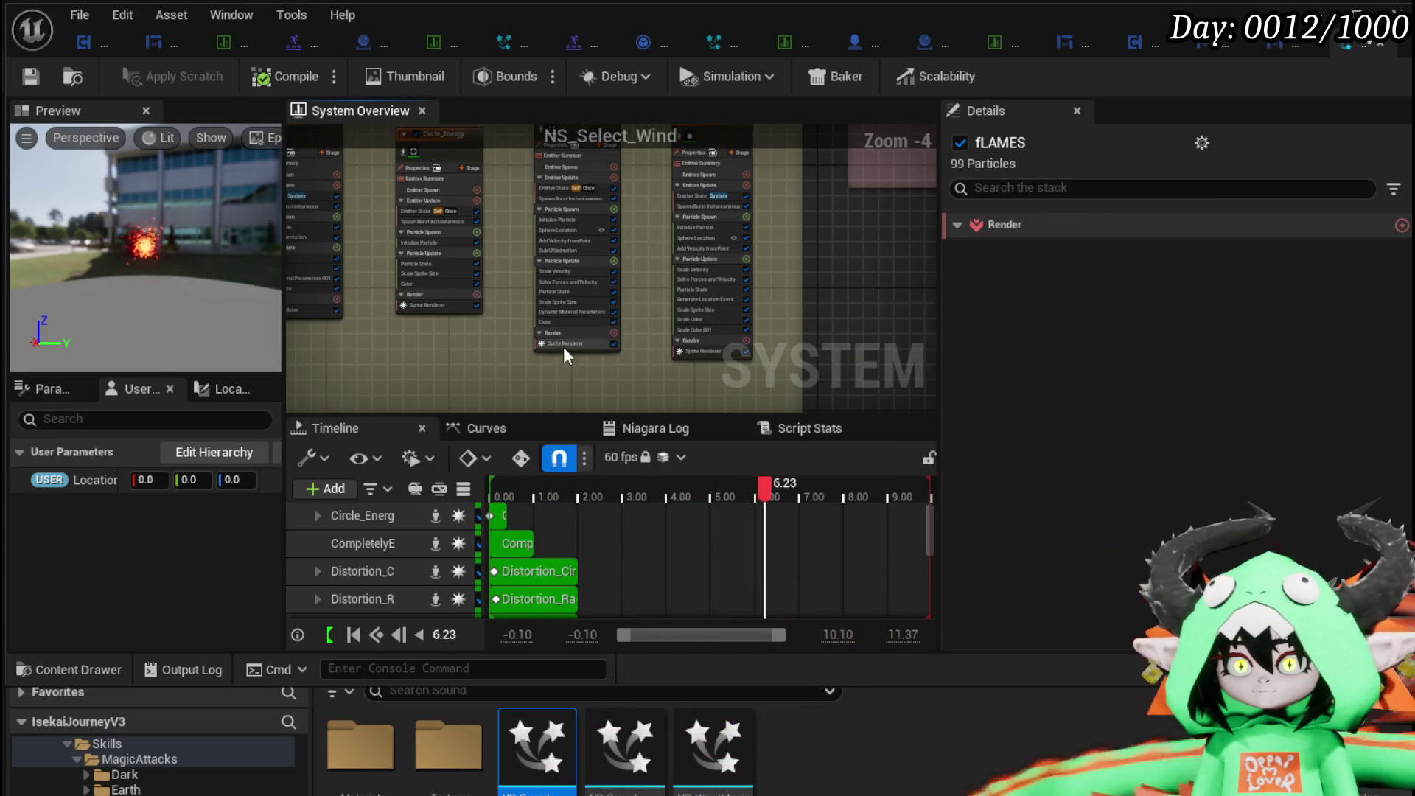
Select Music_Notes and bring up the context menu on its sprite renderer.
{"action": "left_click", "coordinate": [565, 343]}
{"action": "scroll", "coordinate": [648, 205], "scroll_direction": "up", "scroll_amount": 1}
{"action": "scroll", "coordinate": [679, 288], "scroll_direction": "down", "scroll_amount": 2}
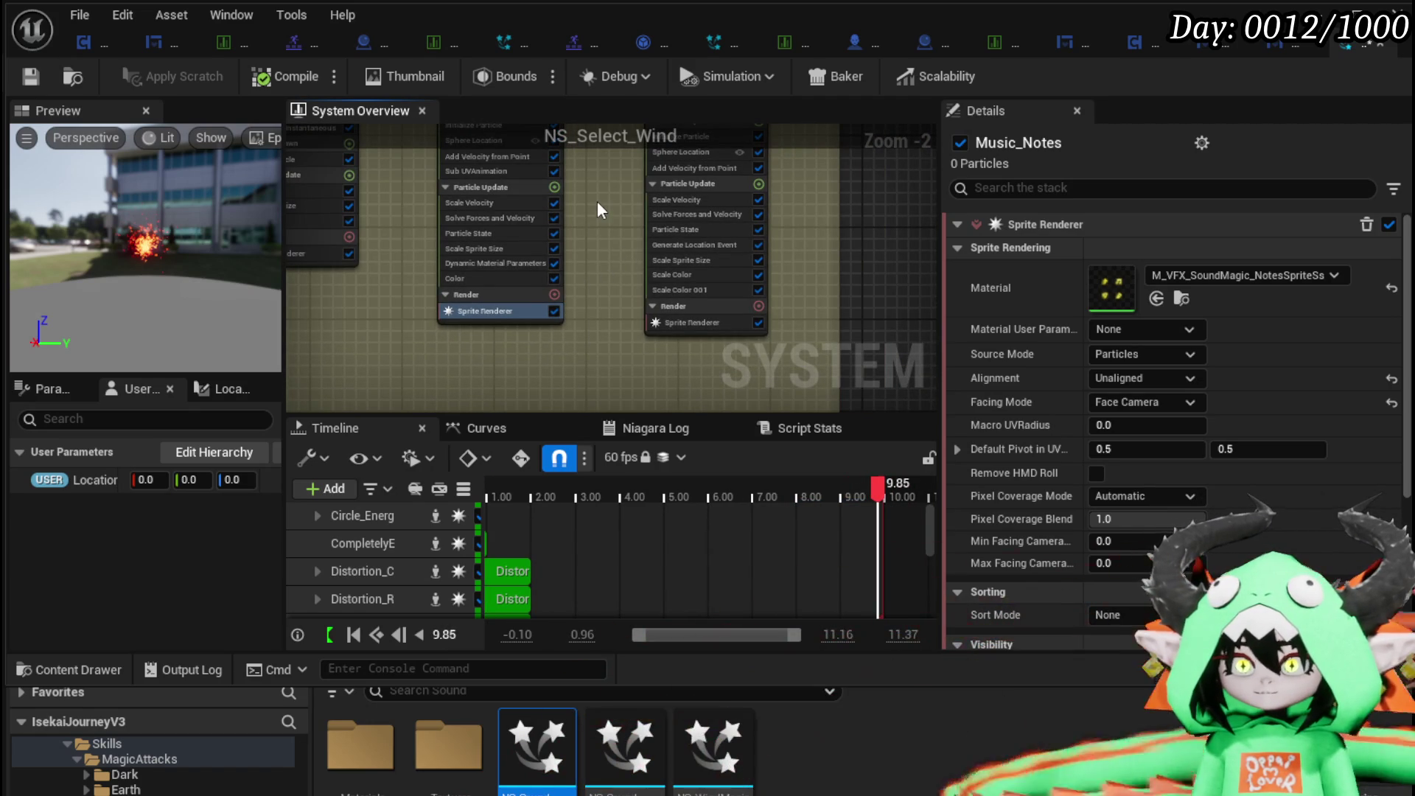
{"action": "right_click", "coordinate": [600, 341]}
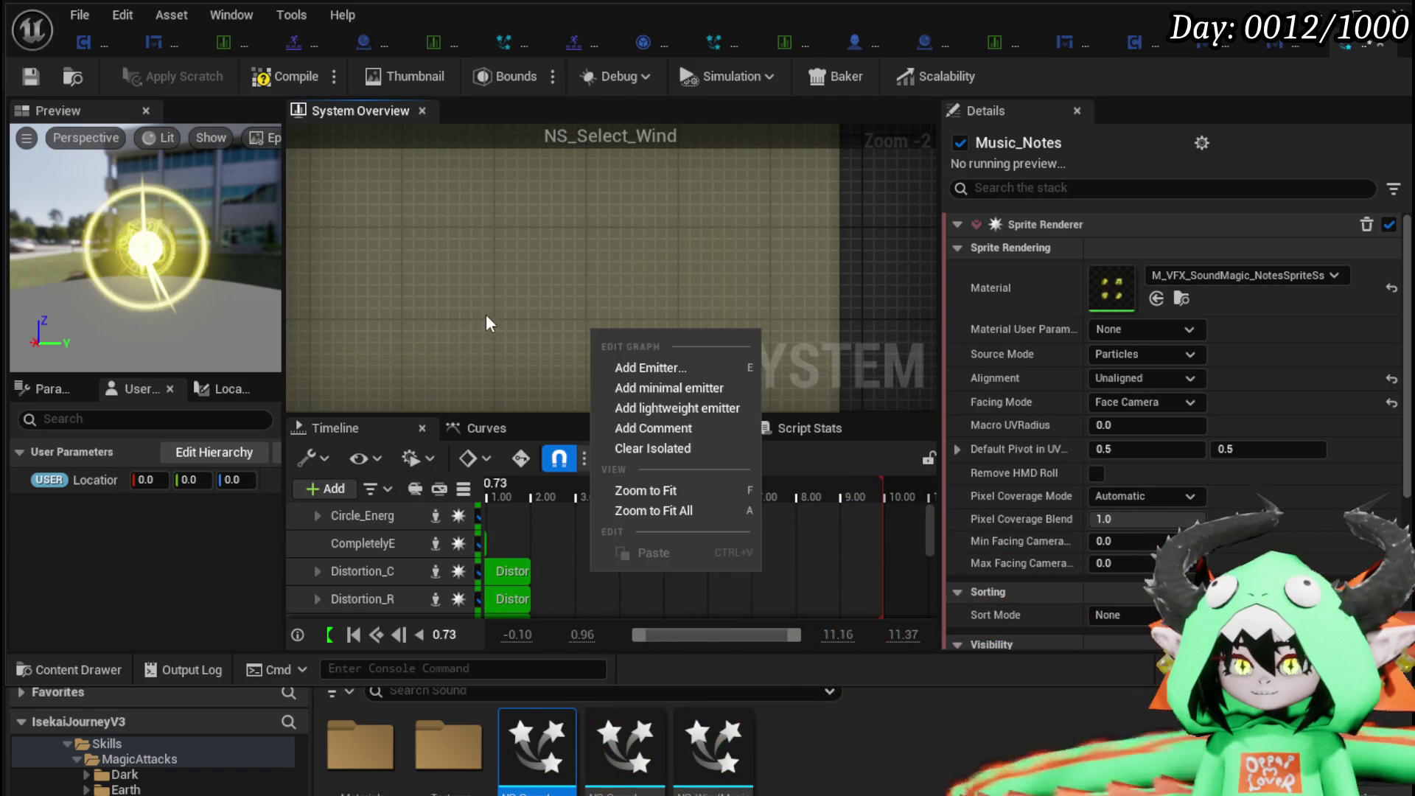
{"action": "left_click", "coordinate": [495, 308]}
{"action": "scroll", "coordinate": [498, 307], "scroll_direction": "down", "scroll_amount": 6}
{"action": "scroll", "coordinate": [591, 251], "scroll_direction": "up", "scroll_amount": 6}
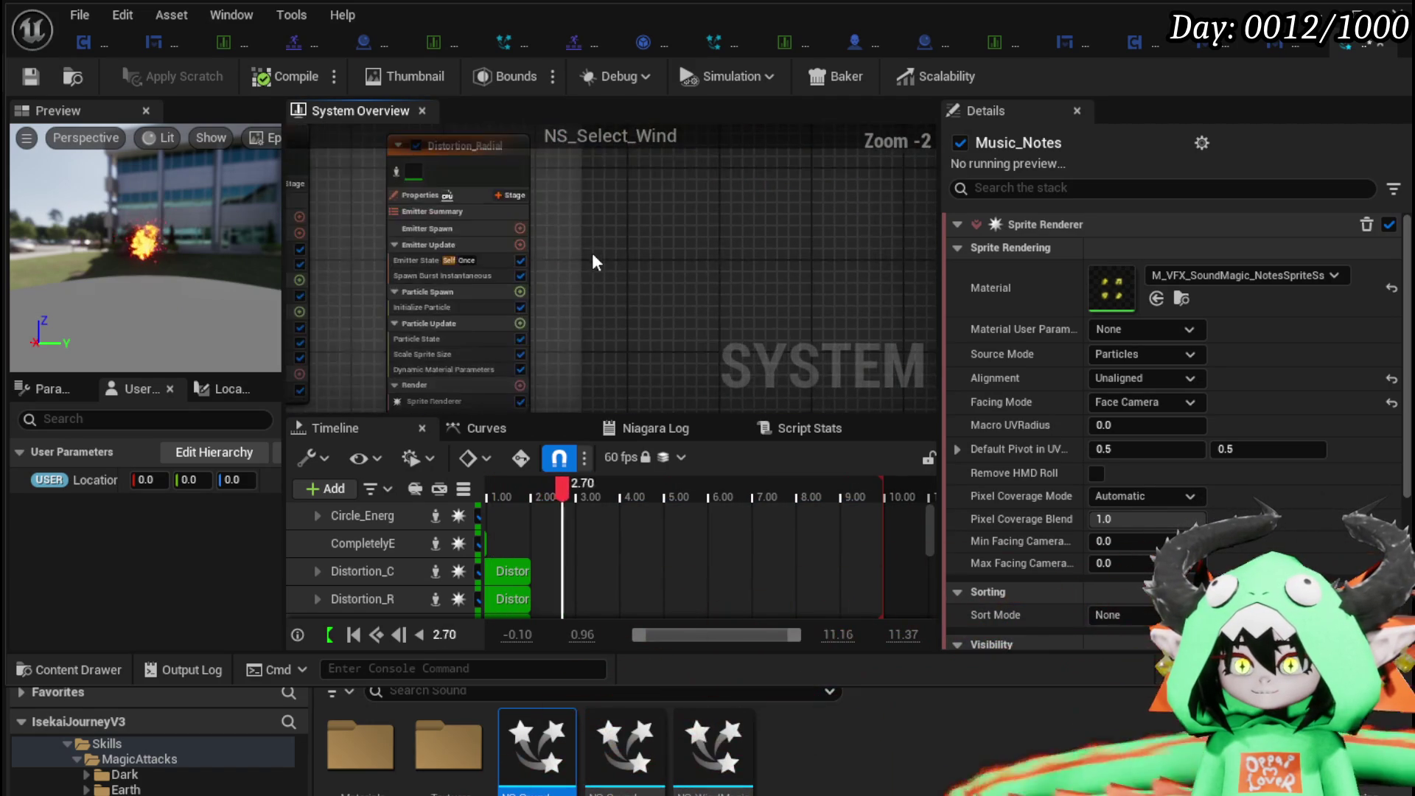
{"action": "scroll", "coordinate": [599, 347], "scroll_direction": "down", "scroll_amount": 2}
{"action": "scroll", "coordinate": [541, 377], "scroll_direction": "up", "scroll_amount": 2}
{"action": "right_click", "coordinate": [593, 232]}
{"action": "left_click", "coordinate": [528, 316]}
{"action": "scroll", "coordinate": [528, 319], "scroll_direction": "up", "scroll_amount": 2}
{"action": "right_click", "coordinate": [525, 305]}
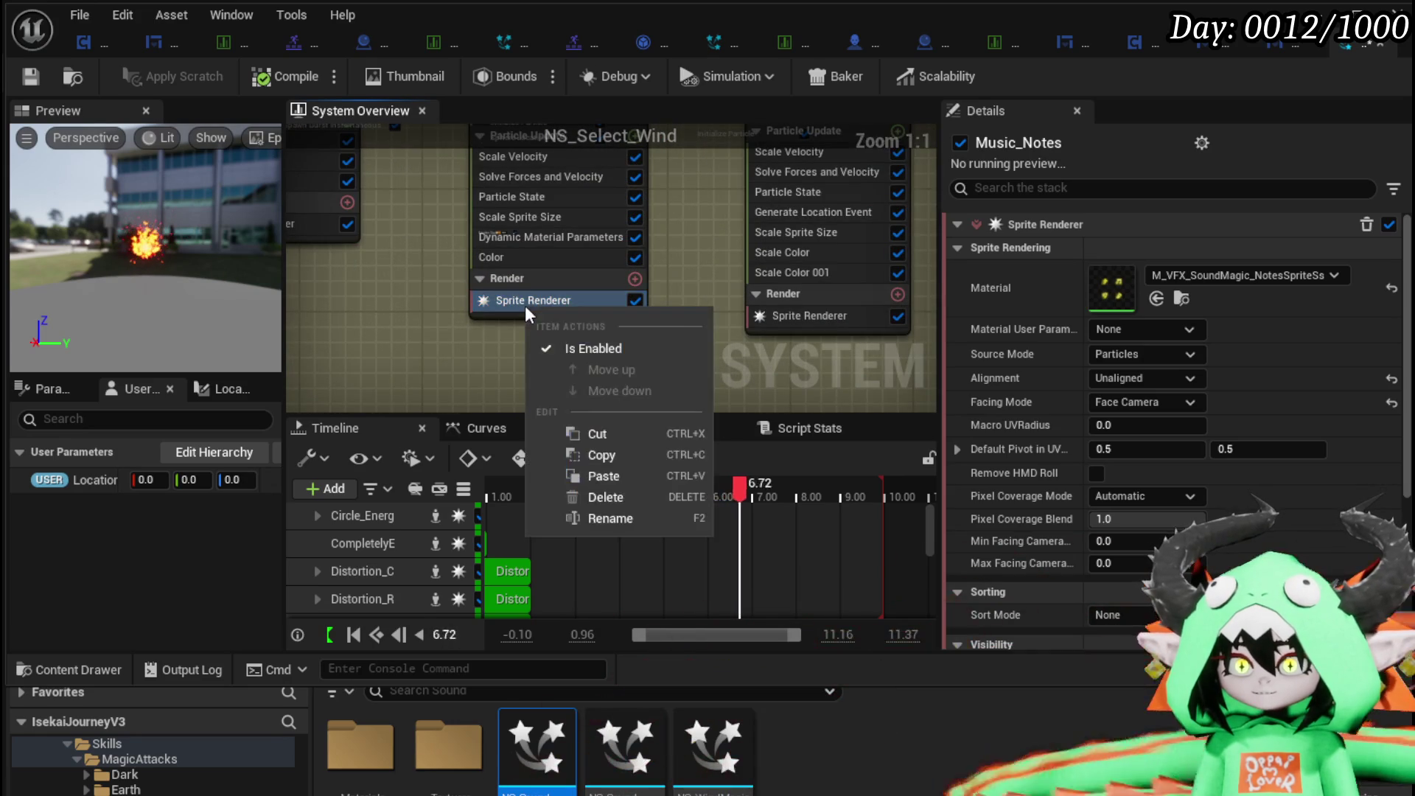
Copy the Music_Notes sprite renderer and paste it into the fLAMES Render section.
{"action": "left_click", "coordinate": [604, 453]}
{"action": "scroll", "coordinate": [679, 222], "scroll_direction": "down", "scroll_amount": 5}
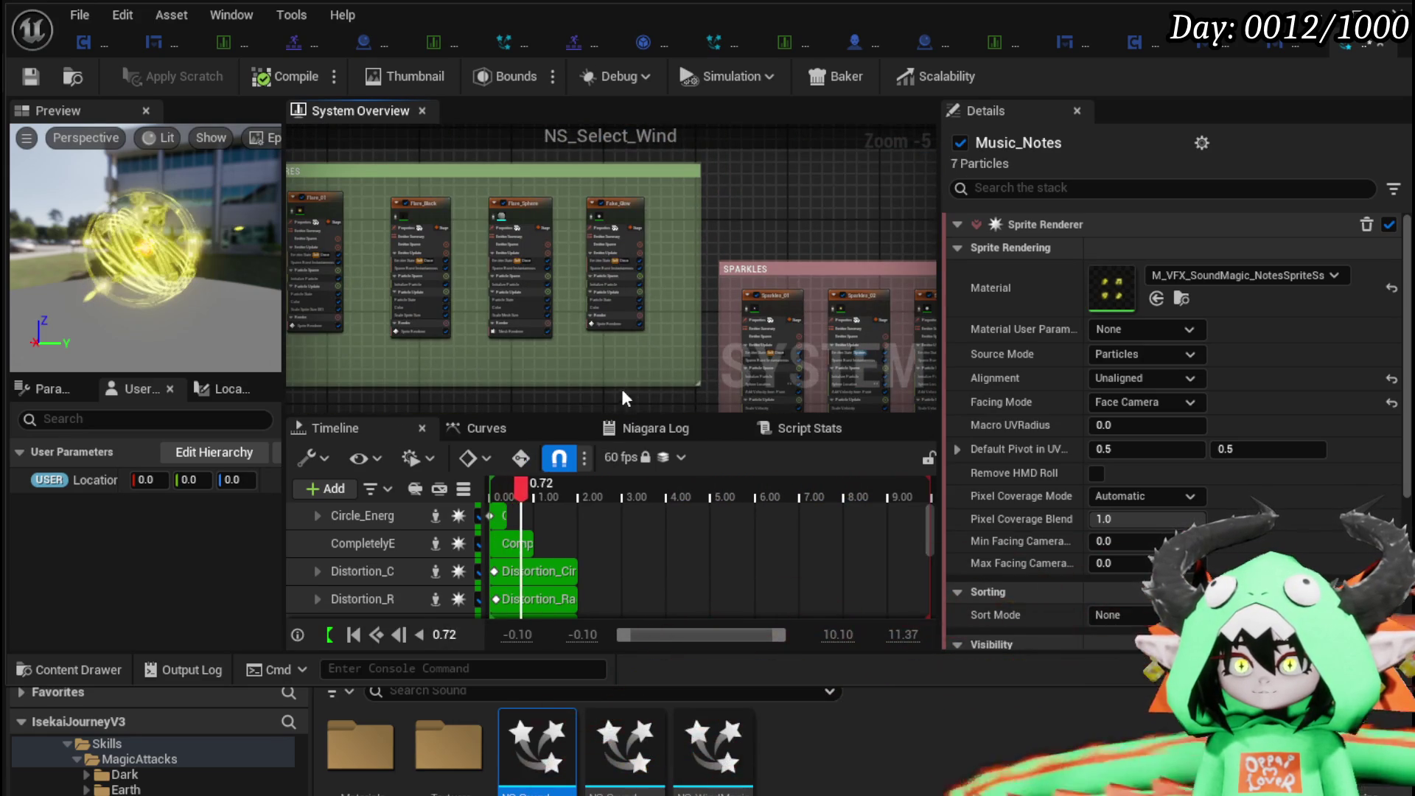
{"action": "left_click", "coordinate": [615, 275]}
{"action": "left_click_drag", "start_coordinate": [684, 224], "coordinate": [652, 321]}
{"action": "scroll", "coordinate": [445, 337], "scroll_direction": "up", "scroll_amount": 4}
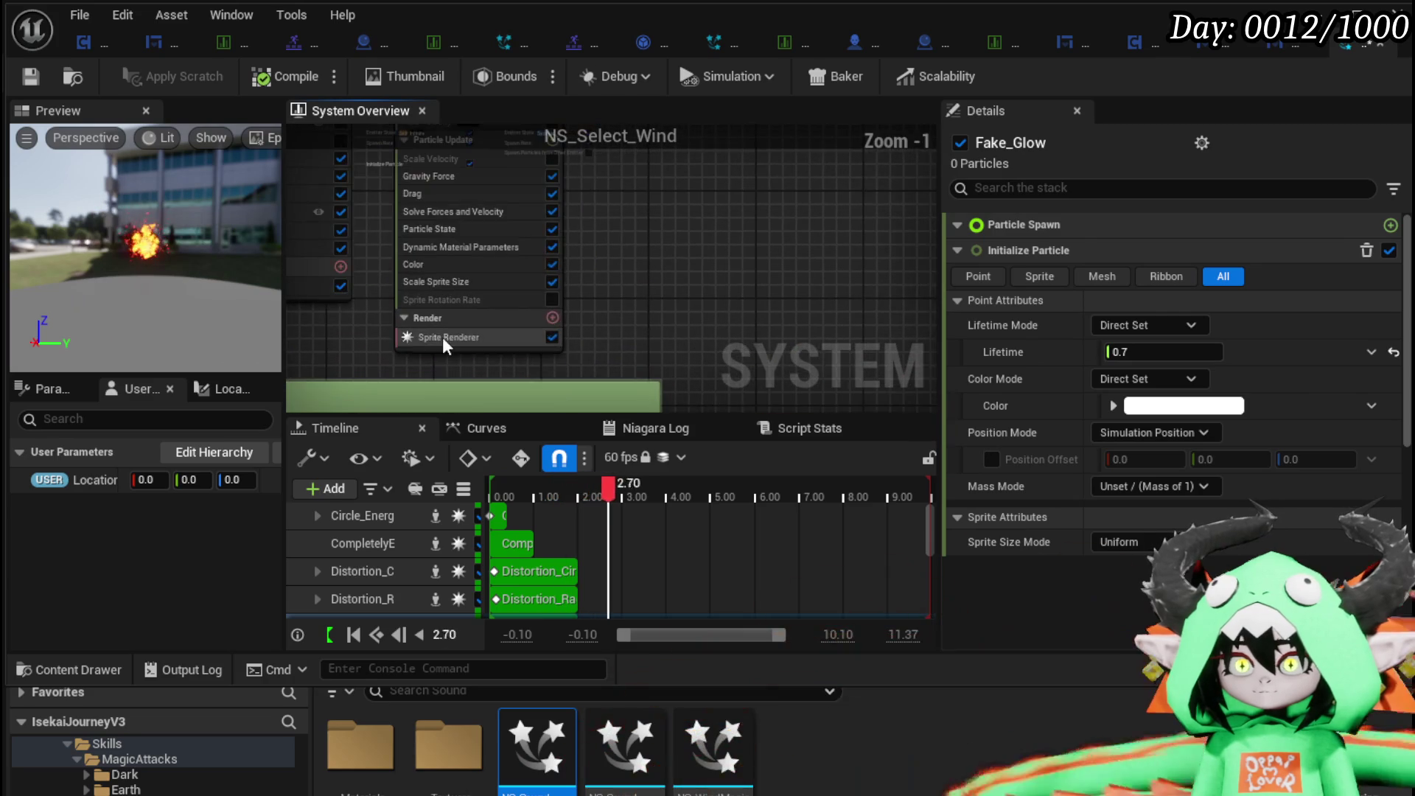
{"action": "right_click", "coordinate": [445, 338]}
{"action": "left_click", "coordinate": [524, 511]}
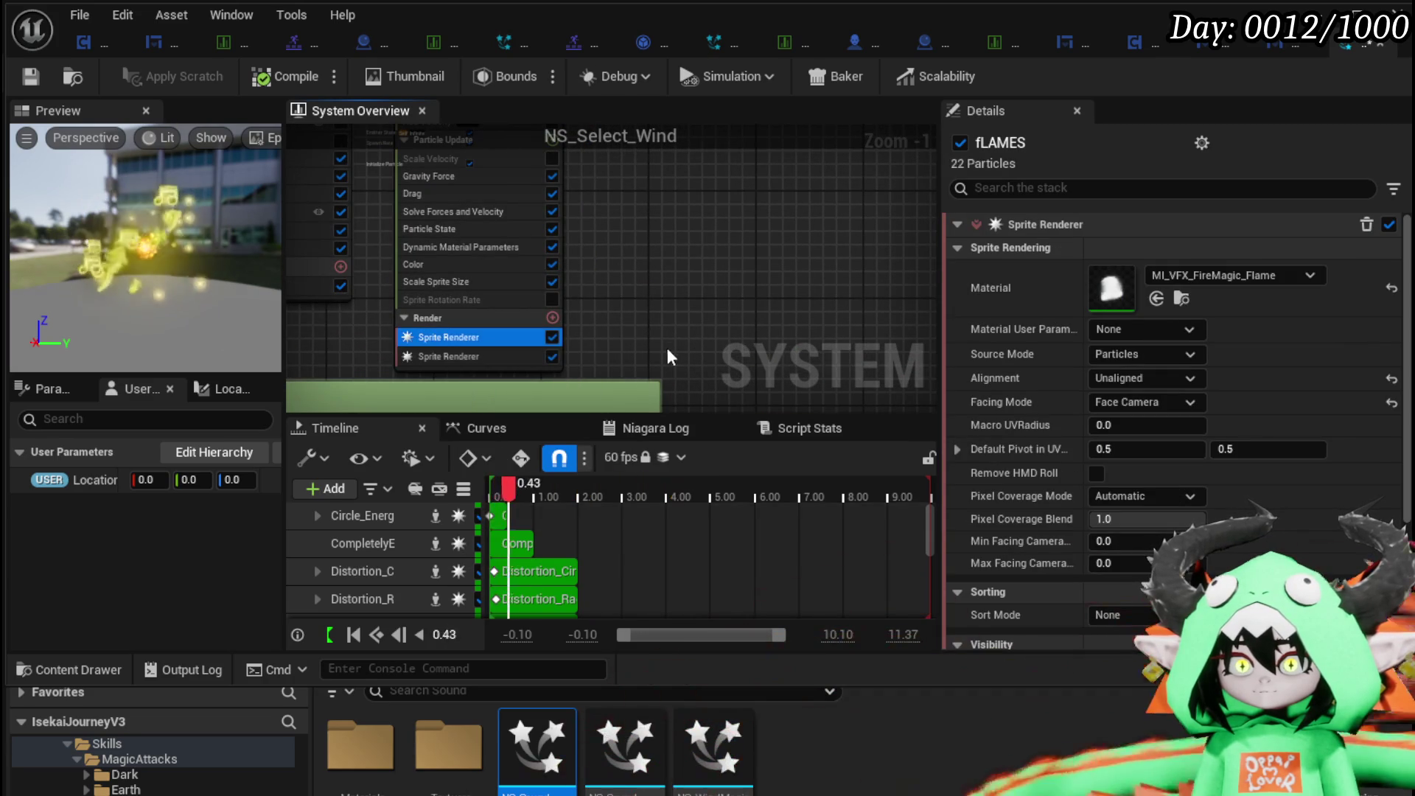
Disable the original fLAMES flame sprite renderer, keeping the pasted music-notes renderer.
{"action": "scroll", "coordinate": [668, 343], "scroll_direction": "up", "scroll_amount": 1}
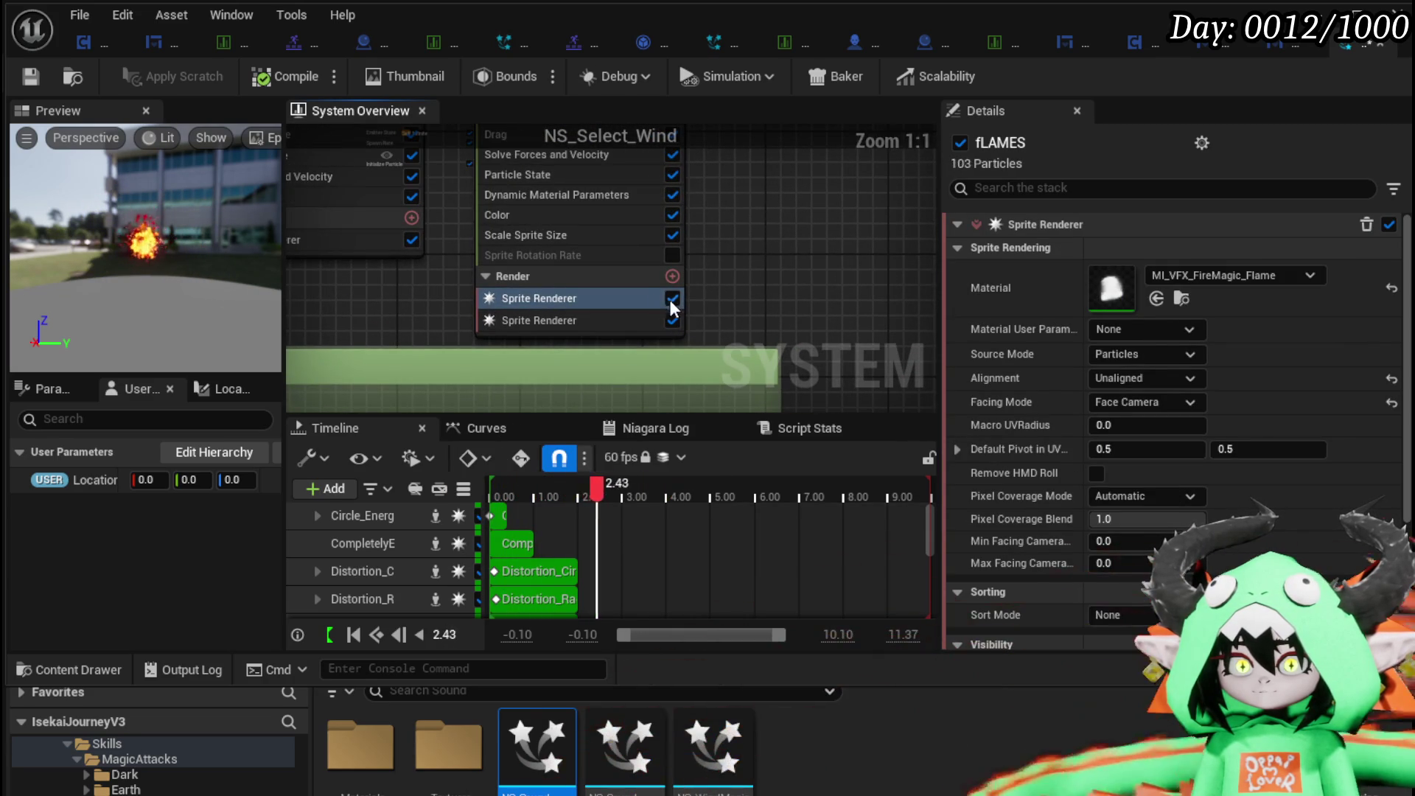
{"action": "left_click", "coordinate": [560, 326]}
{"action": "left_click", "coordinate": [672, 298]}
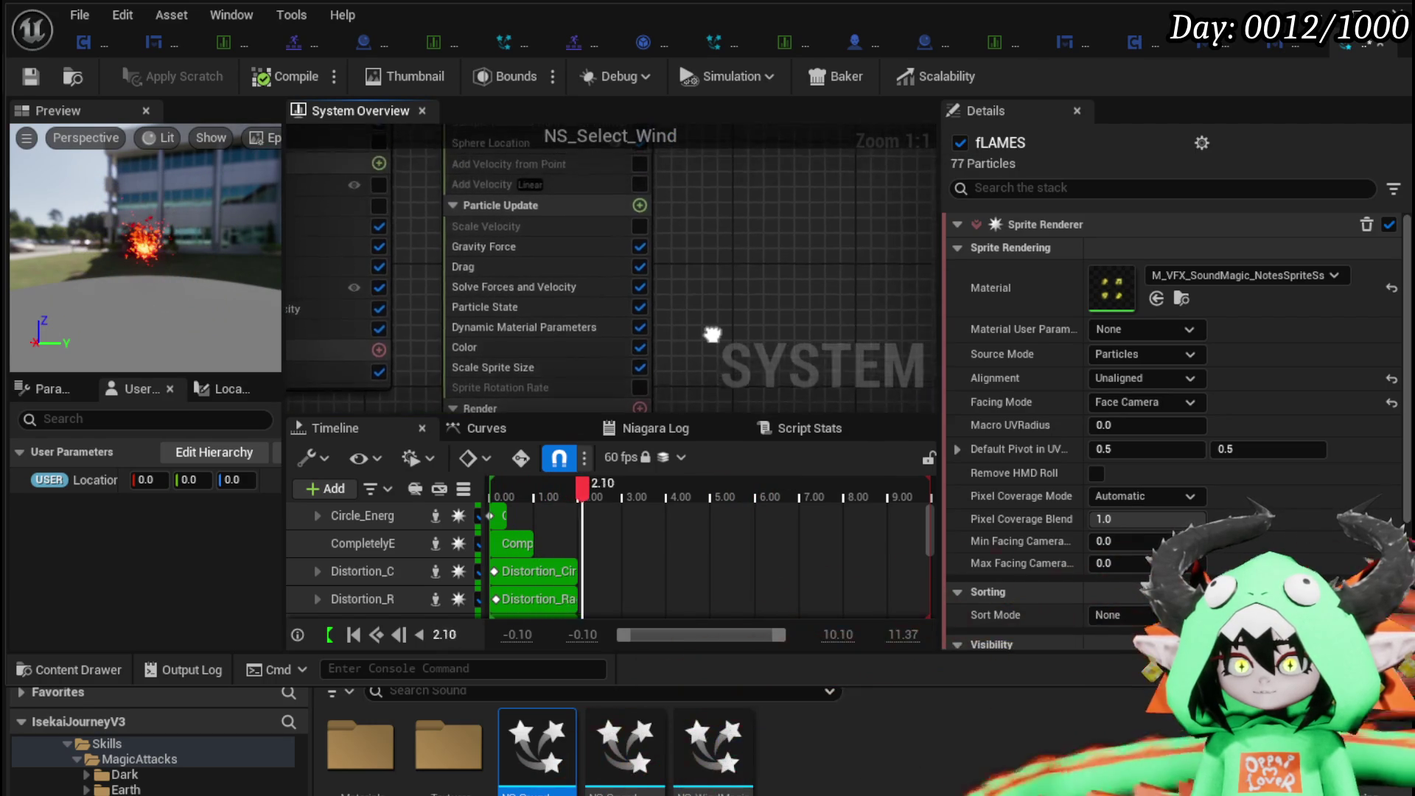
{"action": "scroll", "coordinate": [533, 289], "scroll_direction": "up", "scroll_amount": 4}
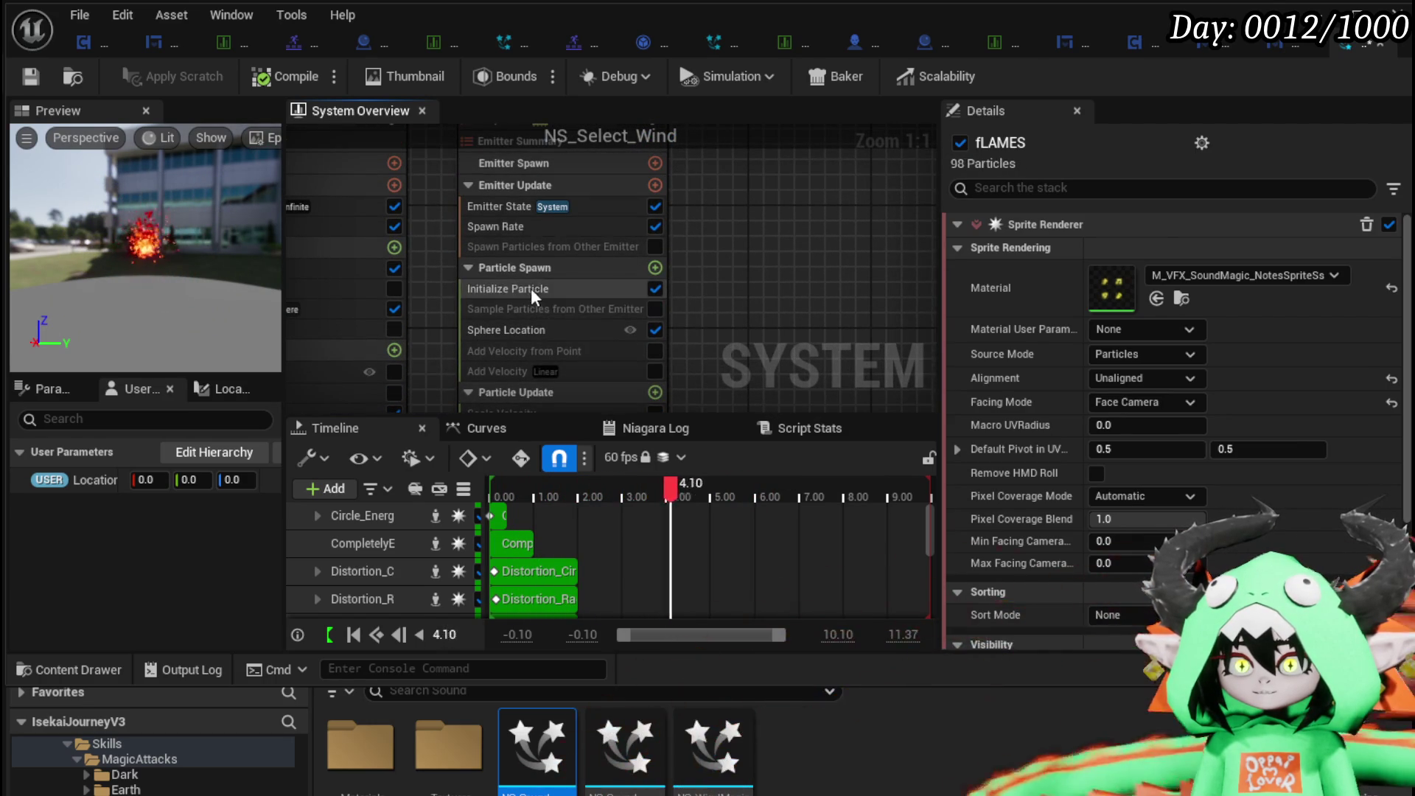
Review the fLAMES Initialize Particle, emitter state and Particle Update modules.
{"action": "left_click", "coordinate": [533, 289]}
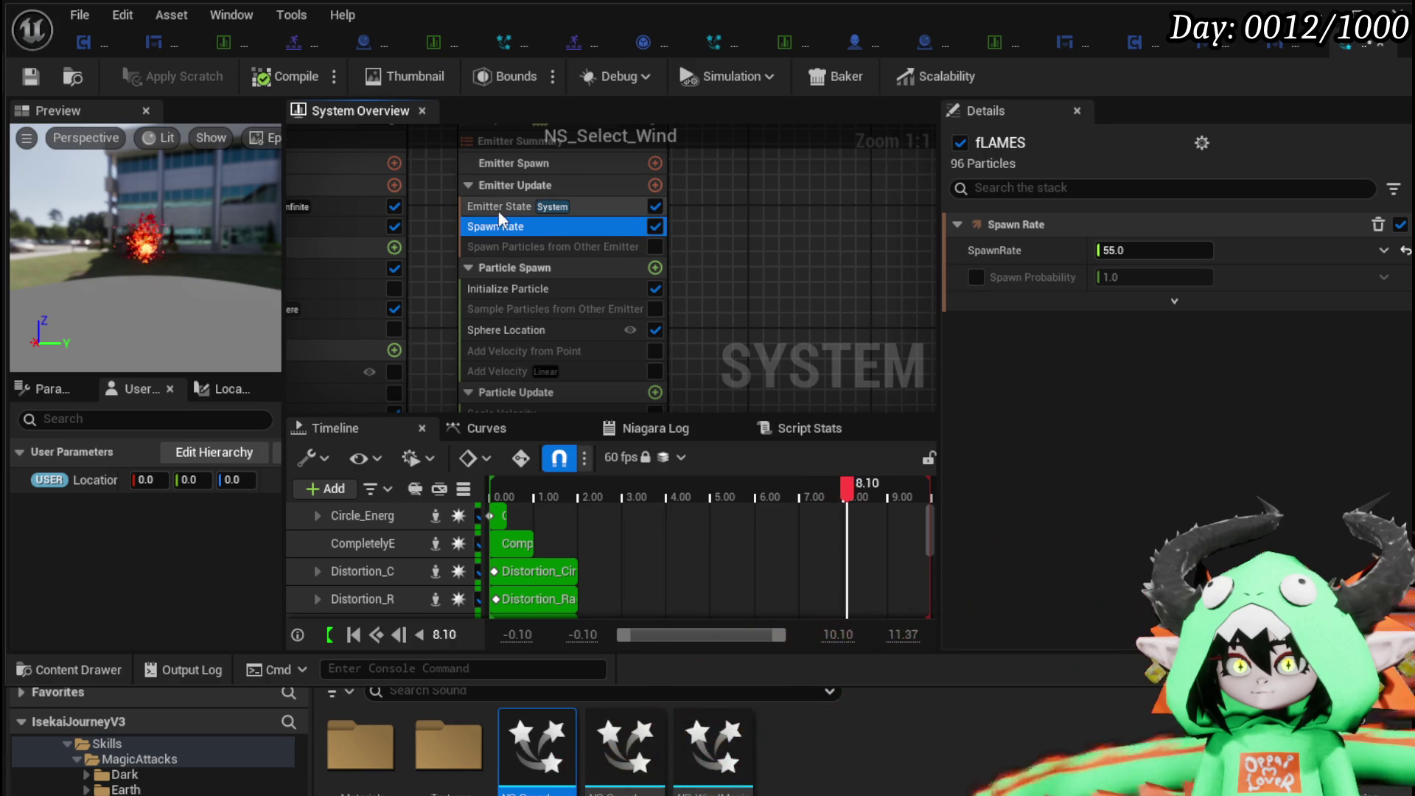
{"action": "left_click", "coordinate": [498, 210]}
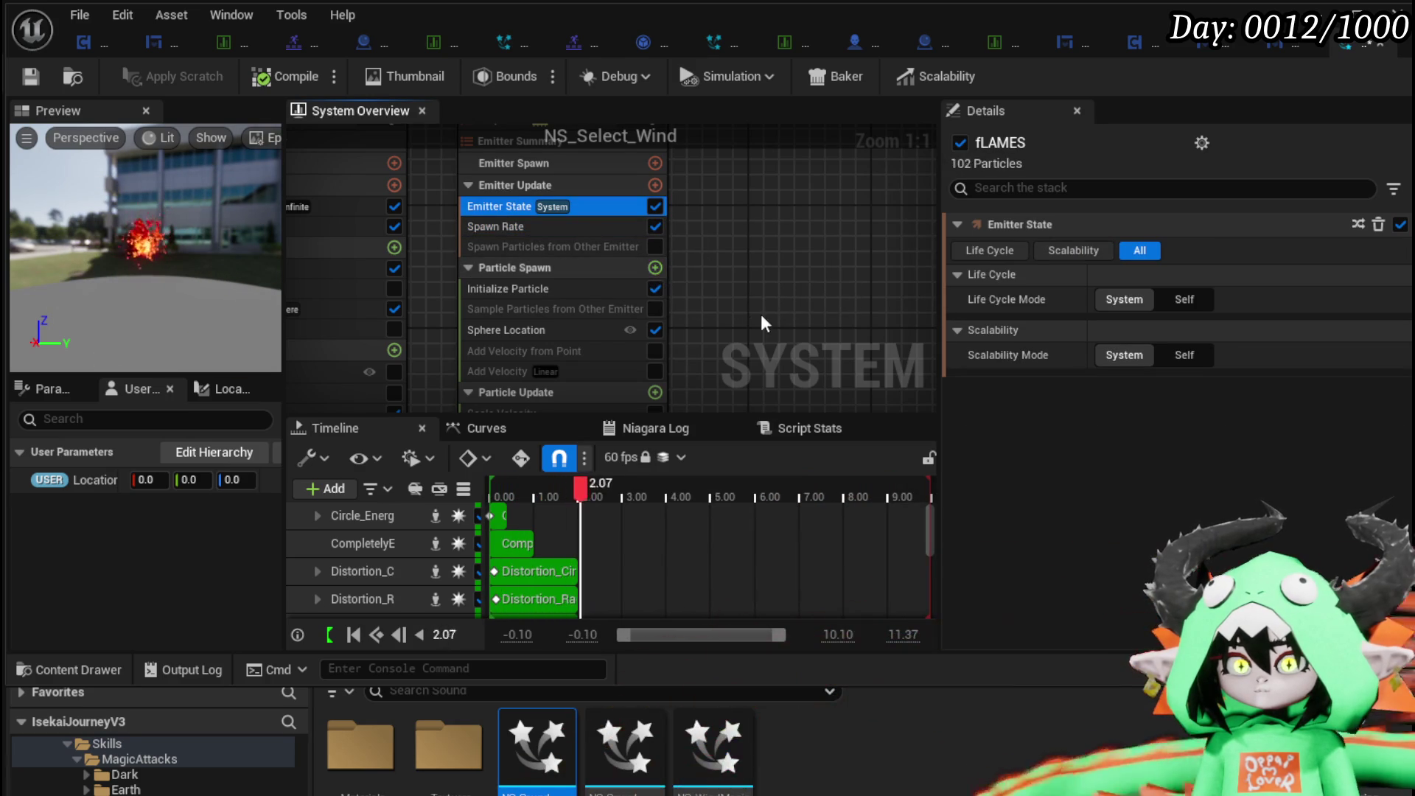
{"action": "mouse_move", "coordinate": [744, 316]}
{"action": "left_mouse_down"}
{"action": "mouse_move", "coordinate": [742, 205]}
{"action": "mouse_move", "coordinate": [739, 244]}
{"action": "left_mouse_up"}
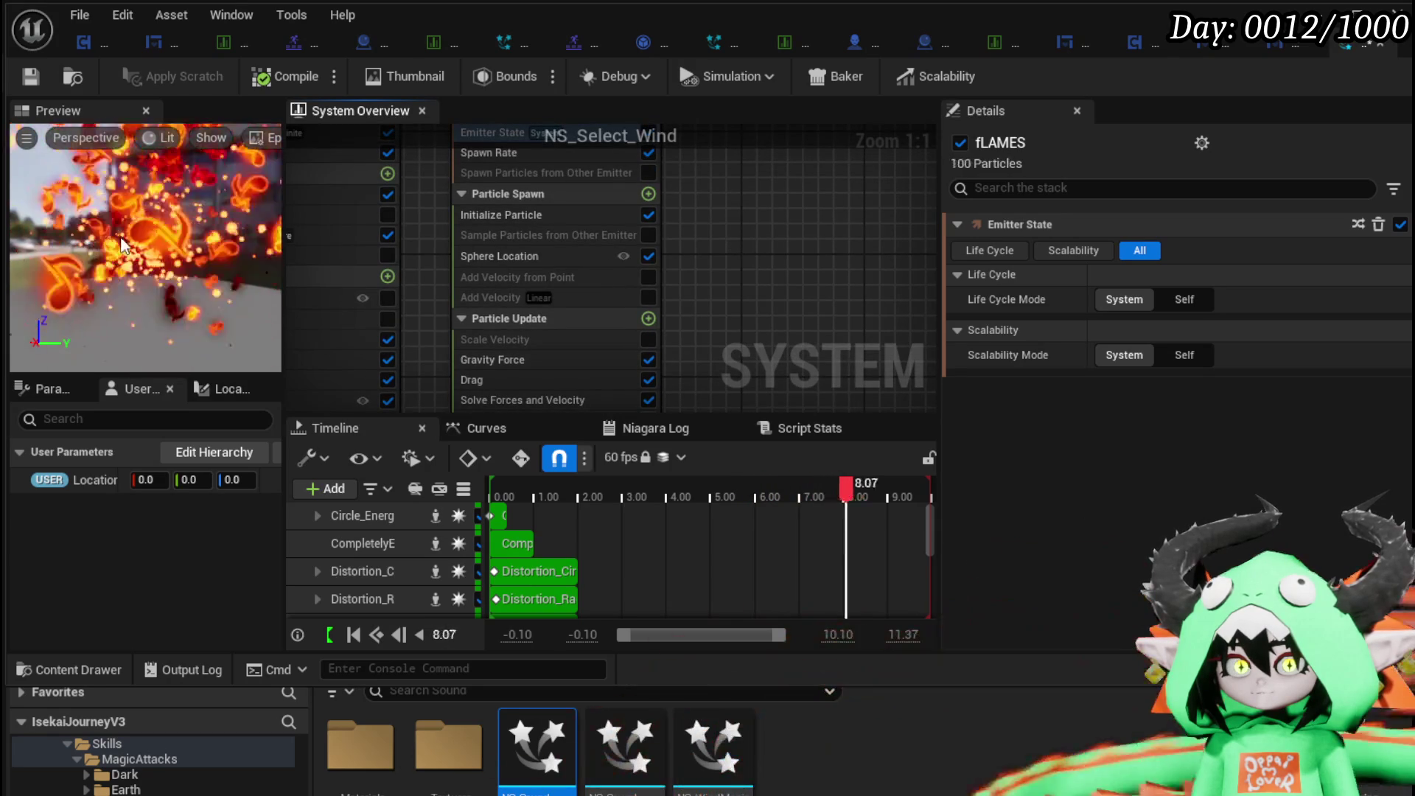
{"action": "scroll", "coordinate": [774, 336], "scroll_direction": "down", "scroll_amount": 1}
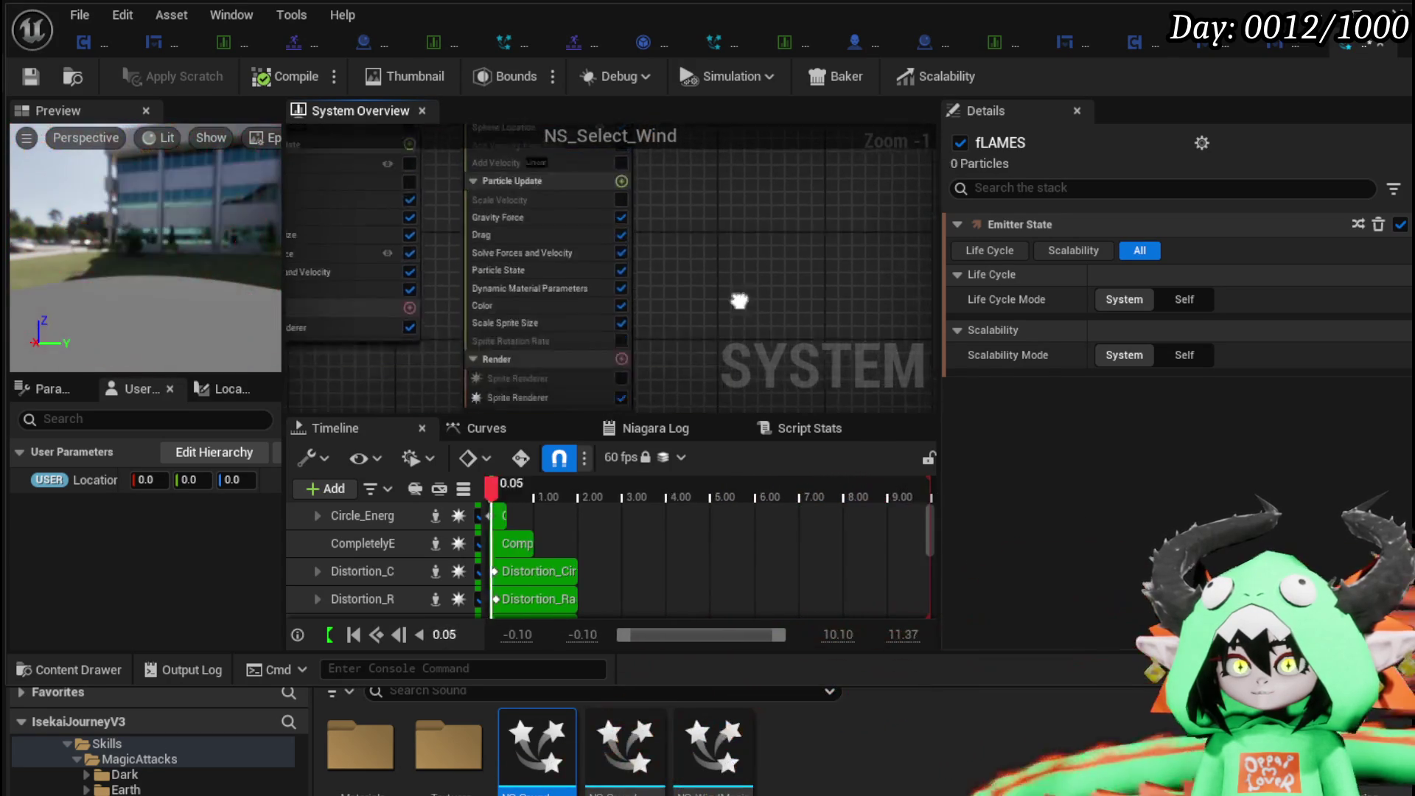
{"action": "left_click_drag", "start_coordinate": [745, 209], "coordinate": [736, 327]}
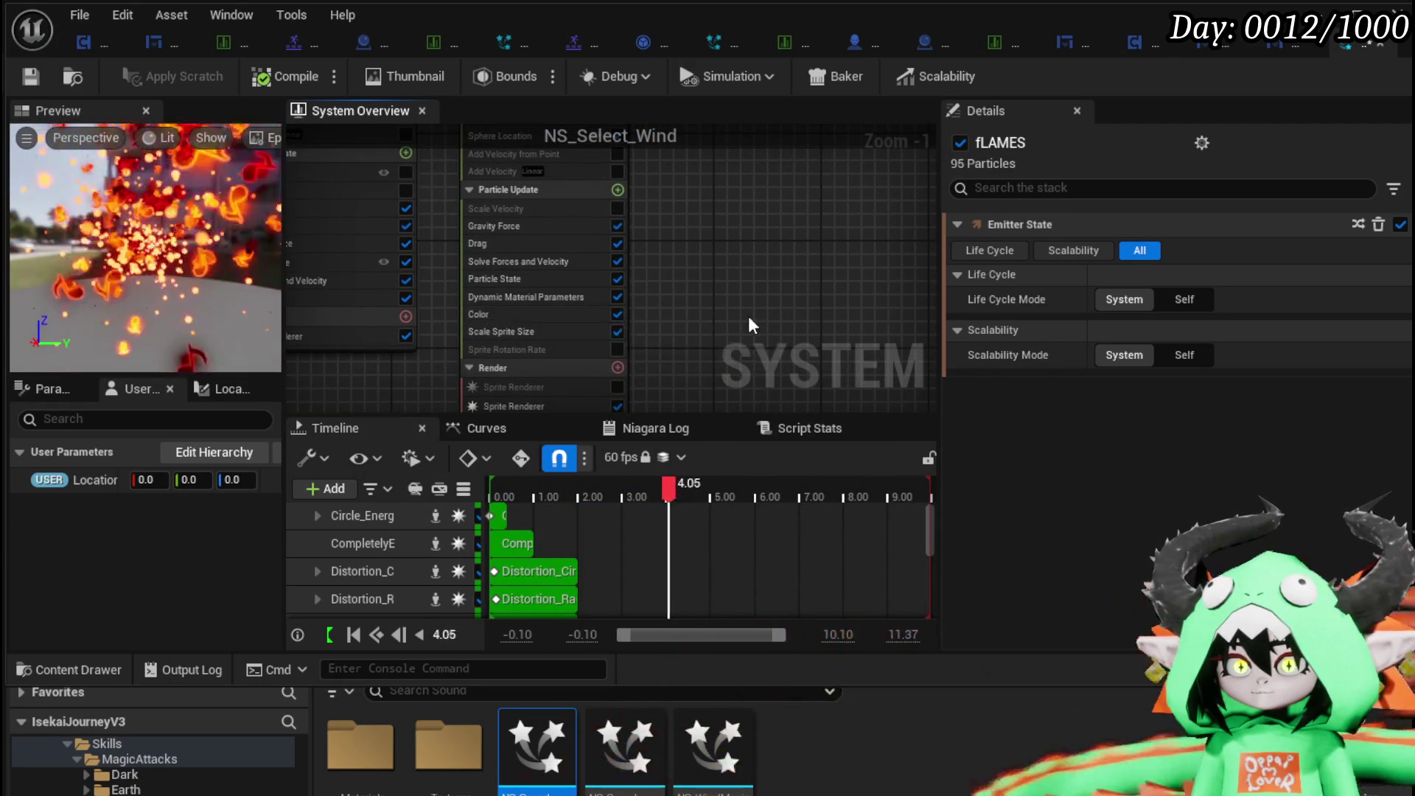
{"action": "scroll", "coordinate": [747, 322], "scroll_direction": "down", "scroll_amount": 1}
{"action": "scroll", "coordinate": [752, 317], "scroll_direction": "down", "scroll_amount": 3}
{"action": "mouse_move", "coordinate": [783, 361]}
{"action": "left_mouse_down"}
{"action": "mouse_move", "coordinate": [692, 324]}
{"action": "mouse_move", "coordinate": [660, 260]}
{"action": "left_mouse_up"}
{"action": "left_click", "coordinate": [641, 263]}
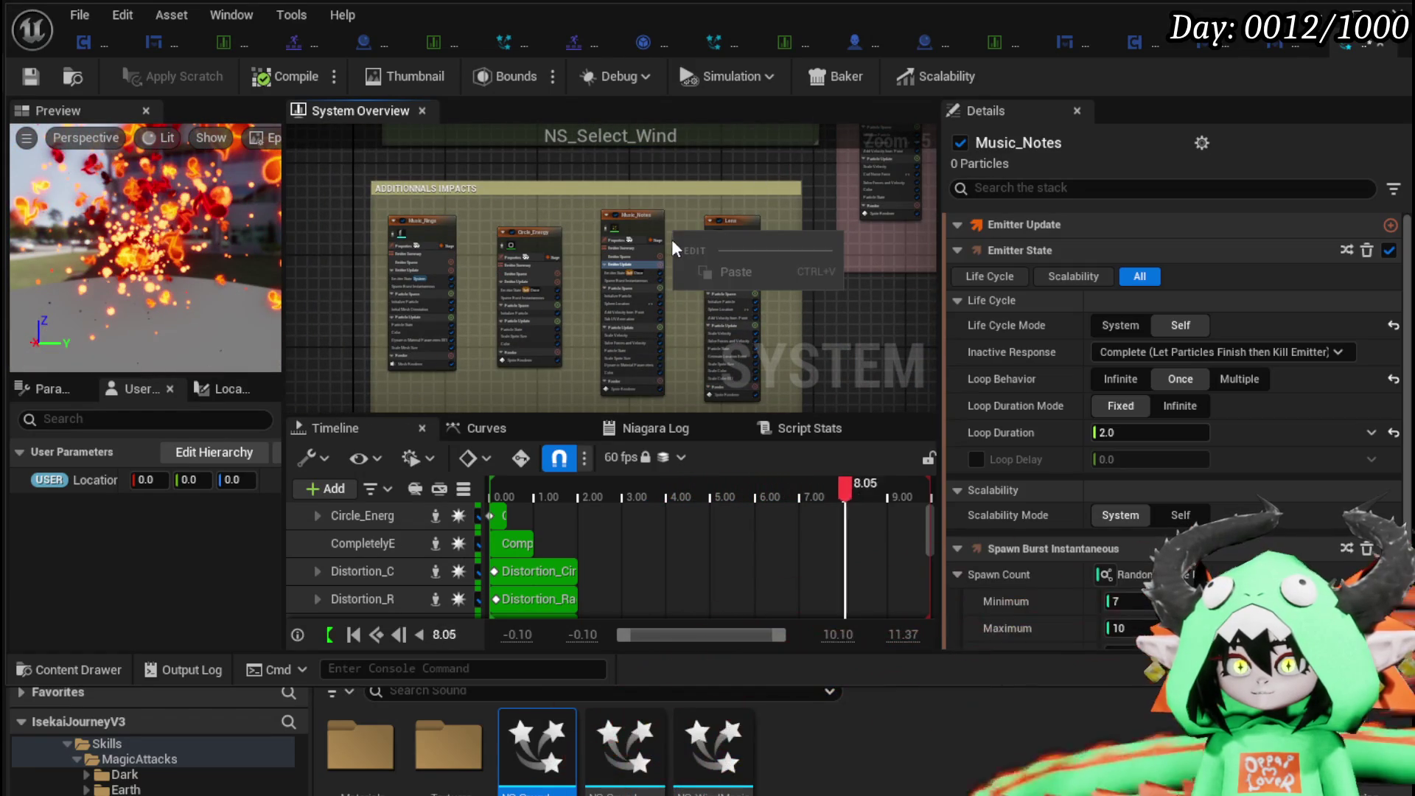
Copy the Music_Notes Color module and paste it into fLAMES' Particle Update as Color 001.
{"action": "scroll", "coordinate": [672, 344], "scroll_direction": "up", "scroll_amount": 6}
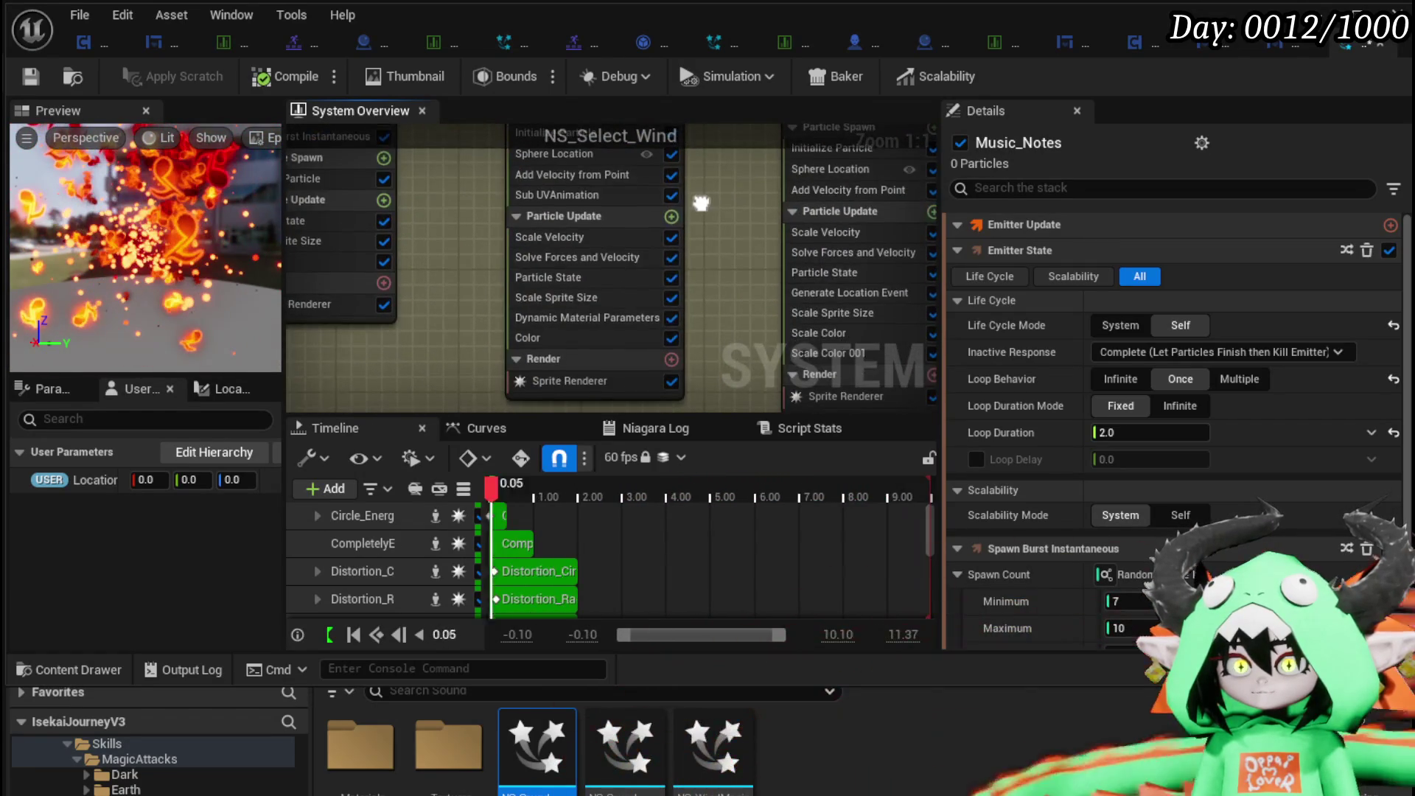
{"action": "right_click", "coordinate": [546, 339]}
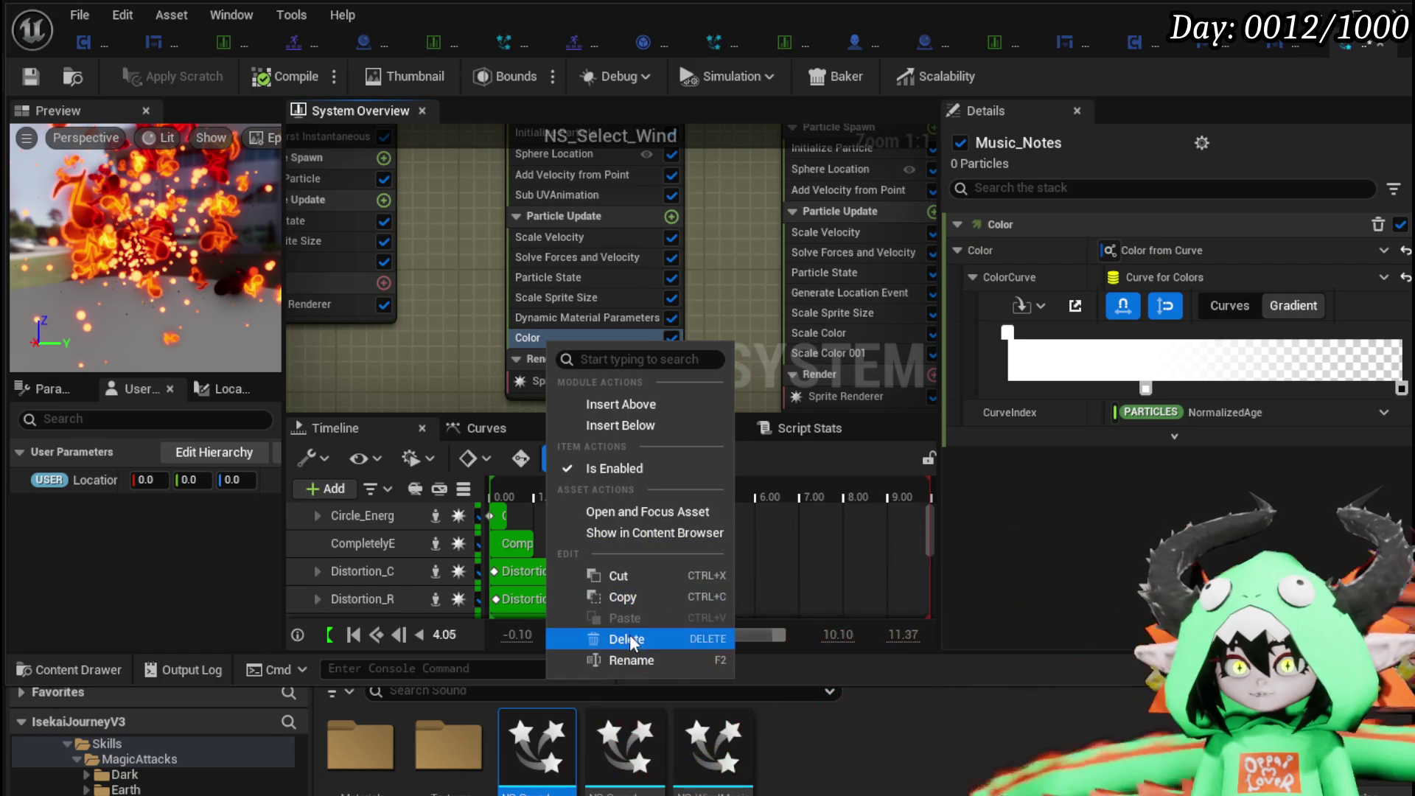
{"action": "left_click", "coordinate": [626, 602]}
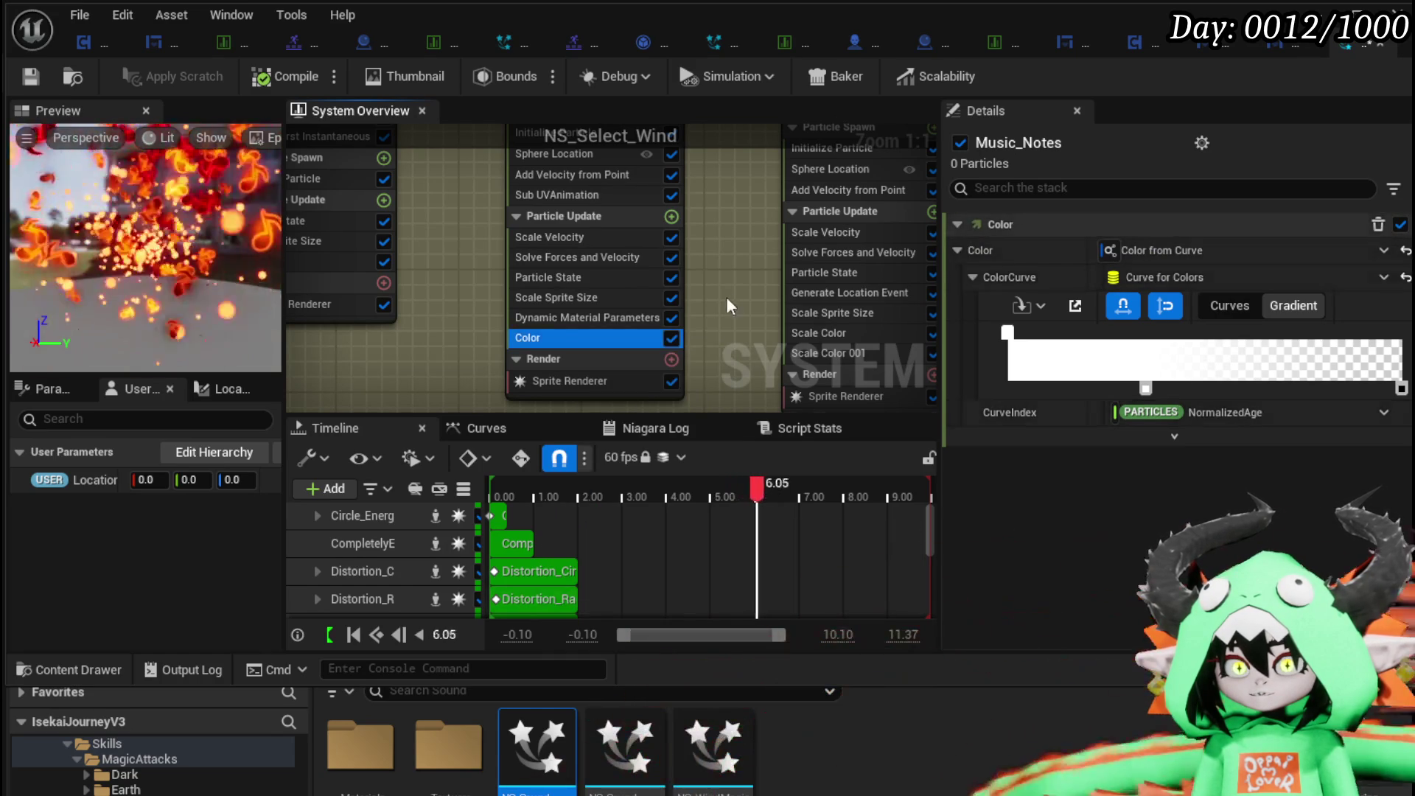
{"action": "scroll", "coordinate": [729, 291], "scroll_direction": "down", "scroll_amount": 1}
{"action": "scroll", "coordinate": [745, 248], "scroll_direction": "down", "scroll_amount": 3}
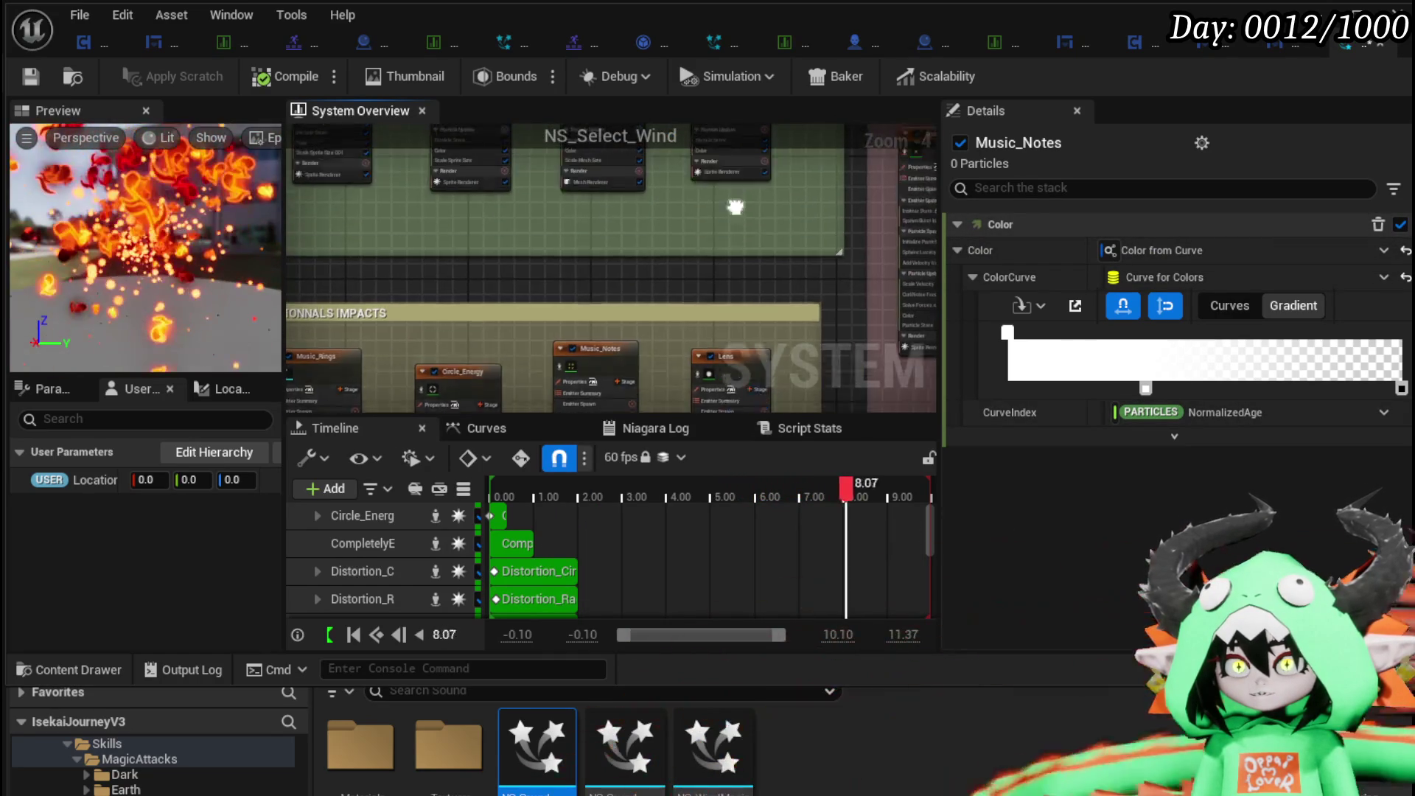
{"action": "scroll", "coordinate": [759, 206], "scroll_direction": "up", "scroll_amount": 5}
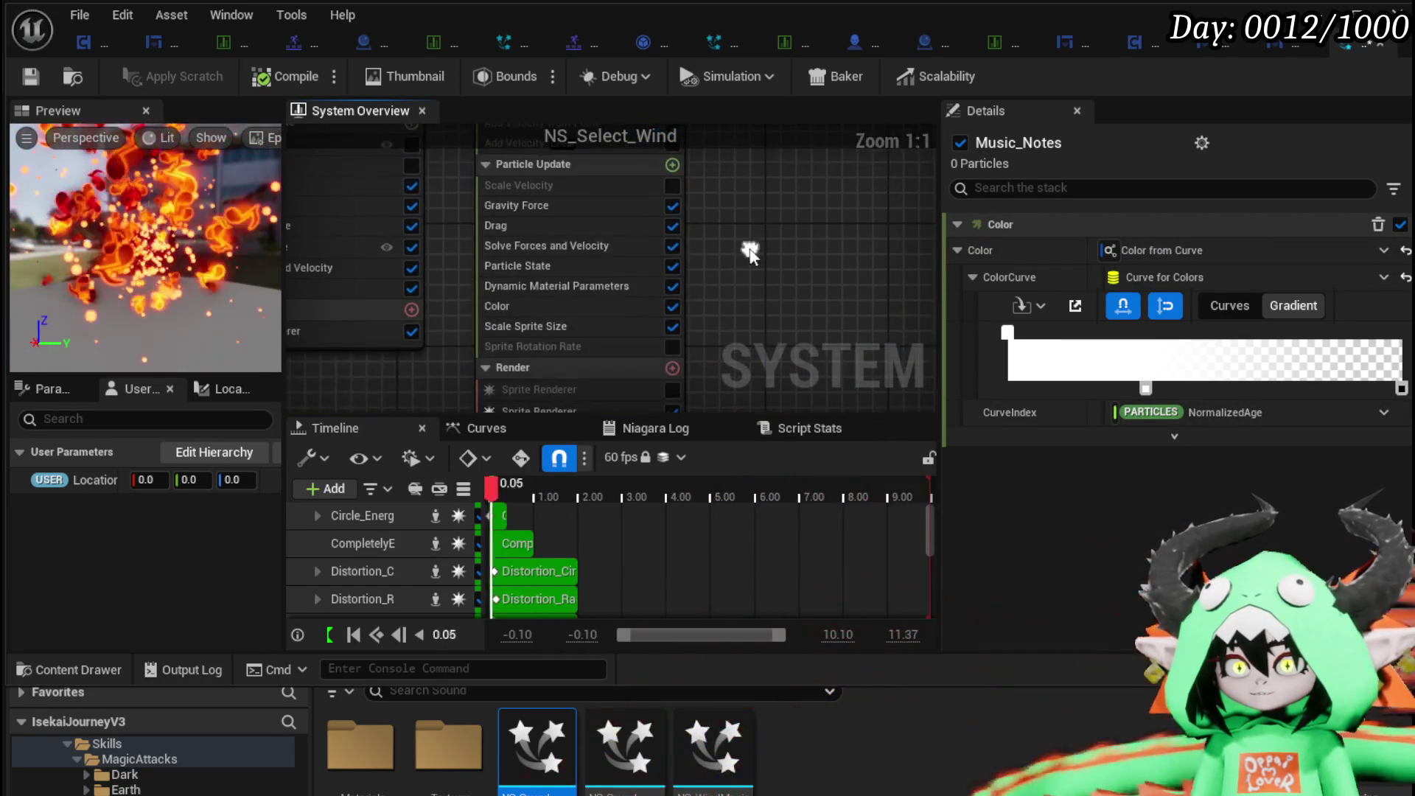
{"action": "right_click", "coordinate": [495, 306]}
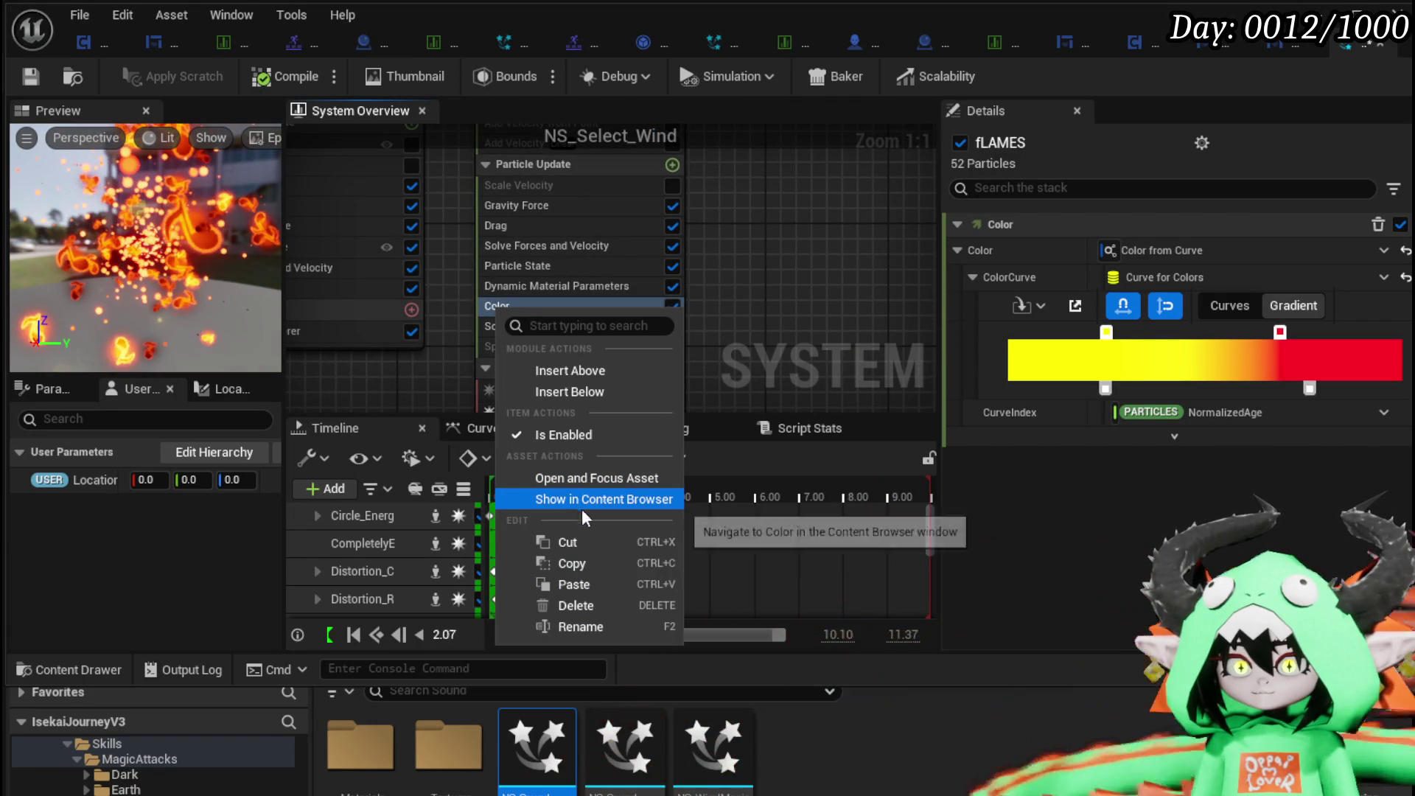
{"action": "left_click", "coordinate": [565, 584]}
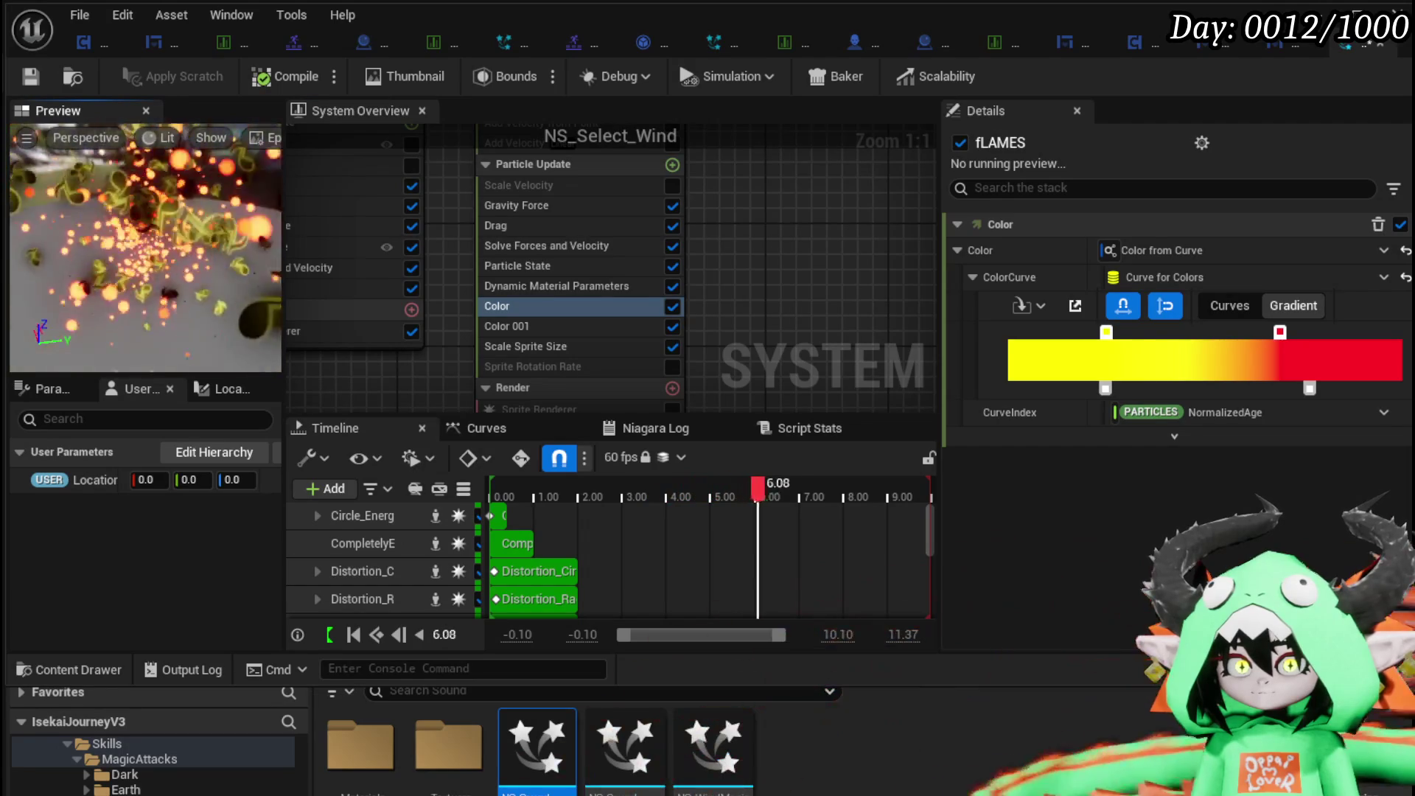
{"action": "scroll", "coordinate": [546, 221], "scroll_direction": "up", "scroll_amount": 2}
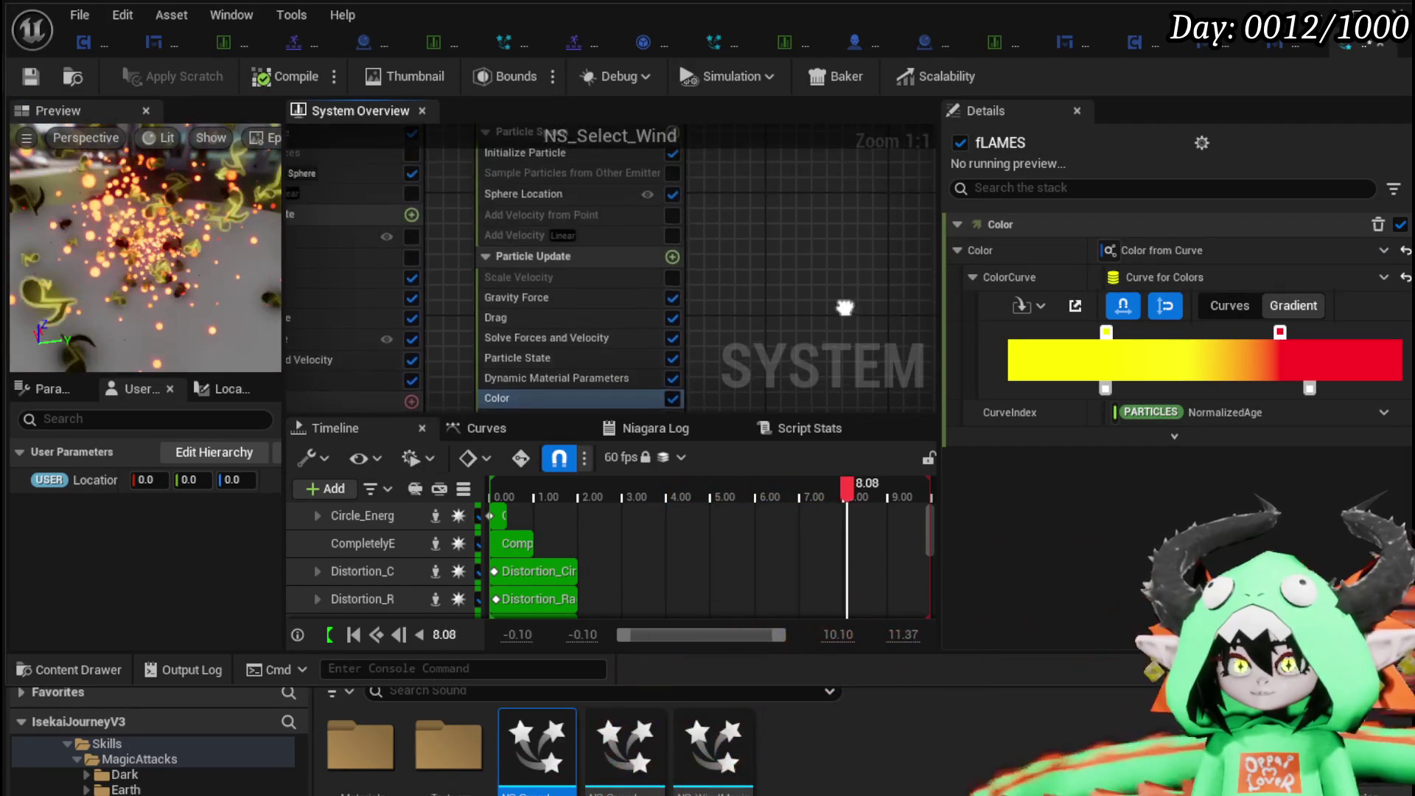
Set the fLAMES Uniform Sprite Size range to 35 and 50.
{"action": "left_click", "coordinate": [519, 157]}
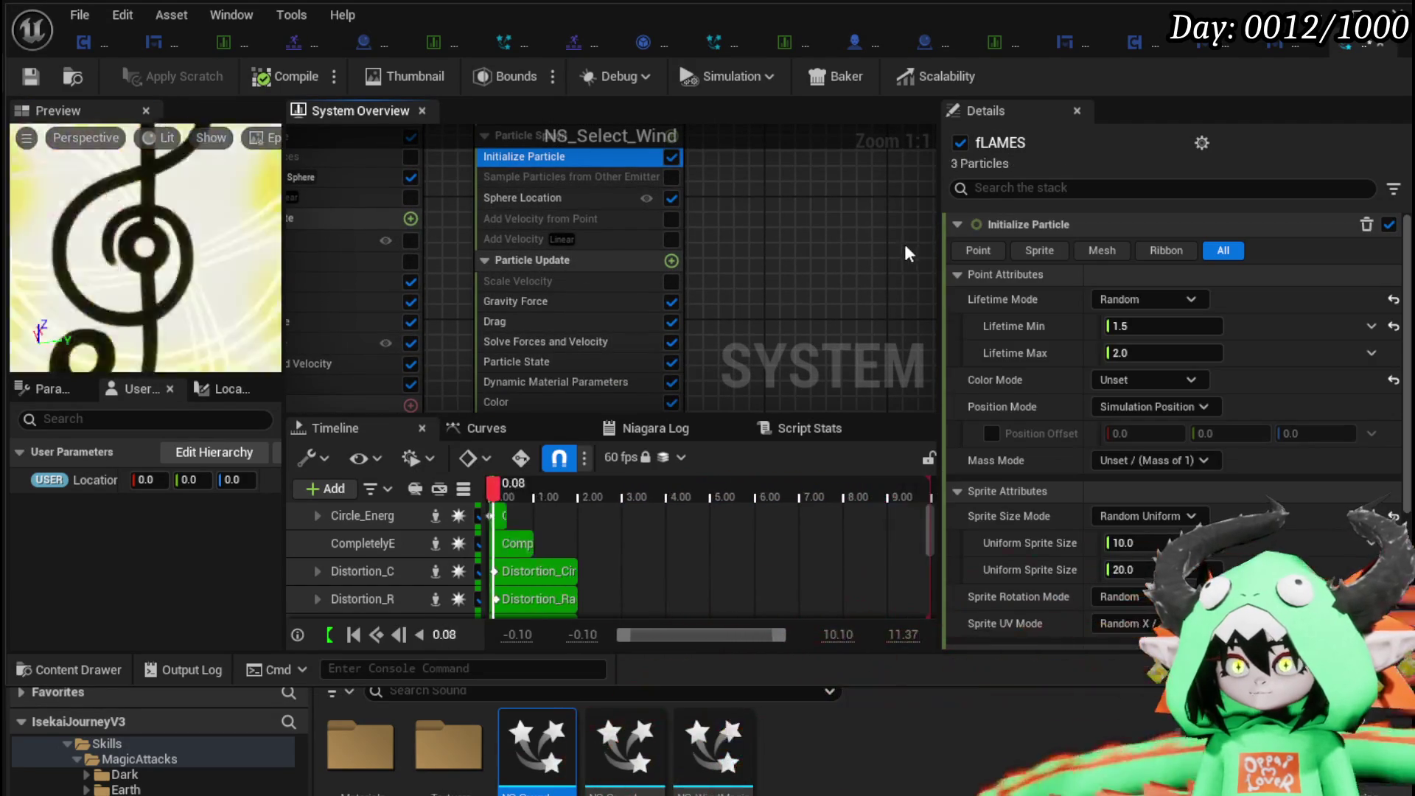
{"action": "scroll", "coordinate": [140, 228], "scroll_direction": "down", "scroll_amount": 5}
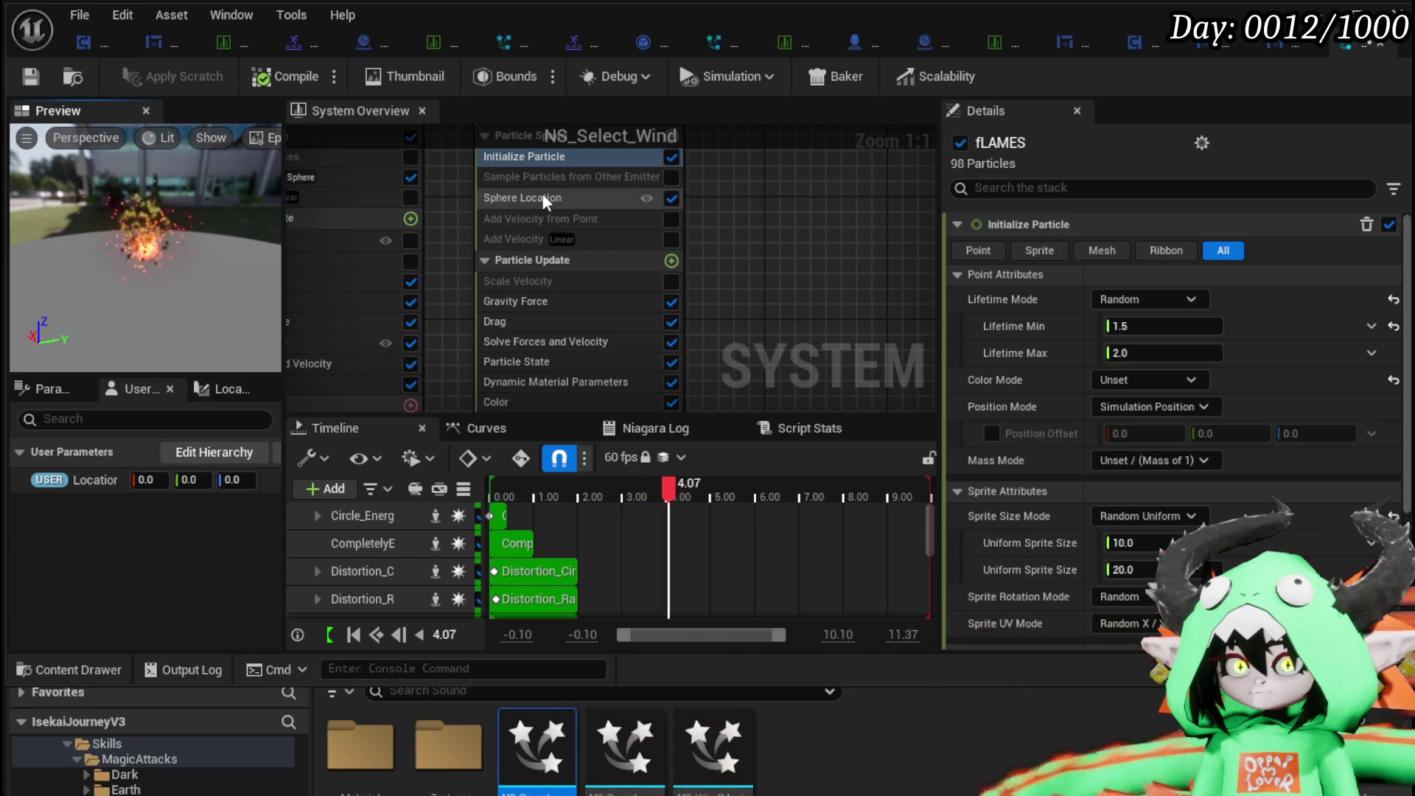
{"action": "scroll", "coordinate": [1168, 489], "scroll_direction": "down", "scroll_amount": 2}
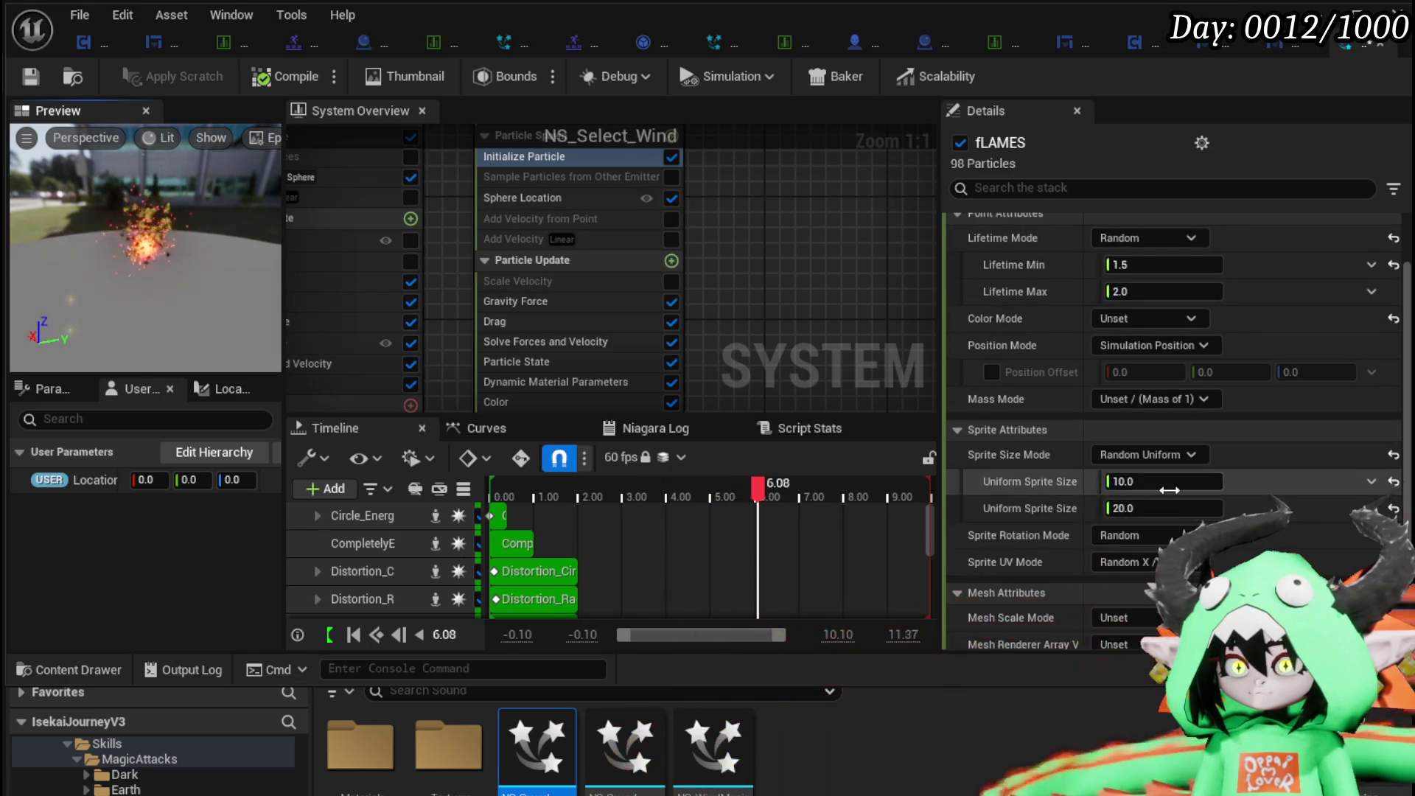
{"action": "type", "text": "50"}
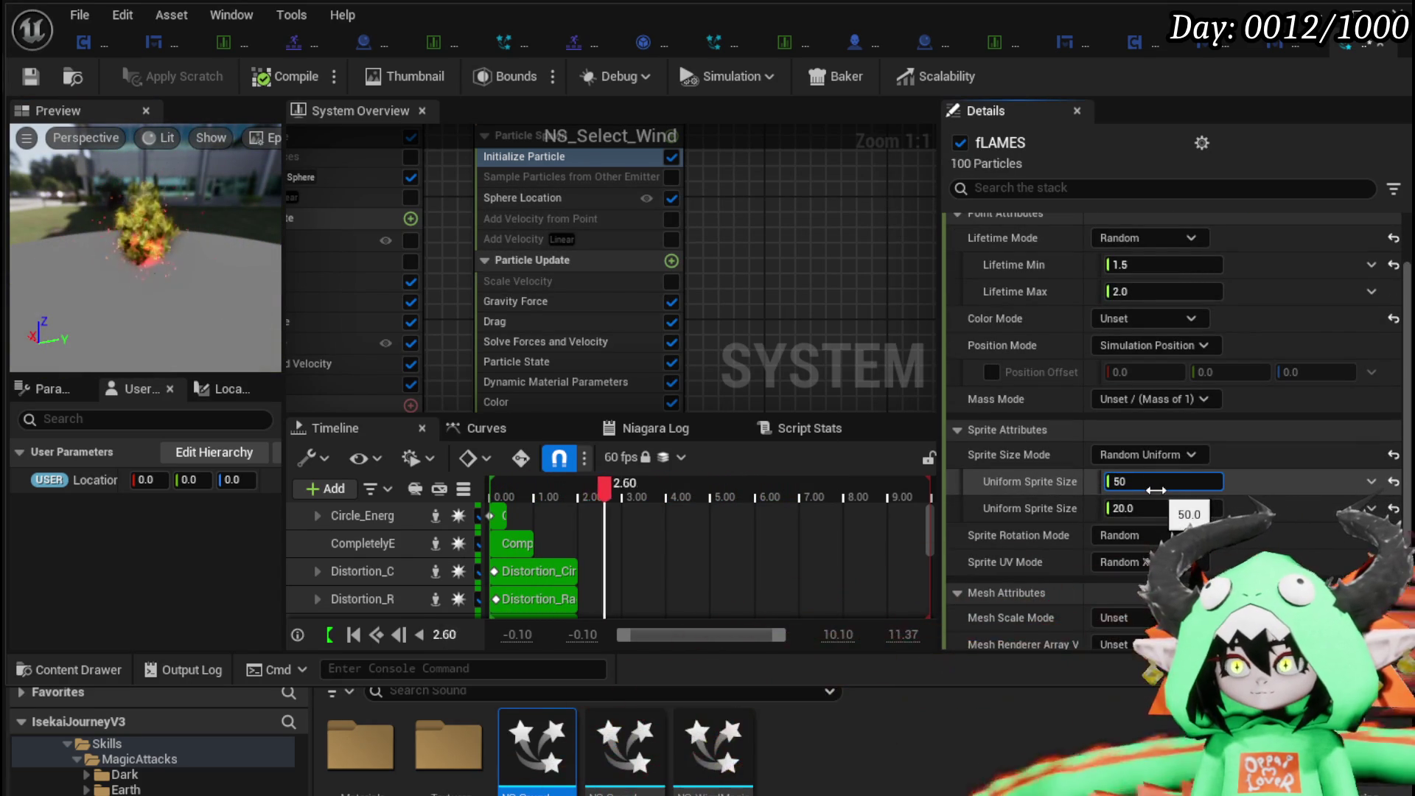
{"action": "left_click", "coordinate": [1183, 509]}
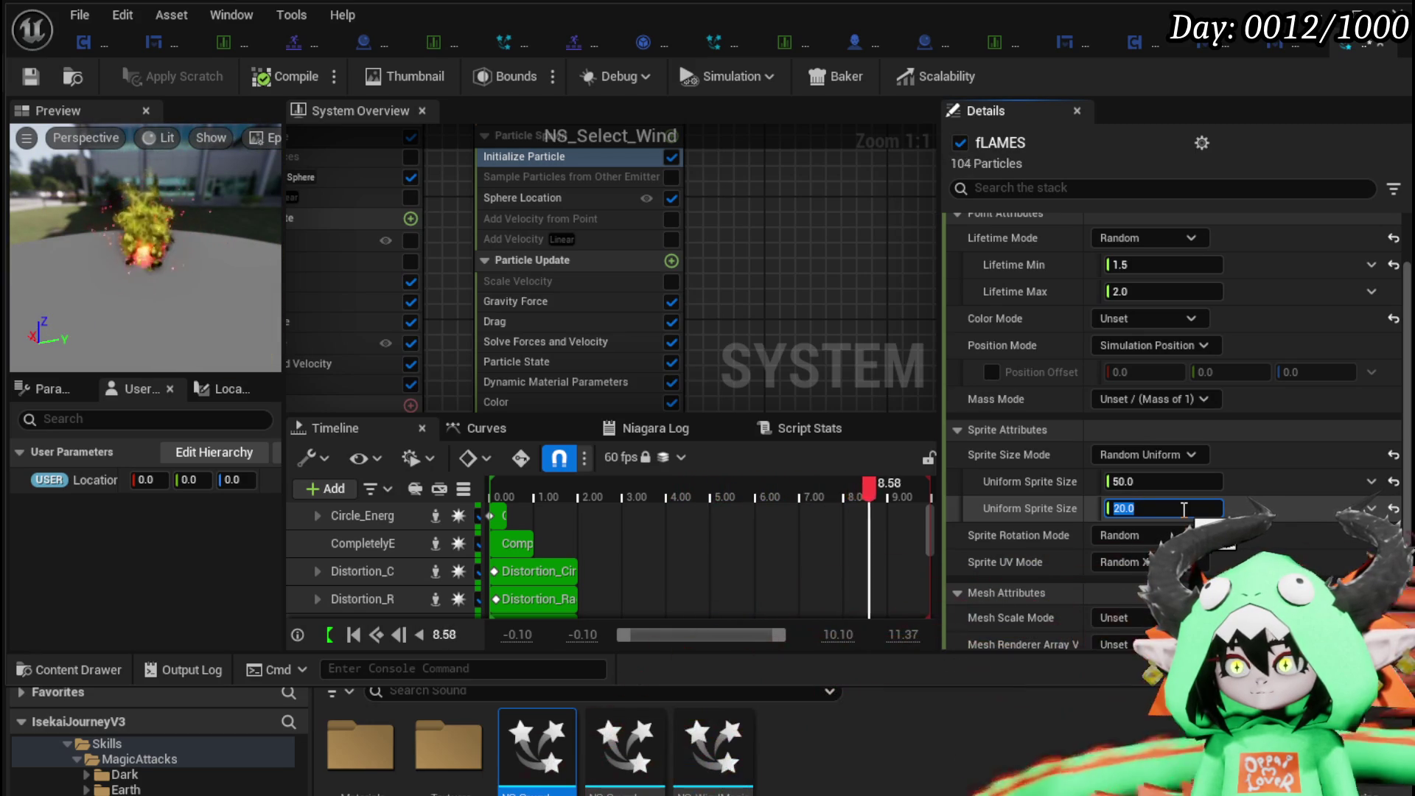
{"action": "left_click", "coordinate": [1167, 482]}
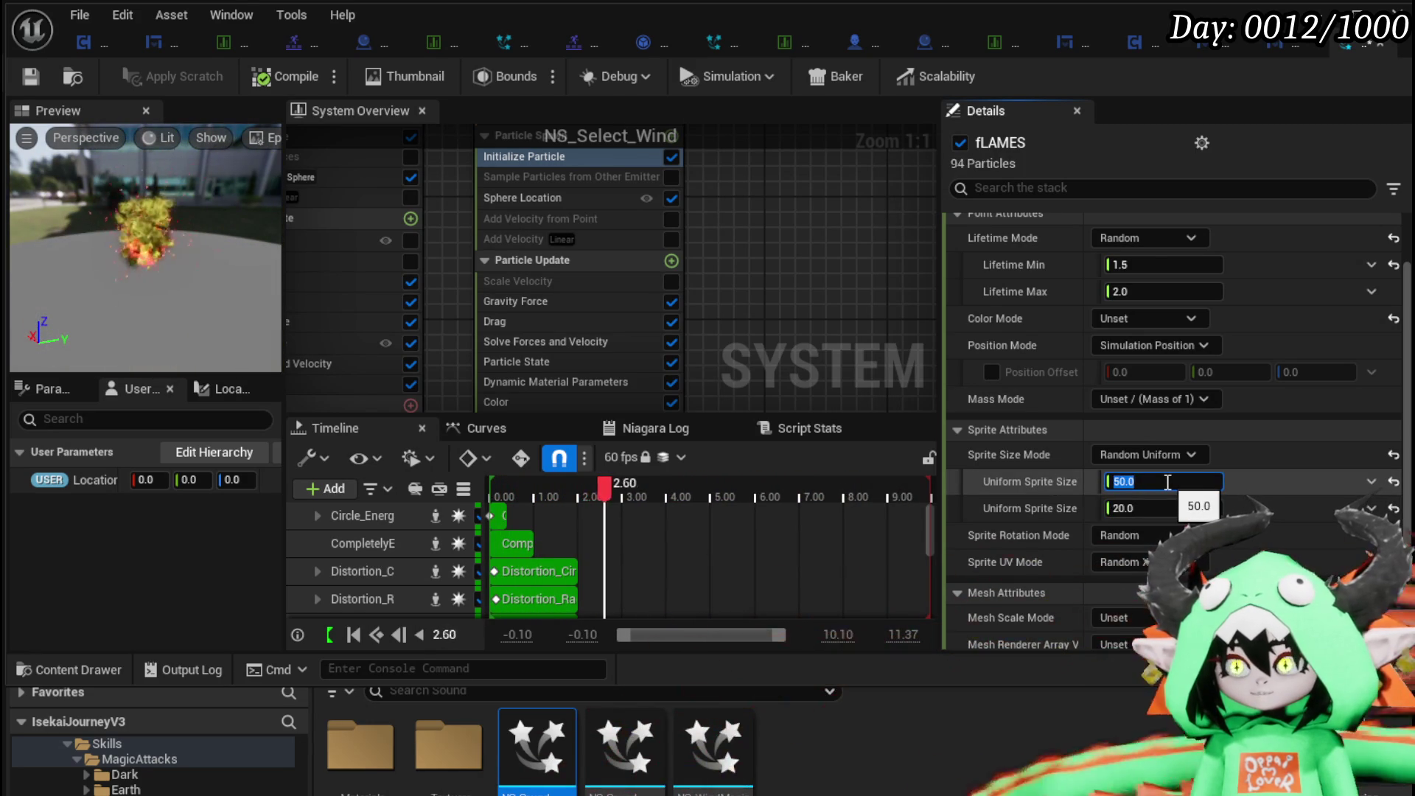
{"action": "type", "text": "35"}
{"action": "left_click", "coordinate": [1179, 508]}
{"action": "type", "text": "50"}
{"action": "key", "text": "Return"}
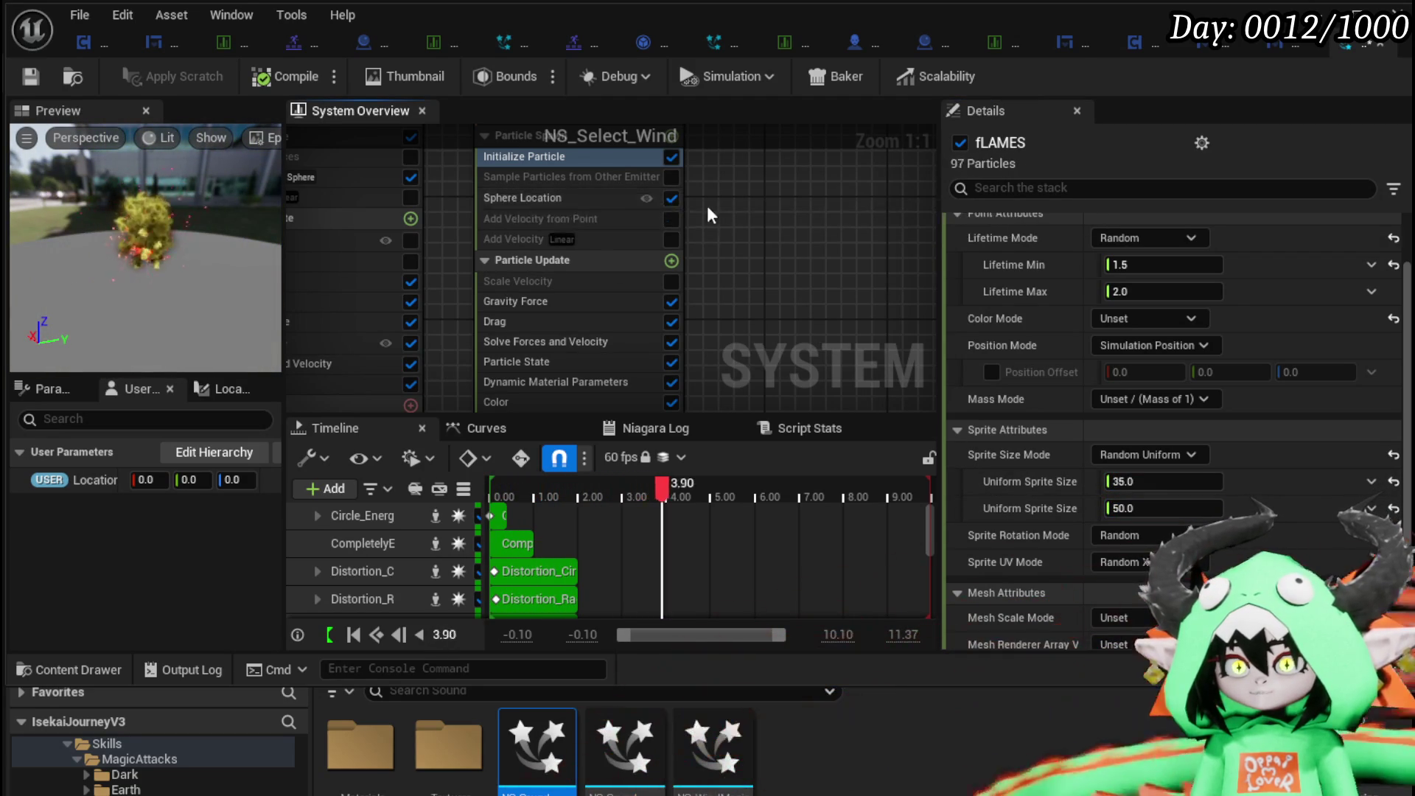
Set the fLAMES spawn rate to 15 and the Sphere Location radius to 85.
{"action": "left_click_drag", "start_coordinate": [740, 222], "coordinate": [743, 333]}
{"action": "left_click", "coordinate": [516, 187]}
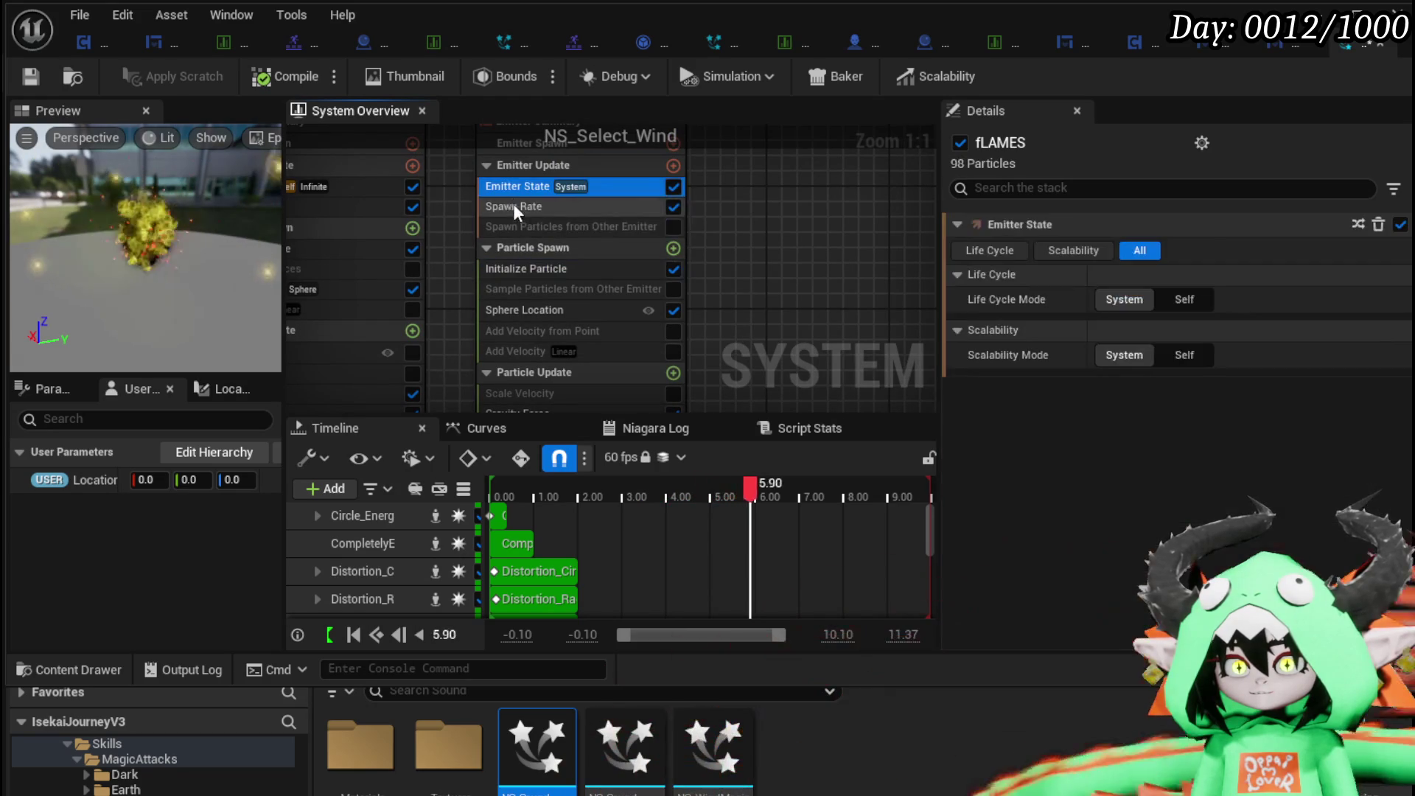
{"action": "left_click", "coordinate": [514, 207]}
{"action": "left_click", "coordinate": [1154, 251]}
{"action": "type", "text": "15"}
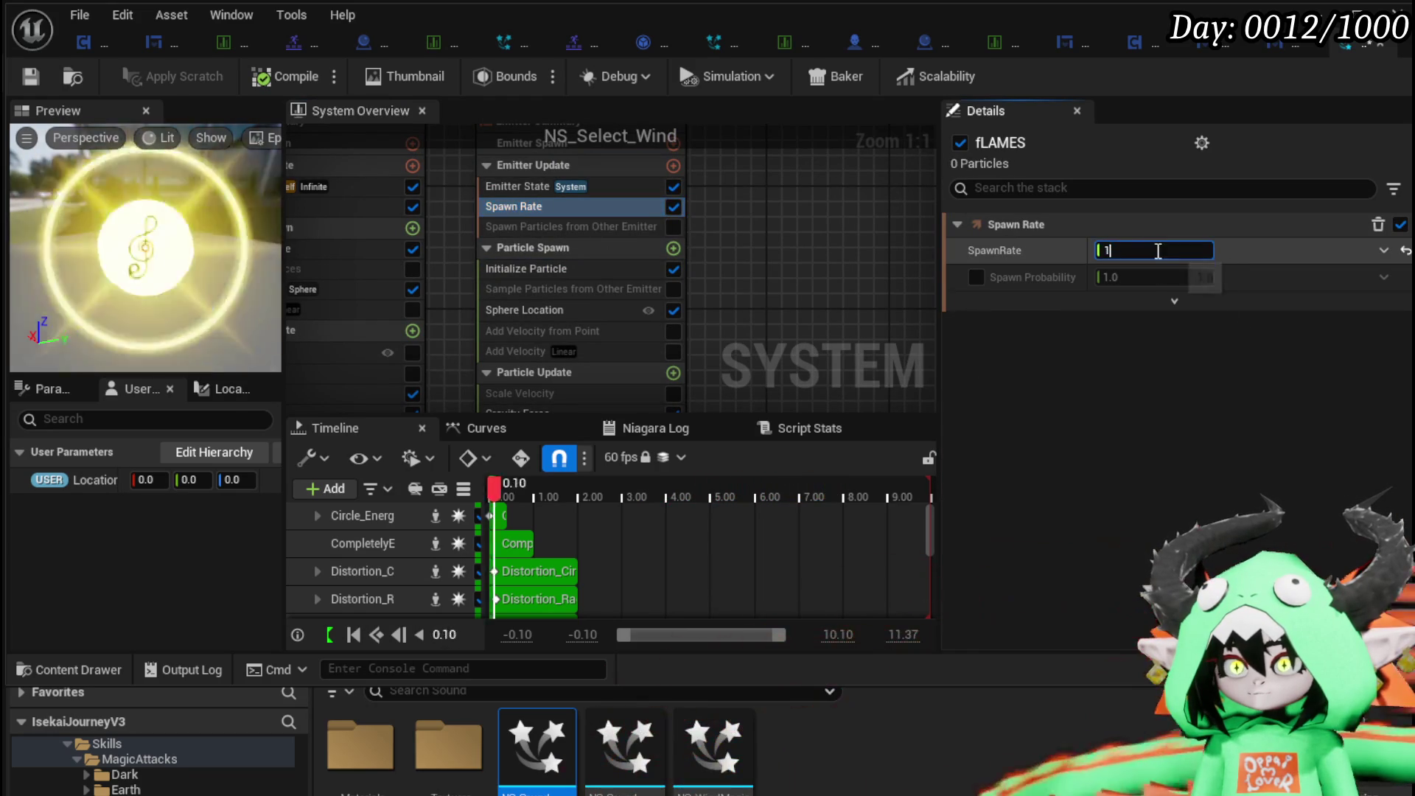
{"action": "key", "text": "Return"}
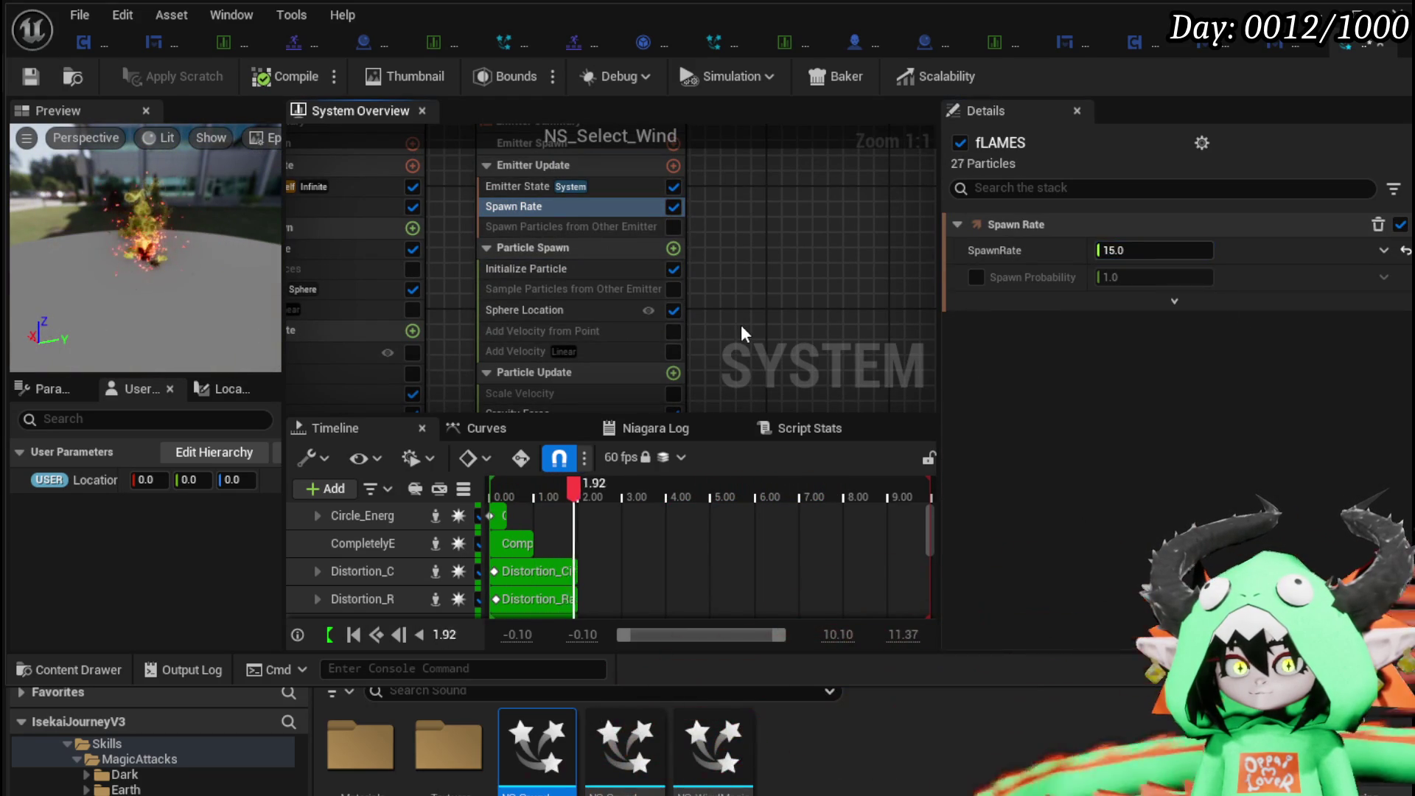
{"action": "left_click", "coordinate": [537, 309]}
{"action": "left_click", "coordinate": [1149, 251]}
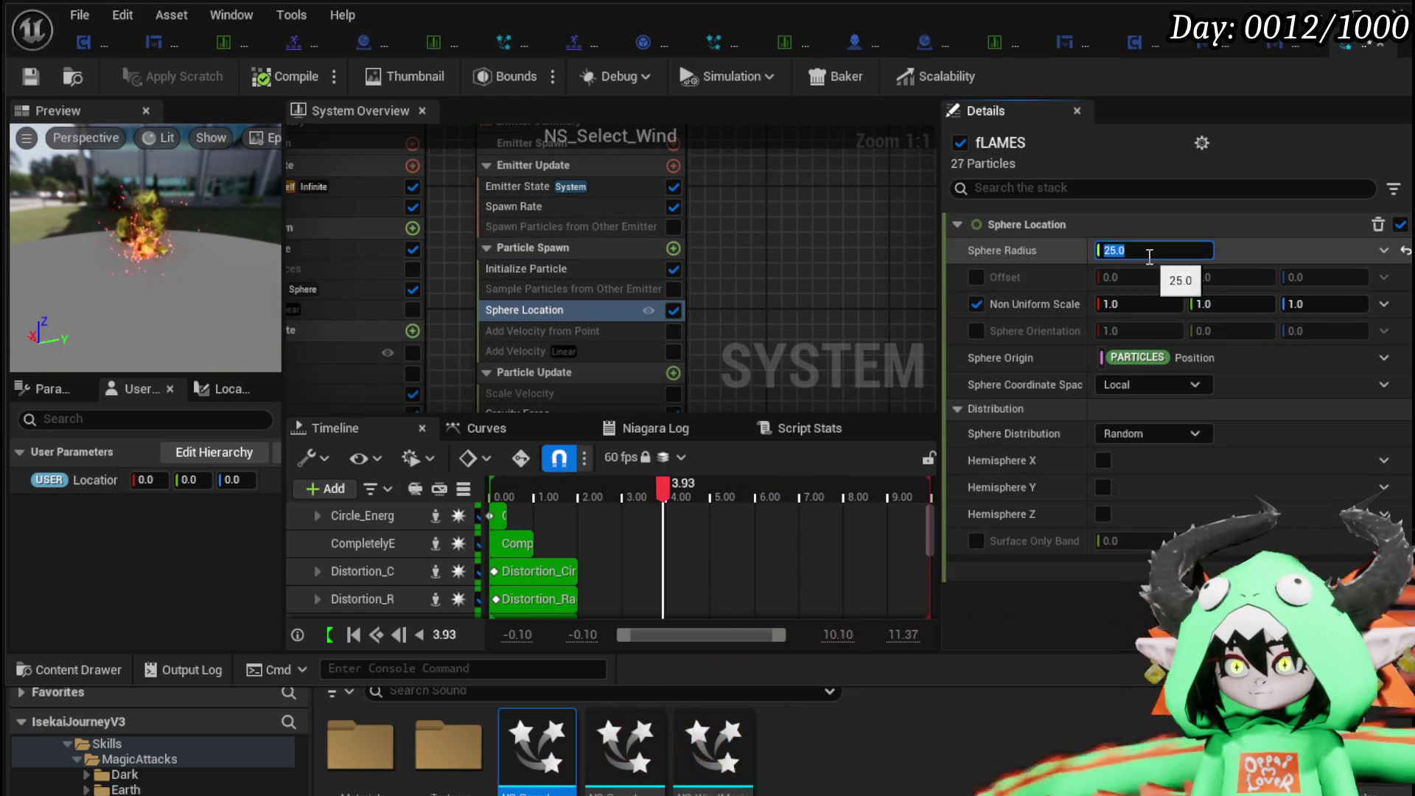
{"action": "type", "text": "85"}
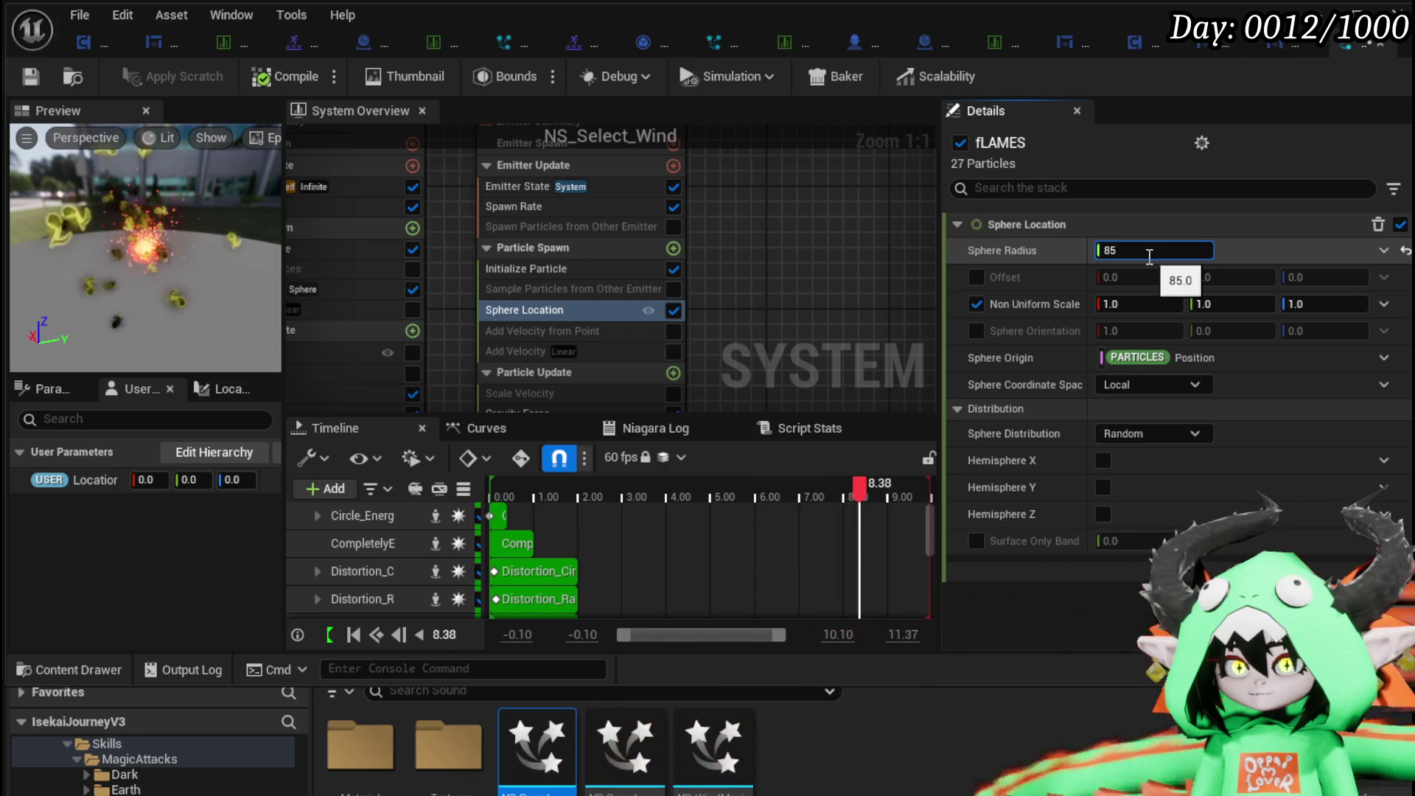
Lower the fLAMES spawn rate from 15 to 5.
{"action": "left_click", "coordinate": [517, 187]}
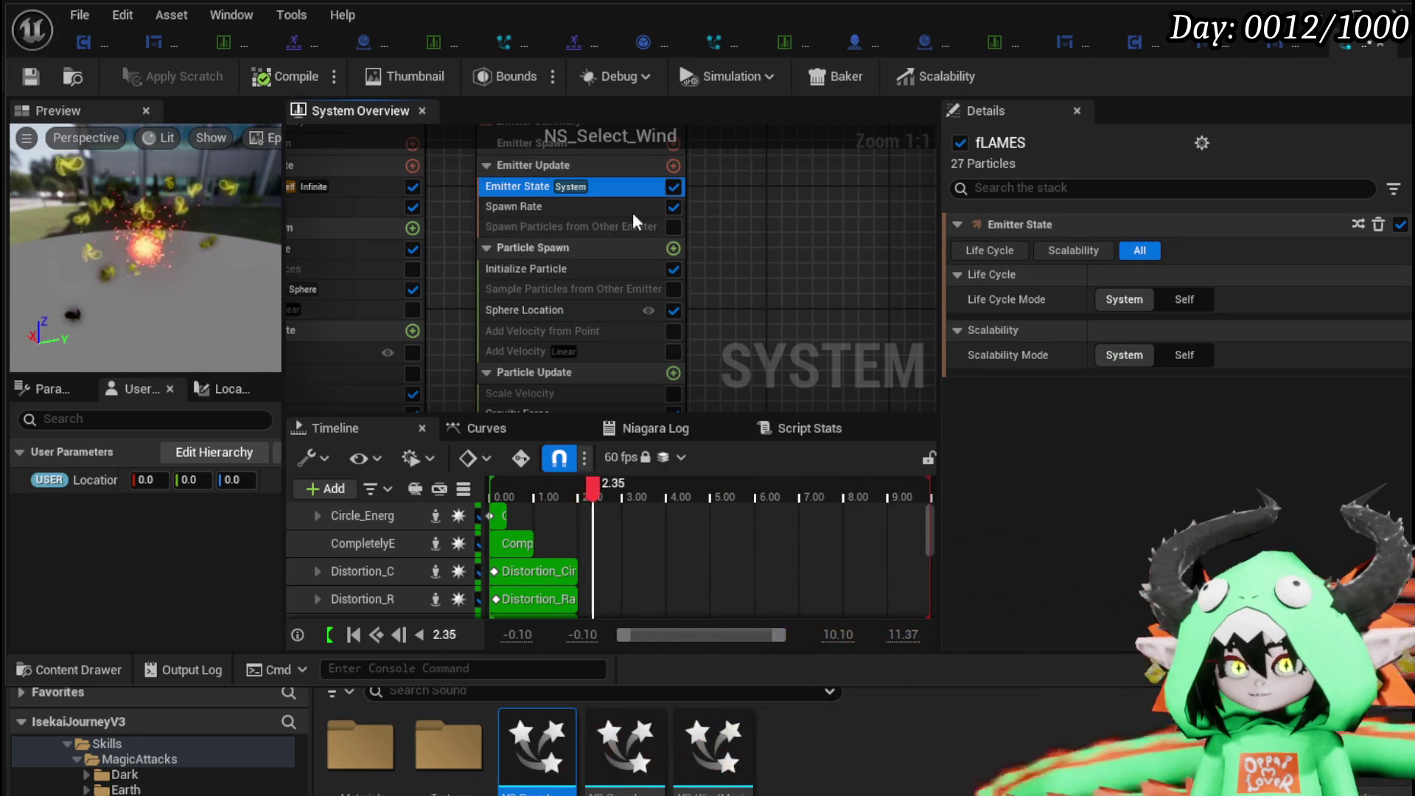
{"action": "left_click", "coordinate": [1153, 250]}
{"action": "type", "text": "5"}
{"action": "key", "text": "Return"}
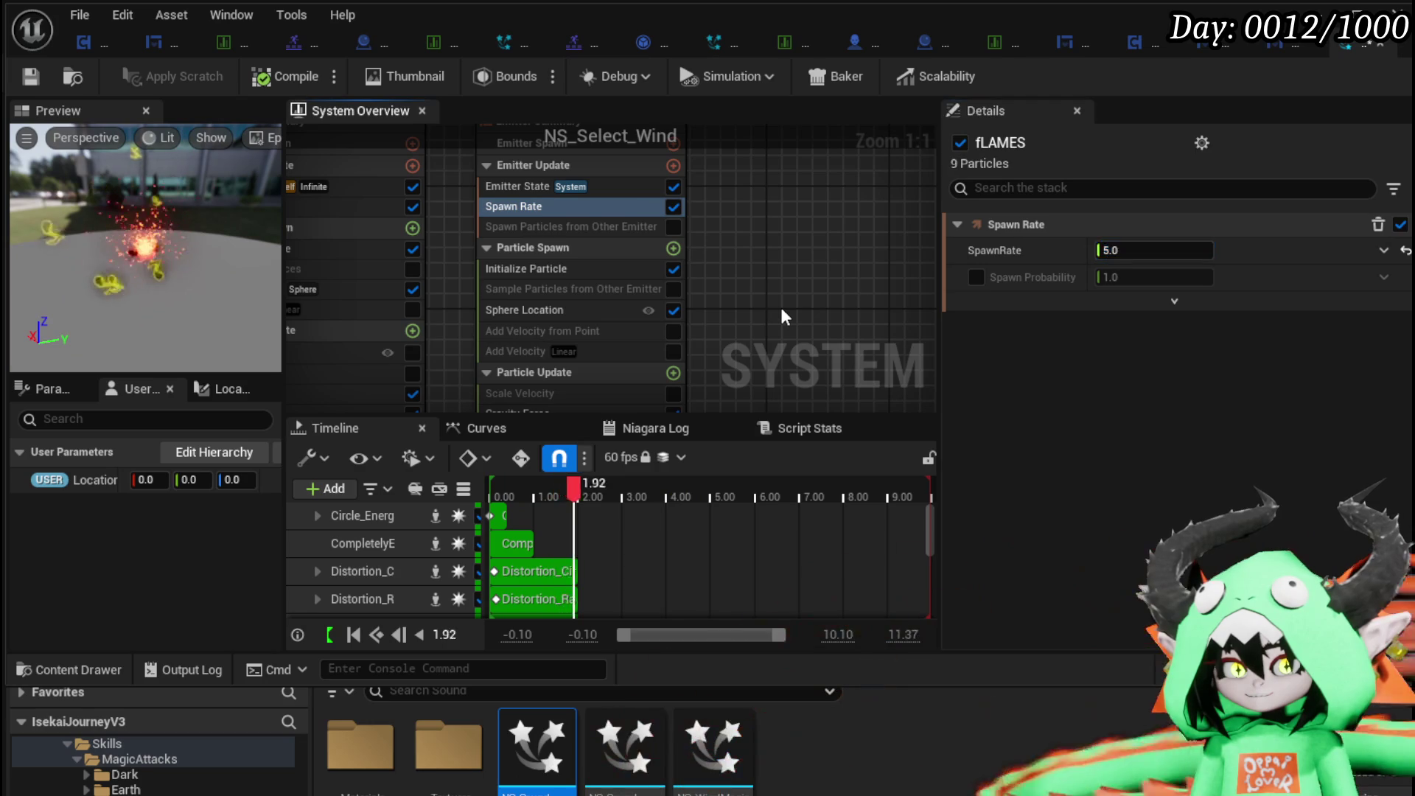
{"action": "left_click", "coordinate": [558, 267]}
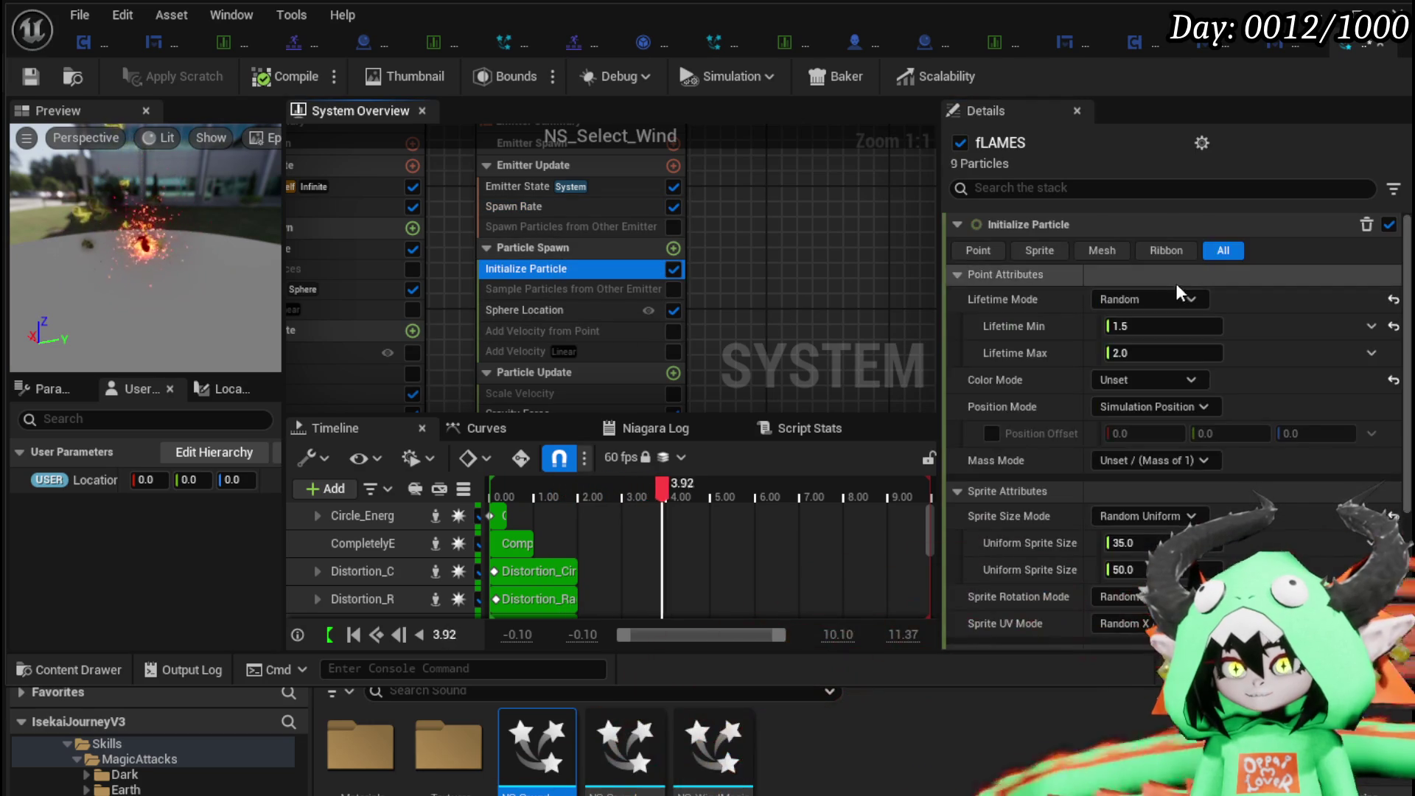
{"action": "scroll", "coordinate": [708, 295], "scroll_direction": "down", "scroll_amount": 2}
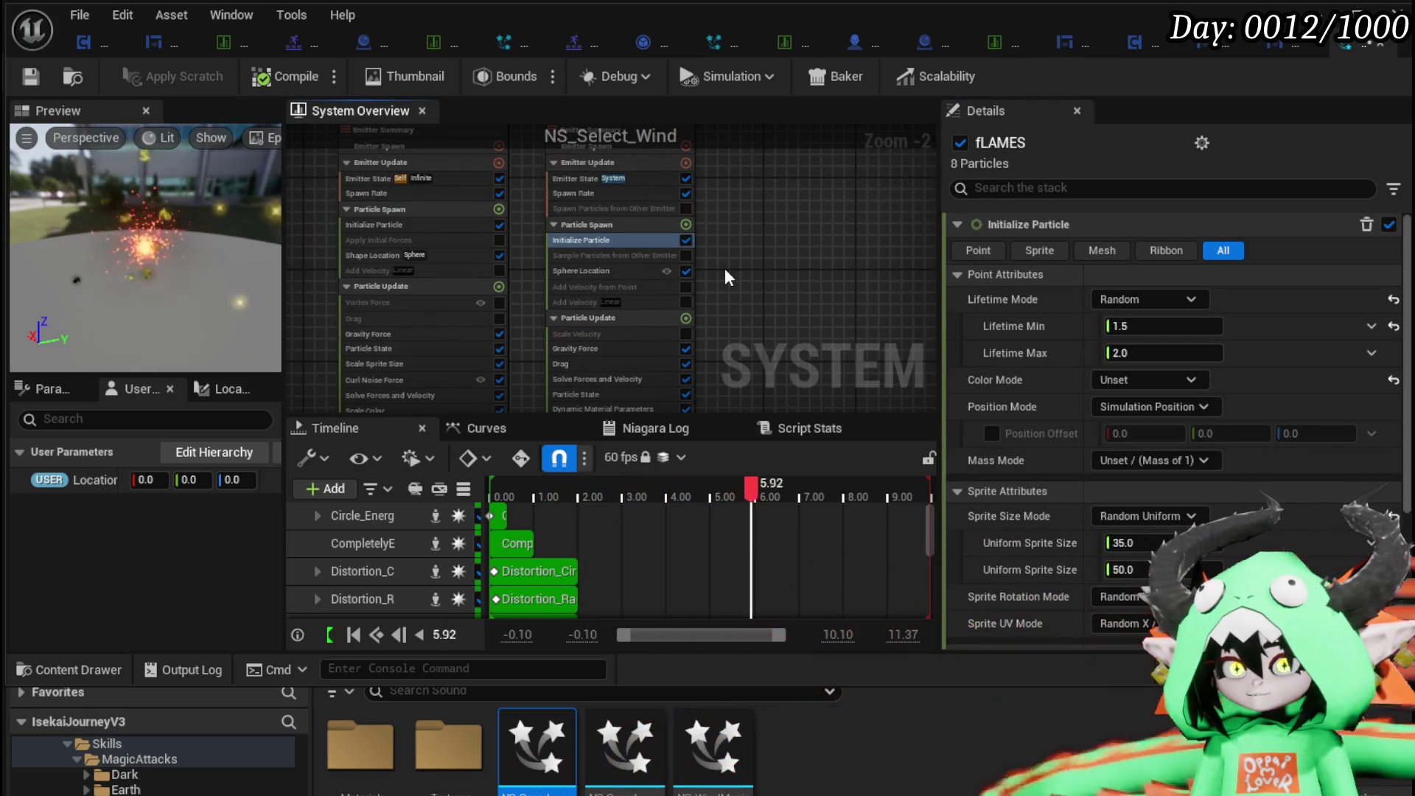
Disable the Music_Notes emitter in the System Overview.
{"action": "scroll", "coordinate": [725, 273], "scroll_direction": "down", "scroll_amount": 4}
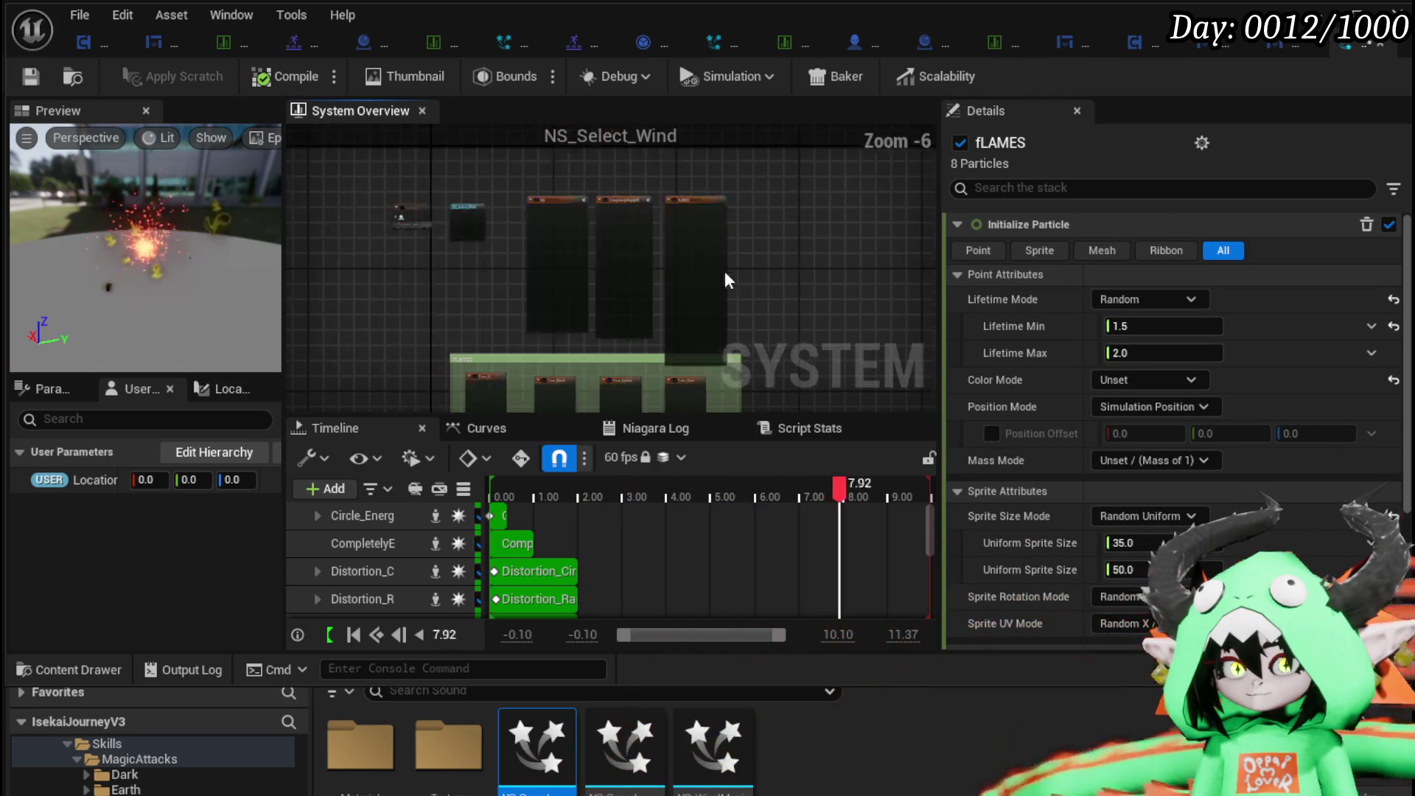
{"action": "left_click_drag", "start_coordinate": [719, 295], "coordinate": [634, 221]}
{"action": "scroll", "coordinate": [625, 221], "scroll_direction": "up", "scroll_amount": 3}
{"action": "scroll", "coordinate": [625, 215], "scroll_direction": "up", "scroll_amount": 1}
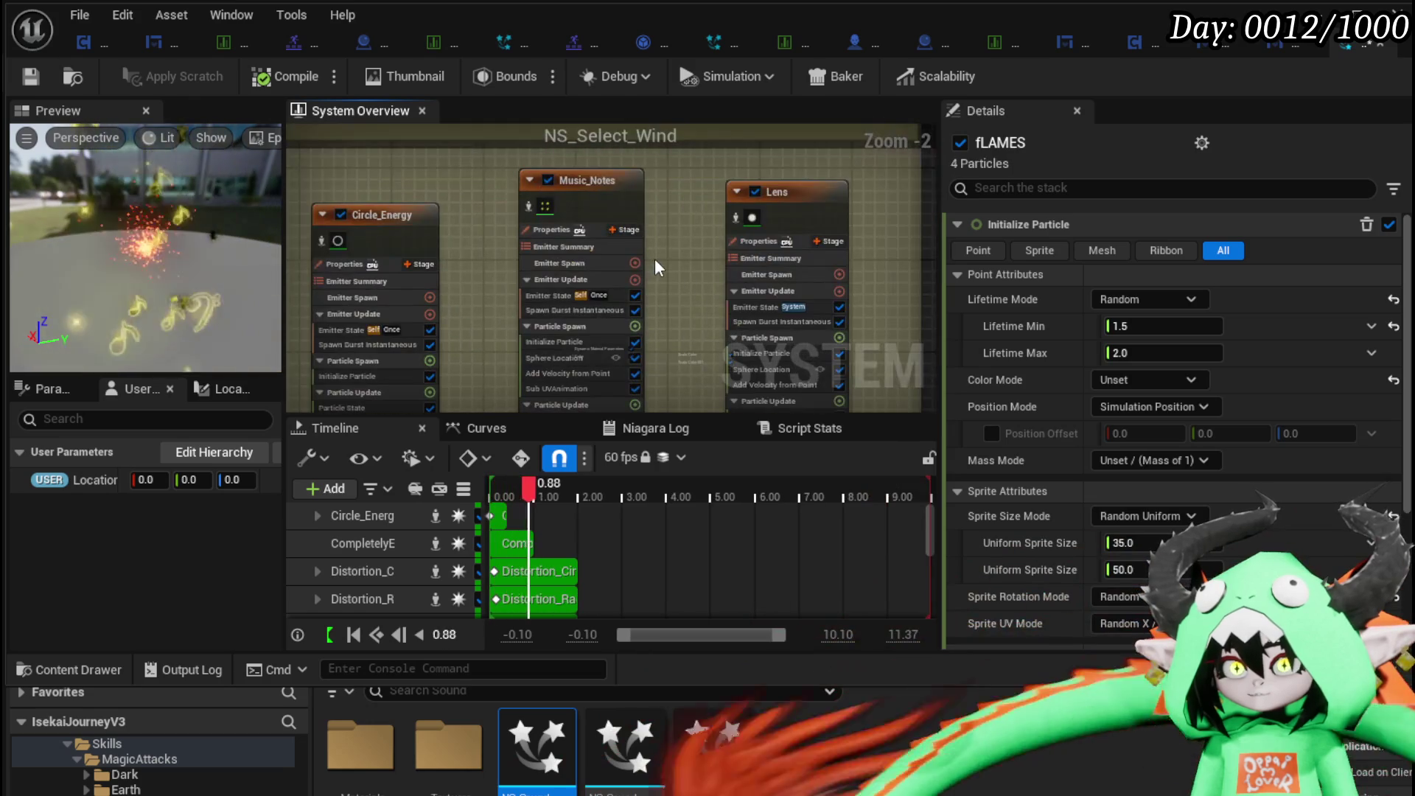
{"action": "left_click", "coordinate": [548, 179]}
Compare the preview with Music_Rings off and on at 0.30 seconds, leaving it enabled.
{"action": "left_click_drag", "start_coordinate": [407, 192], "coordinate": [552, 280]}
{"action": "scroll", "coordinate": [552, 280], "scroll_direction": "up", "scroll_amount": 2}
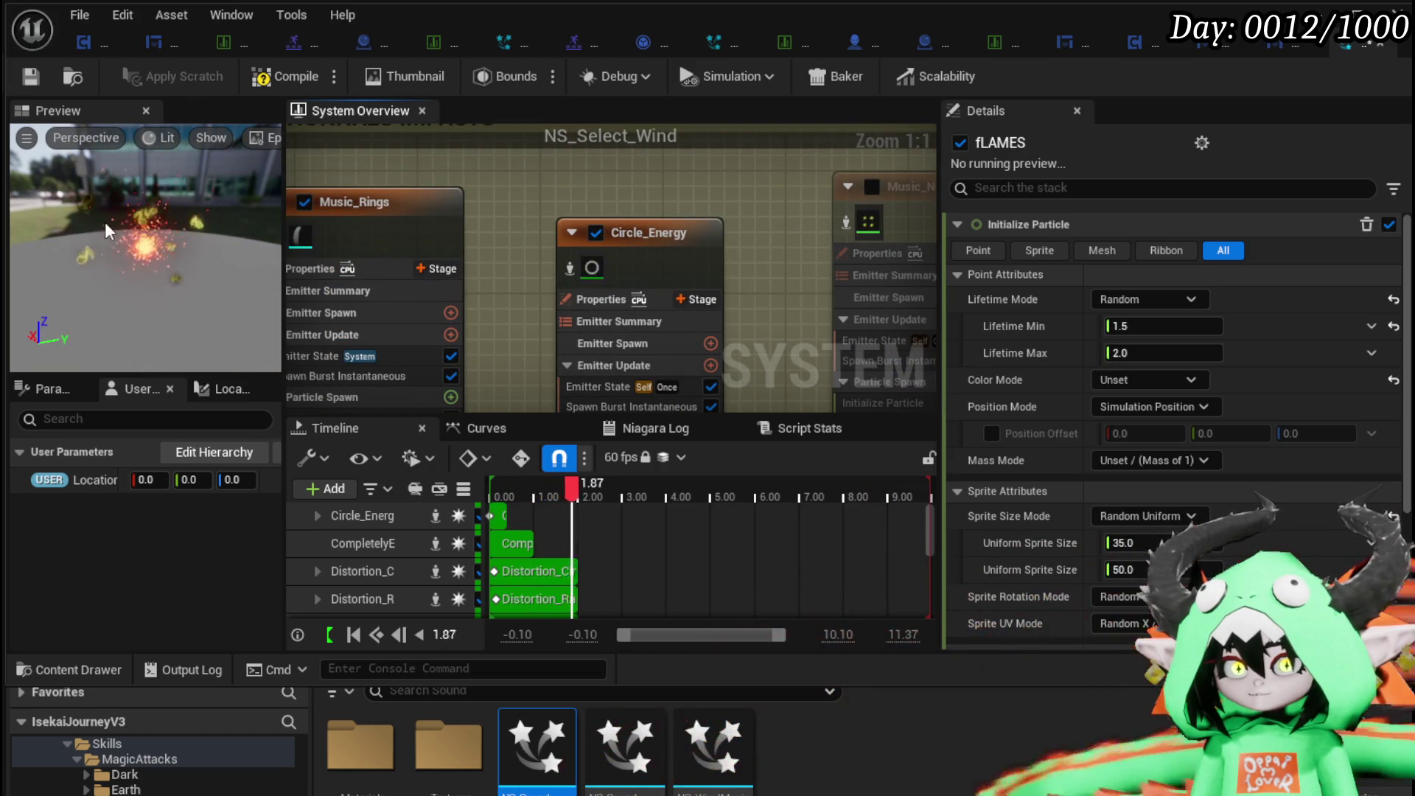
{"action": "left_click_drag", "start_coordinate": [572, 194], "coordinate": [654, 201]}
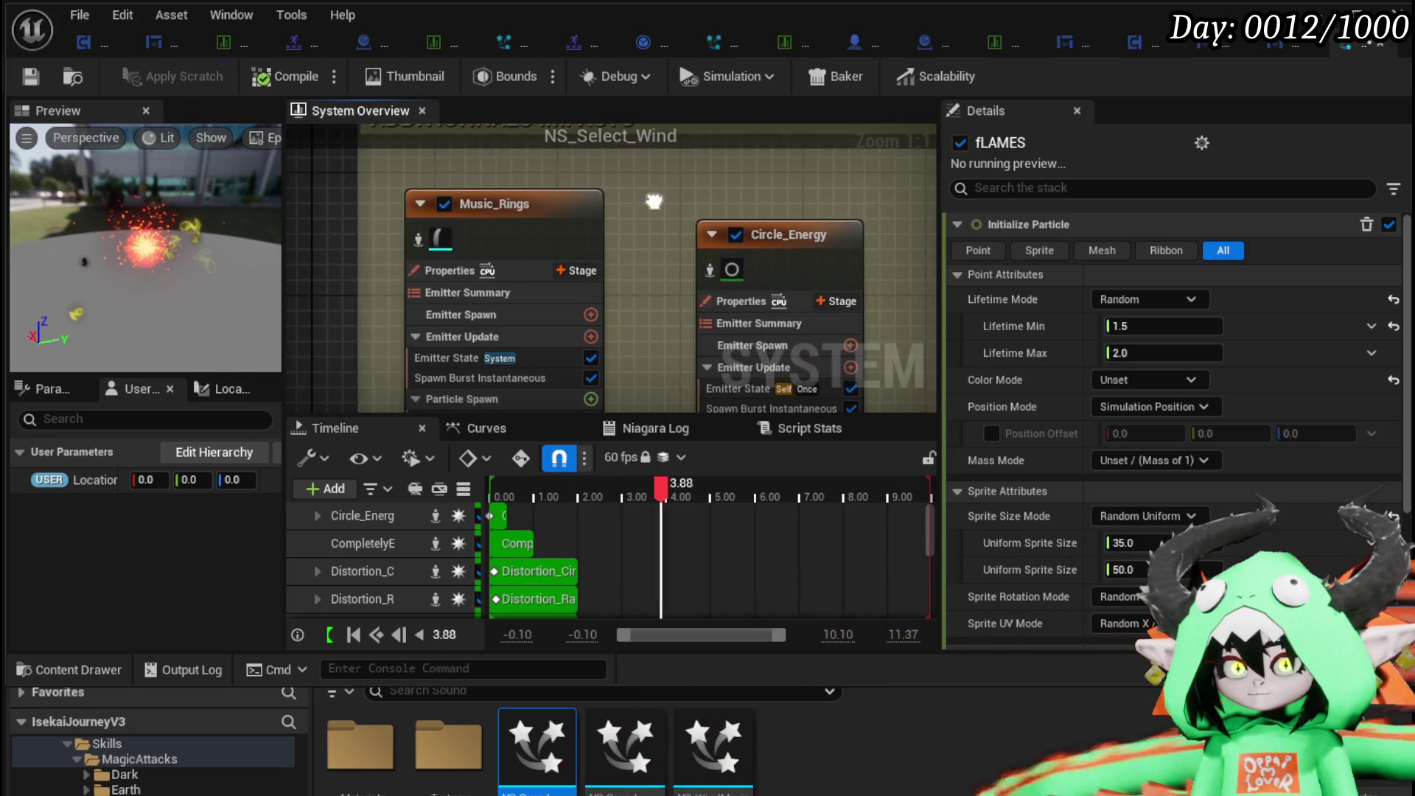
{"action": "left_click", "coordinate": [442, 206]}
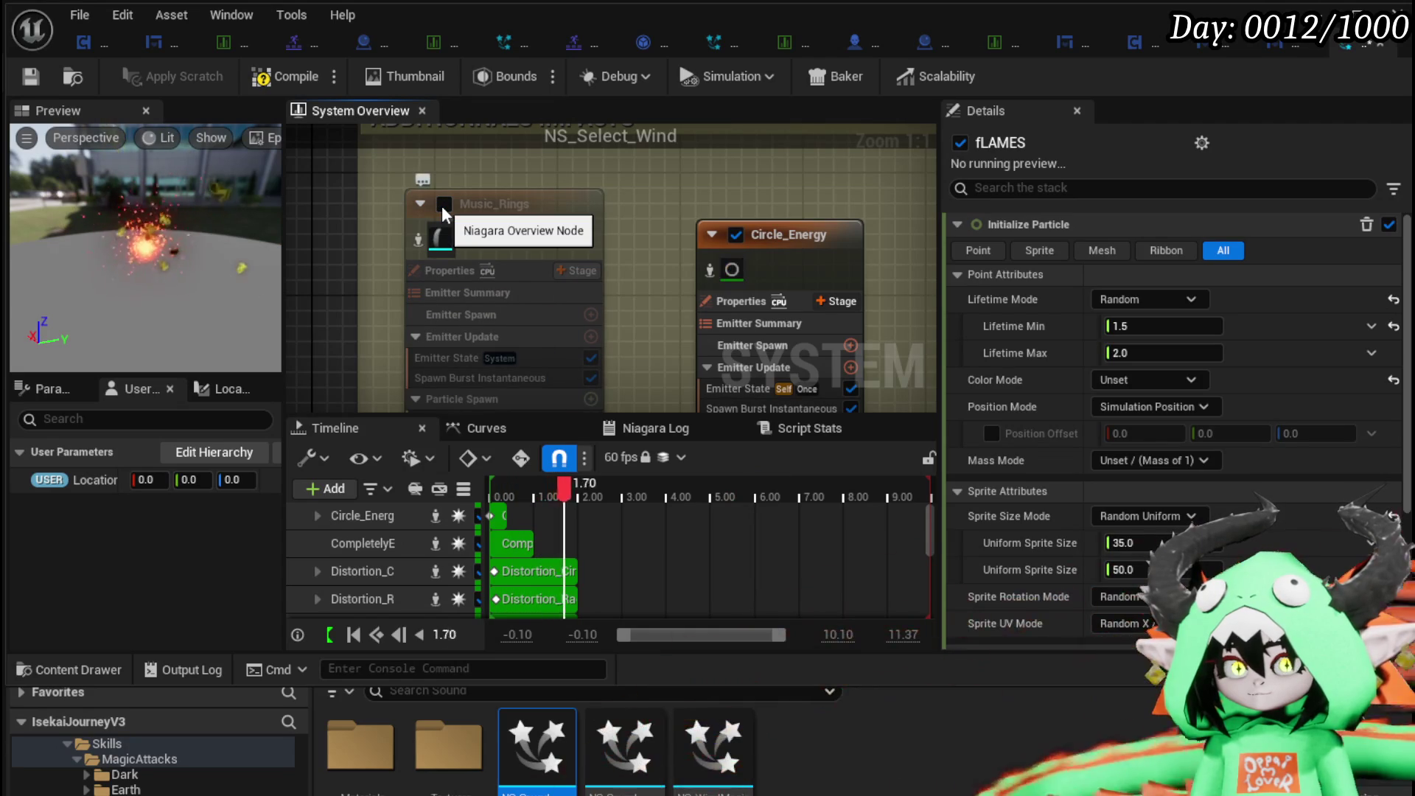
{"action": "left_click", "coordinate": [442, 206]}
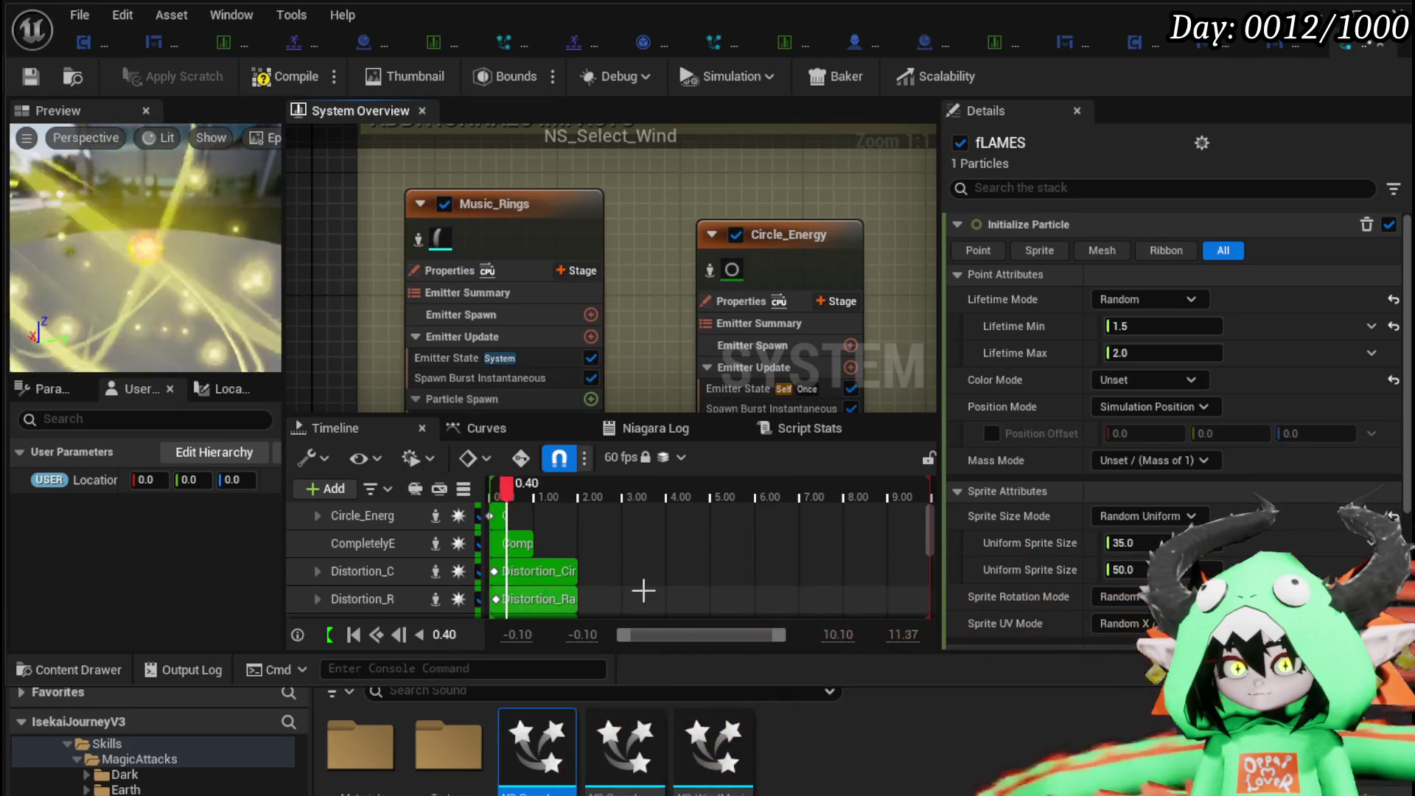
{"action": "left_click_drag", "start_coordinate": [512, 495], "coordinate": [503, 490]}
{"action": "left_click", "coordinate": [446, 205]}
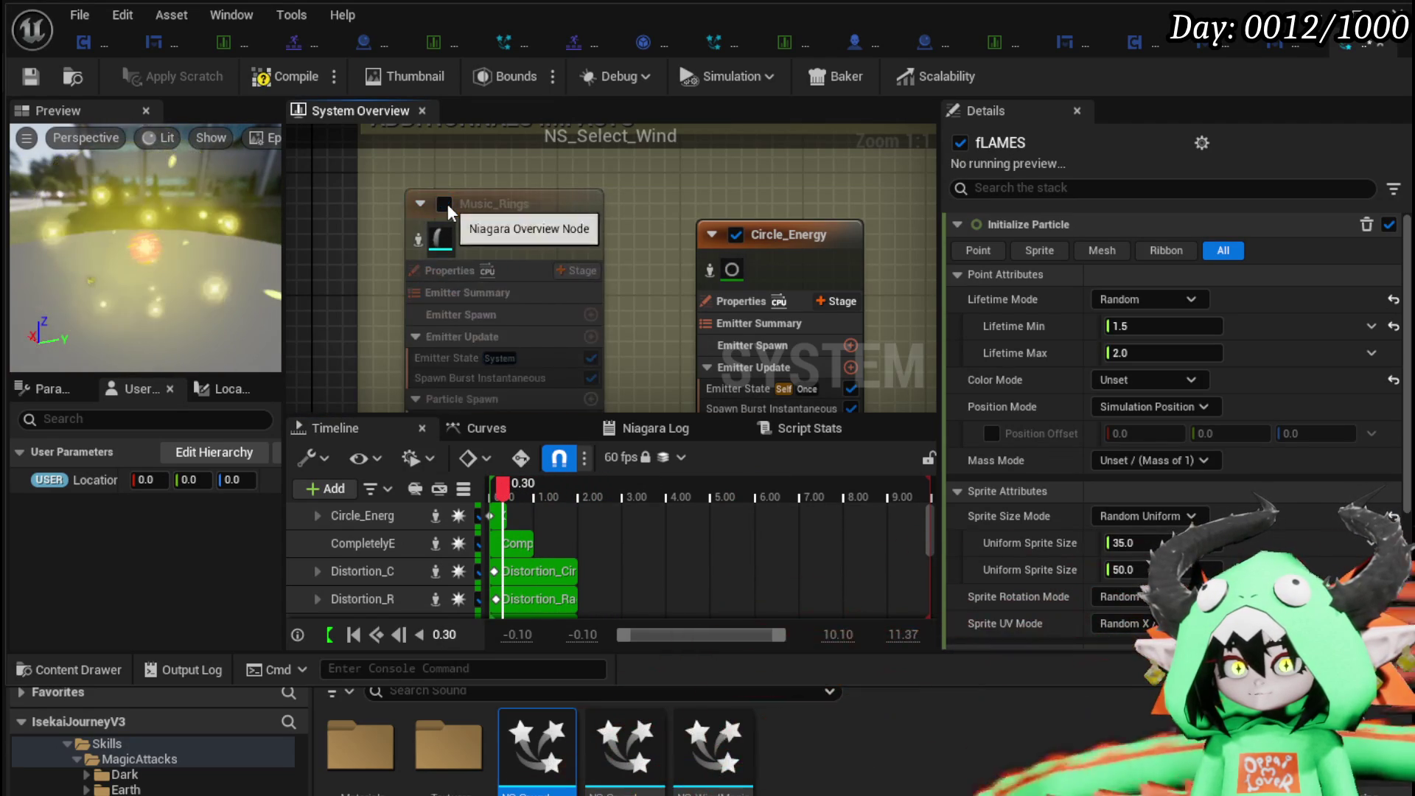
{"action": "left_click", "coordinate": [446, 204]}
Select the Music_Rings emitter to show its properties.
{"action": "left_click", "coordinate": [509, 208]}
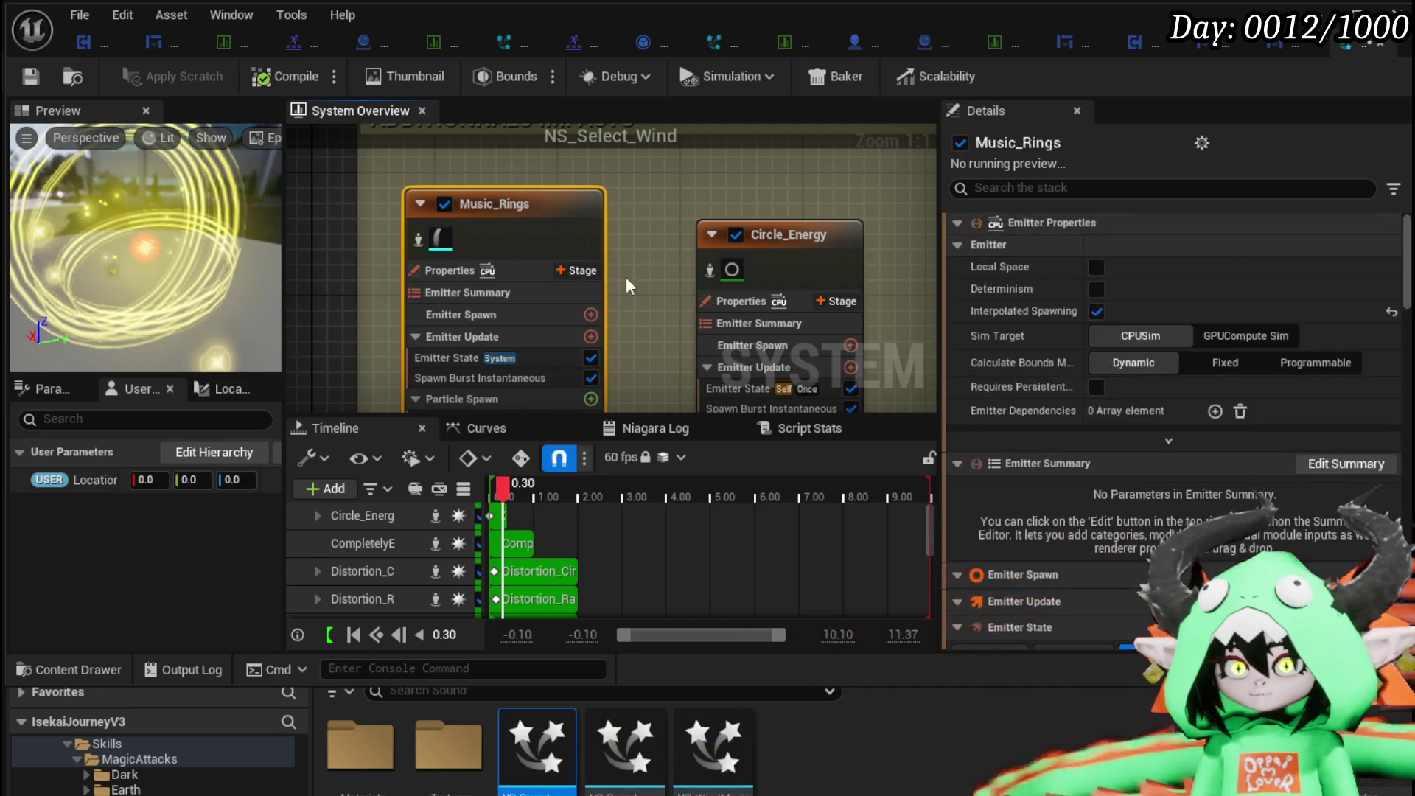
{"action": "scroll", "coordinate": [648, 250], "scroll_direction": "down", "scroll_amount": 5}
{"action": "right_click", "coordinate": [785, 376]}
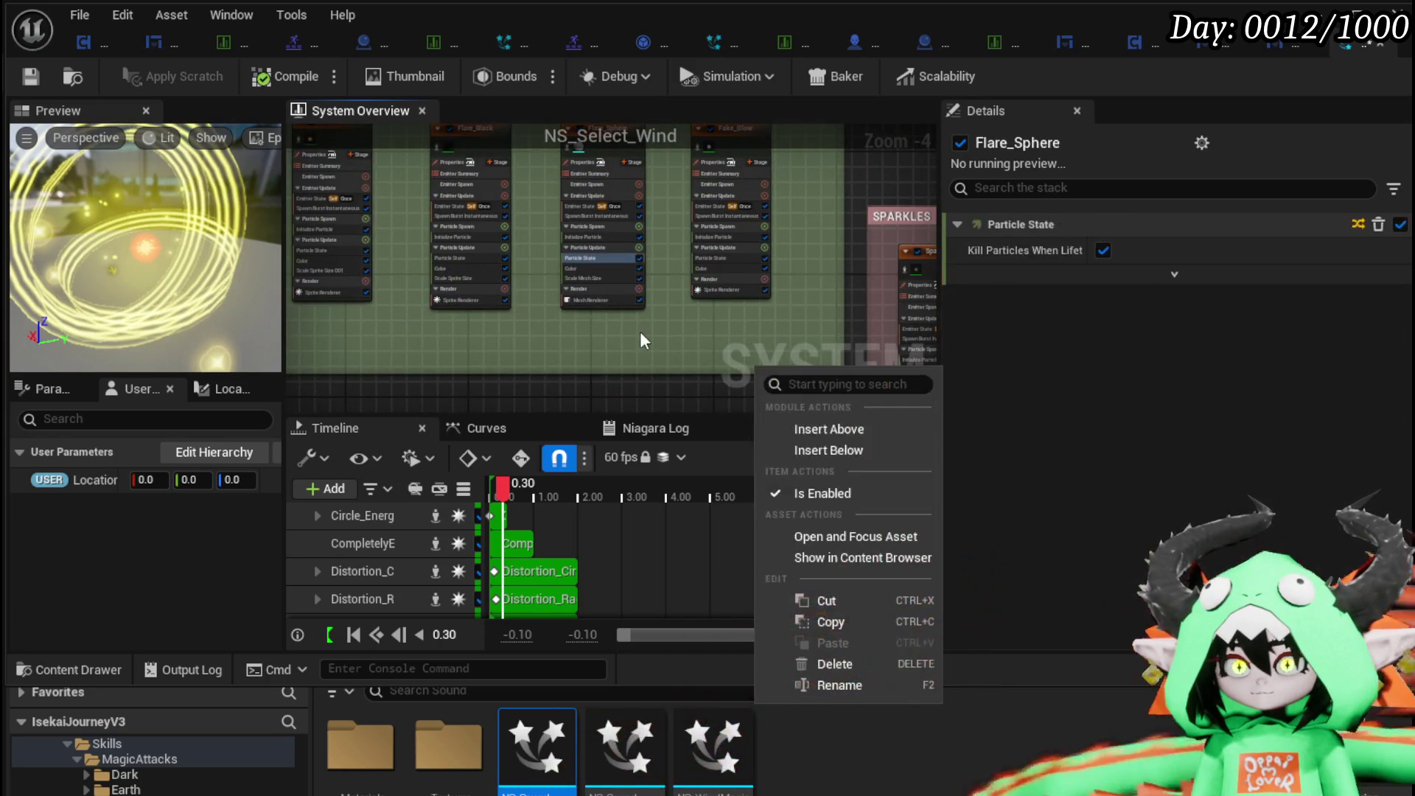
Move the Music_Rings emitter node out of its group and reposition it in the graph.
{"action": "key", "text": "Escape"}
{"action": "scroll", "coordinate": [627, 280], "scroll_direction": "down", "scroll_amount": 4}
{"action": "scroll", "coordinate": [531, 237], "scroll_direction": "up", "scroll_amount": 1}
{"action": "mouse_move", "coordinate": [518, 279]}
{"action": "left_mouse_down"}
{"action": "mouse_move", "coordinate": [747, 144]}
{"action": "mouse_move", "coordinate": [929, 263]}
{"action": "mouse_move", "coordinate": [317, 309]}
{"action": "mouse_move", "coordinate": [790, 239]}
{"action": "mouse_move", "coordinate": [731, 286]}
{"action": "left_mouse_up"}
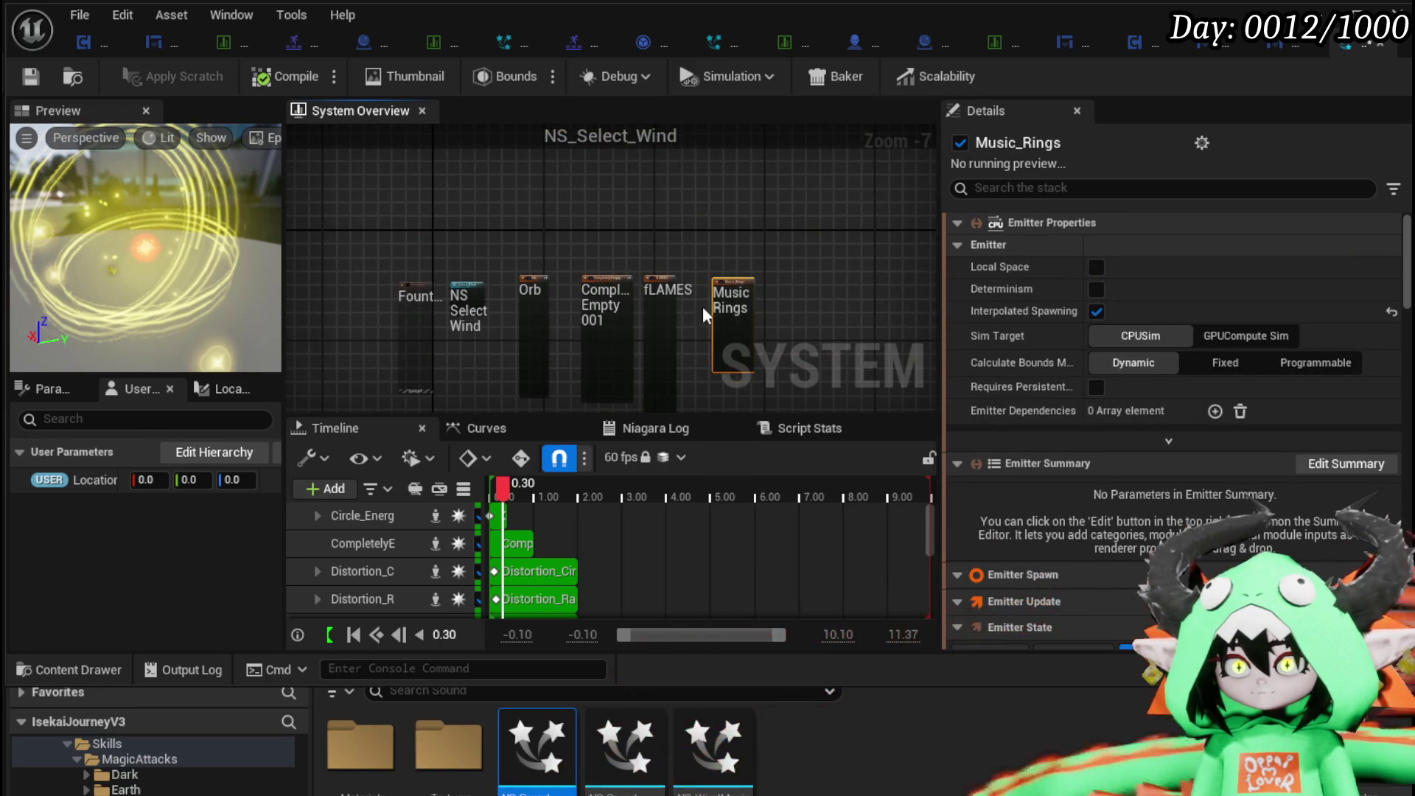
{"action": "scroll", "coordinate": [723, 343], "scroll_direction": "up", "scroll_amount": 8}
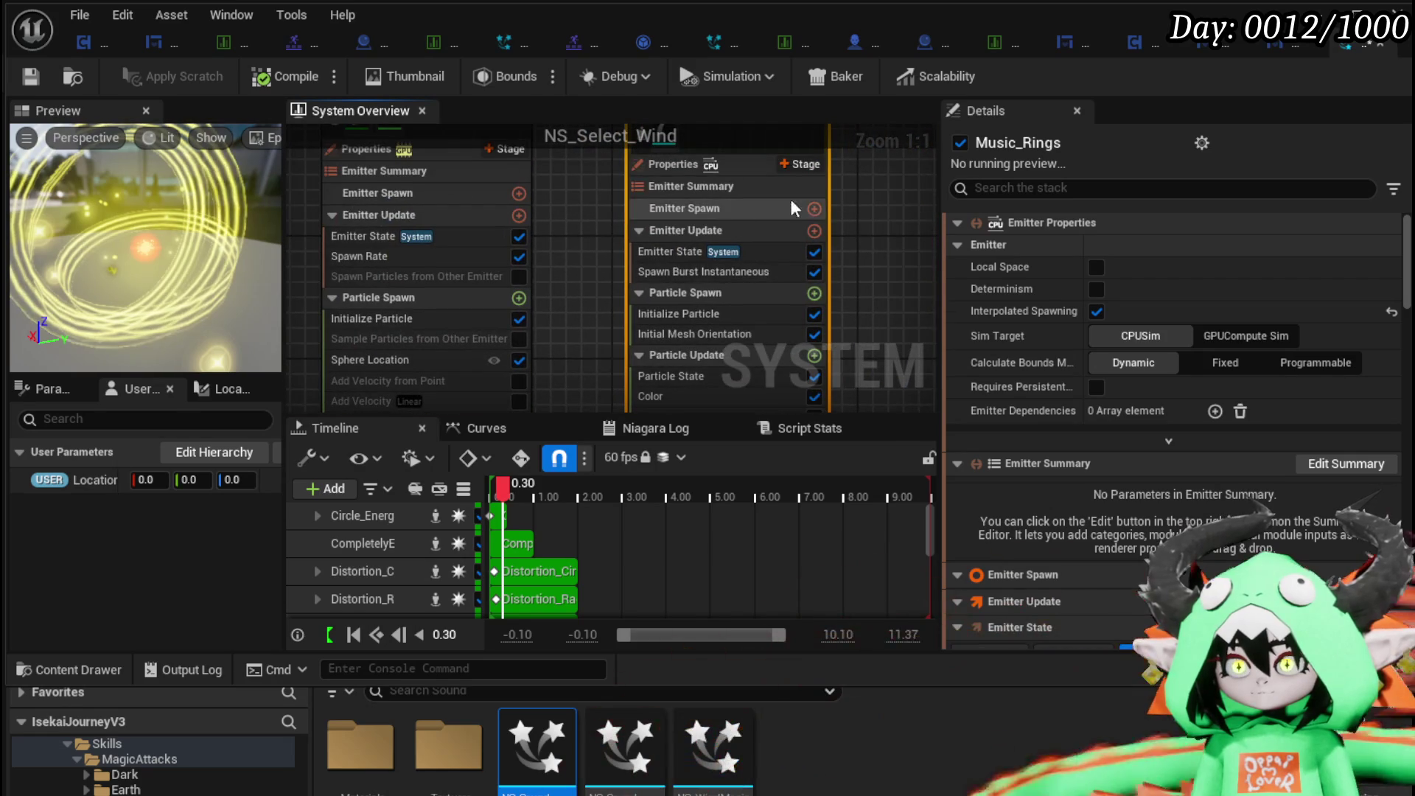
{"action": "mouse_move", "coordinate": [700, 184]}
{"action": "left_mouse_down"}
{"action": "mouse_move", "coordinate": [615, 217]}
{"action": "mouse_move", "coordinate": [628, 267]}
{"action": "left_mouse_up"}
{"action": "scroll", "coordinate": [836, 163], "scroll_direction": "down", "scroll_amount": 10}
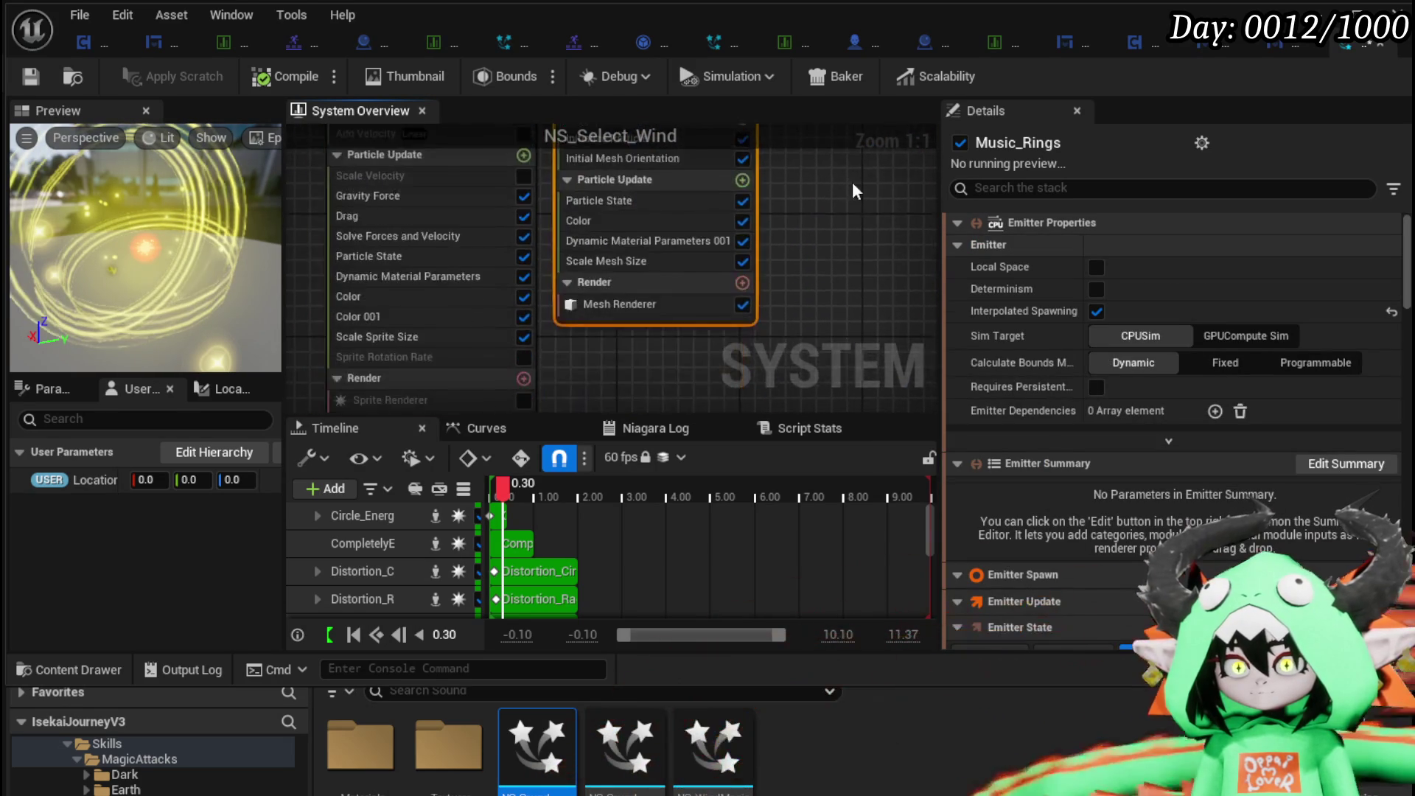
Replace the fLAMES emitter's sprite renderer with a pasted copy of the Music_Rings Mesh Renderer.
{"action": "left_click", "coordinate": [705, 231]}
{"action": "left_click", "coordinate": [699, 251]}
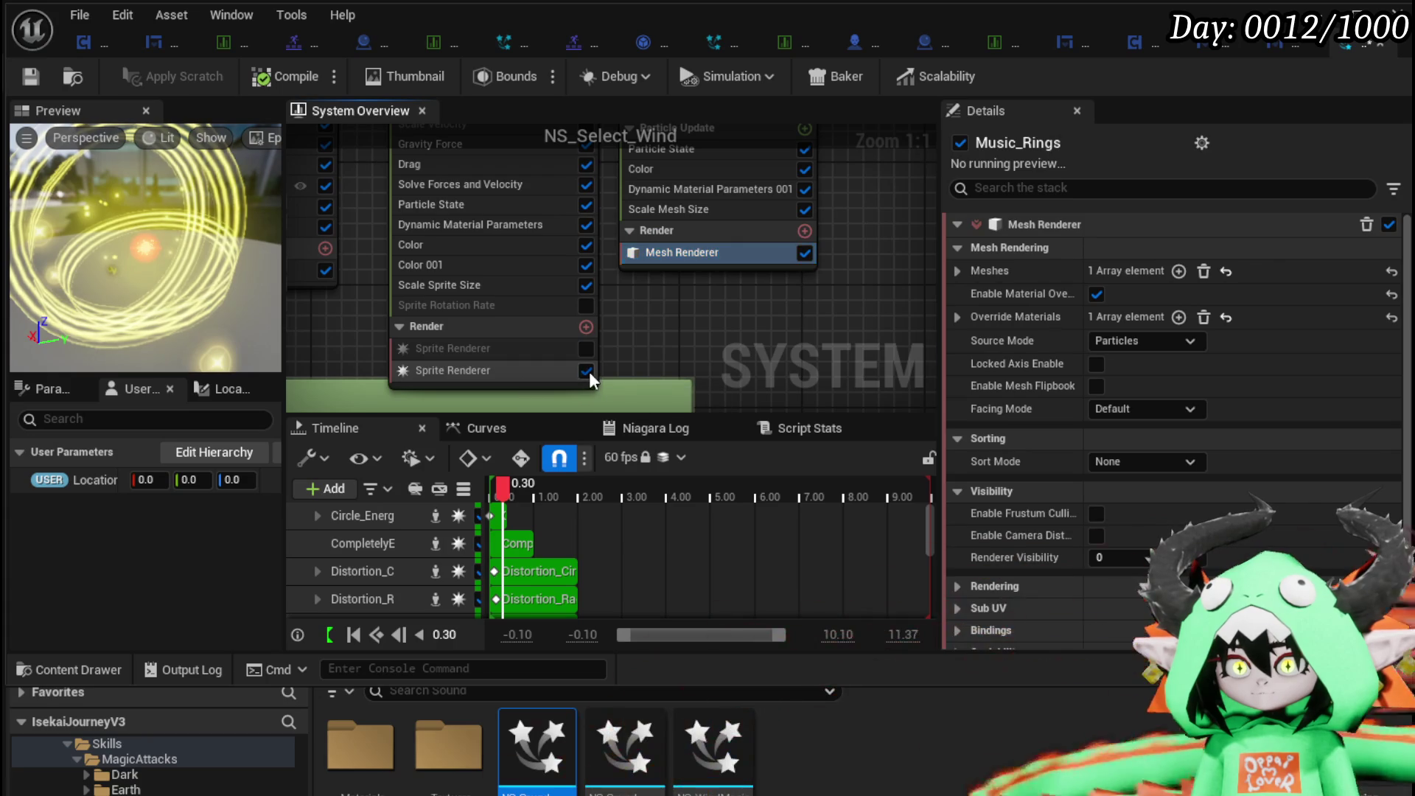
{"action": "left_click", "coordinate": [512, 369]}
{"action": "key", "text": "Delete"}
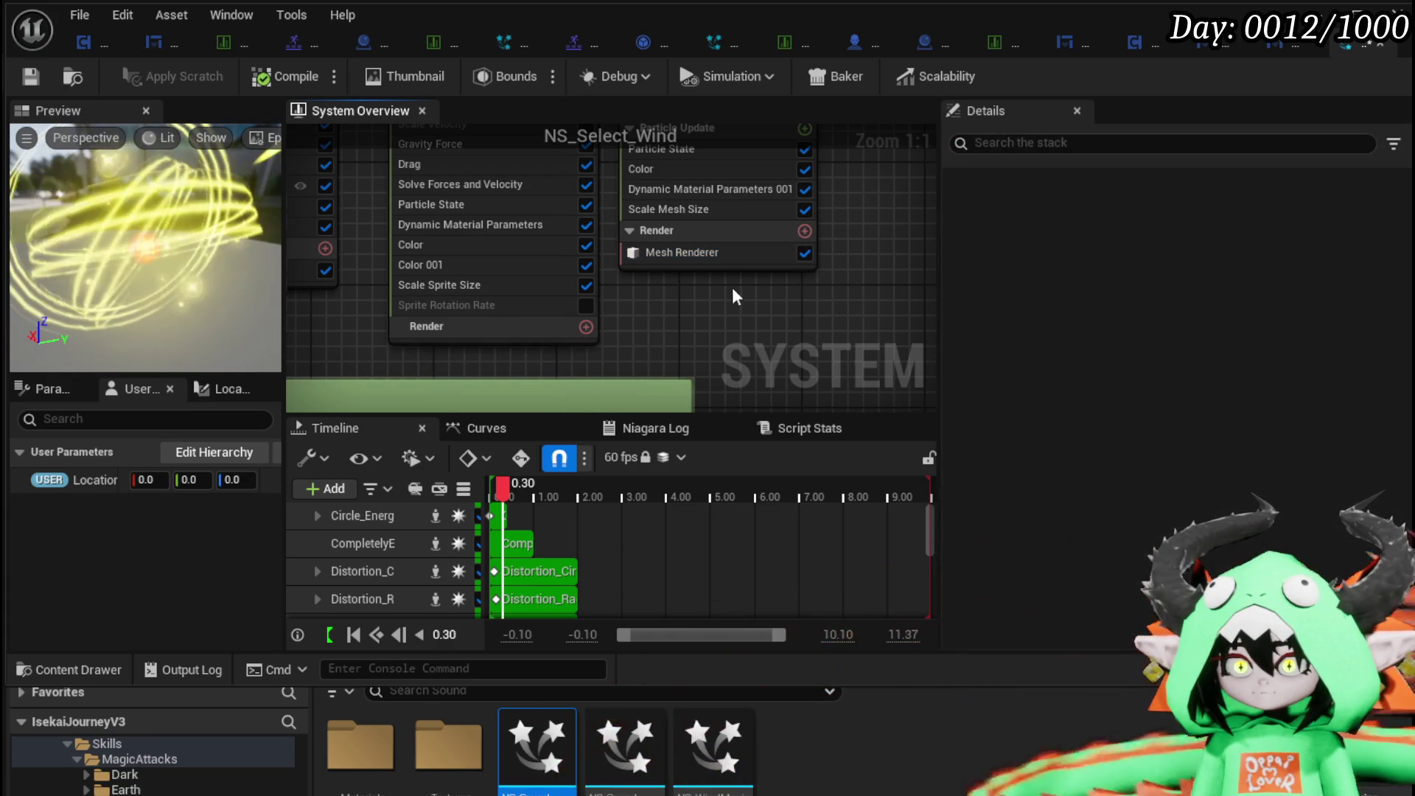
{"action": "left_click", "coordinate": [693, 253]}
{"action": "right_click", "coordinate": [667, 261]}
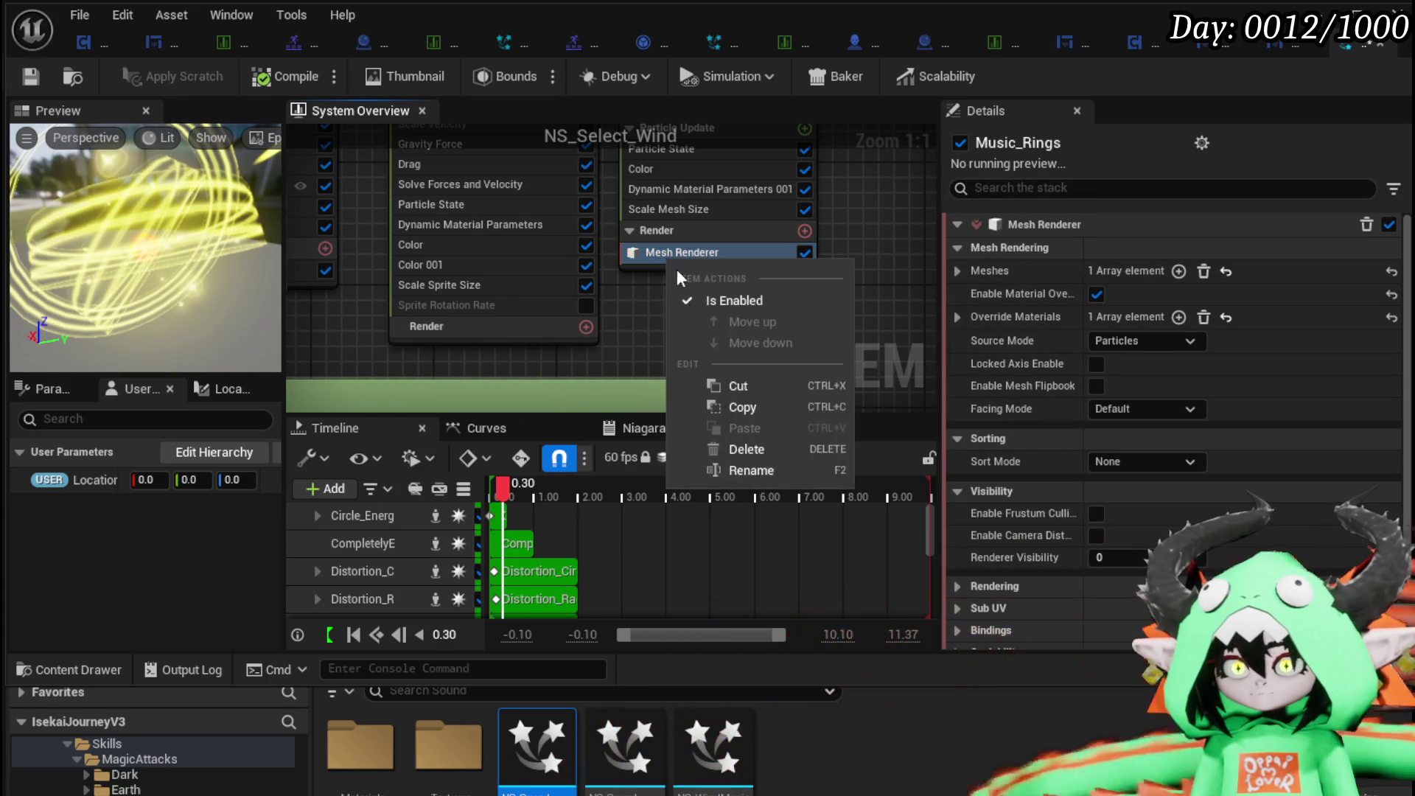
{"action": "left_click", "coordinate": [728, 400]}
{"action": "right_click", "coordinate": [469, 333]}
{"action": "left_click", "coordinate": [567, 369]}
{"action": "mouse_move", "coordinate": [688, 289]}
{"action": "left_mouse_down"}
{"action": "mouse_move", "coordinate": [726, 370]}
{"action": "mouse_move", "coordinate": [724, 329]}
{"action": "mouse_move", "coordinate": [627, 391]}
{"action": "left_mouse_up"}
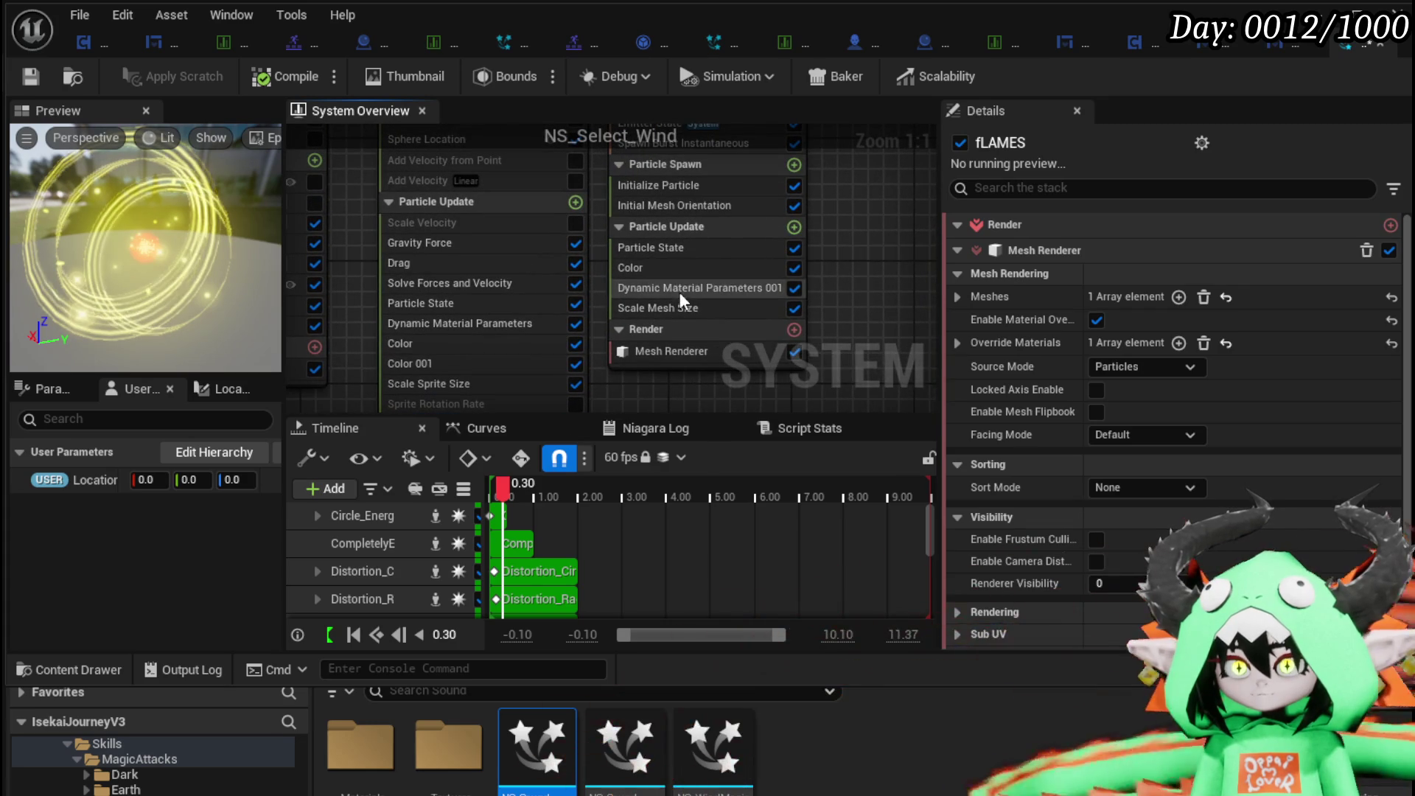
Show the Music_Rings Emitter Properties in the Details panel.
{"action": "right_click", "coordinate": [662, 309]}
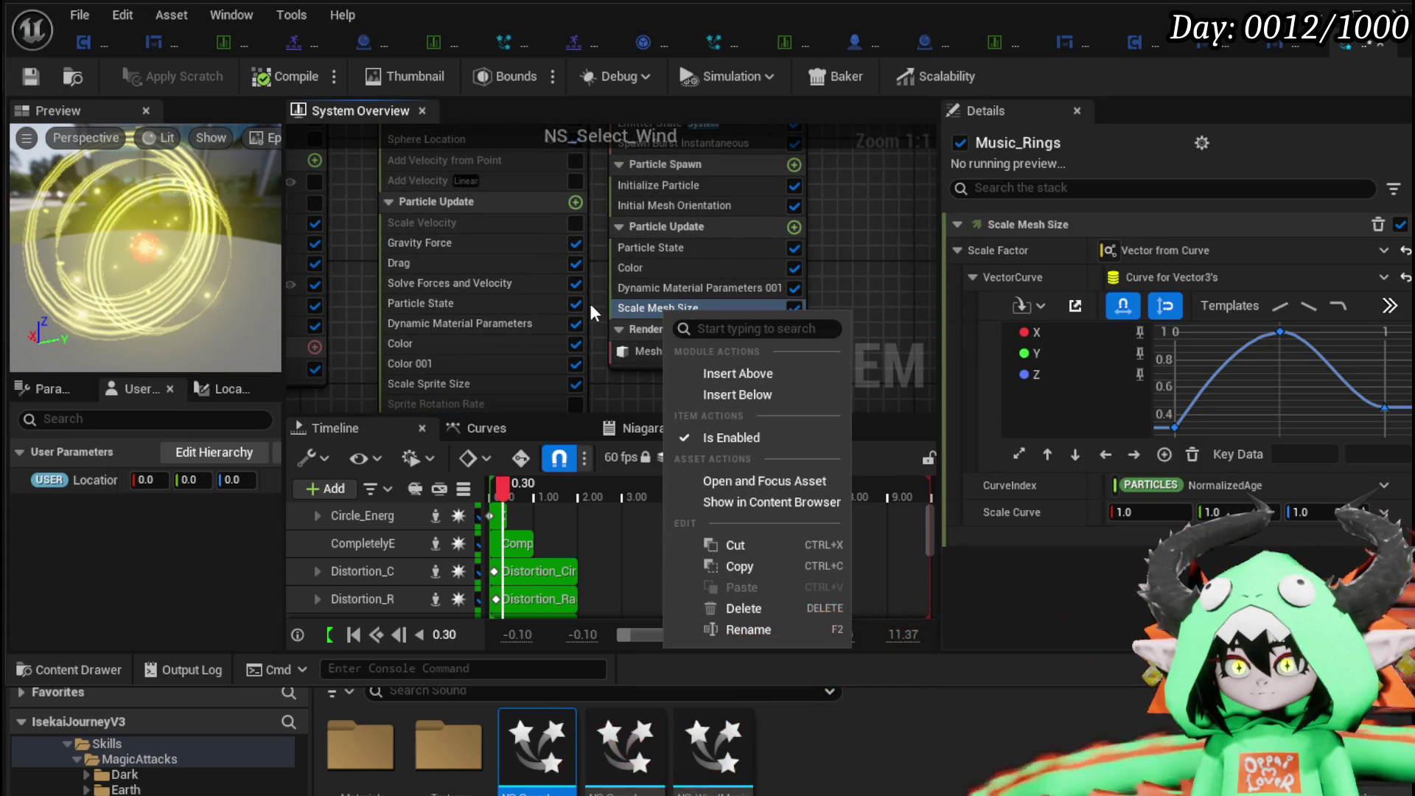
{"action": "key", "text": "Escape"}
{"action": "mouse_move", "coordinate": [860, 257]}
{"action": "left_mouse_down"}
{"action": "mouse_move", "coordinate": [869, 340]}
{"action": "mouse_move", "coordinate": [862, 314]}
{"action": "mouse_move", "coordinate": [818, 368]}
{"action": "mouse_move", "coordinate": [800, 369]}
{"action": "mouse_move", "coordinate": [754, 256]}
{"action": "left_mouse_up"}
{"action": "left_click", "coordinate": [712, 221]}
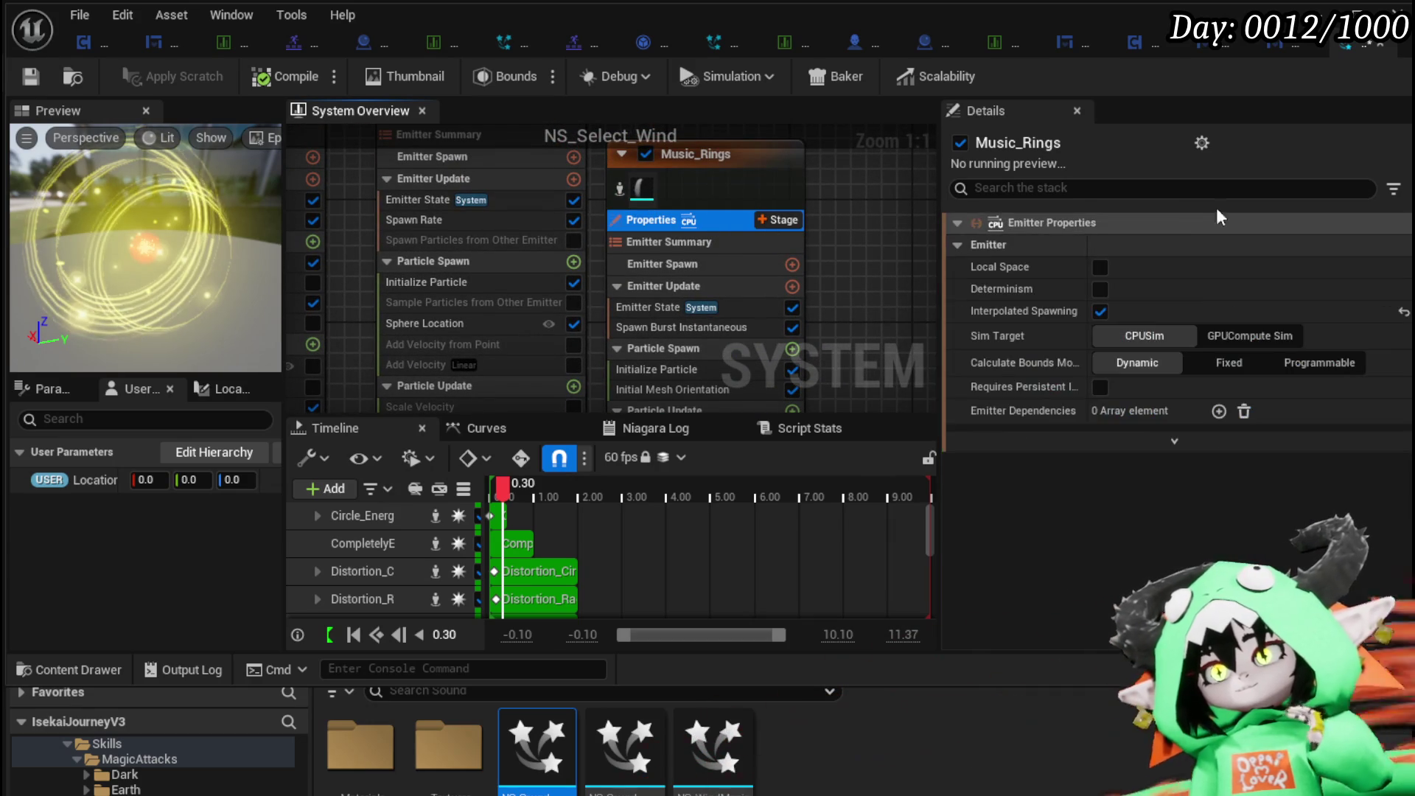
Set Music_Rings to GPUCompute Sim with Fixed bounds mode, leaving Local Space off.
{"action": "left_click", "coordinate": [1099, 267]}
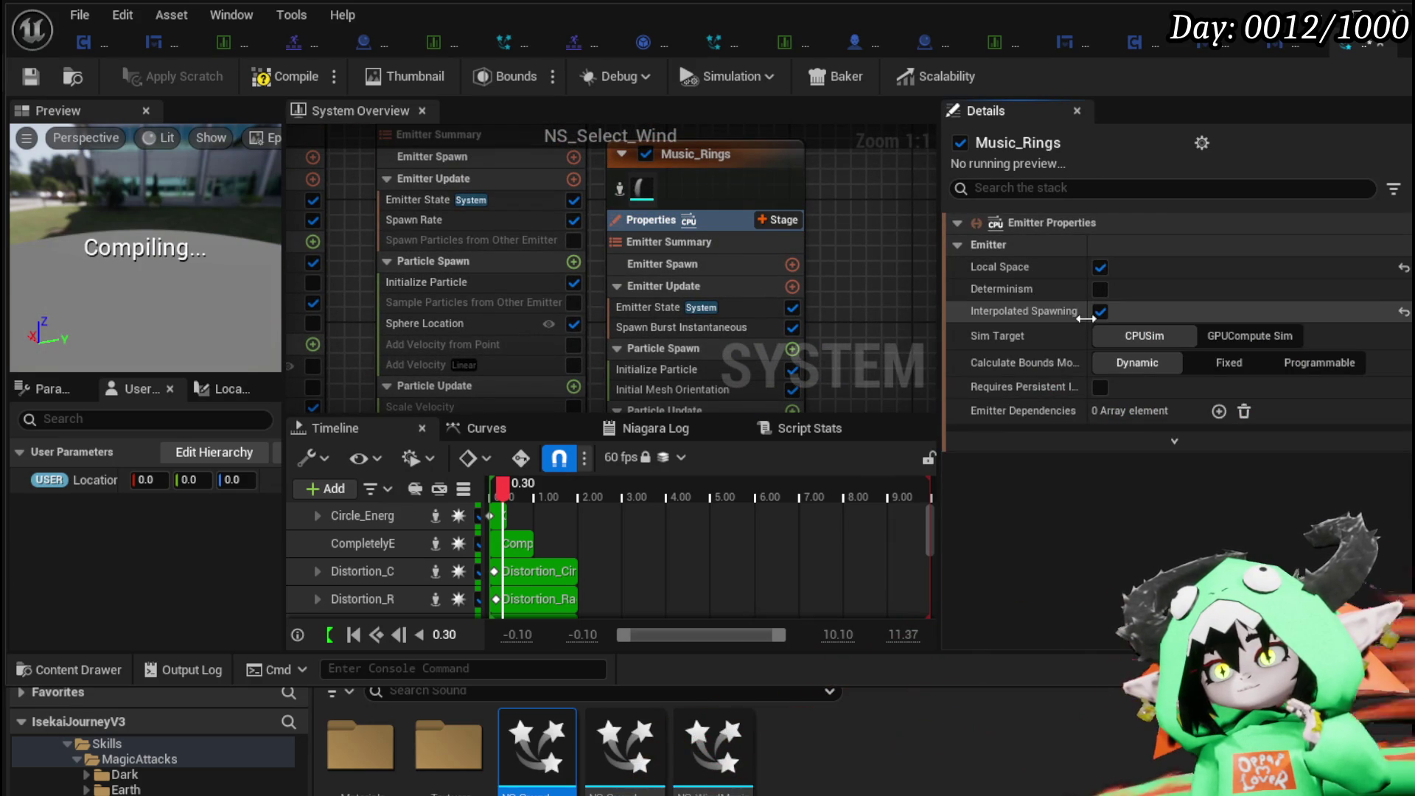
{"action": "left_click", "coordinate": [1099, 267]}
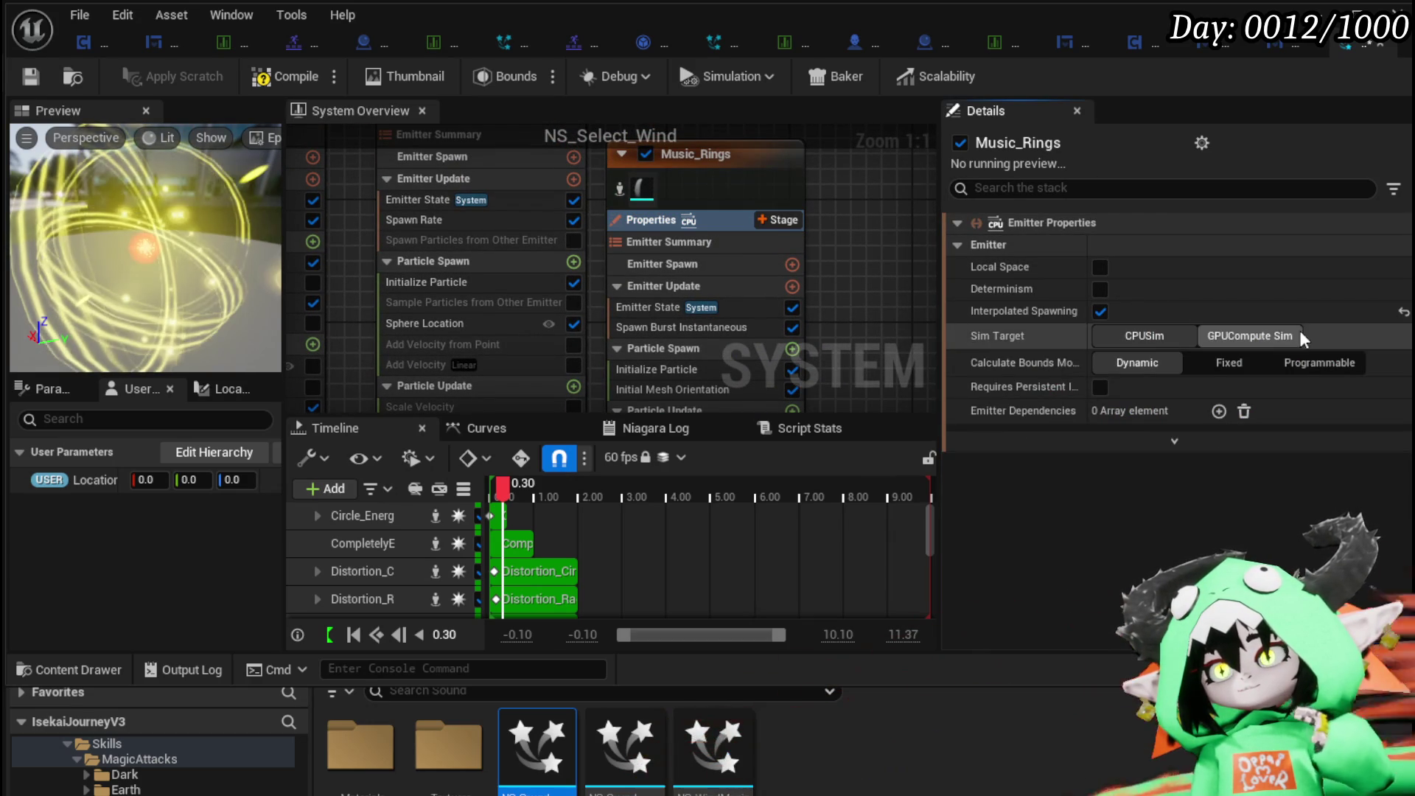
{"action": "left_click", "coordinate": [1302, 336]}
{"action": "left_click", "coordinate": [1220, 406]}
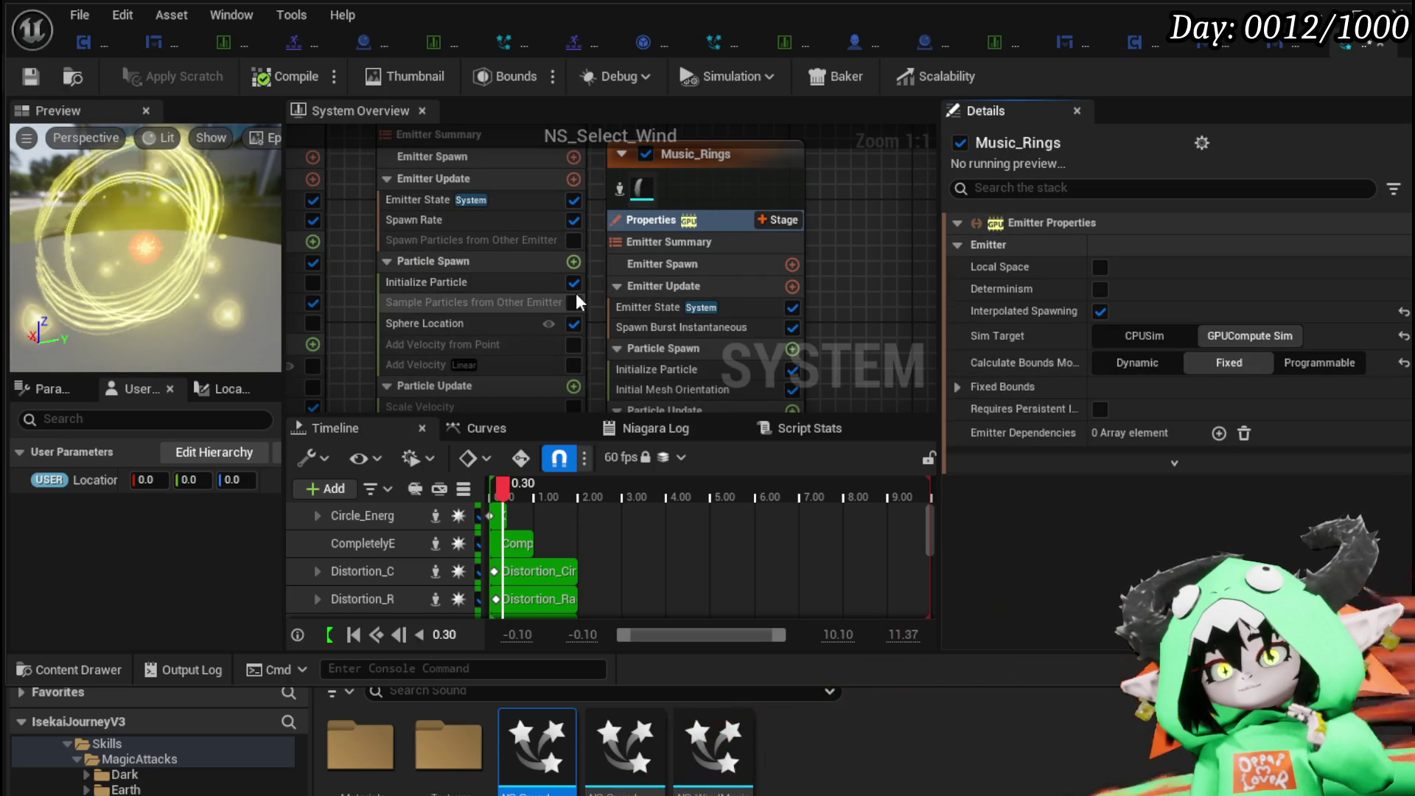
{"action": "scroll", "coordinate": [789, 295], "scroll_direction": "down", "scroll_amount": 2}
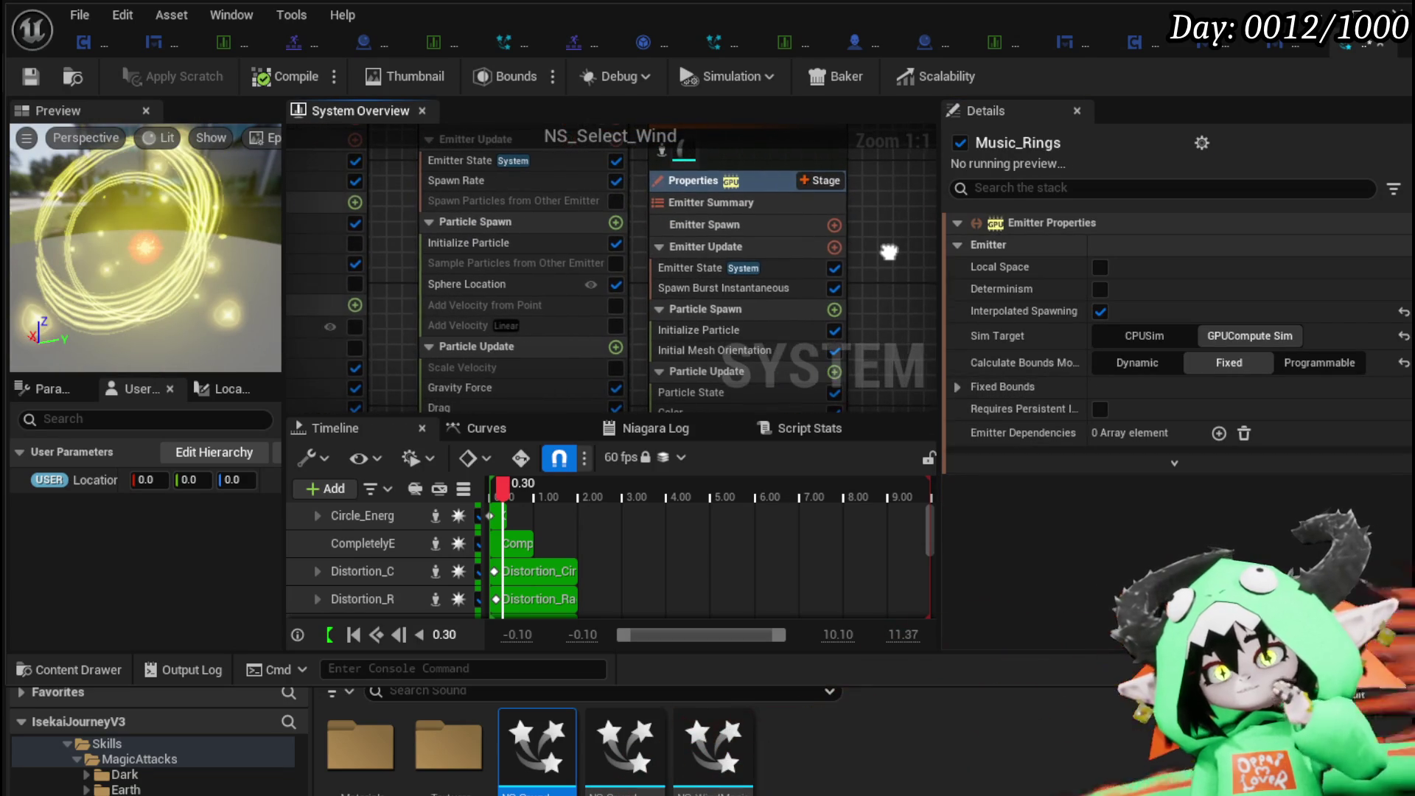
Check Music_Rings' Spawn Burst Instantaneous settings and bring up the Emitter Update module list.
{"action": "left_click_drag", "start_coordinate": [888, 215], "coordinate": [845, 335]}
{"action": "mouse_move", "coordinate": [644, 174]}
{"action": "left_mouse_down"}
{"action": "mouse_move", "coordinate": [676, 281]}
{"action": "mouse_move", "coordinate": [706, 134]}
{"action": "left_mouse_up"}
{"action": "left_click_drag", "start_coordinate": [652, 346], "coordinate": [638, 272]}
{"action": "left_click", "coordinate": [705, 266]}
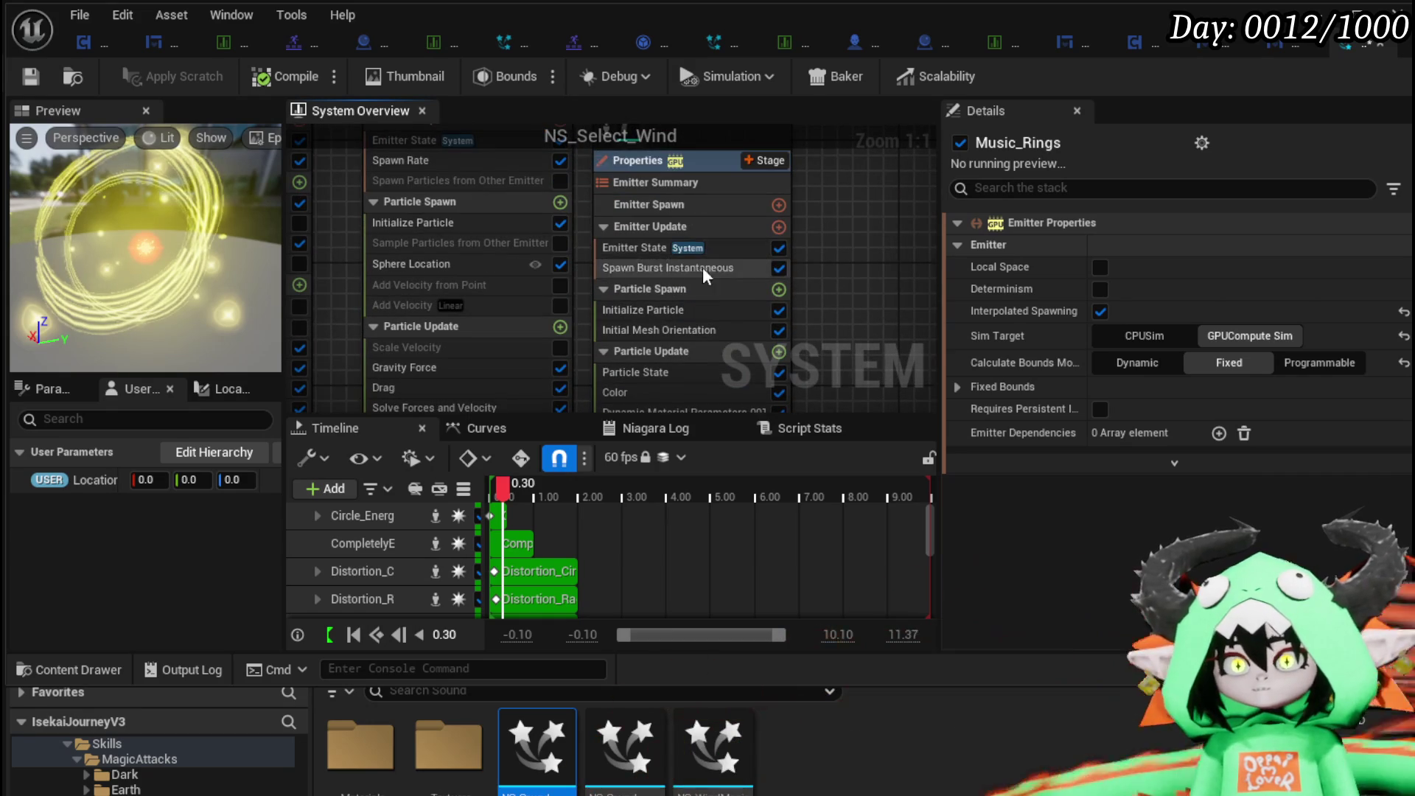
{"action": "left_click", "coordinate": [779, 227]}
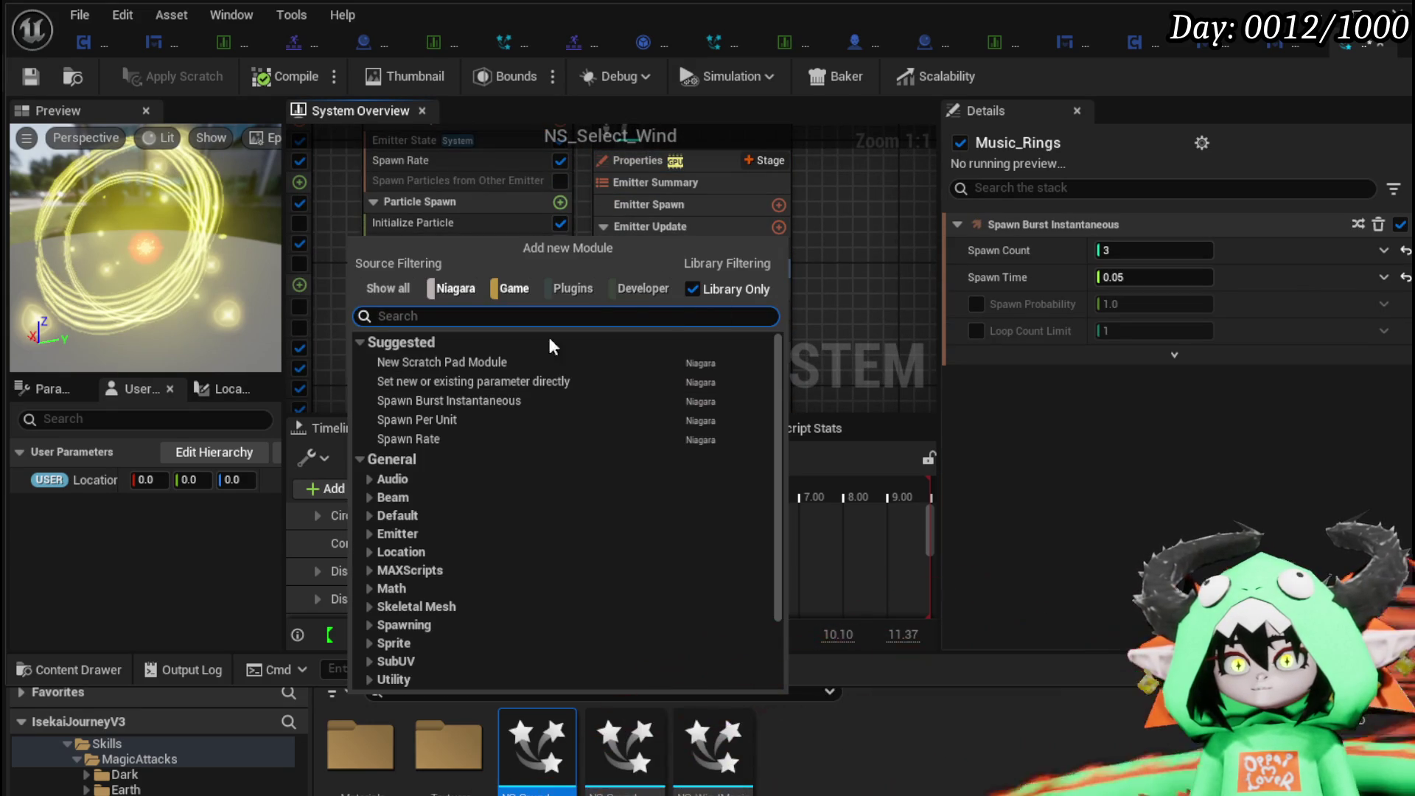
Add a Spawn Rate module to Emitter Update with SpawnRate 5.
{"action": "left_click", "coordinate": [426, 439]}
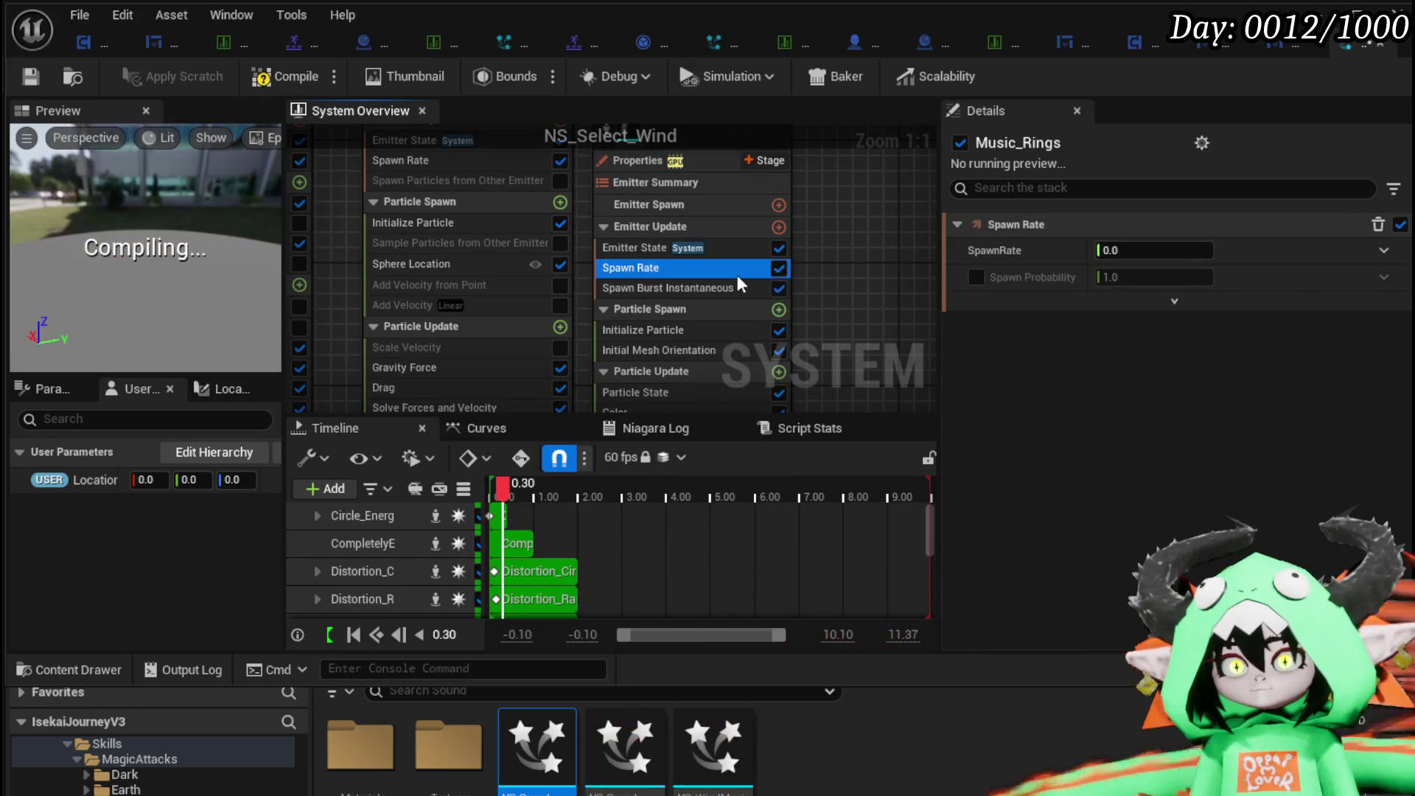
{"action": "type", "text": "5"}
{"action": "key", "text": "Return"}
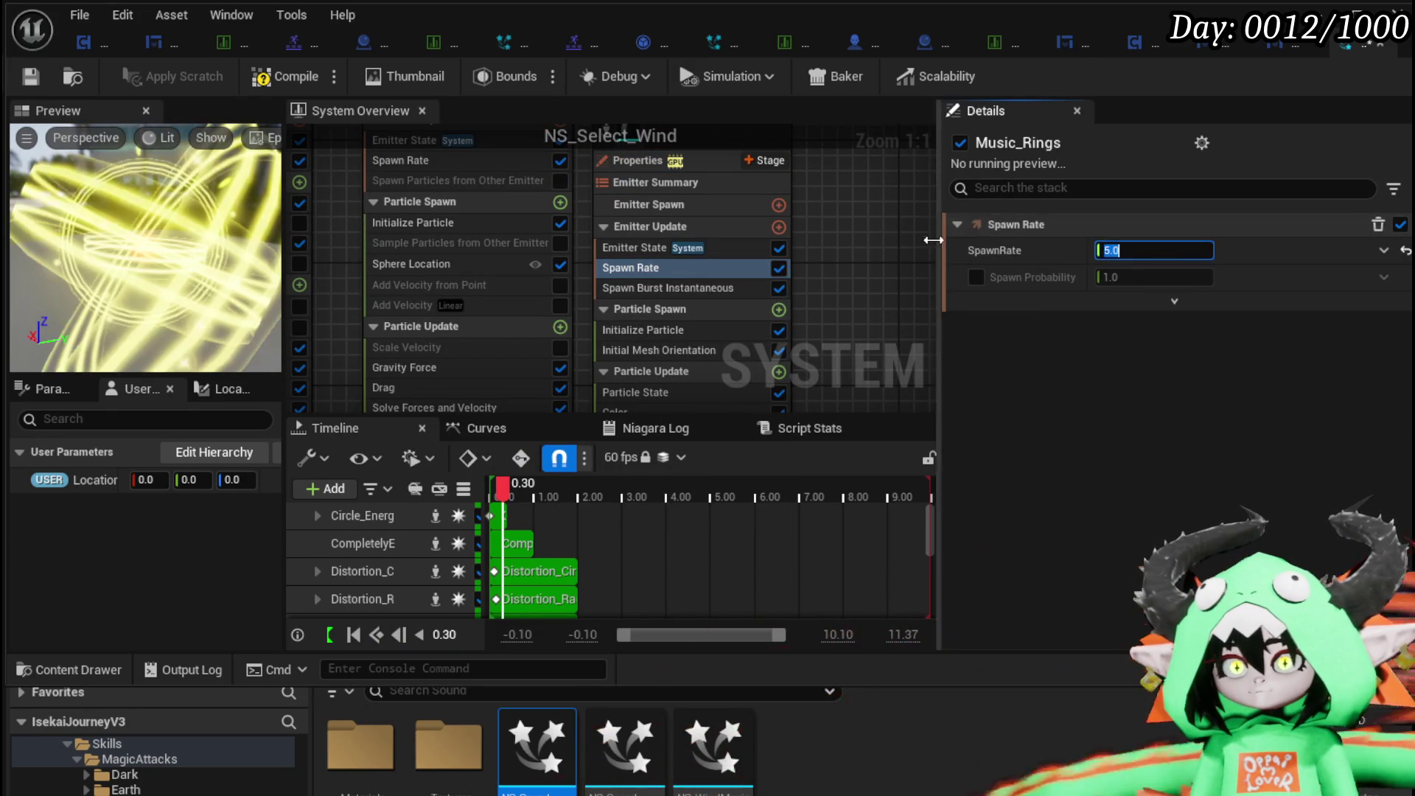
Save and compile NS_Select_Wind, then scrub the preview timeline to check the rings.
{"action": "scroll", "coordinate": [887, 255], "scroll_direction": "down", "scroll_amount": 2}
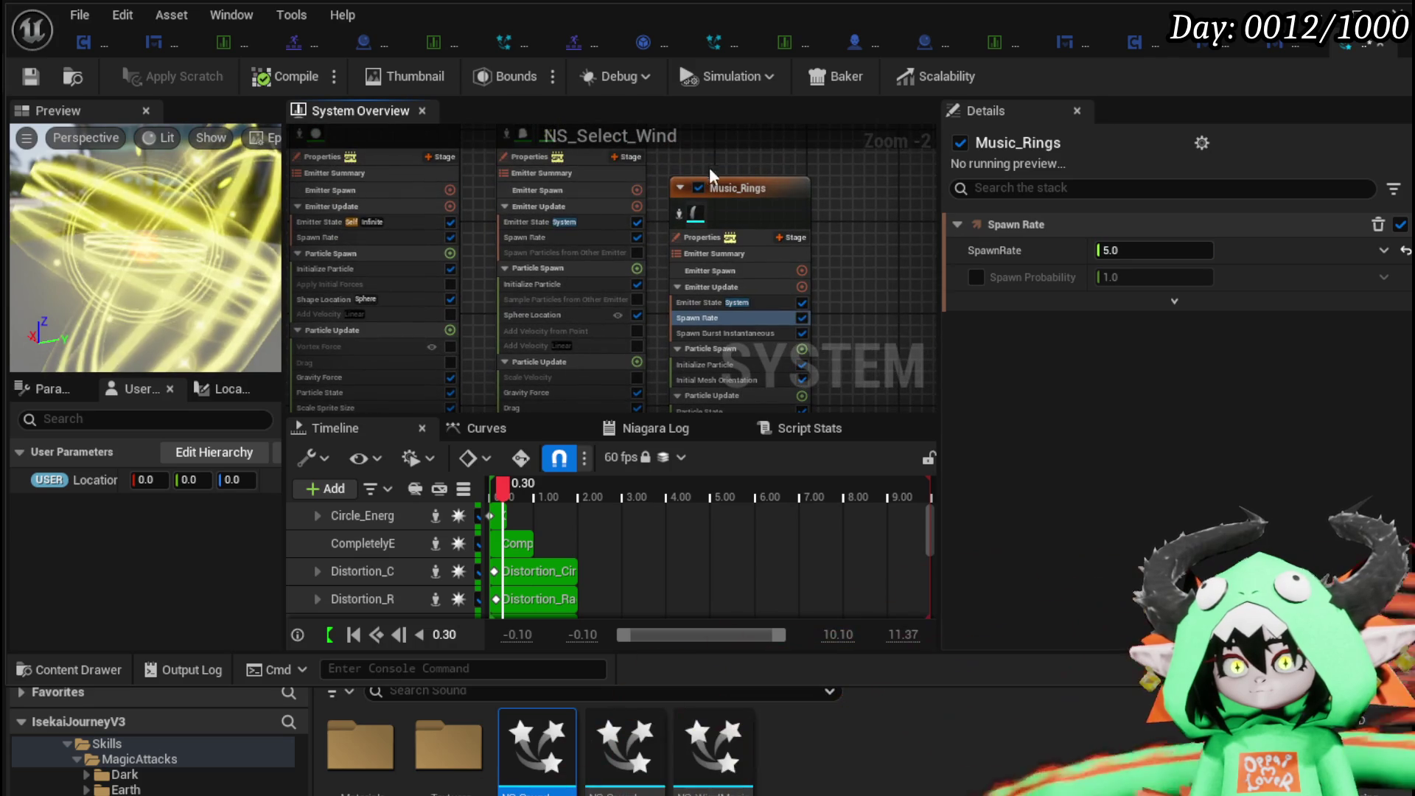
{"action": "mouse_move", "coordinate": [728, 152]}
{"action": "left_mouse_down"}
{"action": "mouse_move", "coordinate": [664, 185]}
{"action": "mouse_move", "coordinate": [556, 190]}
{"action": "left_mouse_up"}
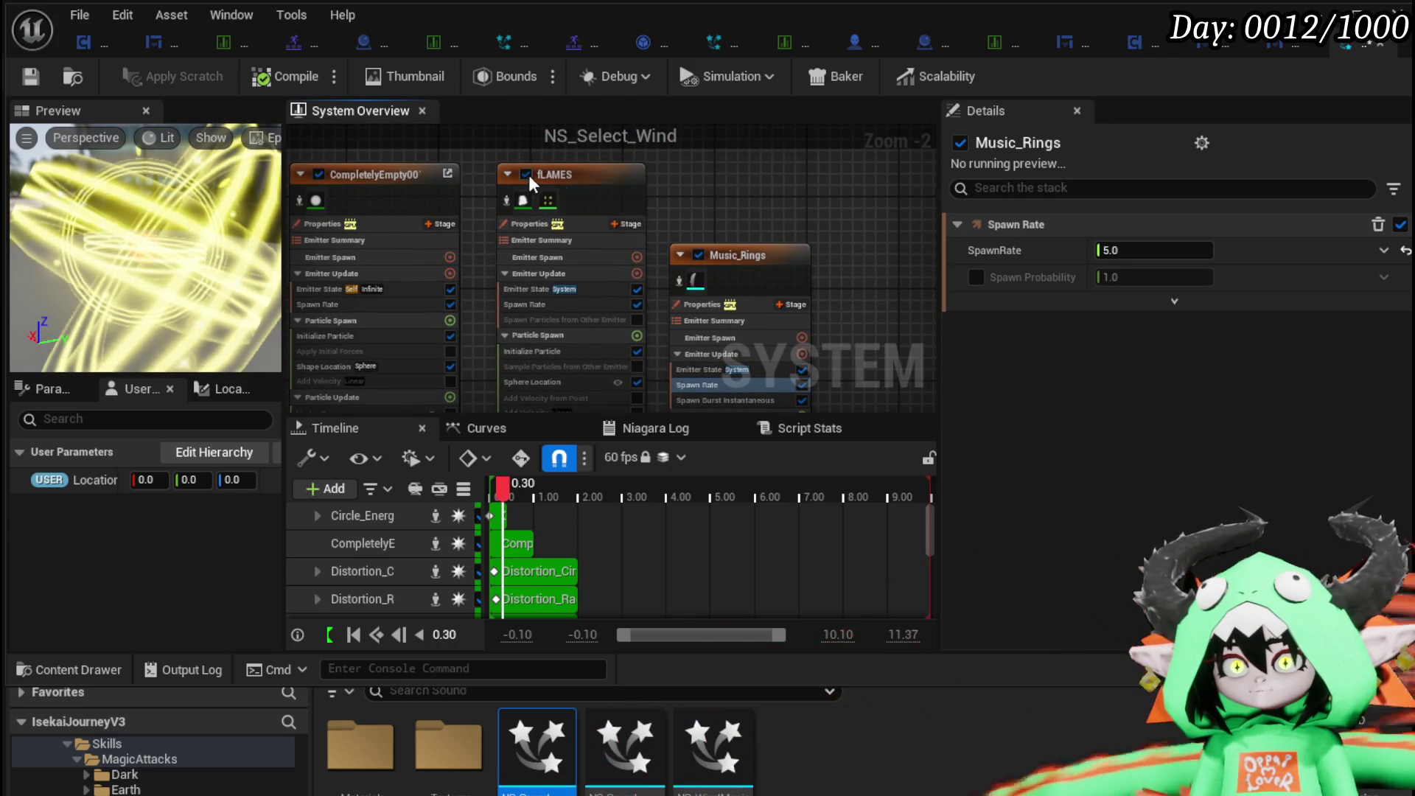
{"action": "mouse_move", "coordinate": [833, 309]}
{"action": "left_mouse_down"}
{"action": "mouse_move", "coordinate": [817, 213]}
{"action": "mouse_move", "coordinate": [830, 279]}
{"action": "mouse_move", "coordinate": [712, 219]}
{"action": "left_mouse_up"}
{"action": "key", "text": "ctrl+s"}
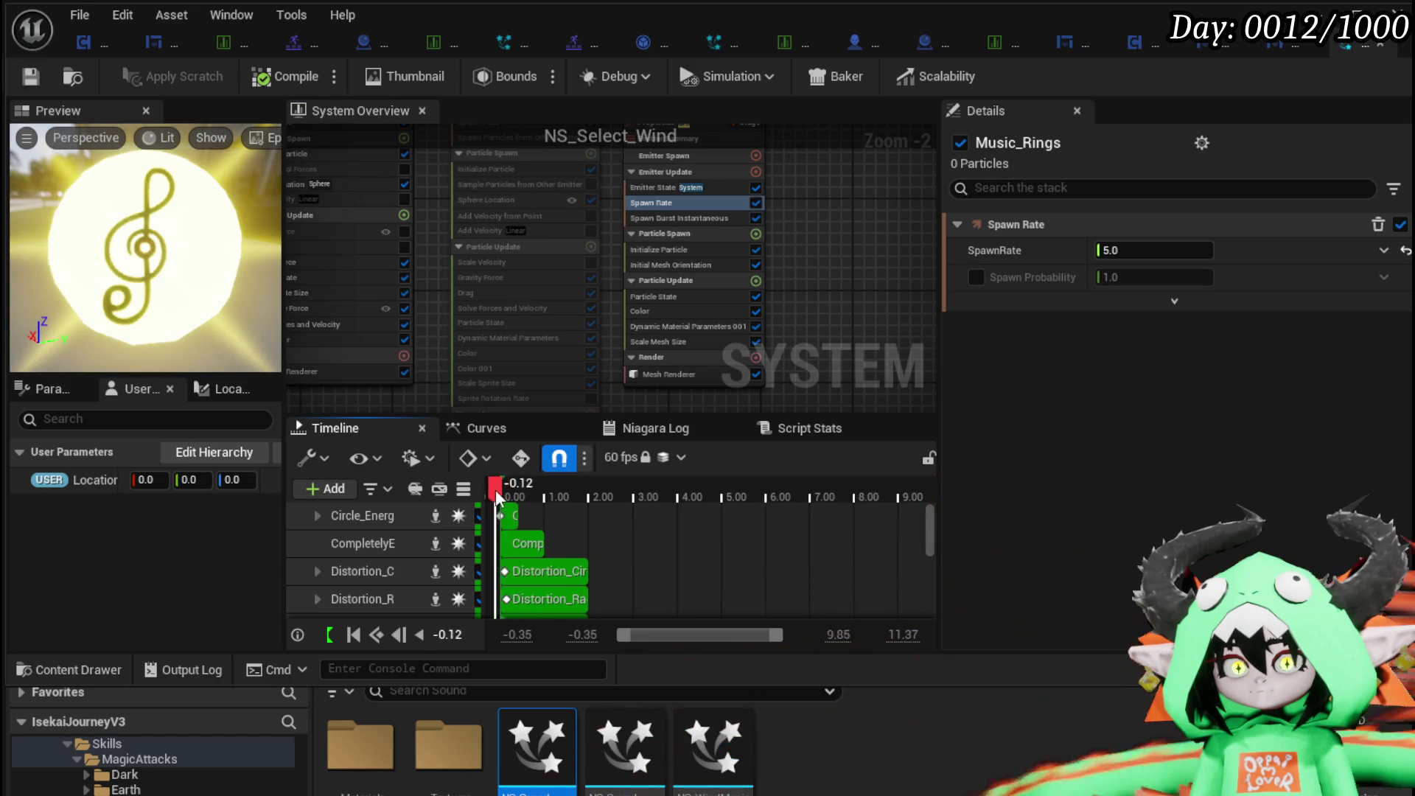
{"action": "left_click_drag", "start_coordinate": [507, 500], "coordinate": [544, 493]}
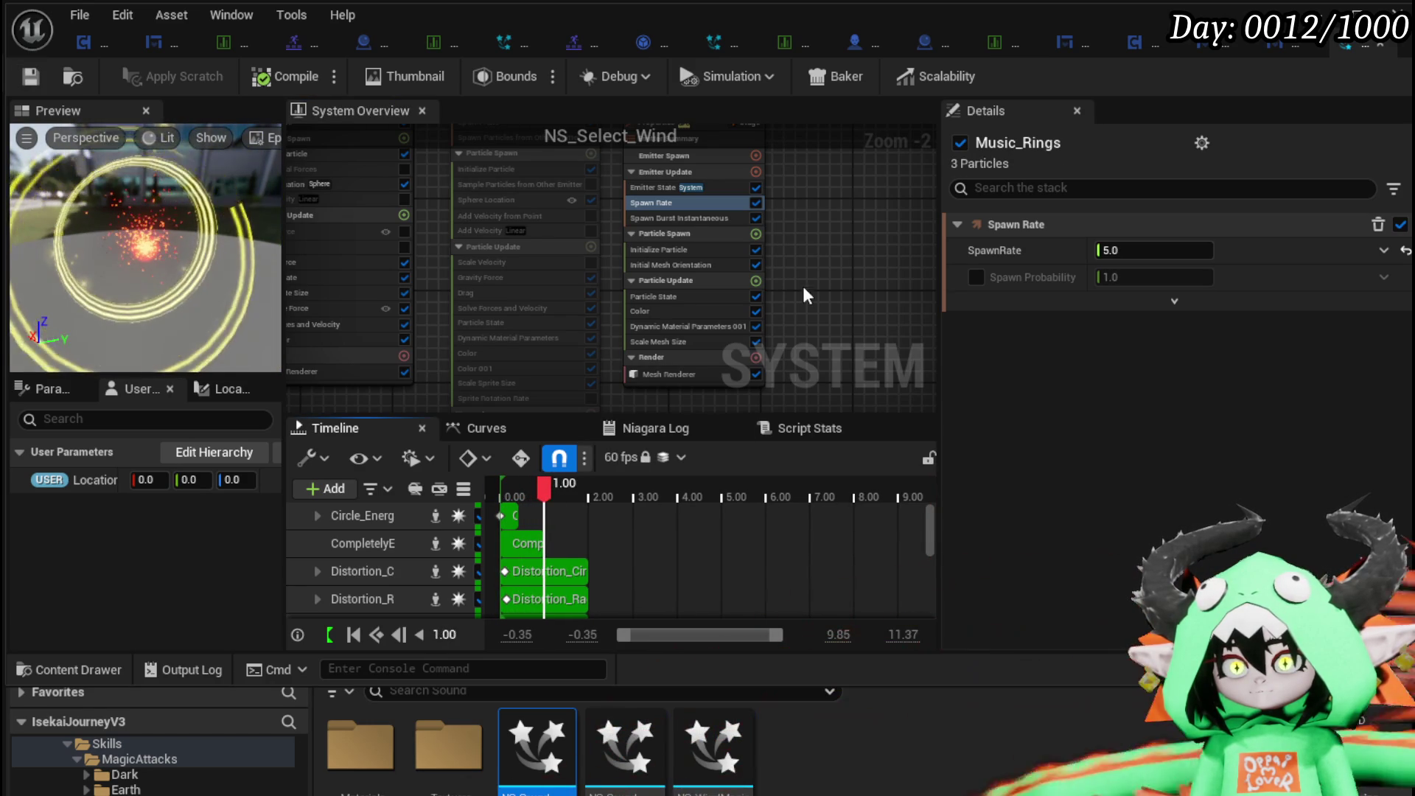
{"action": "scroll", "coordinate": [789, 335], "scroll_direction": "up", "scroll_amount": 2}
Set Initialize Particle's random uniform mesh scale to min 0.2 and max 0.6.
{"action": "left_click", "coordinate": [689, 358]}
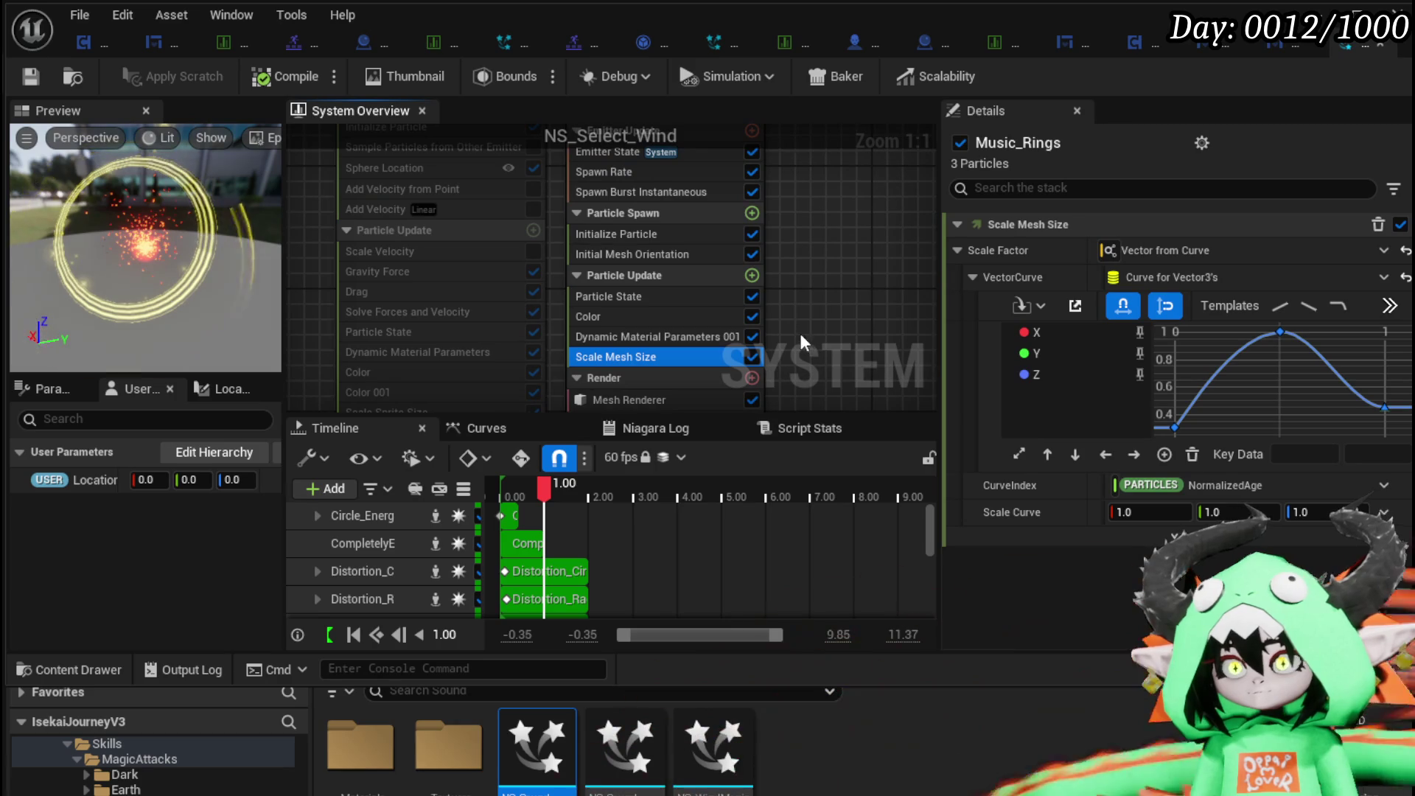
{"action": "left_click", "coordinate": [640, 234]}
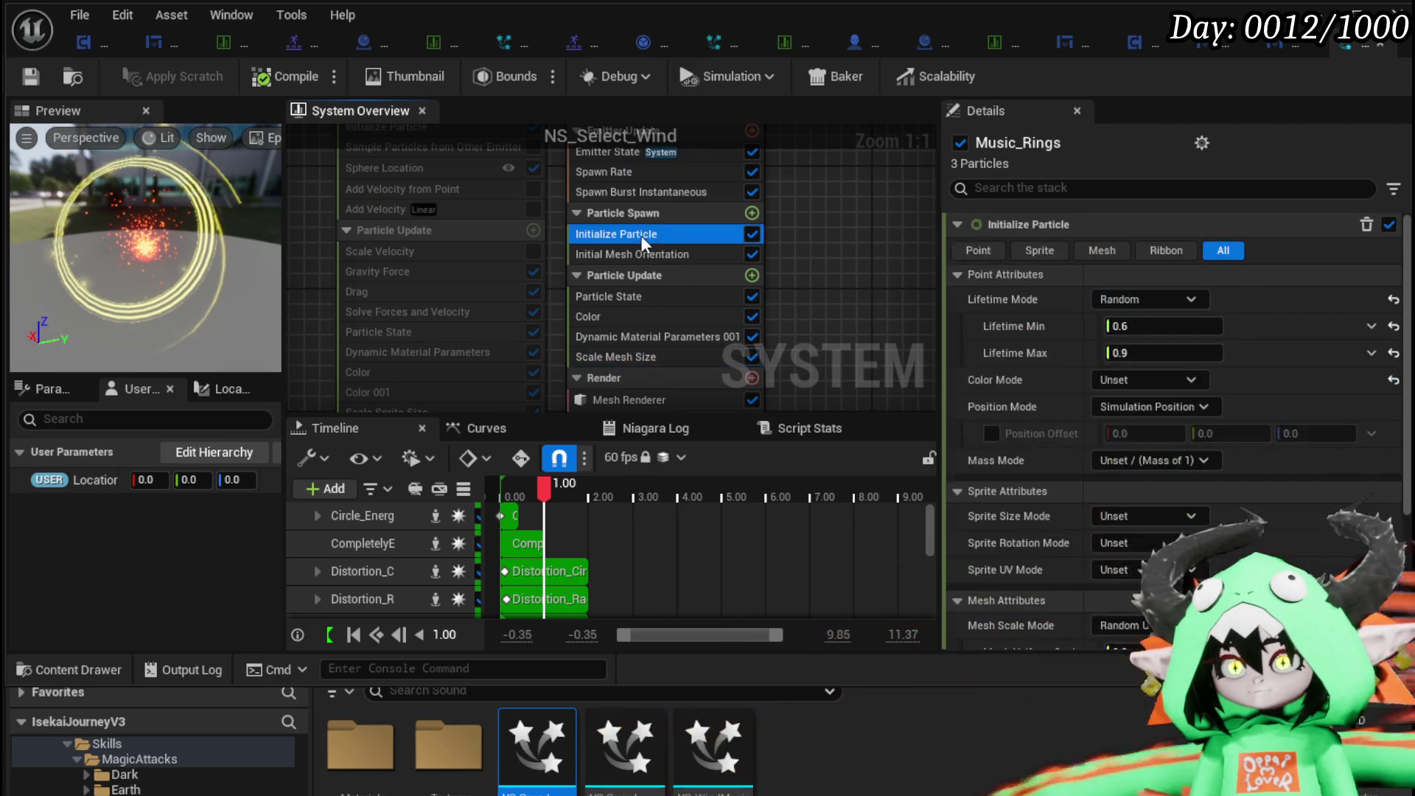
{"action": "scroll", "coordinate": [1179, 442], "scroll_direction": "down", "scroll_amount": 3}
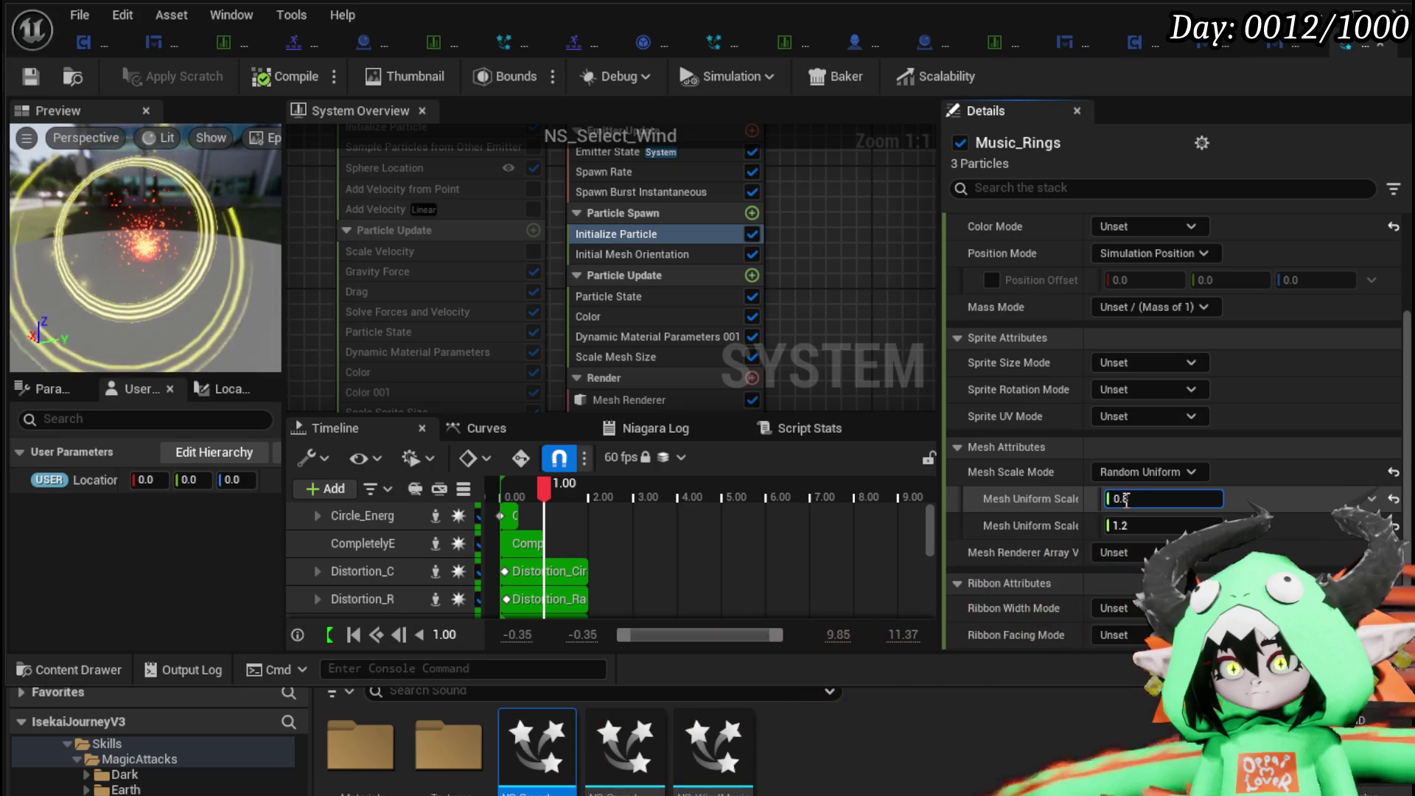
{"action": "key", "text": "Return"}
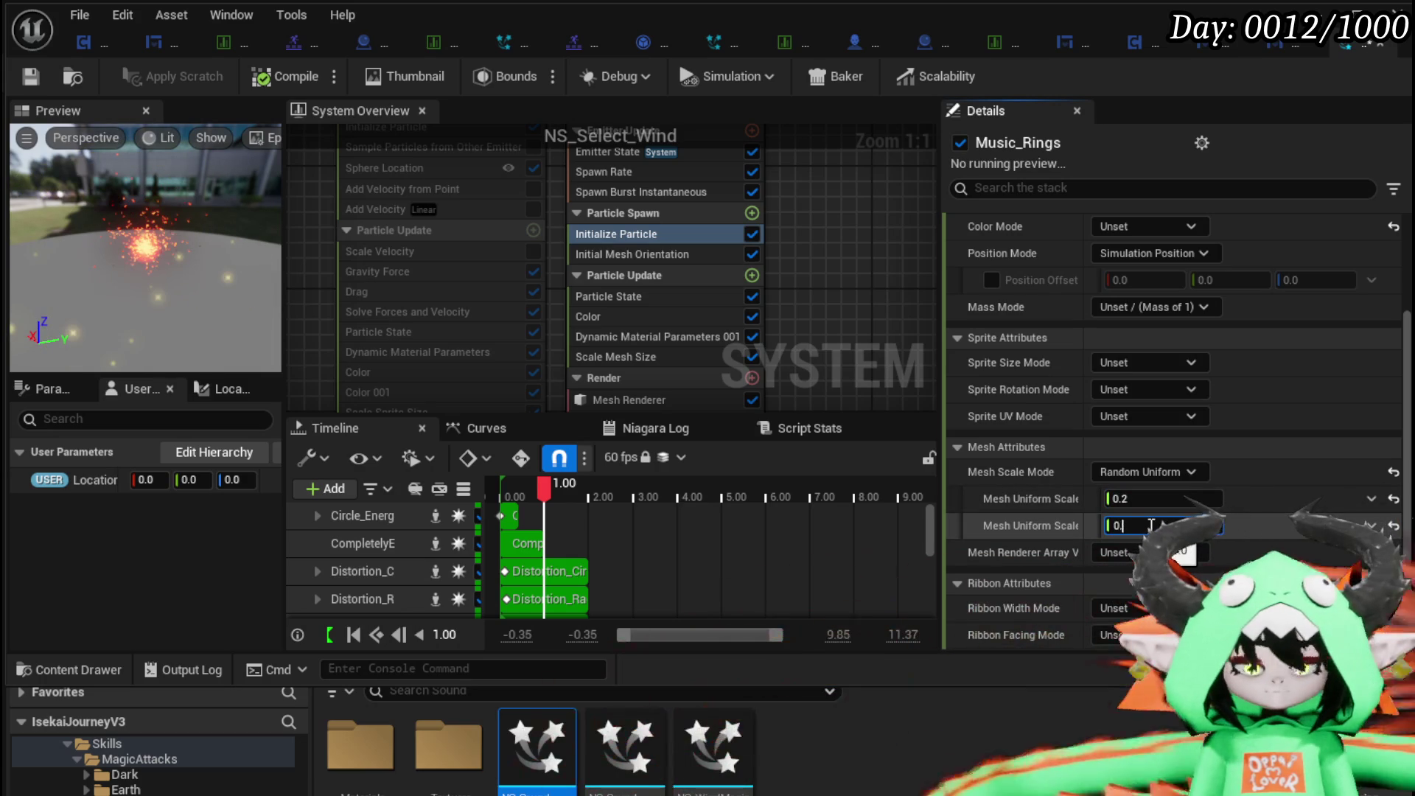
{"action": "key", "text": "Return"}
Save the system and scrub the preview to check the smaller ring sizes.
{"action": "left_click", "coordinate": [43, 81]}
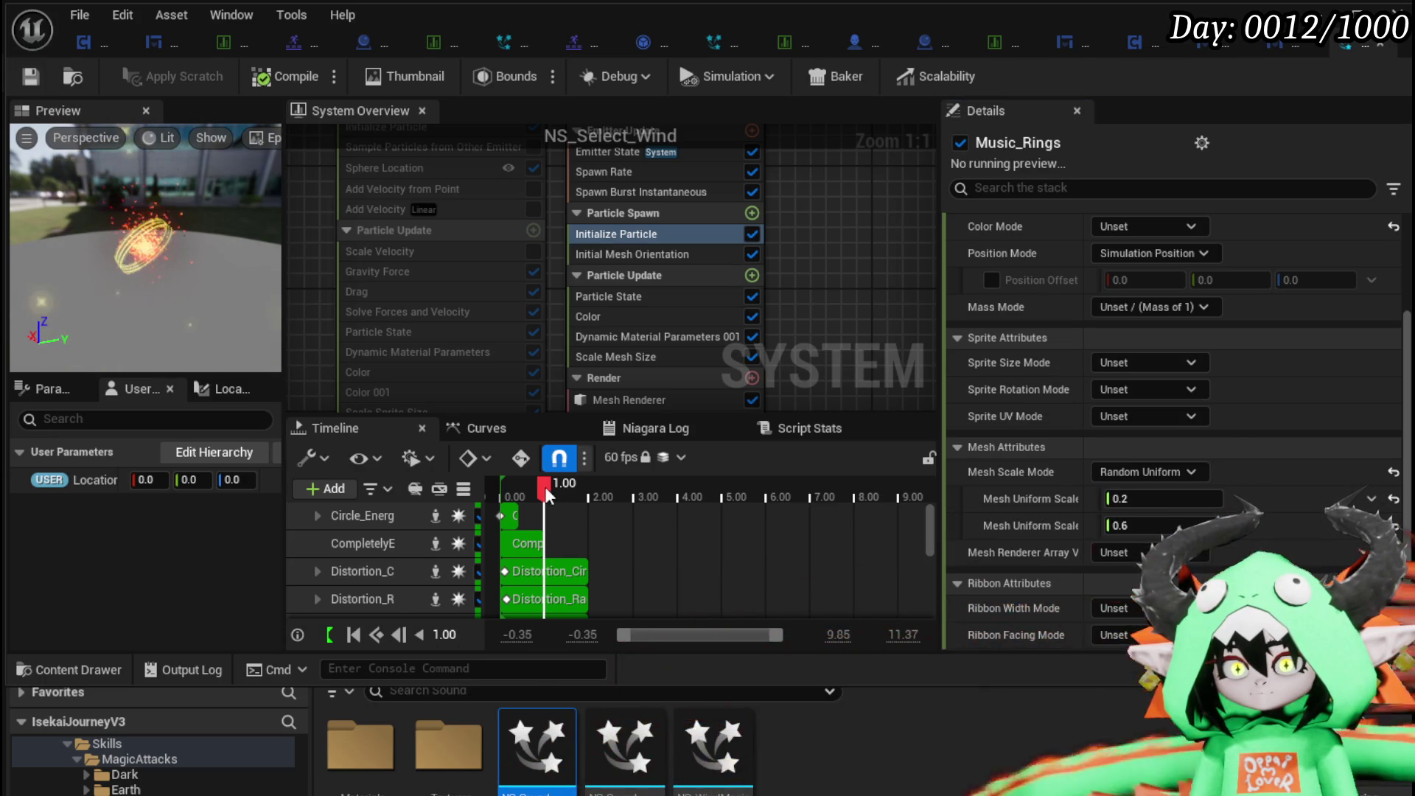
{"action": "left_click_drag", "start_coordinate": [529, 490], "coordinate": [569, 495]}
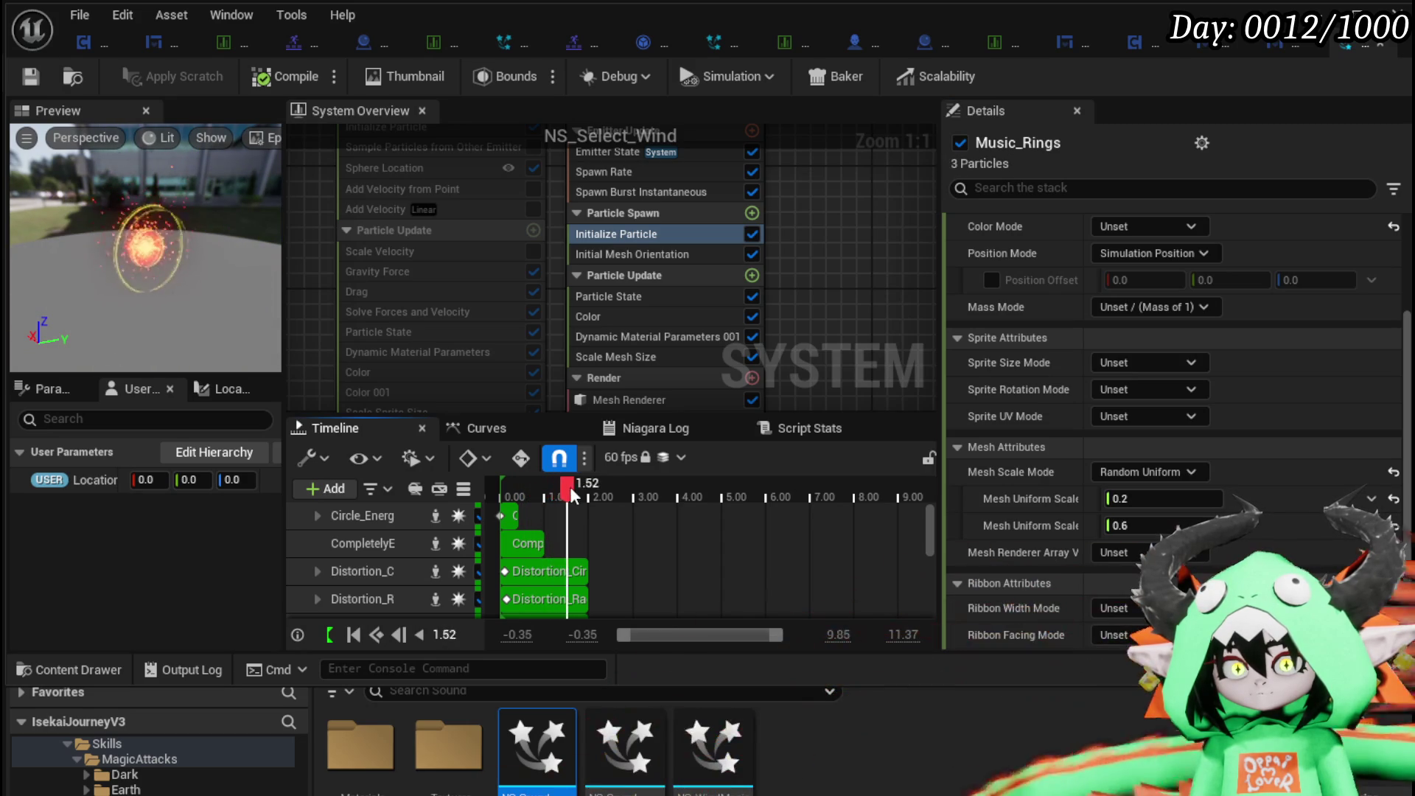
{"action": "scroll", "coordinate": [843, 253], "scroll_direction": "down", "scroll_amount": 4}
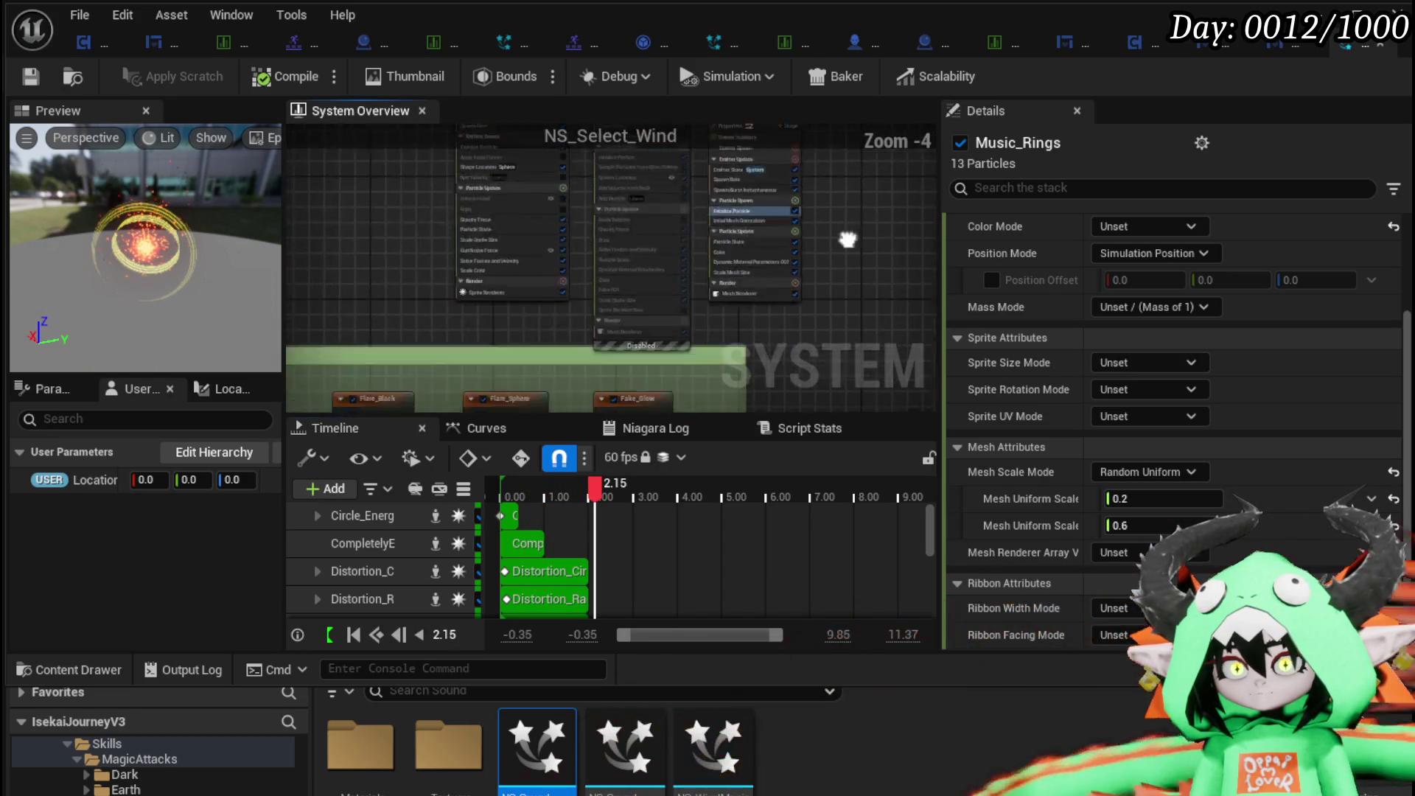
Disable the Sparkles_02 emitter and save the Niagara system.
{"action": "scroll", "coordinate": [662, 235], "scroll_direction": "up", "scroll_amount": 2}
{"action": "scroll", "coordinate": [662, 234], "scroll_direction": "up", "scroll_amount": 1}
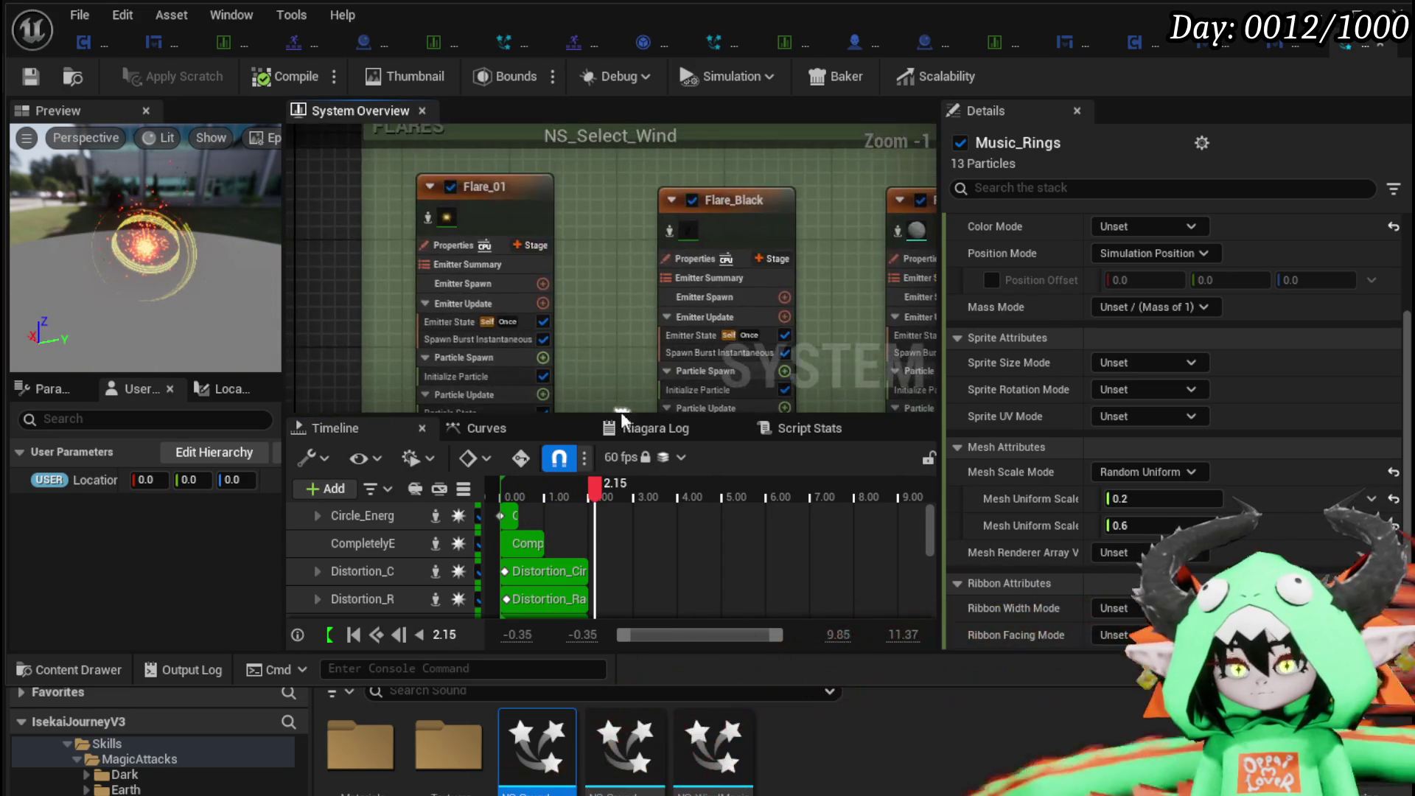
{"action": "left_click_drag", "start_coordinate": [609, 267], "coordinate": [452, 260]}
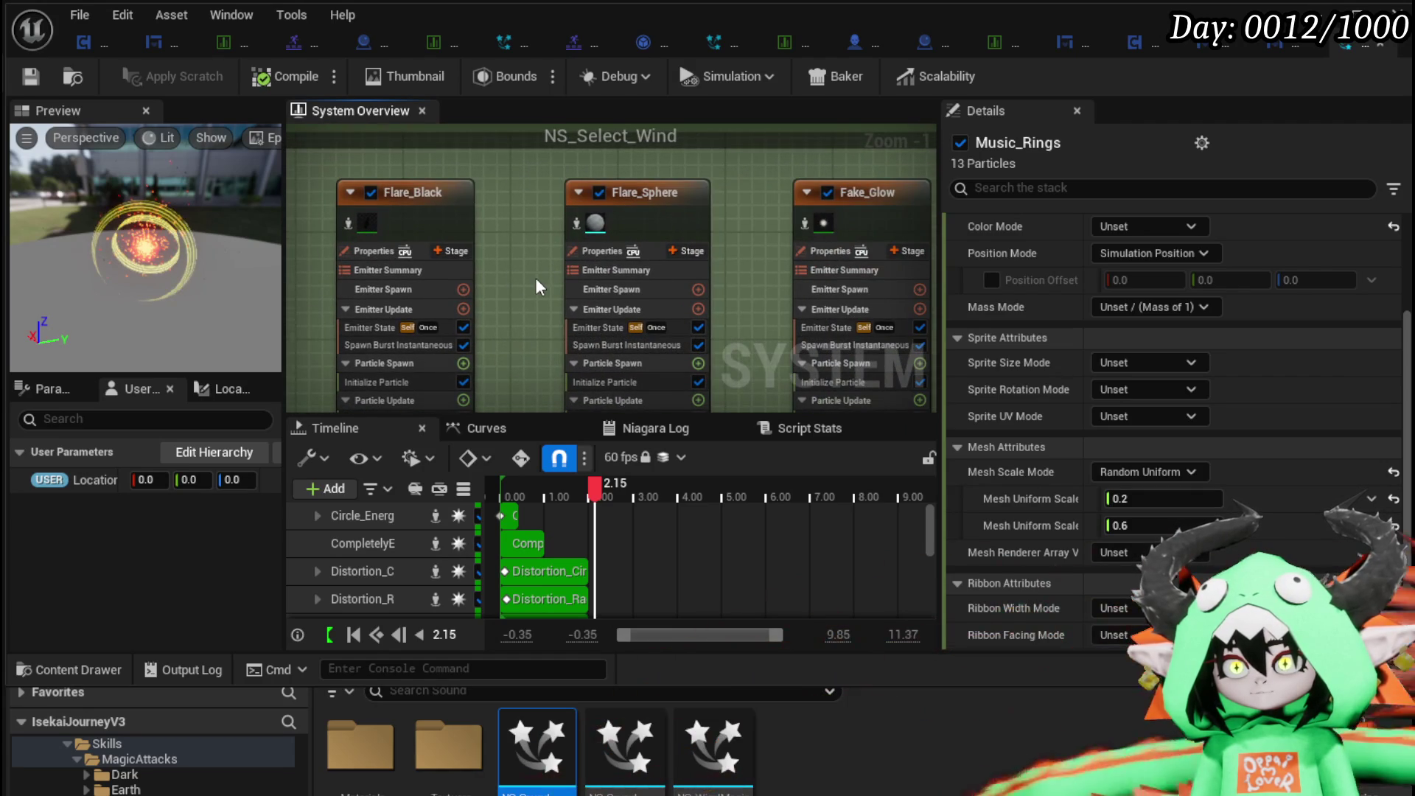
{"action": "scroll", "coordinate": [535, 277], "scroll_direction": "down", "scroll_amount": 2}
{"action": "left_click_drag", "start_coordinate": [811, 276], "coordinate": [492, 145]}
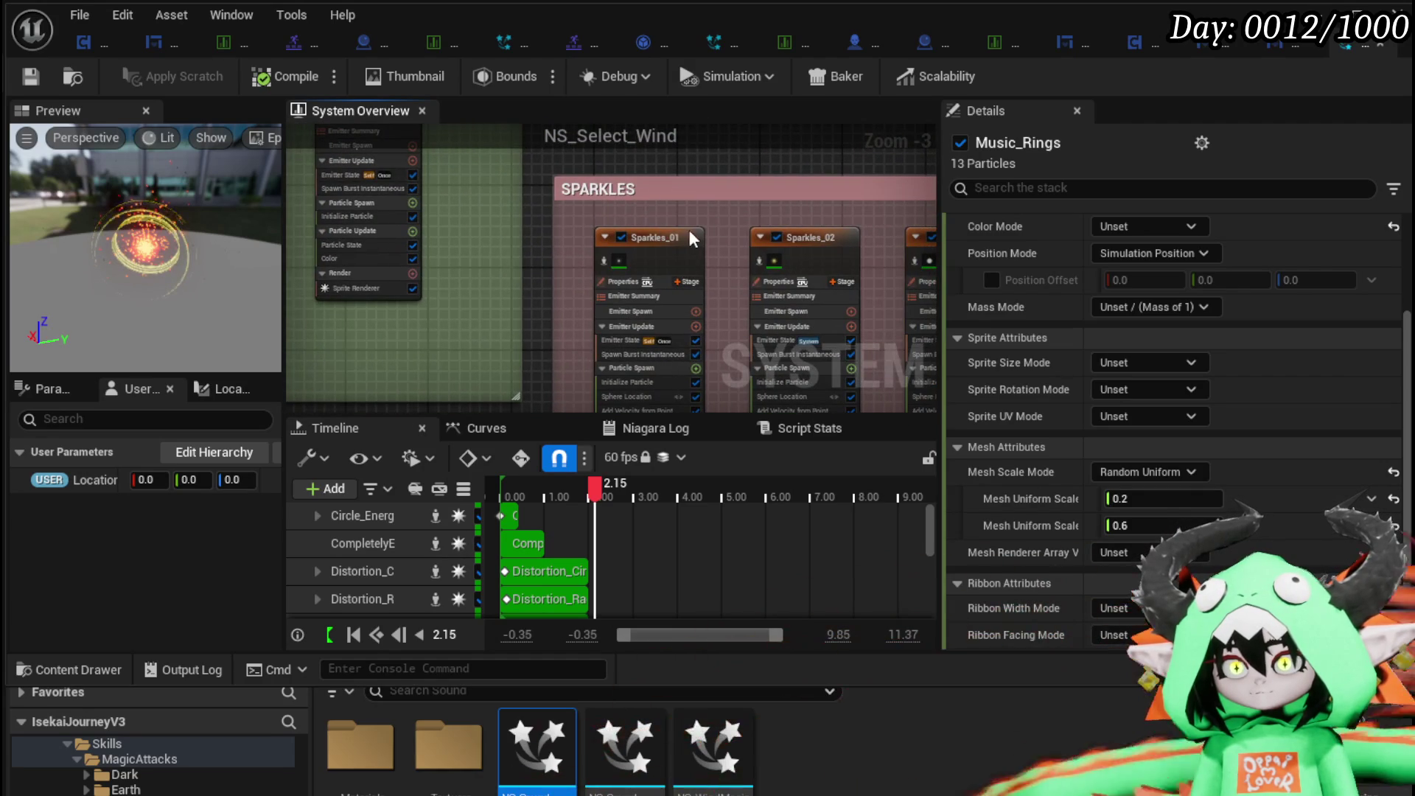
{"action": "scroll", "coordinate": [688, 229], "scroll_direction": "up", "scroll_amount": 3}
{"action": "mouse_move", "coordinate": [581, 181]}
{"action": "left_mouse_down"}
{"action": "mouse_move", "coordinate": [595, 243]}
{"action": "mouse_move", "coordinate": [355, 232]}
{"action": "left_mouse_up"}
{"action": "scroll", "coordinate": [611, 171], "scroll_direction": "down", "scroll_amount": 2}
{"action": "left_click_drag", "start_coordinate": [610, 171], "coordinate": [823, 169]}
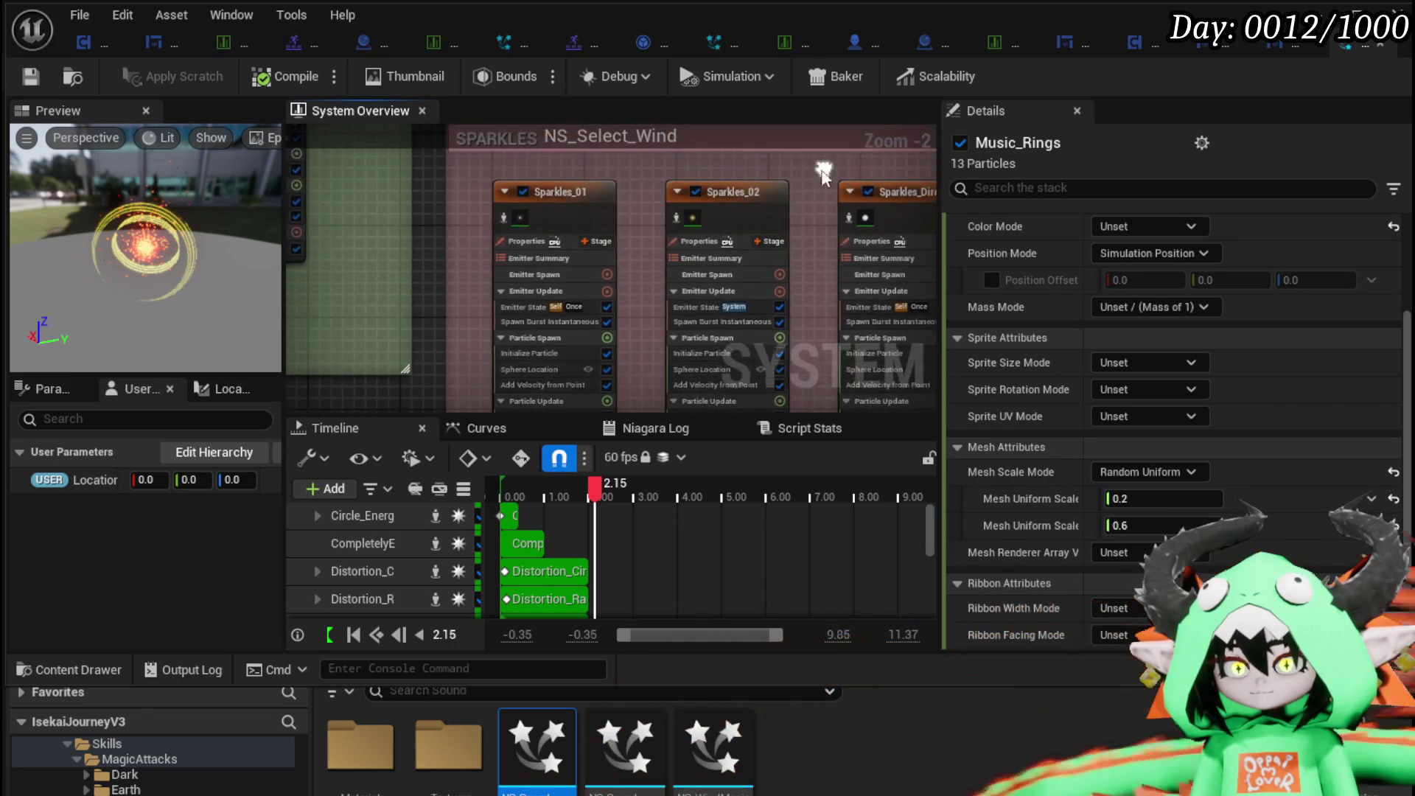
{"action": "left_click", "coordinate": [703, 190]}
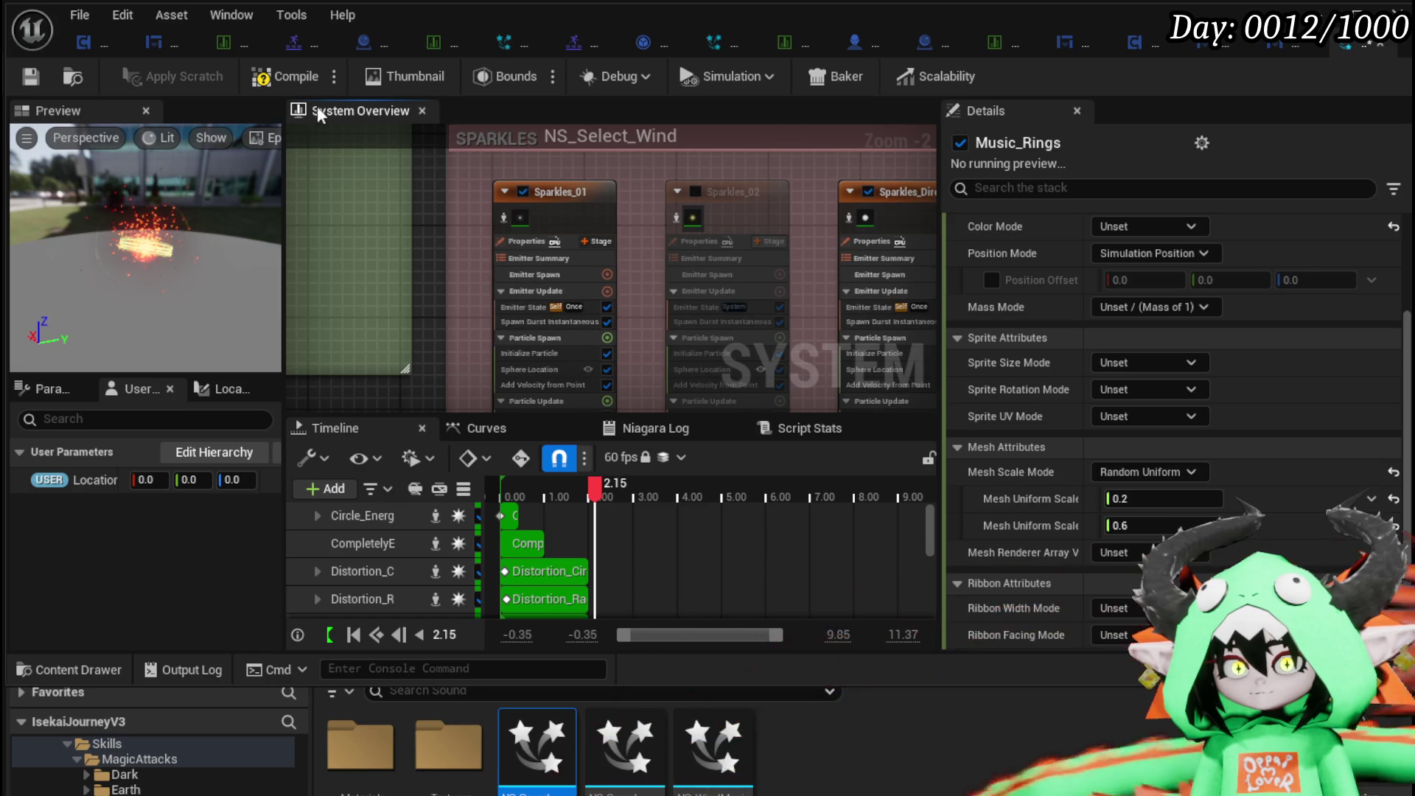
{"action": "left_click", "coordinate": [19, 85]}
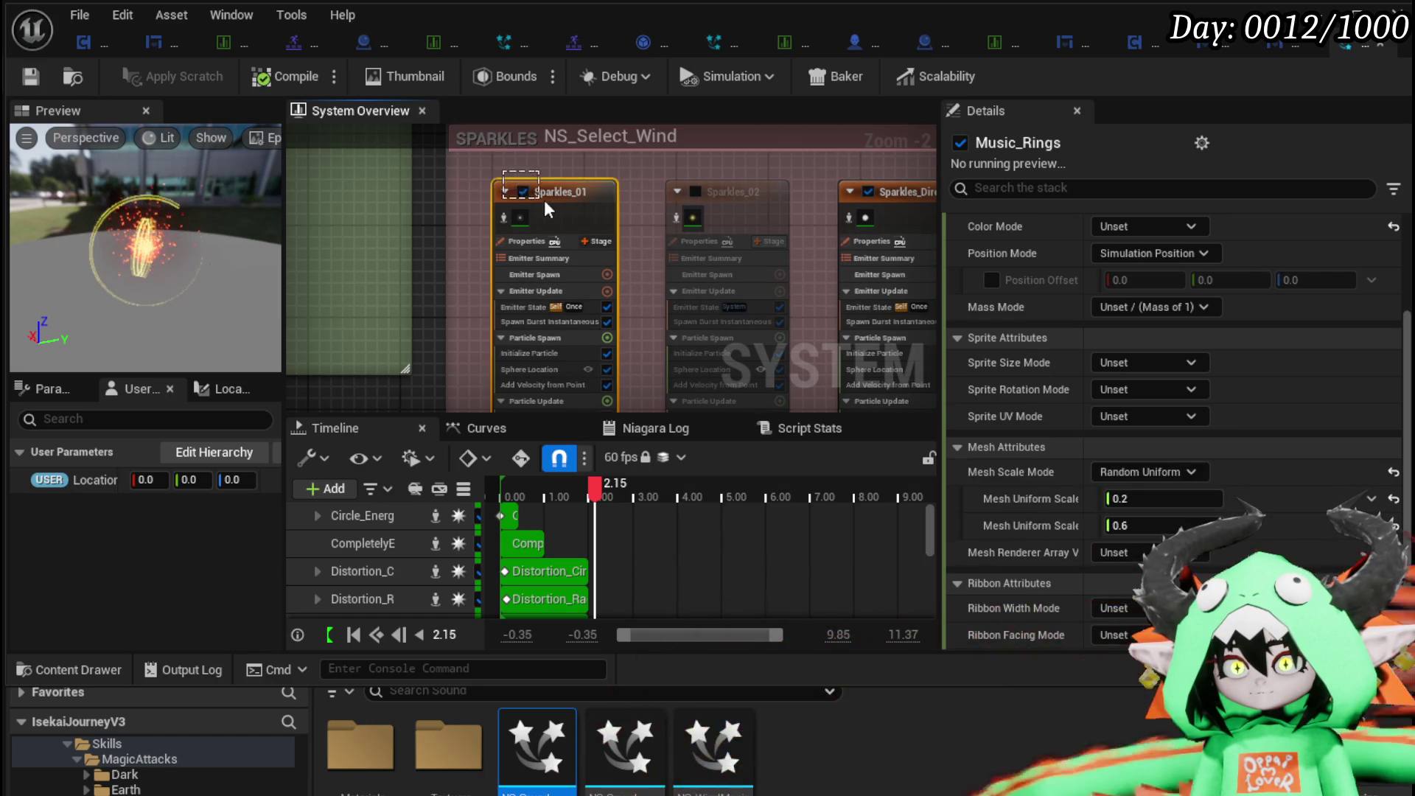
Paste a duplicate of Sparkles_01 into the graph near Music_Rings as Sparkles_01001.
{"action": "left_click", "coordinate": [541, 198]}
{"action": "scroll", "coordinate": [734, 356], "scroll_direction": "down", "scroll_amount": 3}
{"action": "left_click_drag", "start_coordinate": [733, 356], "coordinate": [725, 292]}
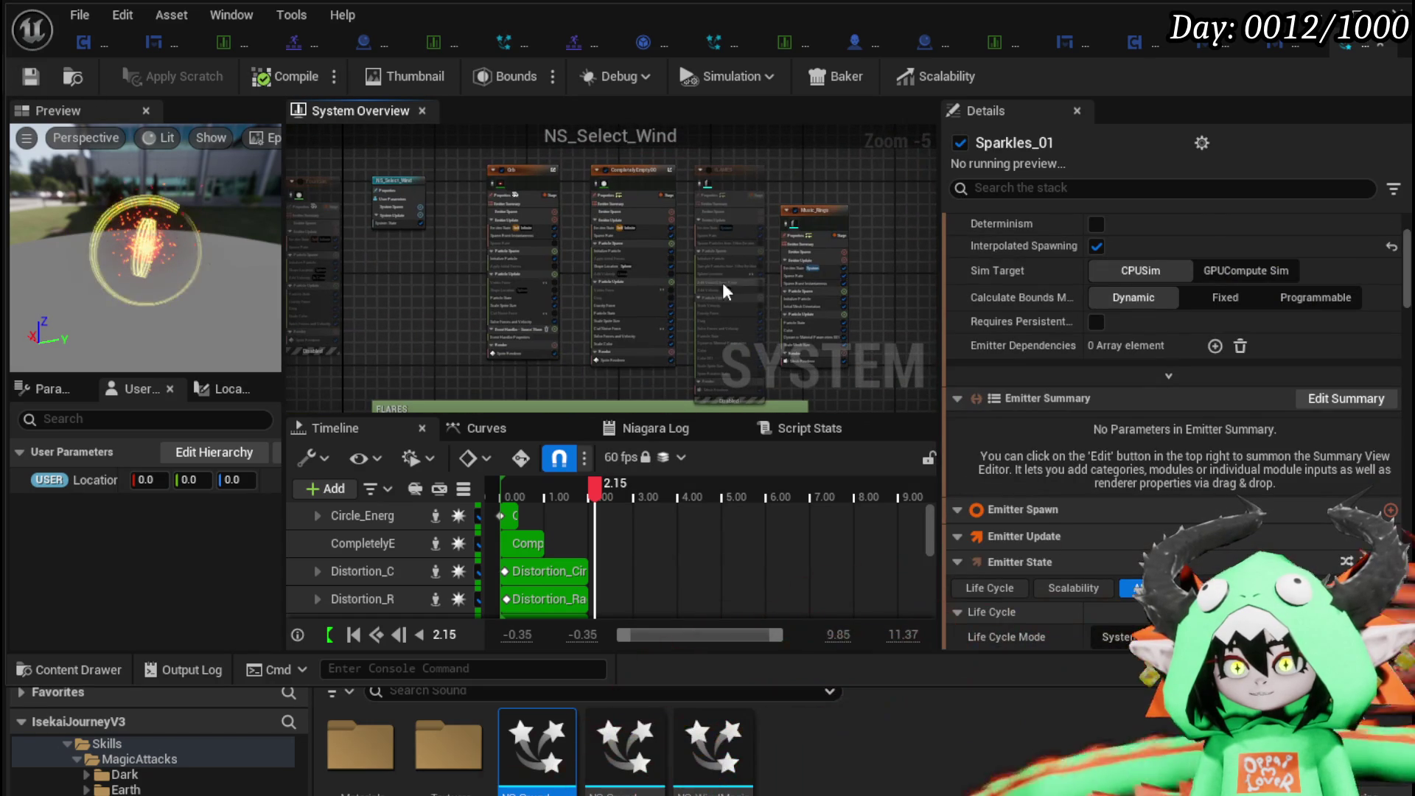
{"action": "left_click", "coordinate": [807, 213]}
{"action": "scroll", "coordinate": [802, 175], "scroll_direction": "up", "scroll_amount": 2}
{"action": "scroll", "coordinate": [665, 203], "scroll_direction": "up", "scroll_amount": 1}
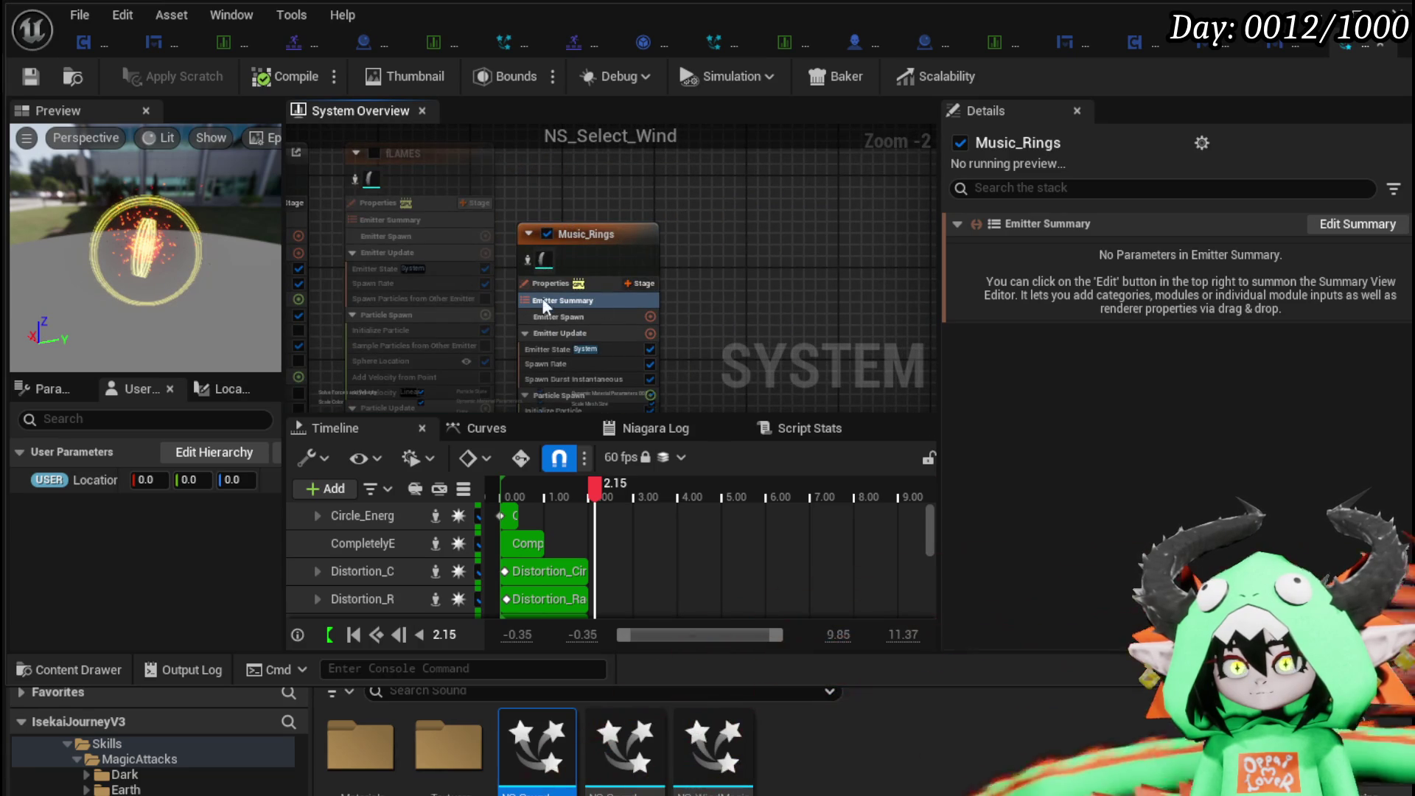
{"action": "key", "text": "ctrl+v"}
{"action": "mouse_move", "coordinate": [625, 190]}
{"action": "left_mouse_down"}
{"action": "mouse_move", "coordinate": [835, 356]}
{"action": "mouse_move", "coordinate": [789, 282]}
{"action": "left_mouse_up"}
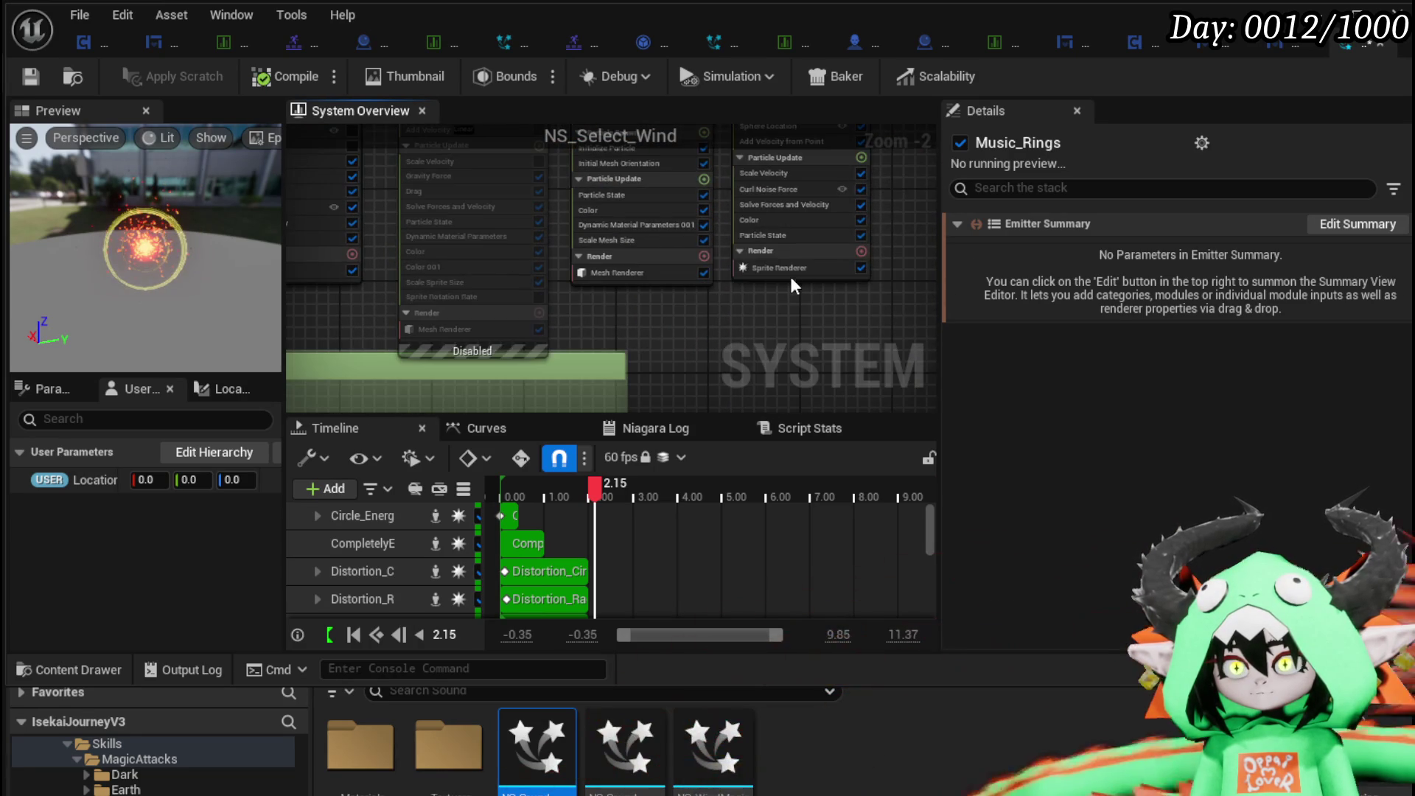
Select the sparkles' Sprite Renderer, then CompletelyEmpty001's Render section.
{"action": "left_click", "coordinate": [715, 302]}
{"action": "left_click_drag", "start_coordinate": [715, 307], "coordinate": [555, 360]}
{"action": "scroll", "coordinate": [555, 360], "scroll_direction": "up", "scroll_amount": 2}
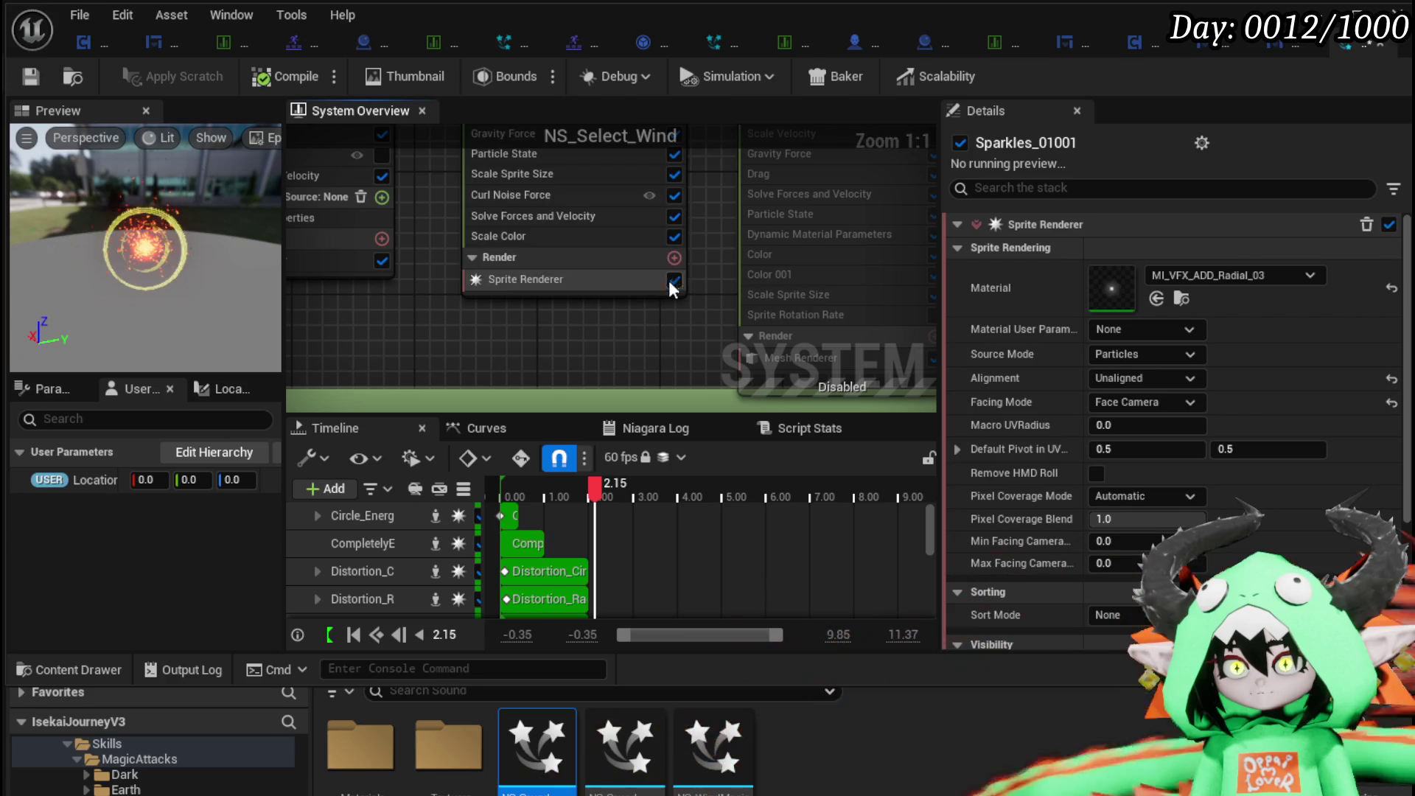
{"action": "left_click", "coordinate": [556, 259]}
Paste the sparkles' sprite renderer into CompletelyEmpty001 and disable the Sparkles_01001 emitter.
{"action": "right_click", "coordinate": [556, 260]}
{"action": "left_click", "coordinate": [616, 295]}
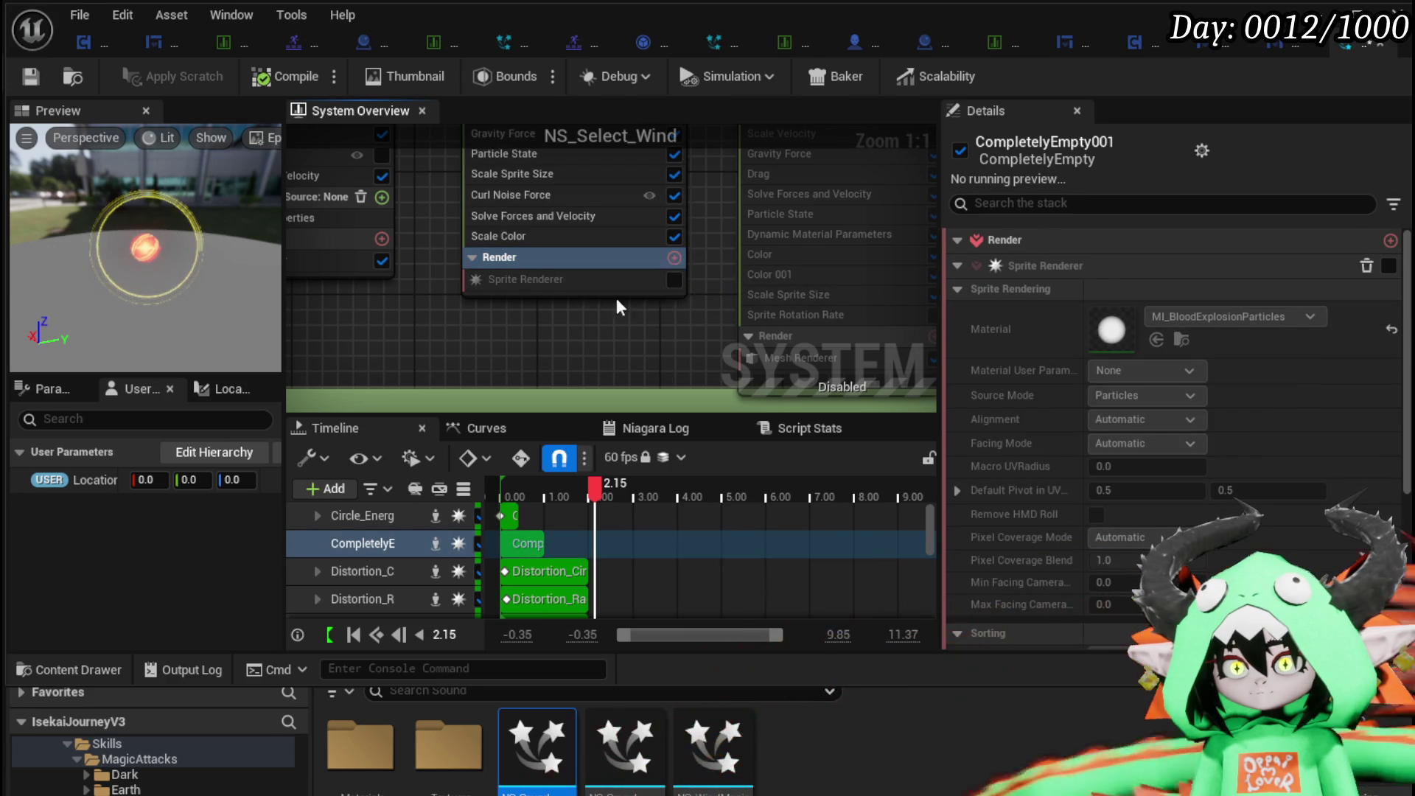
{"action": "scroll", "coordinate": [599, 320], "scroll_direction": "down", "scroll_amount": 2}
{"action": "mouse_move", "coordinate": [599, 321]}
{"action": "left_mouse_down"}
{"action": "mouse_move", "coordinate": [746, 305]}
{"action": "mouse_move", "coordinate": [881, 253]}
{"action": "mouse_move", "coordinate": [724, 179]}
{"action": "mouse_move", "coordinate": [705, 221]}
{"action": "mouse_move", "coordinate": [643, 67]}
{"action": "left_mouse_up"}
{"action": "left_click", "coordinate": [700, 219]}
Inspect the Color module gradient and Scale Color settings of the emitters.
{"action": "left_click_drag", "start_coordinate": [830, 403], "coordinate": [693, 258]}
{"action": "scroll", "coordinate": [737, 354], "scroll_direction": "up", "scroll_amount": 2}
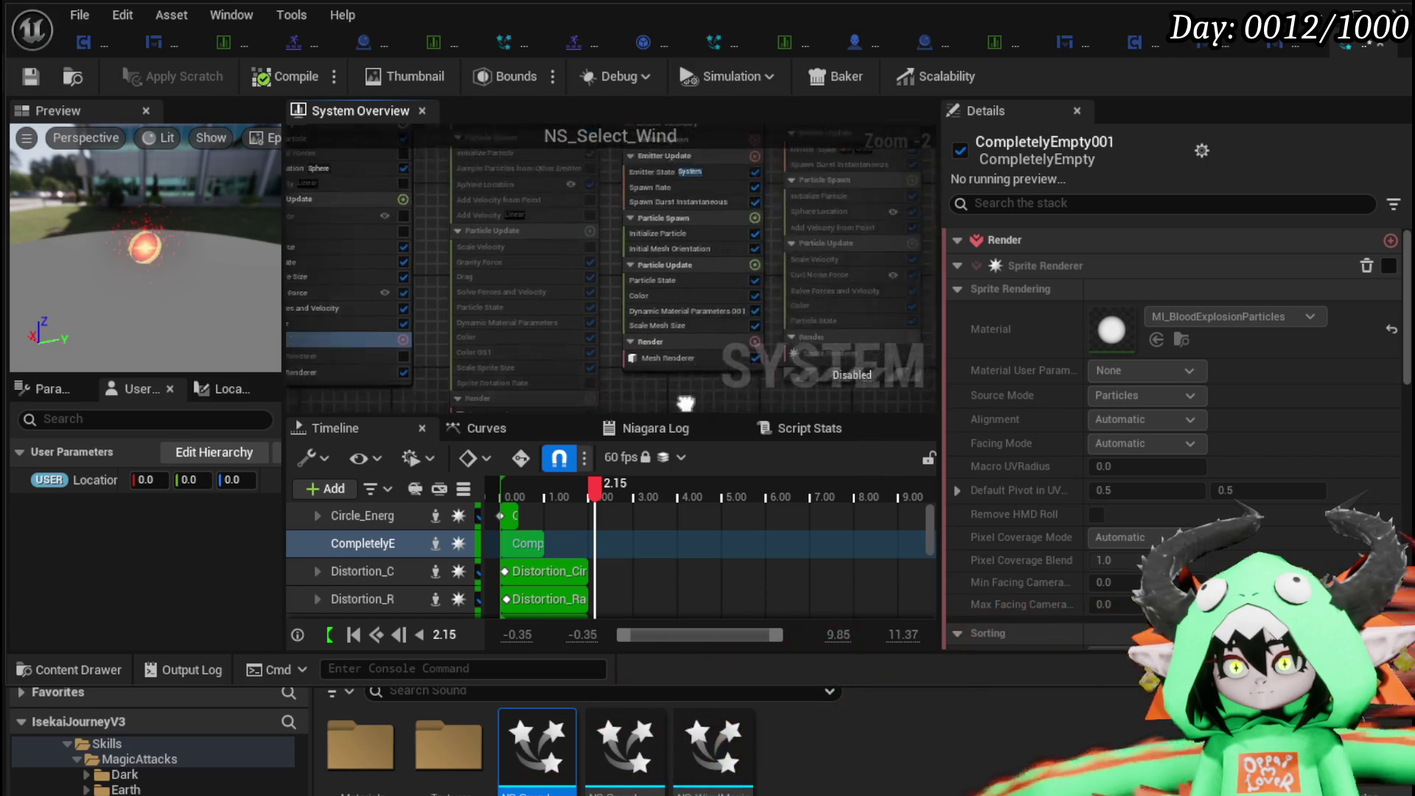
{"action": "left_click", "coordinate": [684, 332]}
{"action": "left_click_drag", "start_coordinate": [365, 260], "coordinate": [862, 184]}
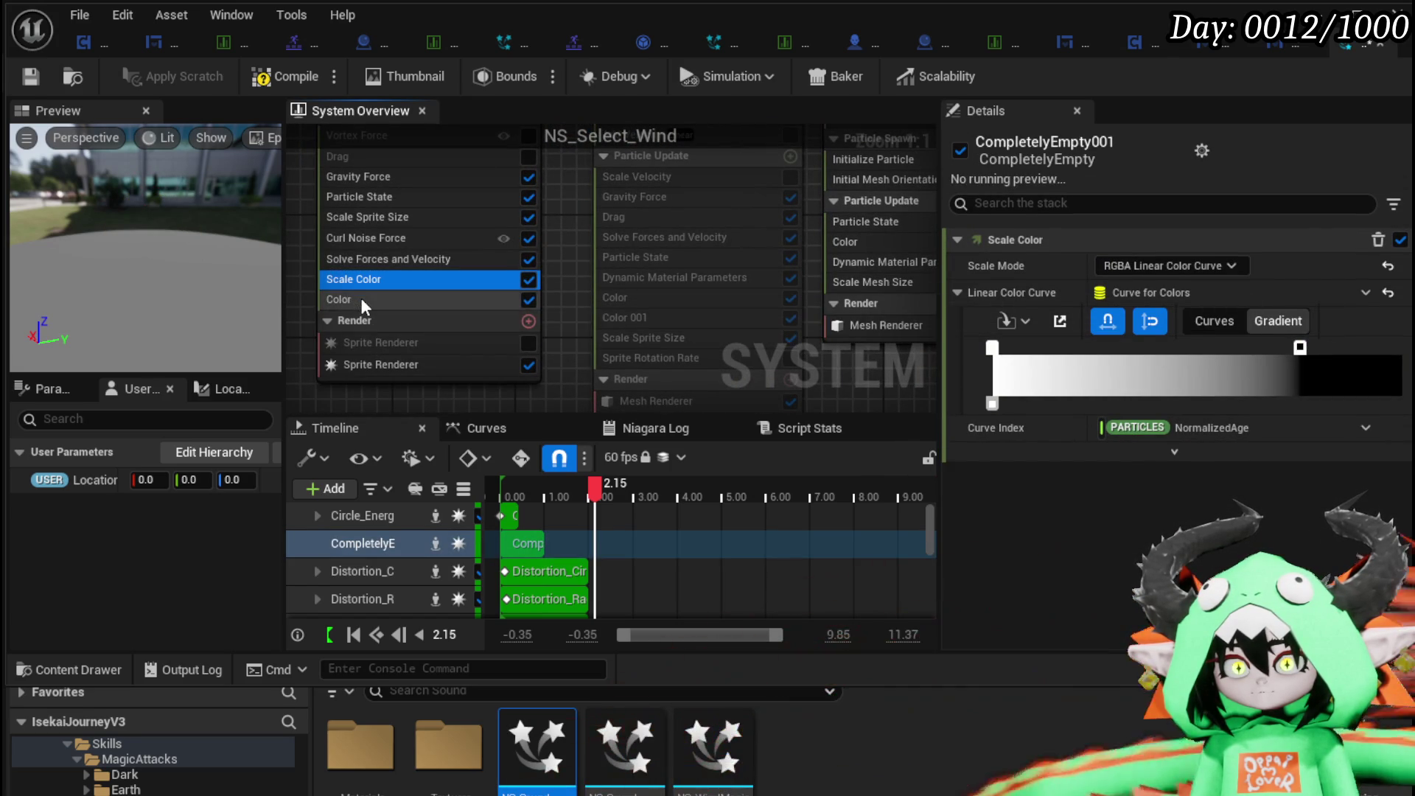
{"action": "left_click", "coordinate": [361, 298]}
{"action": "left_click", "coordinate": [354, 278]}
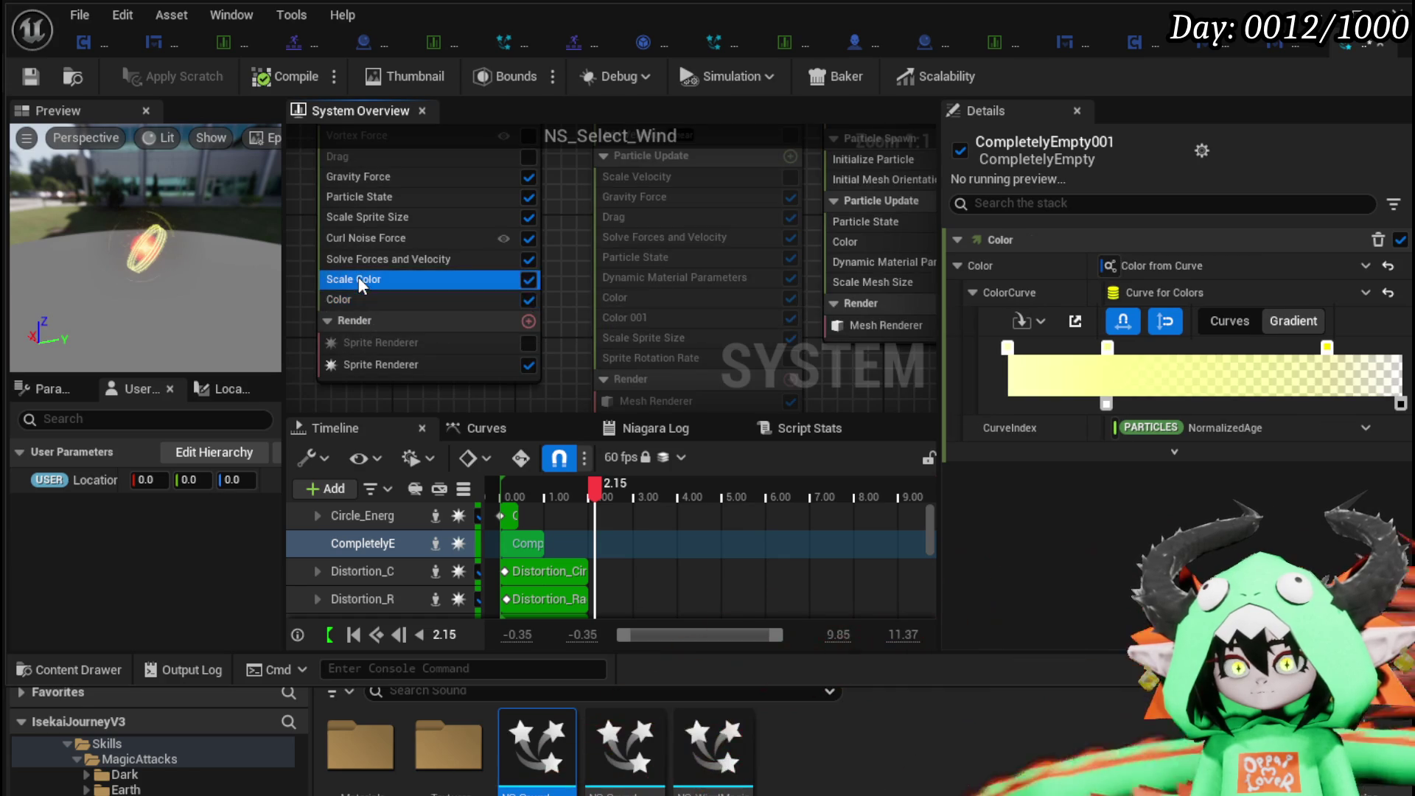
Compare Initialize Particle lifetimes of CompletelyEmpty001 (1.0–1.4 s) and the sparkles (0.8–1.2 s).
{"action": "left_click_drag", "start_coordinate": [307, 268], "coordinate": [370, 353]}
{"action": "left_click_drag", "start_coordinate": [423, 126], "coordinate": [431, 210]}
{"action": "left_click", "coordinate": [432, 204]}
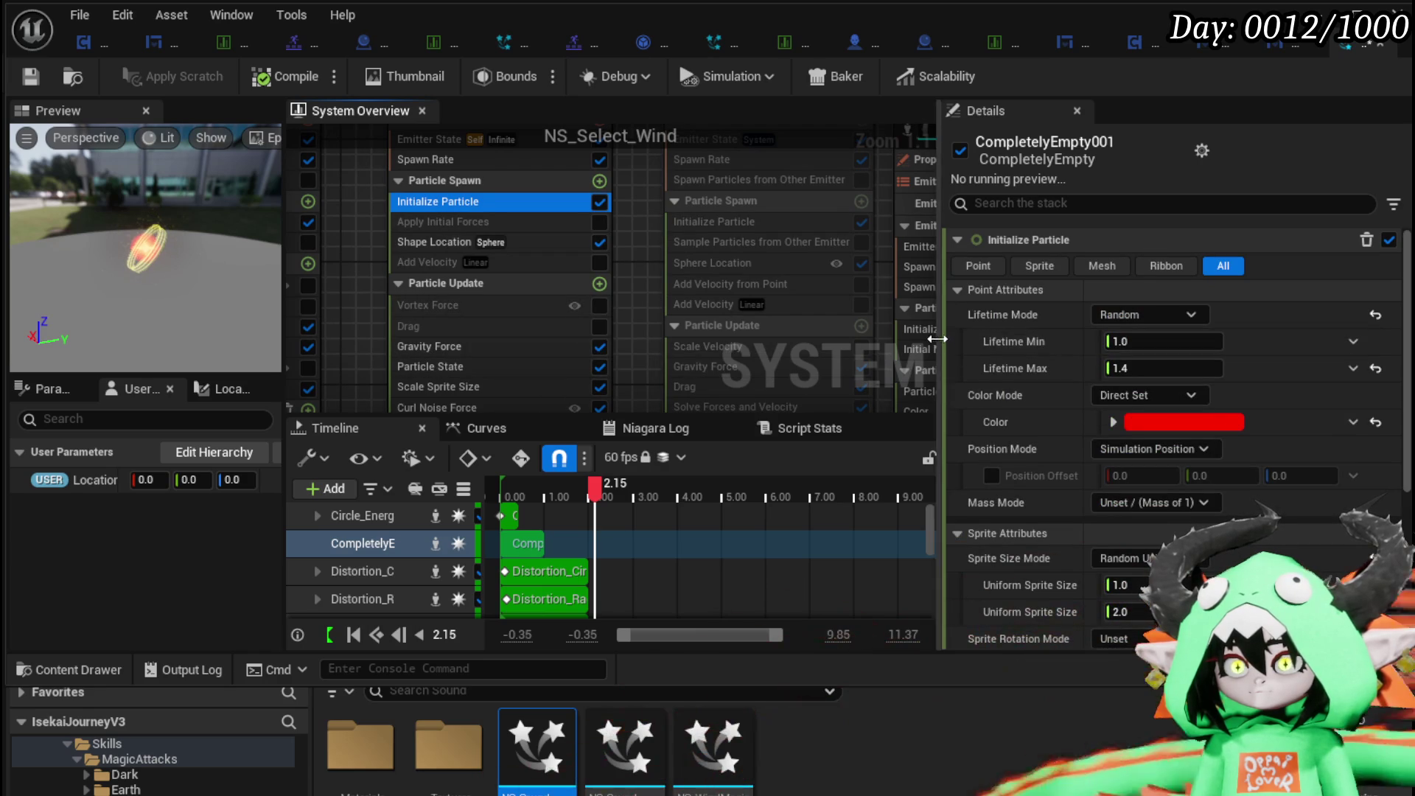
{"action": "scroll", "coordinate": [697, 246], "scroll_direction": "down", "scroll_amount": 4}
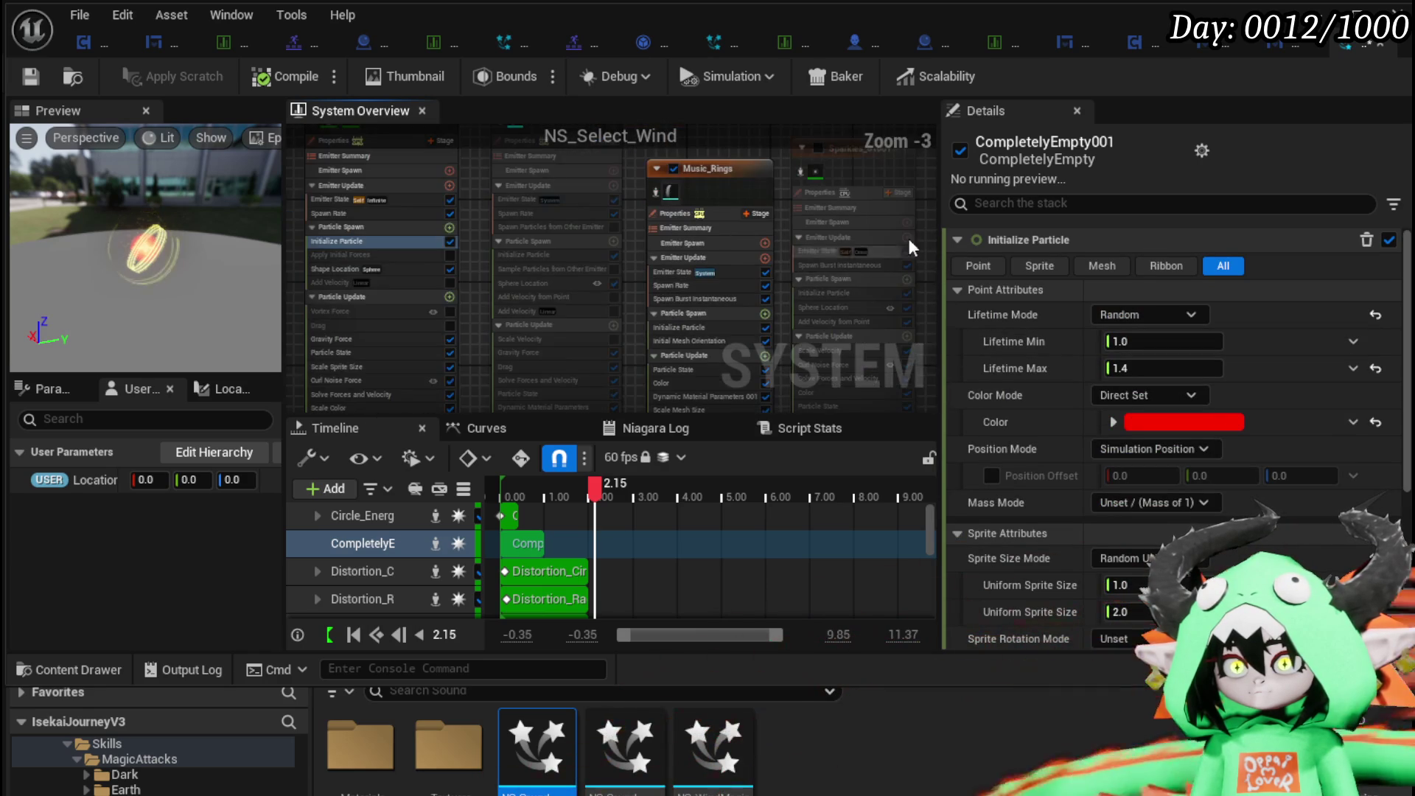
{"action": "scroll", "coordinate": [644, 305], "scroll_direction": "up", "scroll_amount": 4}
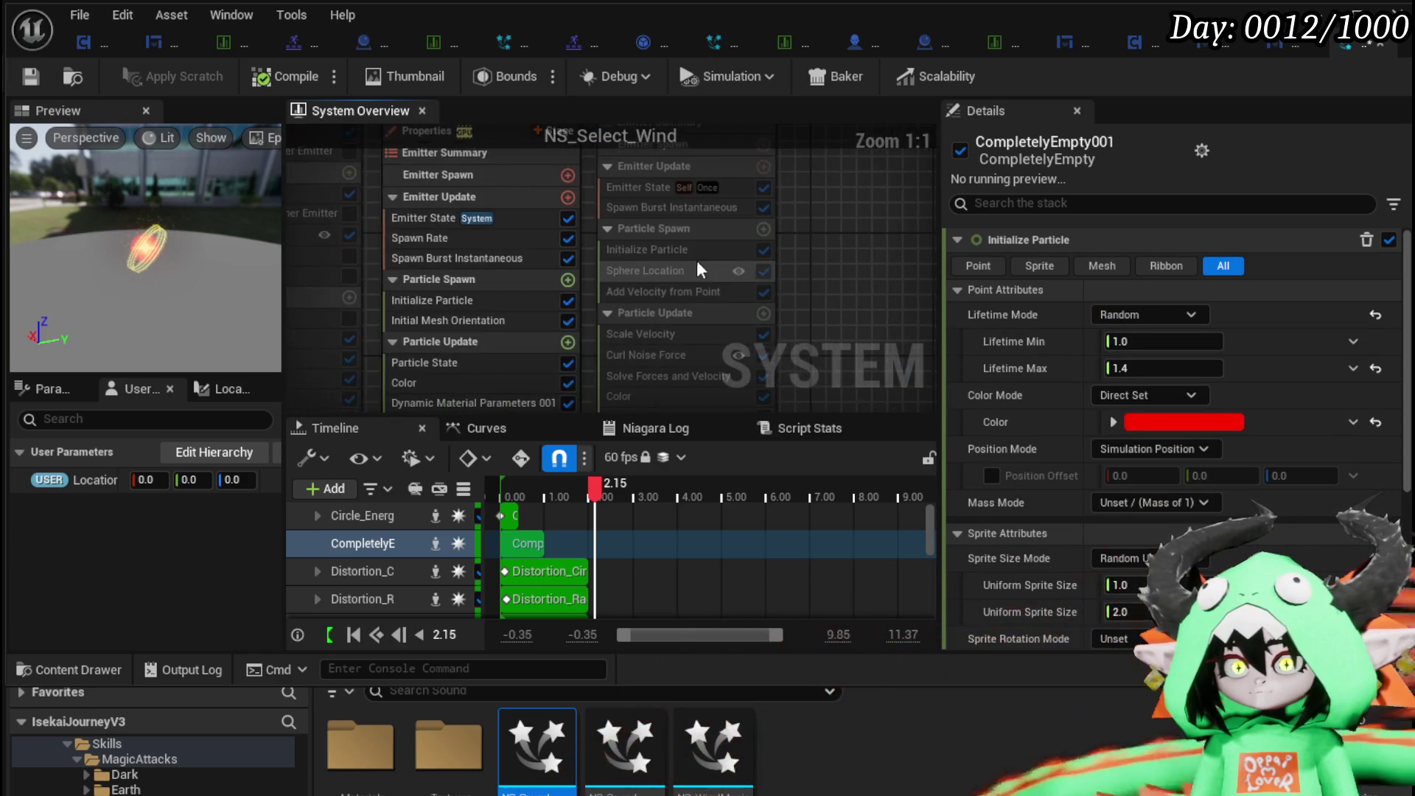
{"action": "left_click", "coordinate": [688, 254]}
Copy the sparkles' pale Initialize Particle colour onto the Orb's Color and save.
{"action": "right_click", "coordinate": [1038, 405]}
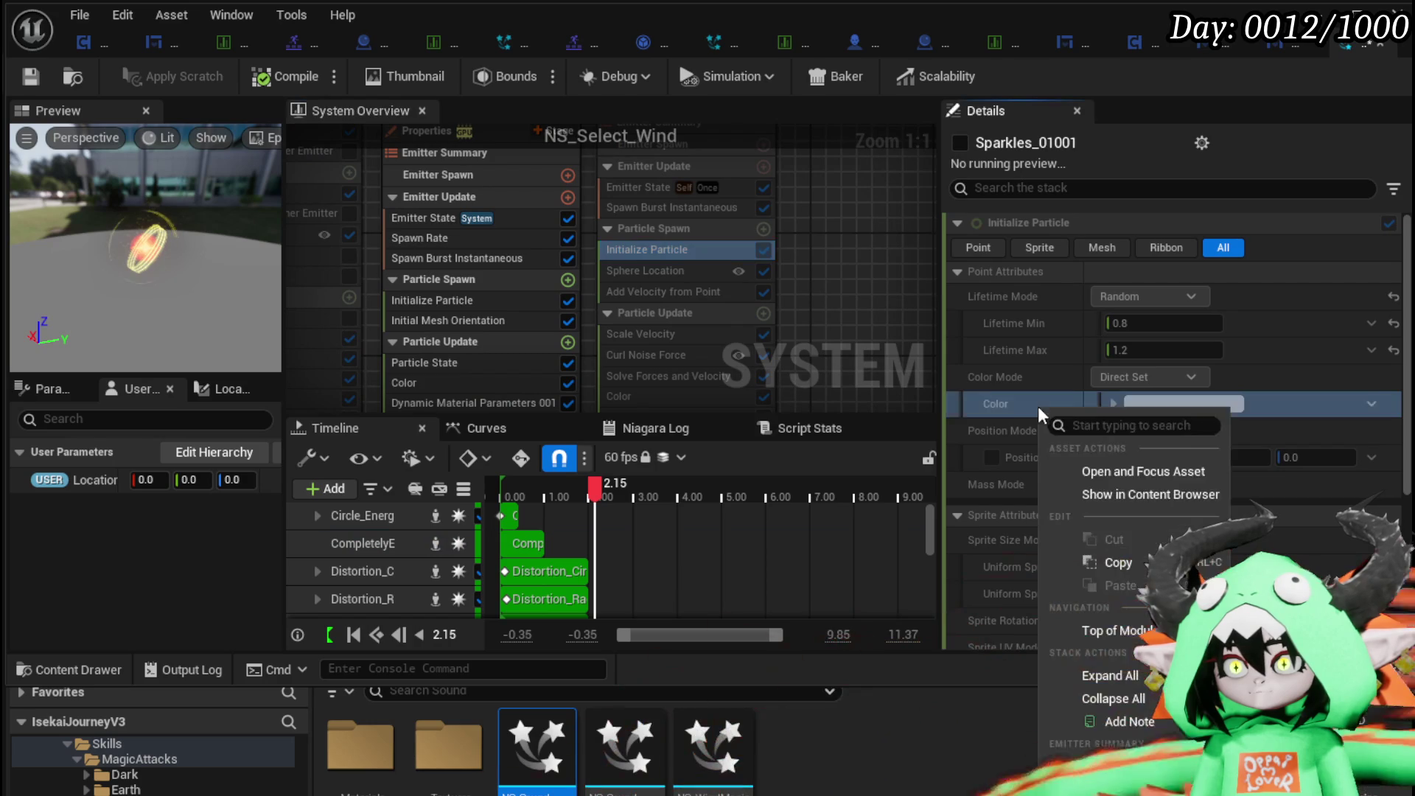
{"action": "left_click", "coordinate": [1110, 561]}
{"action": "scroll", "coordinate": [509, 307], "scroll_direction": "down", "scroll_amount": 5}
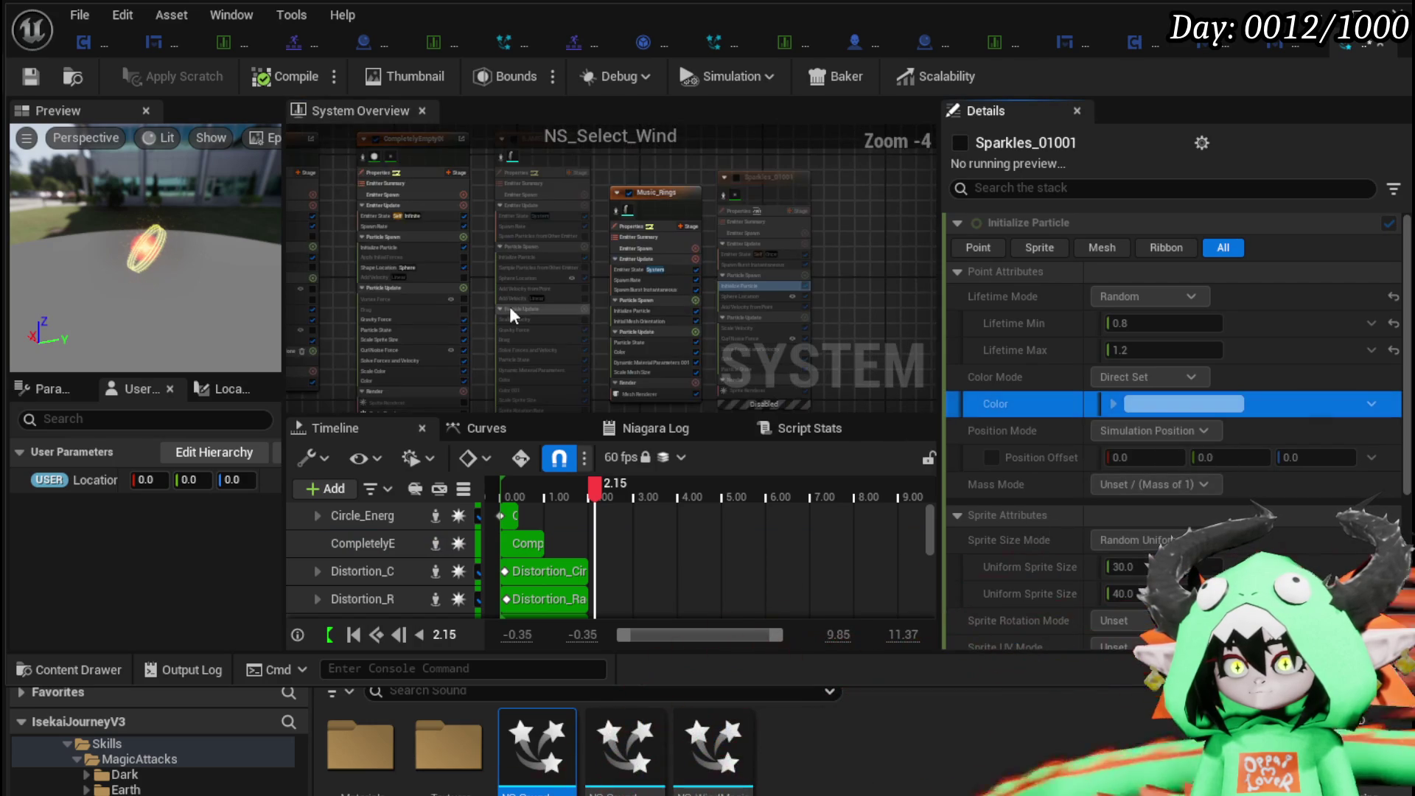
{"action": "scroll", "coordinate": [351, 277], "scroll_direction": "up", "scroll_amount": 3}
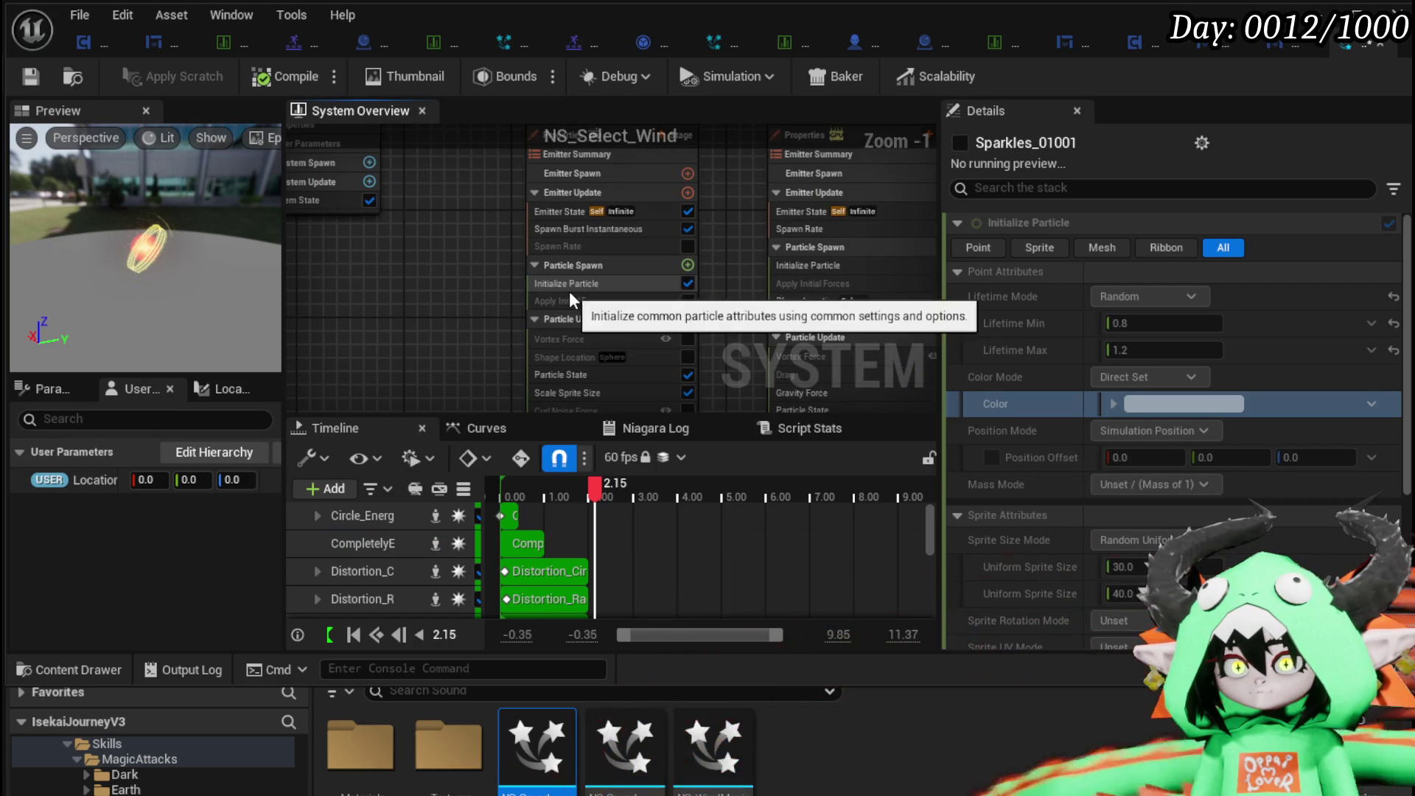
{"action": "left_click", "coordinate": [569, 286]}
{"action": "right_click", "coordinate": [1071, 380]}
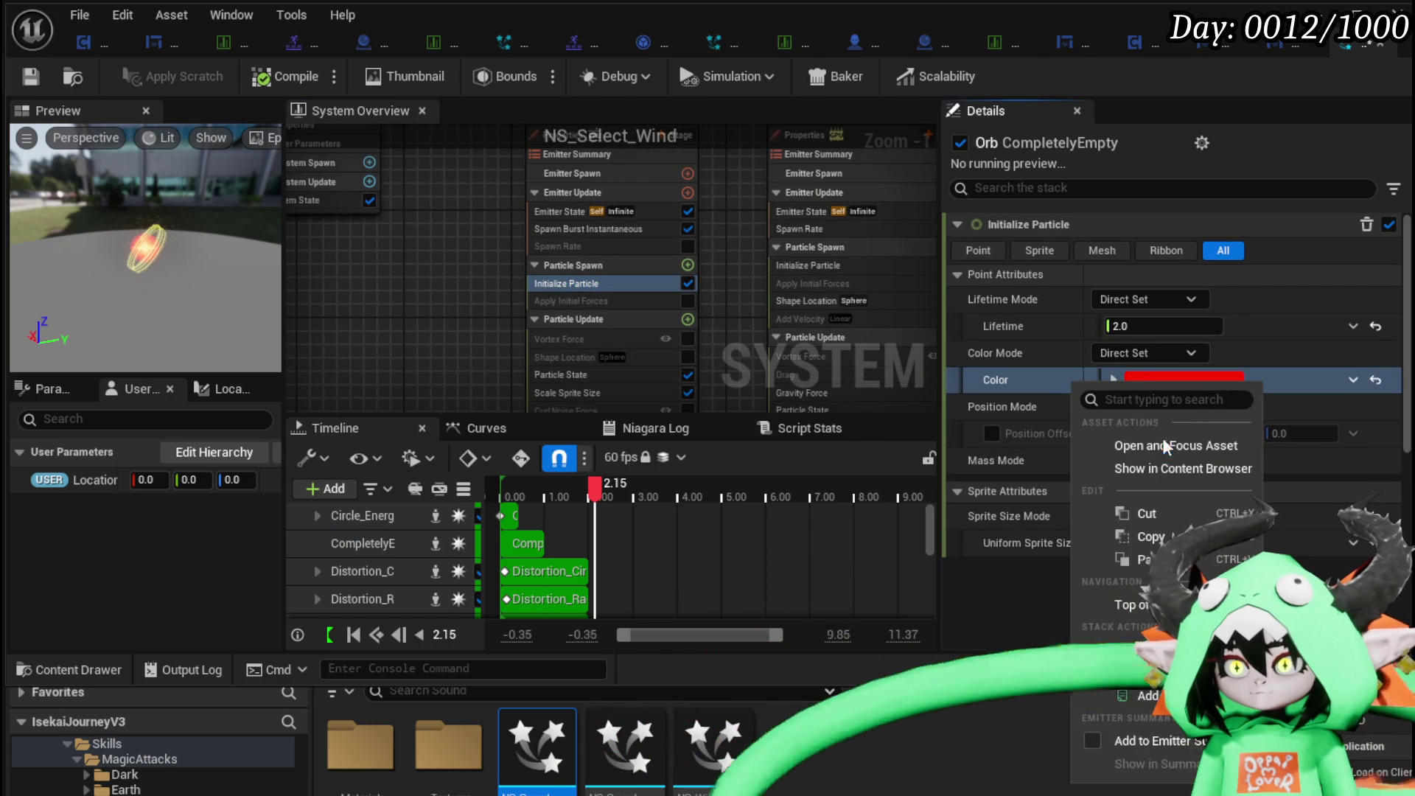
{"action": "left_click", "coordinate": [1139, 569]}
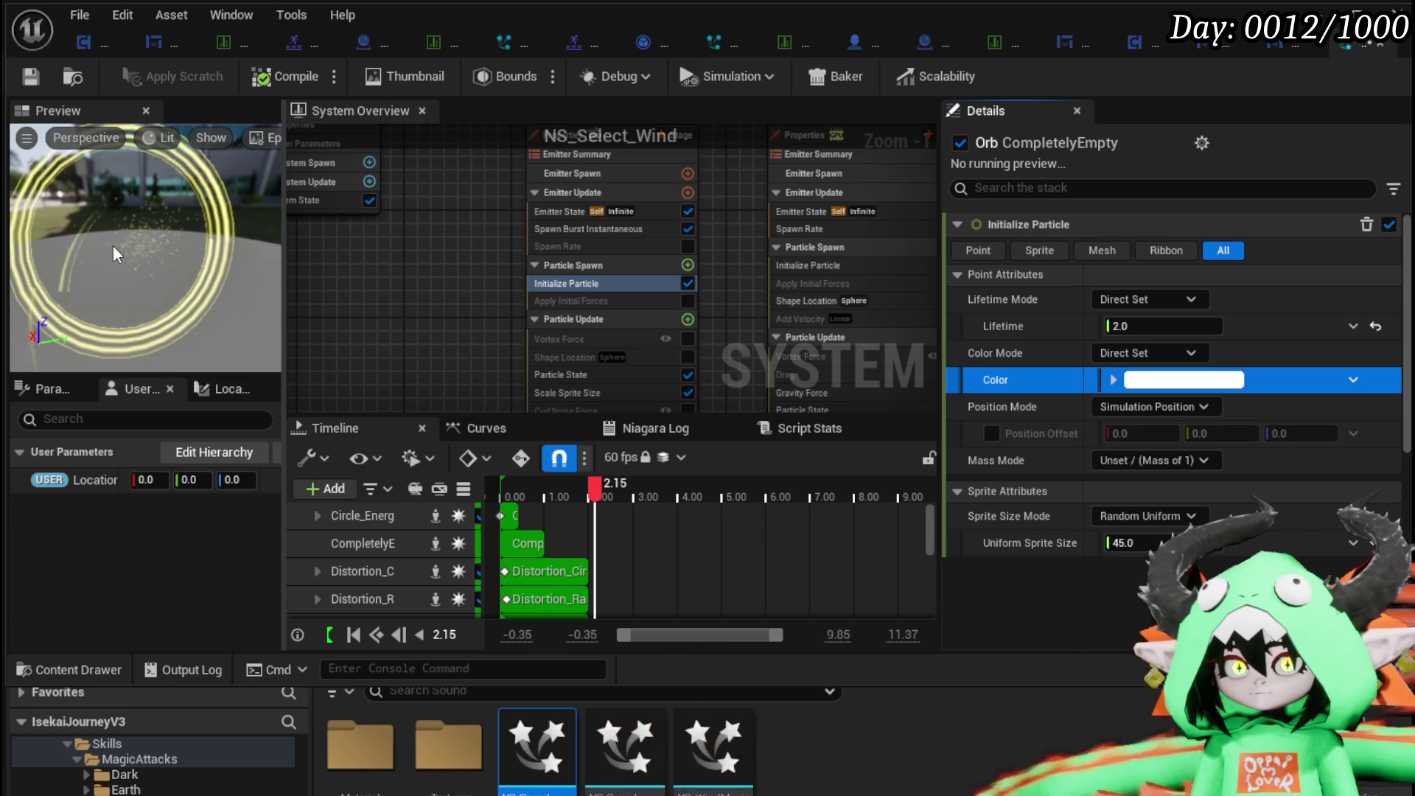
{"action": "left_click", "coordinate": [30, 76]}
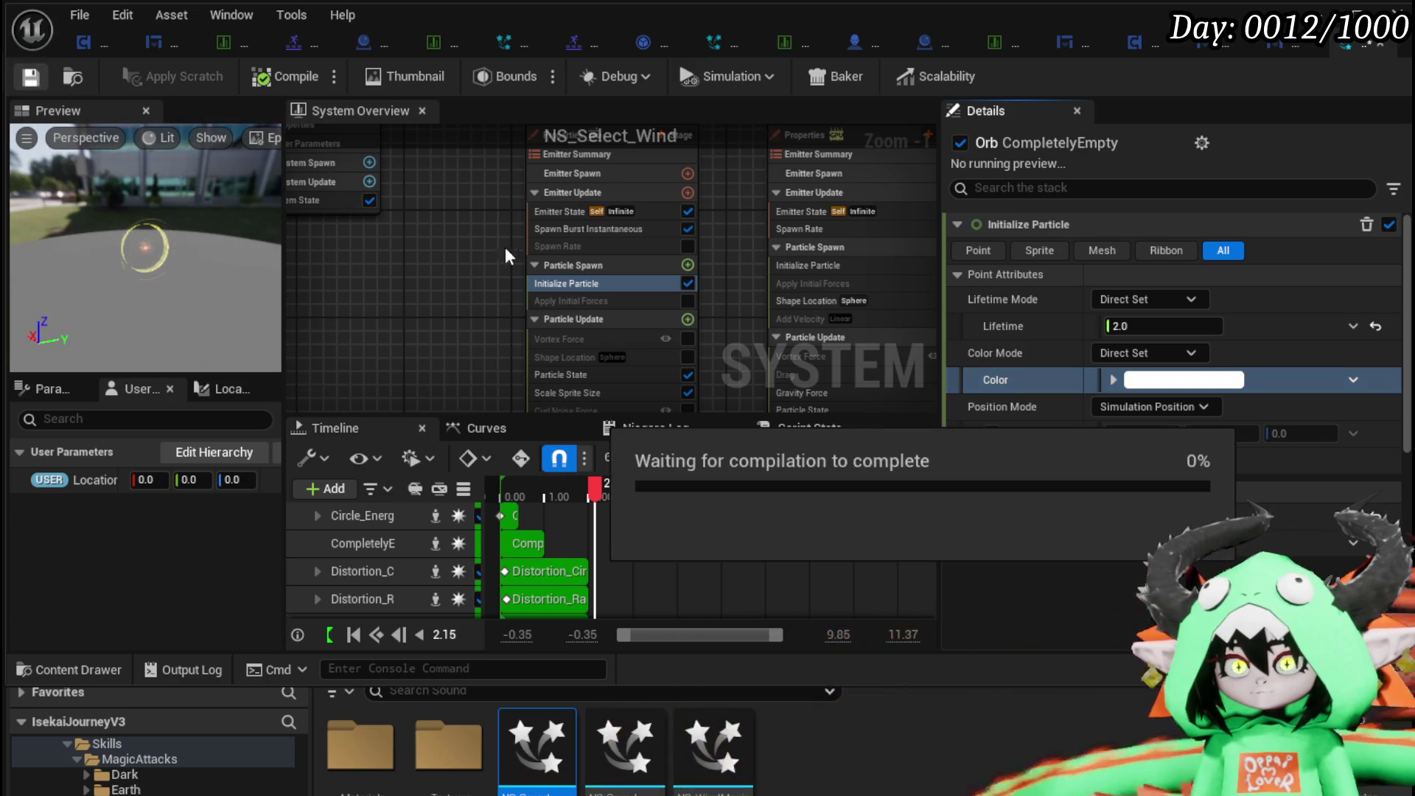
Disable the Orb emitter and save with Ctrl+S.
{"action": "scroll", "coordinate": [451, 290], "scroll_direction": "down", "scroll_amount": 4}
{"action": "mouse_move", "coordinate": [451, 291]}
{"action": "left_mouse_down"}
{"action": "mouse_move", "coordinate": [666, 231]}
{"action": "mouse_move", "coordinate": [575, 228]}
{"action": "left_mouse_up"}
{"action": "scroll", "coordinate": [544, 324], "scroll_direction": "up", "scroll_amount": 3}
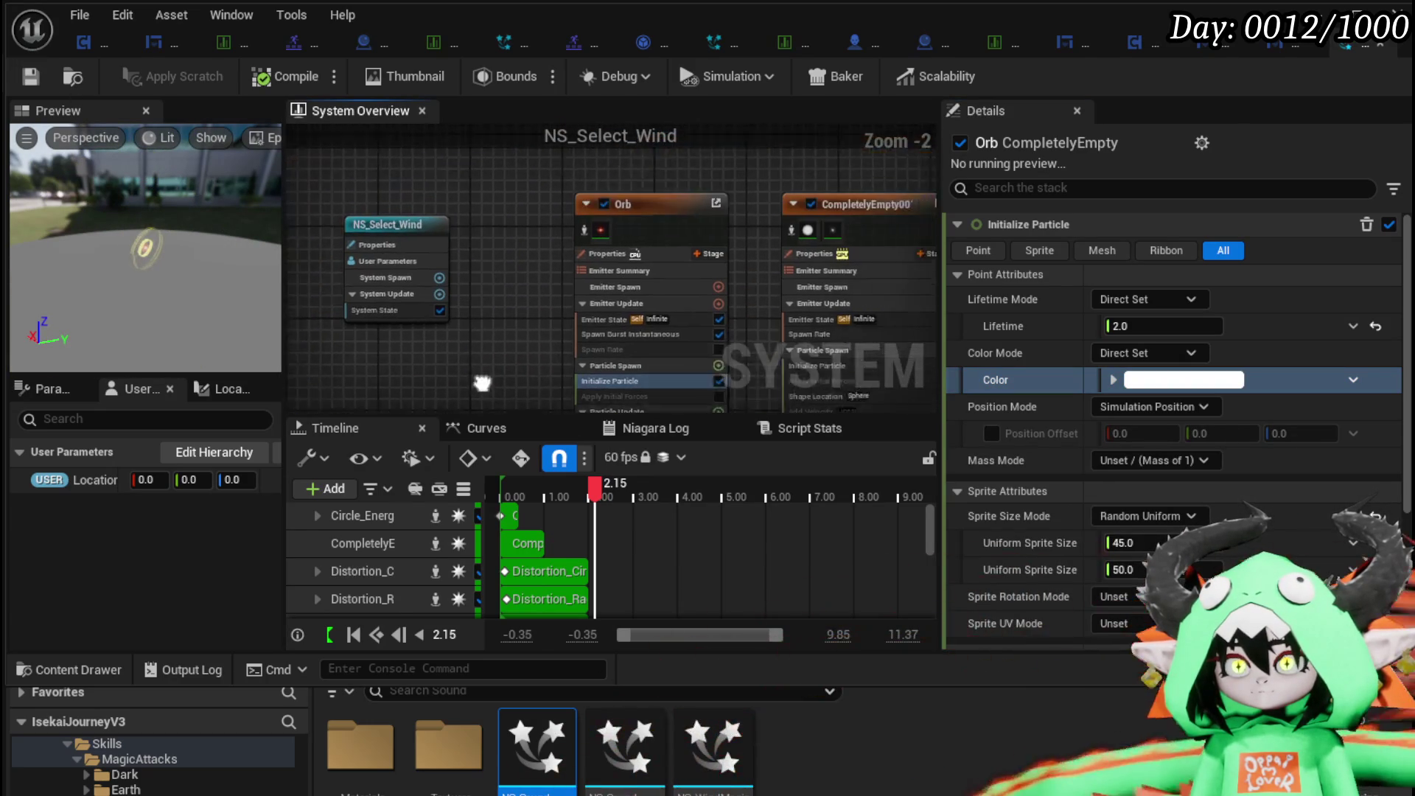
{"action": "left_click", "coordinate": [581, 210]}
{"action": "scroll", "coordinate": [498, 277], "scroll_direction": "down", "scroll_amount": 2}
{"action": "left_click_drag", "start_coordinate": [526, 290], "coordinate": [500, 184]}
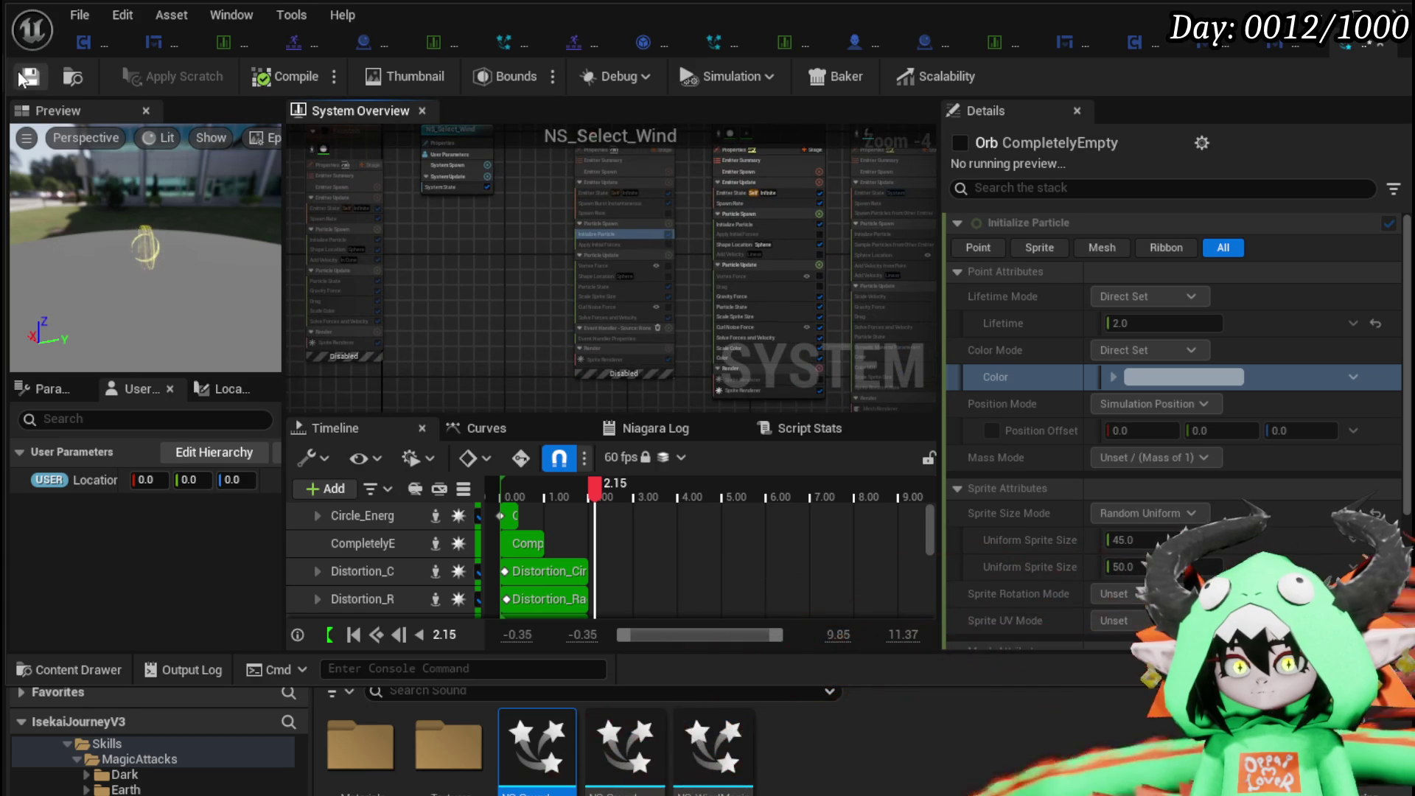
{"action": "key", "text": "ctrl+s"}
Select the Flare_01 emitter in the graph.
{"action": "scroll", "coordinate": [466, 307], "scroll_direction": "down", "scroll_amount": 4}
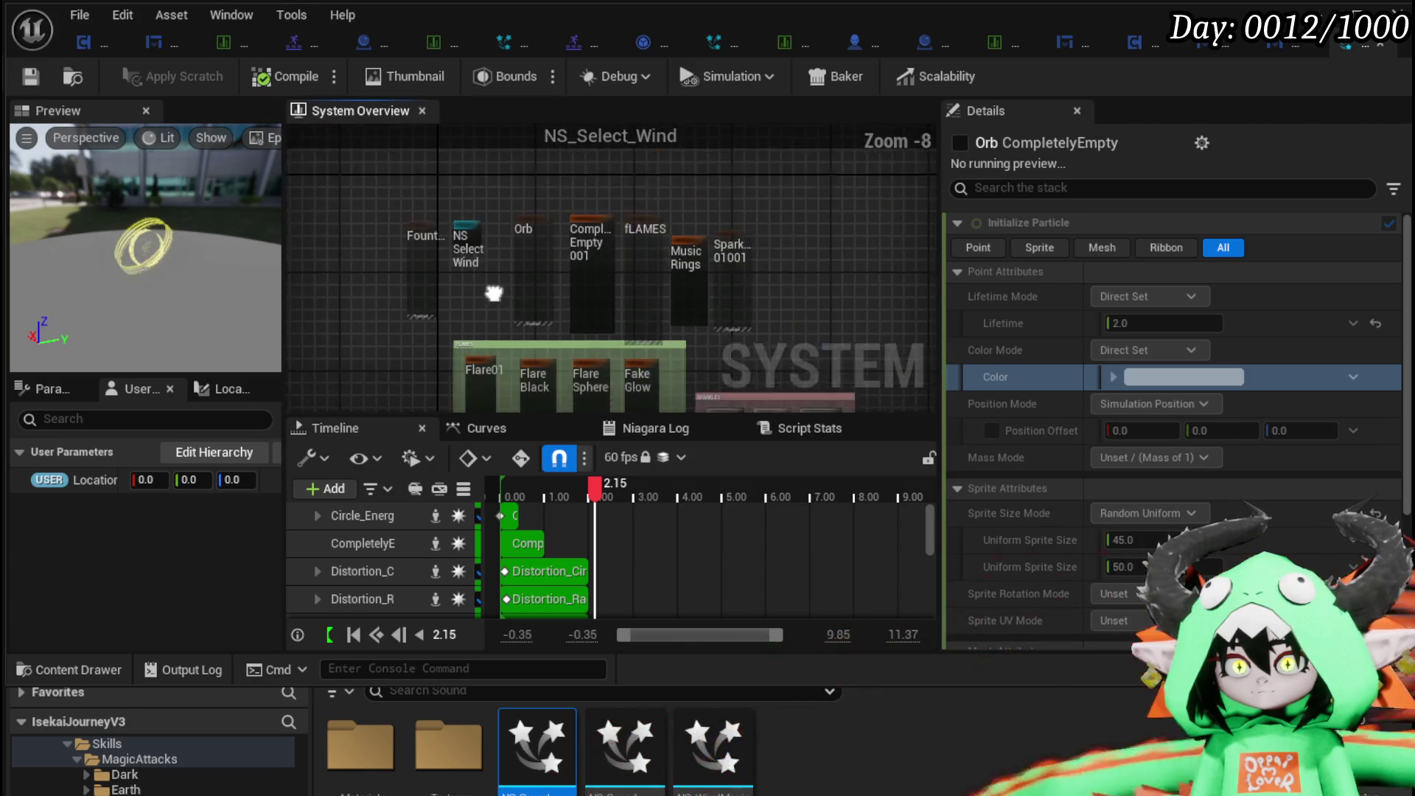
{"action": "scroll", "coordinate": [448, 303], "scroll_direction": "up", "scroll_amount": 3}
{"action": "scroll", "coordinate": [471, 280], "scroll_direction": "up", "scroll_amount": 5}
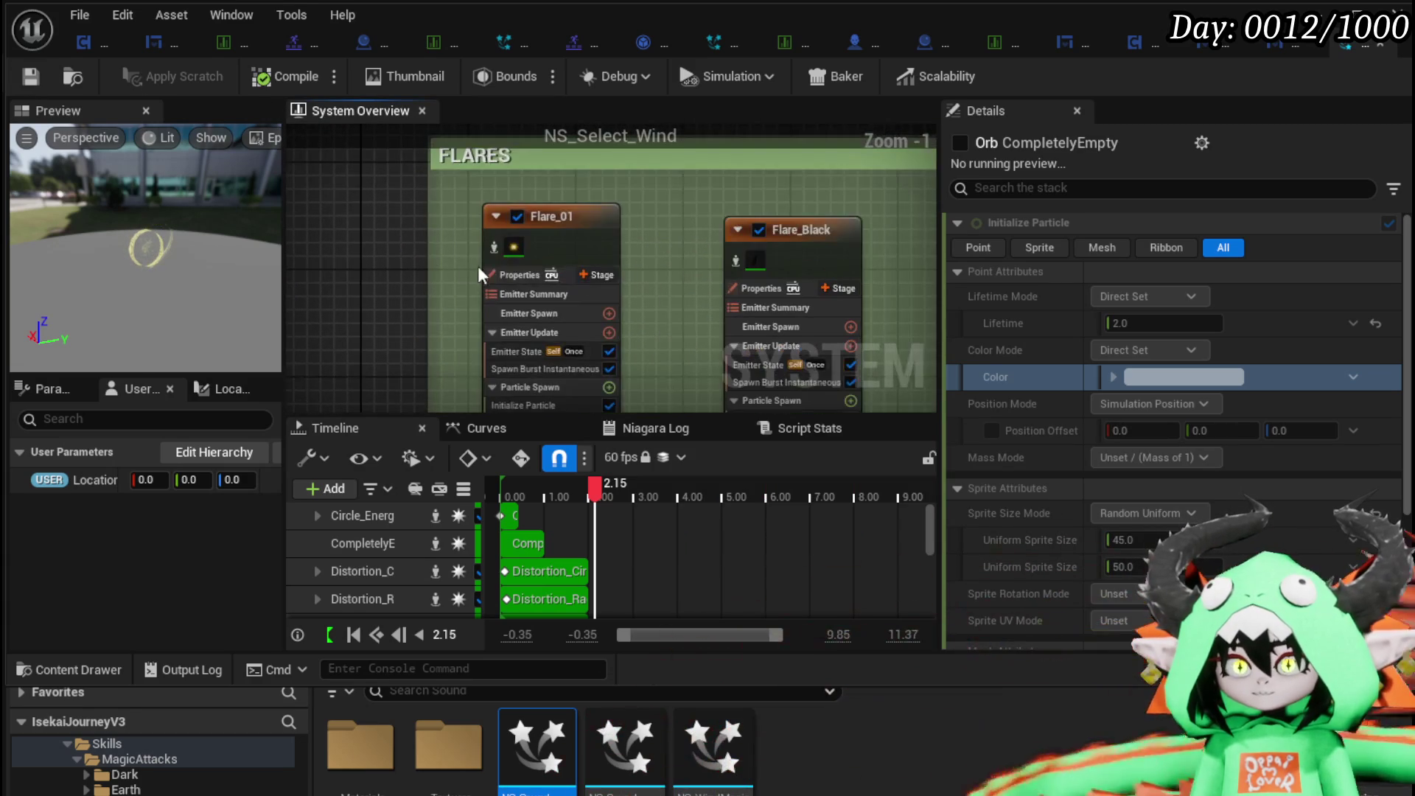
{"action": "left_click", "coordinate": [528, 258]}
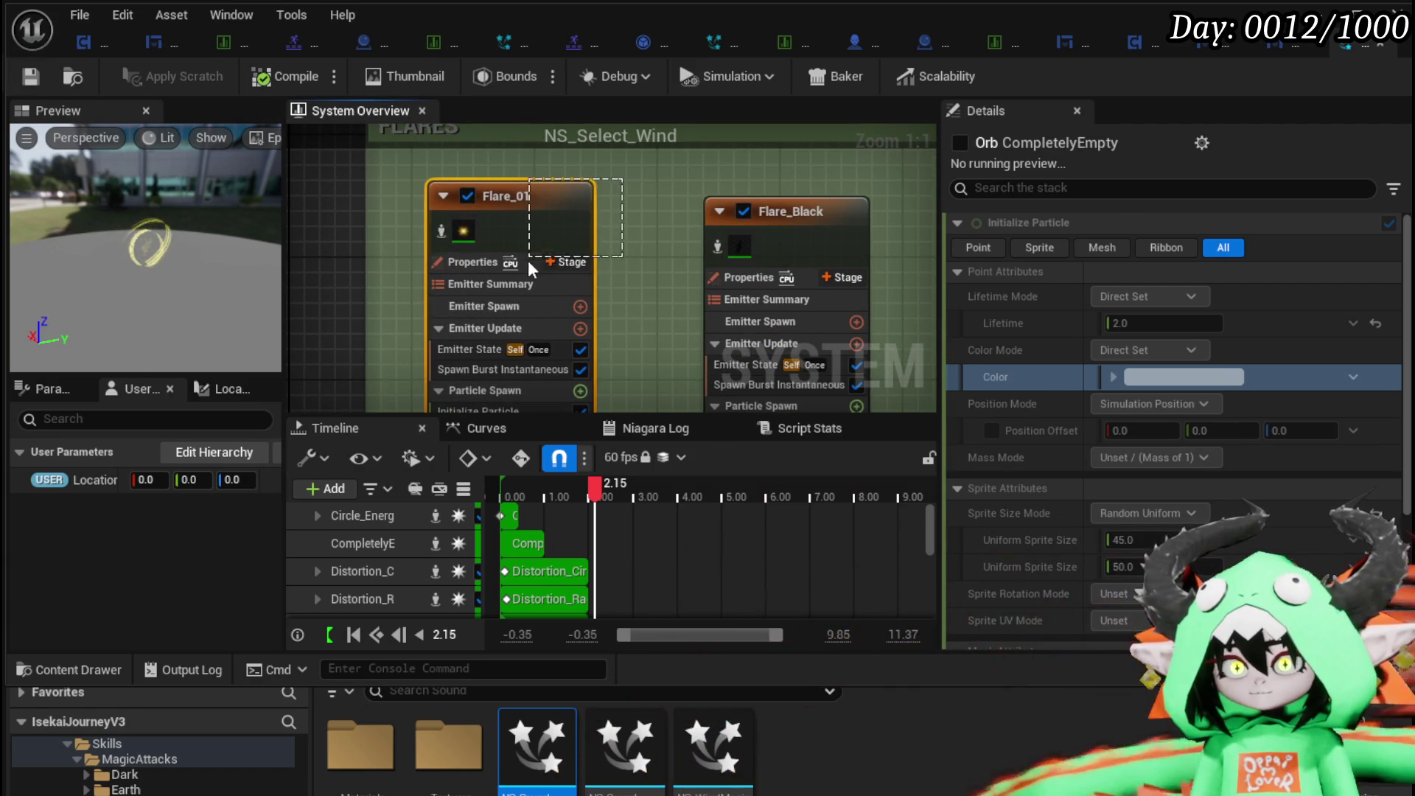
Duplicate Flare_01 as Flare_01001 and arrange it beside the NS_Select_Wind and Orb nodes.
{"action": "scroll", "coordinate": [626, 214], "scroll_direction": "down", "scroll_amount": 3}
{"action": "left_click_drag", "start_coordinate": [509, 132], "coordinate": [509, 200]}
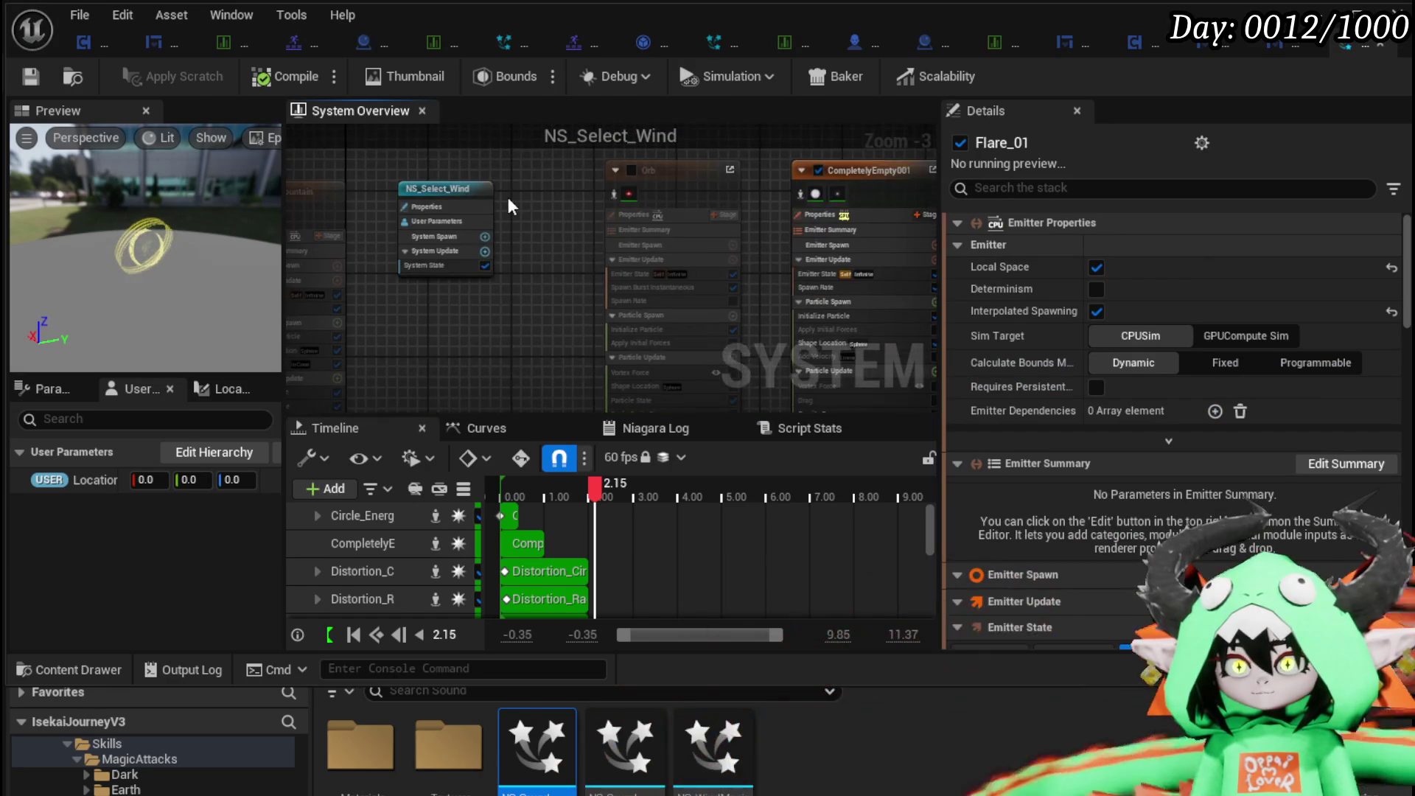
{"action": "left_click", "coordinate": [544, 211]}
{"action": "key", "text": "ctrl+v"}
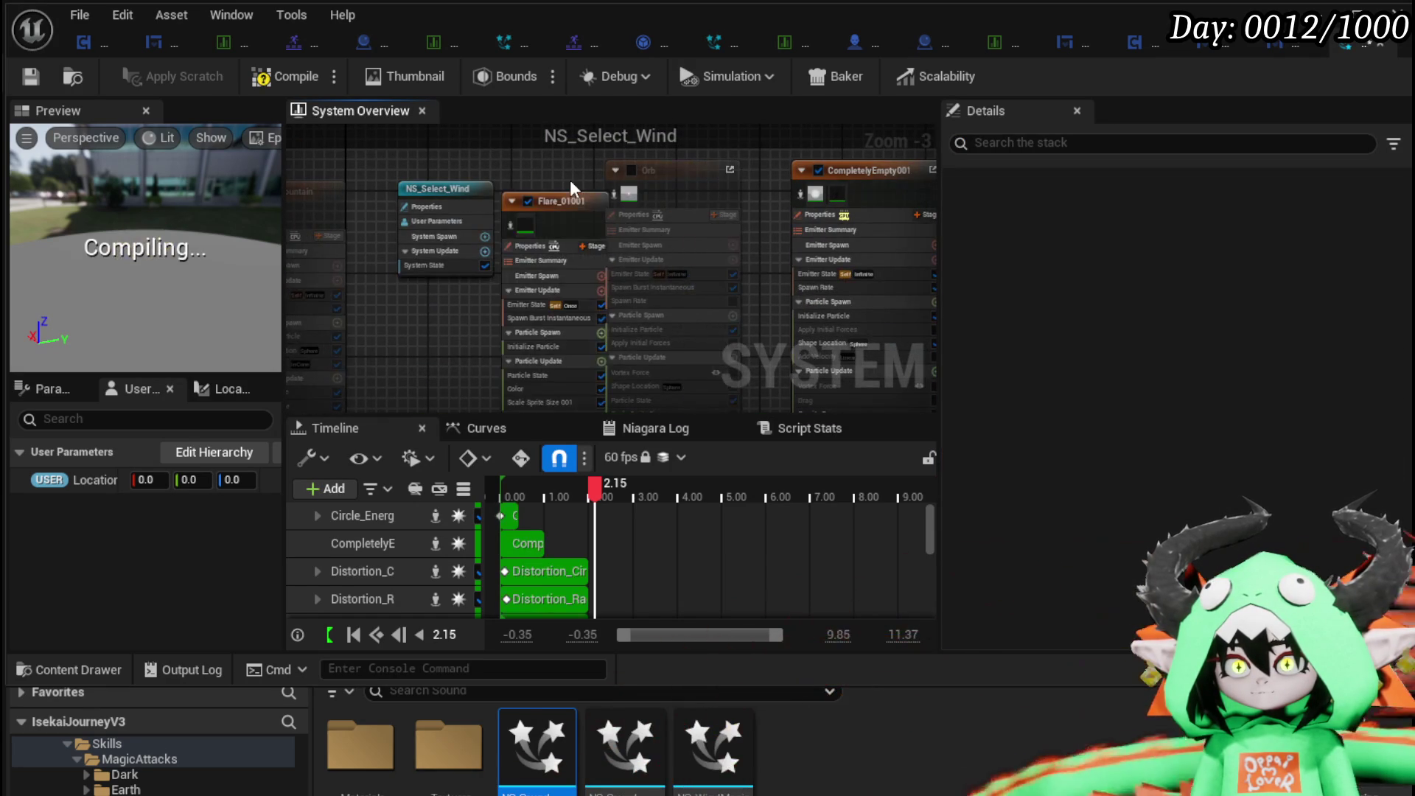
{"action": "left_click_drag", "start_coordinate": [444, 184], "coordinate": [405, 147]}
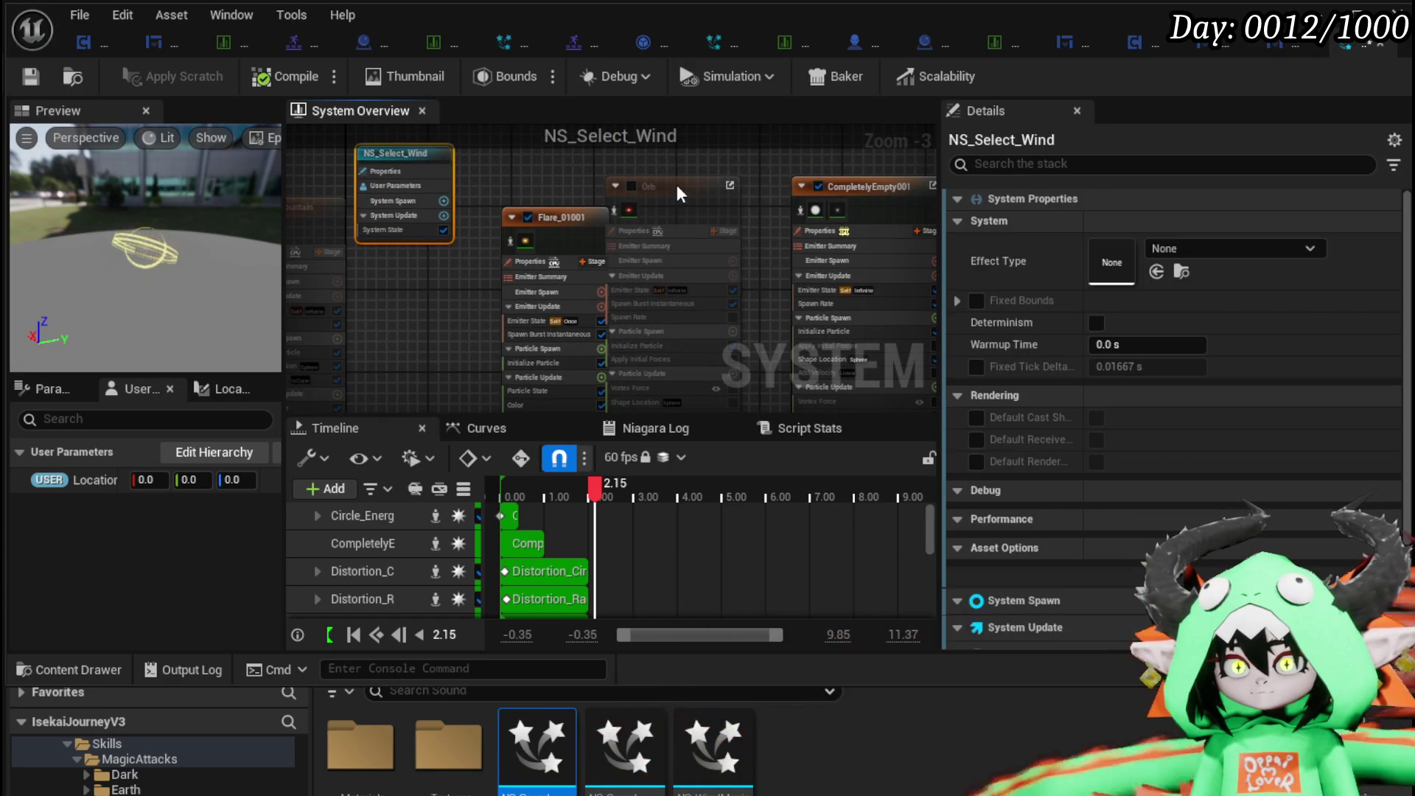
{"action": "left_click_drag", "start_coordinate": [677, 187], "coordinate": [722, 153]}
{"action": "left_click_drag", "start_coordinate": [556, 236], "coordinate": [588, 197]}
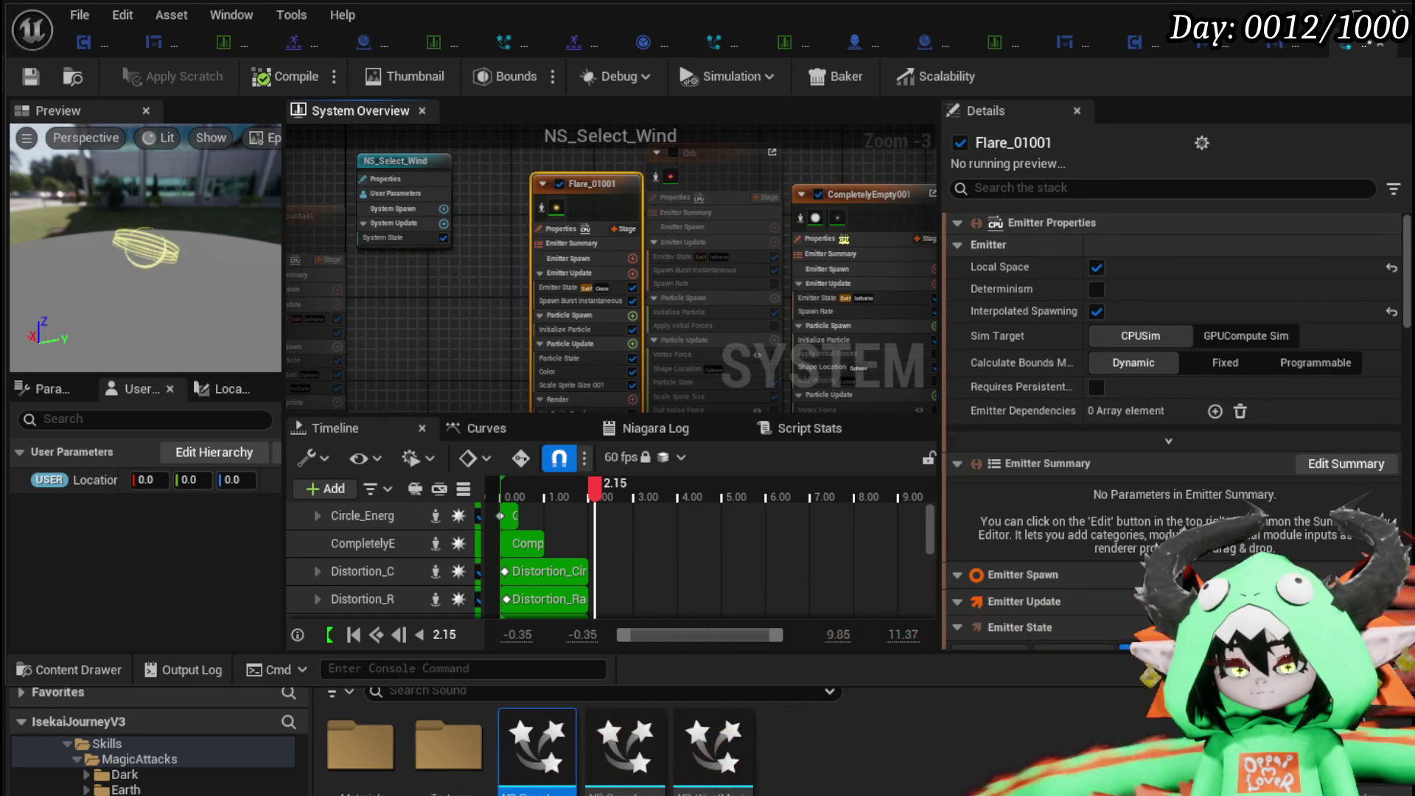
{"action": "scroll", "coordinate": [337, 235], "scroll_direction": "up", "scroll_amount": 4}
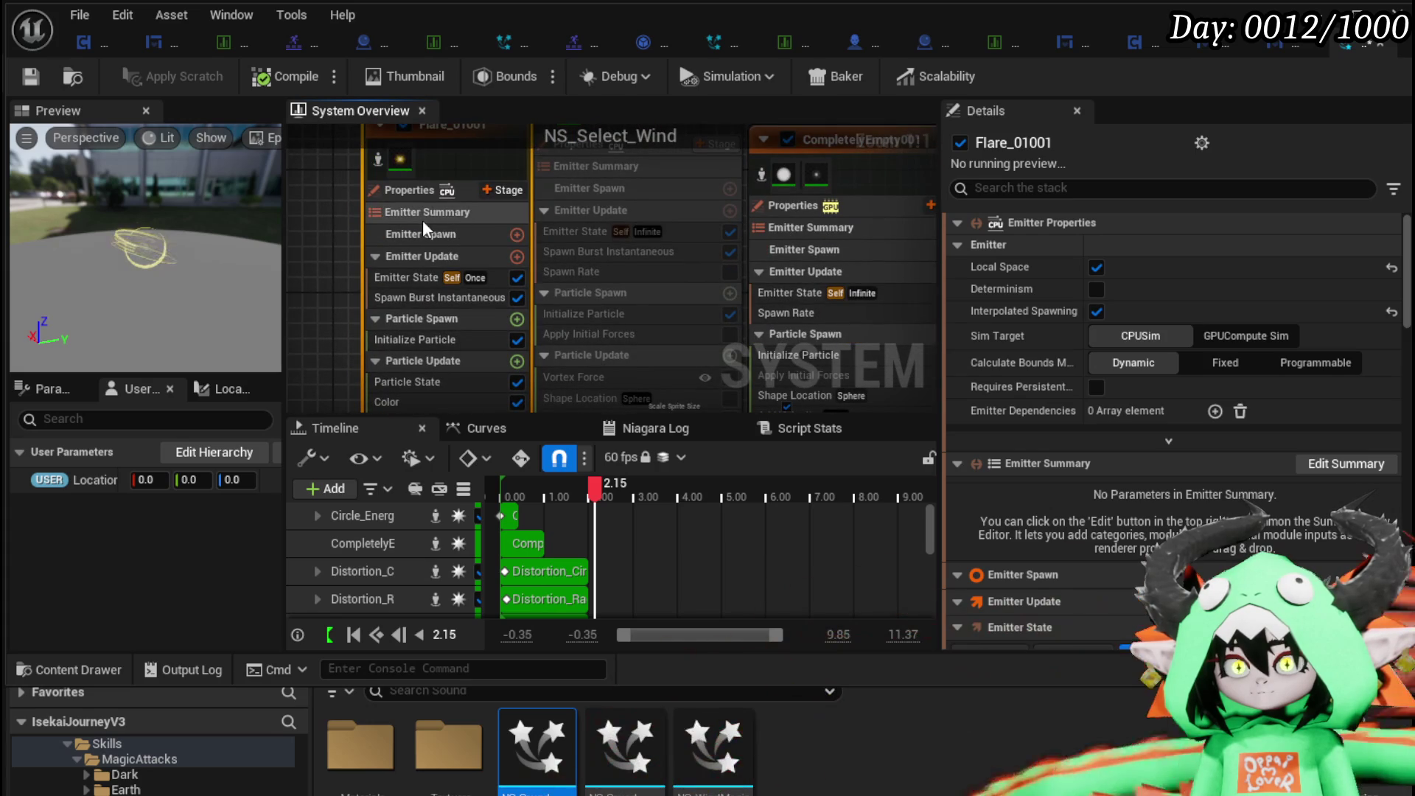
Set Flare_01001's Sim Target to GPUCompute Sim and check its spawn burst settings.
{"action": "left_click", "coordinate": [413, 190]}
{"action": "left_click", "coordinate": [1250, 335]}
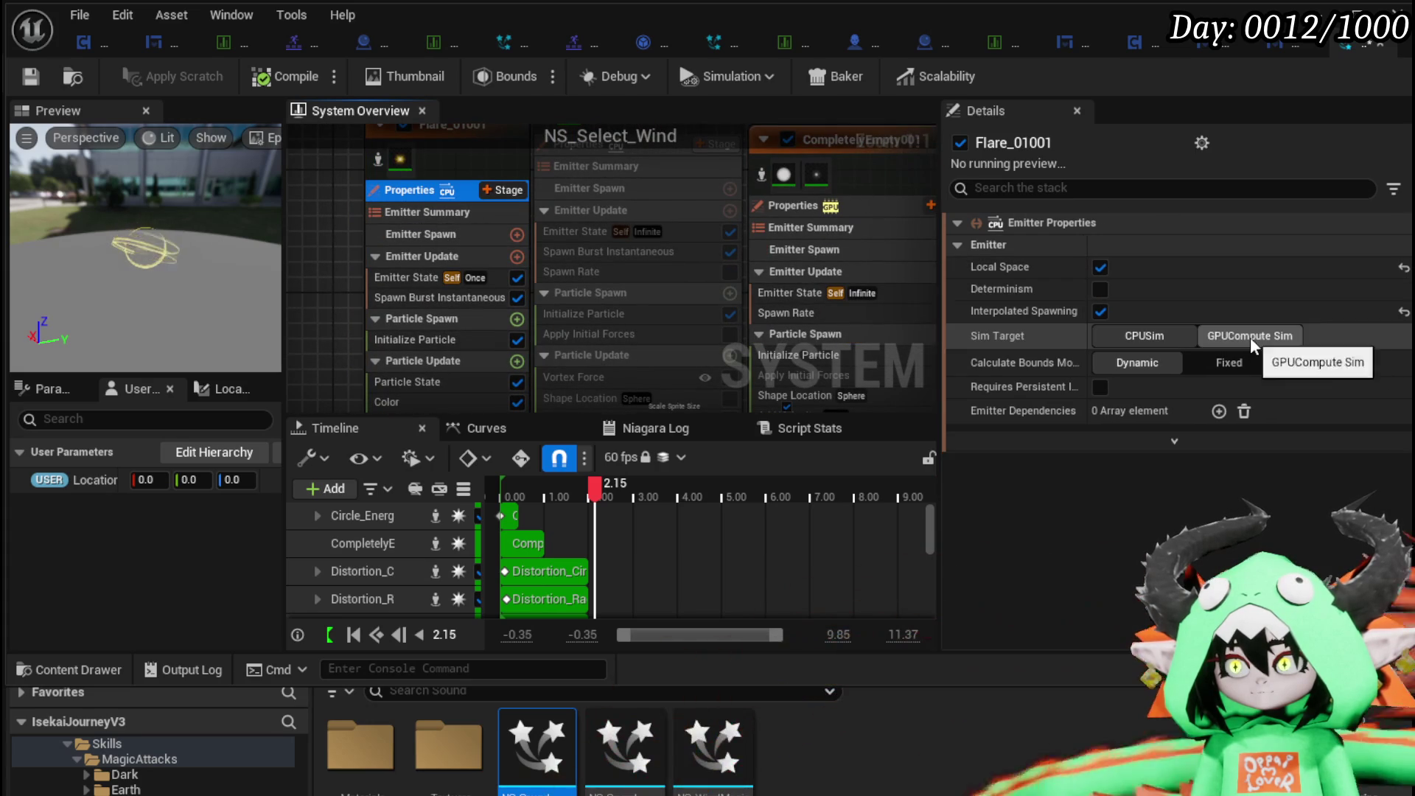
{"action": "mouse_move", "coordinate": [330, 269]}
{"action": "left_mouse_down"}
{"action": "mouse_move", "coordinate": [413, 189]}
{"action": "mouse_move", "coordinate": [586, 168]}
{"action": "left_mouse_up"}
{"action": "left_click", "coordinate": [585, 168]}
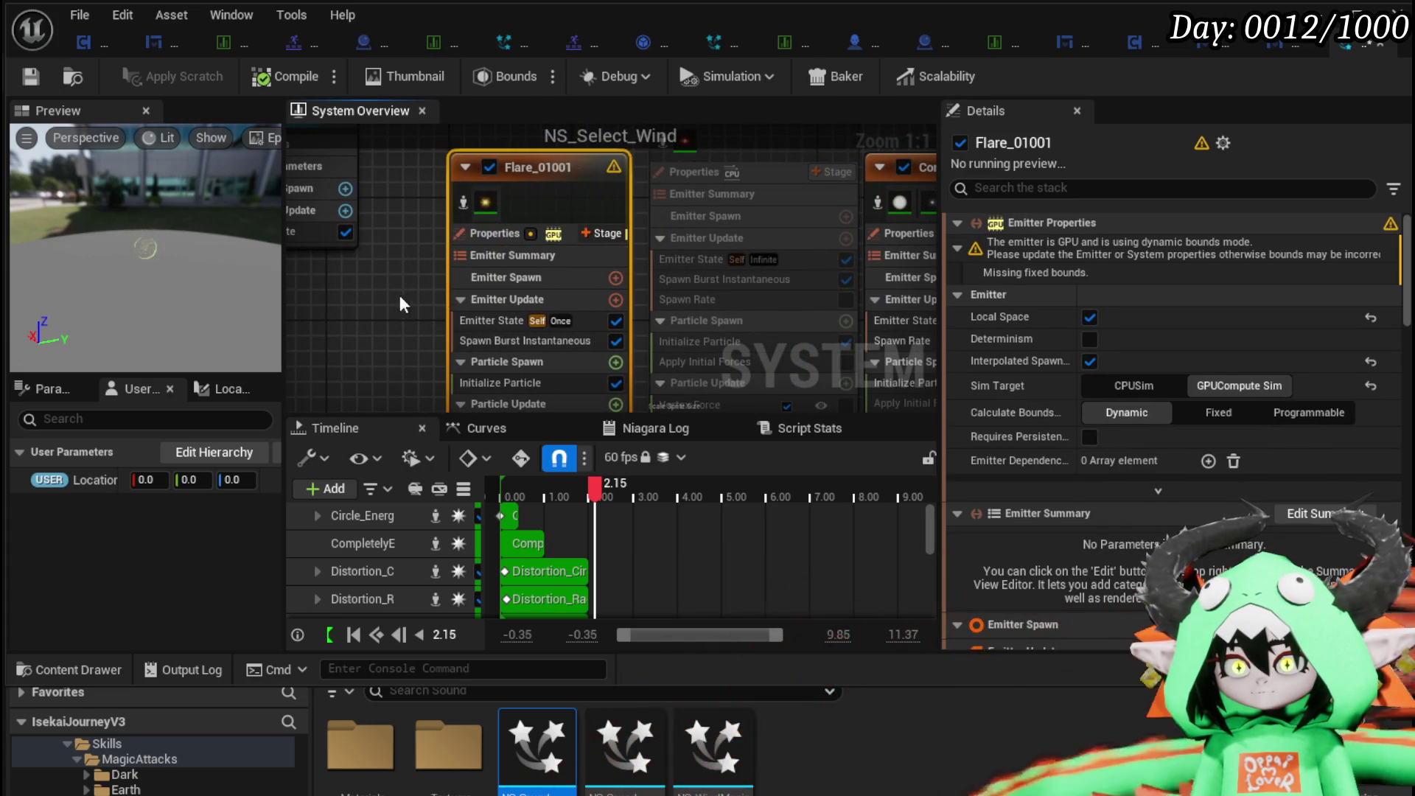
{"action": "left_click_drag", "start_coordinate": [400, 295], "coordinate": [407, 177]}
{"action": "left_click", "coordinate": [511, 223]}
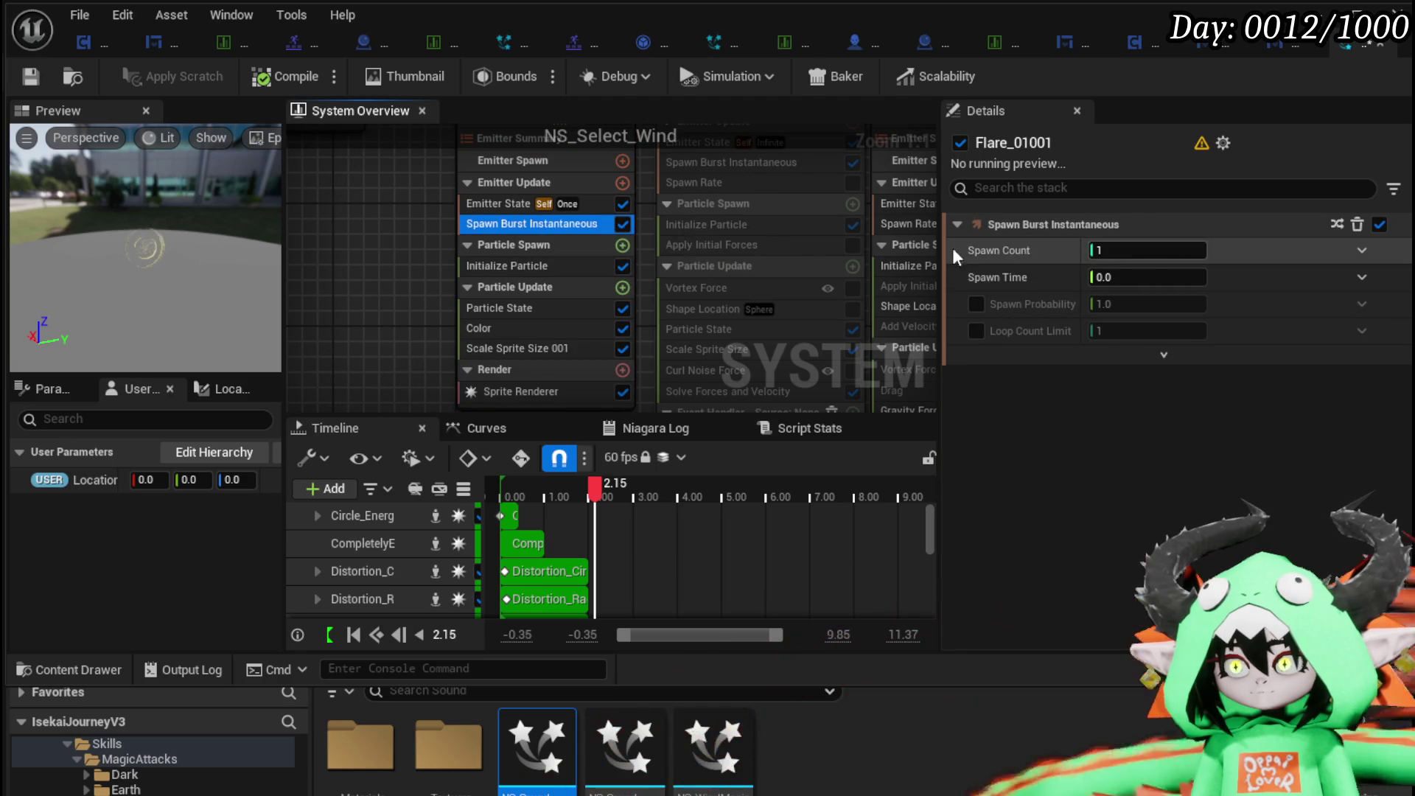
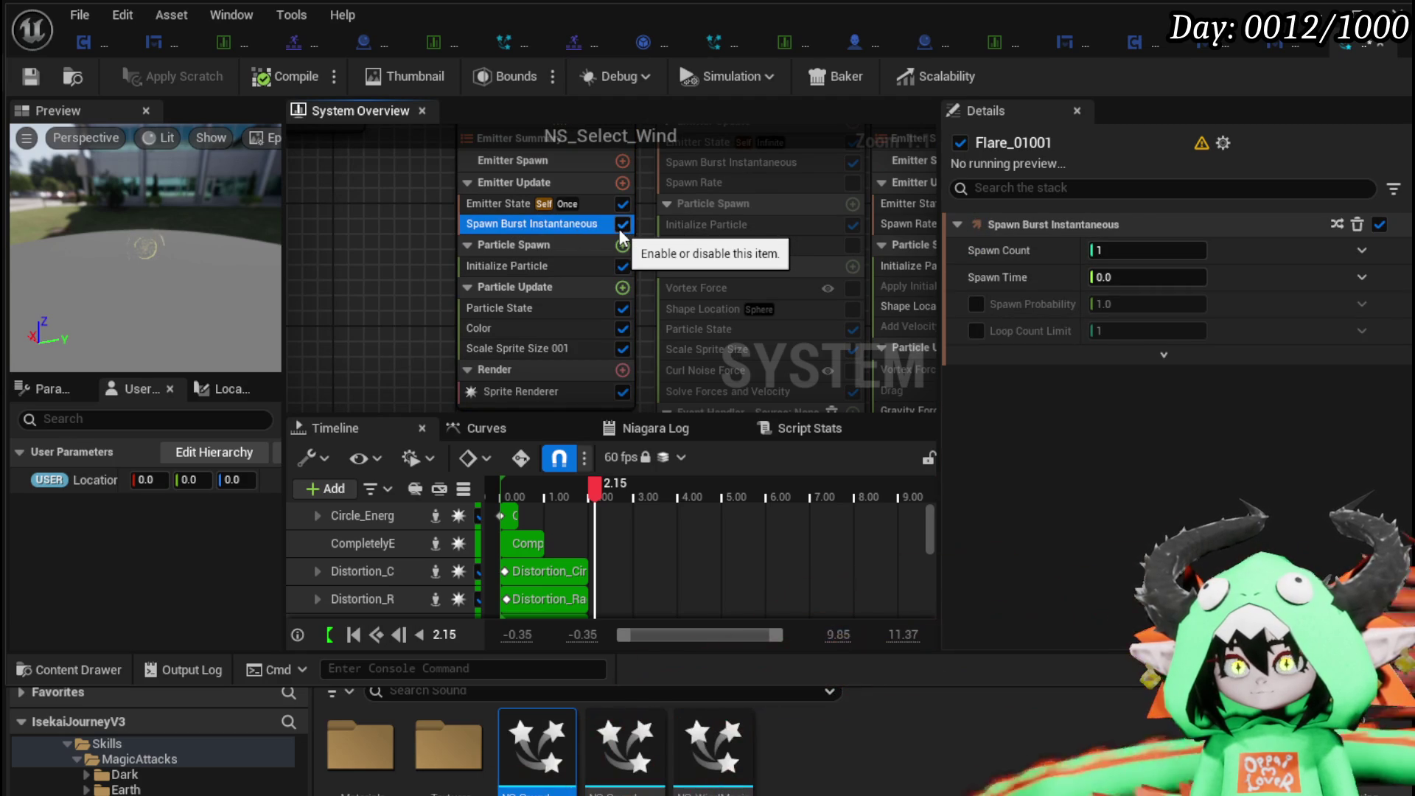
Set Flare_01001's Emitter State Loop Behavior to Infinite and save/compile the system.
{"action": "left_click", "coordinate": [502, 204]}
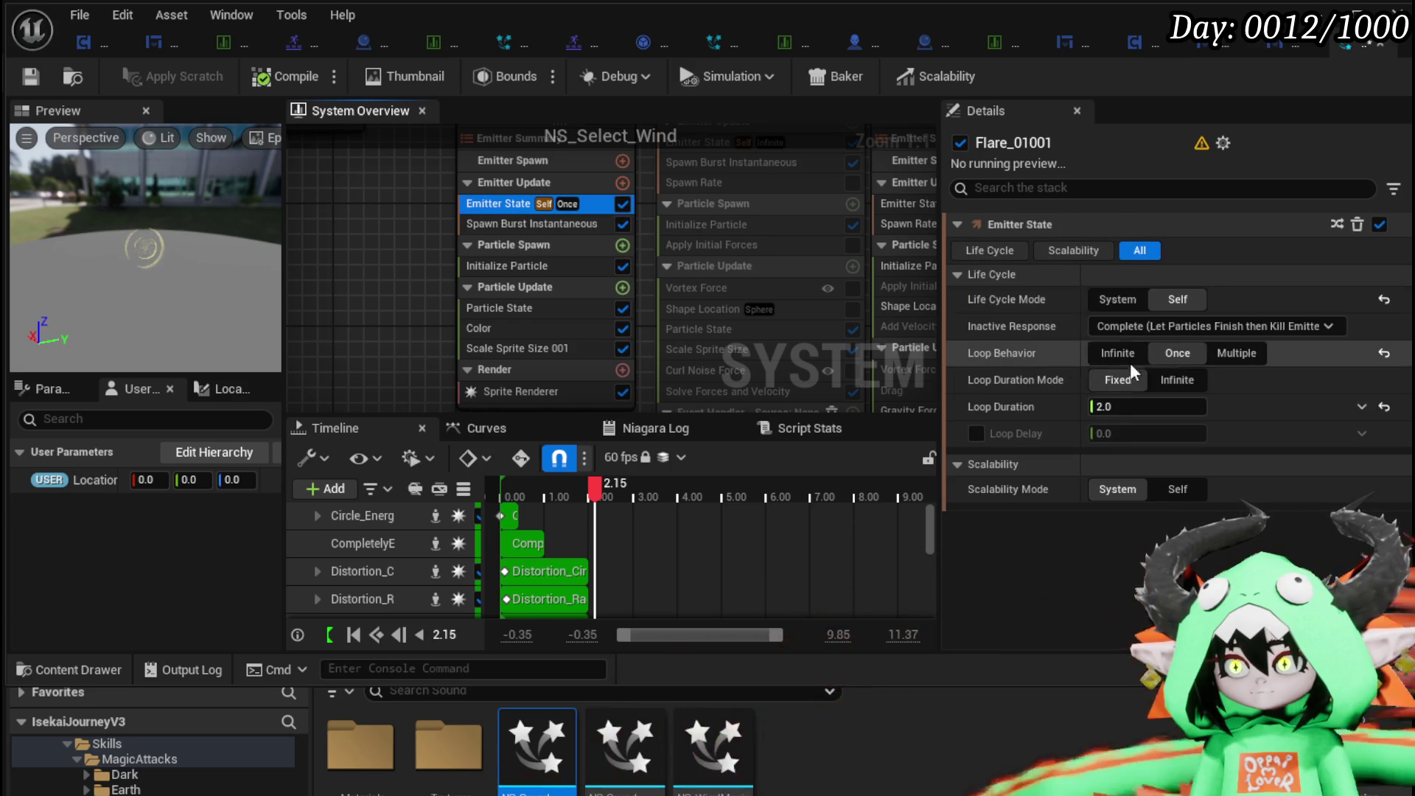
{"action": "left_click", "coordinate": [1120, 353]}
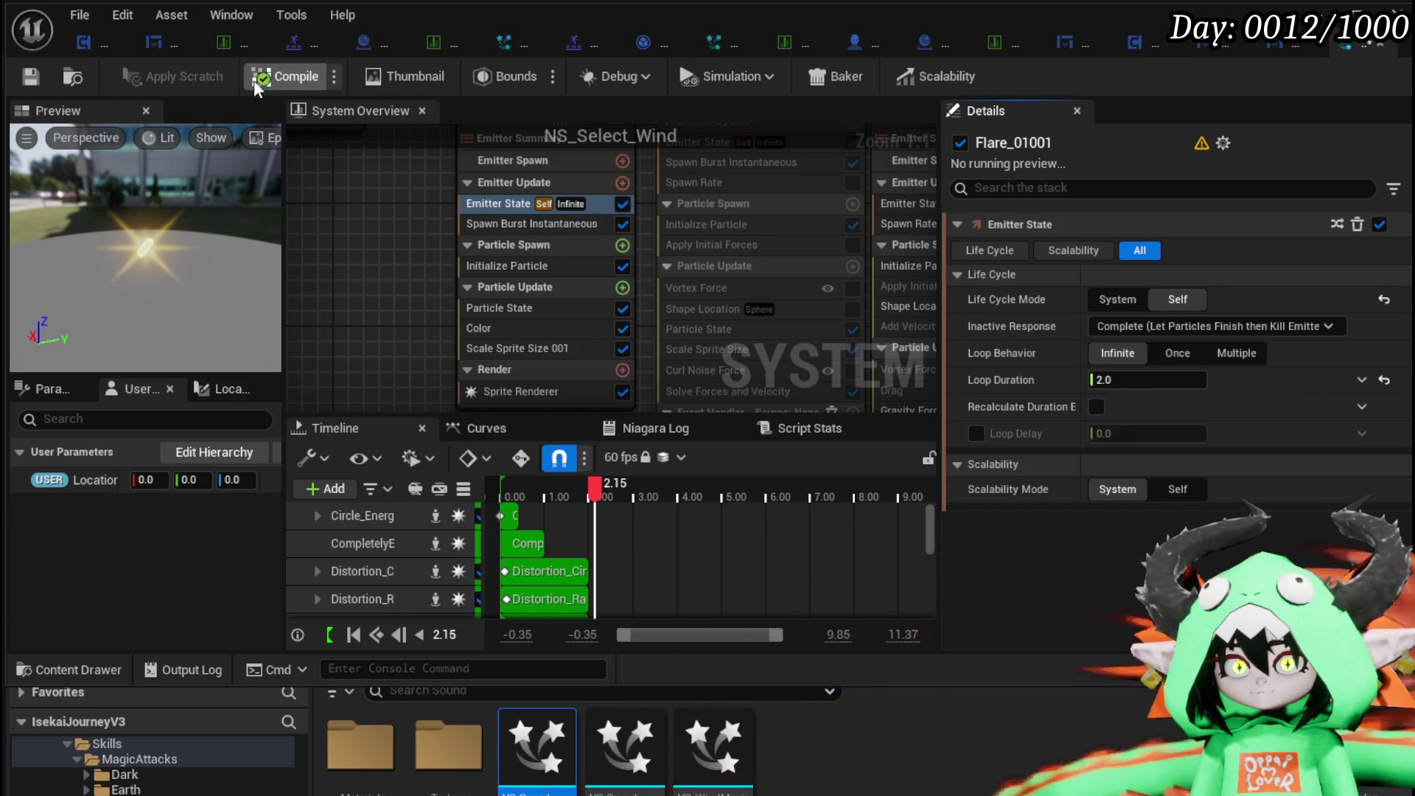
{"action": "left_click", "coordinate": [21, 81]}
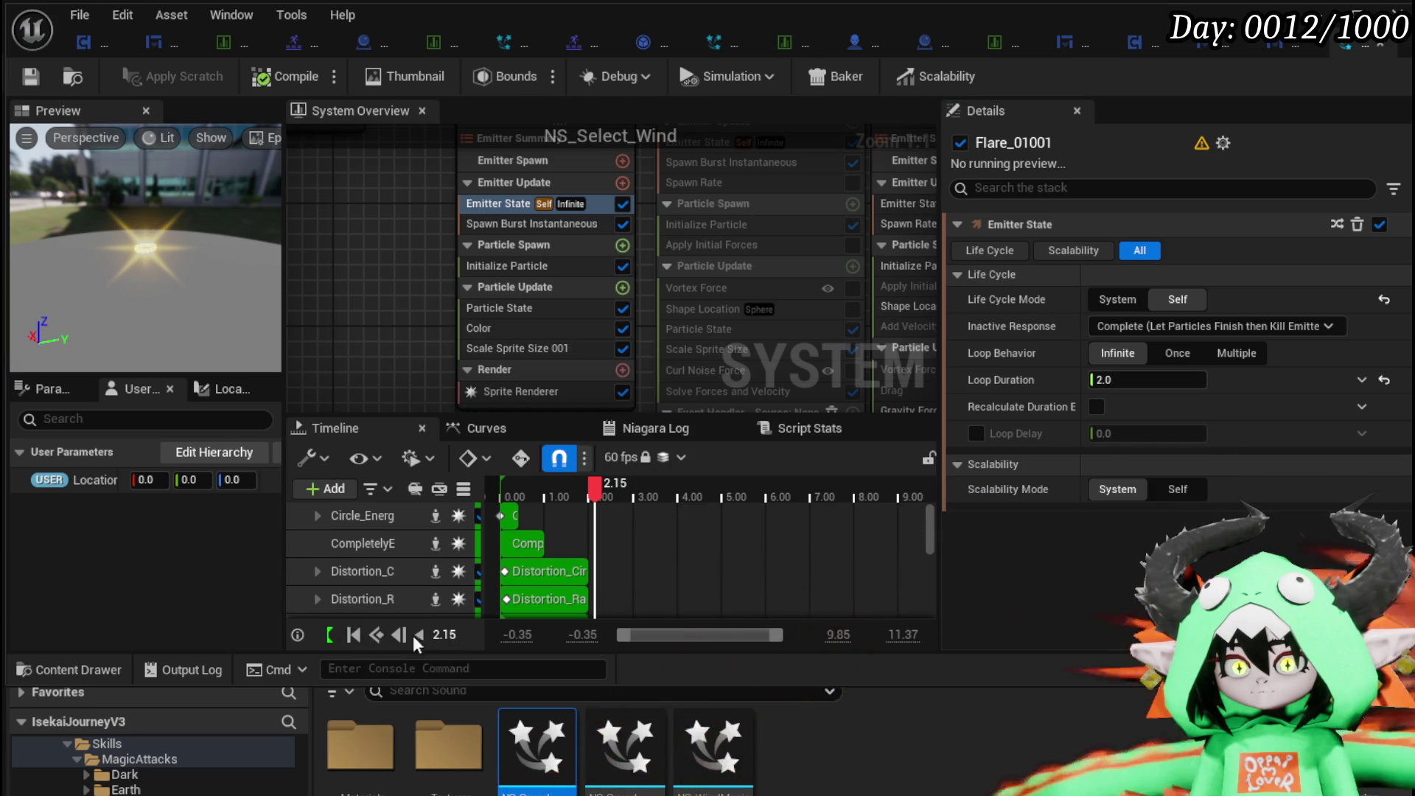
Play the effect preview and disable the Scale Sprite Size 001 module.
{"action": "left_click_drag", "start_coordinate": [284, 592], "coordinate": [159, 580]}
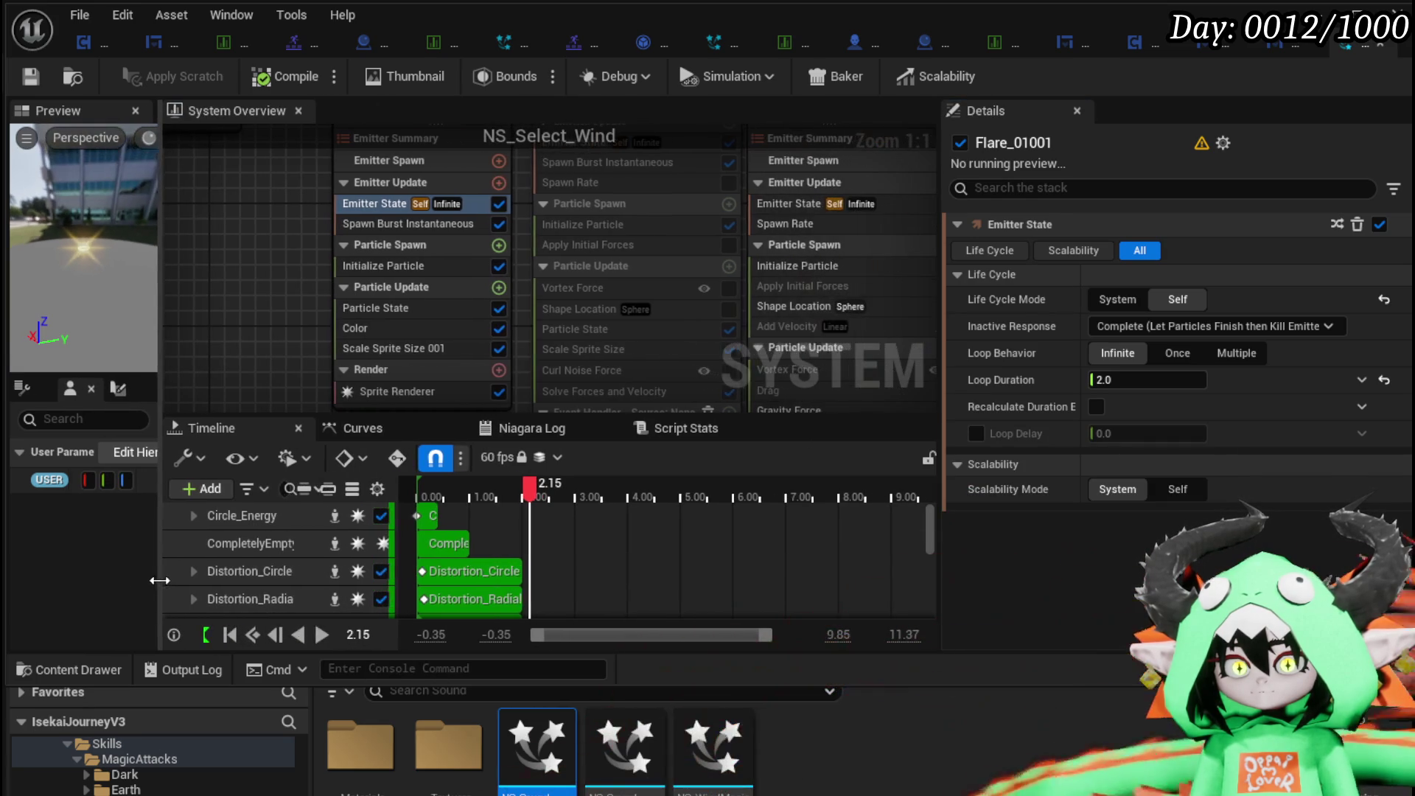
{"action": "left_click", "coordinate": [323, 634]}
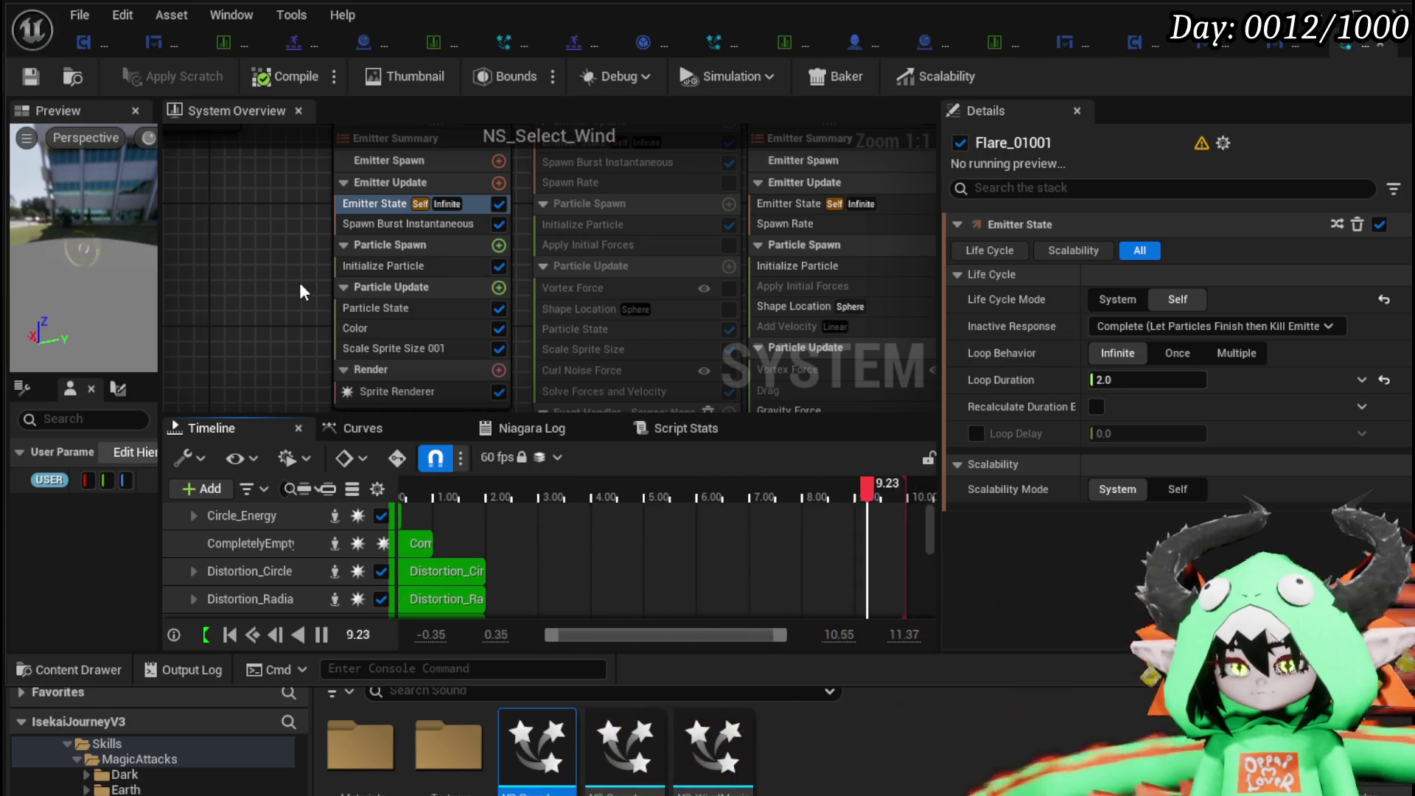
{"action": "left_click", "coordinate": [498, 349]}
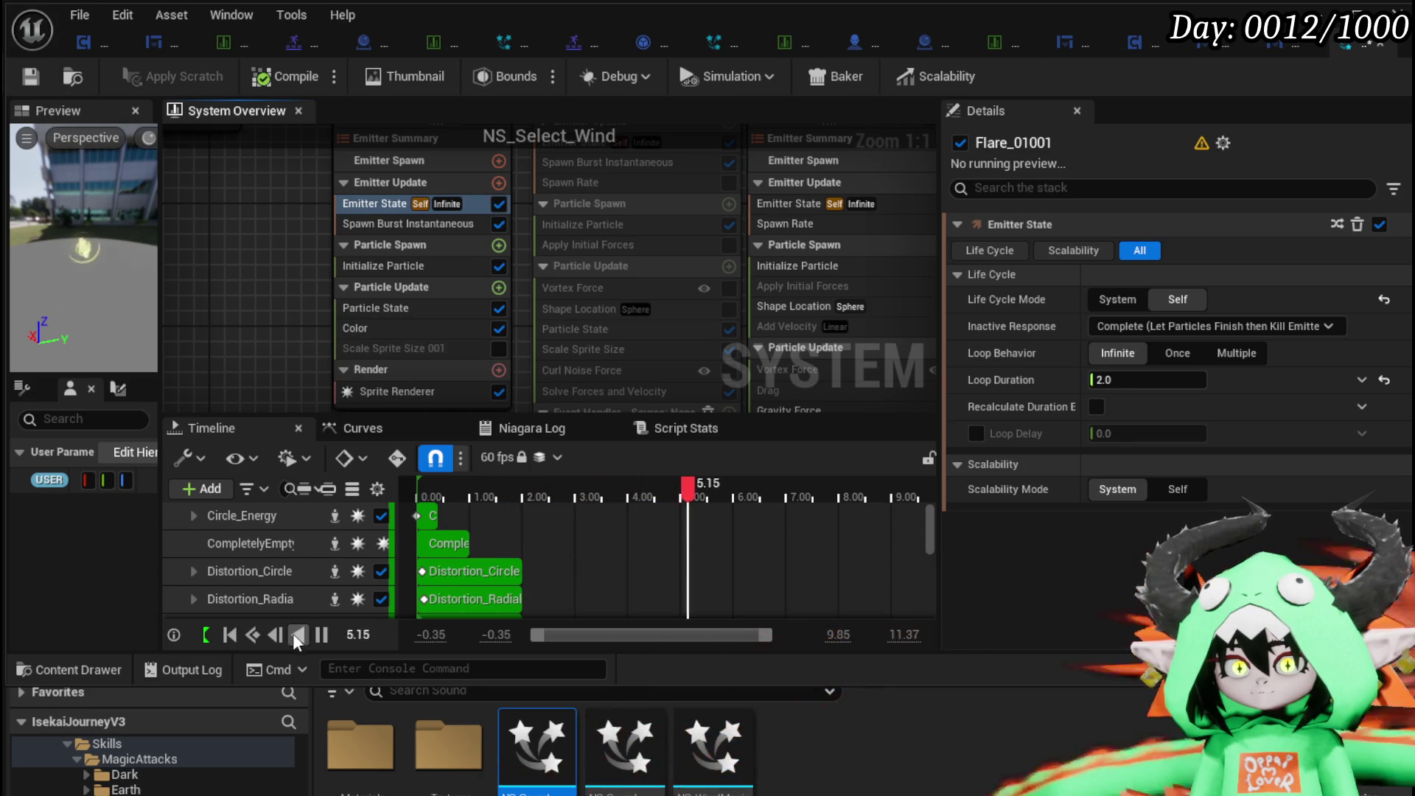
{"action": "left_click", "coordinate": [475, 285]}
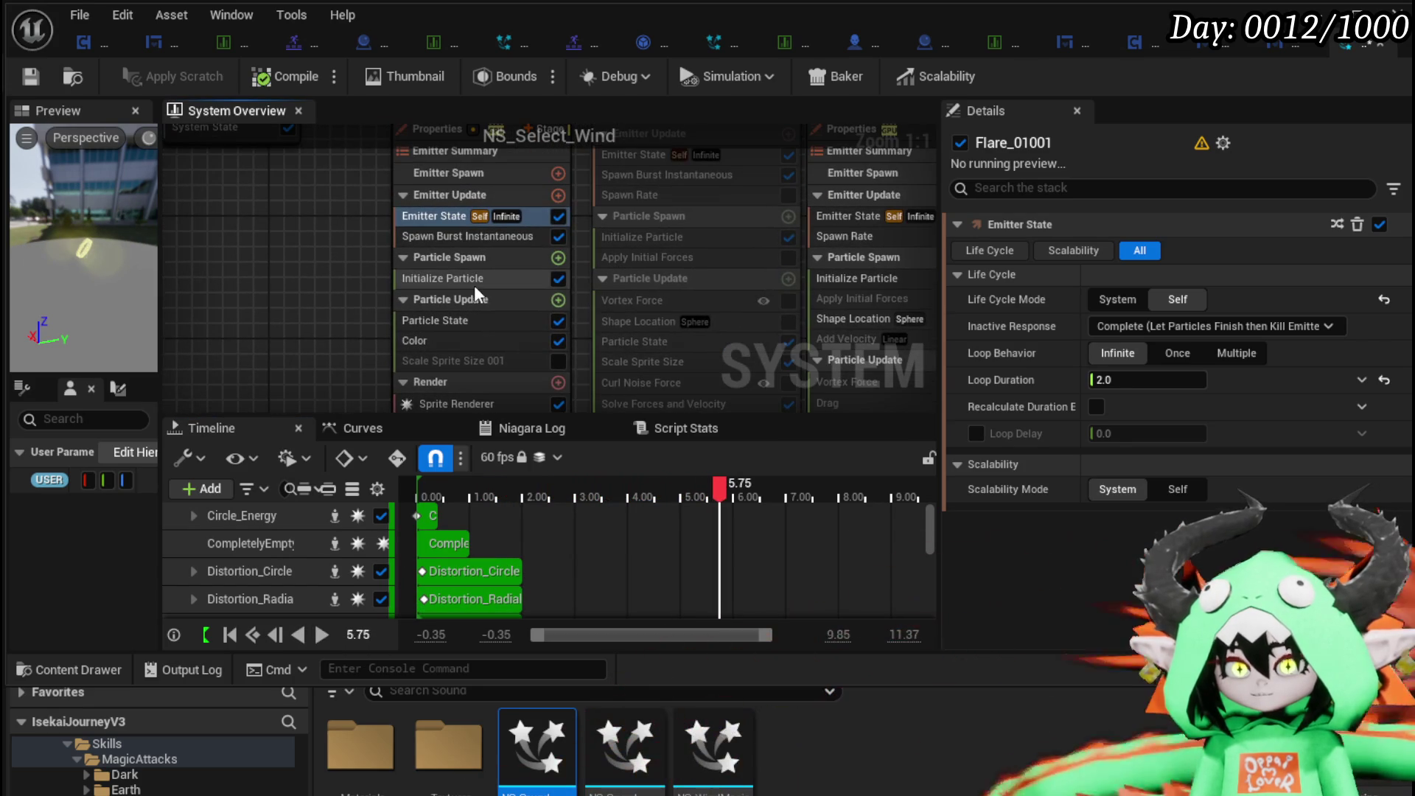
Disable Spawn Burst Instantaneous and inspect the burst, life cycle and Initialize Particle settings.
{"action": "mouse_move", "coordinate": [334, 281]}
{"action": "left_mouse_down"}
{"action": "mouse_move", "coordinate": [339, 409]}
{"action": "mouse_move", "coordinate": [341, 342]}
{"action": "left_mouse_up"}
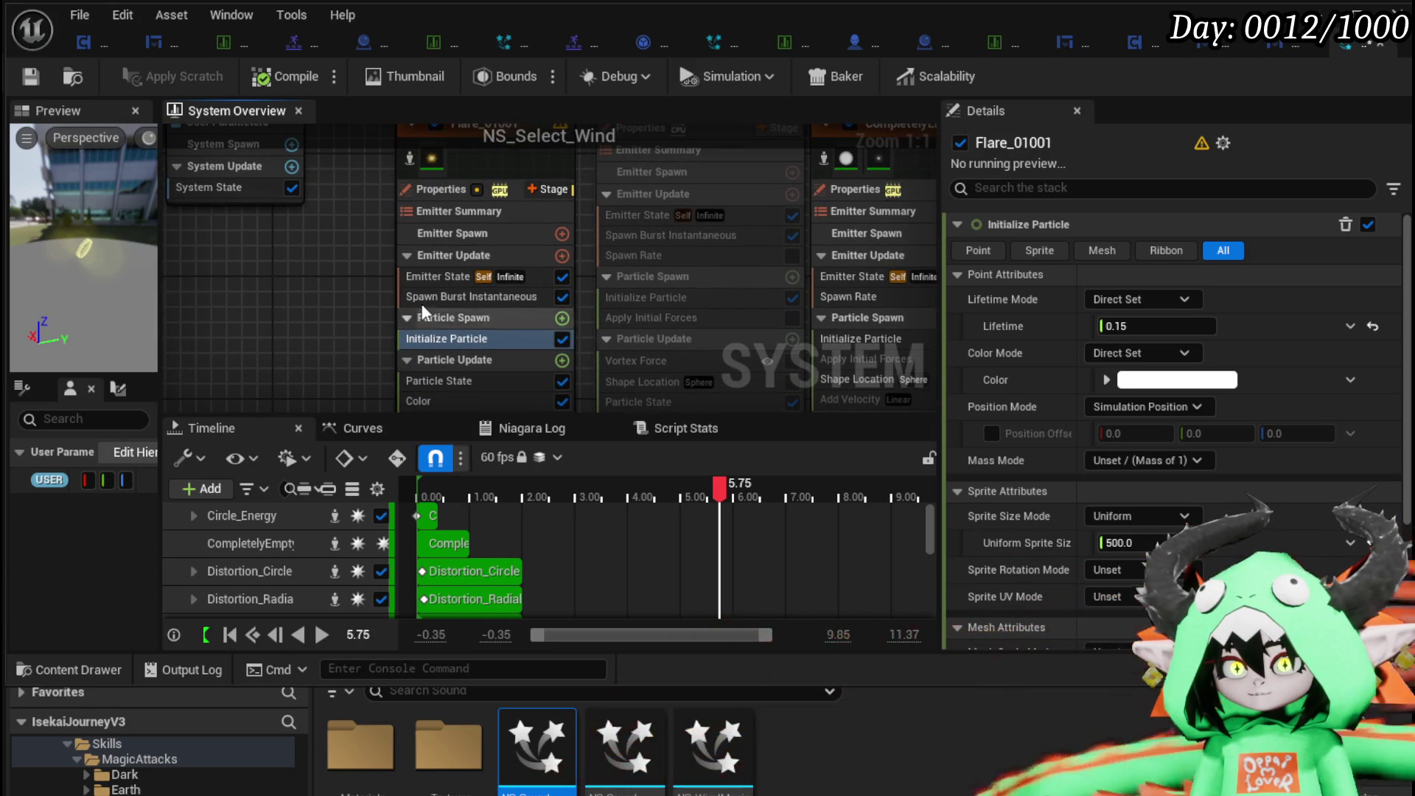
{"action": "left_click", "coordinate": [561, 297]}
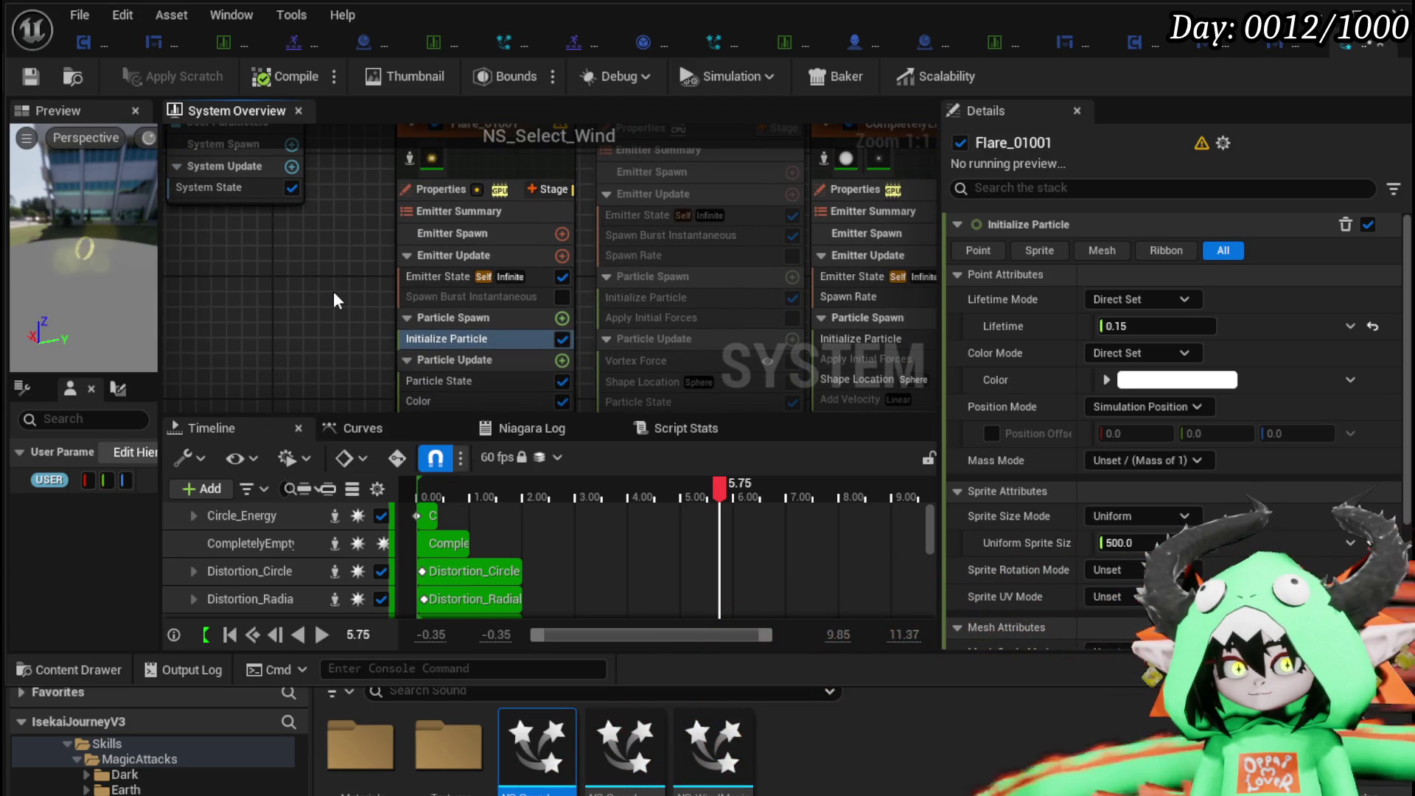
{"action": "left_click", "coordinate": [454, 294]}
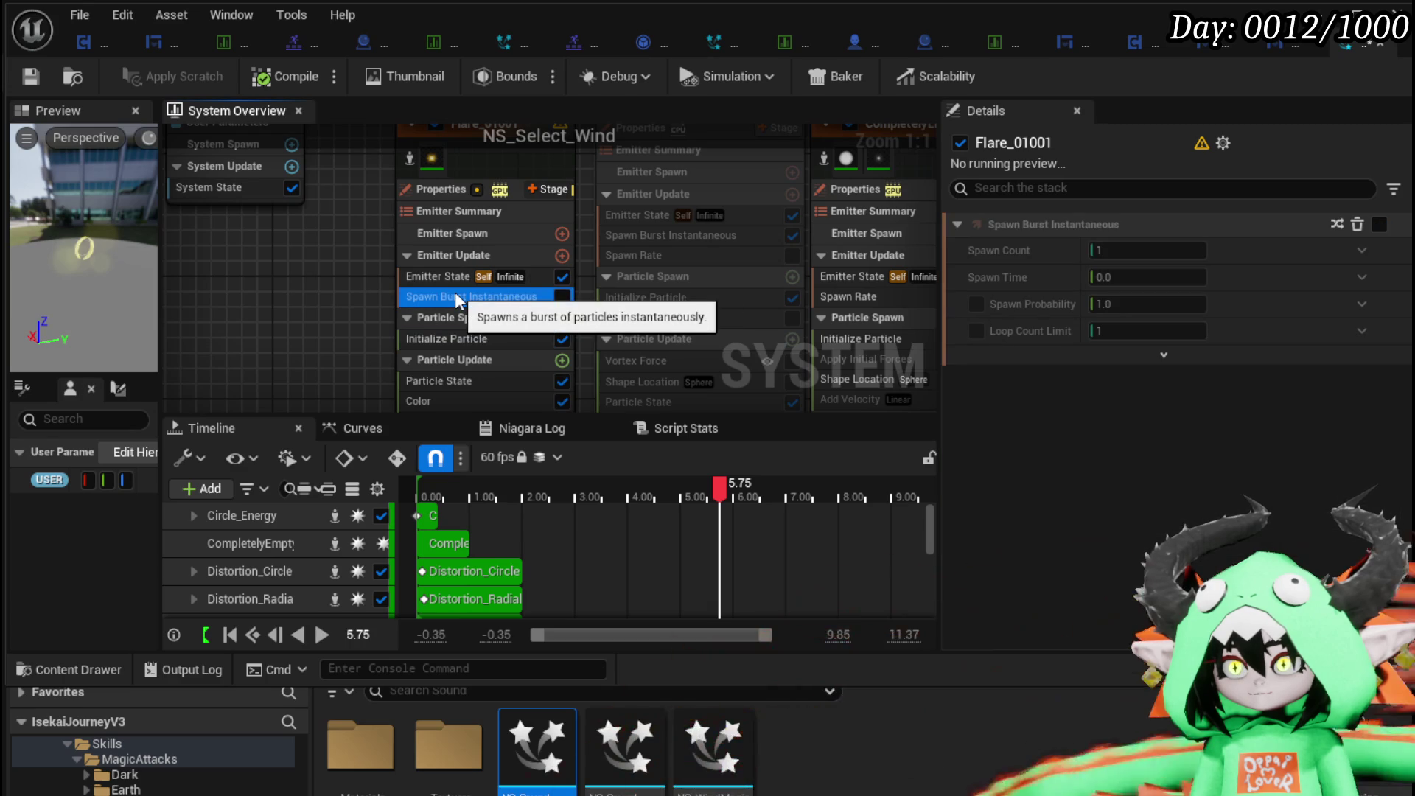
{"action": "left_click", "coordinate": [449, 279]}
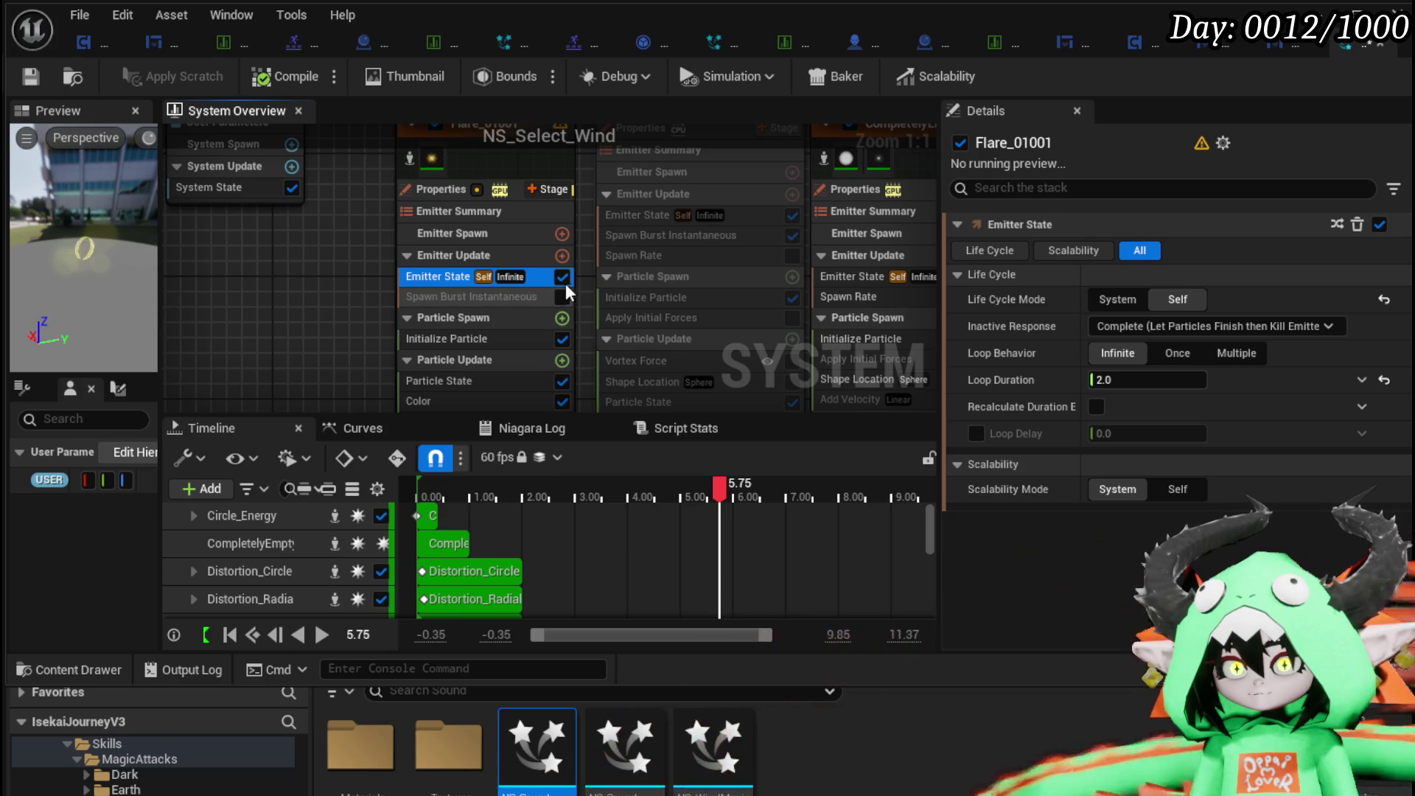
{"action": "mouse_move", "coordinate": [339, 308]}
{"action": "left_mouse_down"}
{"action": "mouse_move", "coordinate": [306, 251]}
{"action": "mouse_move", "coordinate": [338, 241]}
{"action": "mouse_move", "coordinate": [320, 247]}
{"action": "mouse_move", "coordinate": [341, 294]}
{"action": "mouse_move", "coordinate": [332, 284]}
{"action": "left_mouse_up"}
{"action": "left_click", "coordinate": [410, 277]}
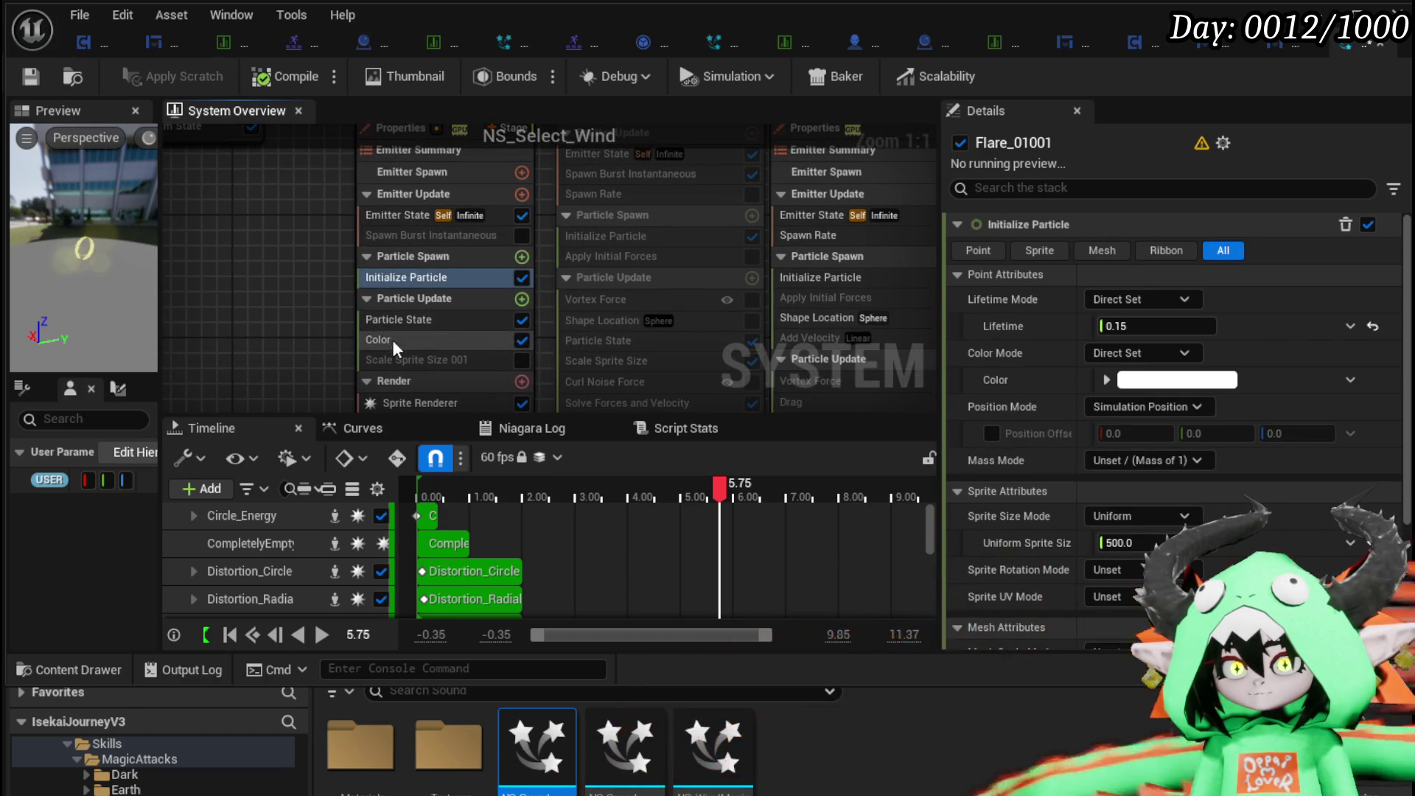
Disable the Color module, re-enable Spawn Burst Instantaneous, then play and pause the preview.
{"action": "left_click", "coordinate": [392, 339]}
{"action": "left_click", "coordinate": [522, 338]}
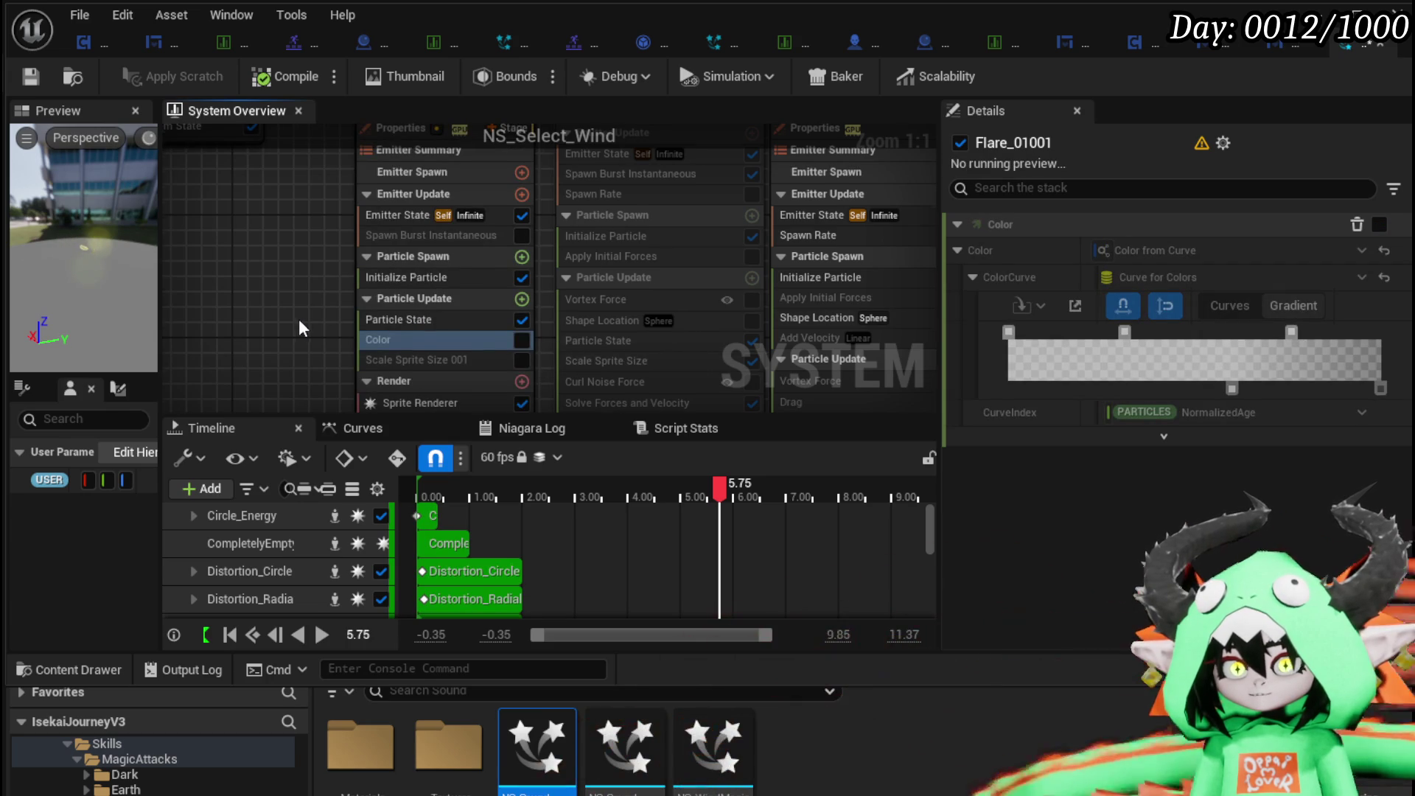
{"action": "left_click_drag", "start_coordinate": [299, 319], "coordinate": [338, 337]}
{"action": "left_click", "coordinate": [561, 253]}
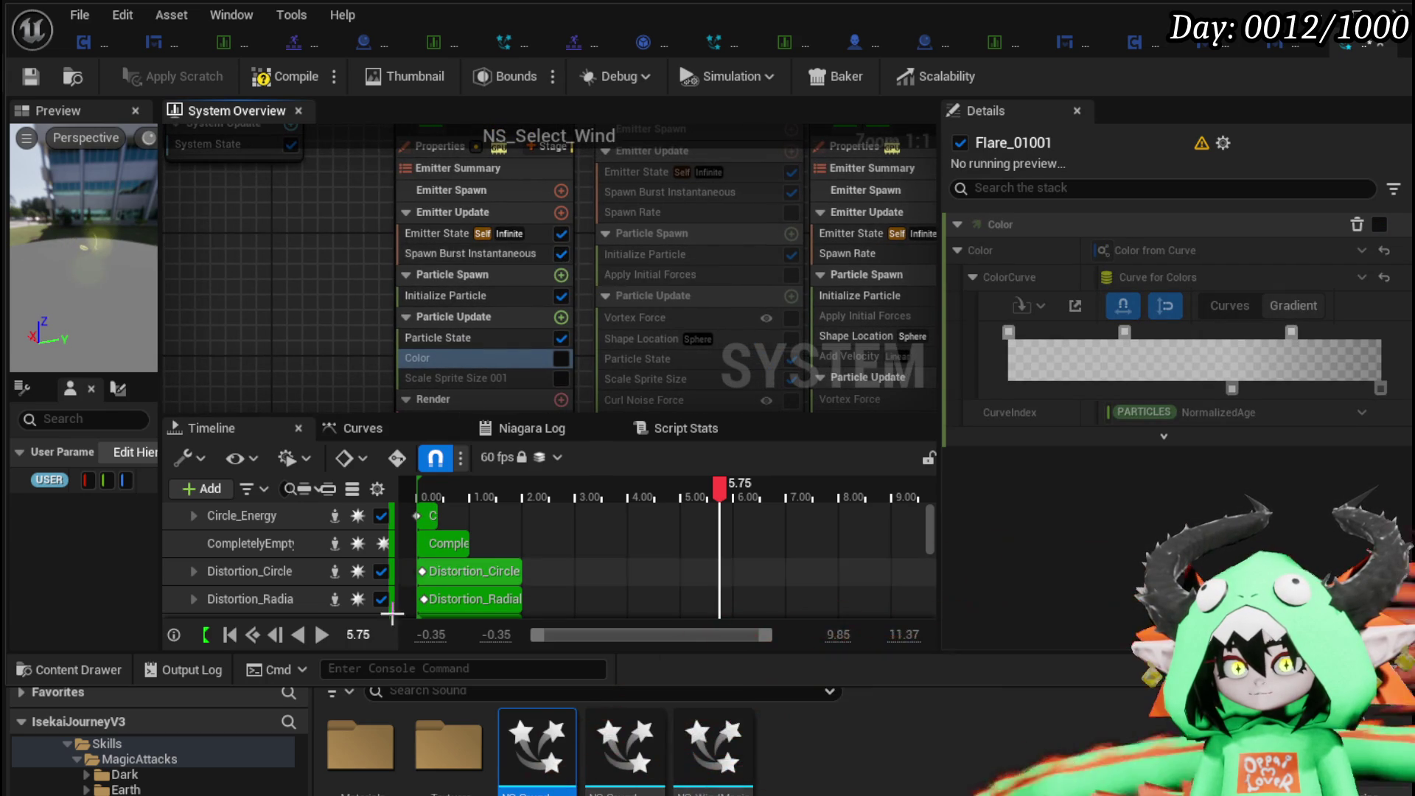
{"action": "left_click", "coordinate": [321, 635]}
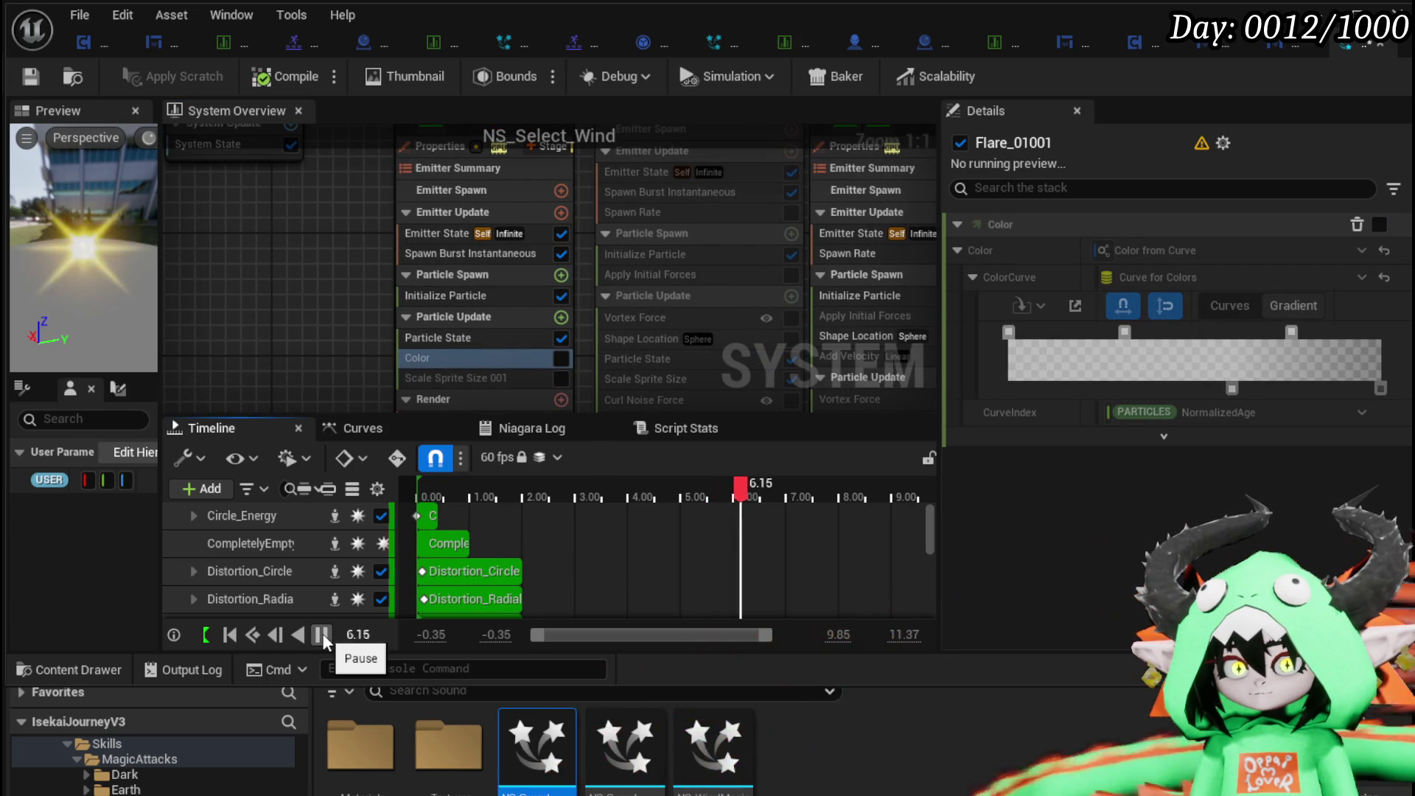
{"action": "left_click", "coordinate": [322, 634]}
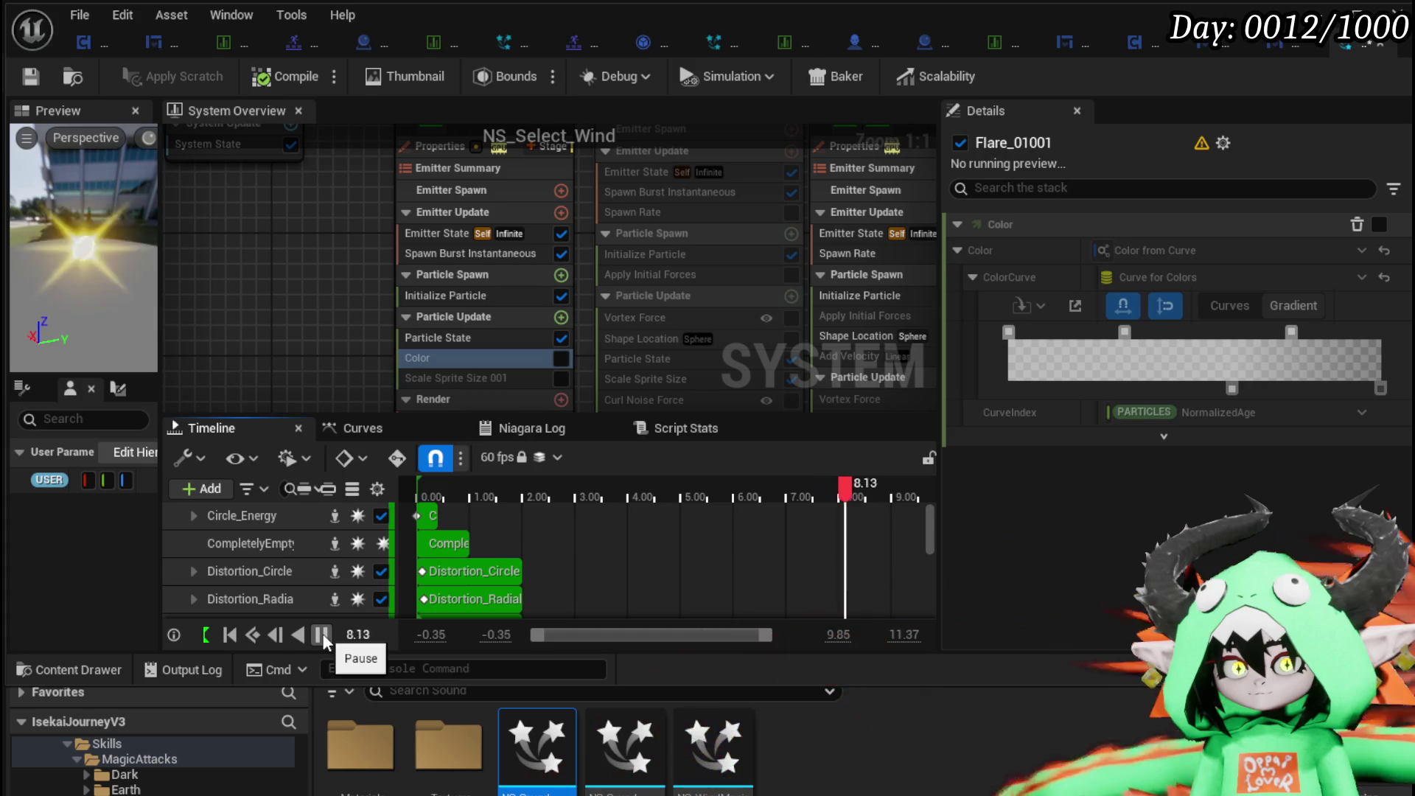
{"action": "scroll", "coordinate": [312, 339], "scroll_direction": "down", "scroll_amount": 6}
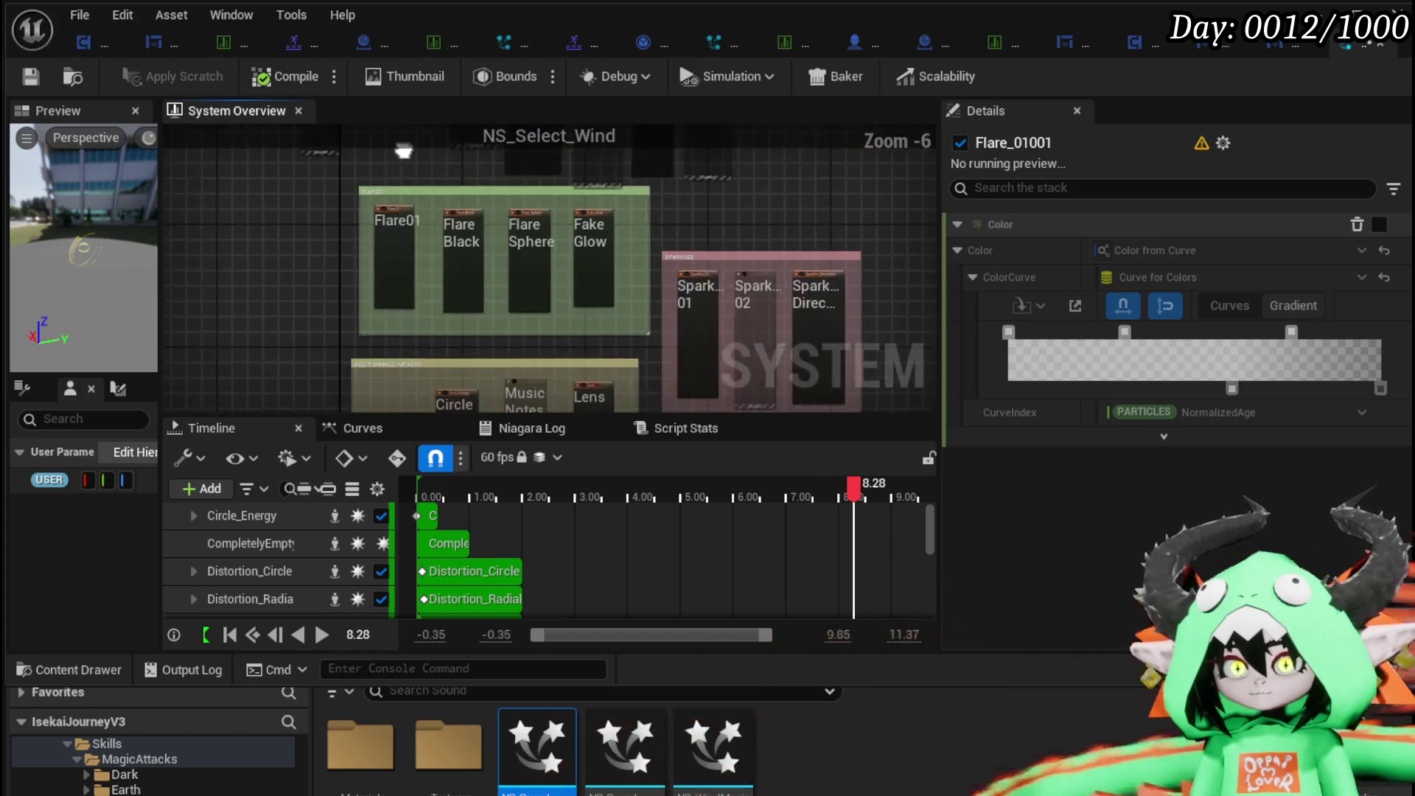
Disable the Sparkles_01 and Circle_Energy emitters.
{"action": "scroll", "coordinate": [330, 193], "scroll_direction": "up", "scroll_amount": 3}
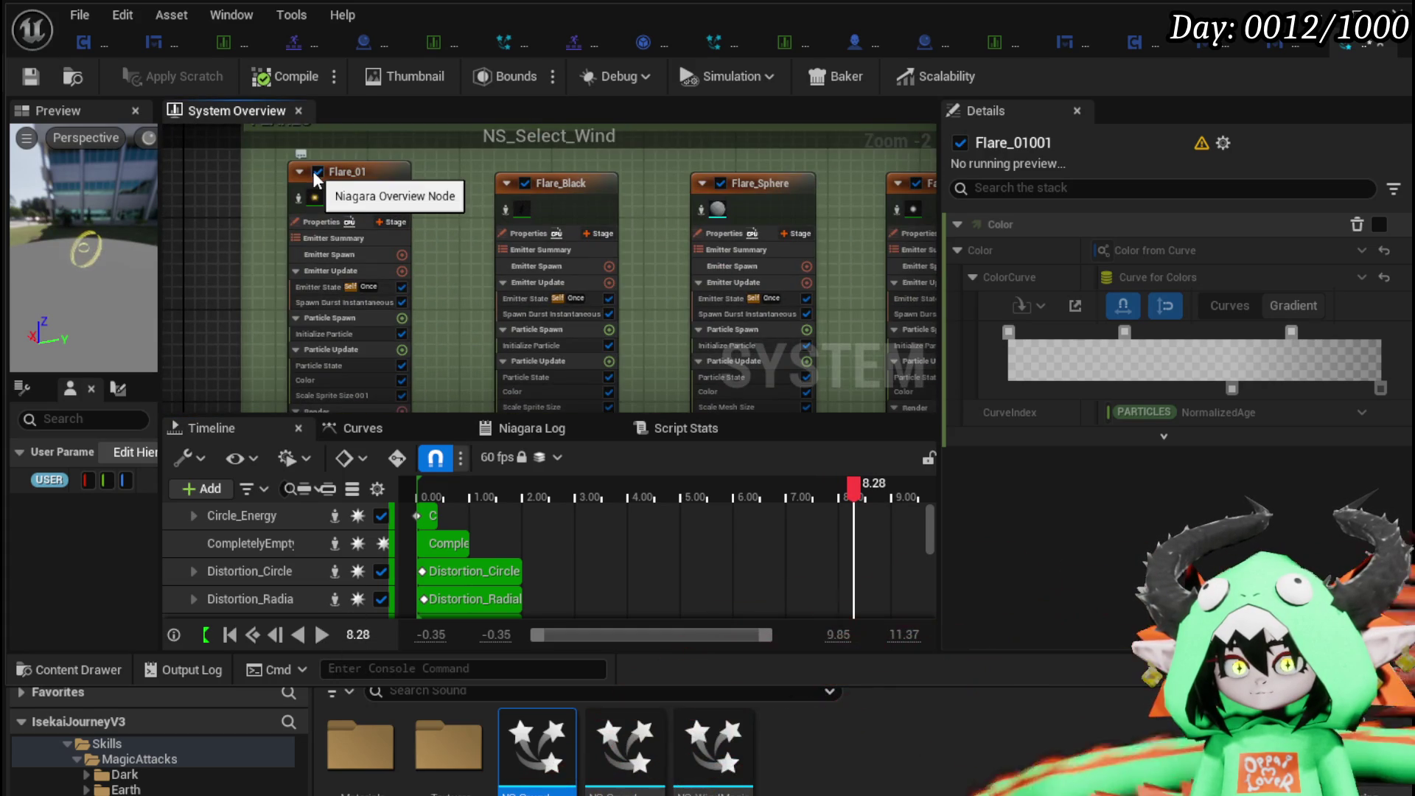
{"action": "scroll", "coordinate": [493, 197], "scroll_direction": "down", "scroll_amount": 3}
{"action": "scroll", "coordinate": [381, 184], "scroll_direction": "up", "scroll_amount": 3}
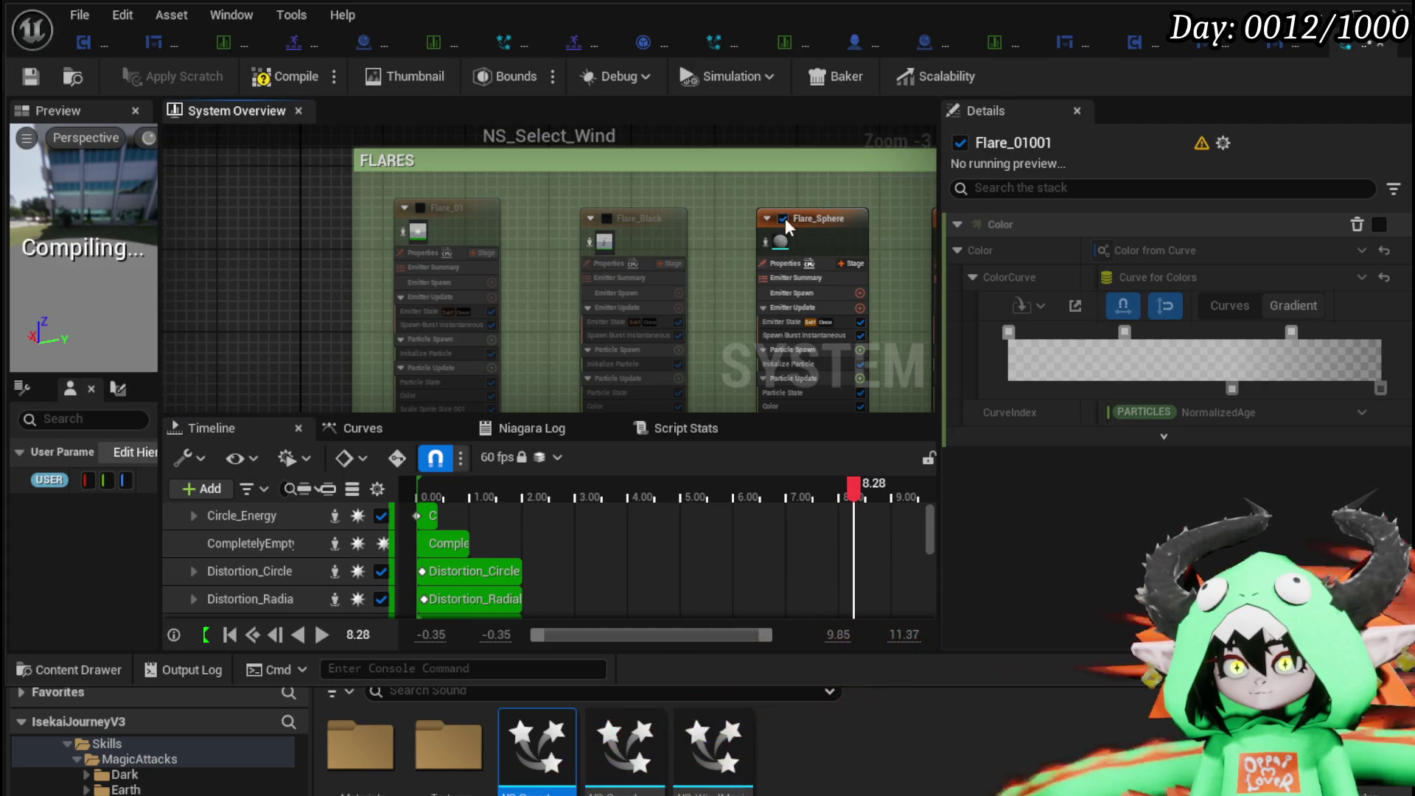
{"action": "left_click_drag", "start_coordinate": [670, 193], "coordinate": [405, 215]}
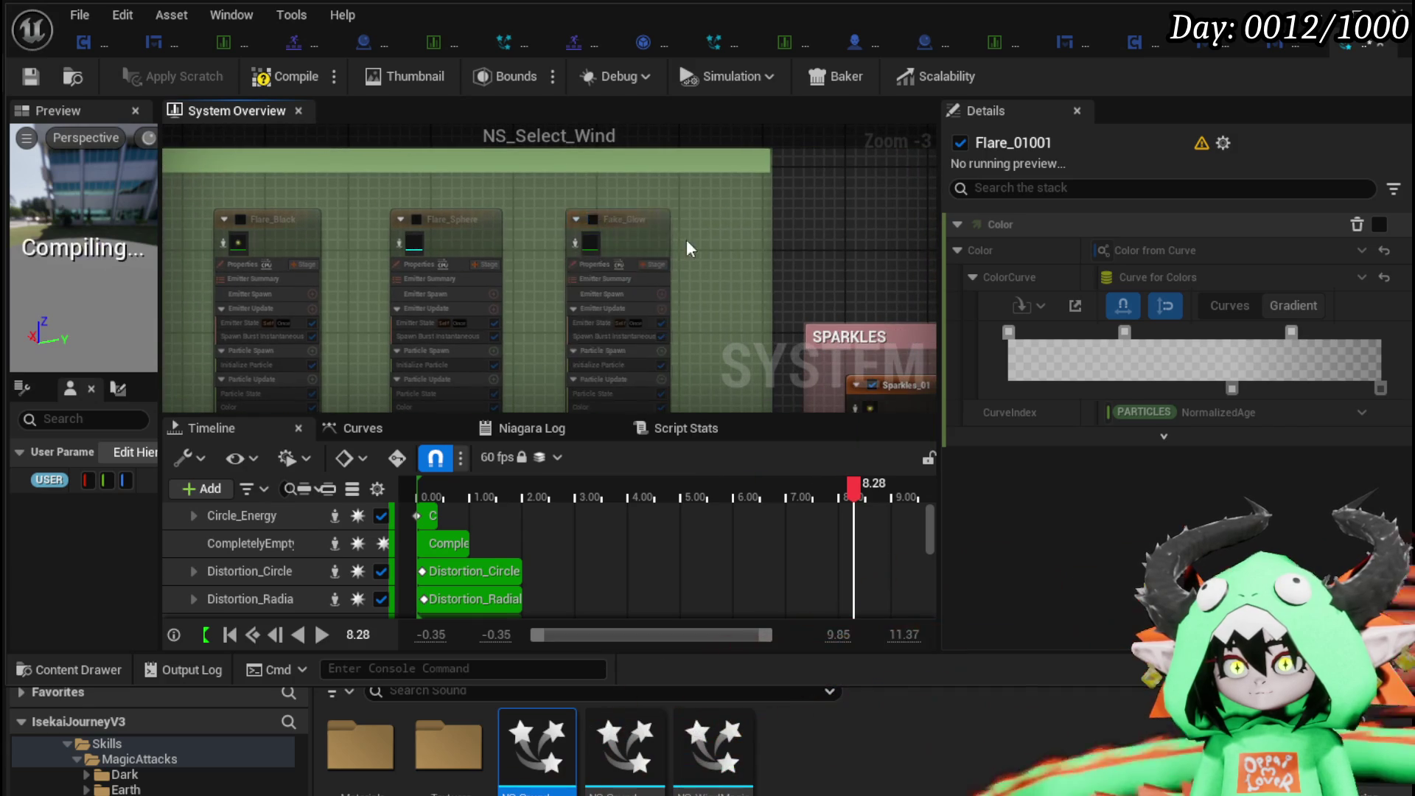
{"action": "left_click_drag", "start_coordinate": [631, 231], "coordinate": [502, 184]}
{"action": "left_click", "coordinate": [593, 297]}
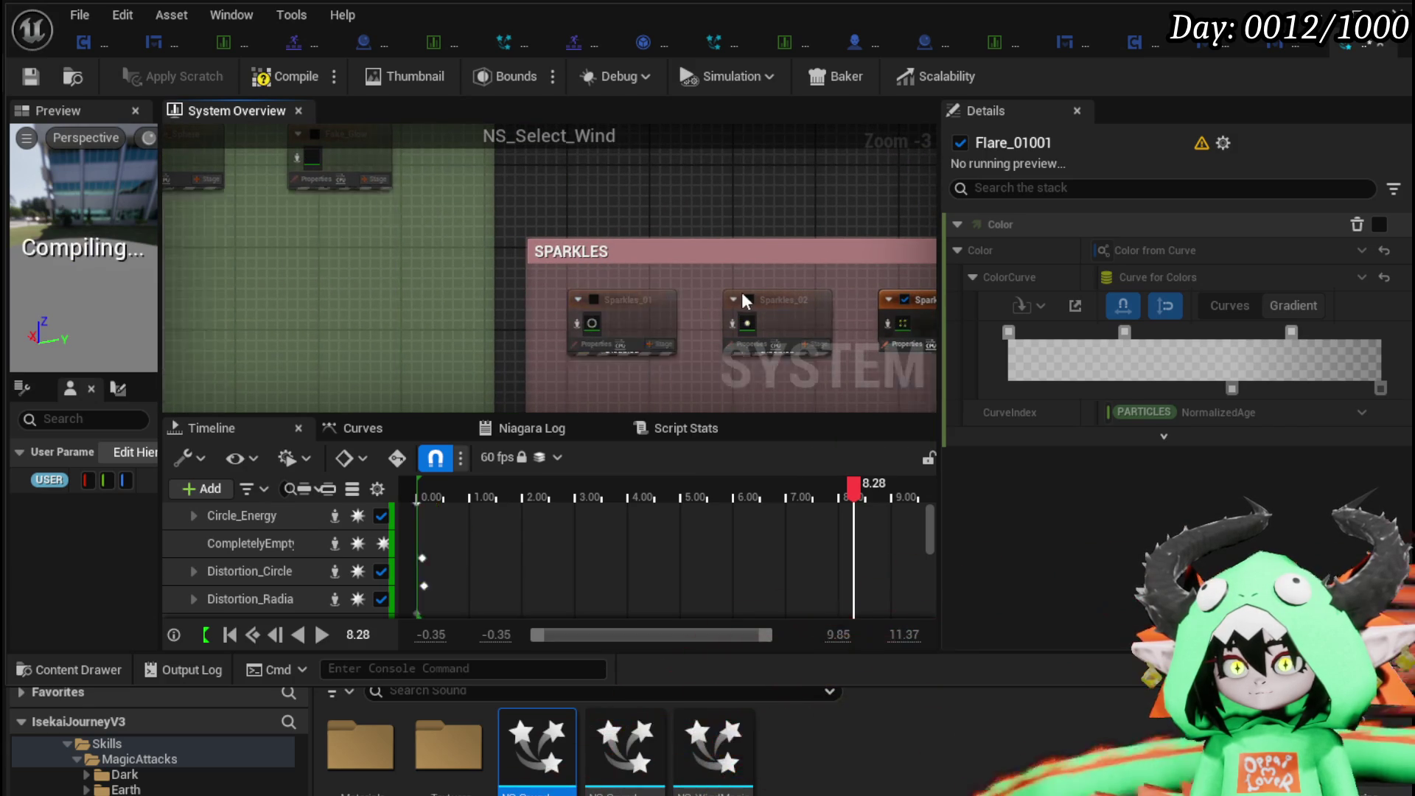
{"action": "scroll", "coordinate": [654, 295], "scroll_direction": "down", "scroll_amount": 4}
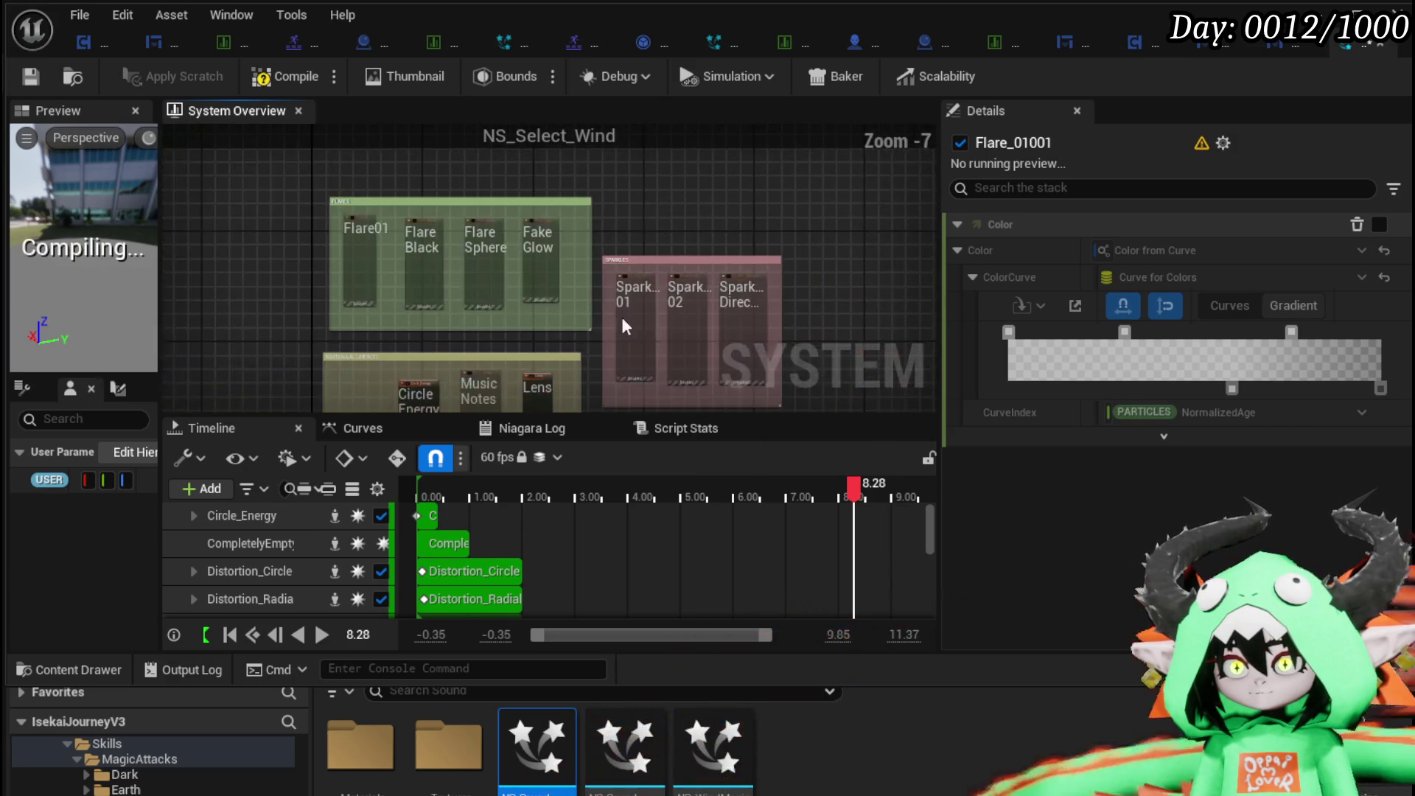
{"action": "left_click_drag", "start_coordinate": [485, 354], "coordinate": [534, 233]}
{"action": "scroll", "coordinate": [614, 289], "scroll_direction": "up", "scroll_amount": 3}
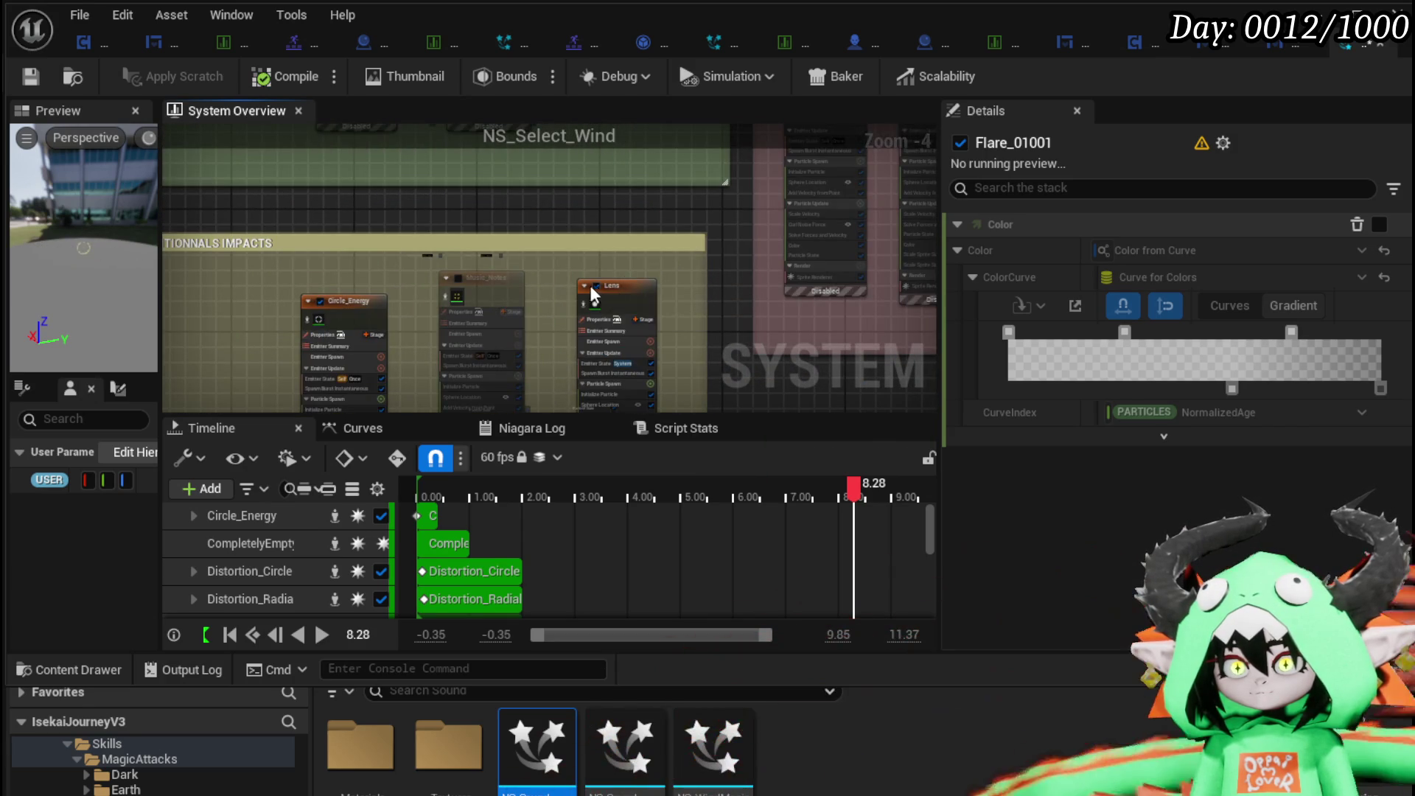
{"action": "left_click", "coordinate": [319, 301]}
Disable the Distortion_Circle and Distortion_Radial emitters.
{"action": "scroll", "coordinate": [286, 286], "scroll_direction": "down", "scroll_amount": 1}
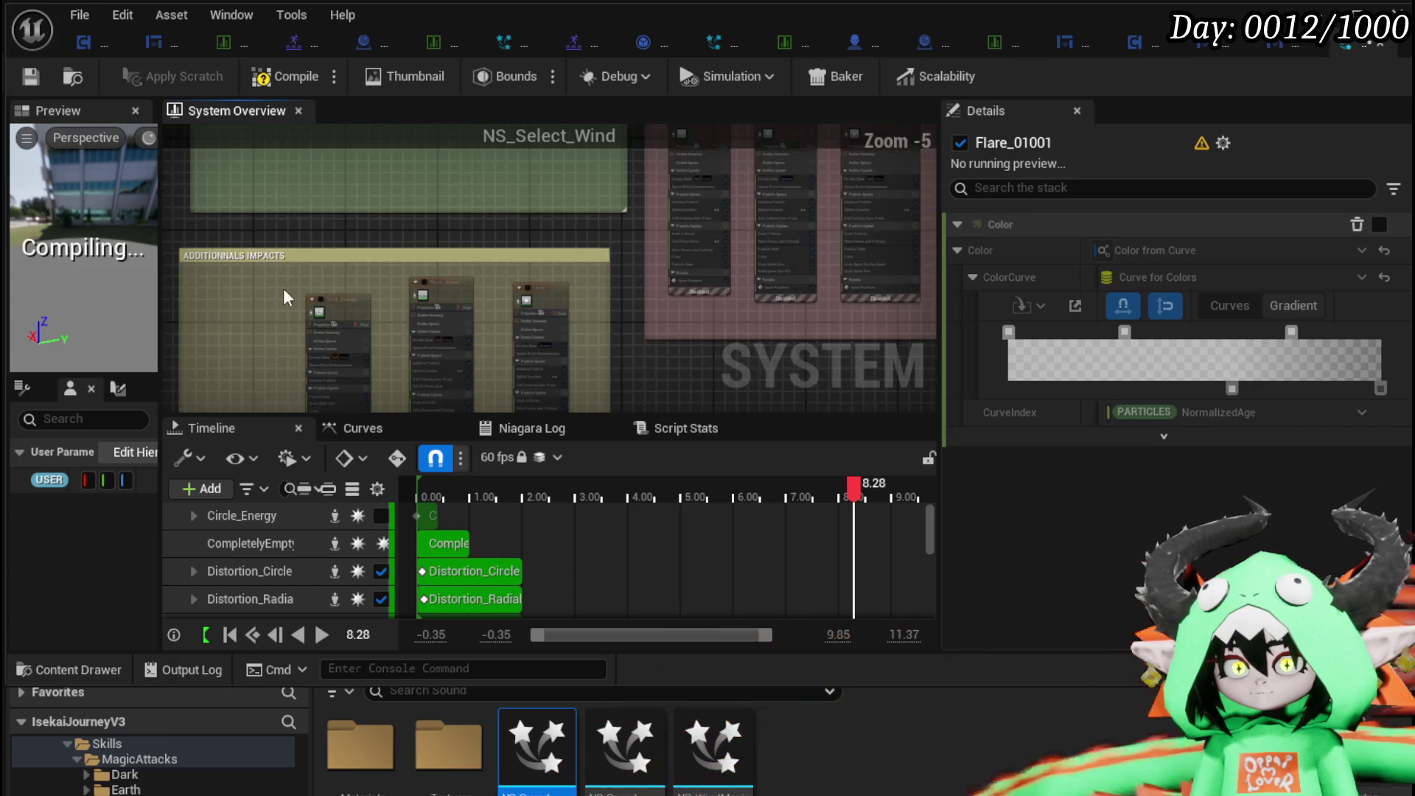
{"action": "left_click_drag", "start_coordinate": [286, 286], "coordinate": [286, 118]}
{"action": "left_click_drag", "start_coordinate": [289, 401], "coordinate": [342, 261]}
{"action": "scroll", "coordinate": [342, 261], "scroll_direction": "up", "scroll_amount": 4}
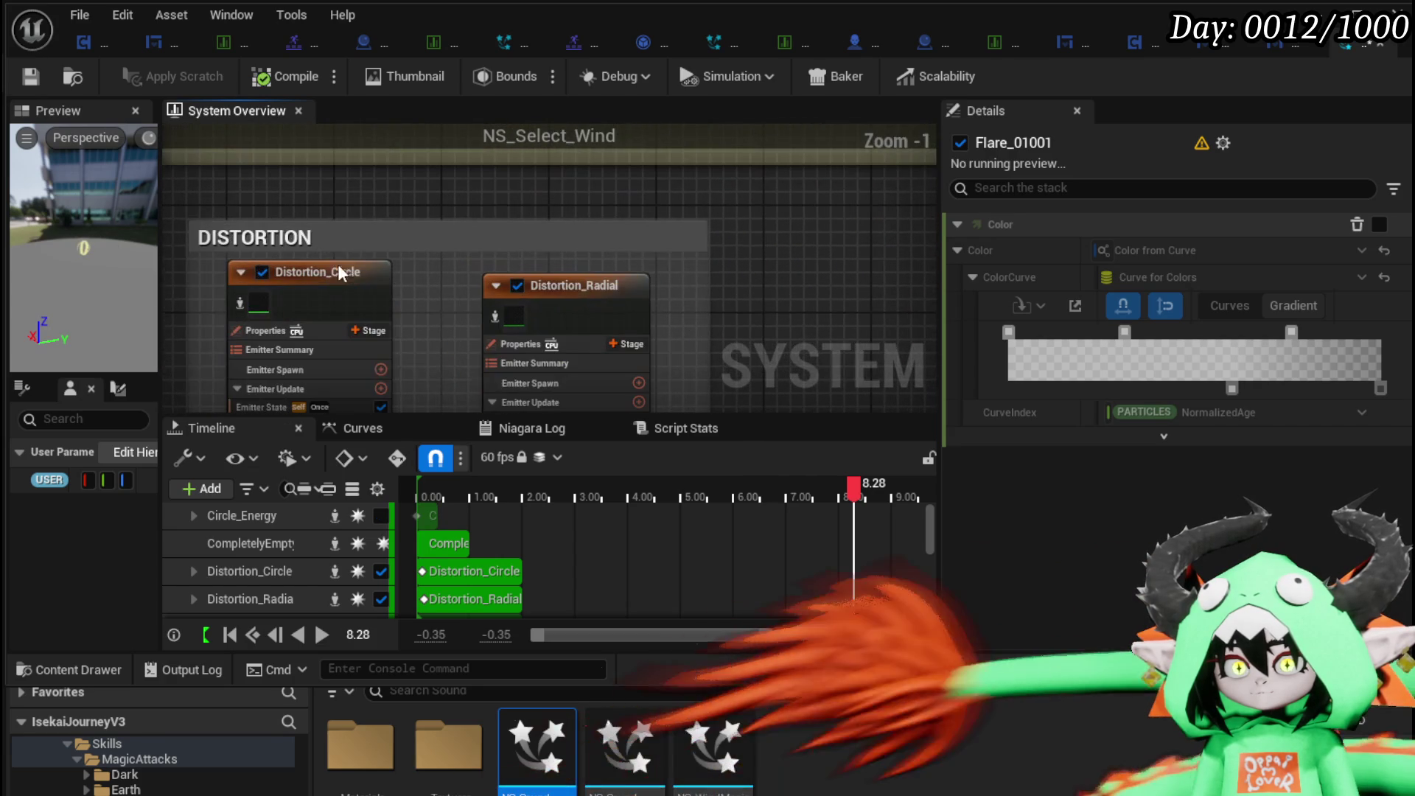
{"action": "left_click", "coordinate": [263, 272]}
{"action": "left_click", "coordinate": [517, 285]}
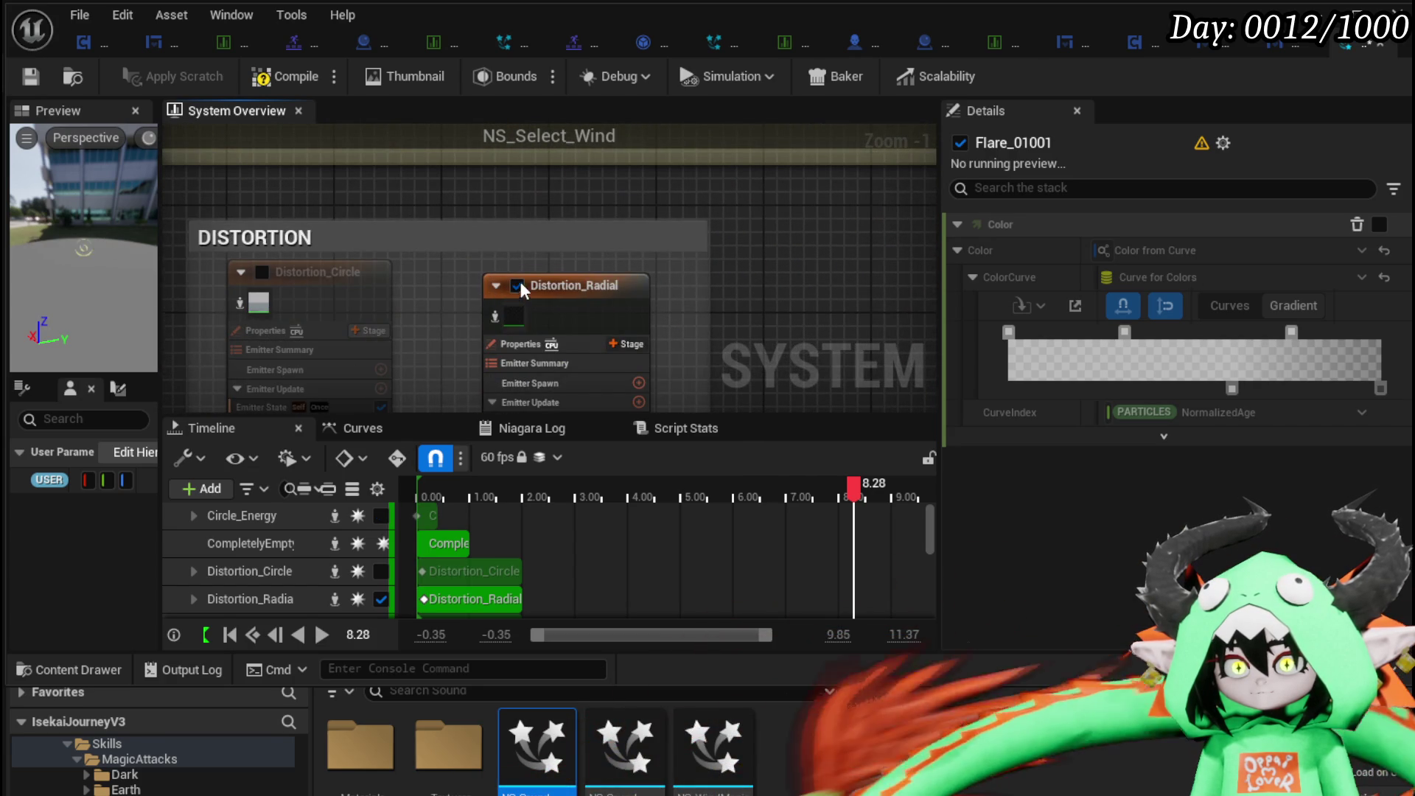
Clear the emitter node selection and save the NS_Select_Wind system.
{"action": "scroll", "coordinate": [448, 226], "scroll_direction": "down", "scroll_amount": 3}
{"action": "left_click_drag", "start_coordinate": [449, 226], "coordinate": [522, 260]}
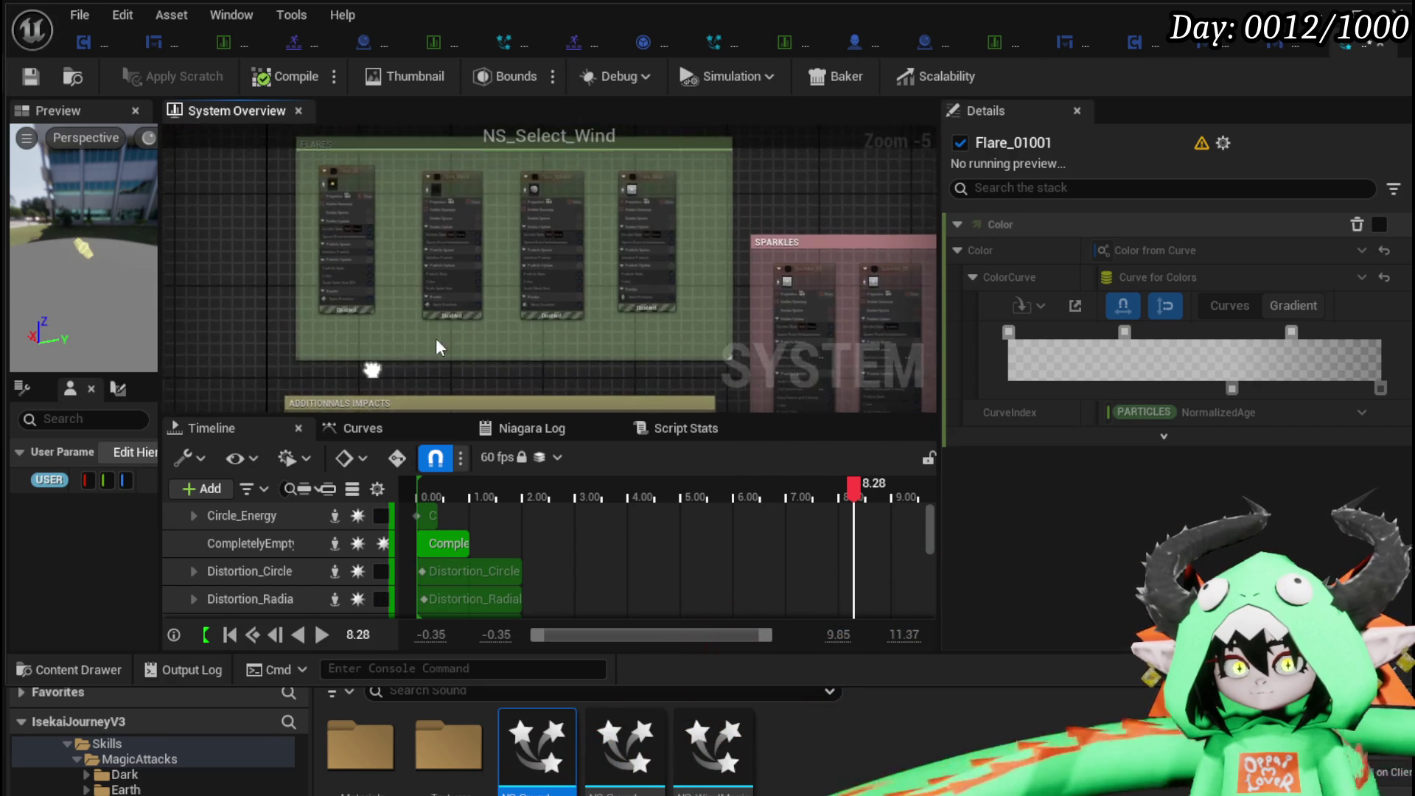
{"action": "scroll", "coordinate": [522, 260], "scroll_direction": "up", "scroll_amount": 1}
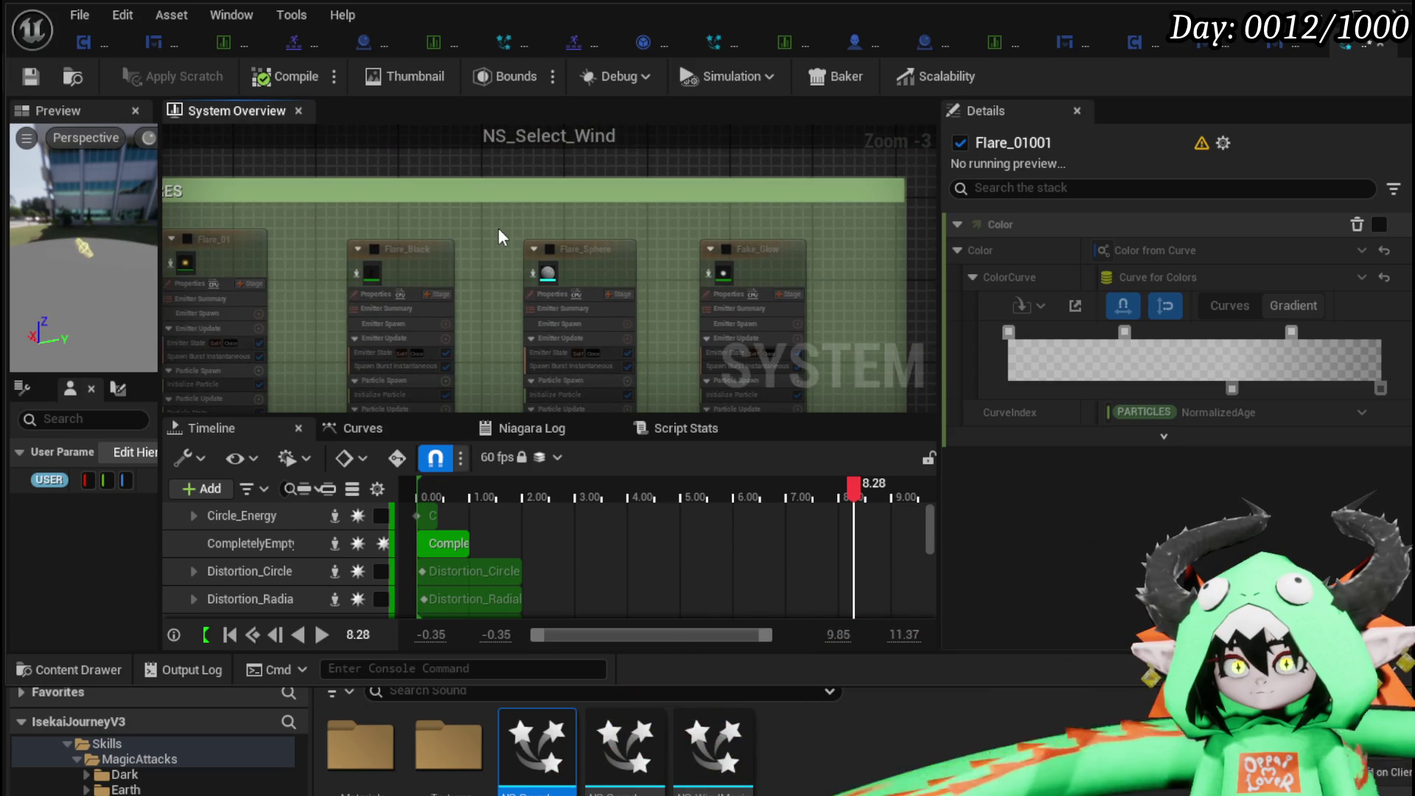
{"action": "scroll", "coordinate": [499, 236], "scroll_direction": "up", "scroll_amount": 2}
{"action": "left_click", "coordinate": [766, 250]}
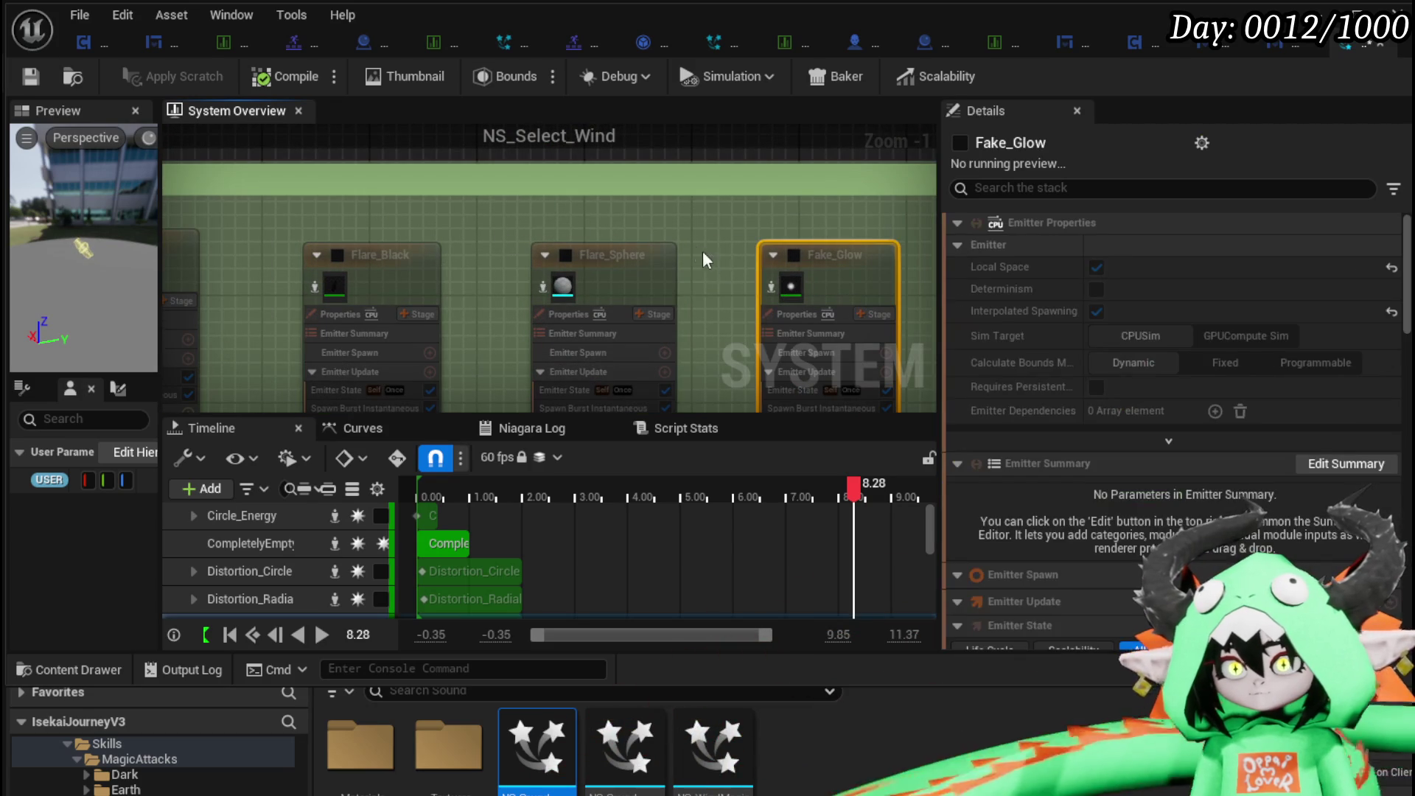
{"action": "scroll", "coordinate": [690, 236], "scroll_direction": "down", "scroll_amount": 4}
{"action": "mouse_move", "coordinate": [437, 244]}
{"action": "left_mouse_down"}
{"action": "mouse_move", "coordinate": [569, 149]}
{"action": "mouse_move", "coordinate": [401, 163]}
{"action": "left_mouse_up"}
{"action": "left_click", "coordinate": [528, 193]}
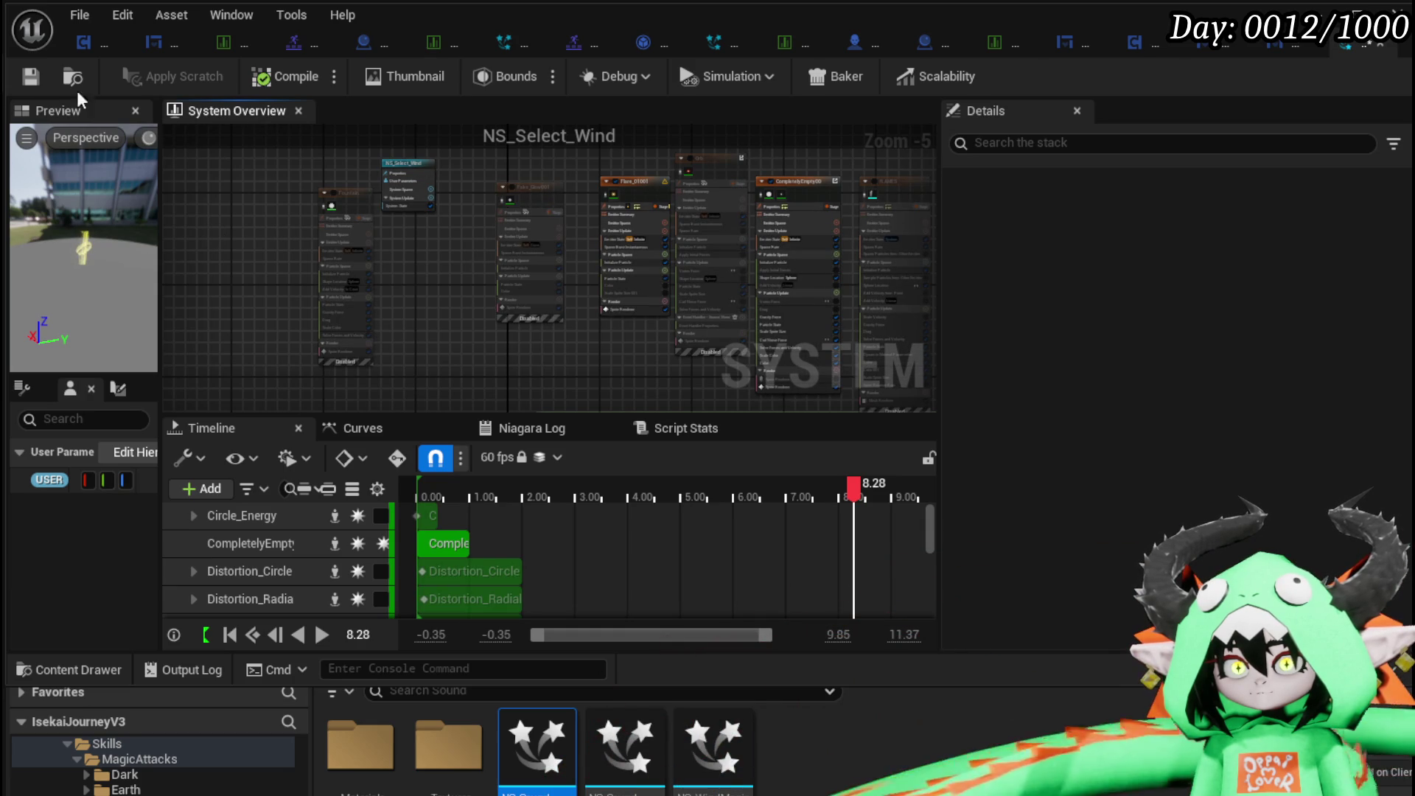
{"action": "left_click", "coordinate": [31, 76]}
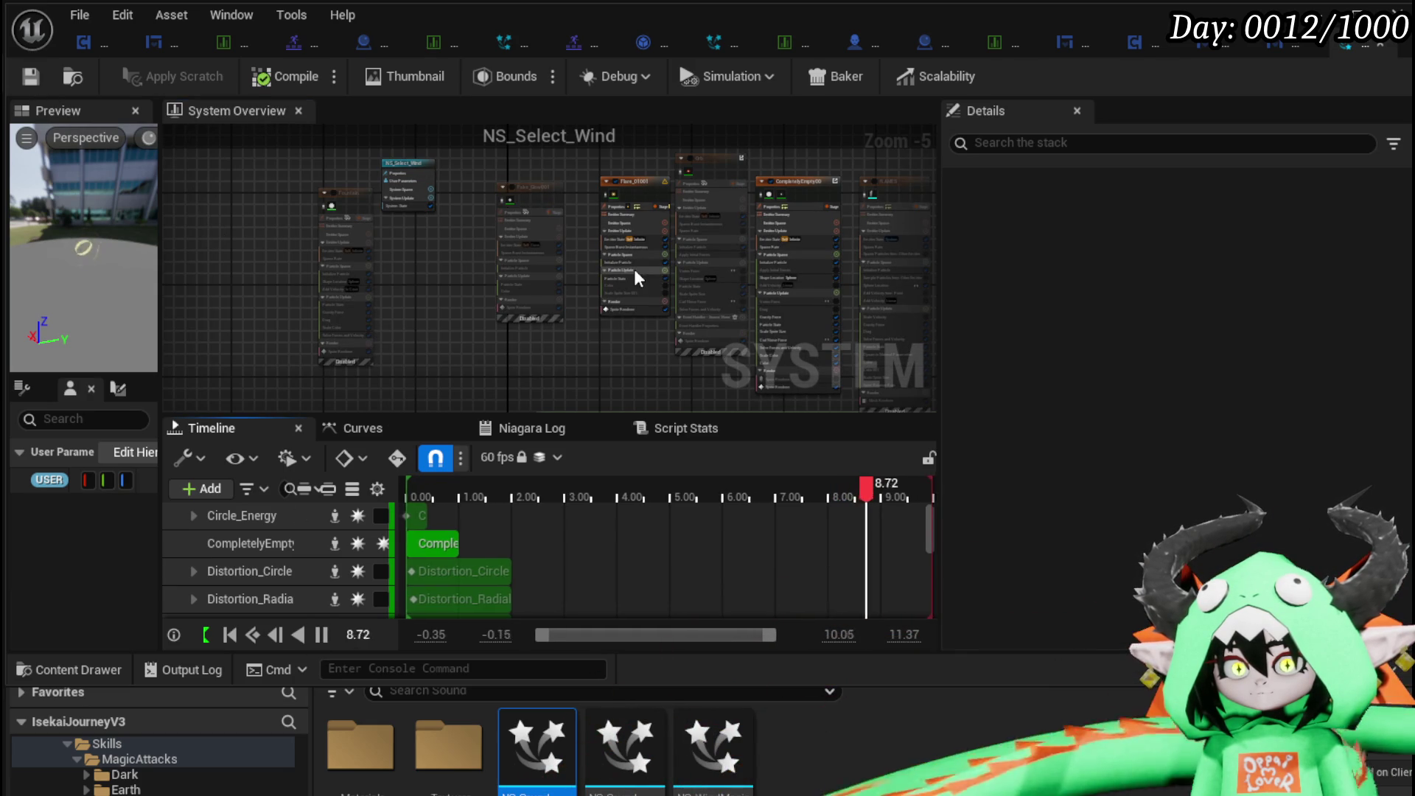
Set Flare_01001's Calculate Bounds Mode to Fixed.
{"action": "scroll", "coordinate": [635, 269], "scroll_direction": "up", "scroll_amount": 2}
{"action": "scroll", "coordinate": [487, 258], "scroll_direction": "up", "scroll_amount": 1}
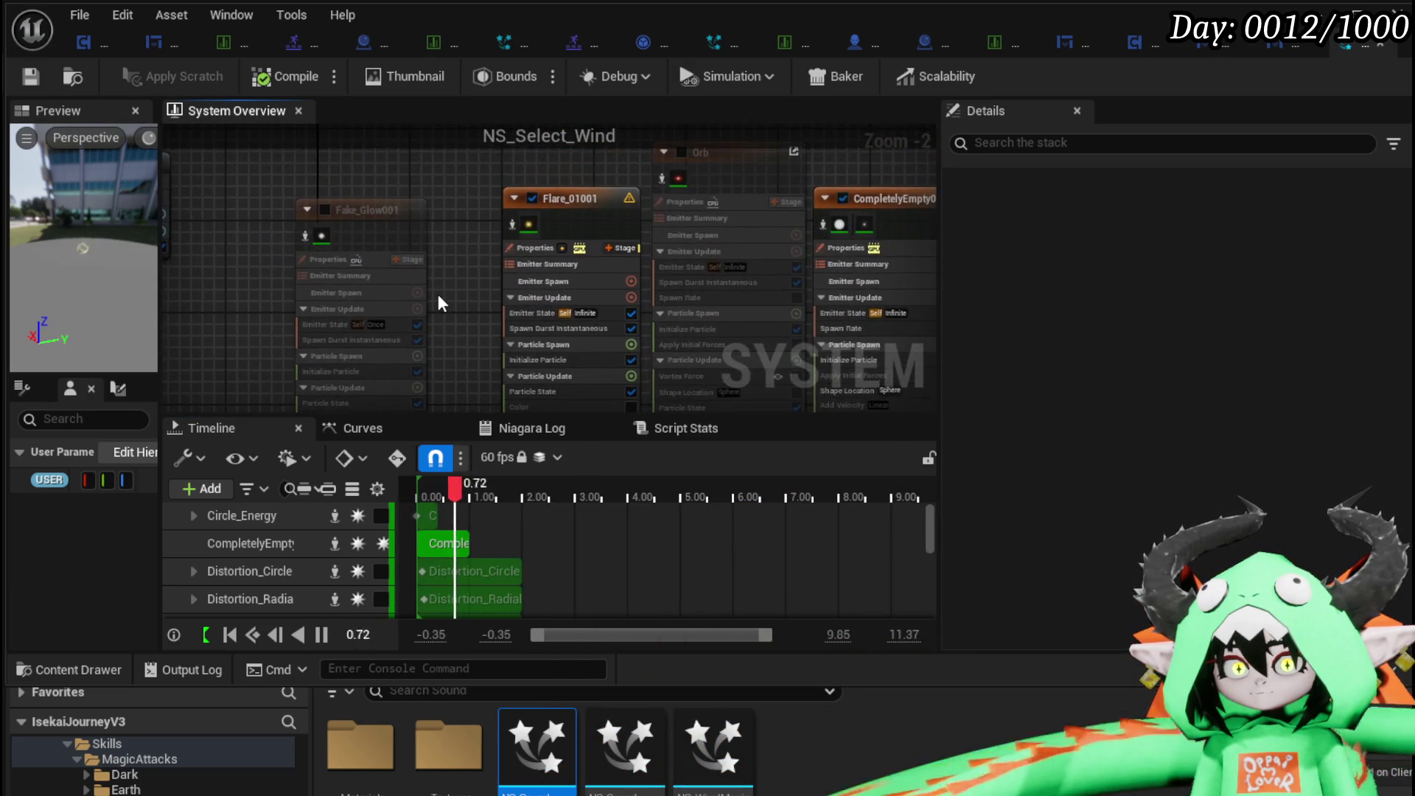
{"action": "scroll", "coordinate": [438, 294], "scroll_direction": "up", "scroll_amount": 2}
{"action": "mouse_move", "coordinate": [457, 297]}
{"action": "left_mouse_down"}
{"action": "mouse_move", "coordinate": [404, 180]}
{"action": "mouse_move", "coordinate": [401, 277]}
{"action": "left_mouse_up"}
{"action": "left_click", "coordinate": [516, 197]}
{"action": "left_click", "coordinate": [1200, 410]}
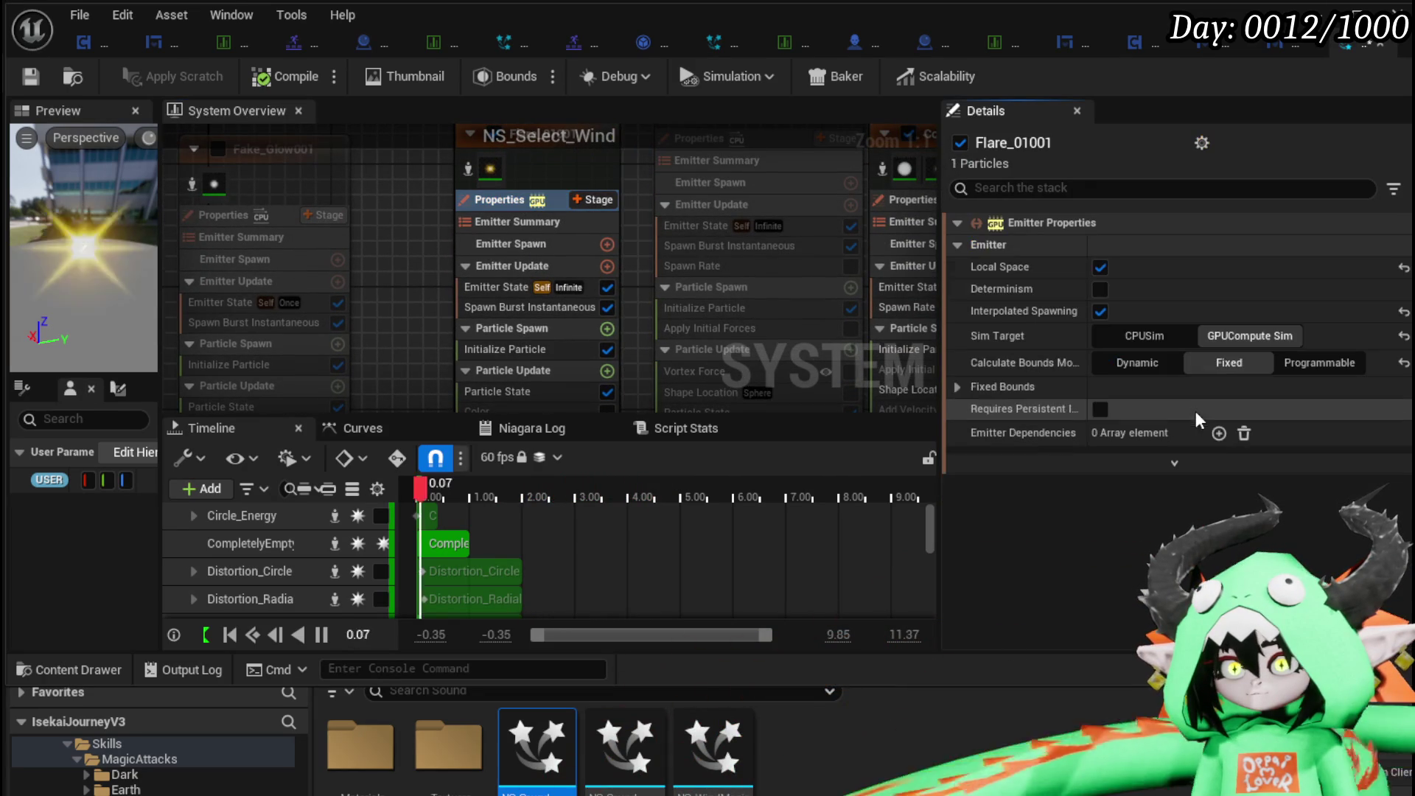
Set Flare_01001's Initialize Particle lifetime to Direct Set 5.0.
{"action": "left_click", "coordinate": [524, 162]}
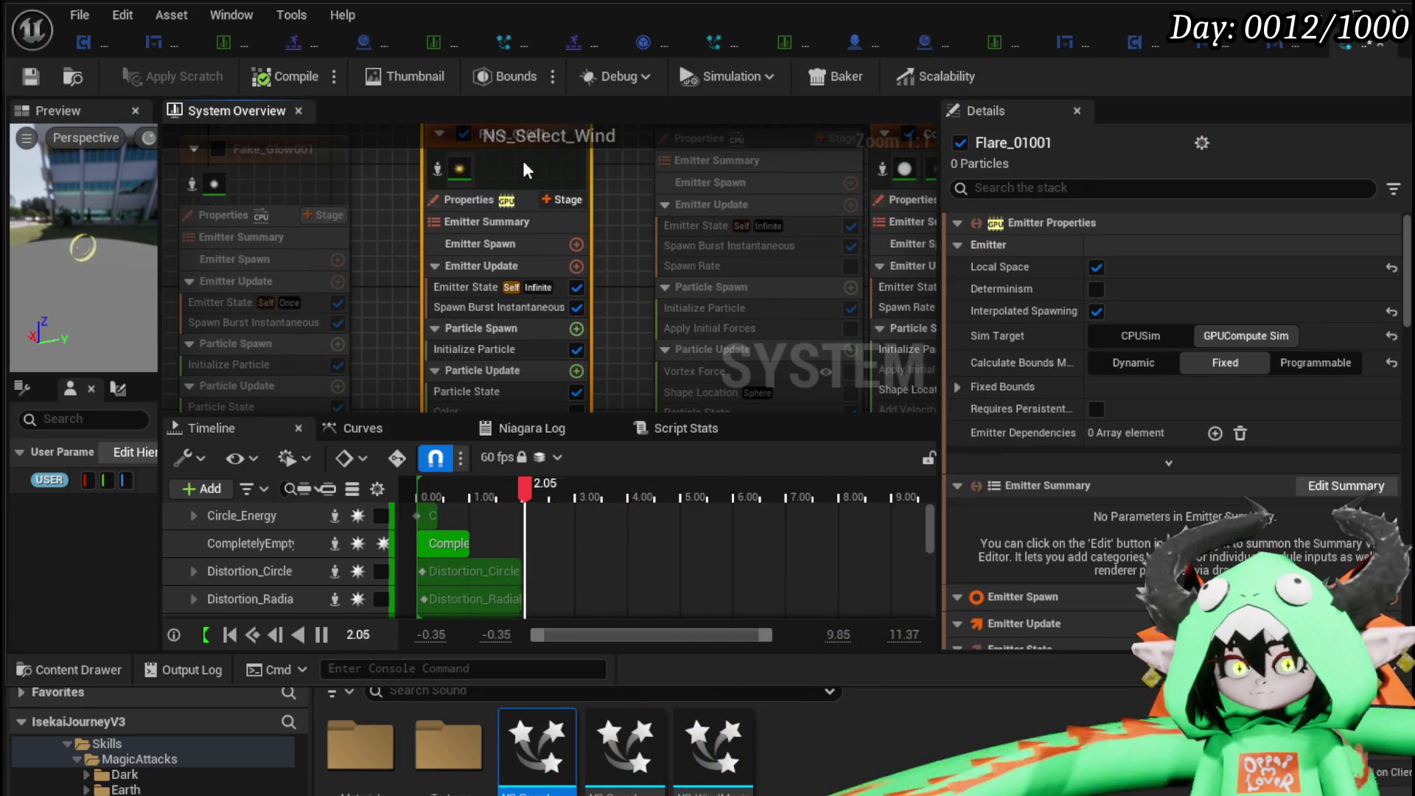
{"action": "right_click", "coordinate": [643, 261]}
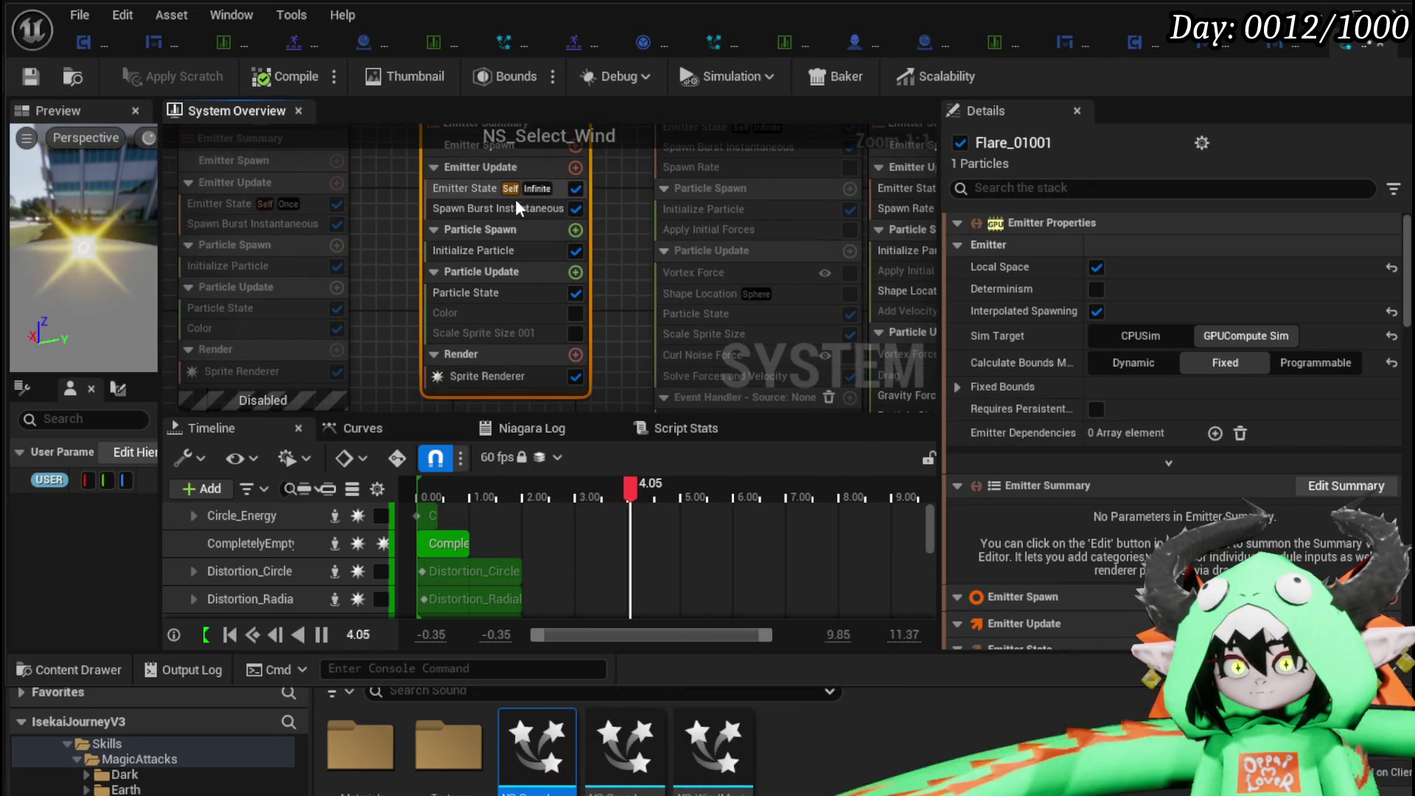
{"action": "left_click", "coordinate": [501, 208]}
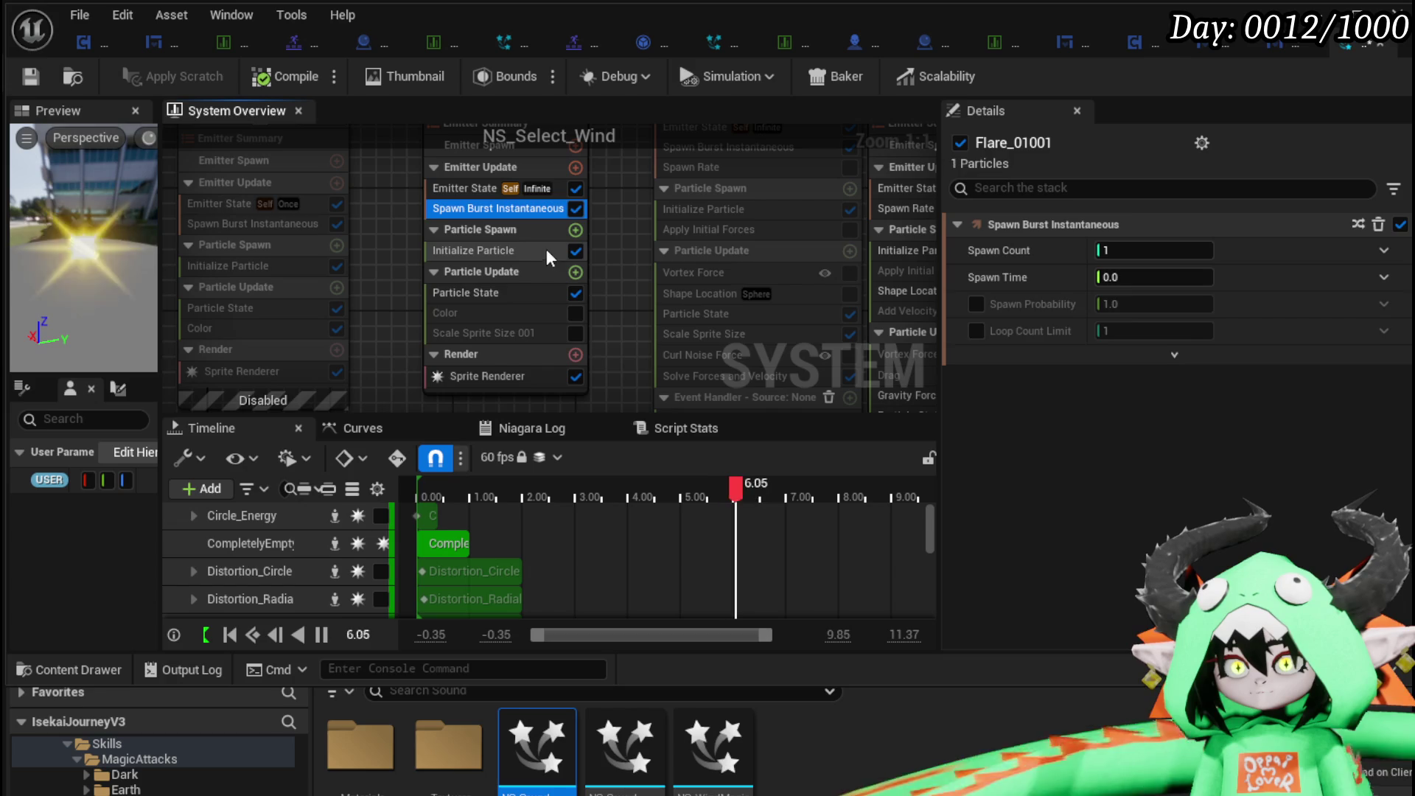
{"action": "left_click", "coordinate": [550, 251]}
{"action": "left_click", "coordinate": [1168, 303]}
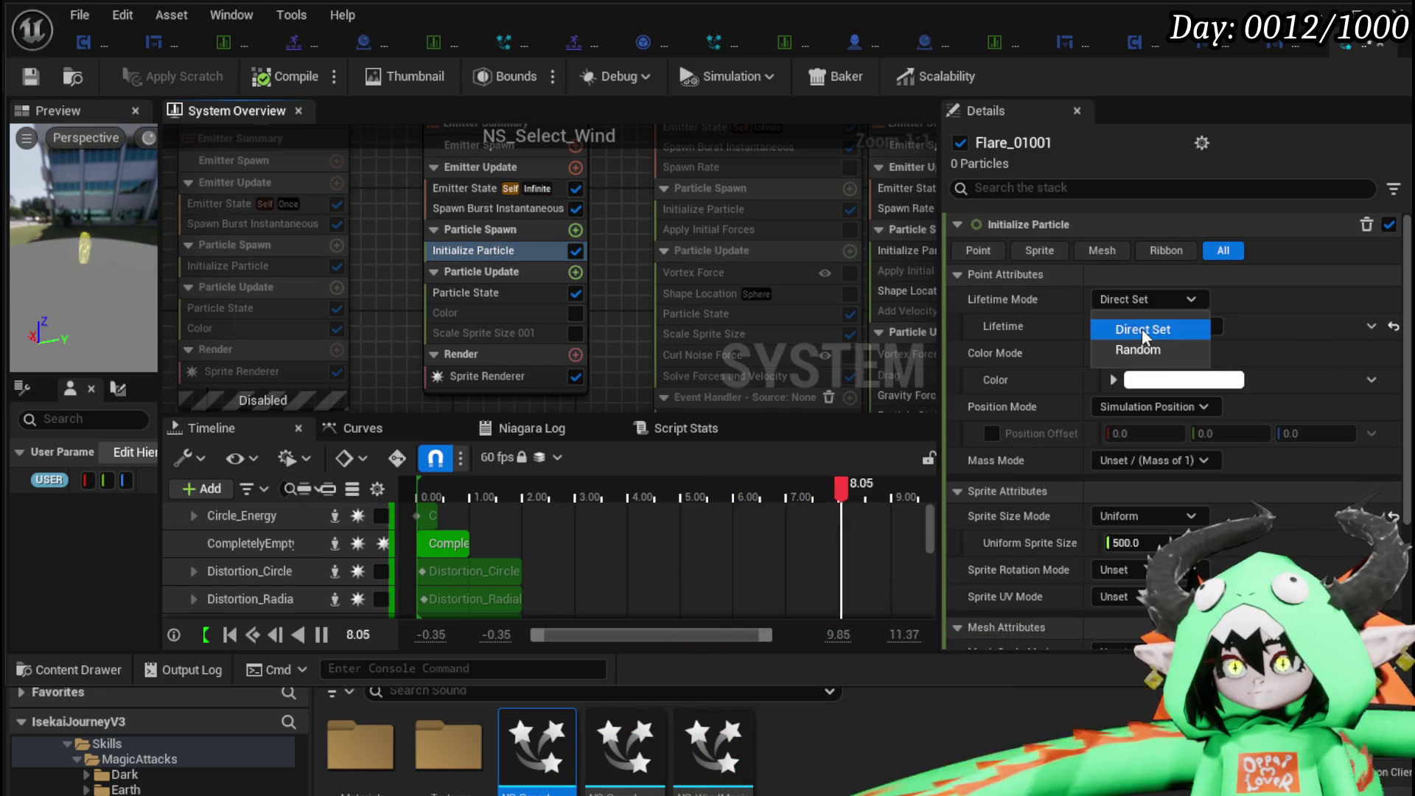
{"action": "left_click", "coordinate": [729, 259]}
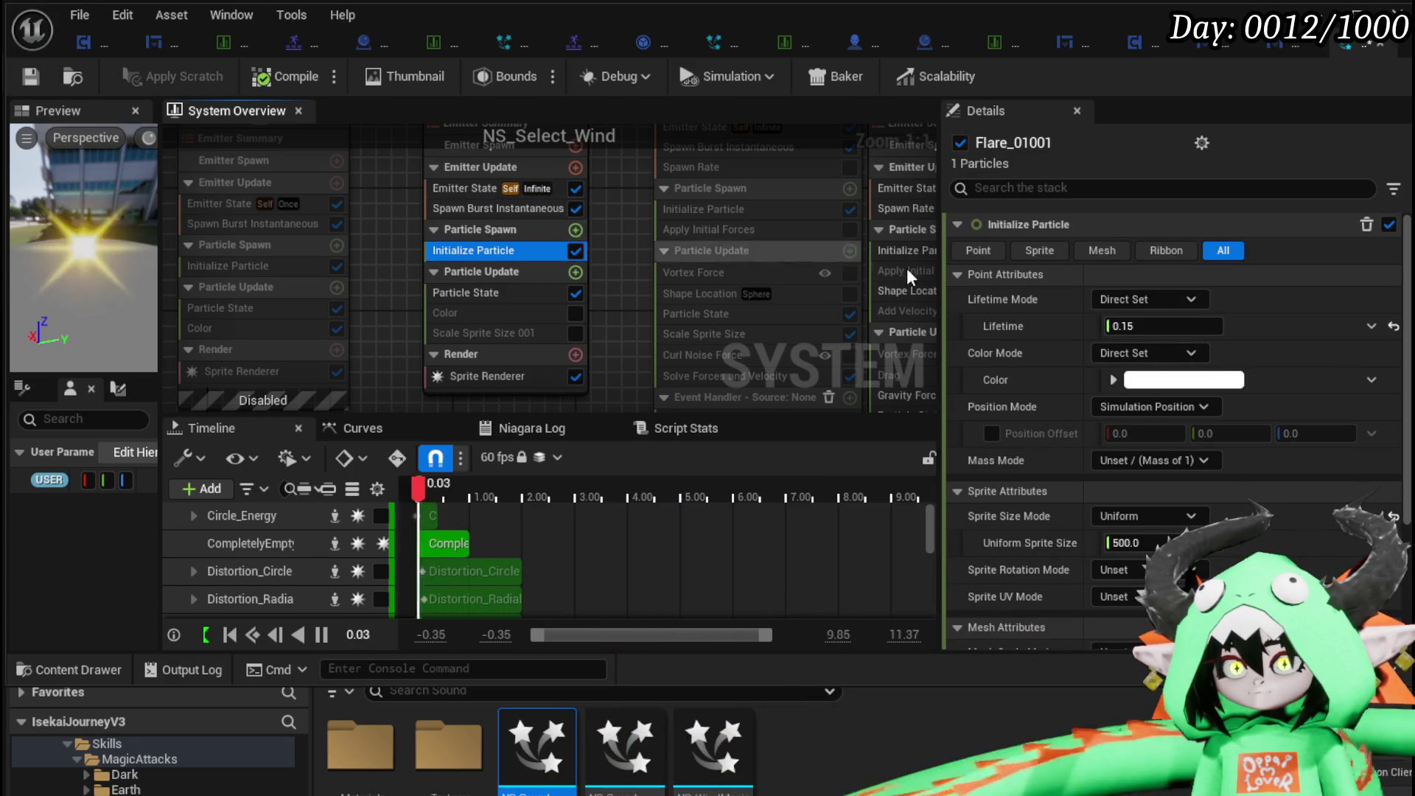
{"action": "left_click", "coordinate": [1163, 325]}
{"action": "type", "text": "5.0"}
{"action": "key", "text": "Return"}
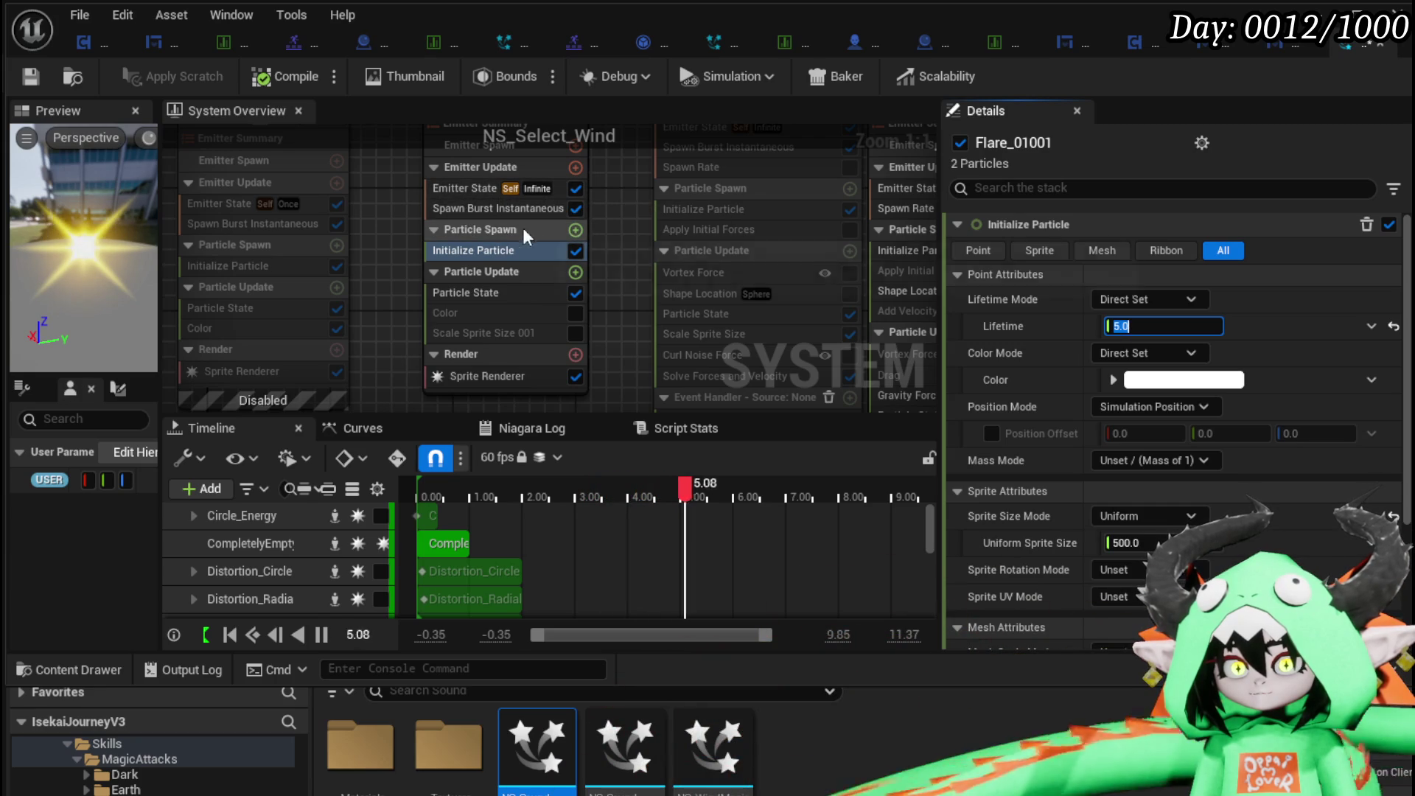
{"action": "left_click", "coordinate": [576, 272]}
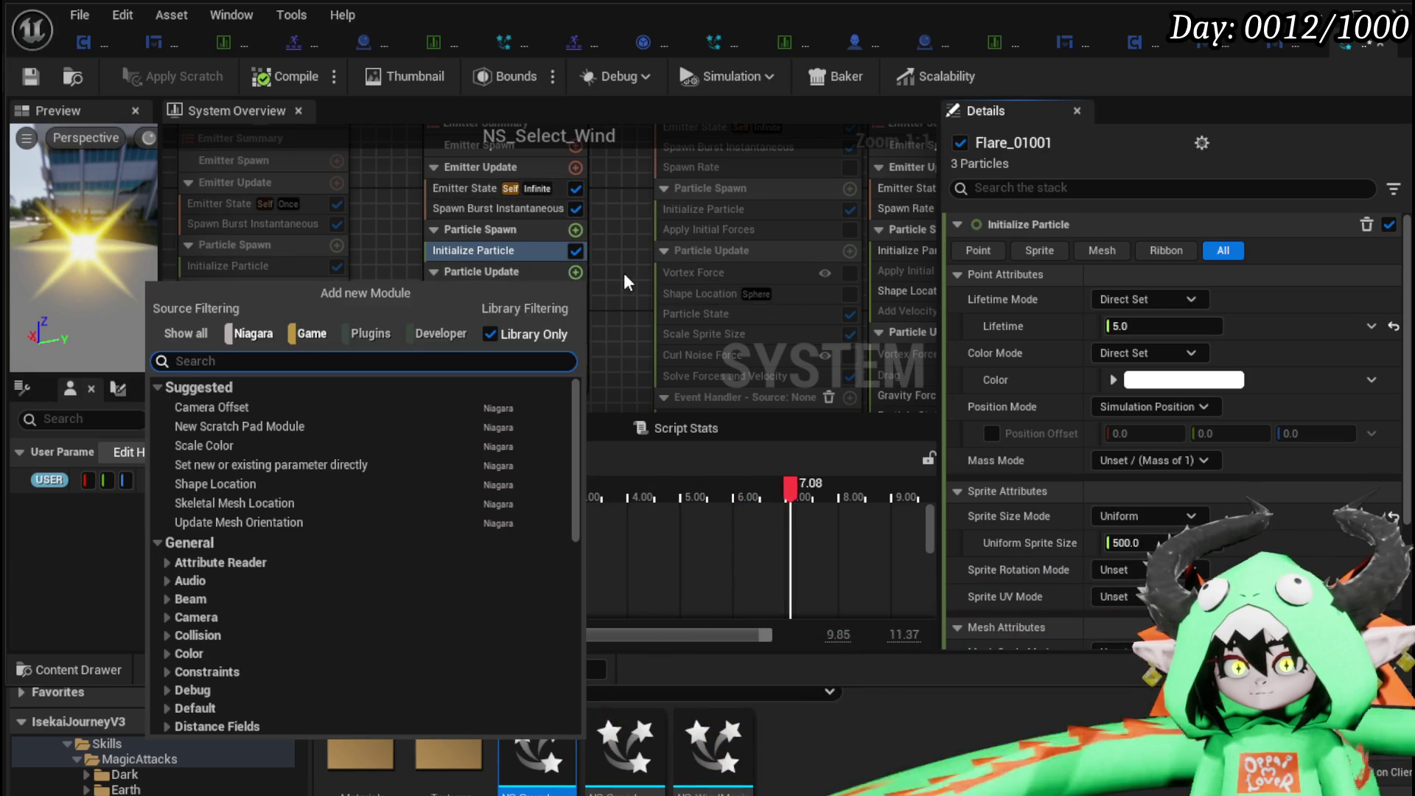
Add Jitter Position to Flare_01001's Particle Update via a 'jit' search, then reselect the emitter.
{"action": "type", "text": "jit"}
{"action": "key", "text": "Escape"}
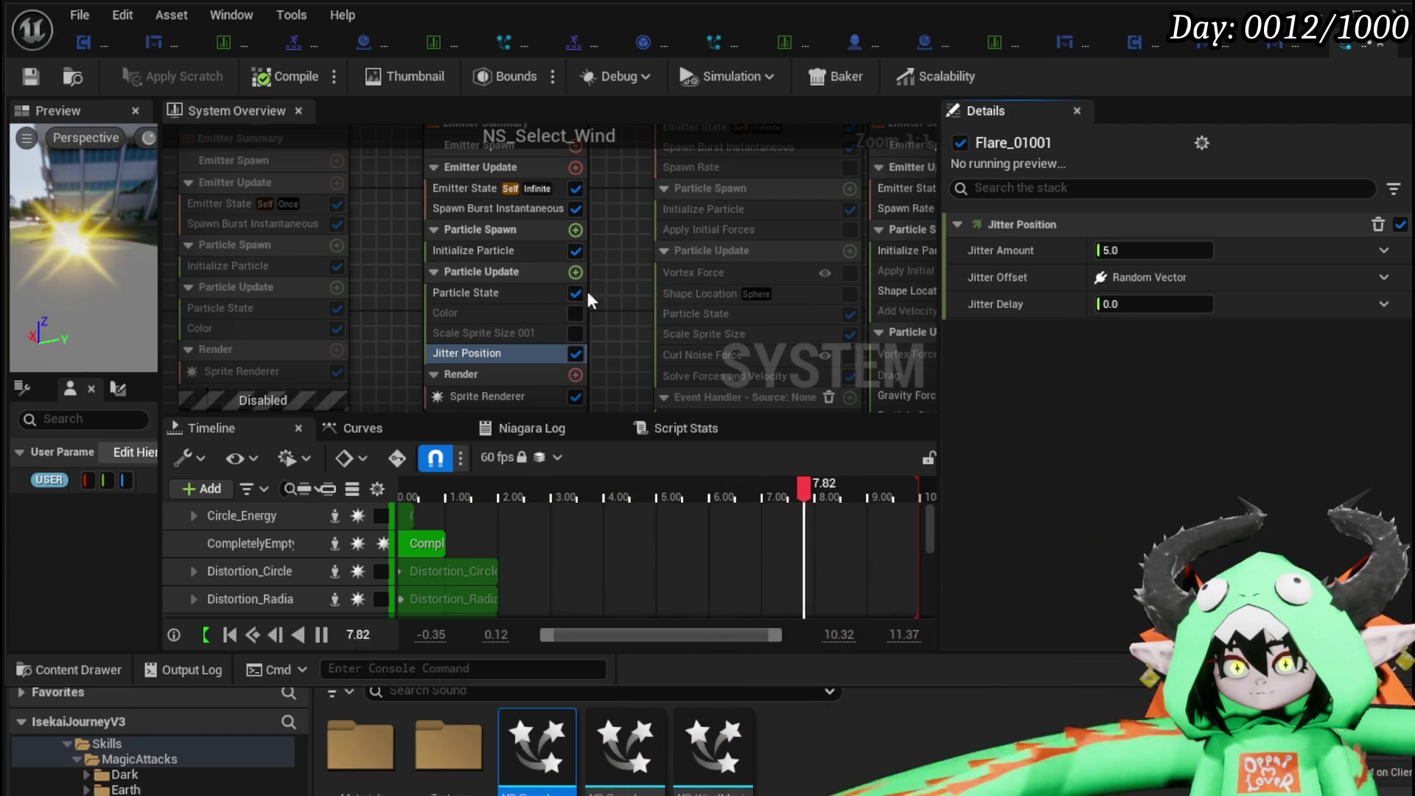
{"action": "left_click", "coordinate": [470, 250]}
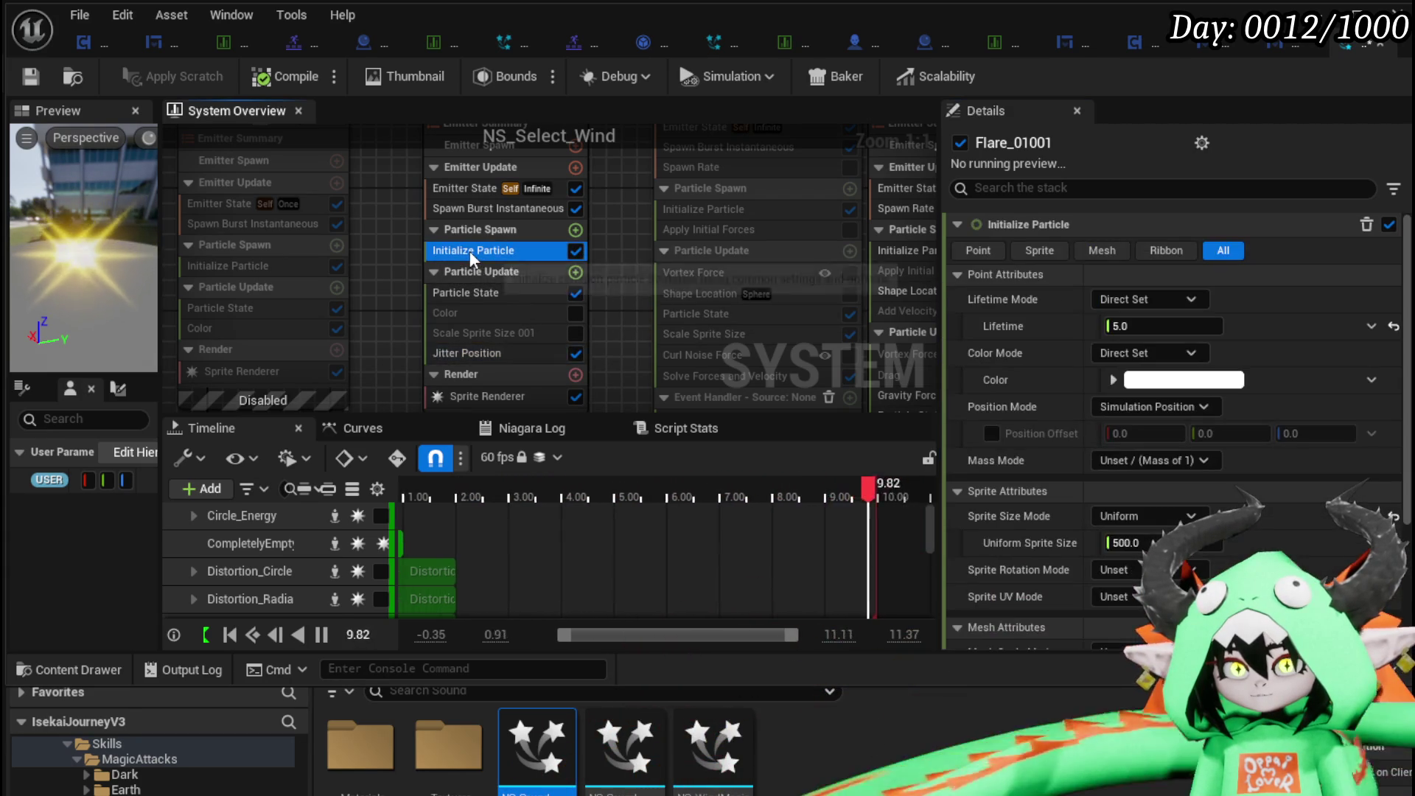
{"action": "key", "text": "f"}
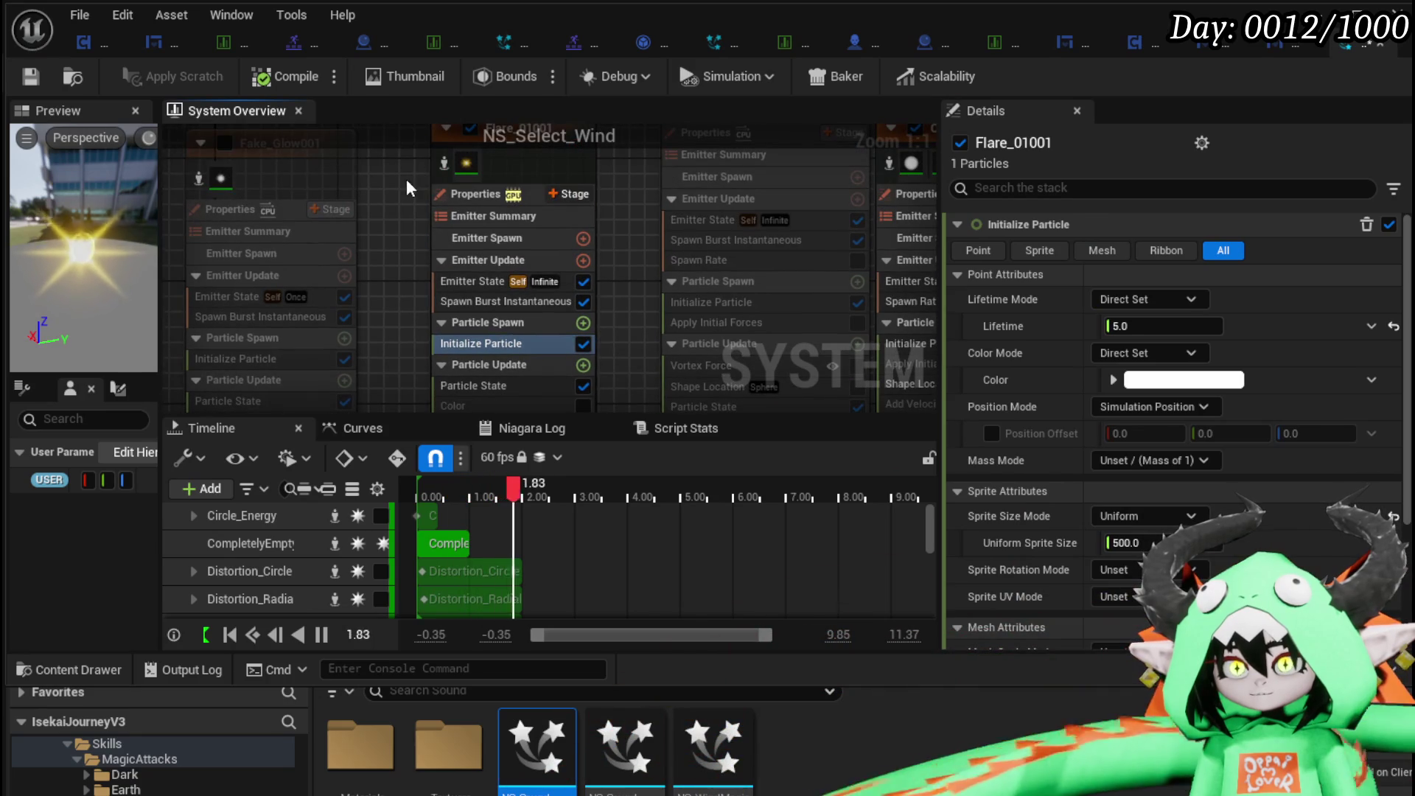
{"action": "left_click", "coordinate": [471, 166]}
Set Flare_01001's Emitter State Life Cycle Mode to Self and Loop Behavior to Once.
{"action": "key", "text": "f"}
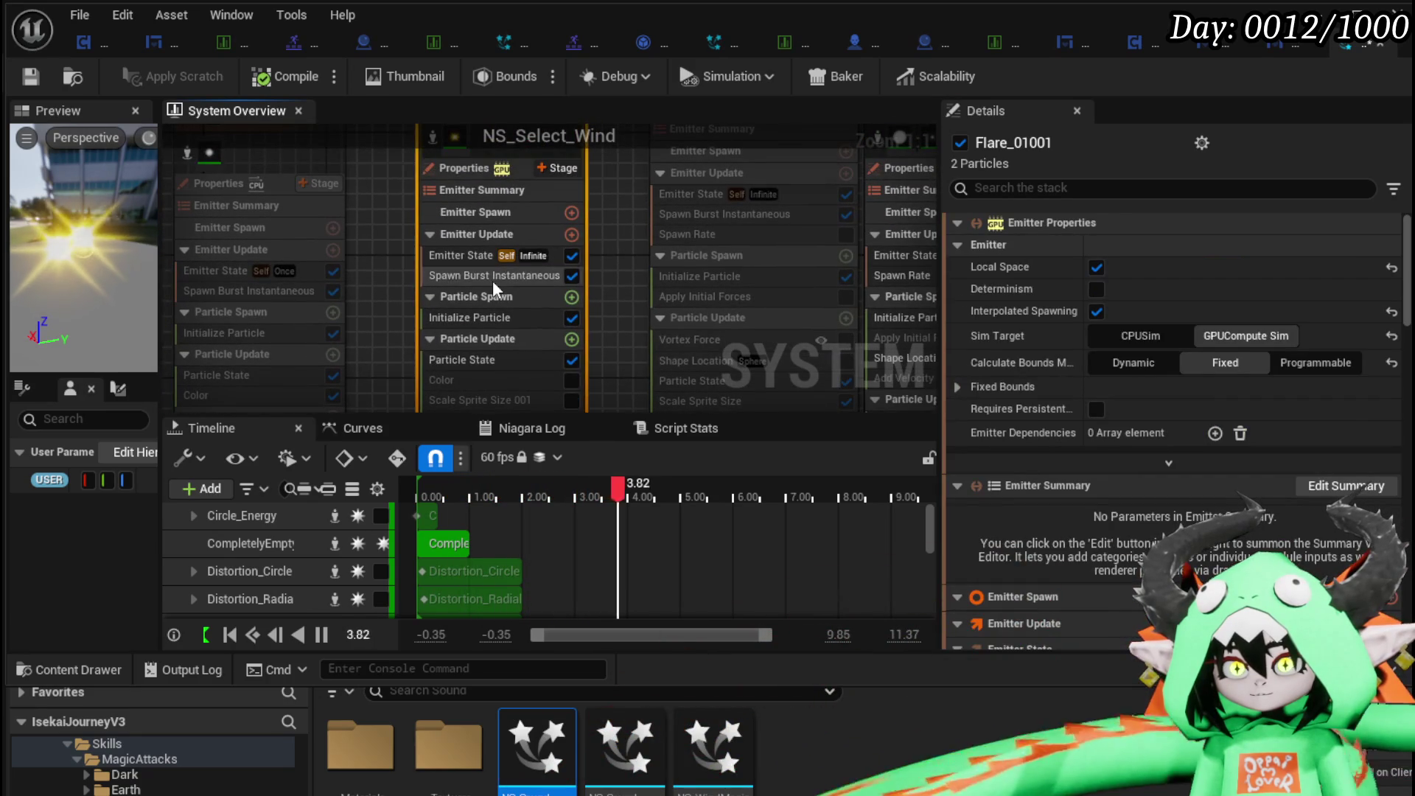
{"action": "left_click", "coordinate": [492, 278]}
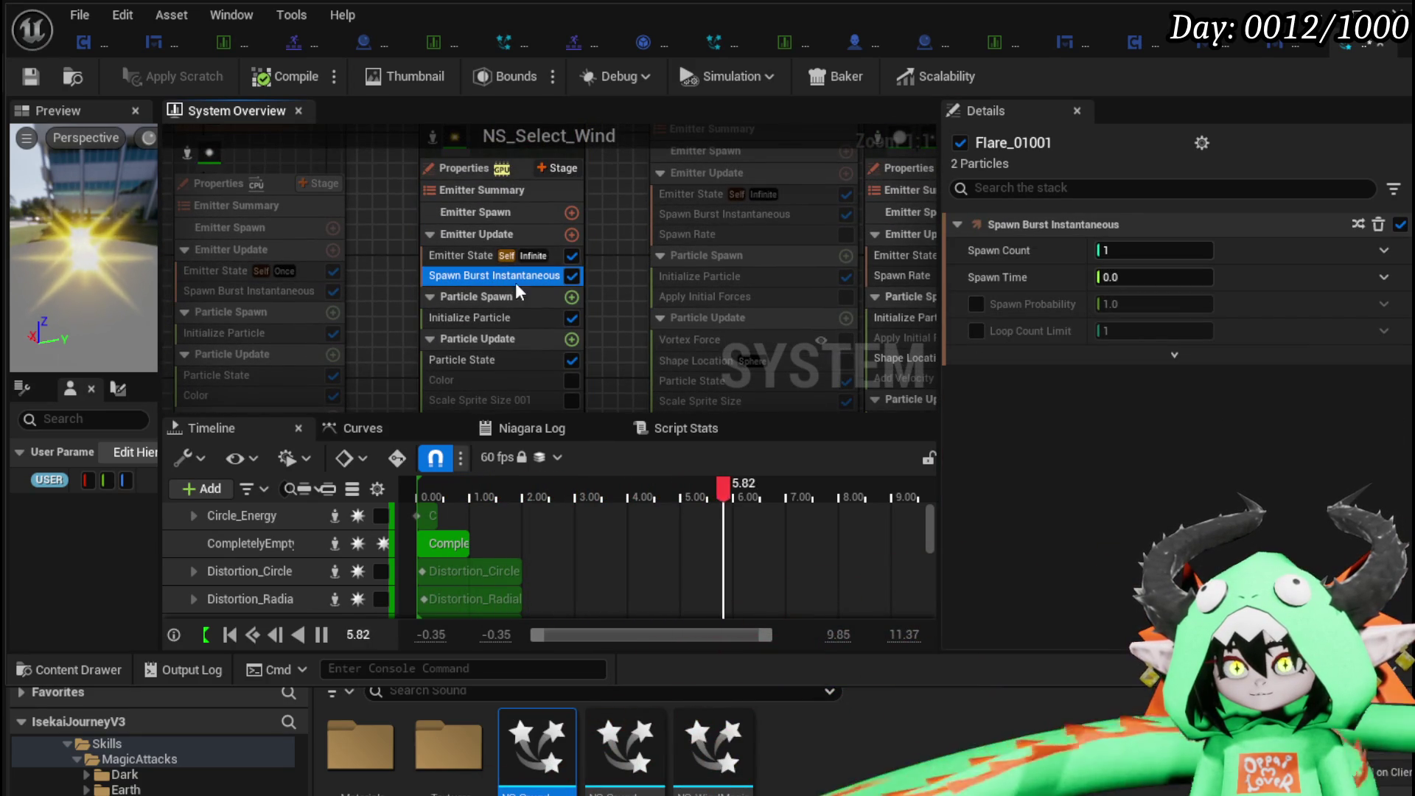
{"action": "left_click", "coordinate": [449, 256]}
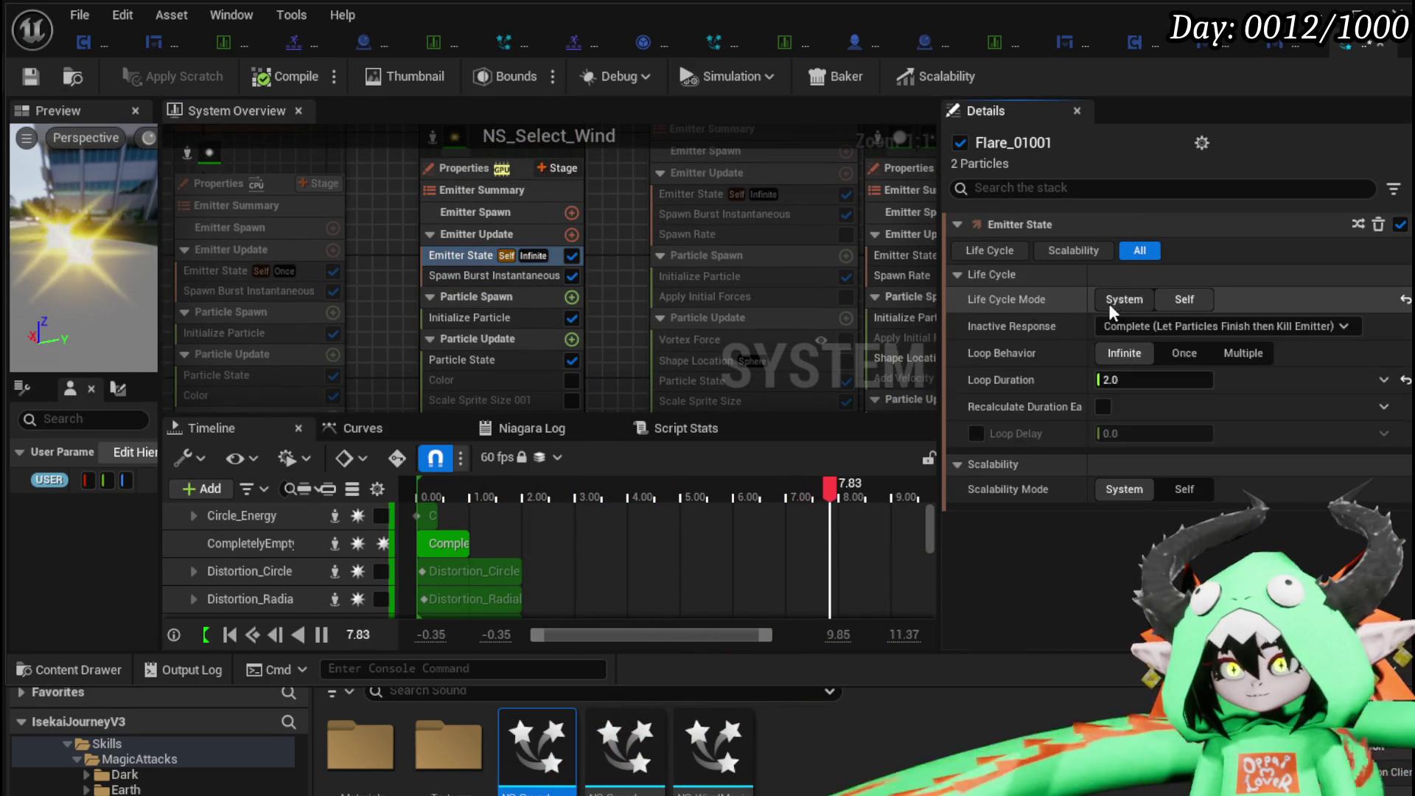
{"action": "left_click", "coordinate": [1184, 300]}
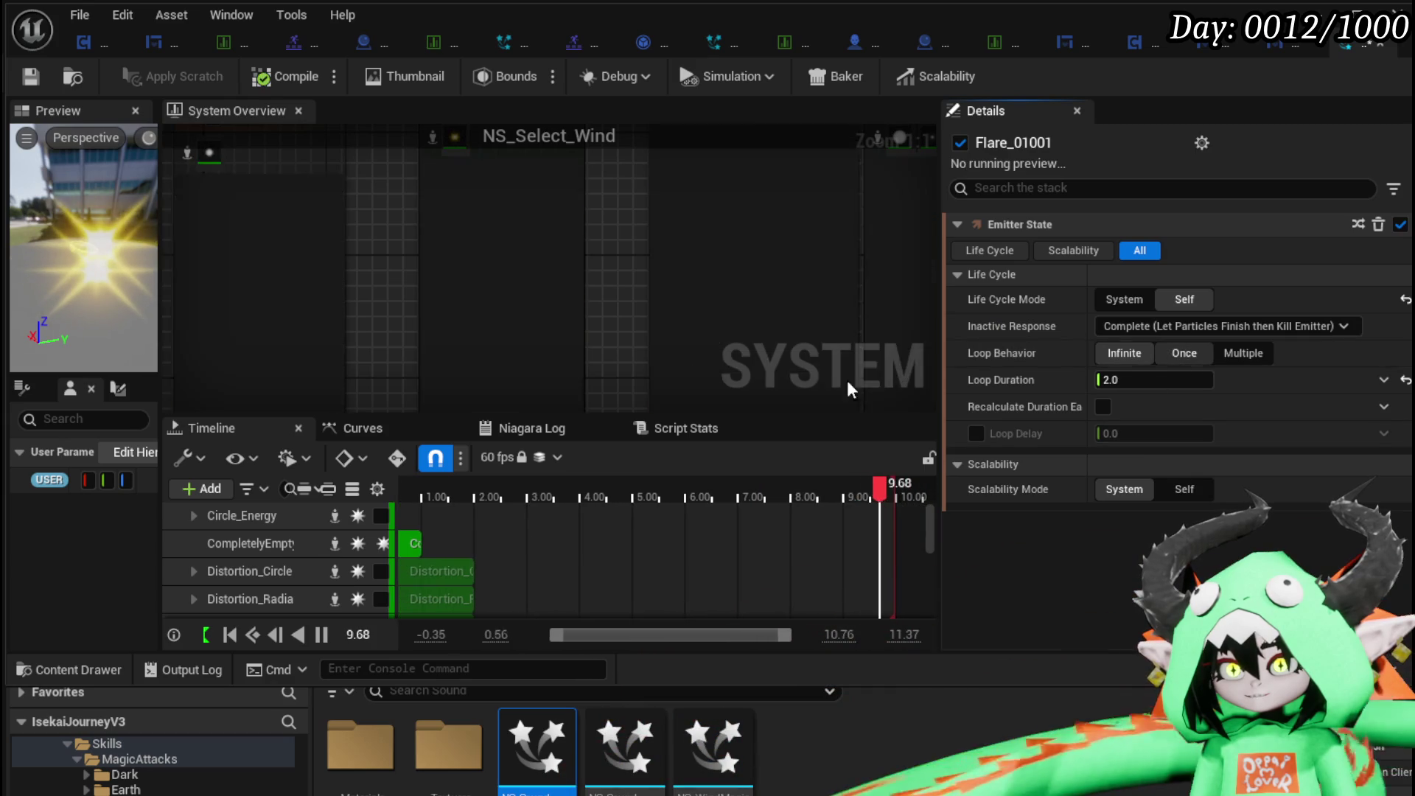
{"action": "left_click", "coordinate": [1185, 353]}
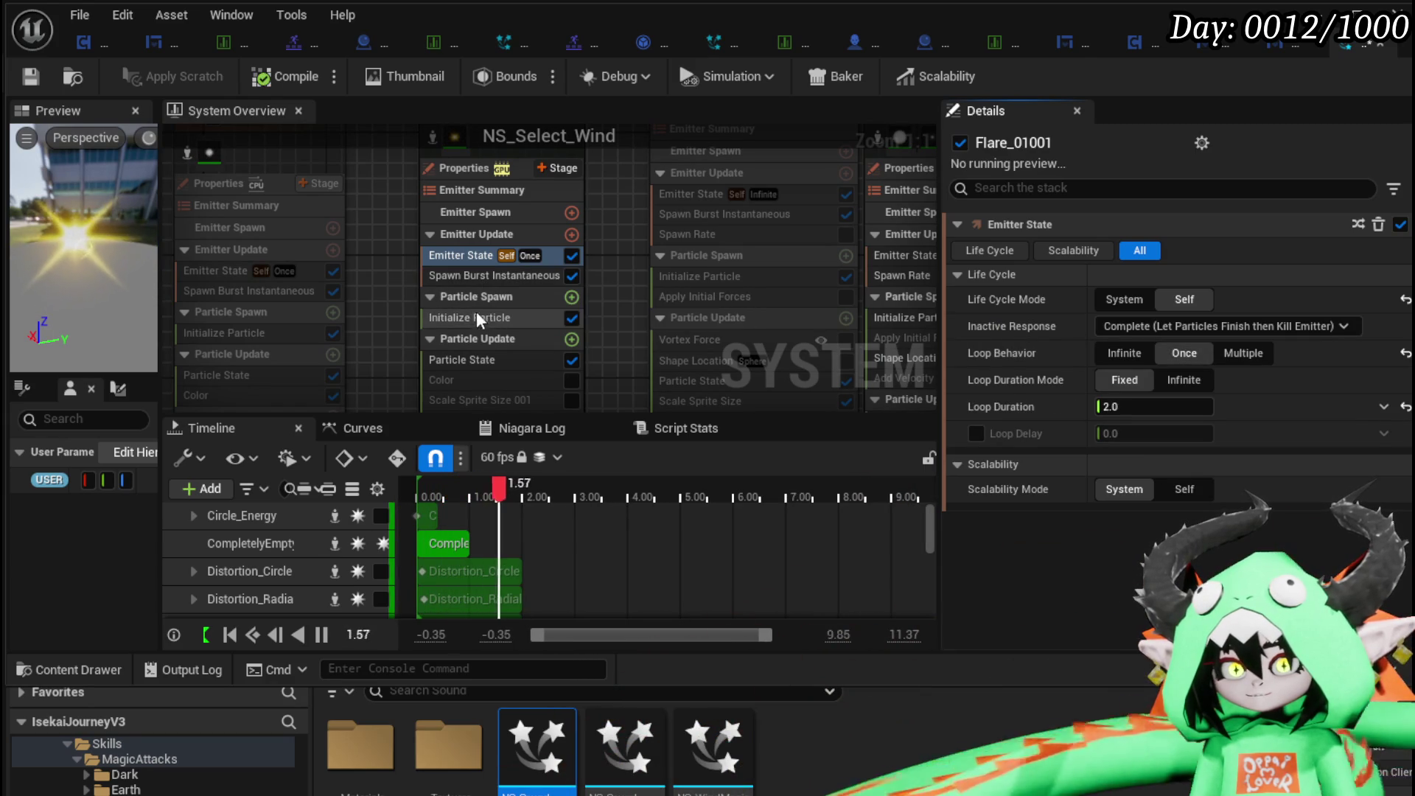
Shorten the Initialize Particle lifetime to 0.2.
{"action": "left_click", "coordinate": [489, 317]}
{"action": "left_click", "coordinate": [1161, 325]}
{"action": "type", "text": "0"}
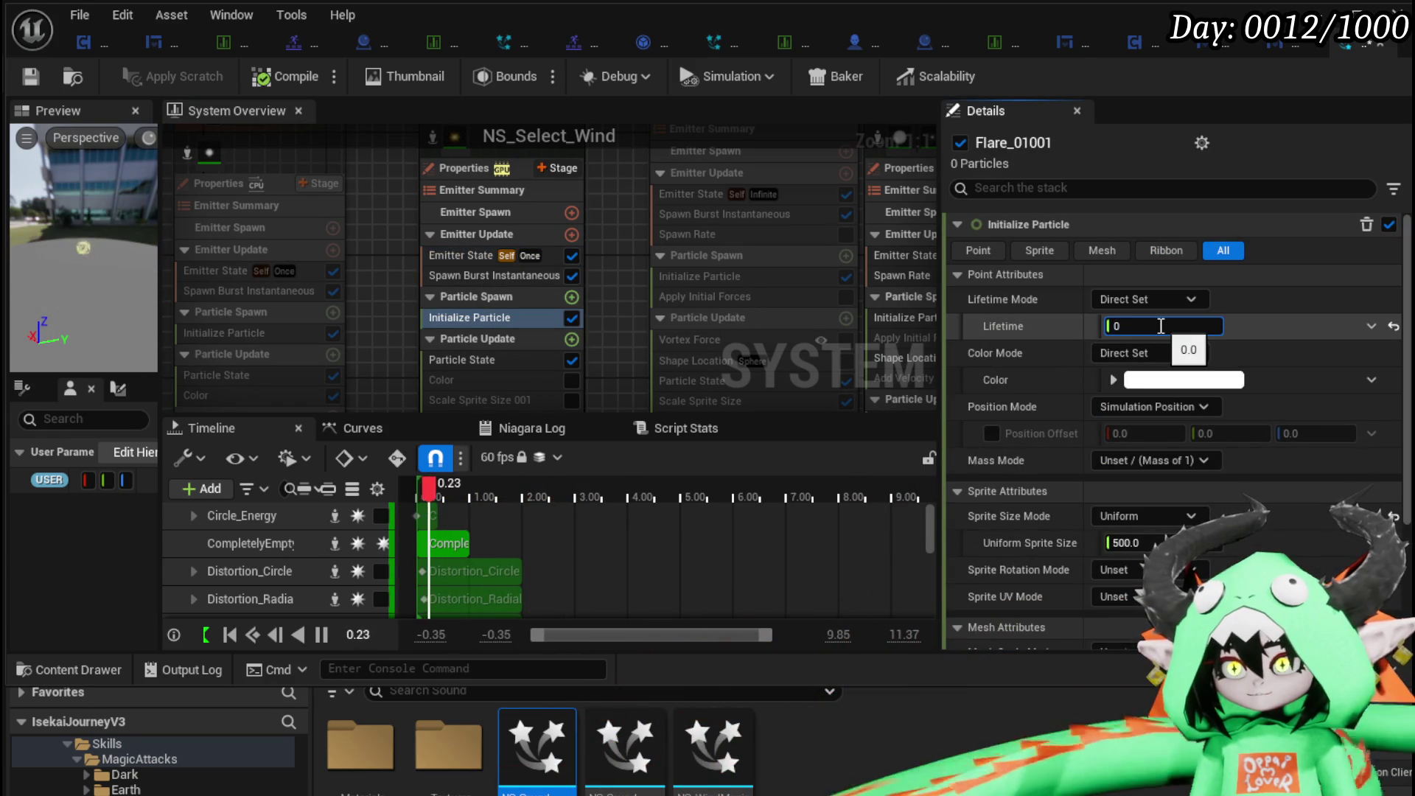
{"action": "type", "text": ".2"}
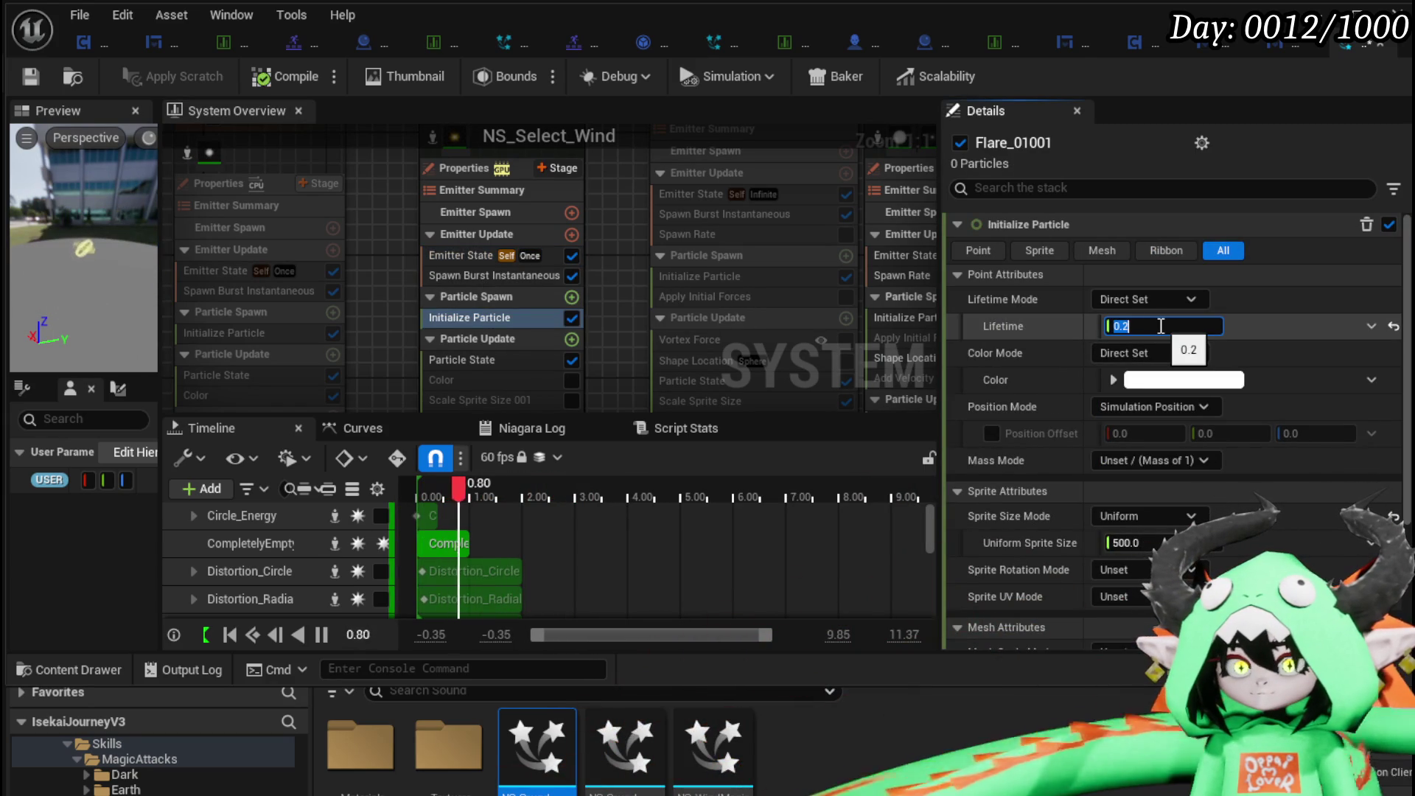
{"action": "key", "text": "Return"}
{"action": "left_click_drag", "start_coordinate": [616, 273], "coordinate": [619, 192]}
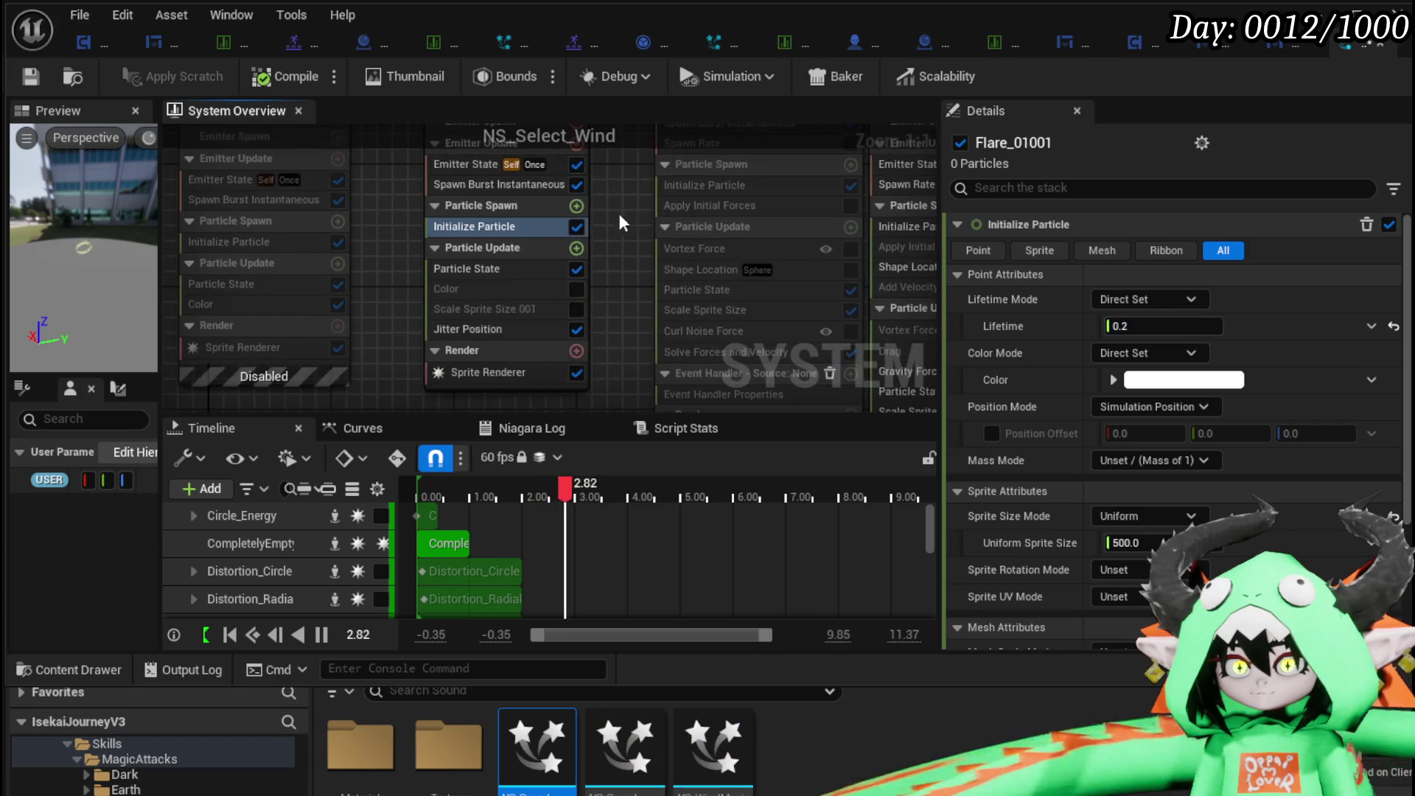